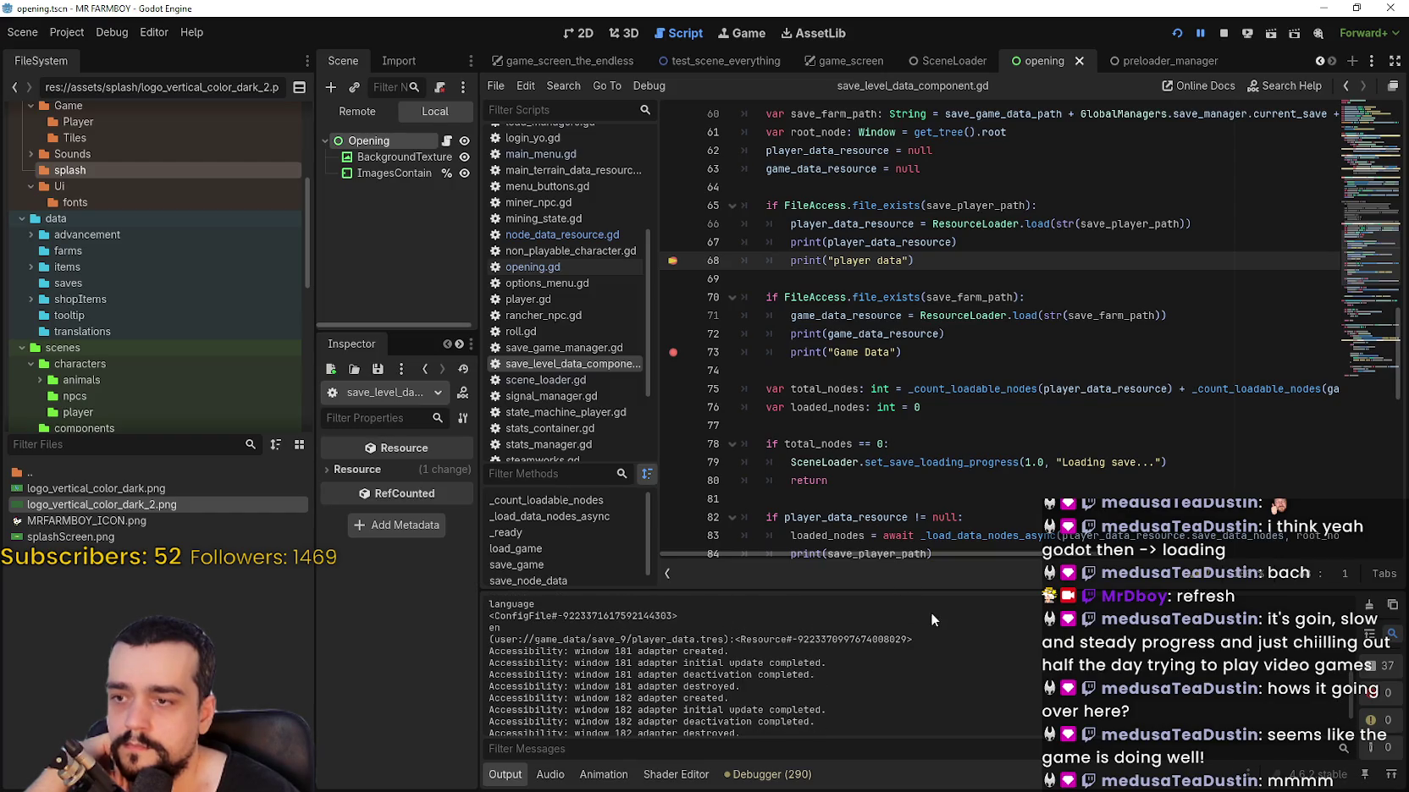
# Open the Debugger's stack variables and inspect the loaded player_data_resource
pyautogui.moveTo(913, 640); pyautogui.dragTo(458, 640)
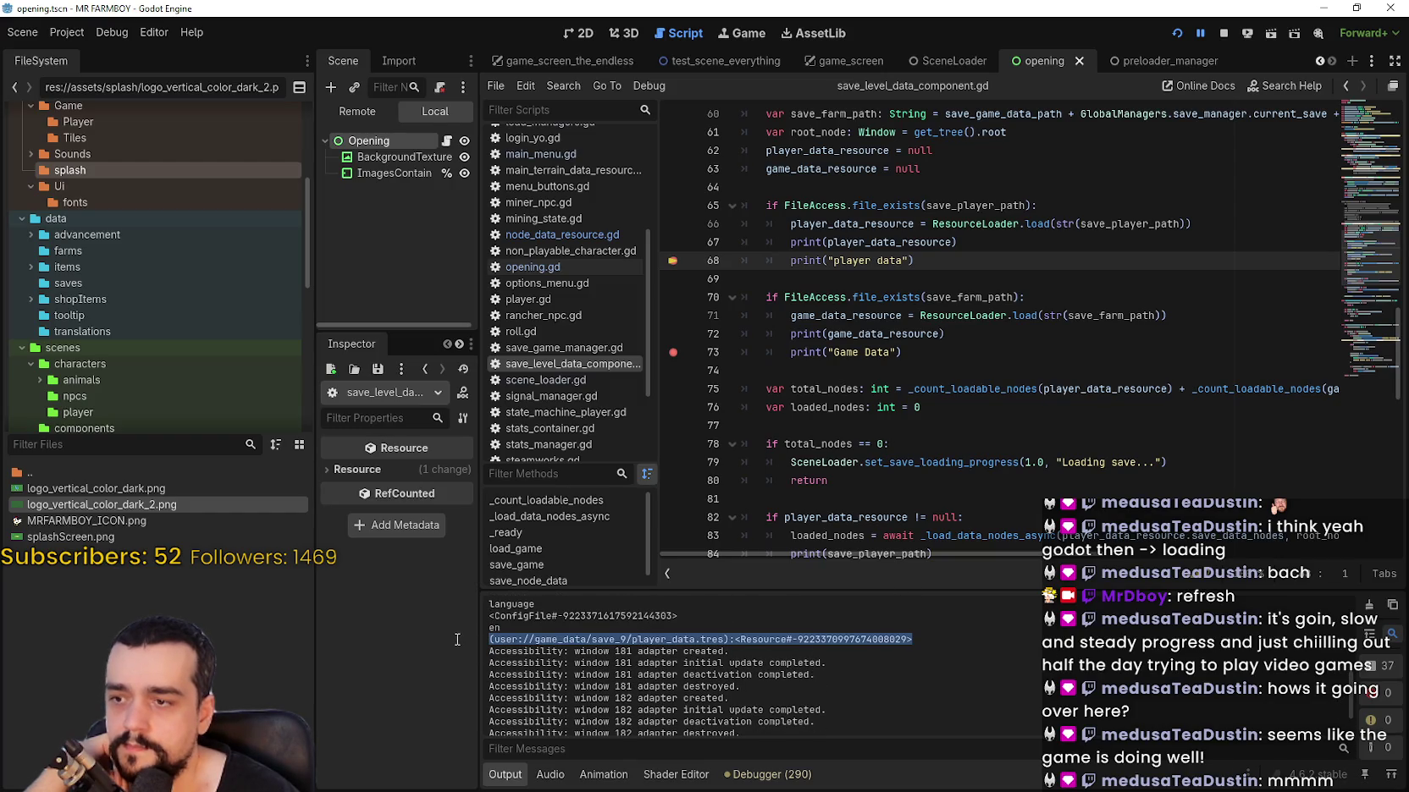
pyautogui.click(792, 774)
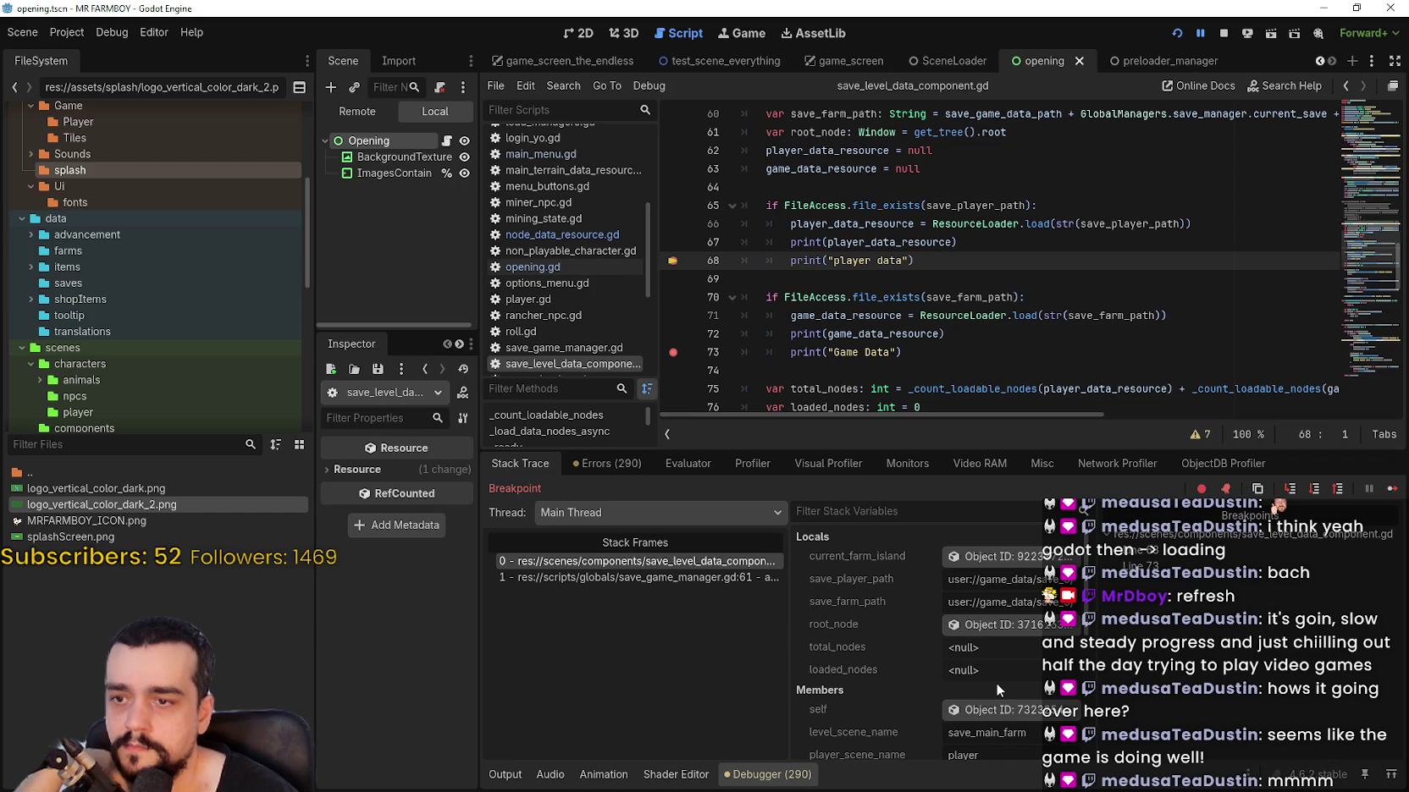
pyautogui.scroll(-2, 998, 678)
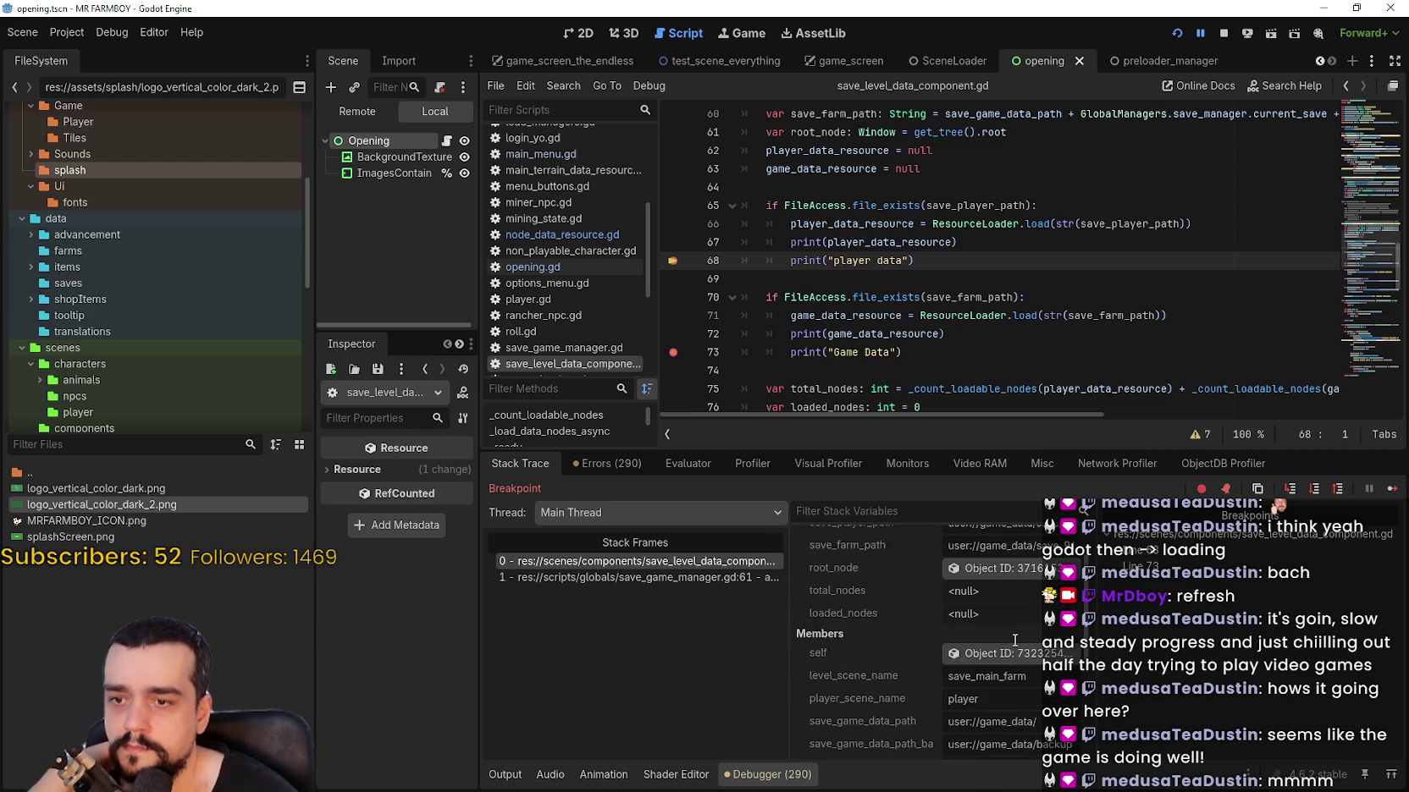
pyautogui.scroll(-3, 1024, 677)
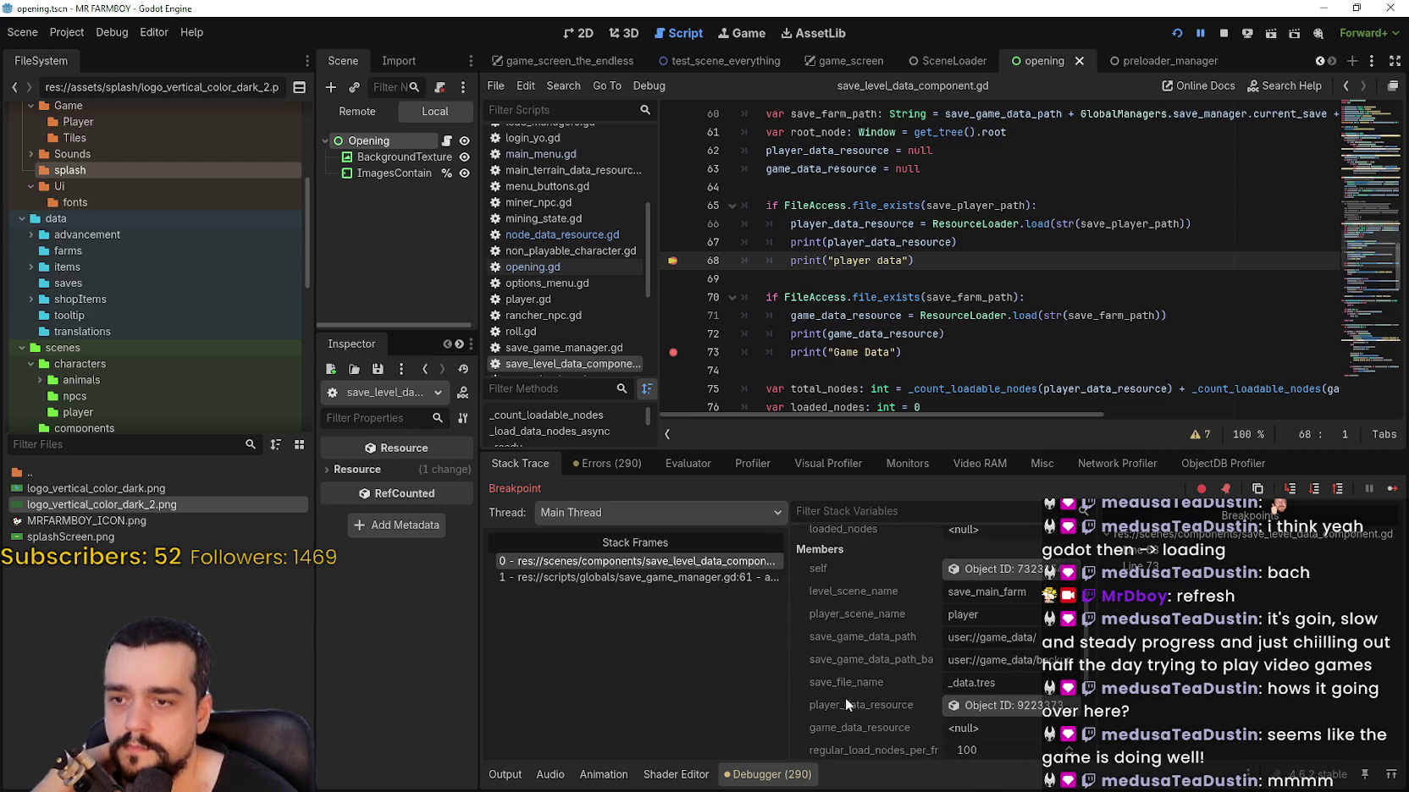
pyautogui.click(1032, 705)
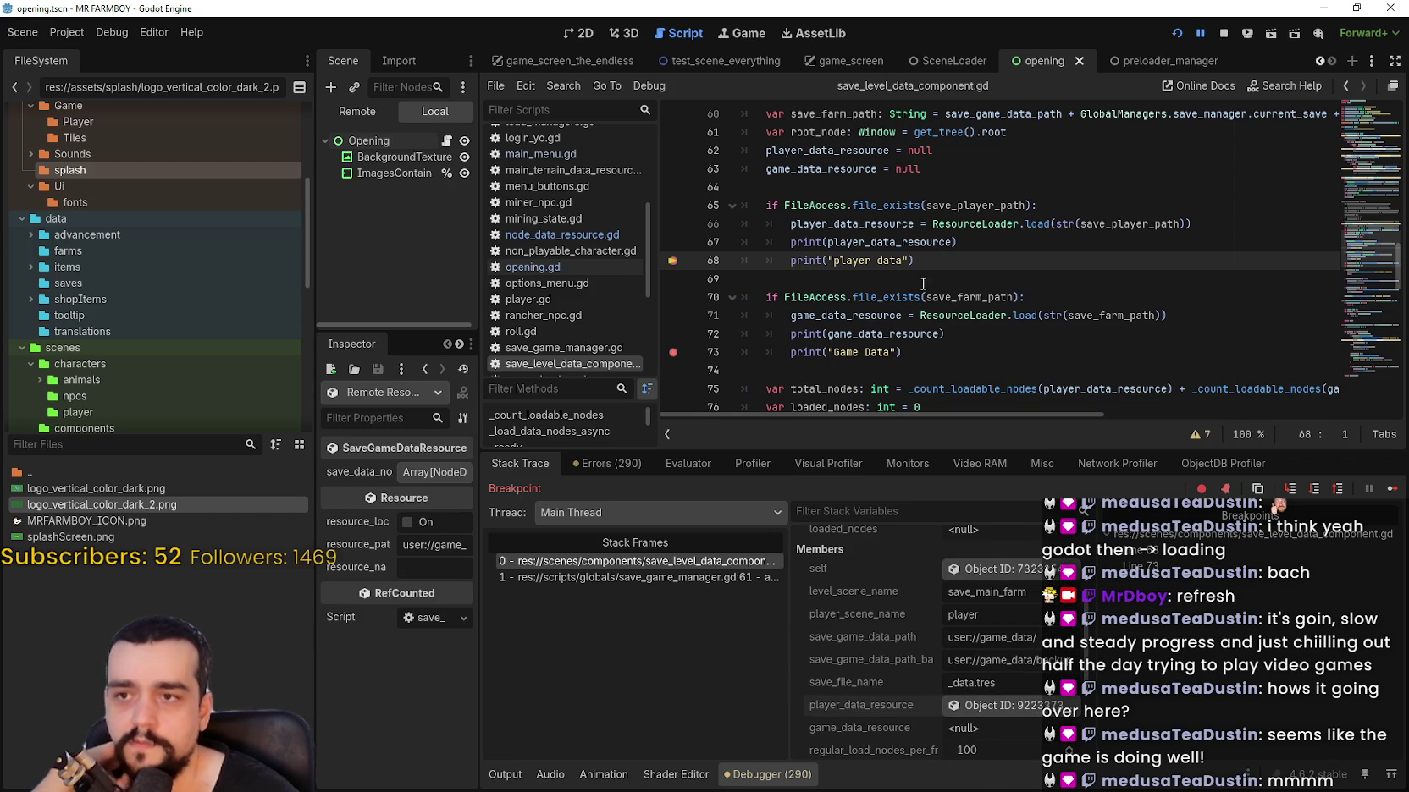
# Continue to the line 73 breakpoint, inspect game_data_resource, then return to the Output log
pyautogui.click(1392, 489)
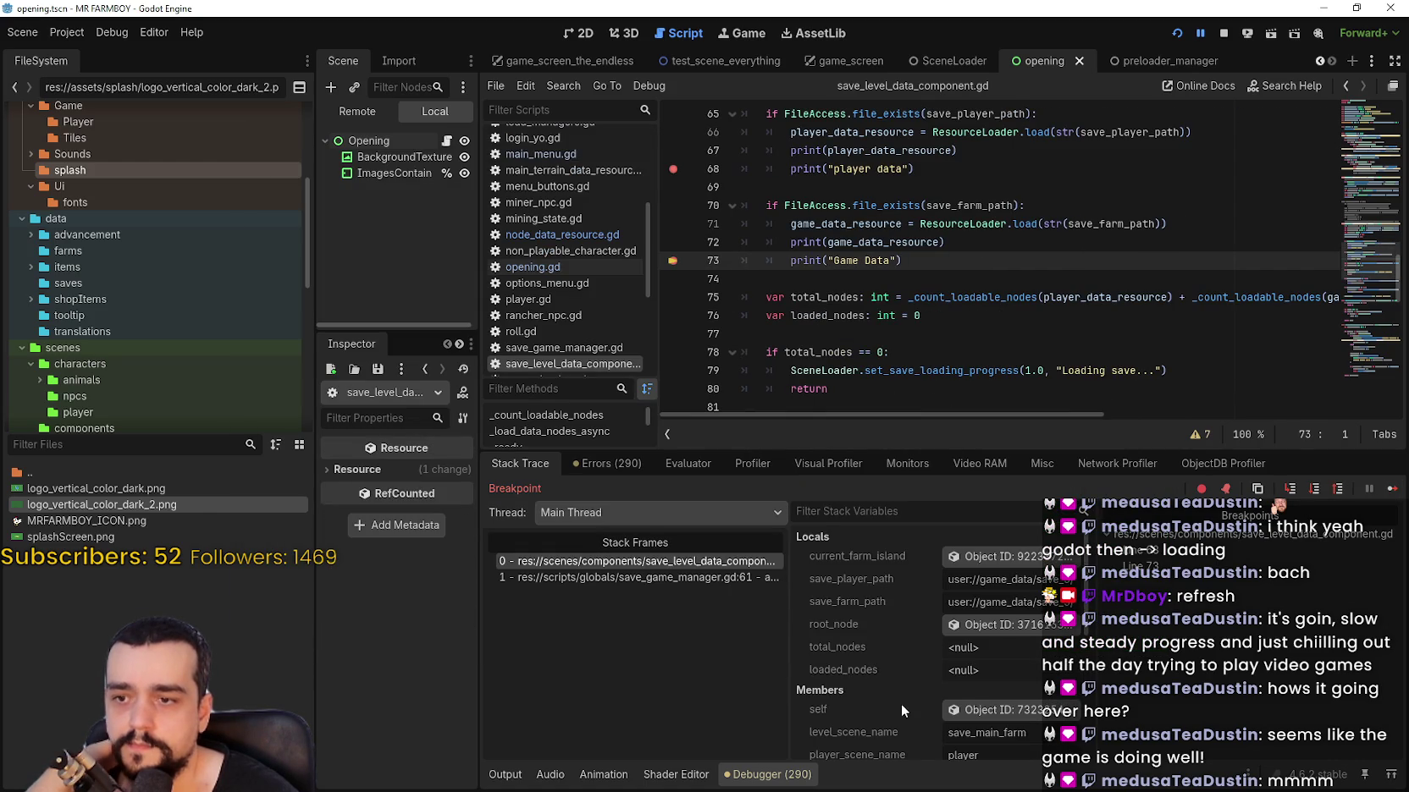
pyautogui.scroll(-3, 900, 704)
pyautogui.scroll(-3, 898, 693)
pyautogui.click(996, 646)
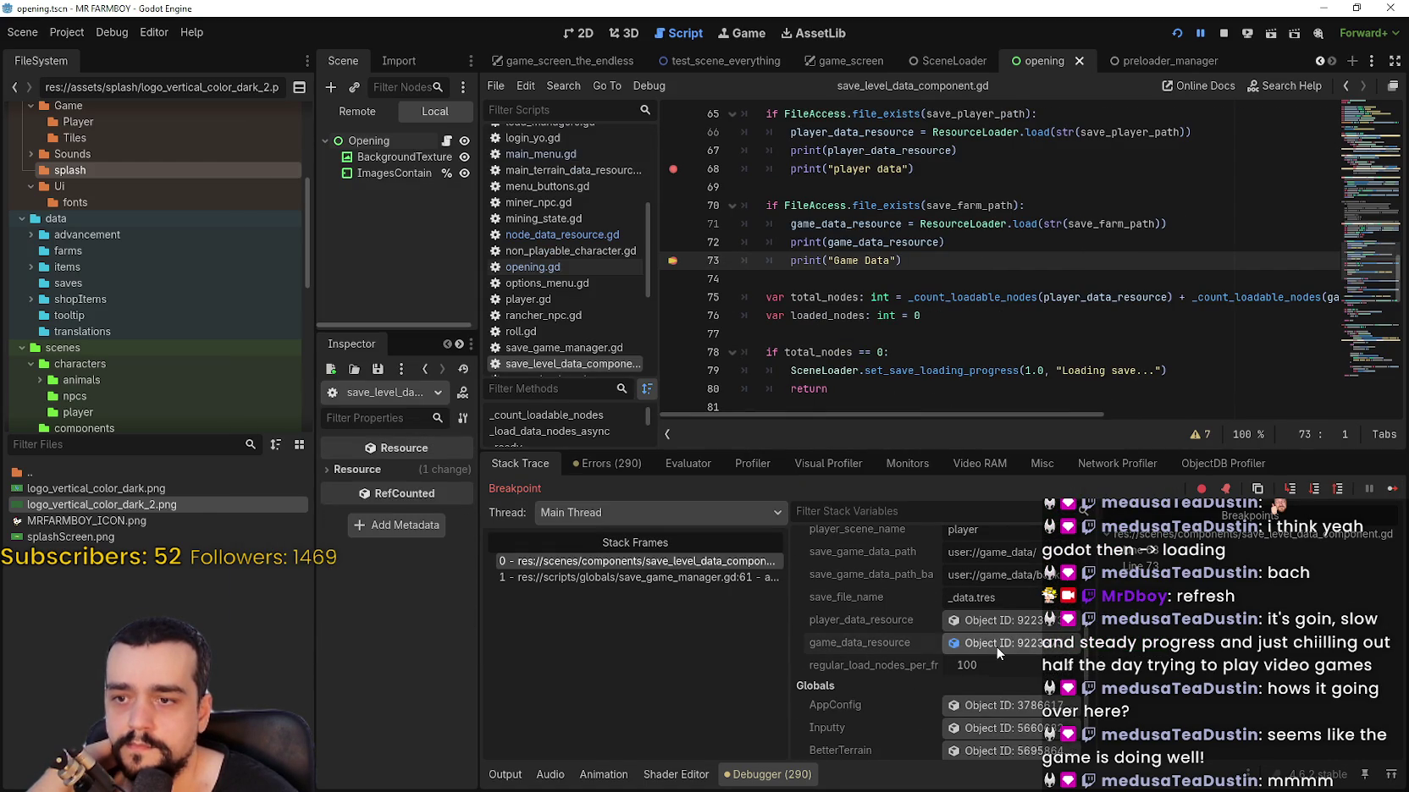
pyautogui.moveTo(480, 584)
pyautogui.mouseDown()
pyautogui.moveTo(841, 593)
pyautogui.moveTo(645, 597)
pyautogui.mouseUp()
pyautogui.click(671, 775)
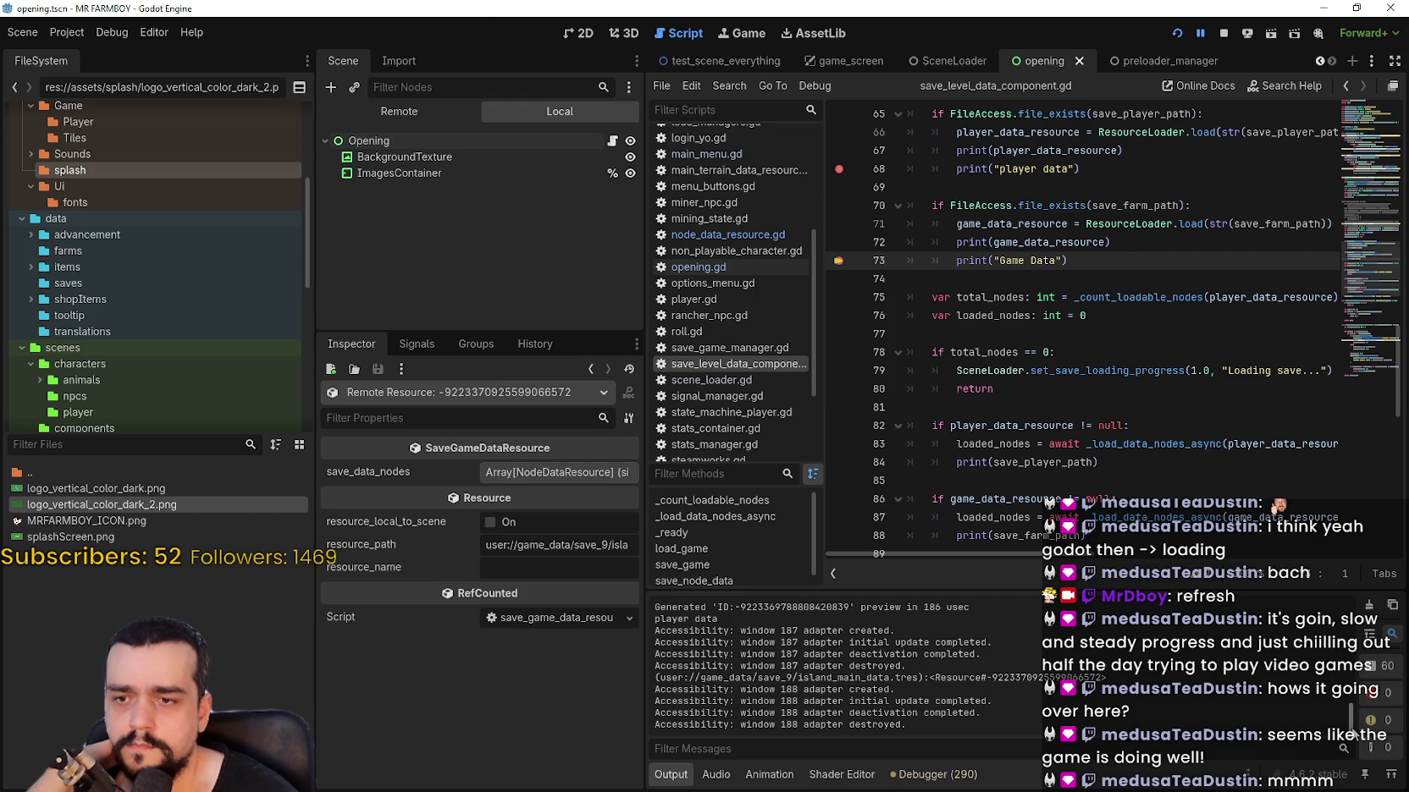
# Check the Debugger's Errors list, then go back to the Output log
pyautogui.scroll(1, 982, 508)
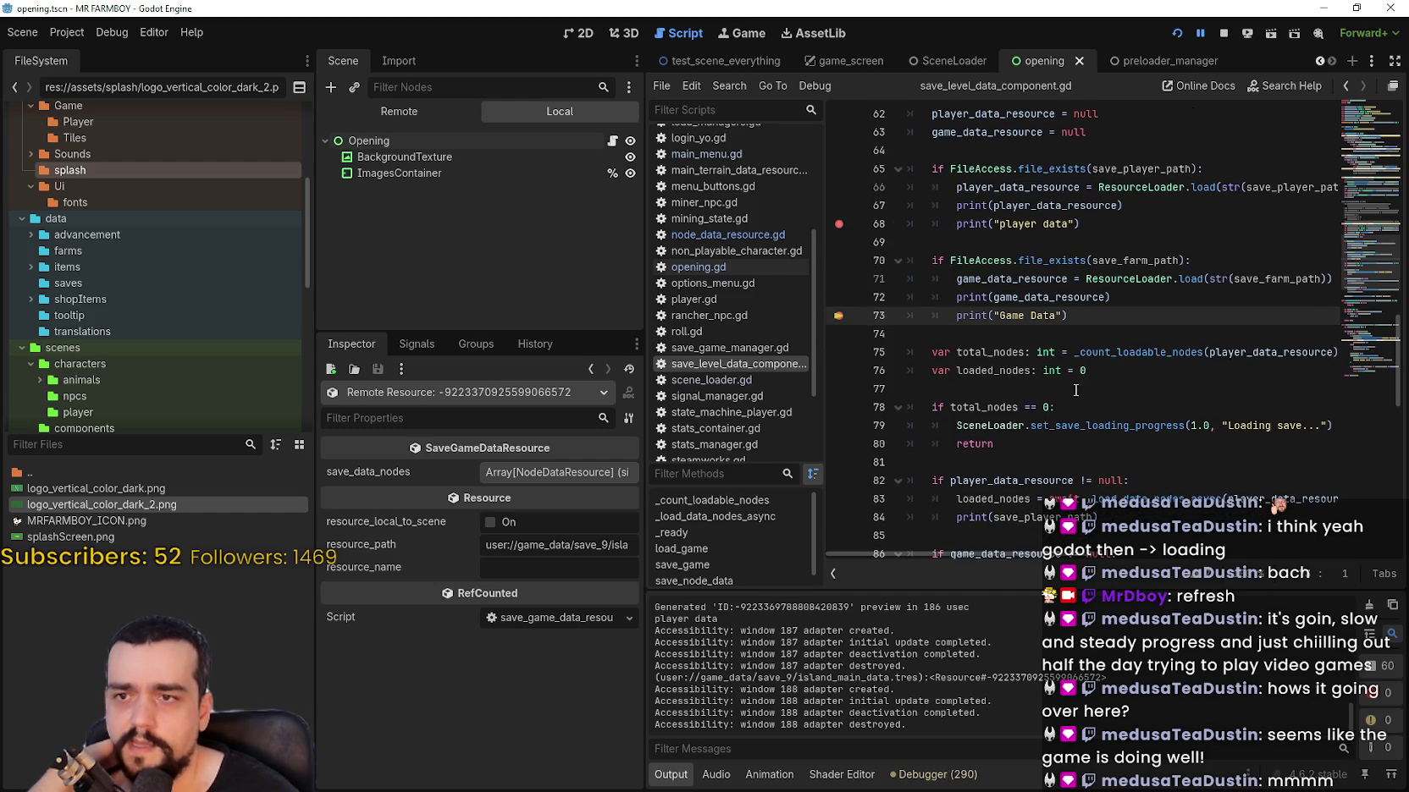
pyautogui.click(936, 775)
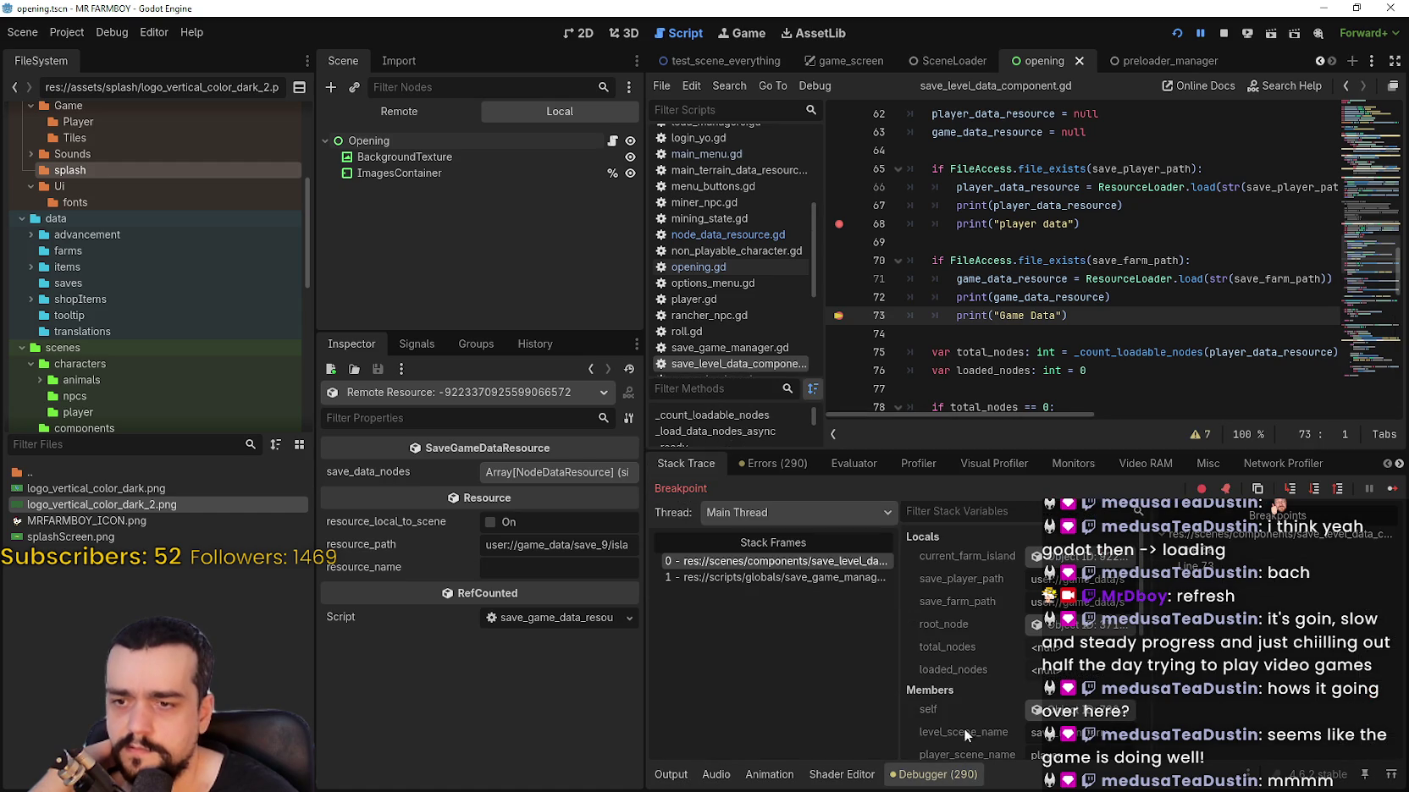
pyautogui.click(772, 464)
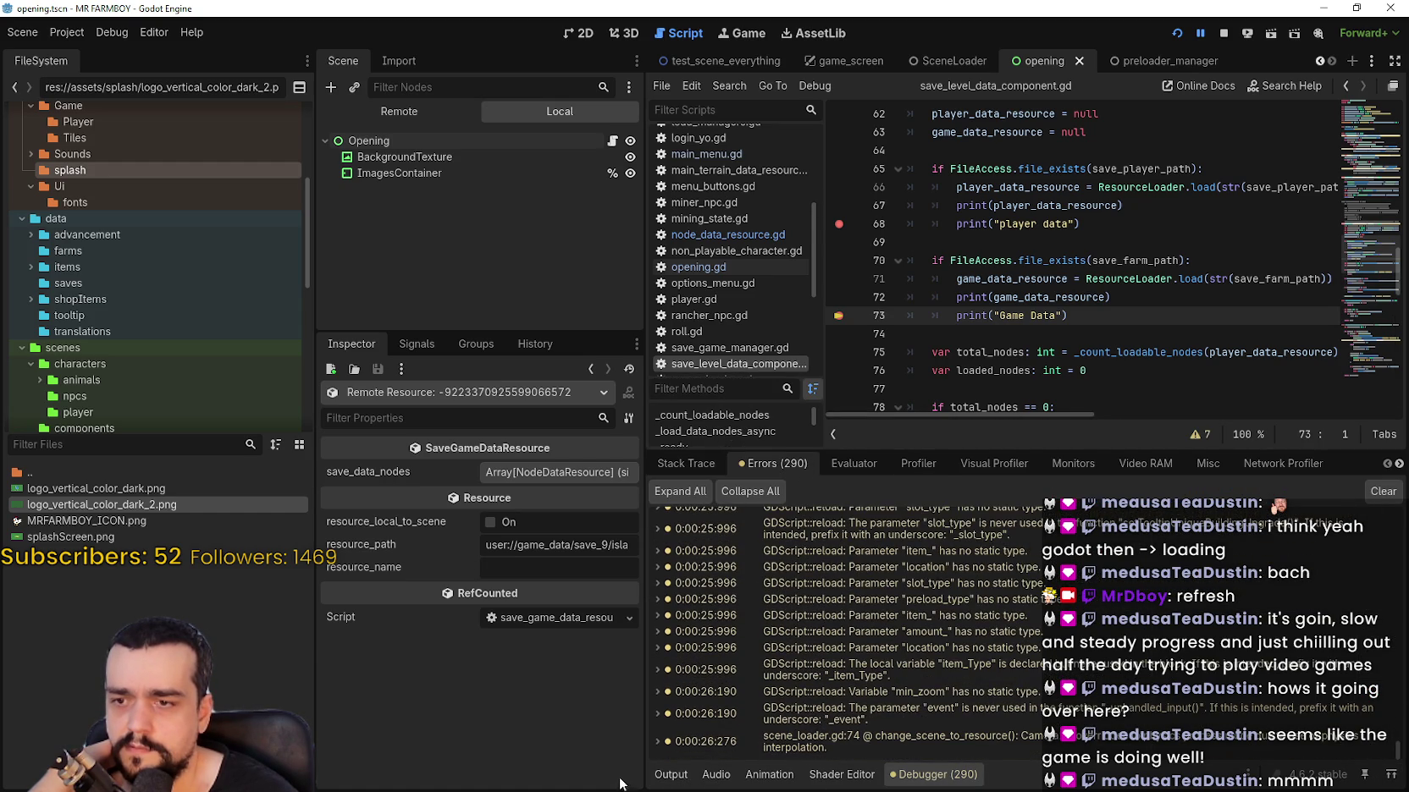
pyautogui.click(670, 775)
# Resume the paused game so the farm world loads, then stop it
pyautogui.click(935, 775)
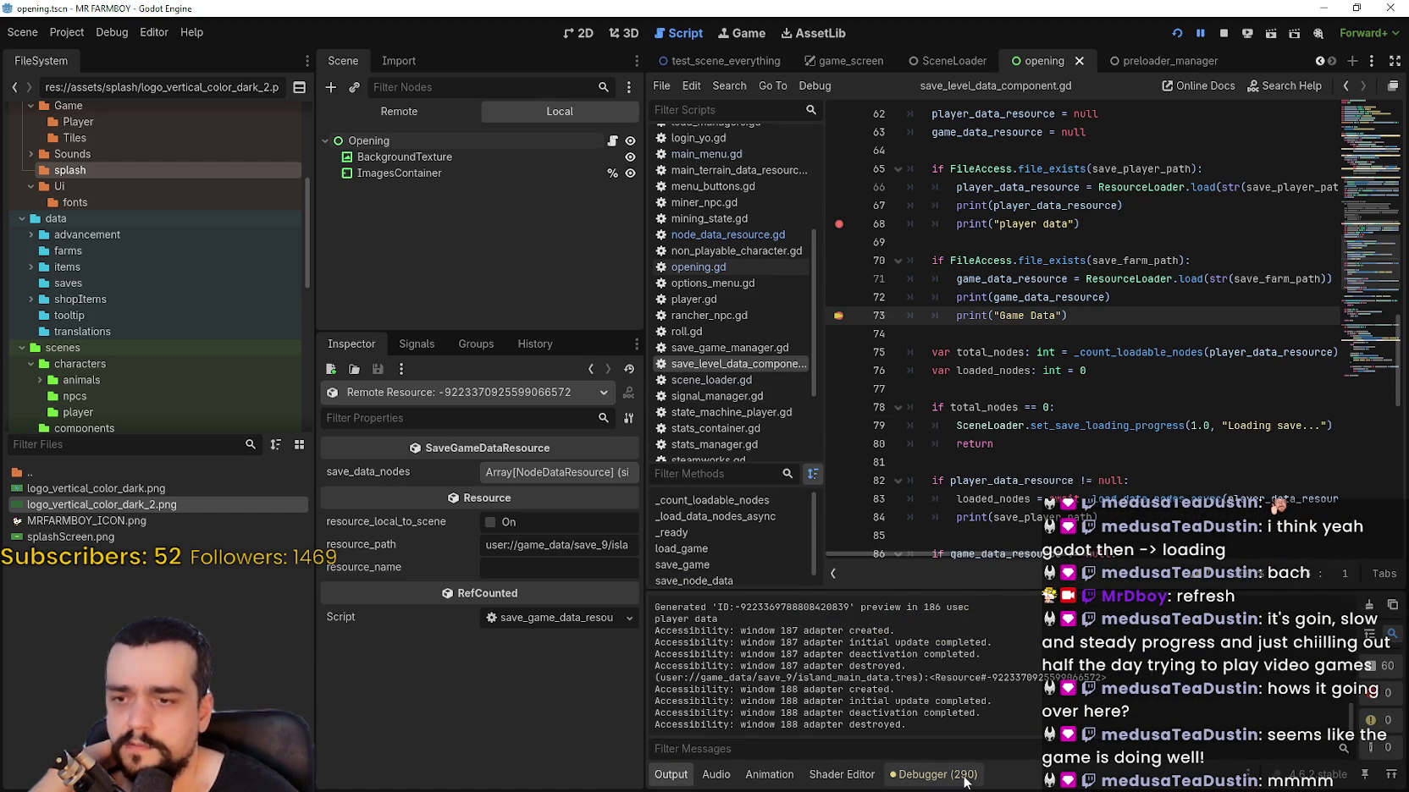
pyautogui.click(687, 464)
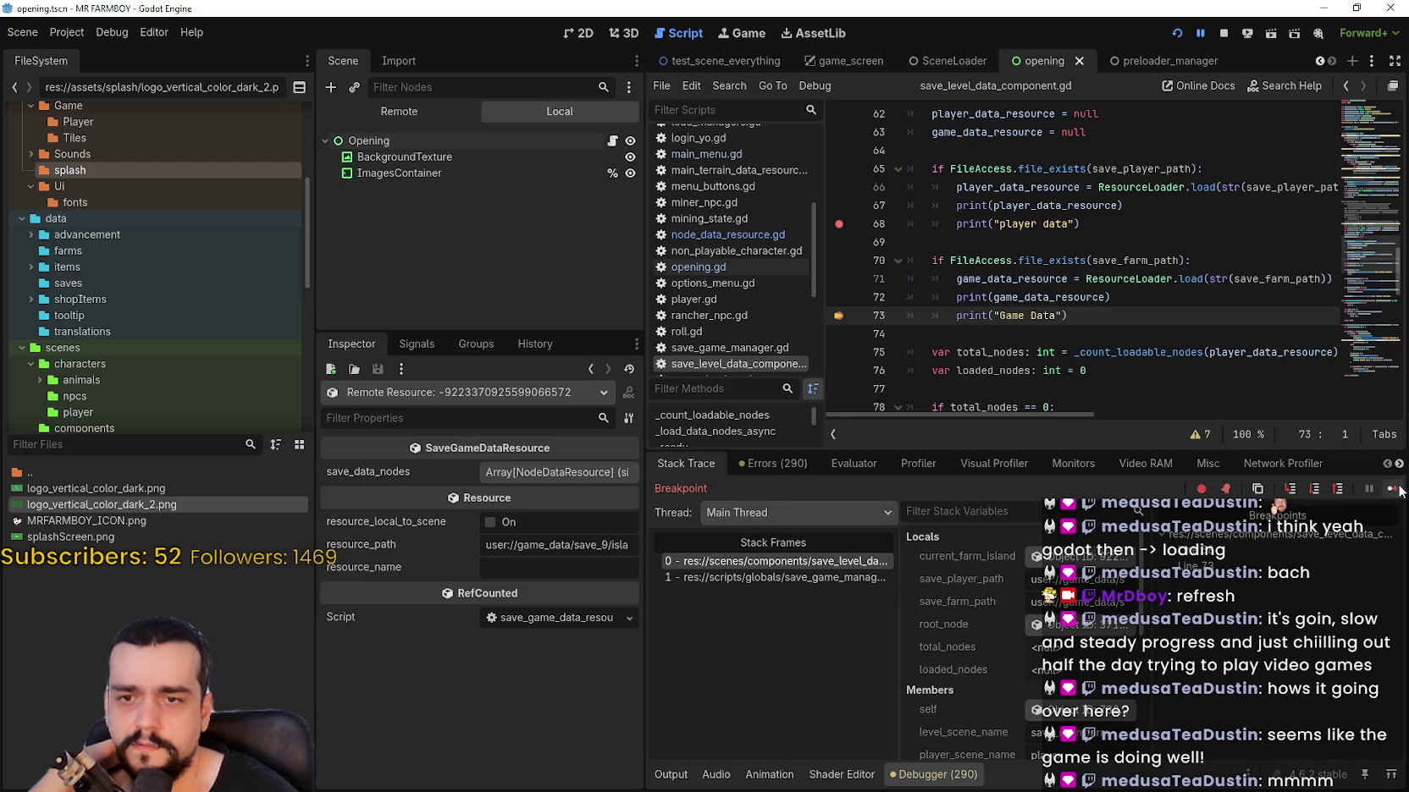
pyautogui.click(1393, 488)
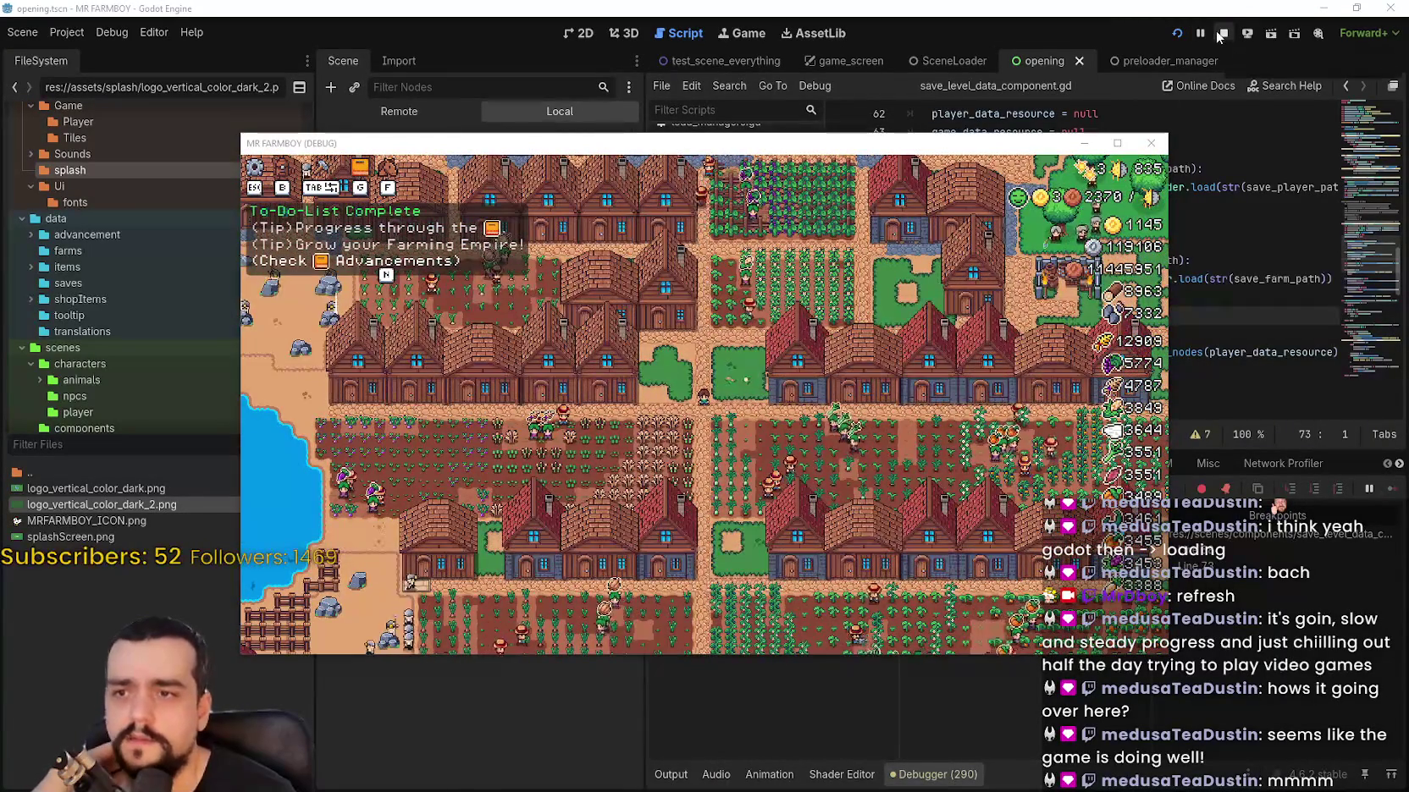
pyautogui.click(1223, 33)
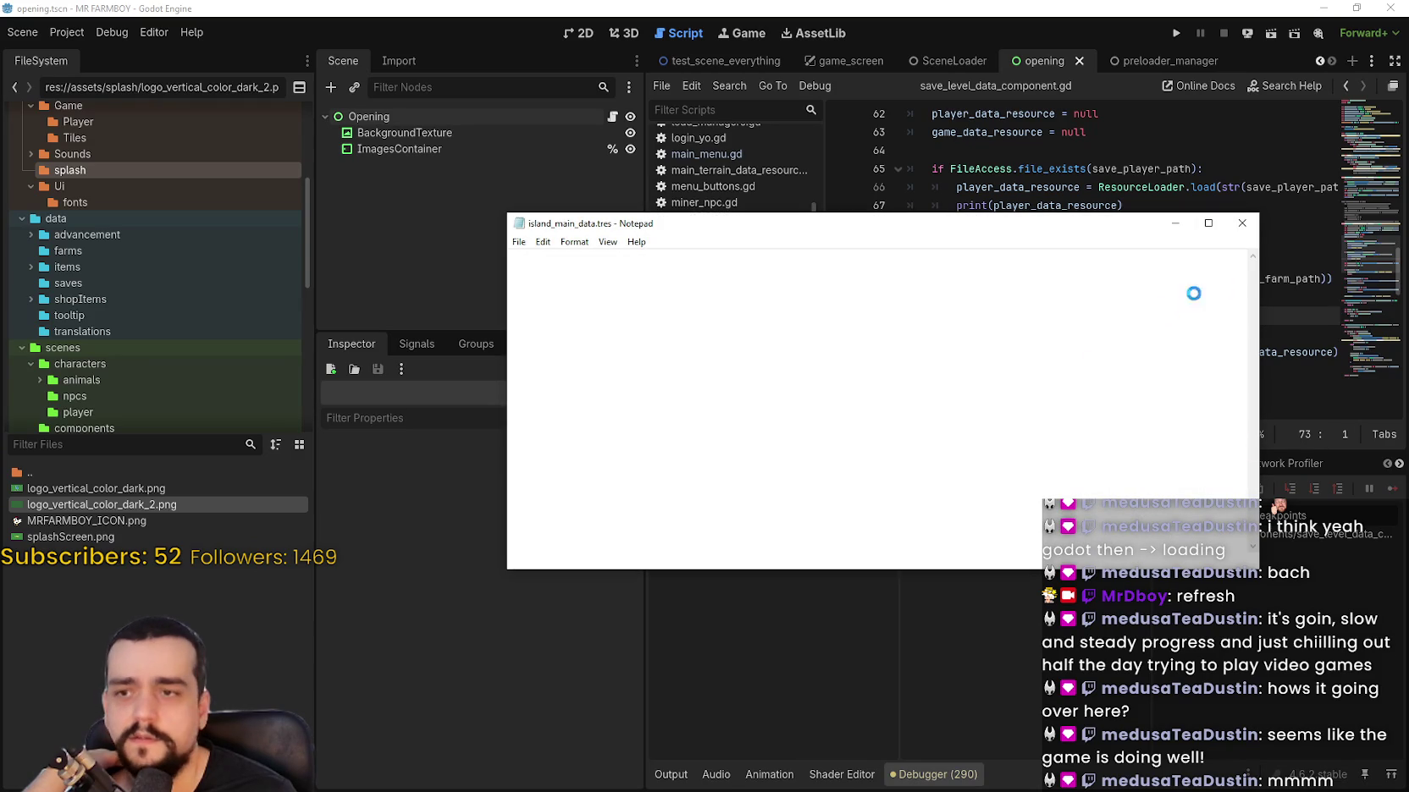
# Delete a crop entry's parent_node_path and metadata lines in island_main_data.tres
pyautogui.moveTo(1252, 271); pyautogui.dragTo(1252, 311)
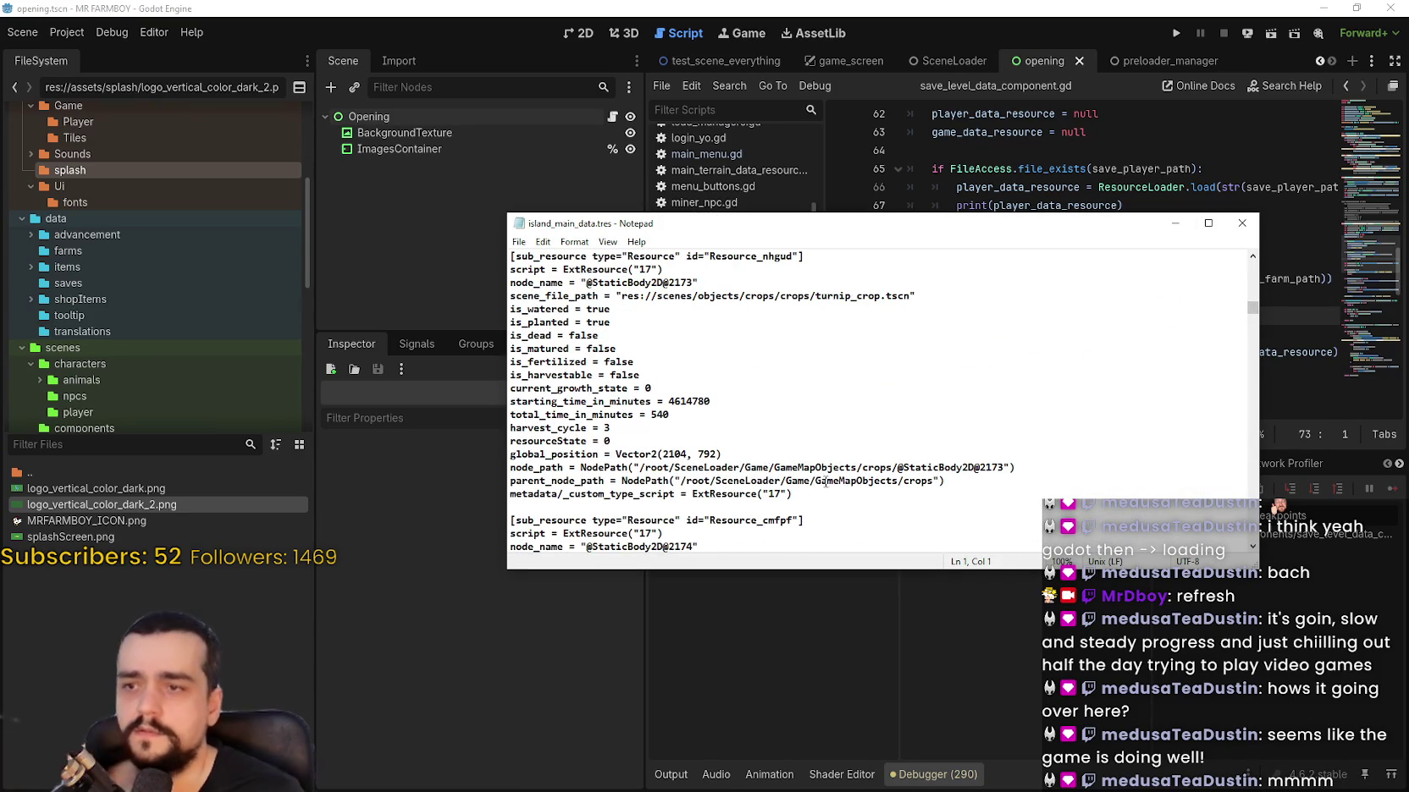
pyautogui.scroll(-1, 781, 432)
pyautogui.moveTo(790, 454)
pyautogui.mouseDown()
pyautogui.moveTo(512, 427)
pyautogui.moveTo(627, 428)
pyautogui.mouseUp()
pyautogui.press('BackSpace')
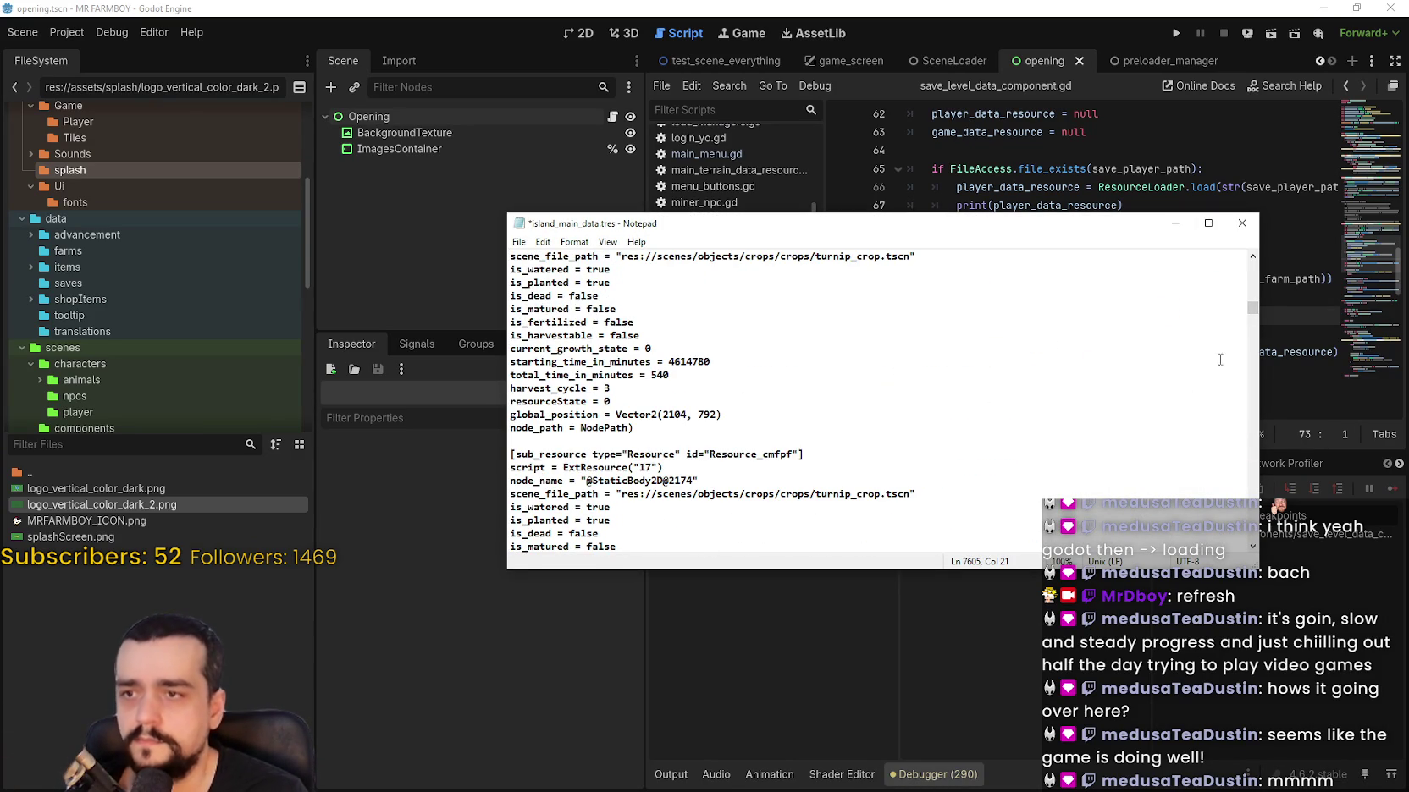
# Delete part of the long SubResource list text
pyautogui.moveTo(1254, 313); pyautogui.dragTo(1254, 532)
pyautogui.moveTo(981, 418); pyautogui.dragTo(886, 389)
pyautogui.press('BackSpace')
# Close Notepad and save the corrupted island_main_data.tres
pyautogui.click(1208, 223)
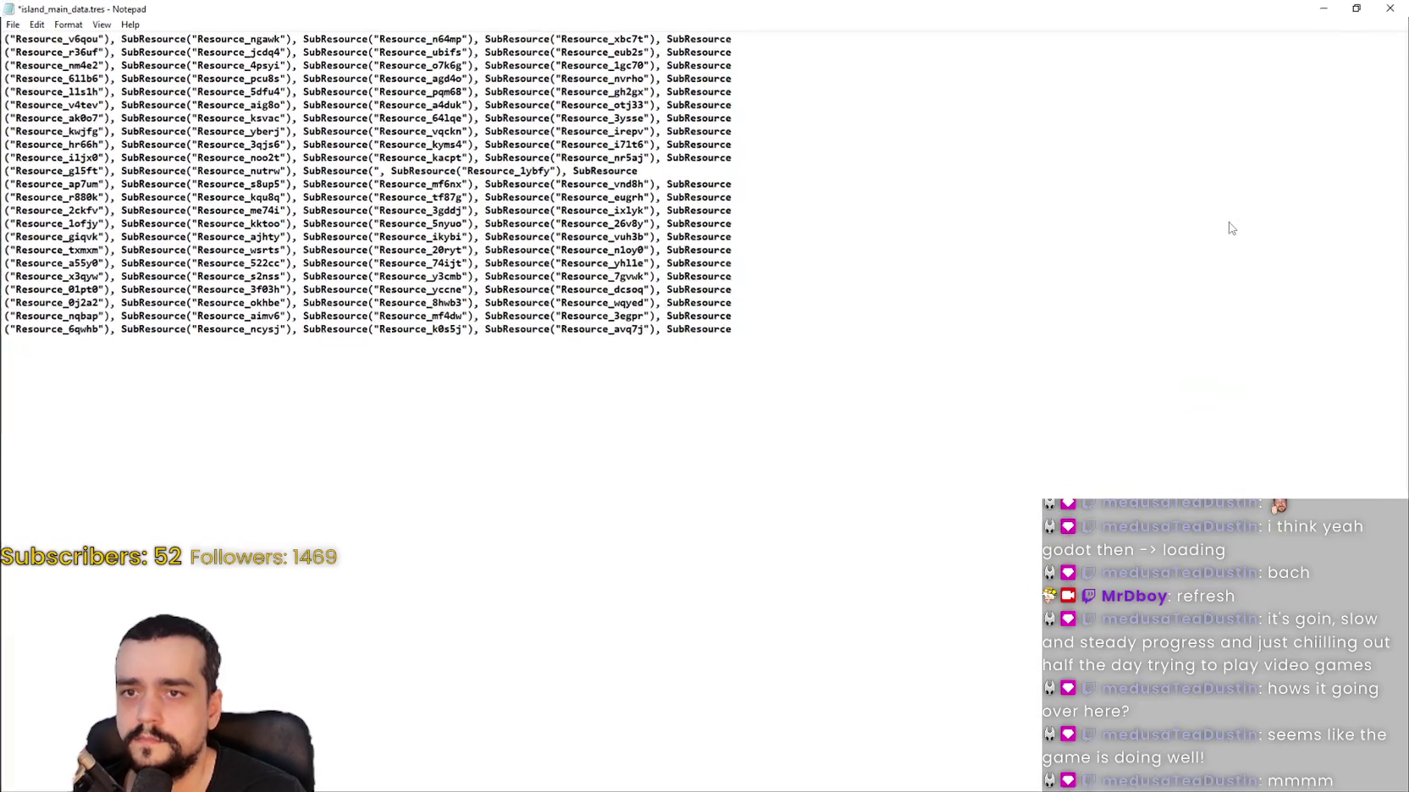
pyautogui.click(1356, 9)
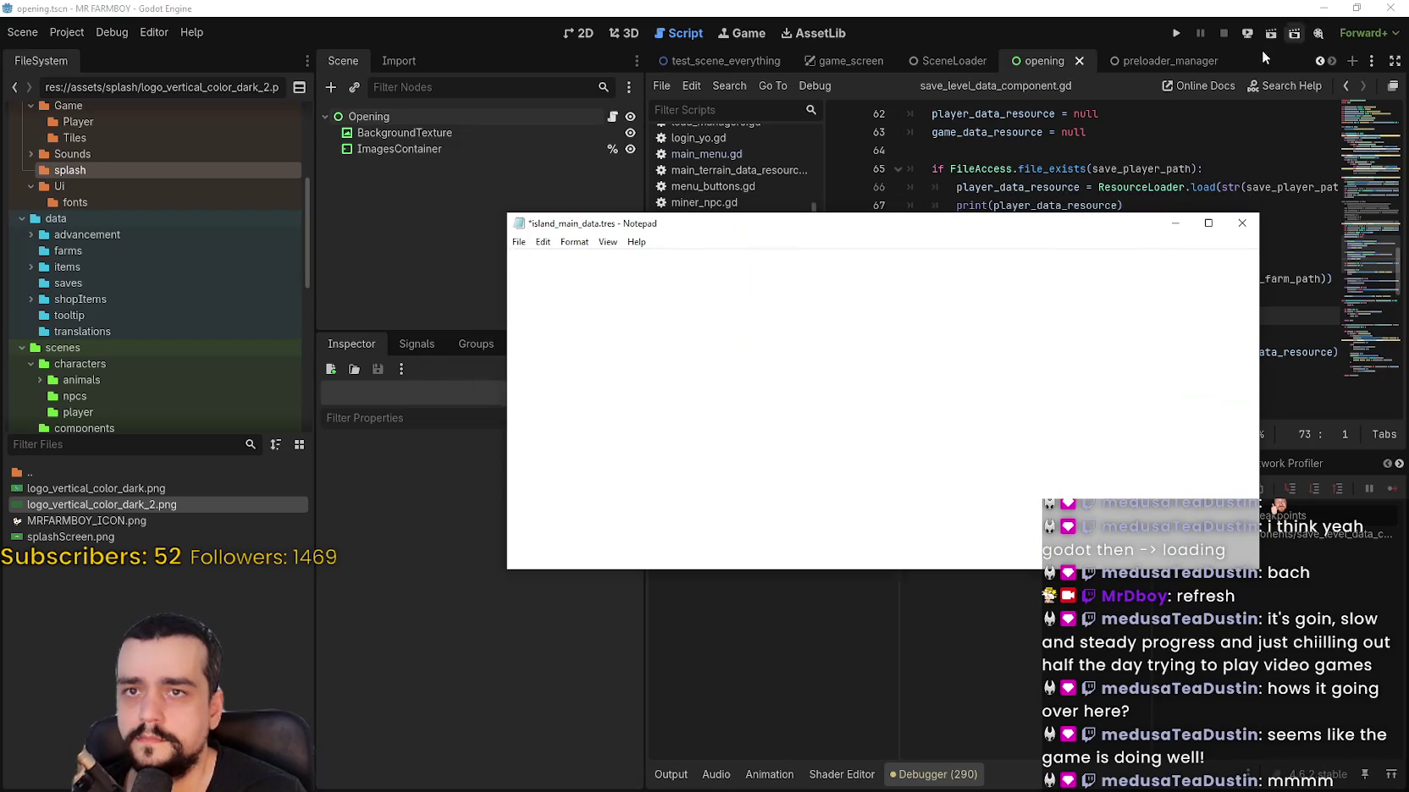
pyautogui.click(1242, 223)
pyautogui.click(678, 417)
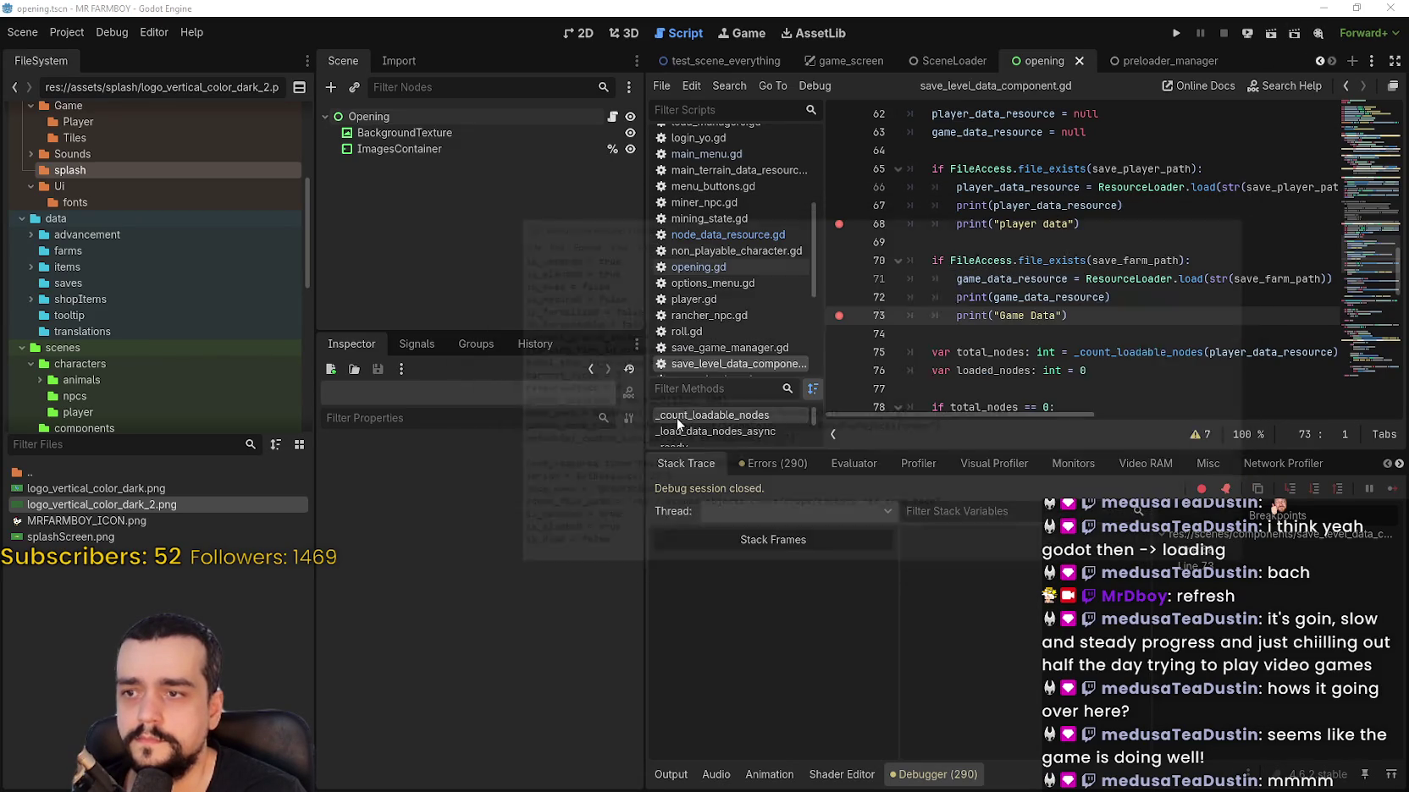
# Relaunch the project and load Save 8 until the line 68 breakpoint hits
pyautogui.click(1031, 259)
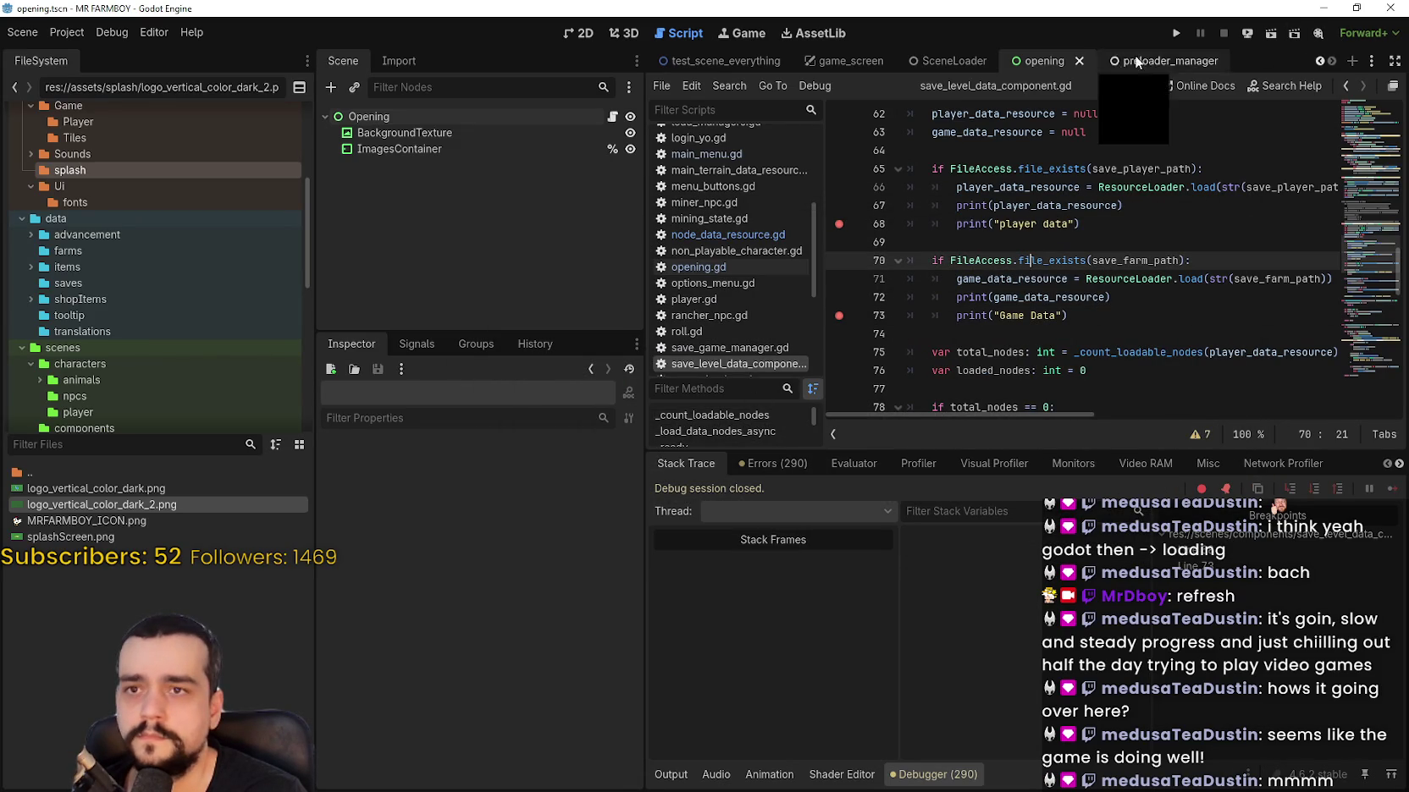
pyautogui.click(1176, 33)
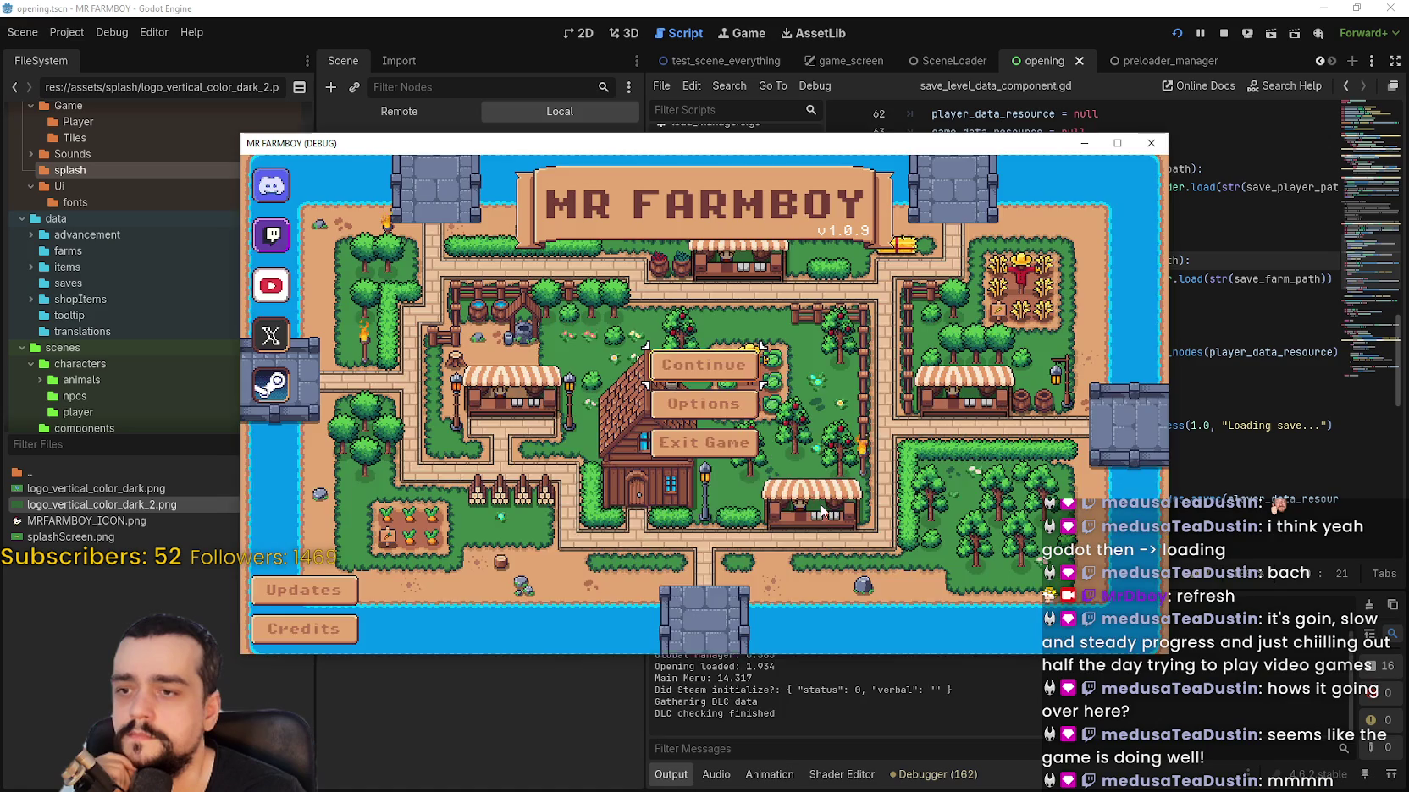
pyautogui.click(702, 360)
pyautogui.scroll(-5, 696, 490)
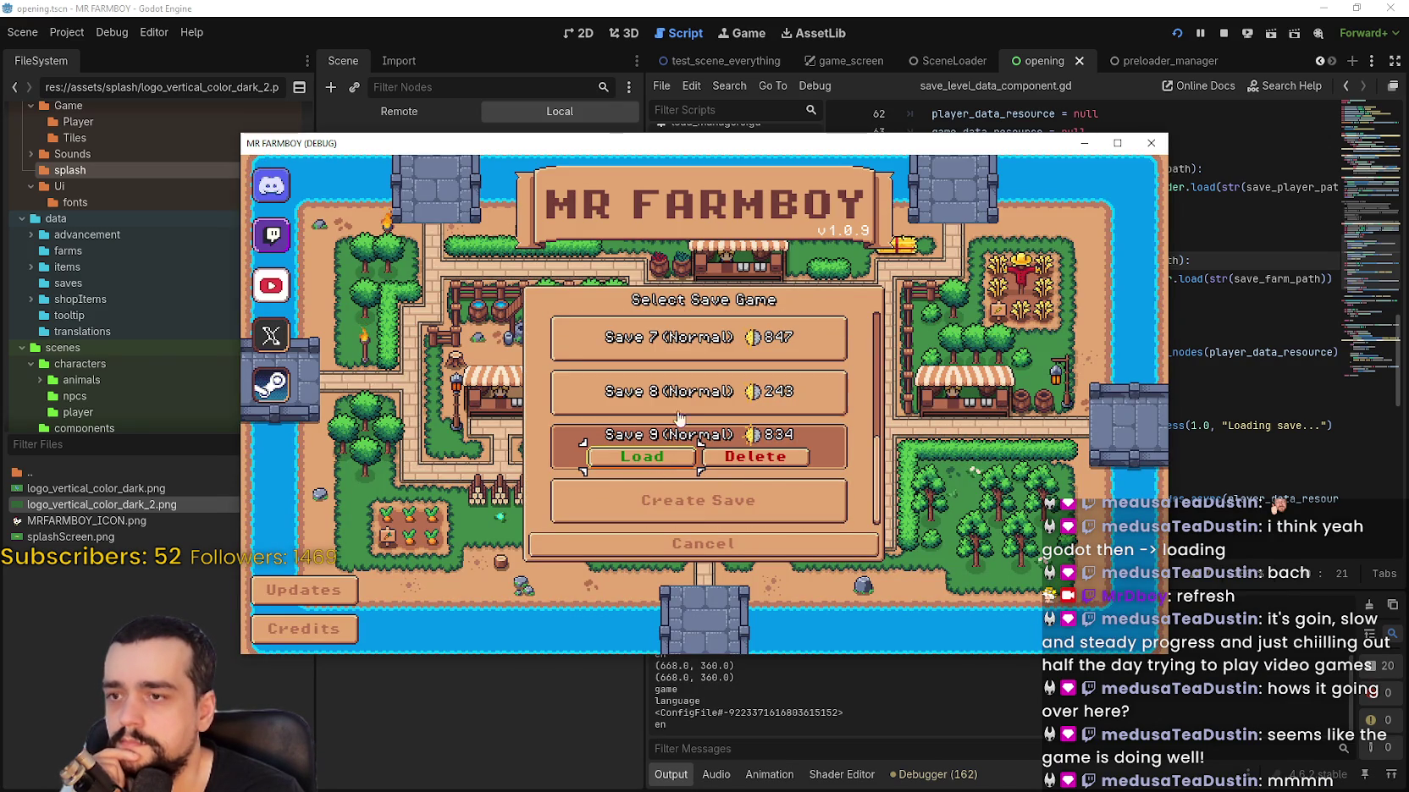
pyautogui.moveTo(664, 414)
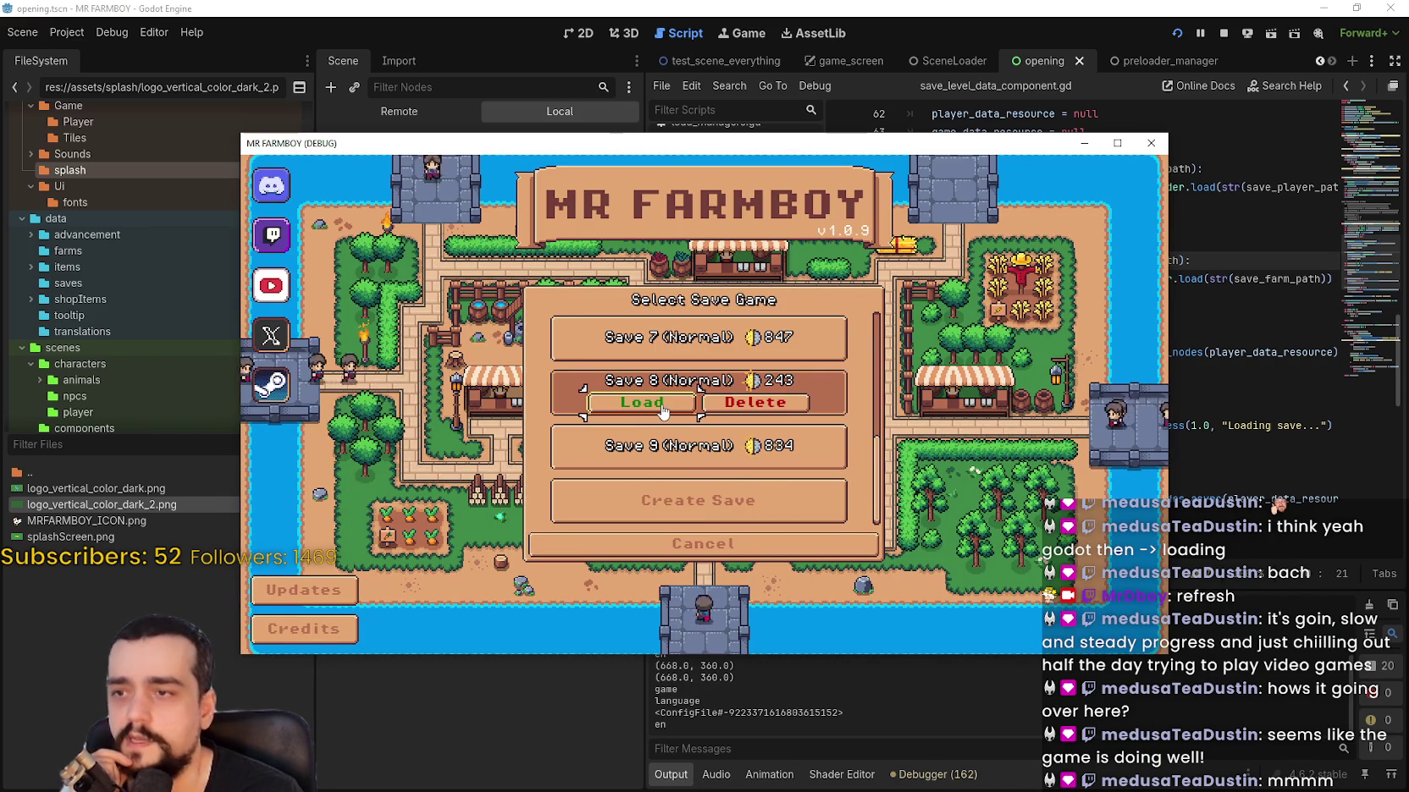
pyautogui.click(681, 408)
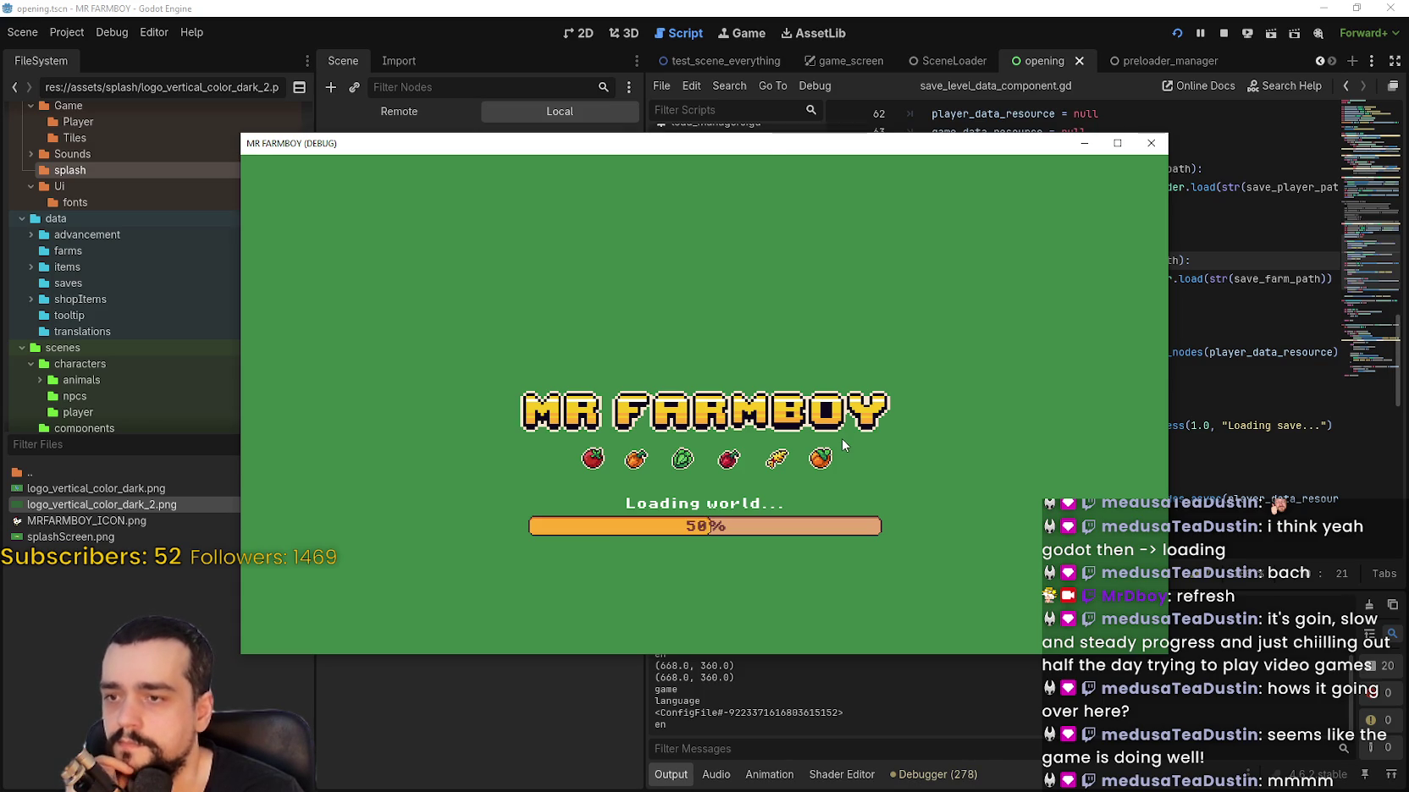
pyautogui.scroll(-5, 1010, 648)
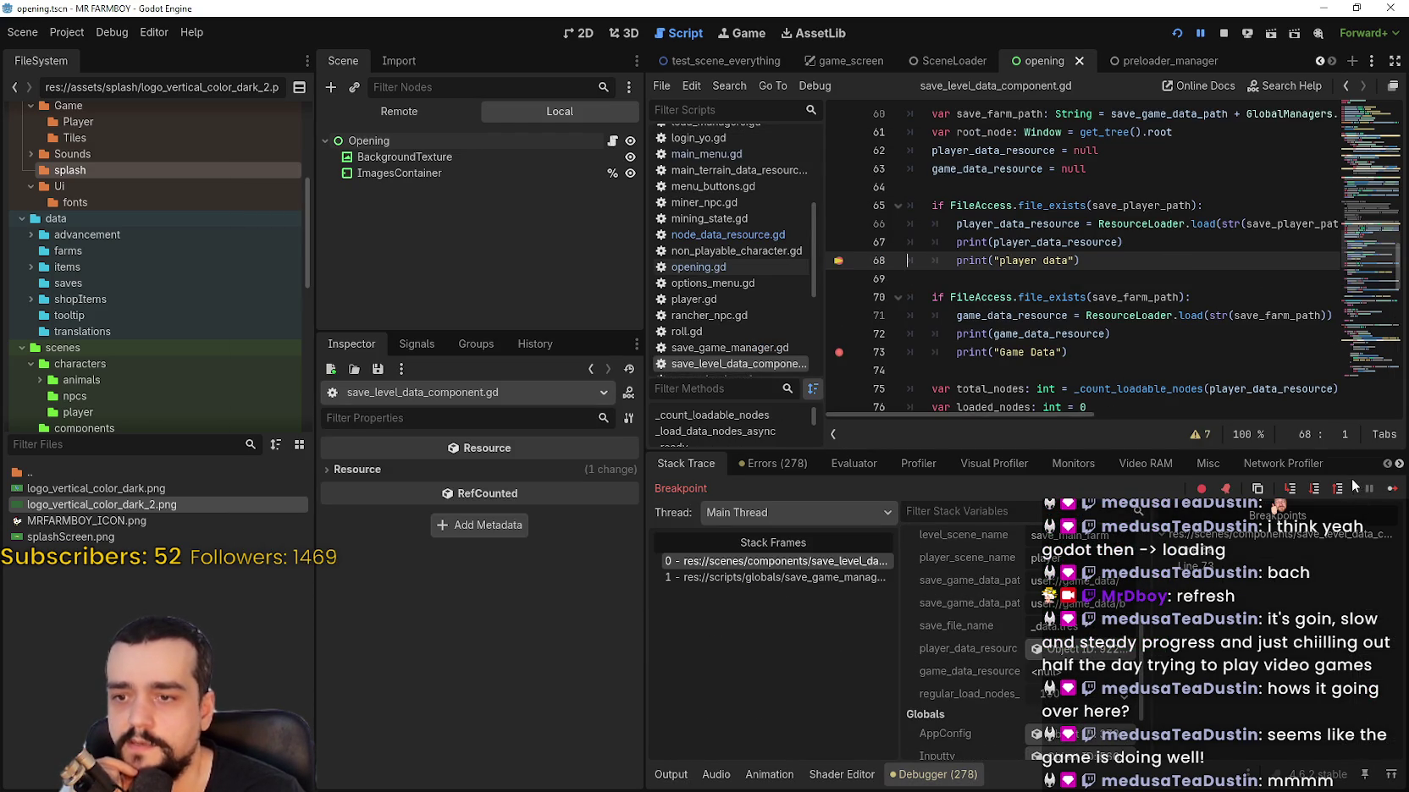
# Resume execution and show the Errors list down to the line 7605 parse error
pyautogui.click(1393, 490)
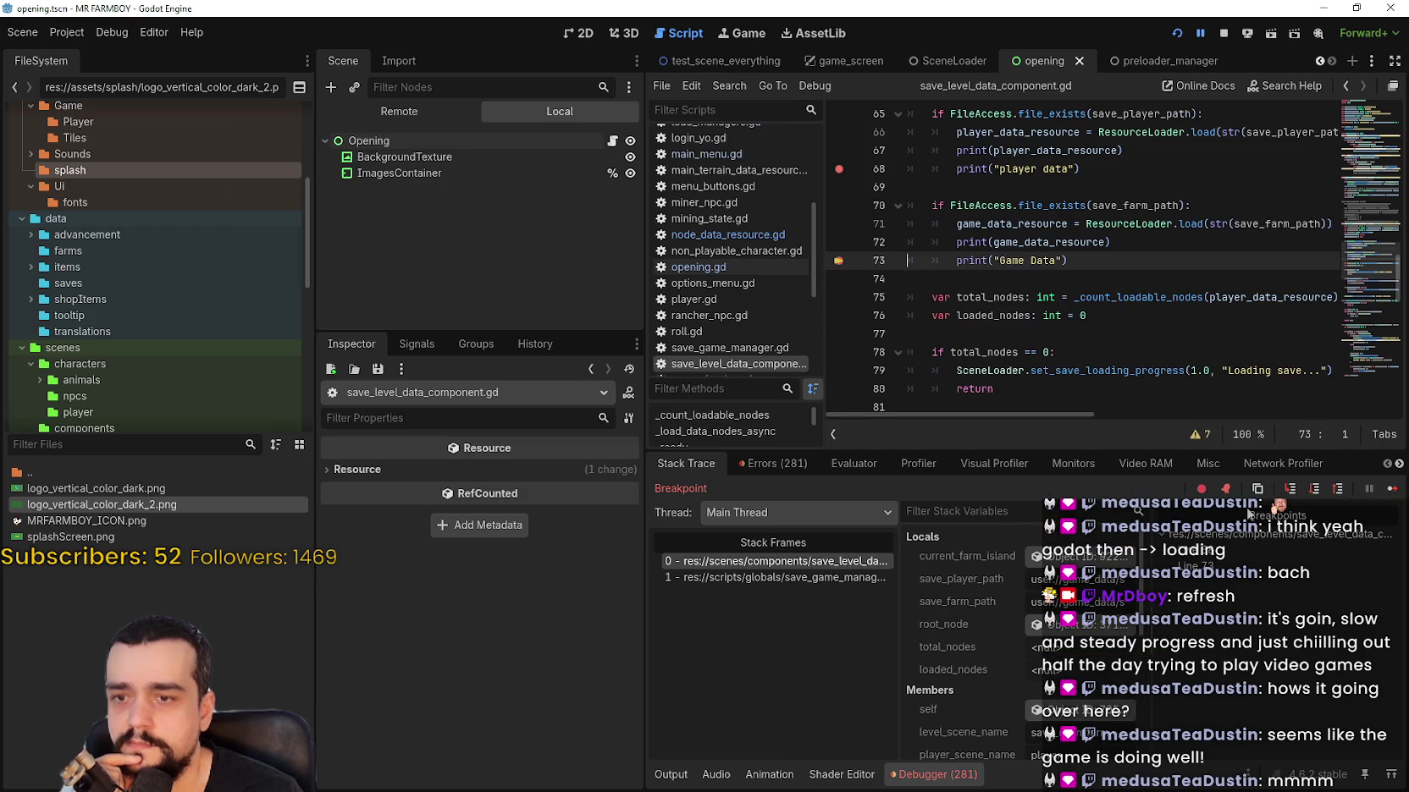
pyautogui.scroll(-4, 1020, 635)
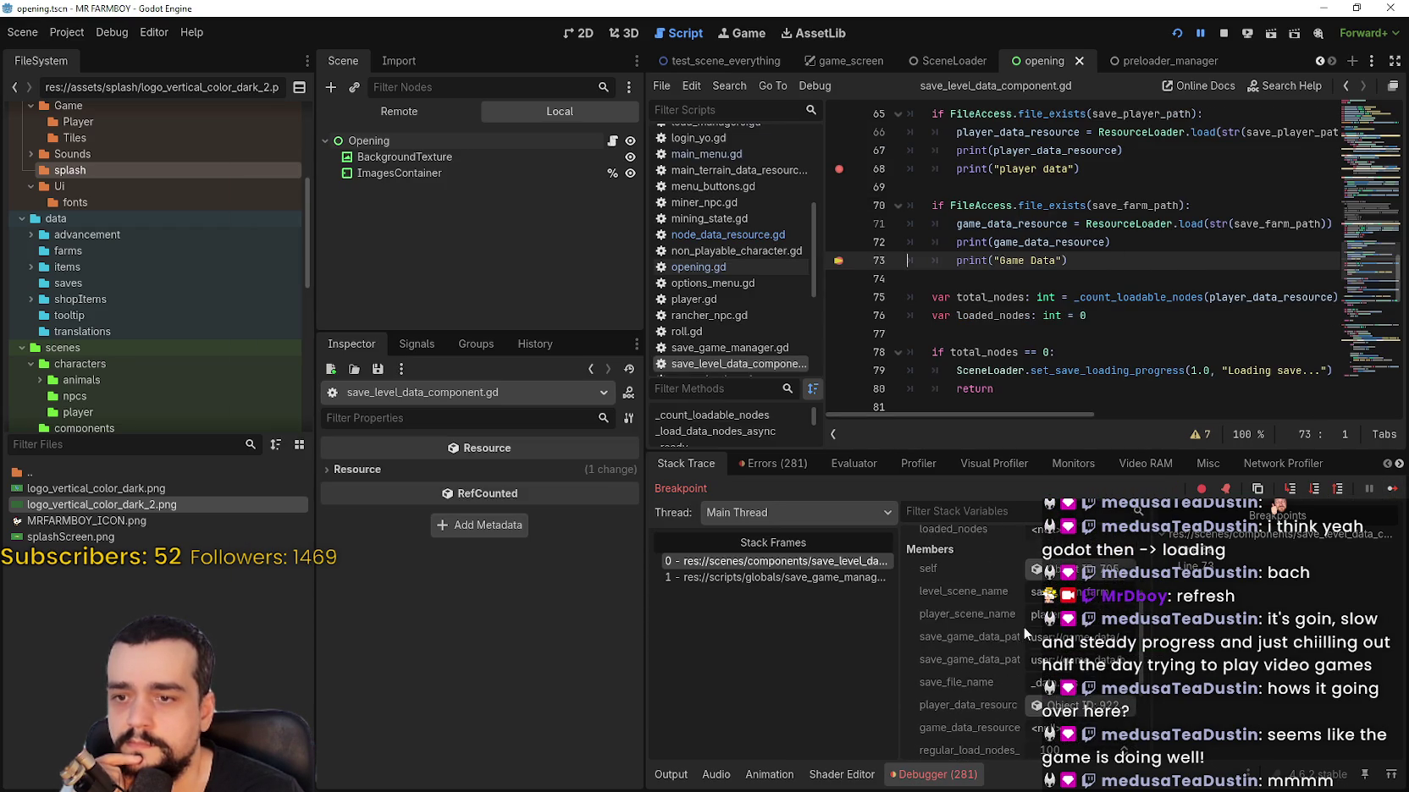
pyautogui.click(670, 774)
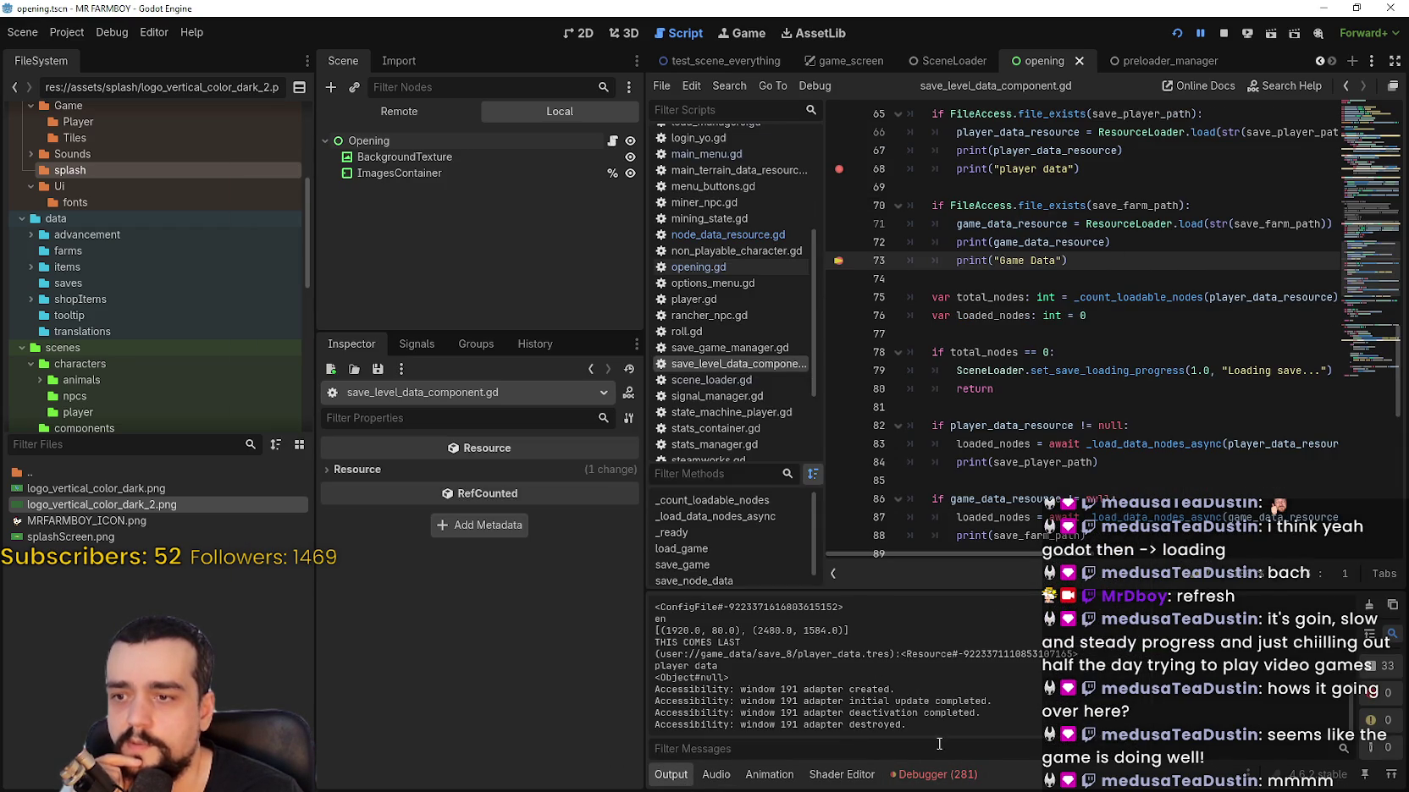
pyautogui.click(932, 774)
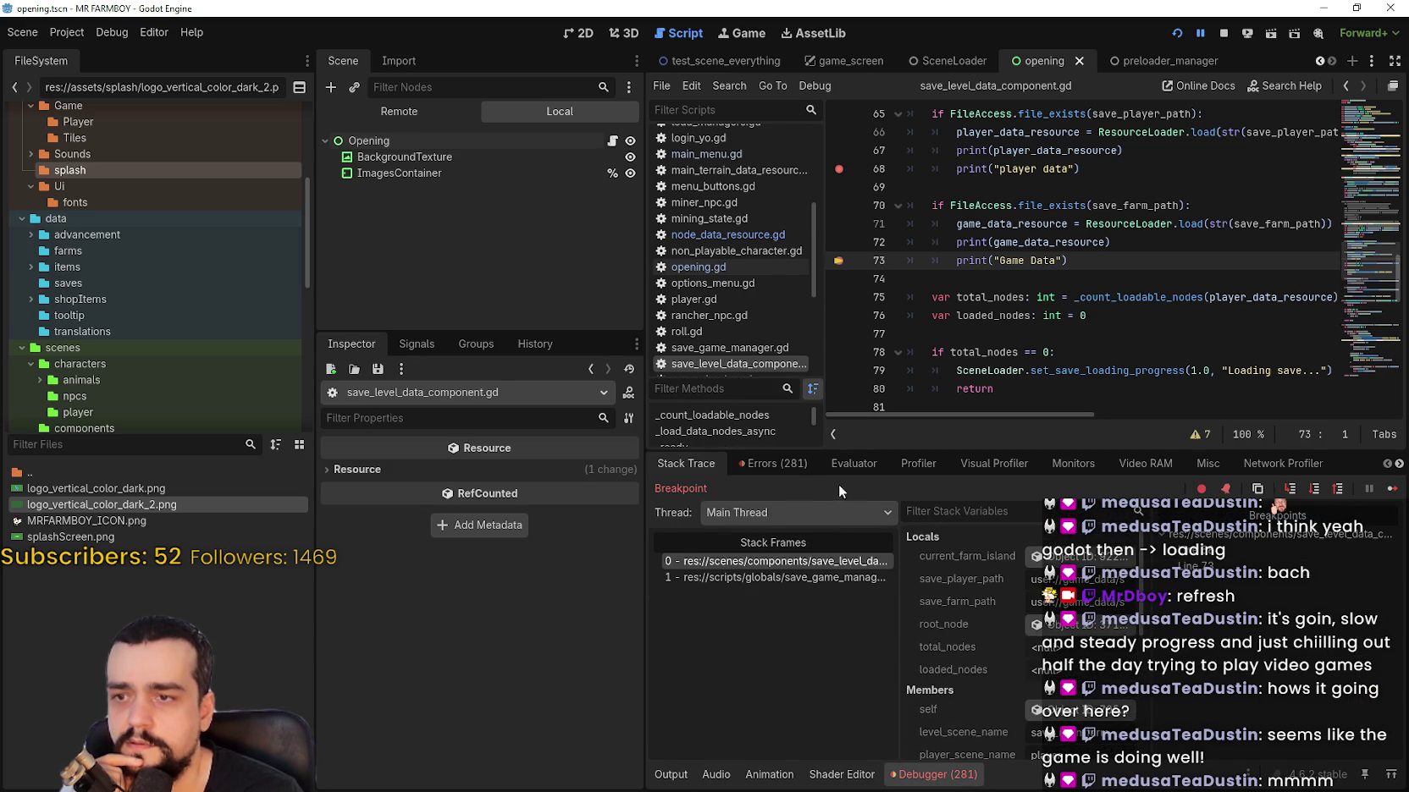
pyautogui.click(771, 463)
pyautogui.scroll(-10, 1058, 643)
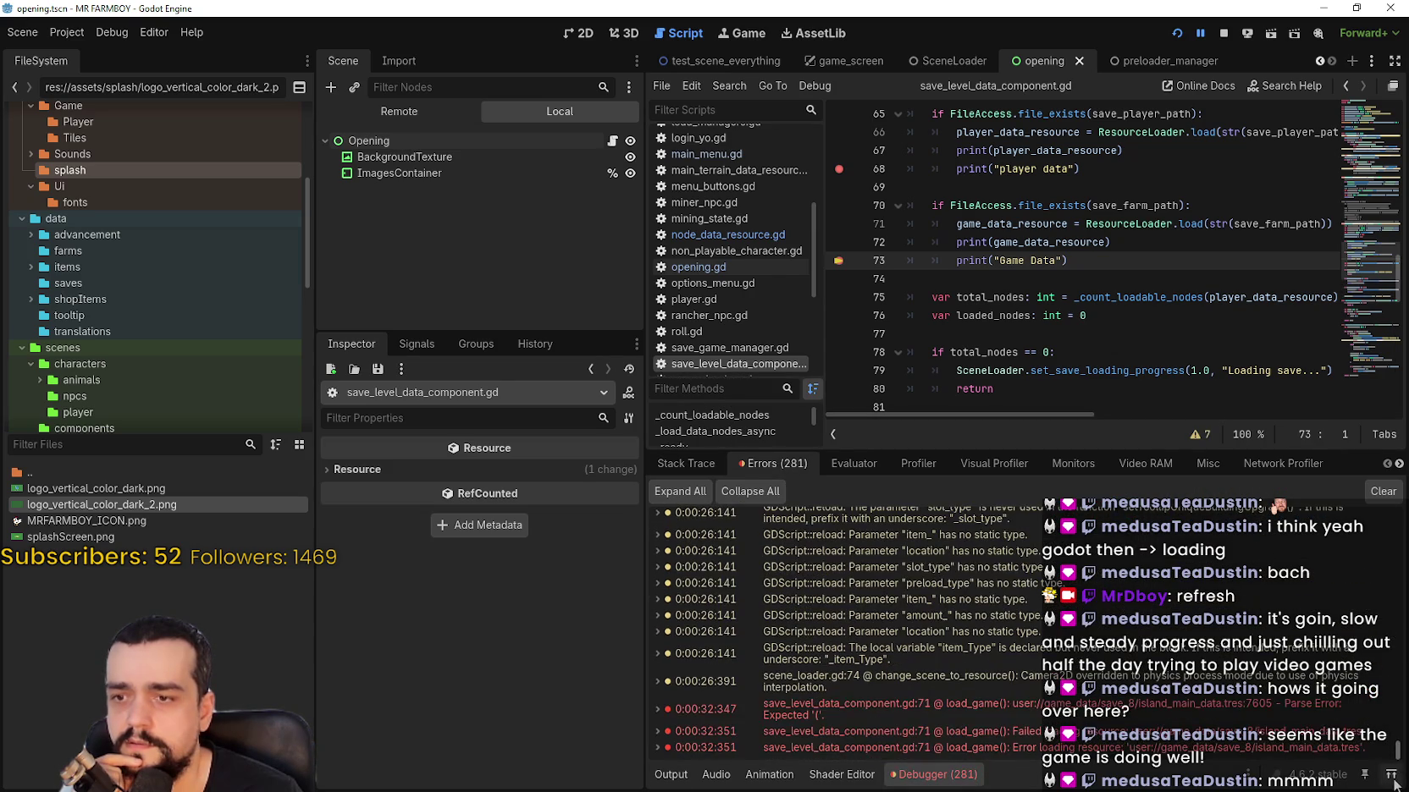
# Review the resource-loading code around lines 72–81 in the script editor
pyautogui.click(1126, 245)
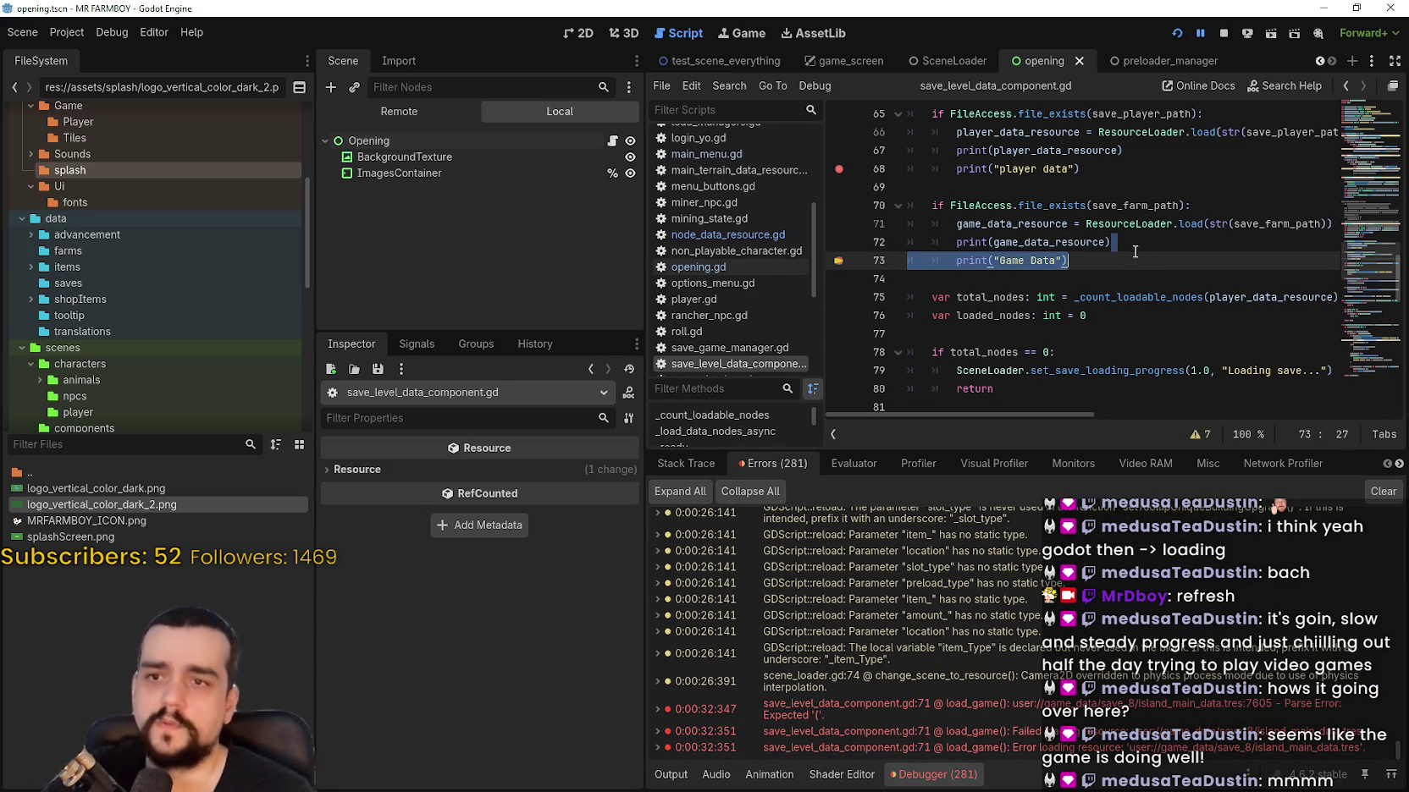
pyautogui.scroll(-1, 1083, 305)
pyautogui.click(1038, 350)
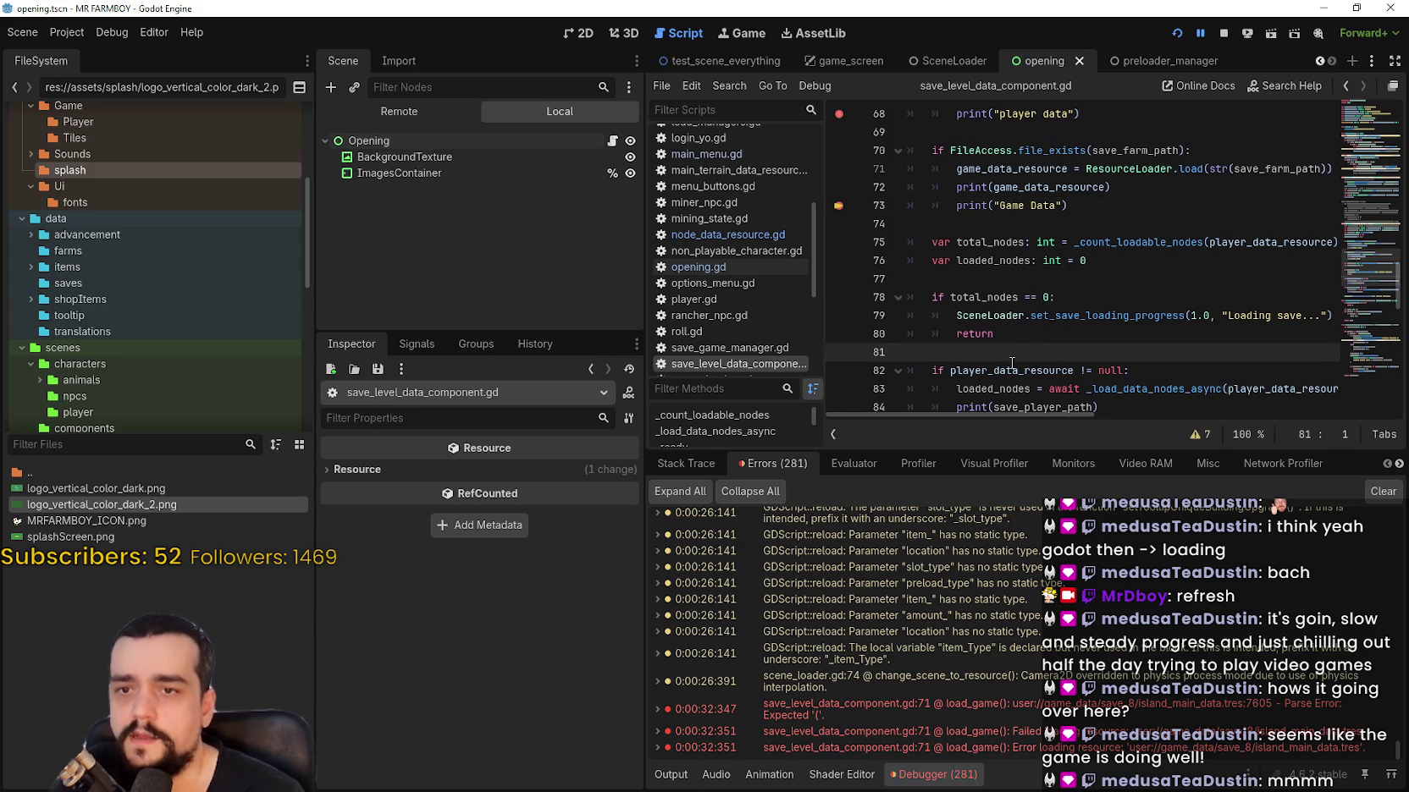
pyautogui.moveTo(995, 336); pyautogui.dragTo(965, 337)
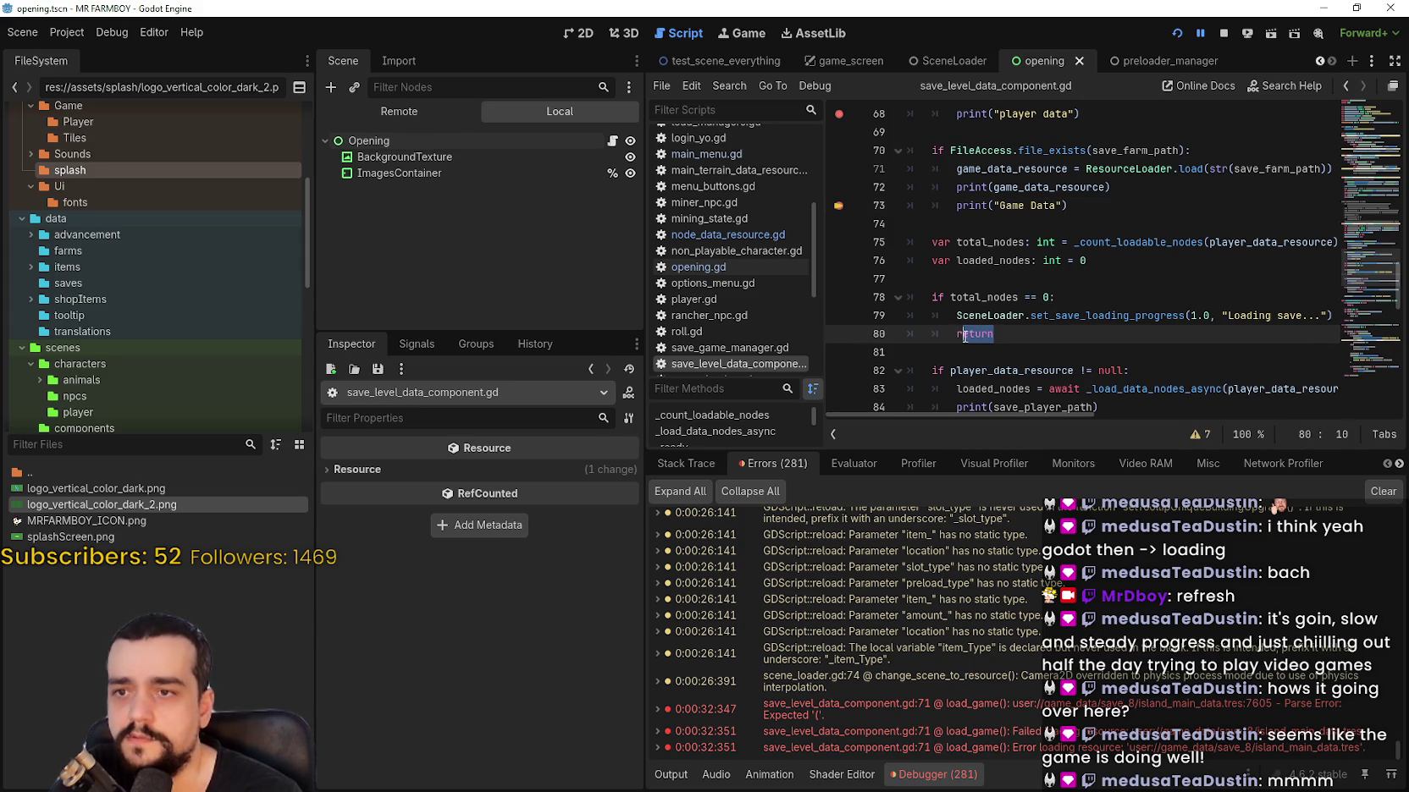
pyautogui.click(1122, 208)
pyautogui.scroll(1, 1117, 233)
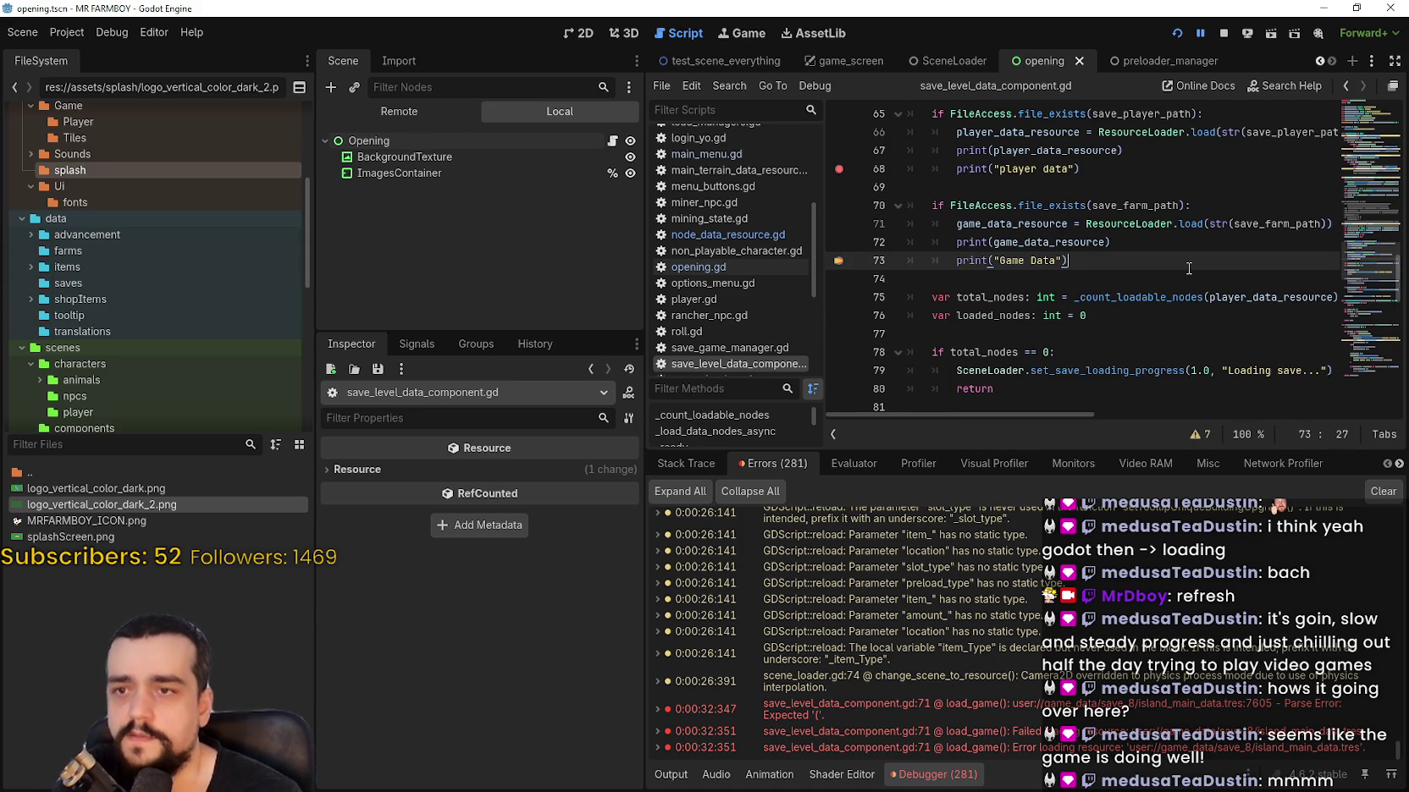
# Add an 'if game_data_resource == null:' check after the Game Data print
pyautogui.press('Return')
pyautogui.write('if game')
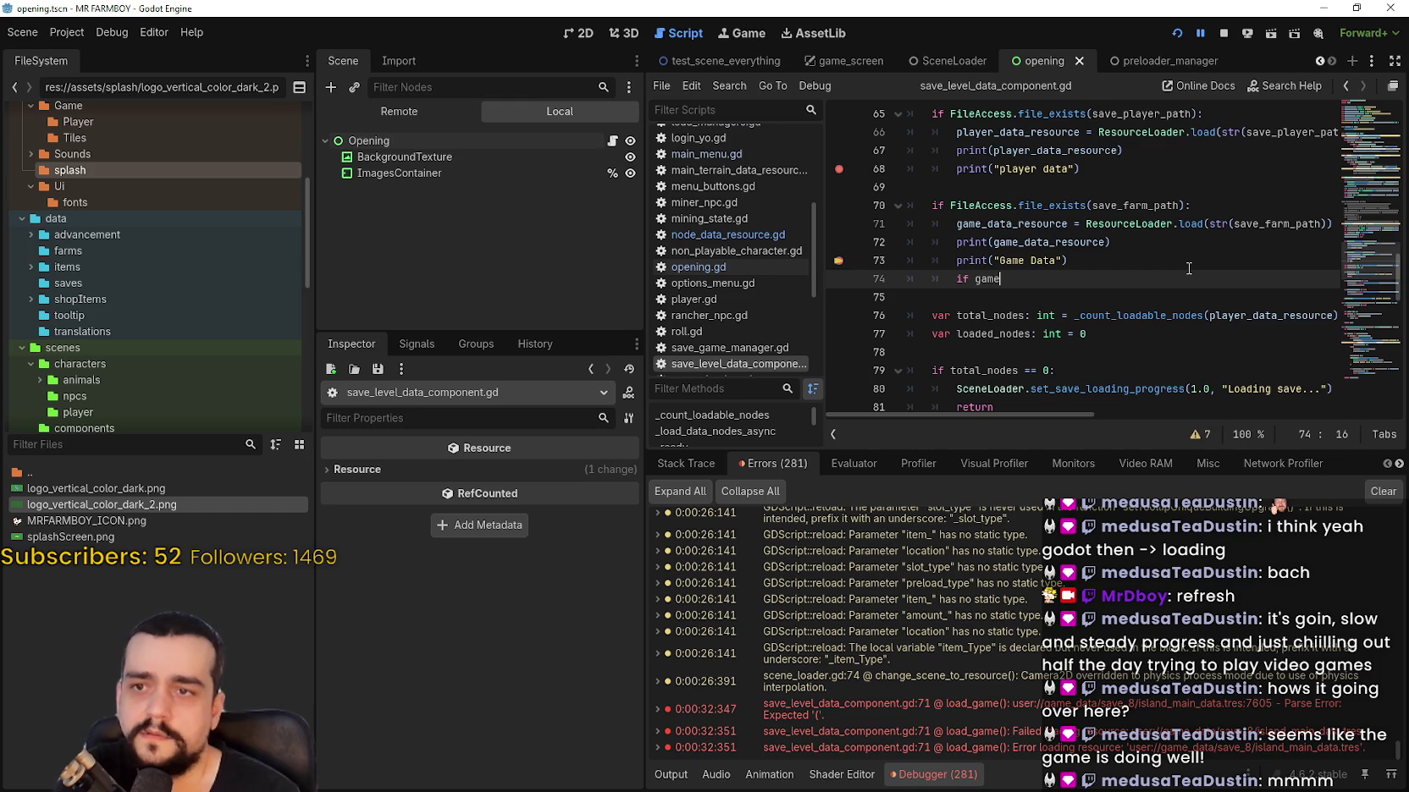
pyautogui.press('Return')
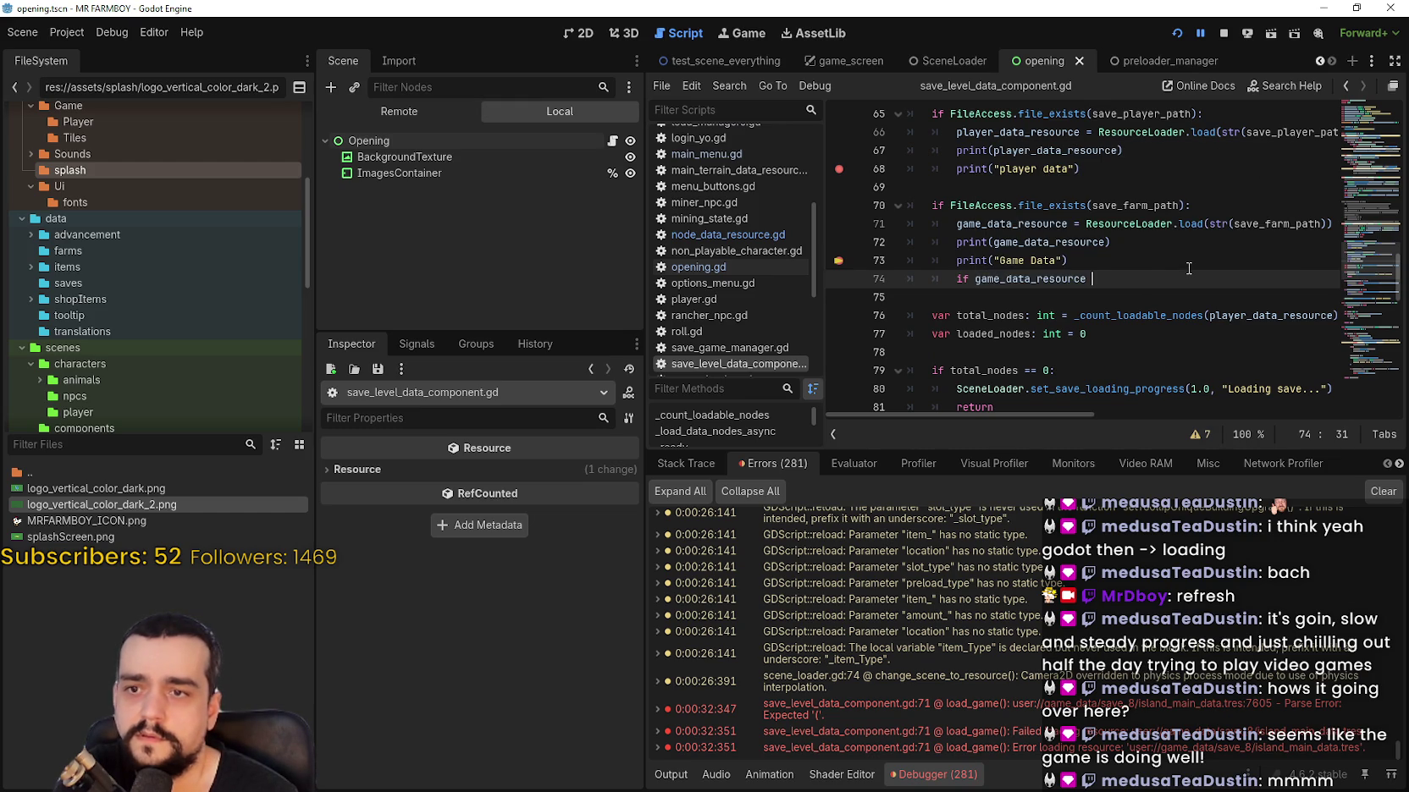
pyautogui.write('null:')
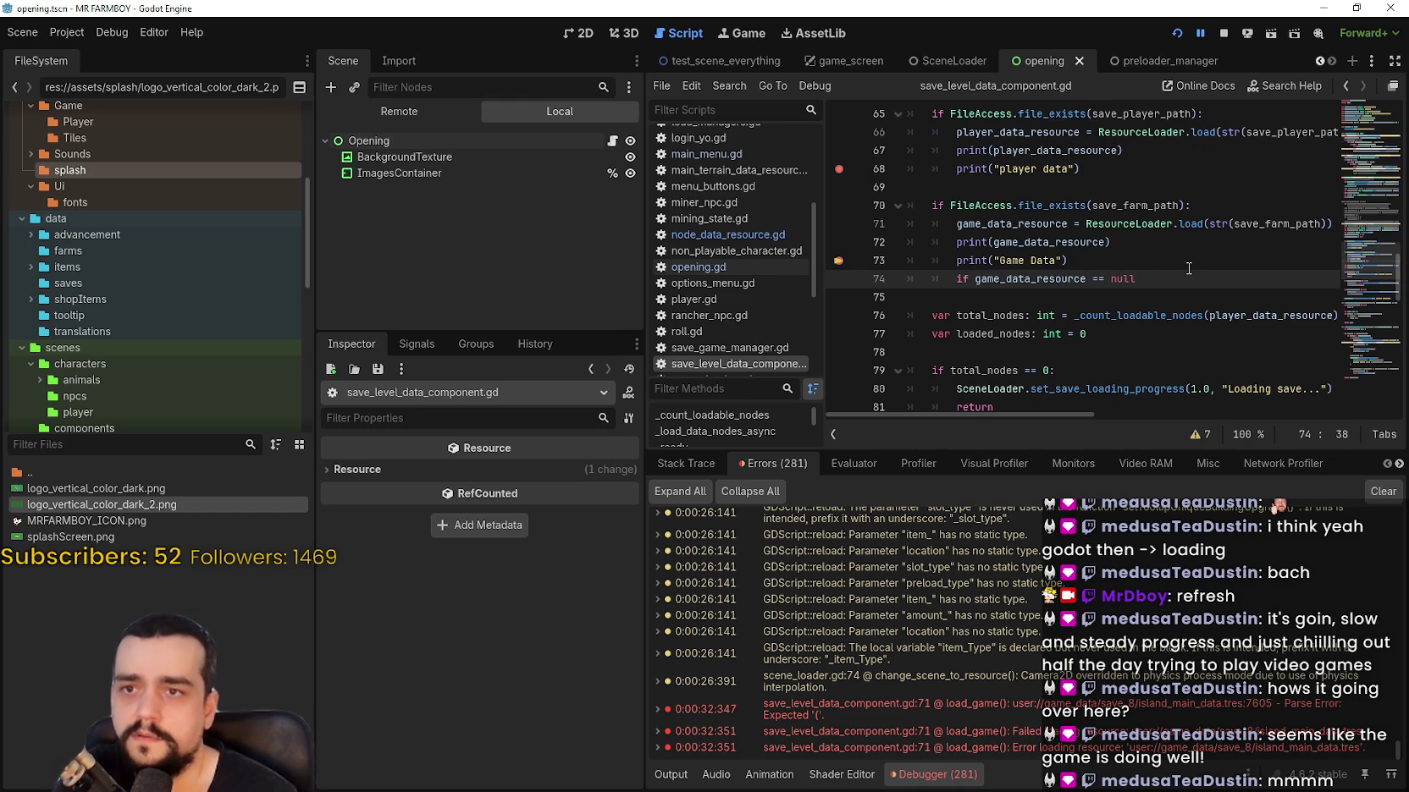
pyautogui.press('Return')
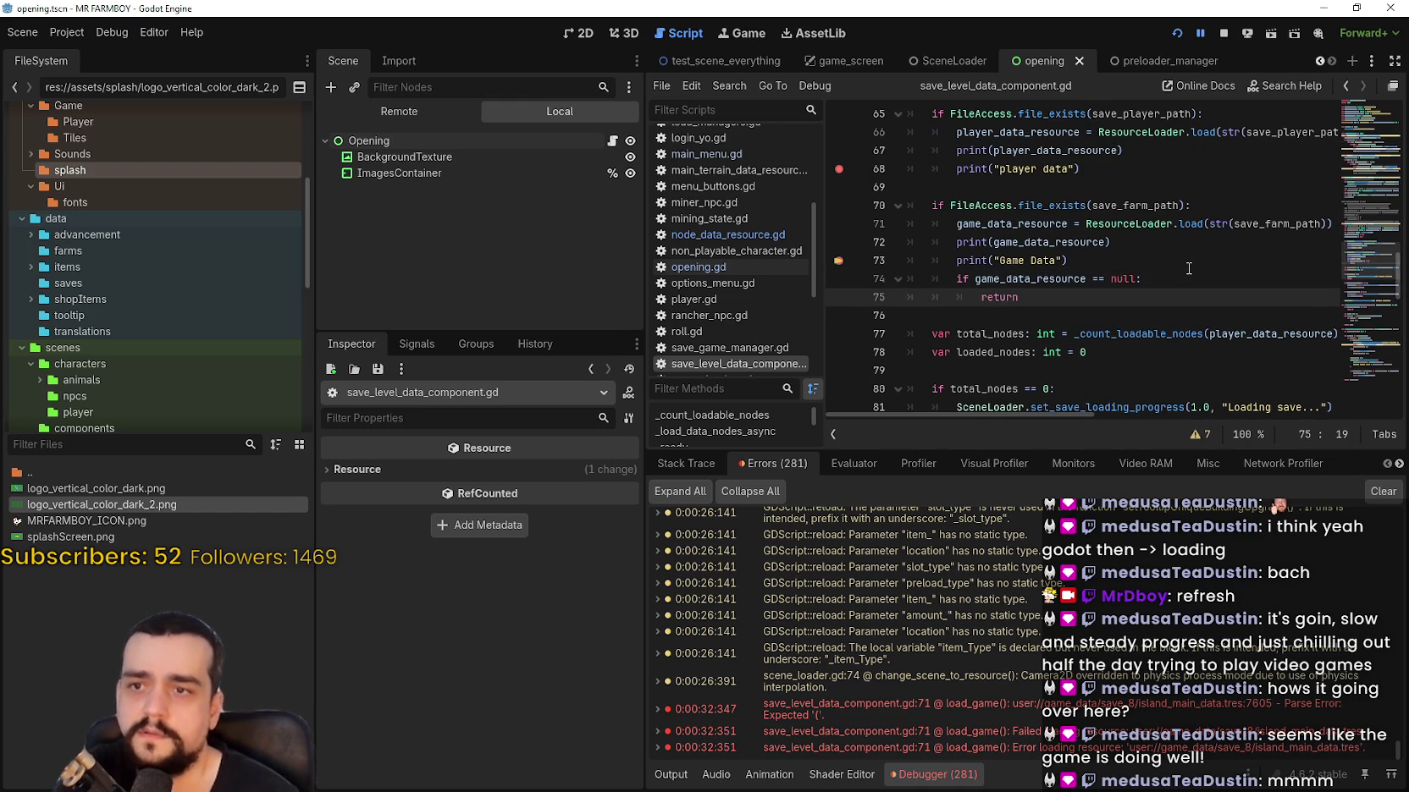
pyautogui.write('return')
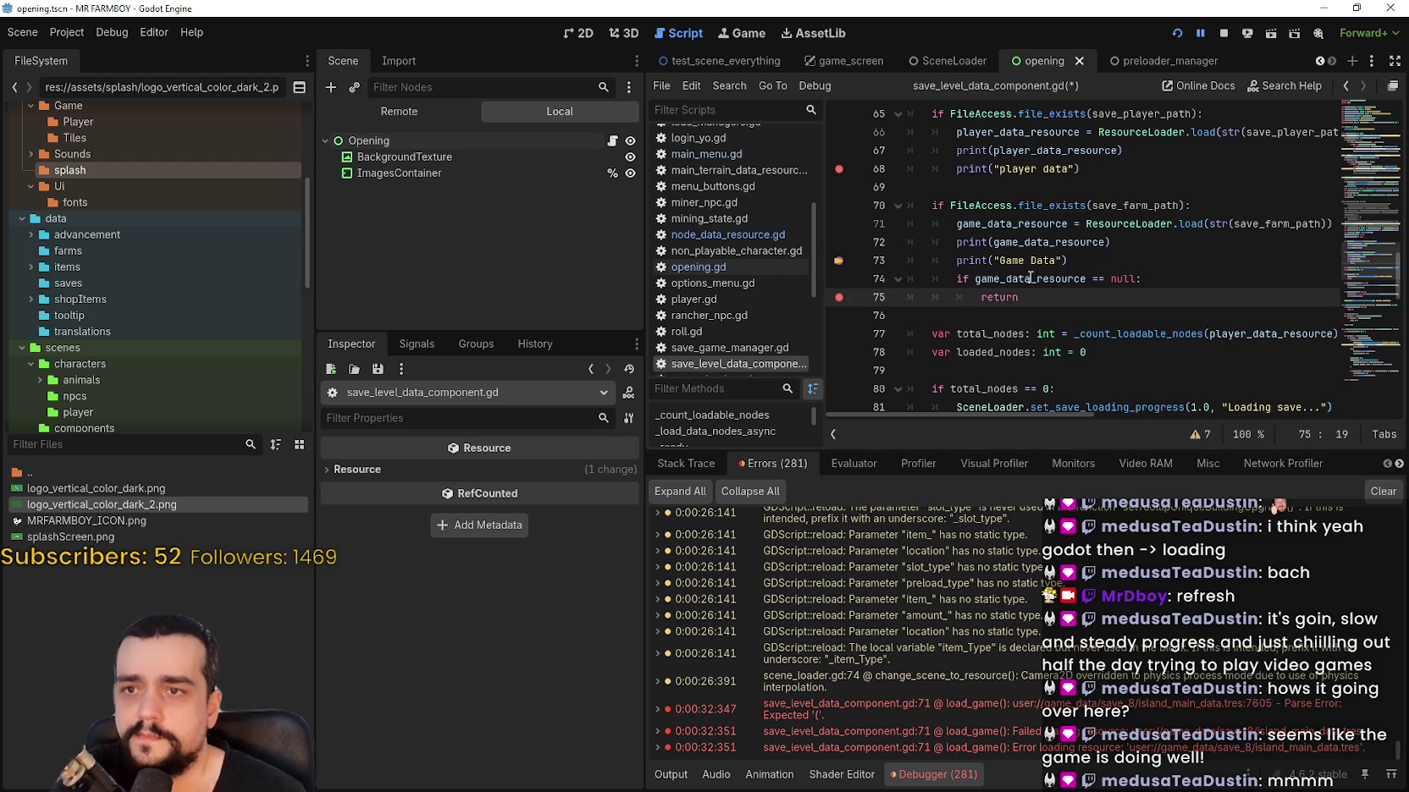
# Duplicate the null check under the player data print for player_data_resource and save
pyautogui.moveTo(1031, 297); pyautogui.dragTo(862, 276)
pyautogui.hotkey('ctrl', 'c')
pyautogui.click(968, 187)
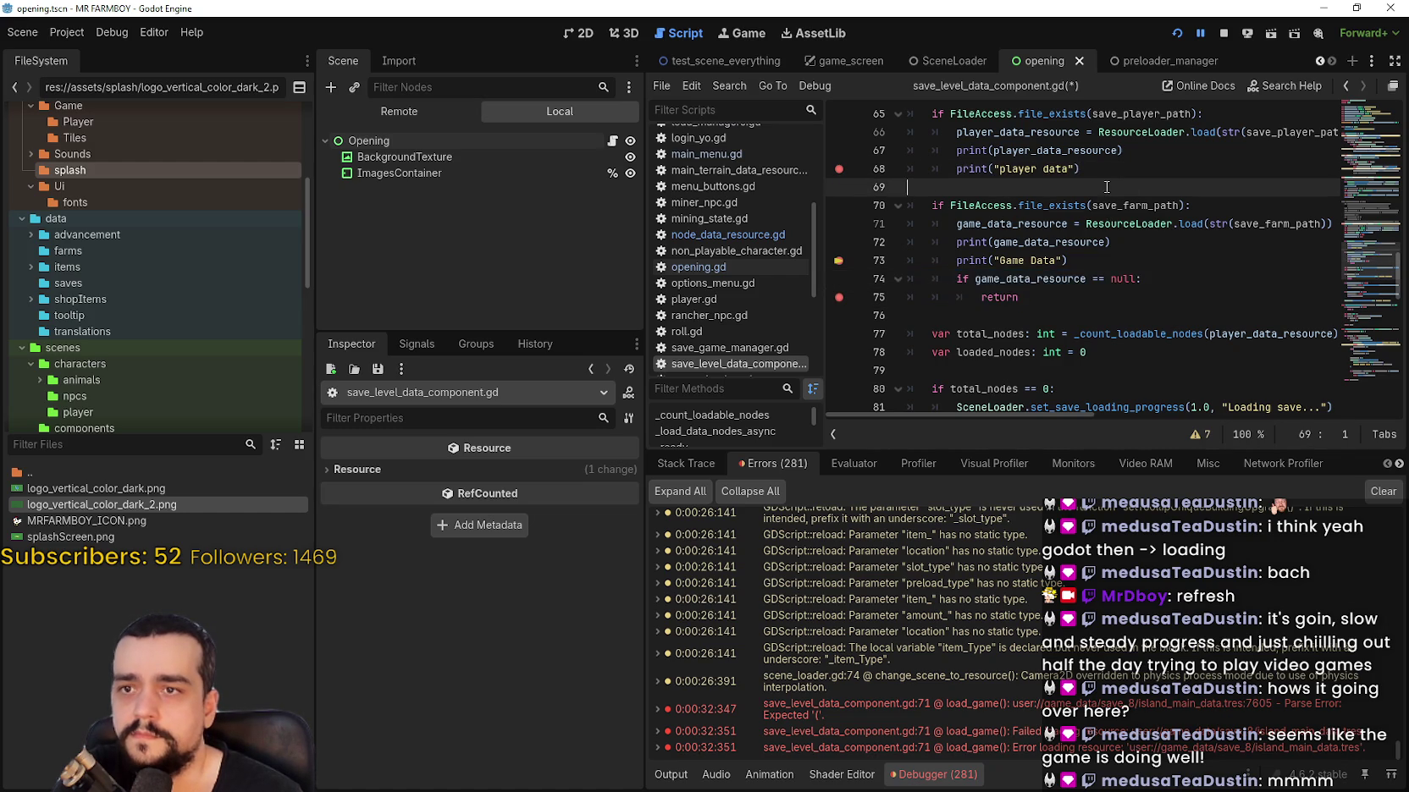
pyautogui.hotkey('ctrl', 'v')
pyautogui.doubleClick(1045, 149)
pyautogui.hotkey('ctrl', 'c')
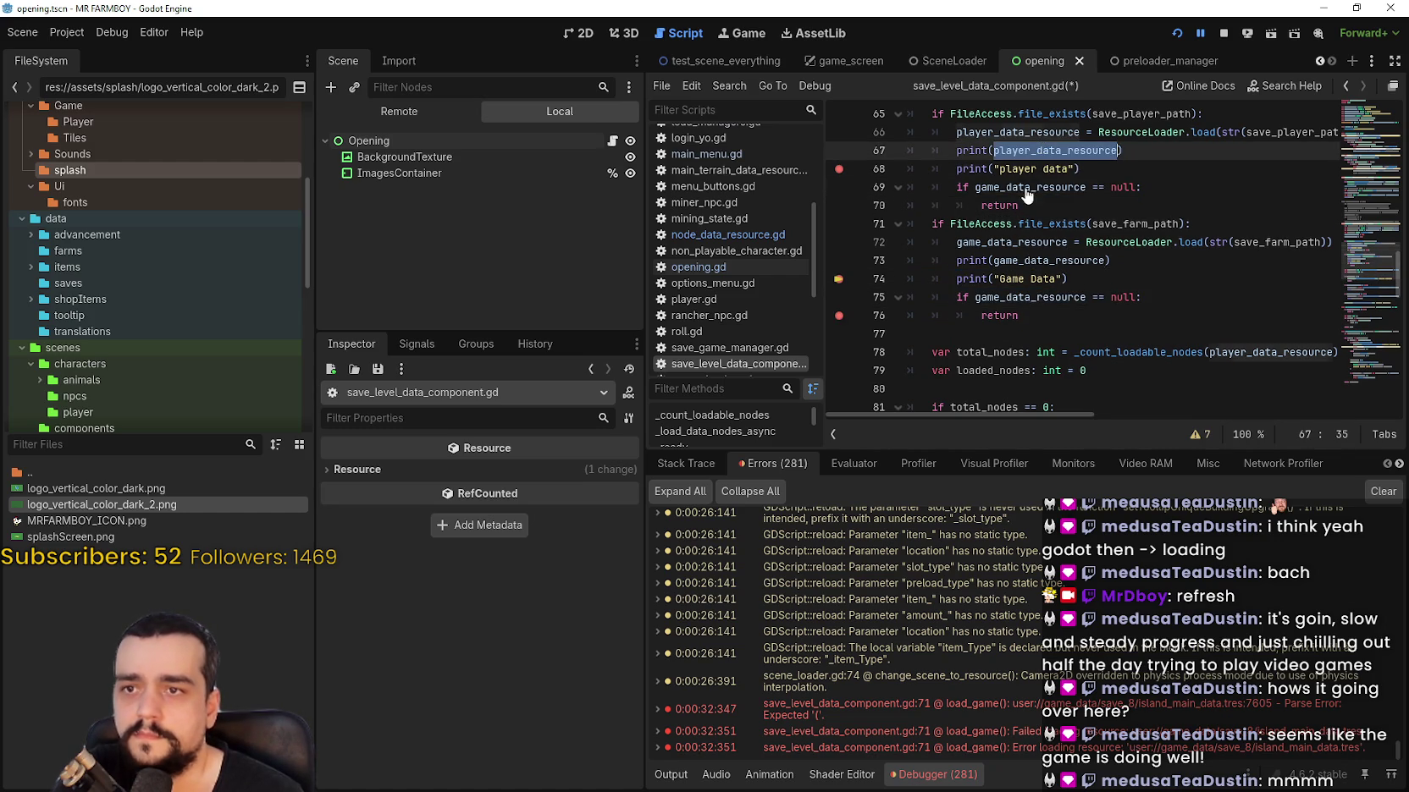
pyautogui.doubleClick(1029, 187)
pyautogui.hotkey('ctrl', 'v')
pyautogui.click(1131, 257)
pyautogui.hotkey('ctrl', 's')
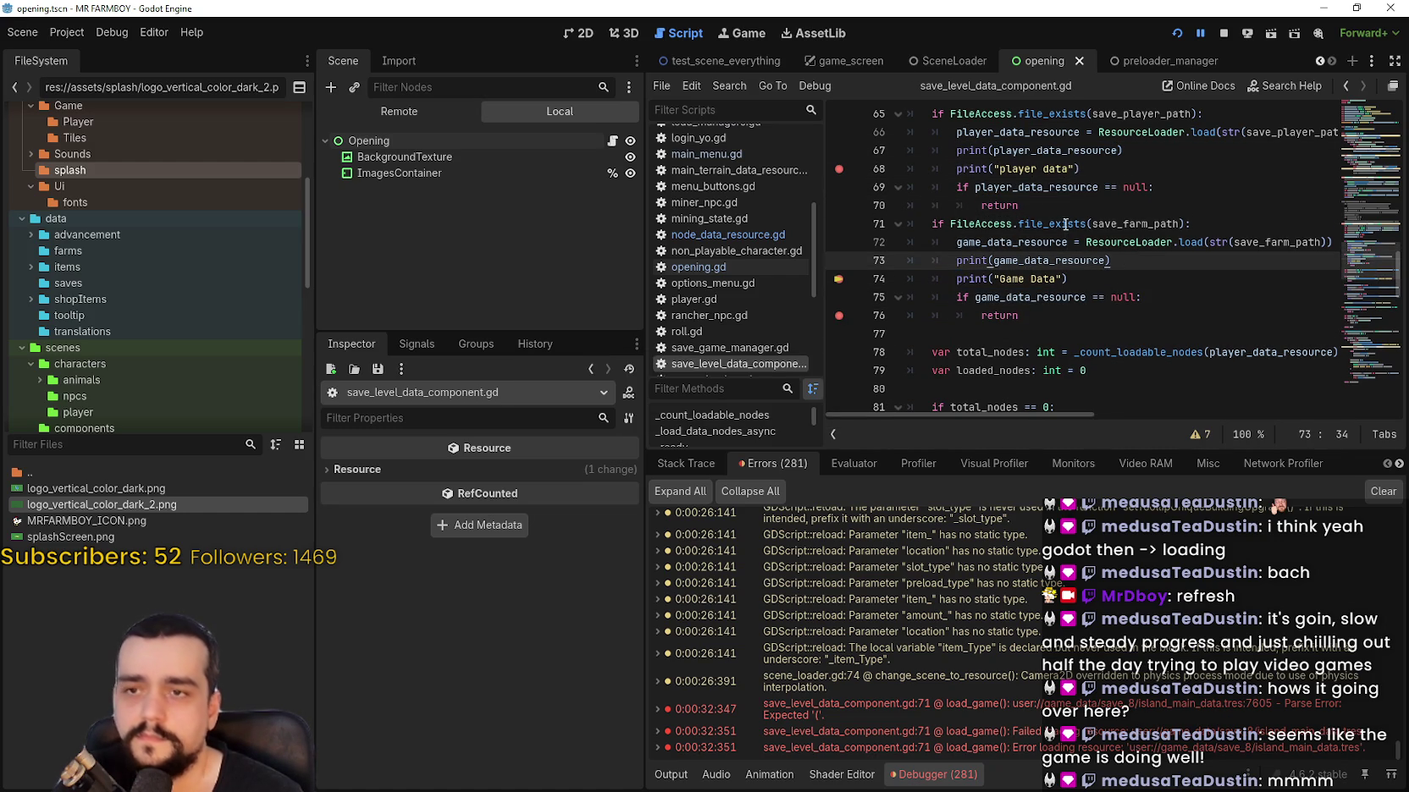
# Make the game data null check print a 'Game Data corrupted' message, then return
pyautogui.click(1069, 326)
pyautogui.click(1158, 302)
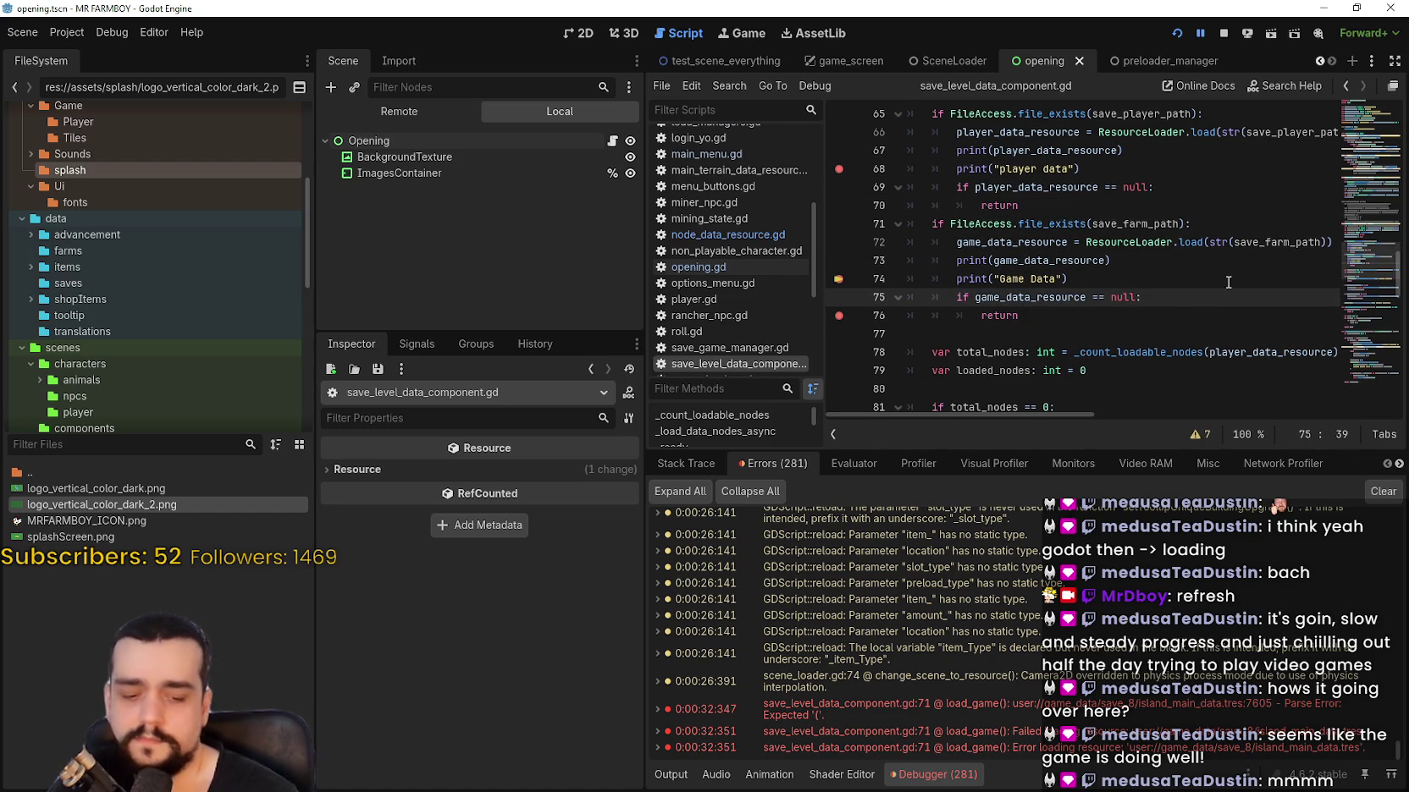
pyautogui.press('Return')
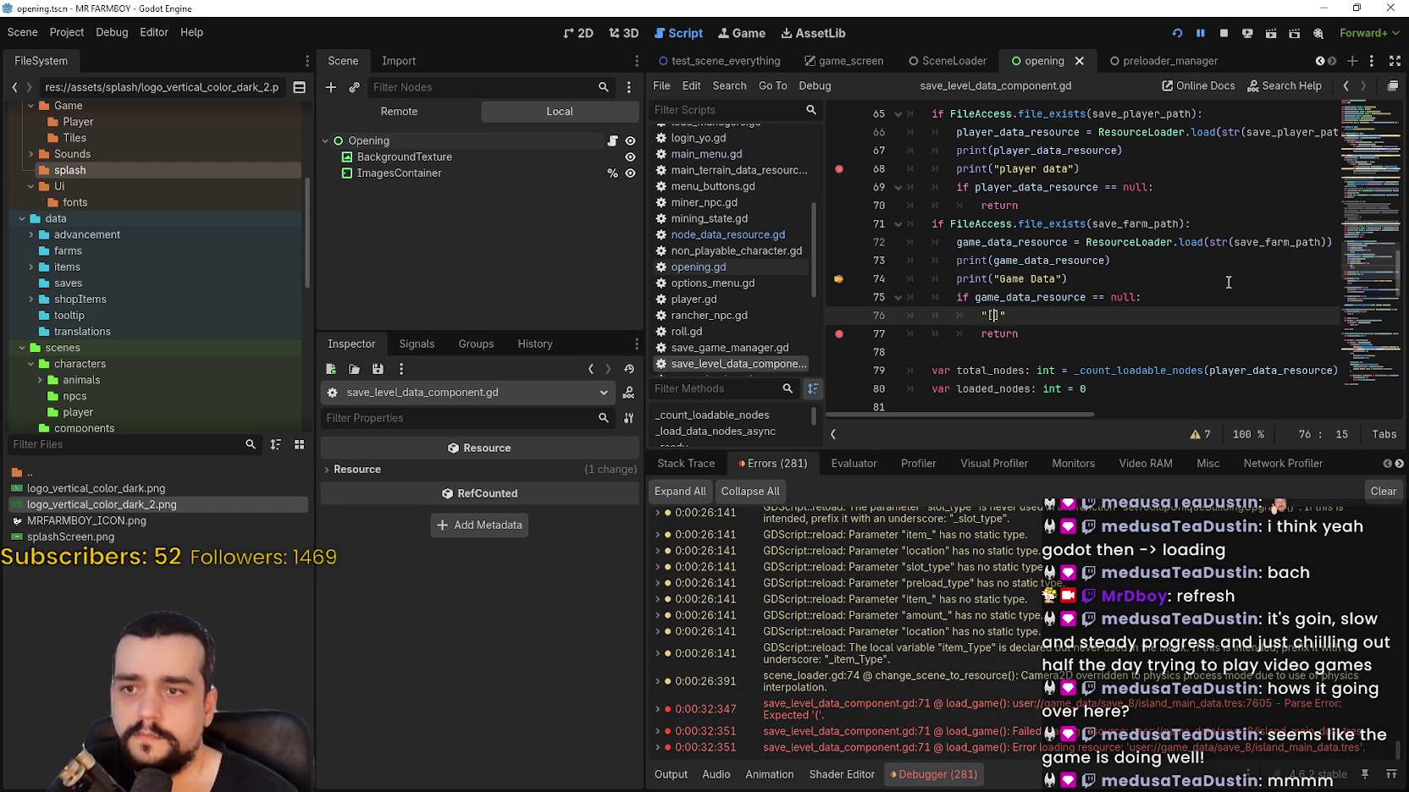
pyautogui.write('n')
pyautogui.press('Return')
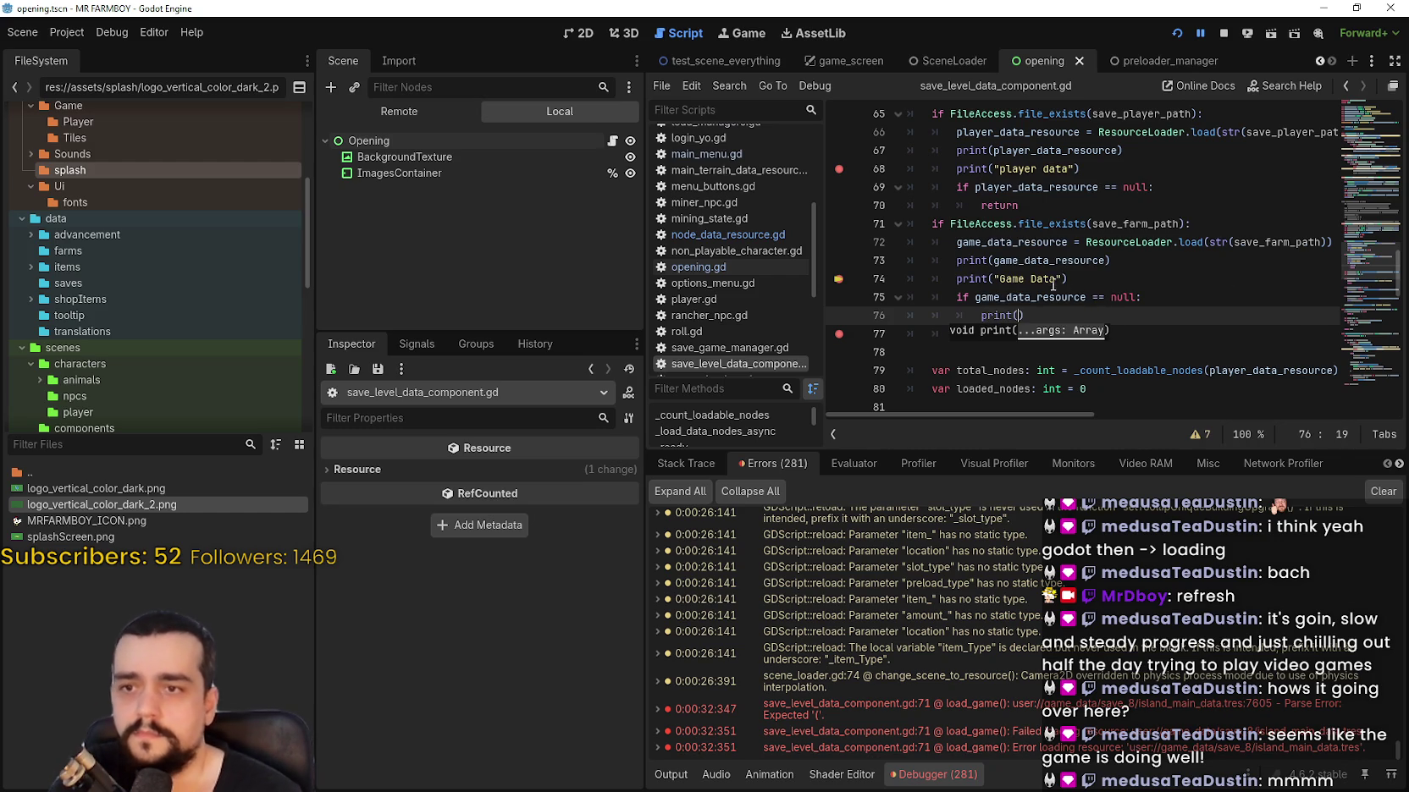
pyautogui.click(1032, 279)
pyautogui.moveTo(1041, 278); pyautogui.dragTo(1018, 274)
pyautogui.hotkey('ctrl', 'c')
pyautogui.click(1021, 316)
pyautogui.hotkey('ctrl', 'v')
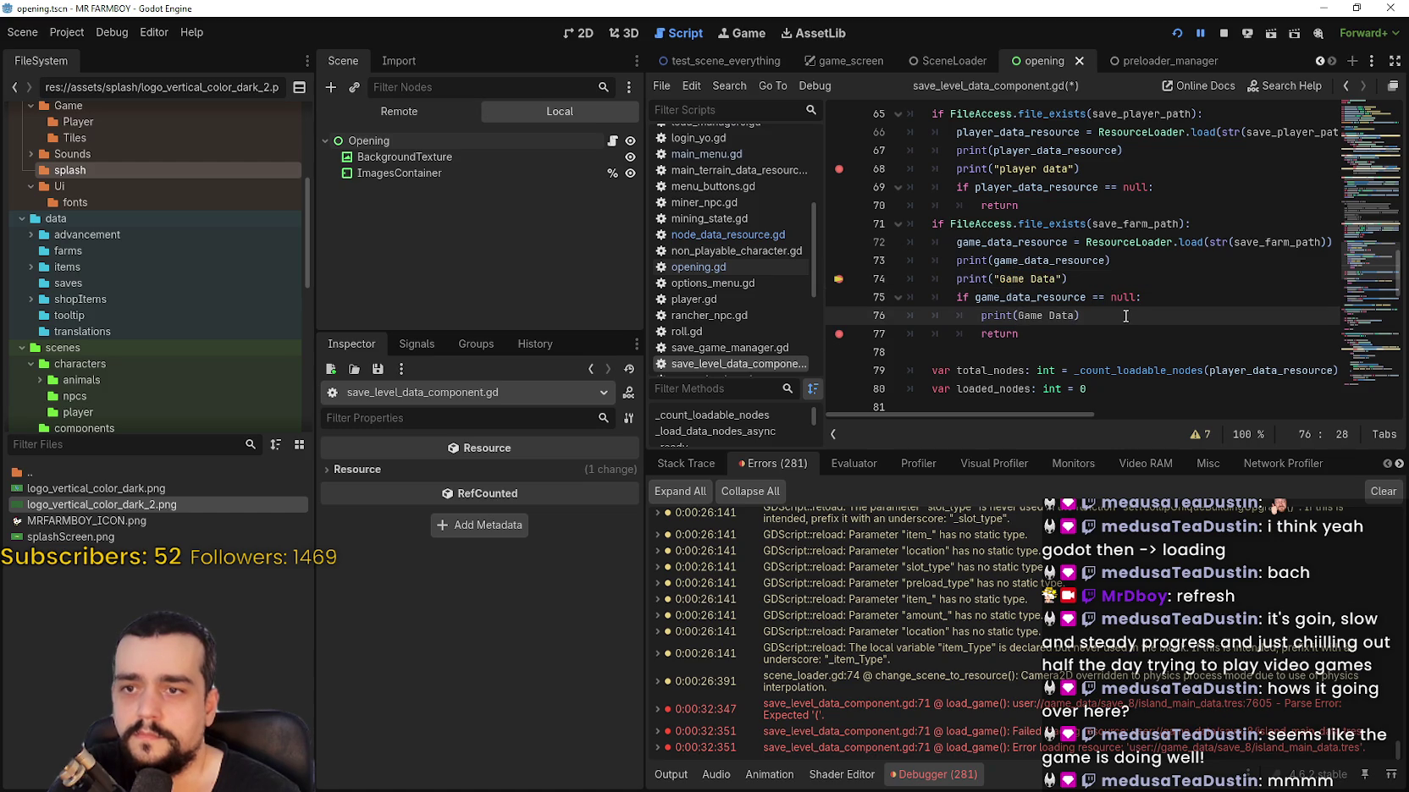
pyautogui.hotkey('ctrl', 'z')
pyautogui.write('"')
pyautogui.write('Game Da')
pyautogui.write('ta corrupted')
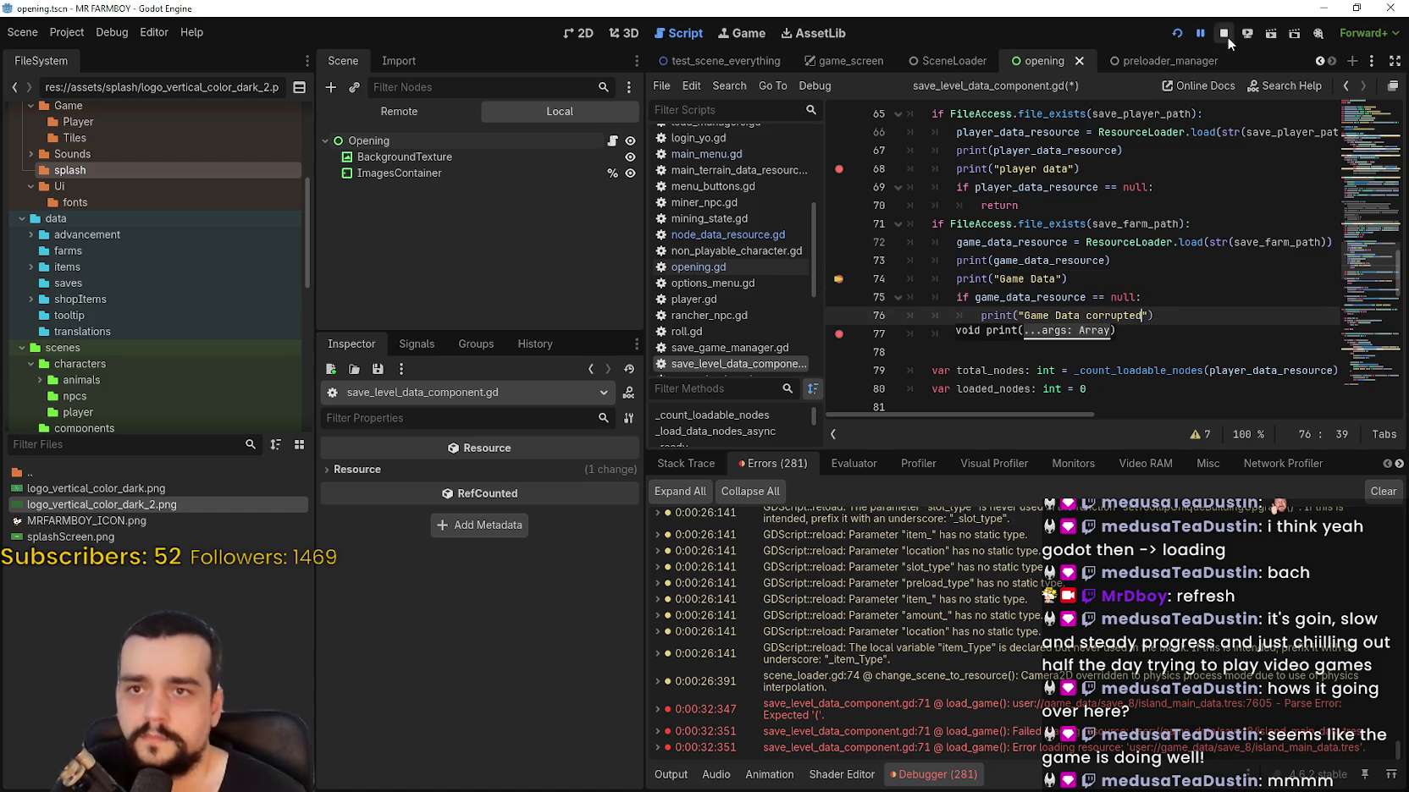
pyautogui.click(1224, 32)
pyautogui.press('Down')
pyautogui.write('return')
# Add a matching 'player data' corrupted print before the player data check's return and save
pyautogui.click(1185, 205)
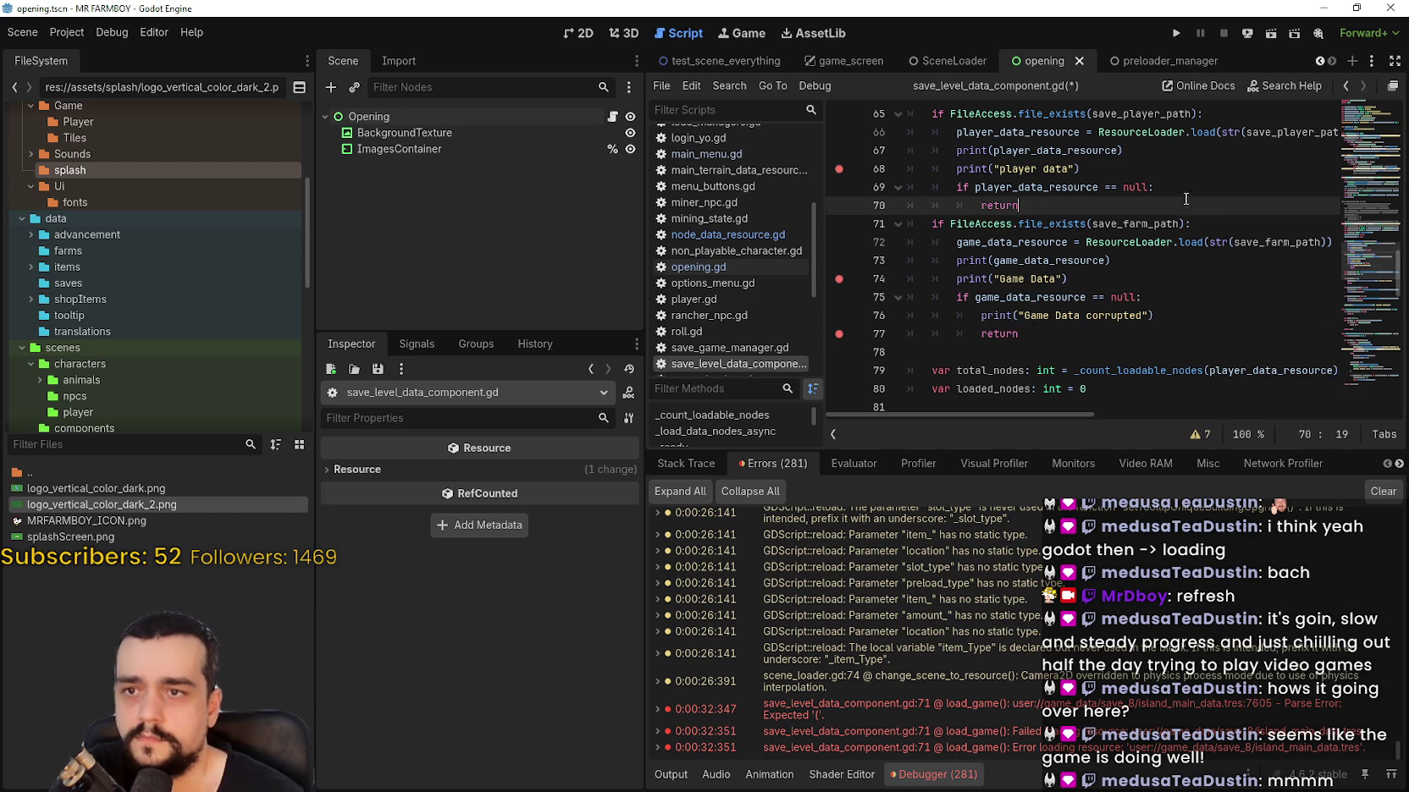
pyautogui.hotkey('ctrl', 'shift', 'Return')
pyautogui.hotkey('ctrl', 'v')
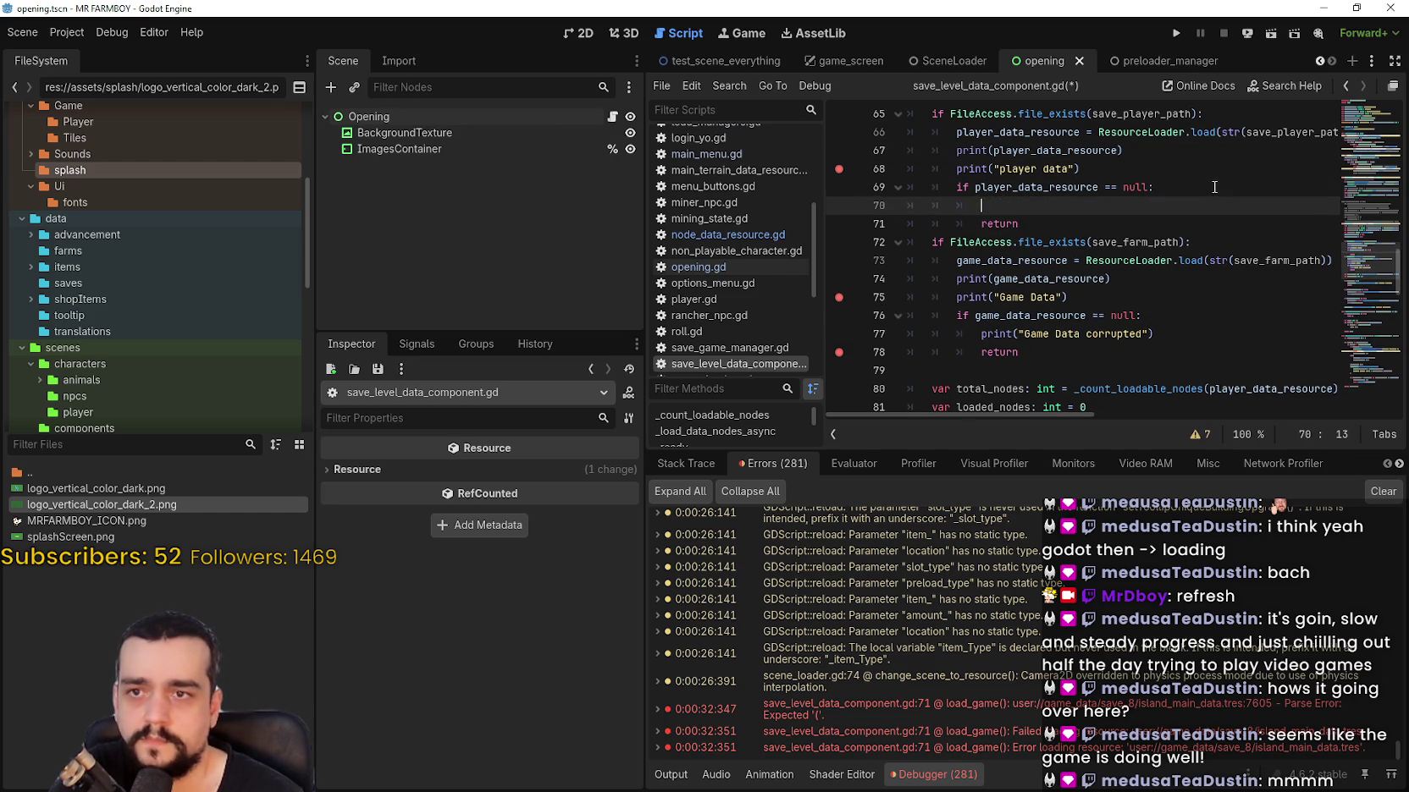
pyautogui.click(1037, 169)
pyautogui.moveTo(999, 170); pyautogui.dragTo(1070, 169)
pyautogui.doubleClick(1053, 204)
pyautogui.hotkey('ctrl', 'v')
pyautogui.hotkey('ctrl', 's')
# Run the game and set a breakpoint on the player data return line
pyautogui.click(1167, 34)
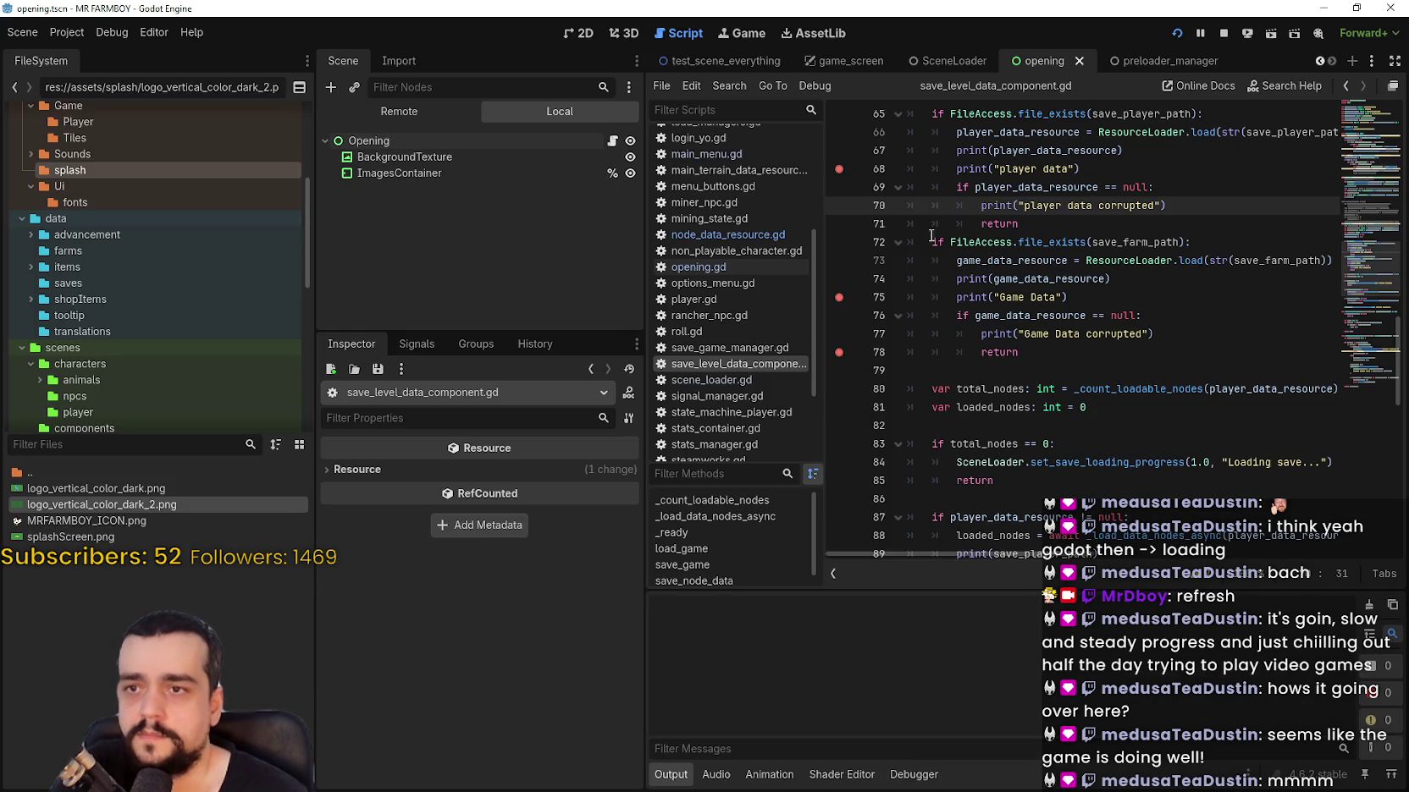
pyautogui.click(839, 223)
pyautogui.click(1039, 225)
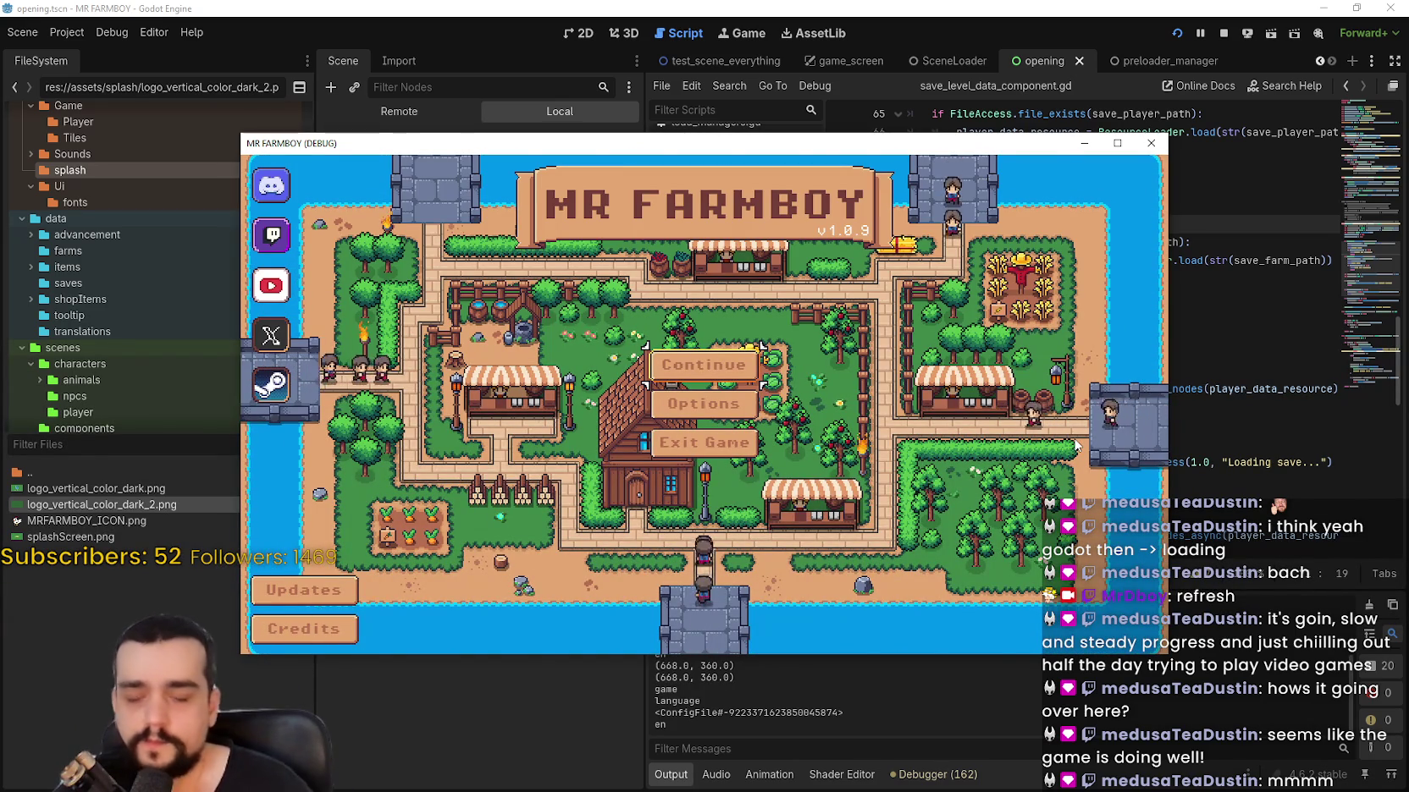
# In the running game, choose Save 8 from the saved games and load it
pyautogui.click(719, 366)
pyautogui.scroll(-6, 767, 388)
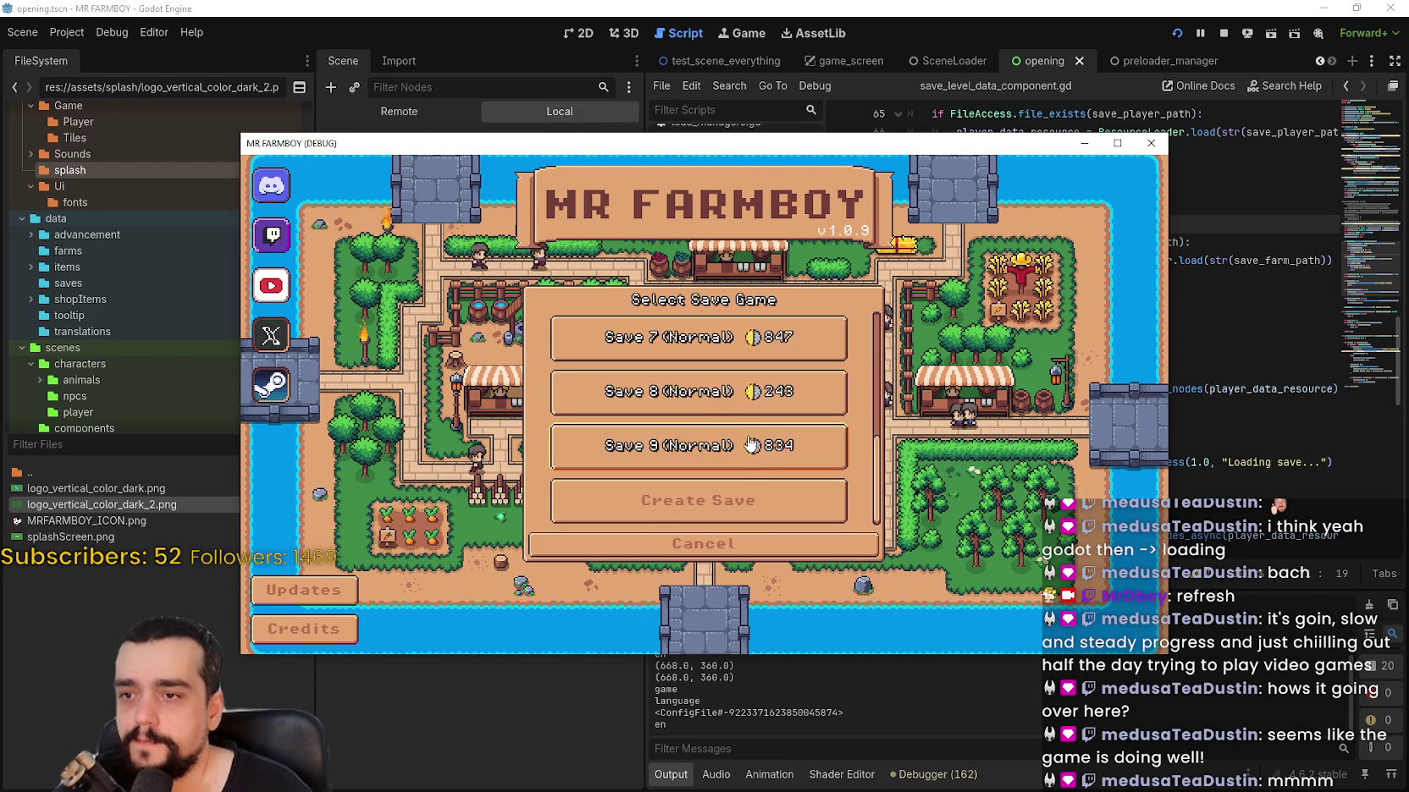
pyautogui.click(724, 400)
pyautogui.click(677, 404)
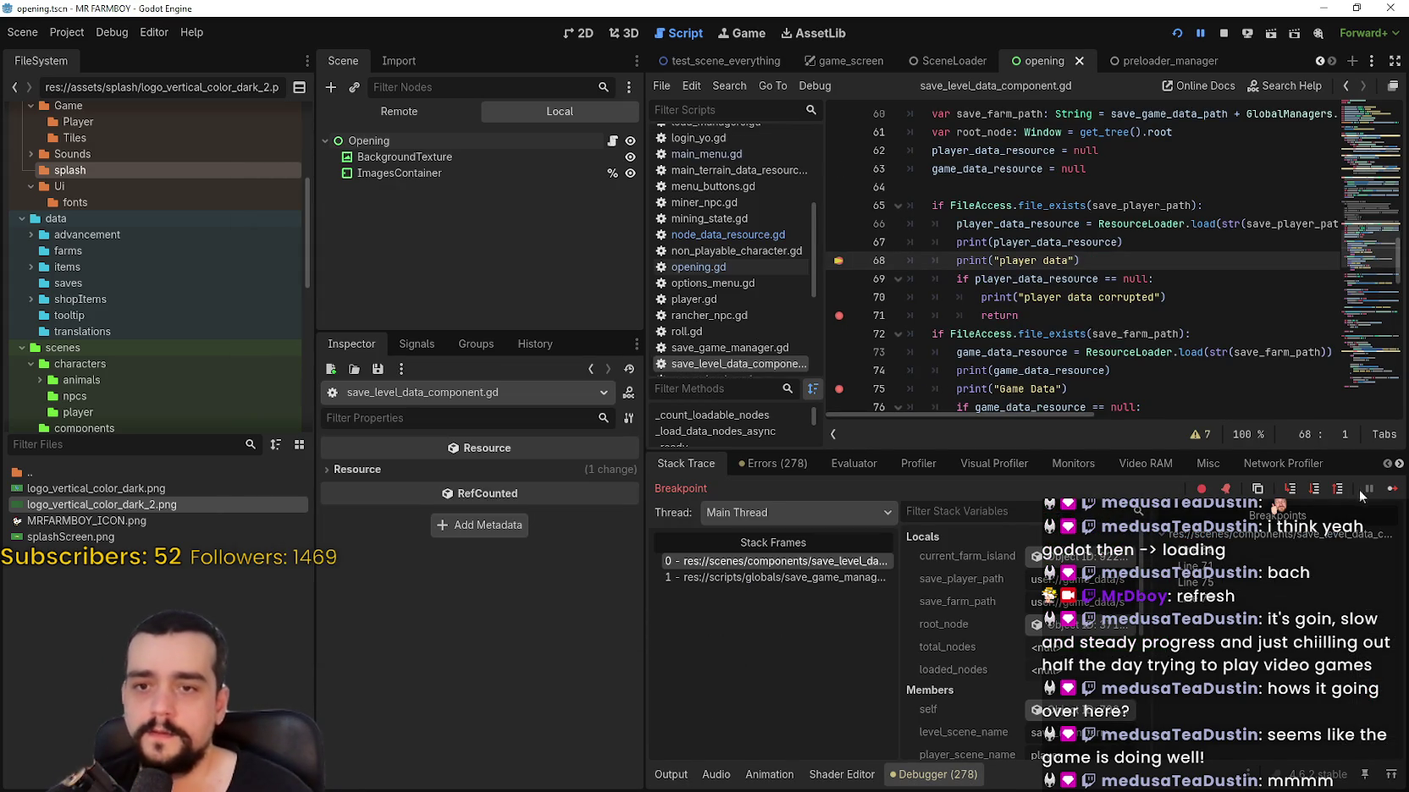
# Continue past the breakpoints so Save 8 finishes loading
pyautogui.click(1387, 489)
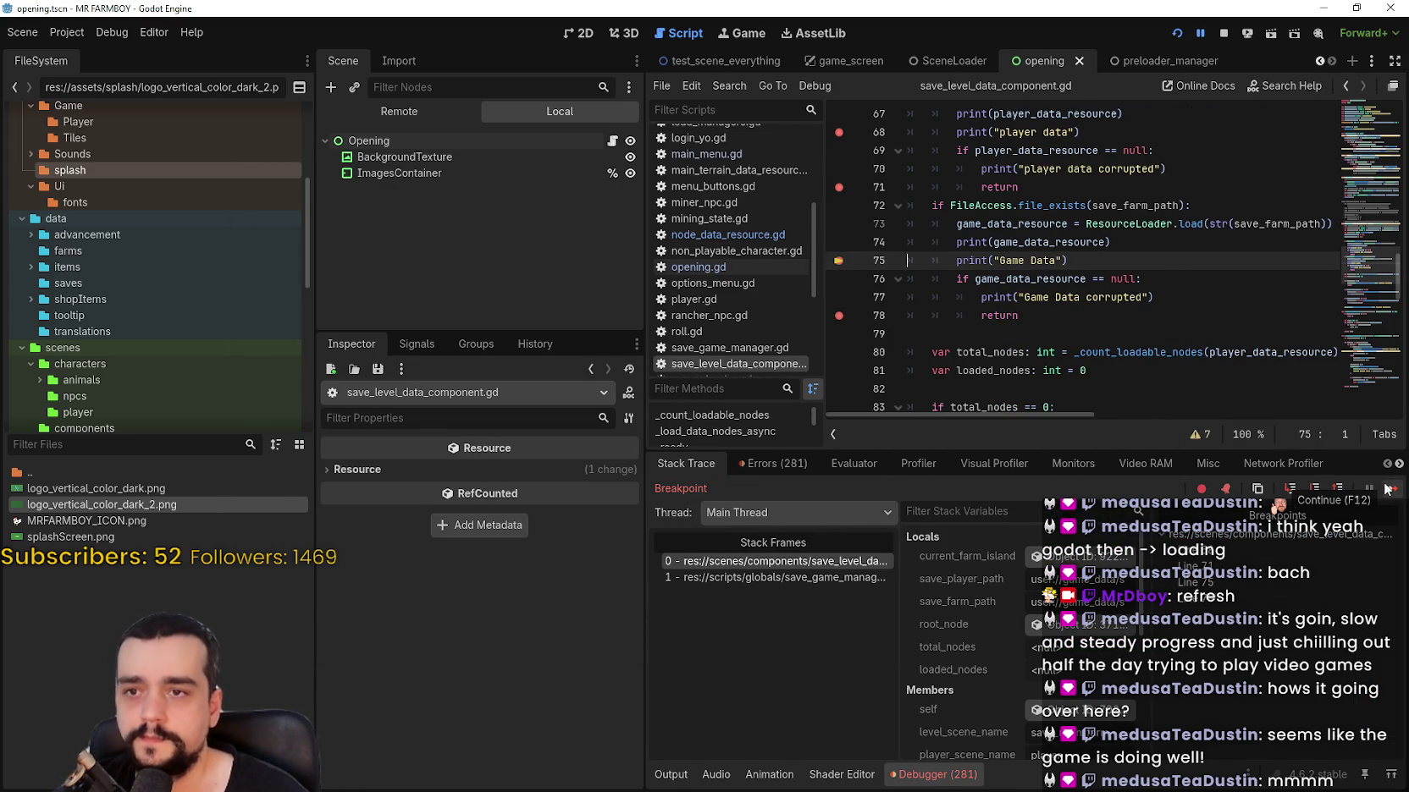
pyautogui.click(1387, 490)
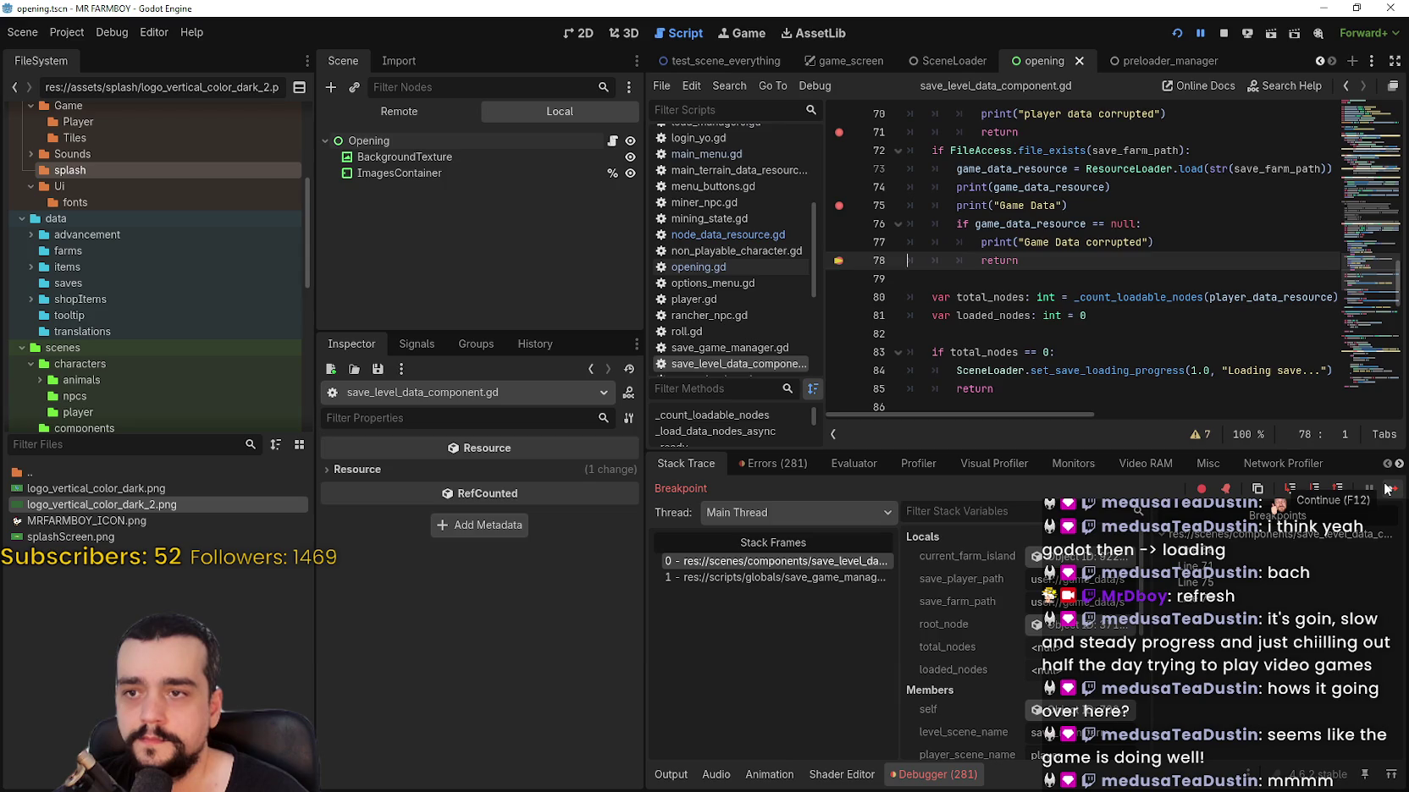
pyautogui.click(1387, 489)
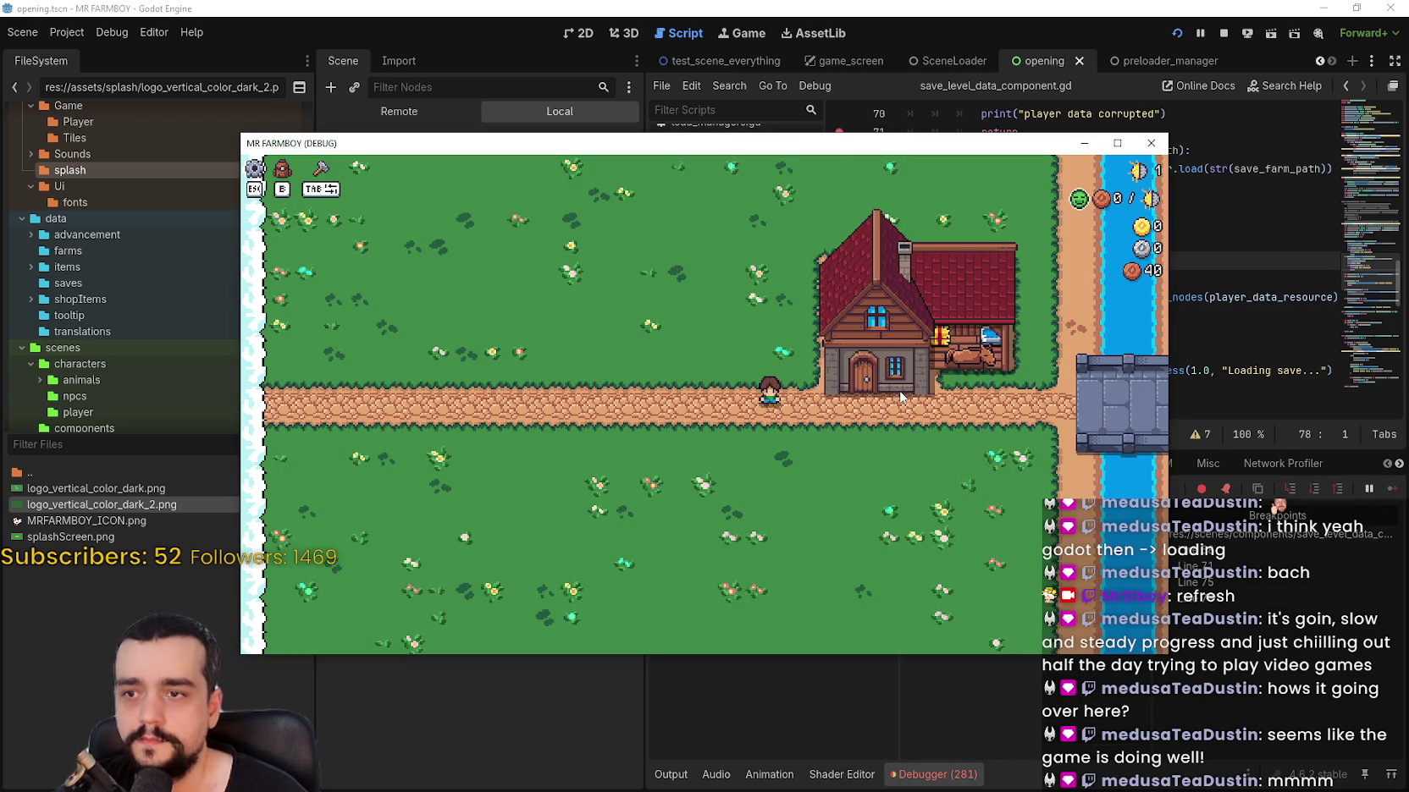
# Check the loaded farm world and its crafting panel, then stop the game
pyautogui.click(1116, 143)
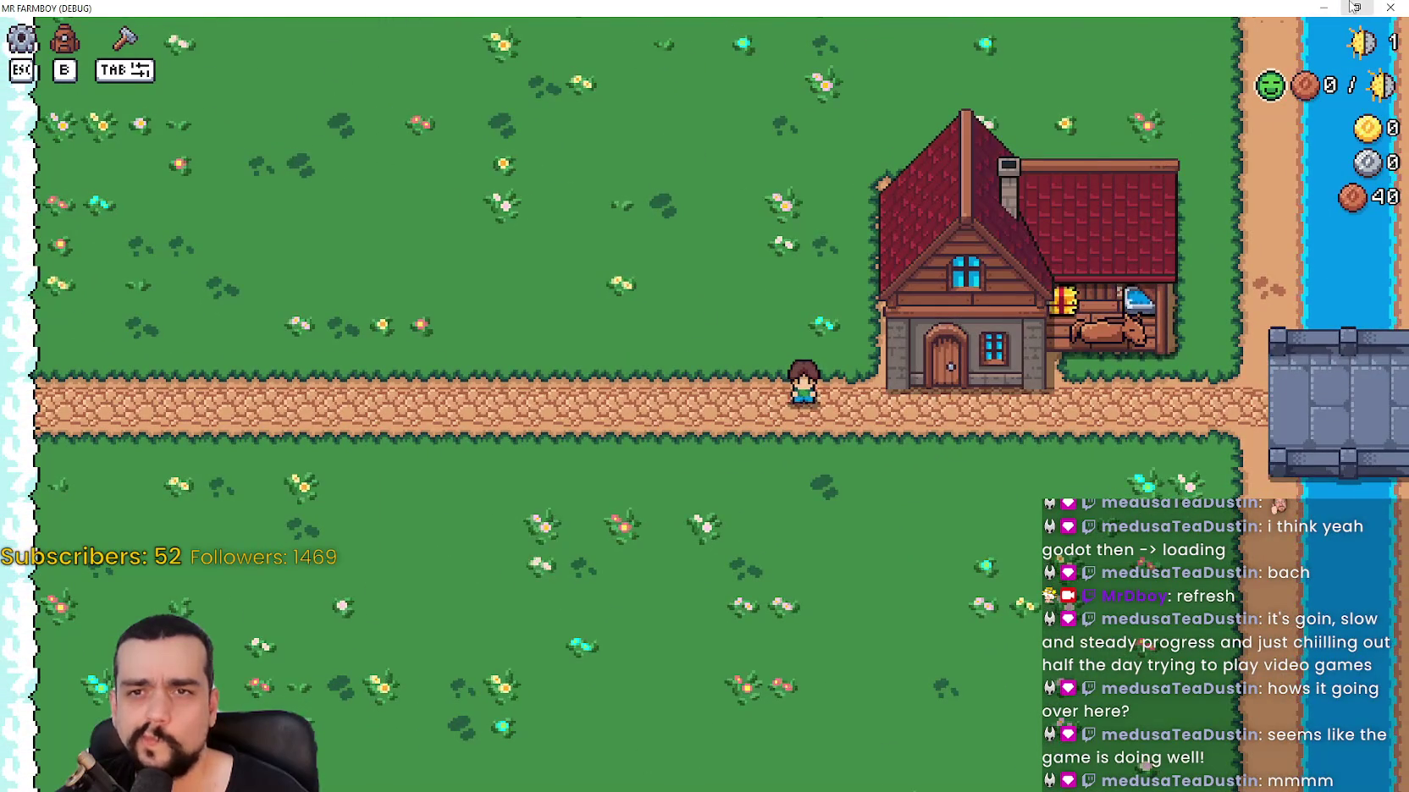
pyautogui.click(1356, 8)
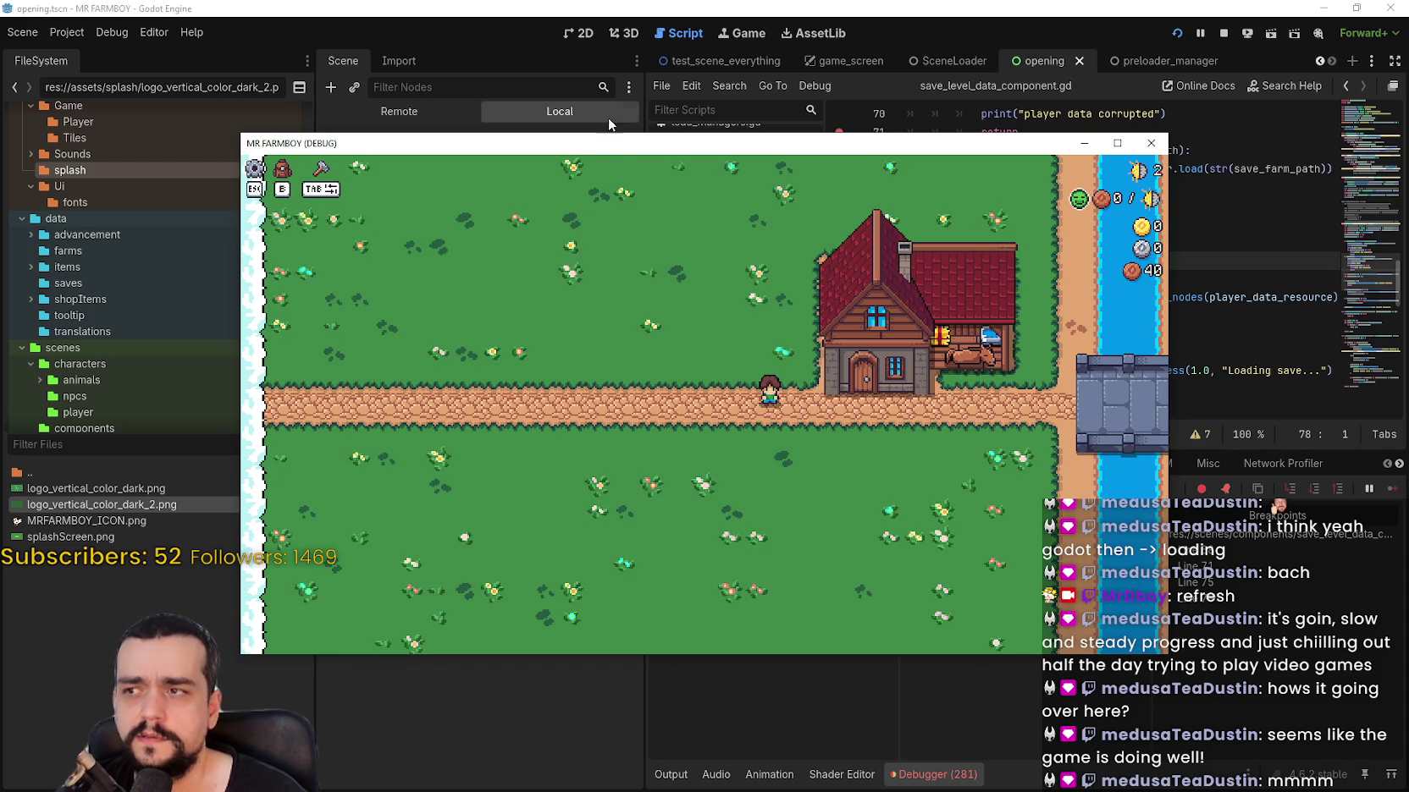
pyautogui.moveTo(618, 149); pyautogui.dragTo(606, 137)
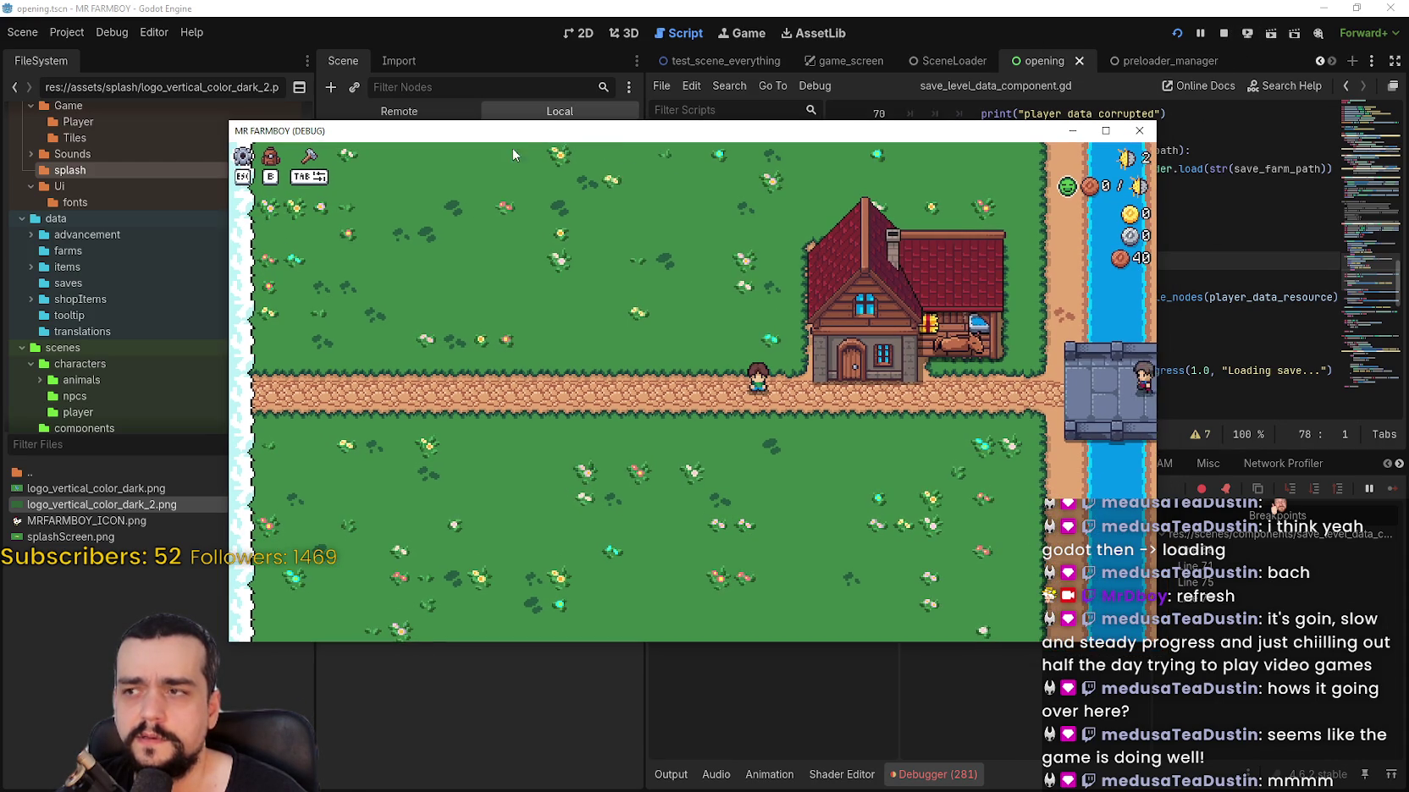
pyautogui.click(310, 159)
pyautogui.click(1224, 33)
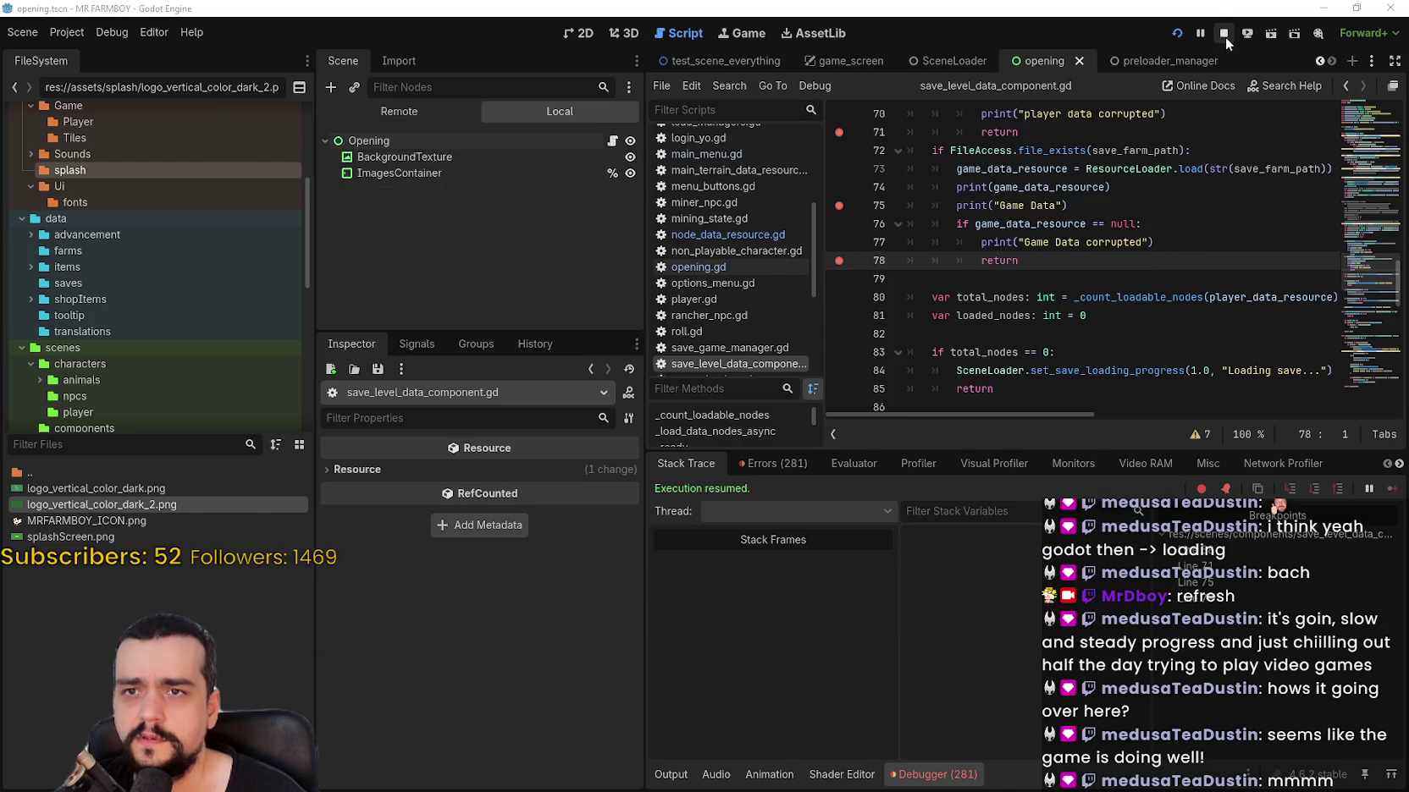
pyautogui.click(1091, 323)
# Review the load code around lines 78–86, including total_nodes and _count_loadable_nodes
pyautogui.scroll(-2, 1084, 318)
pyautogui.click(1077, 309)
pyautogui.scroll(3, 1077, 309)
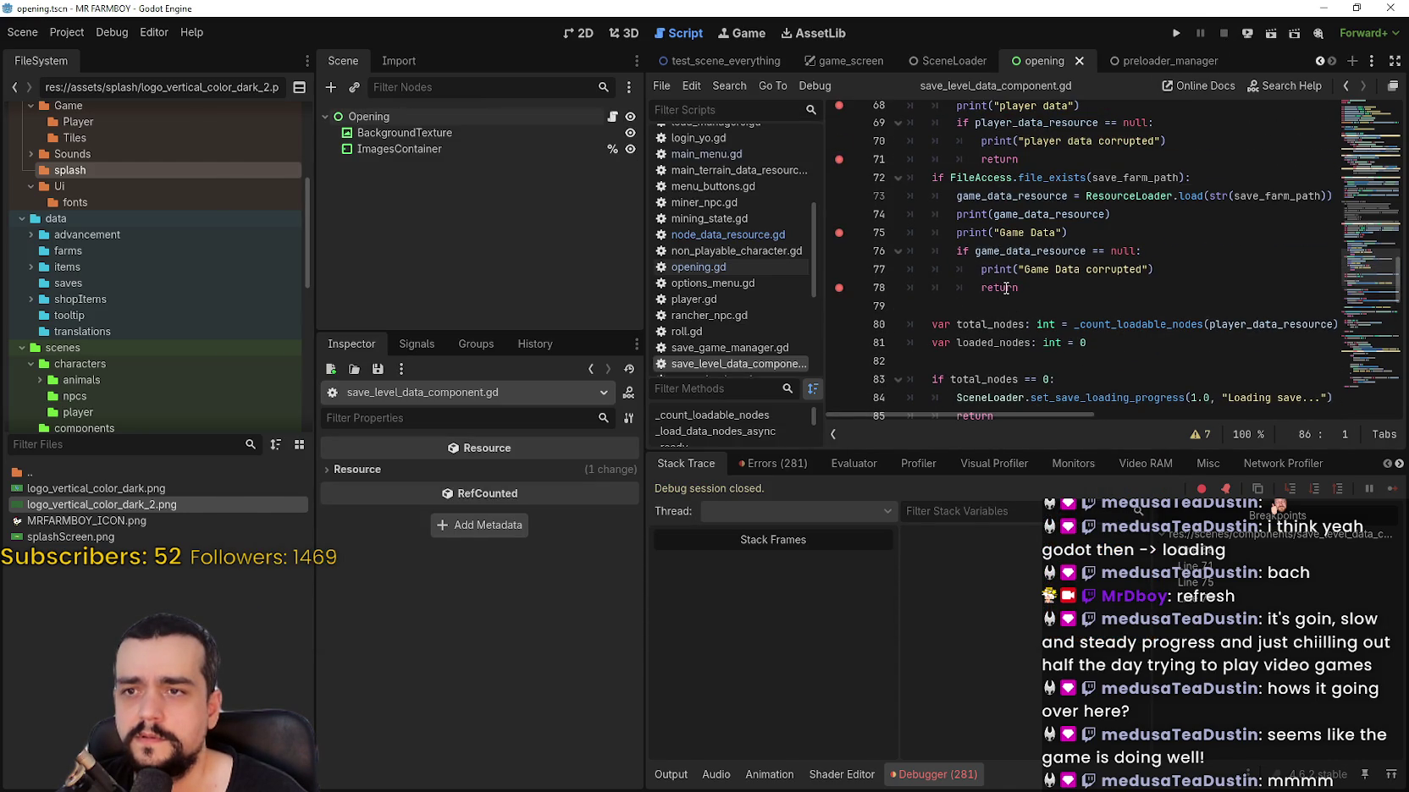
pyautogui.doubleClick(1005, 288)
pyautogui.scroll(-3, 1037, 316)
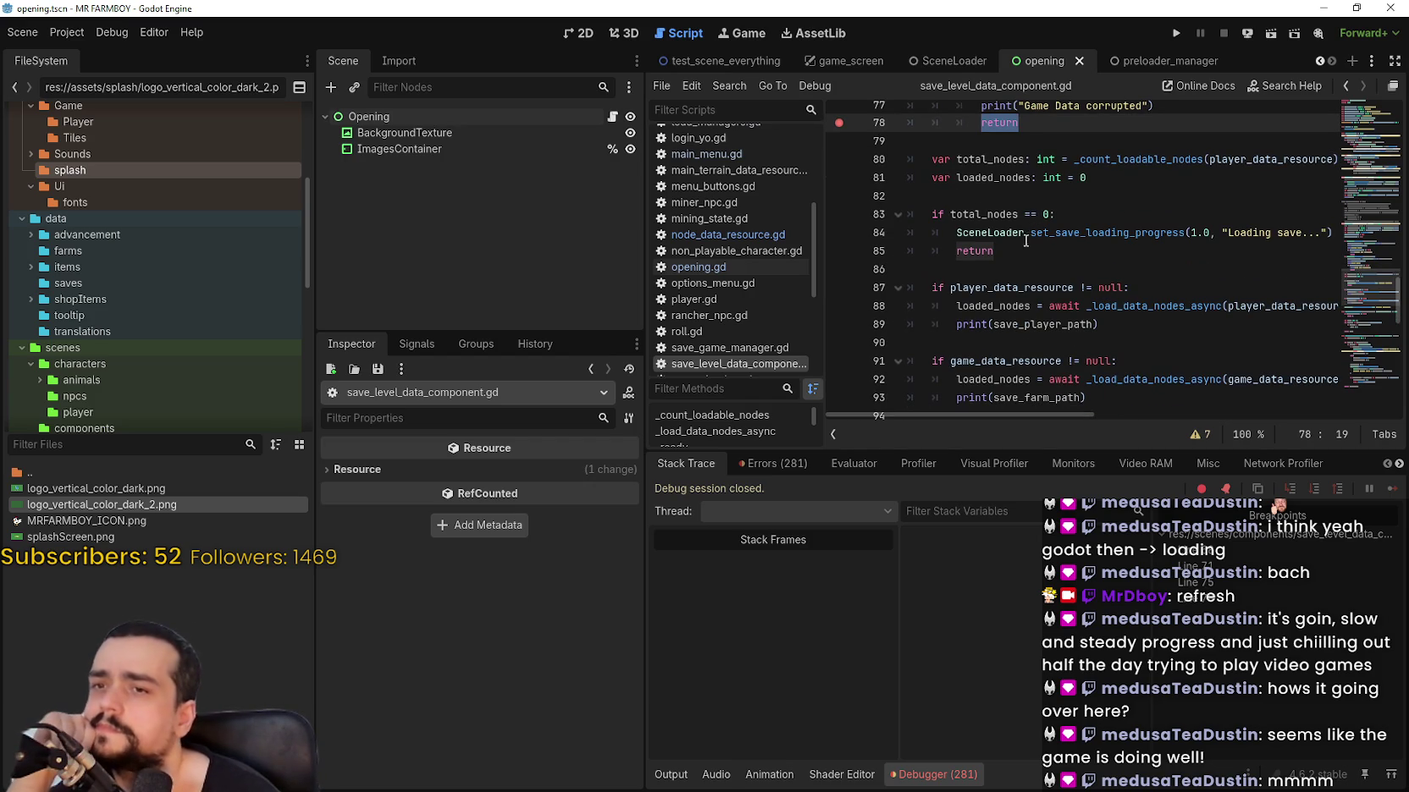
pyautogui.doubleClick(992, 212)
pyautogui.scroll(2, 1108, 309)
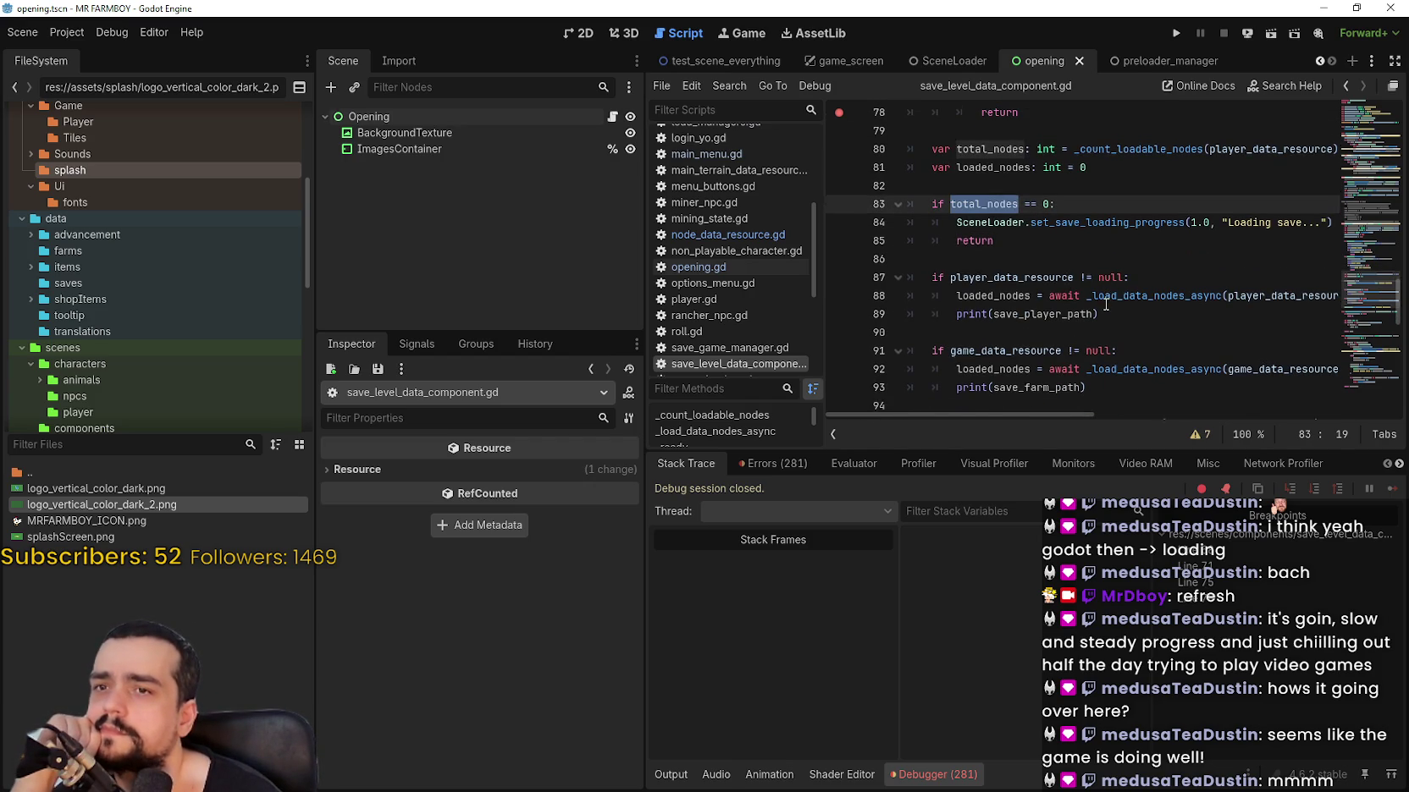
pyautogui.doubleClick(1149, 230)
pyautogui.doubleClick(1267, 229)
pyautogui.scroll(1, 1202, 321)
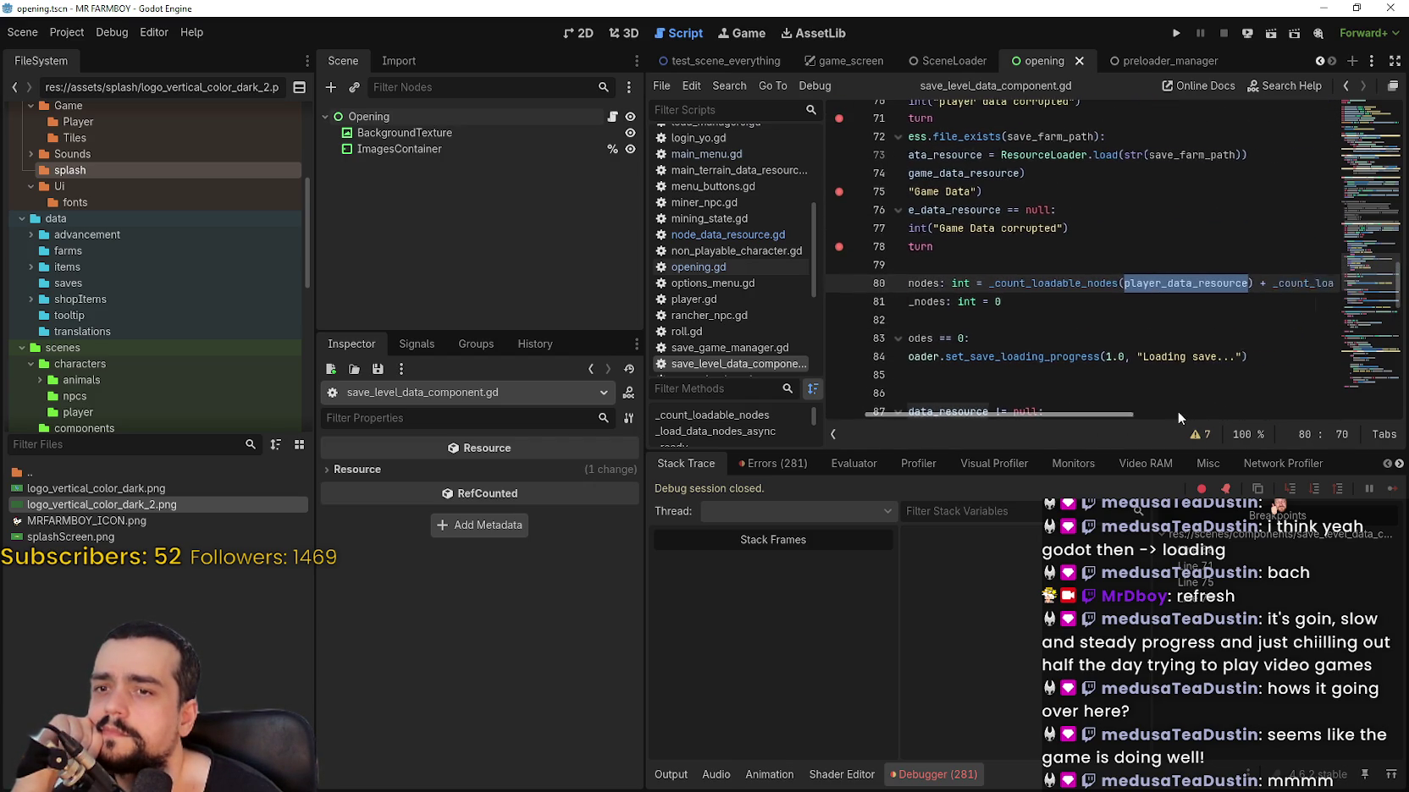
pyautogui.hscroll(-2, 941, 365)
# Look over the corrupted-data return lines, then bring the Output log back into view
pyautogui.click(1014, 303)
pyautogui.click(1004, 320)
pyautogui.scroll(1, 1001, 319)
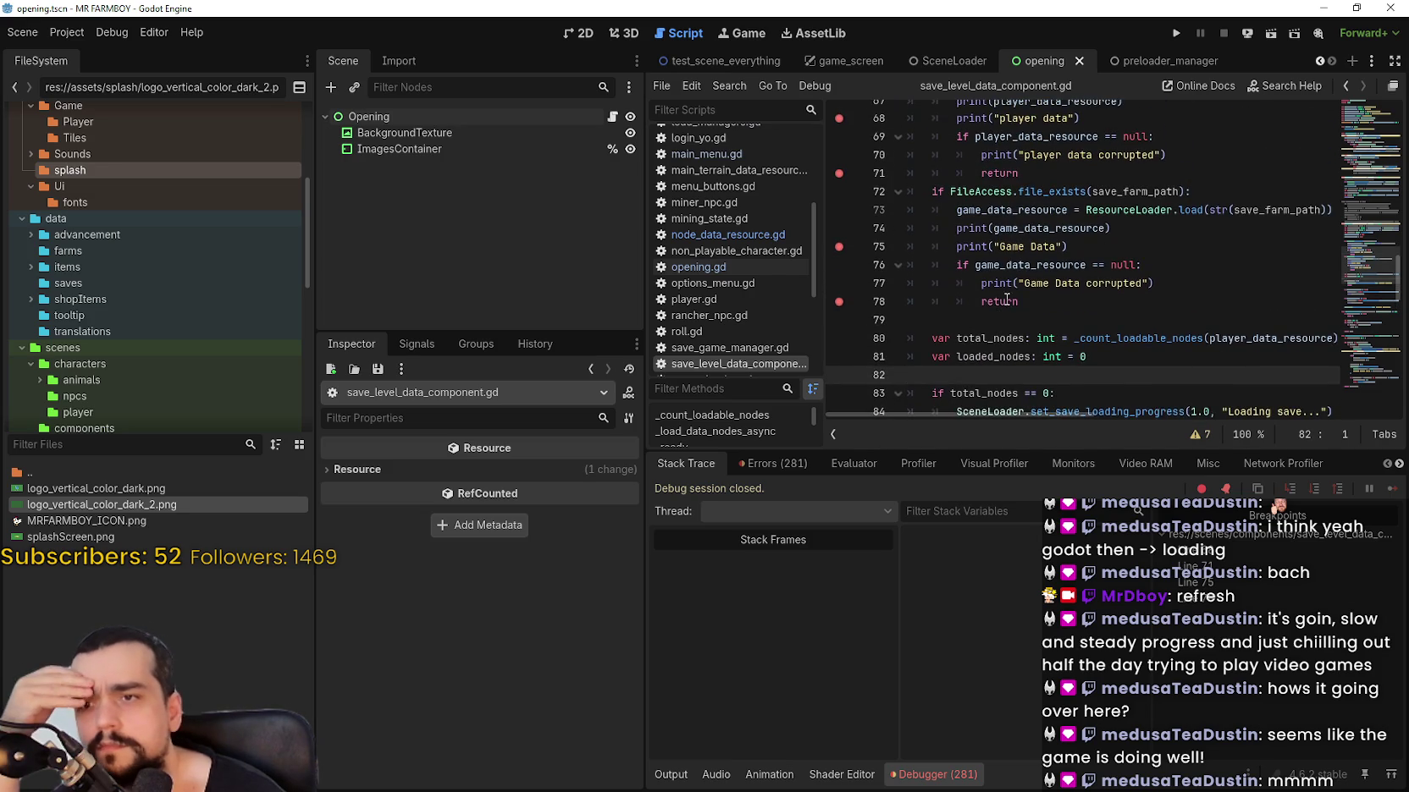
pyautogui.scroll(-3, 1006, 298)
pyautogui.click(999, 257)
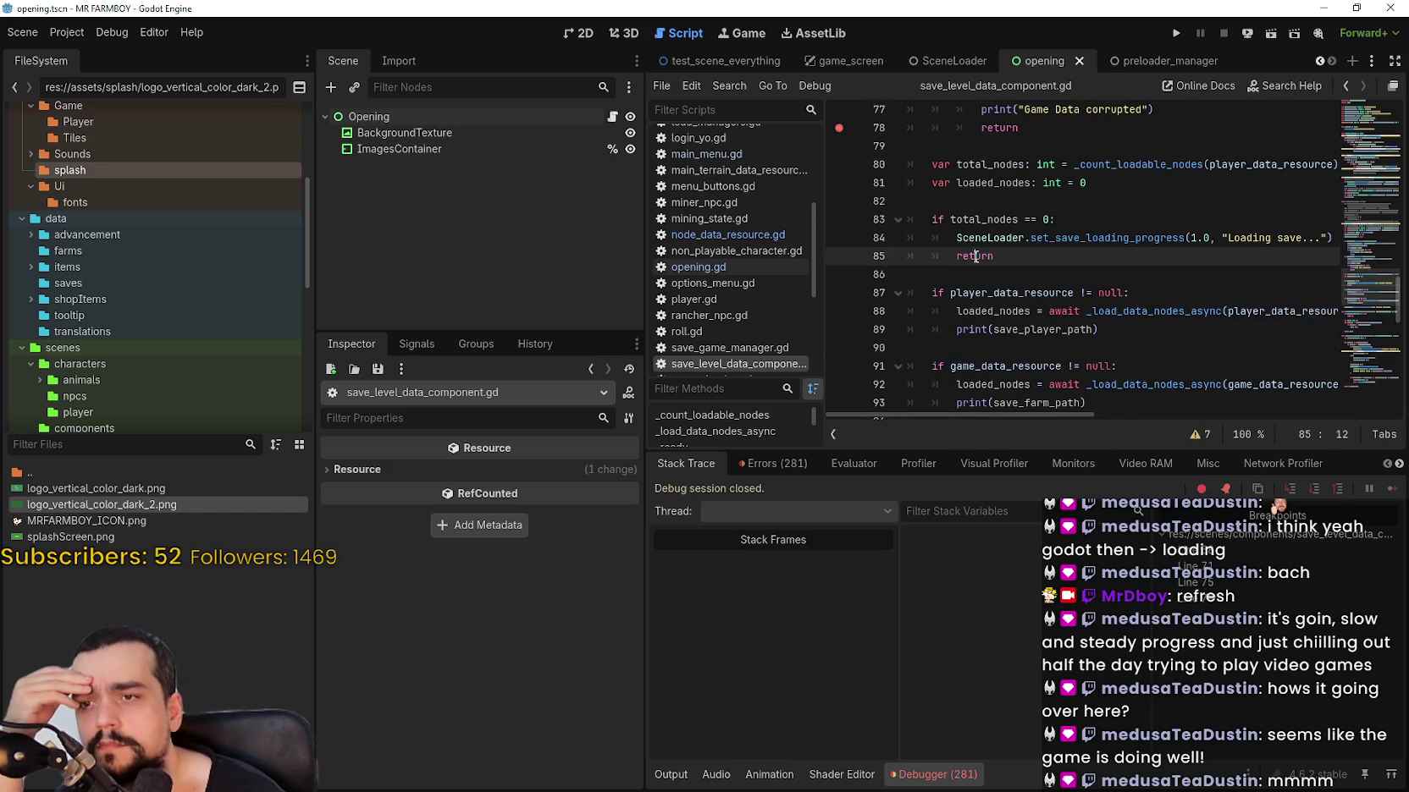
pyautogui.scroll(-3, 974, 258)
pyautogui.scroll(-1, 972, 259)
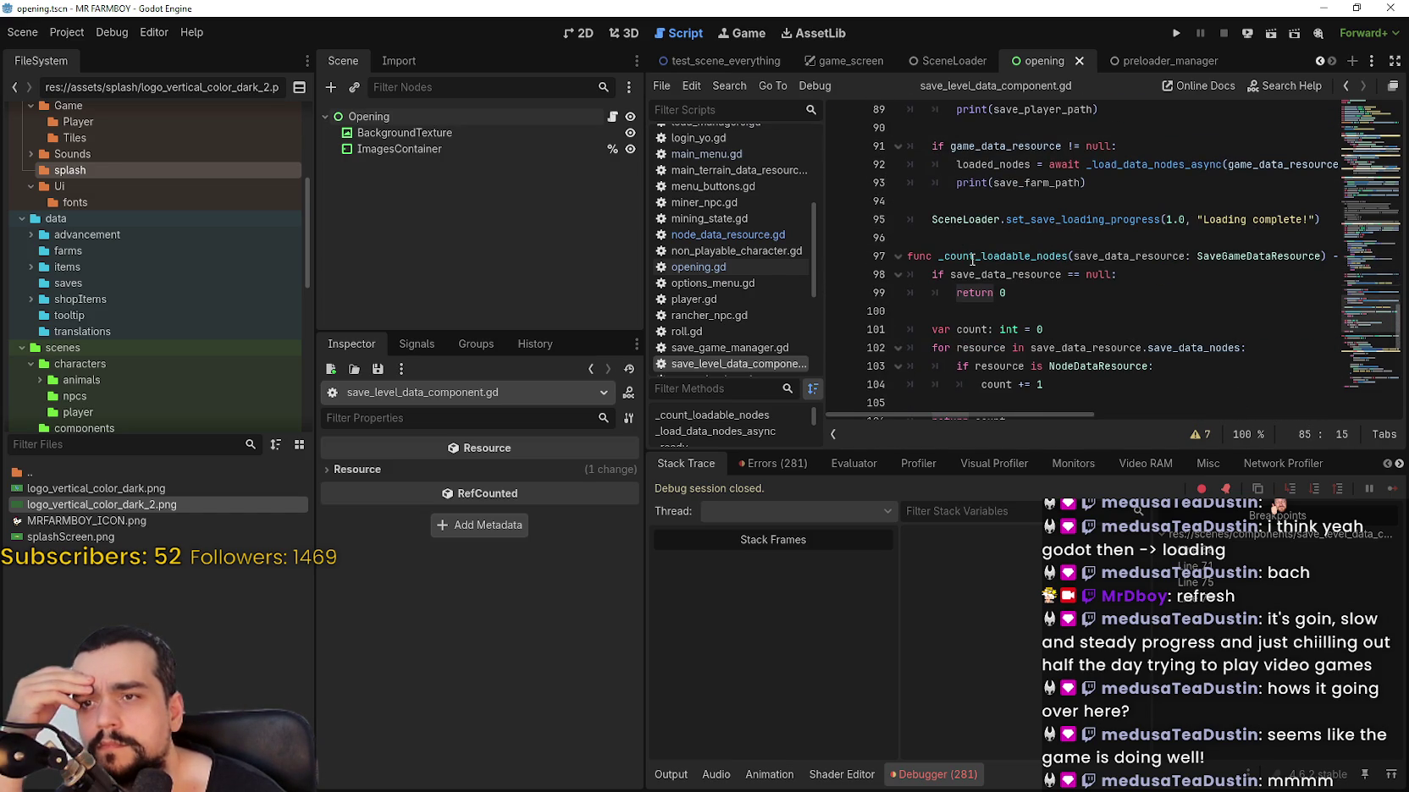
pyautogui.scroll(12, 972, 260)
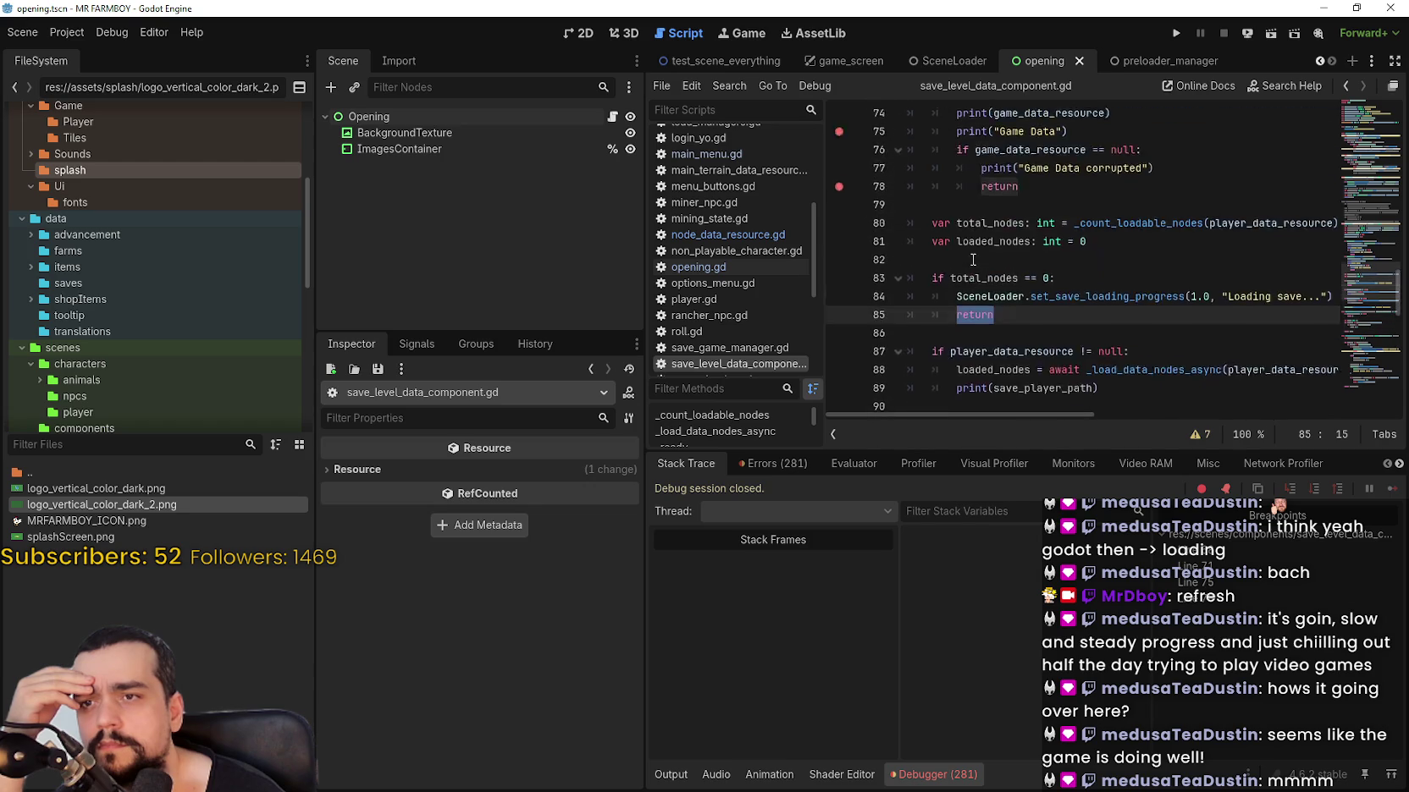
pyautogui.scroll(-6, 973, 254)
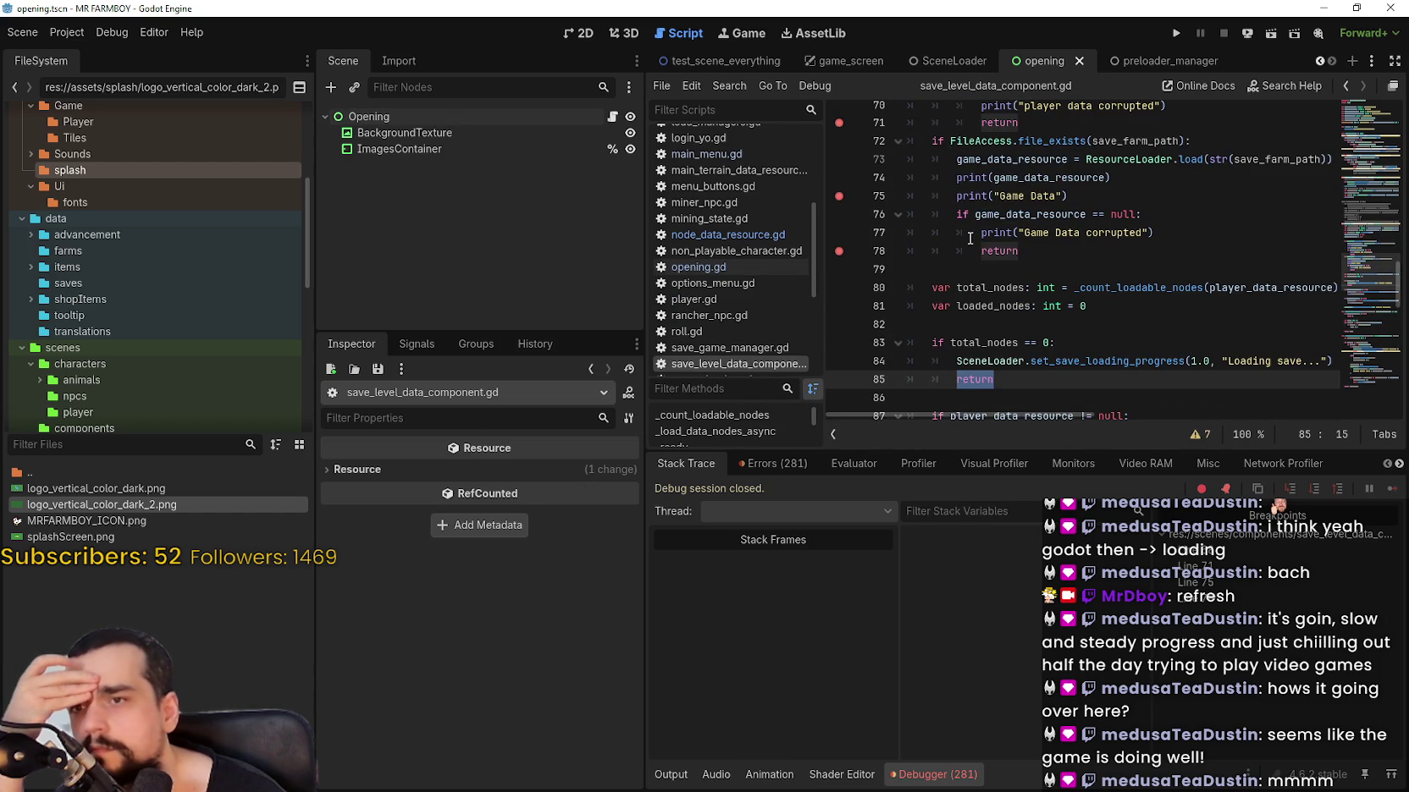
pyautogui.click(1015, 250)
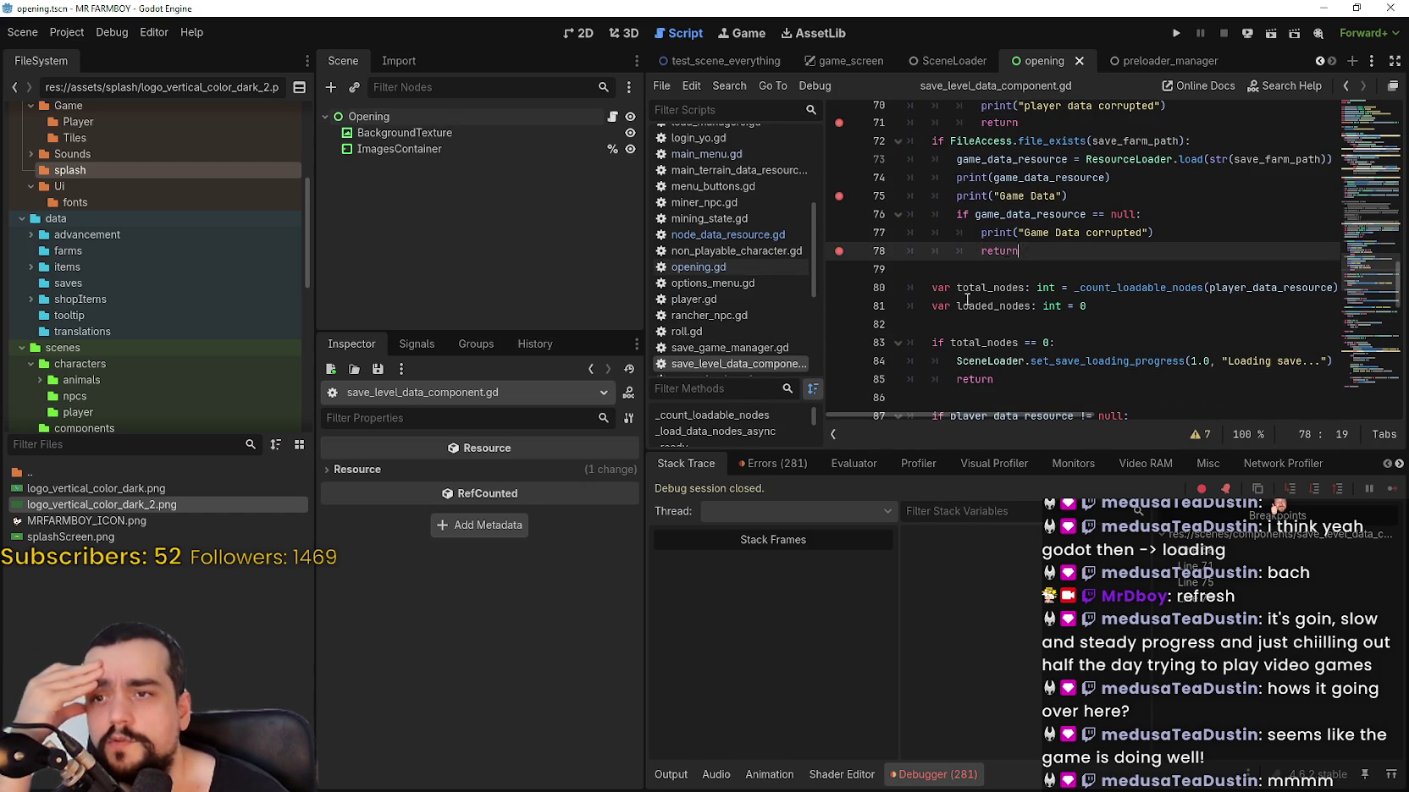
pyautogui.click(677, 774)
pyautogui.scroll(6, 756, 701)
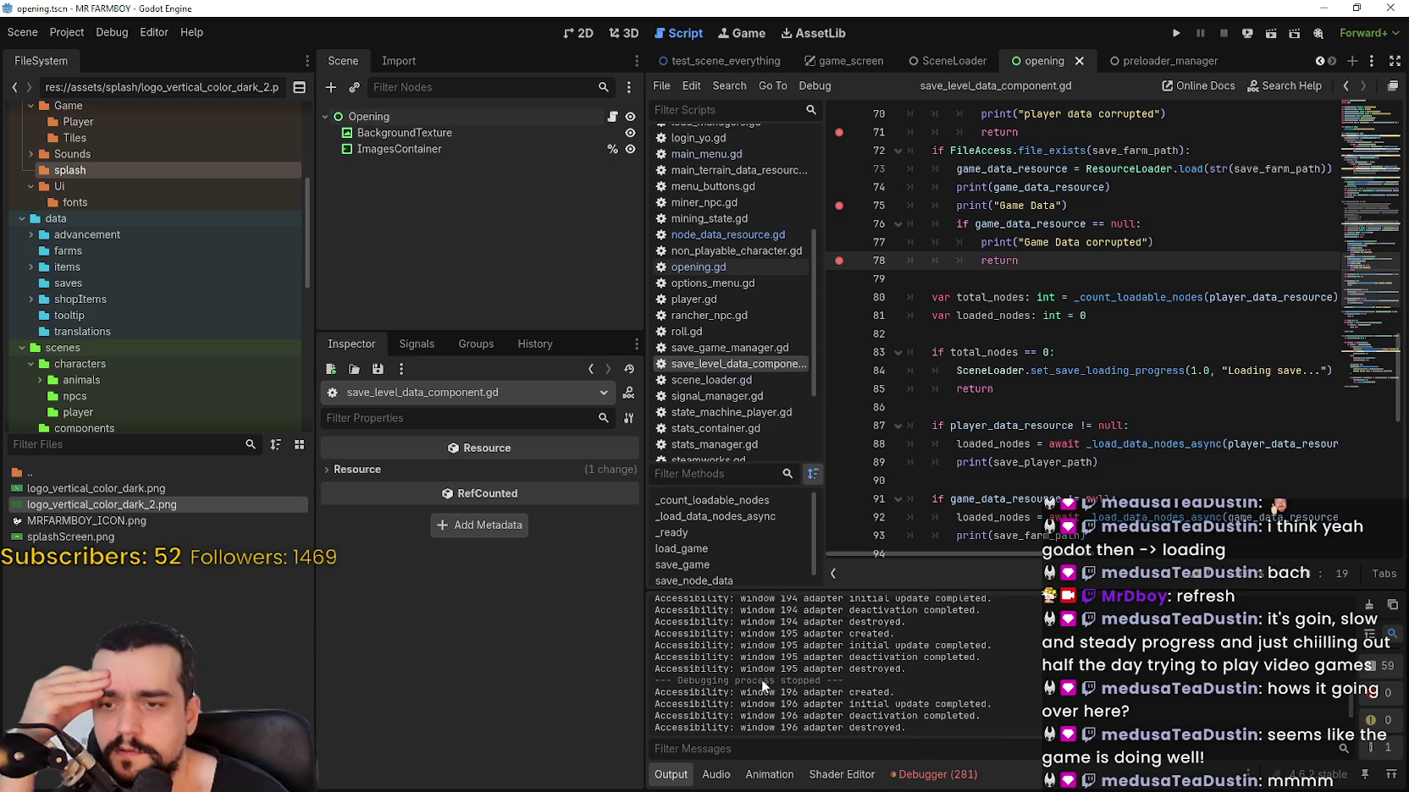
# Select the Game Data corrupted messages in Output and inspect _load_data_nodes_async around lines 92–97
pyautogui.moveTo(763, 657)
pyautogui.mouseDown()
pyautogui.moveTo(592, 637)
pyautogui.moveTo(577, 648)
pyautogui.mouseUp()
pyautogui.scroll(-7, 941, 254)
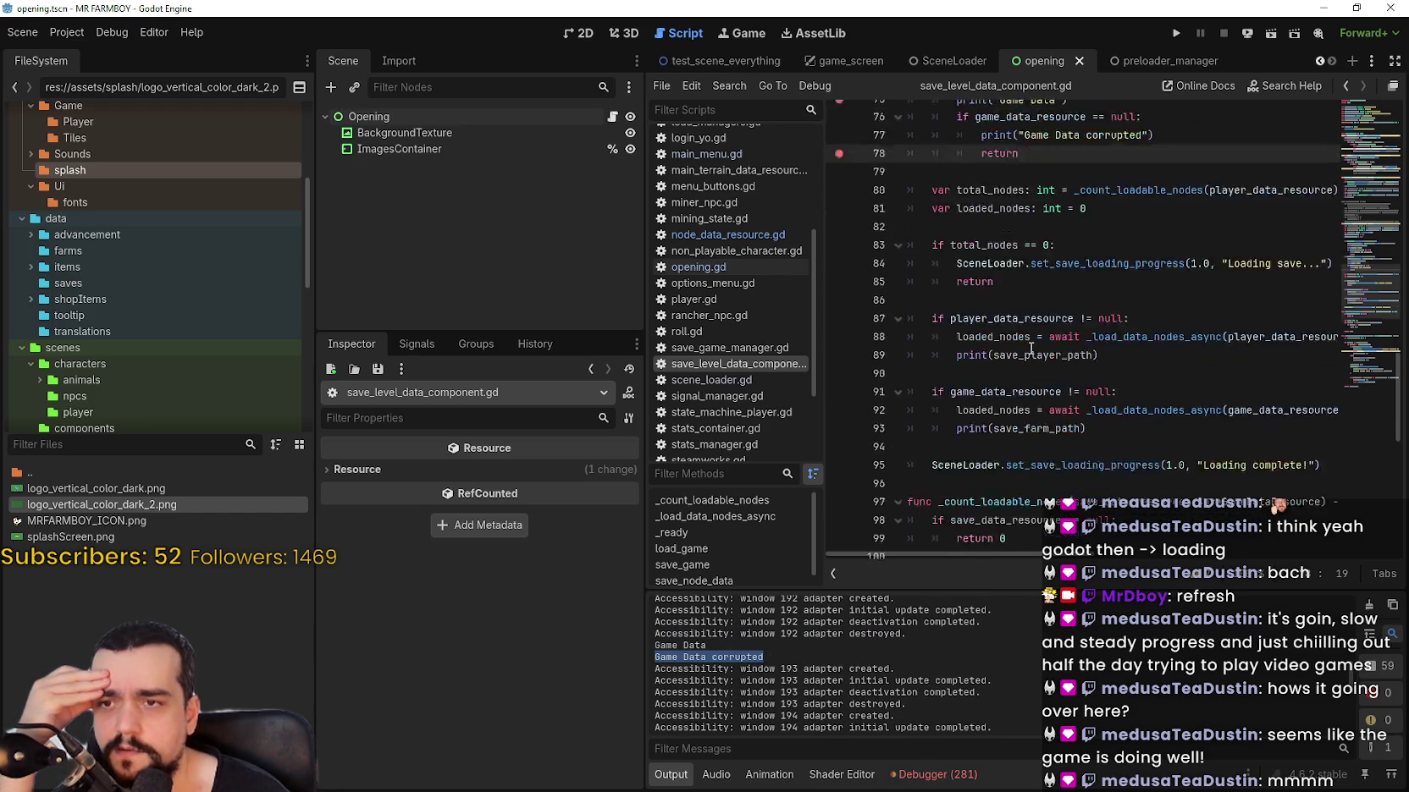
pyautogui.click(939, 222)
pyautogui.scroll(1, 963, 202)
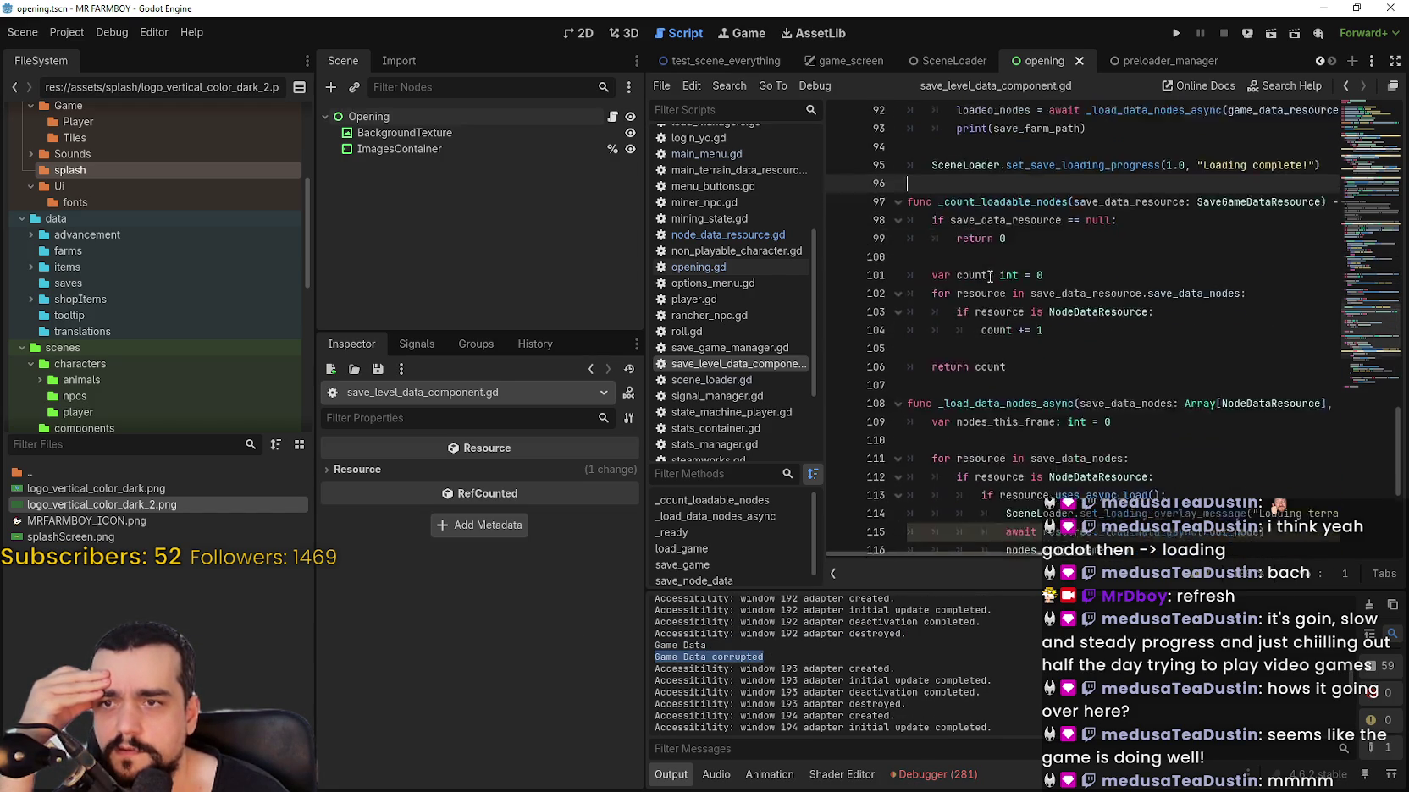
pyautogui.click(992, 276)
pyautogui.click(976, 240)
pyautogui.scroll(1, 1079, 338)
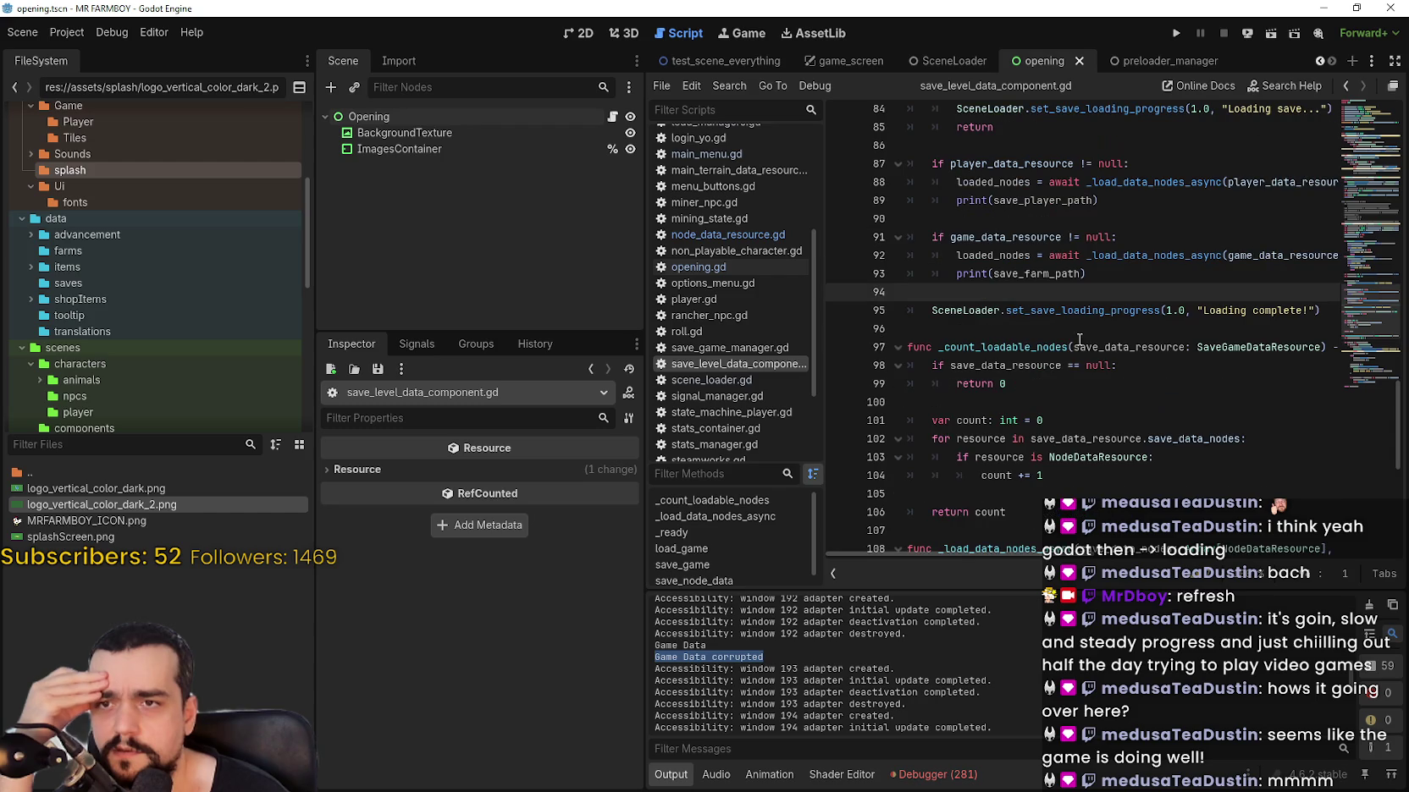
pyautogui.doubleClick(1184, 256)
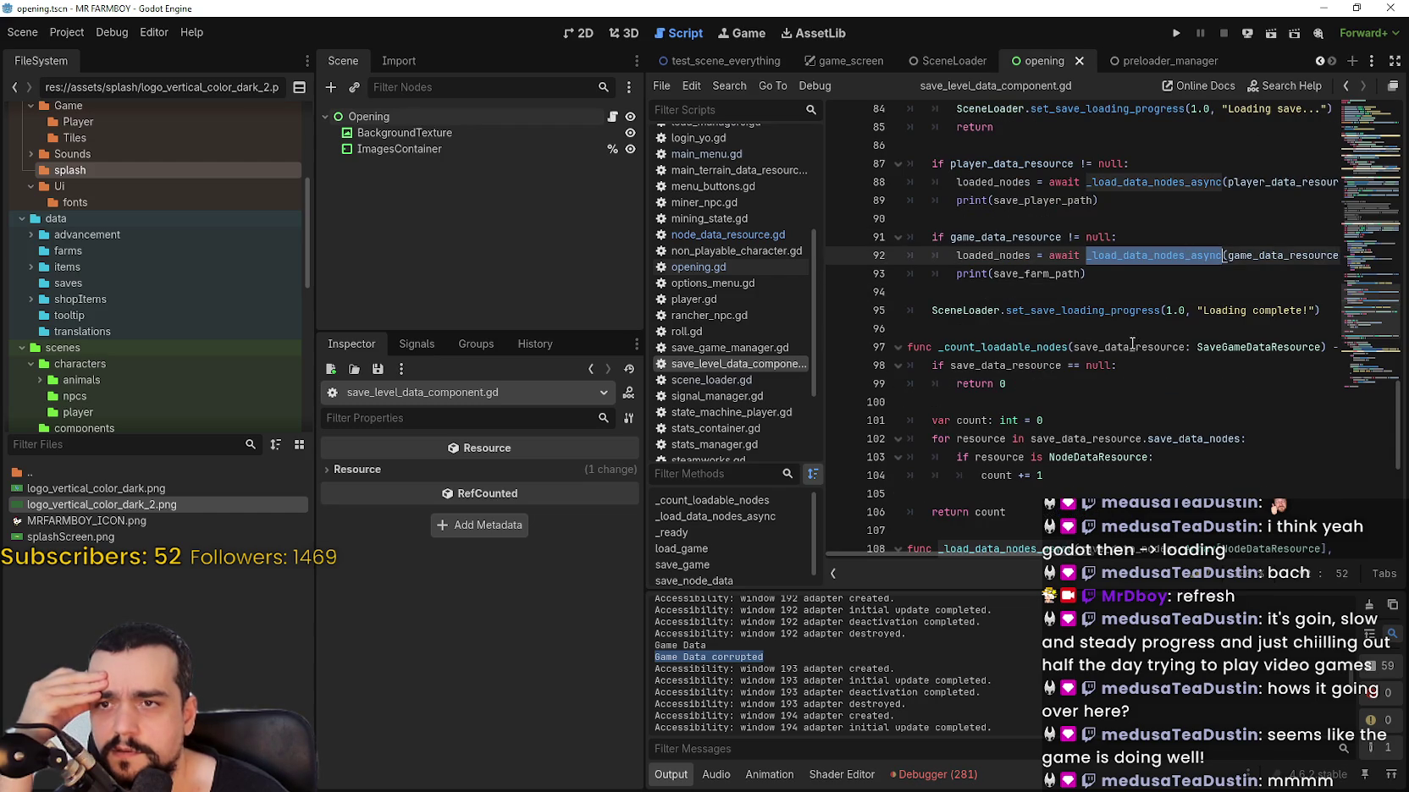
# Review the SceneLoader call on line 95 of save_level_data_component.gd
pyautogui.scroll(2, 1131, 344)
pyautogui.scroll(2, 1117, 332)
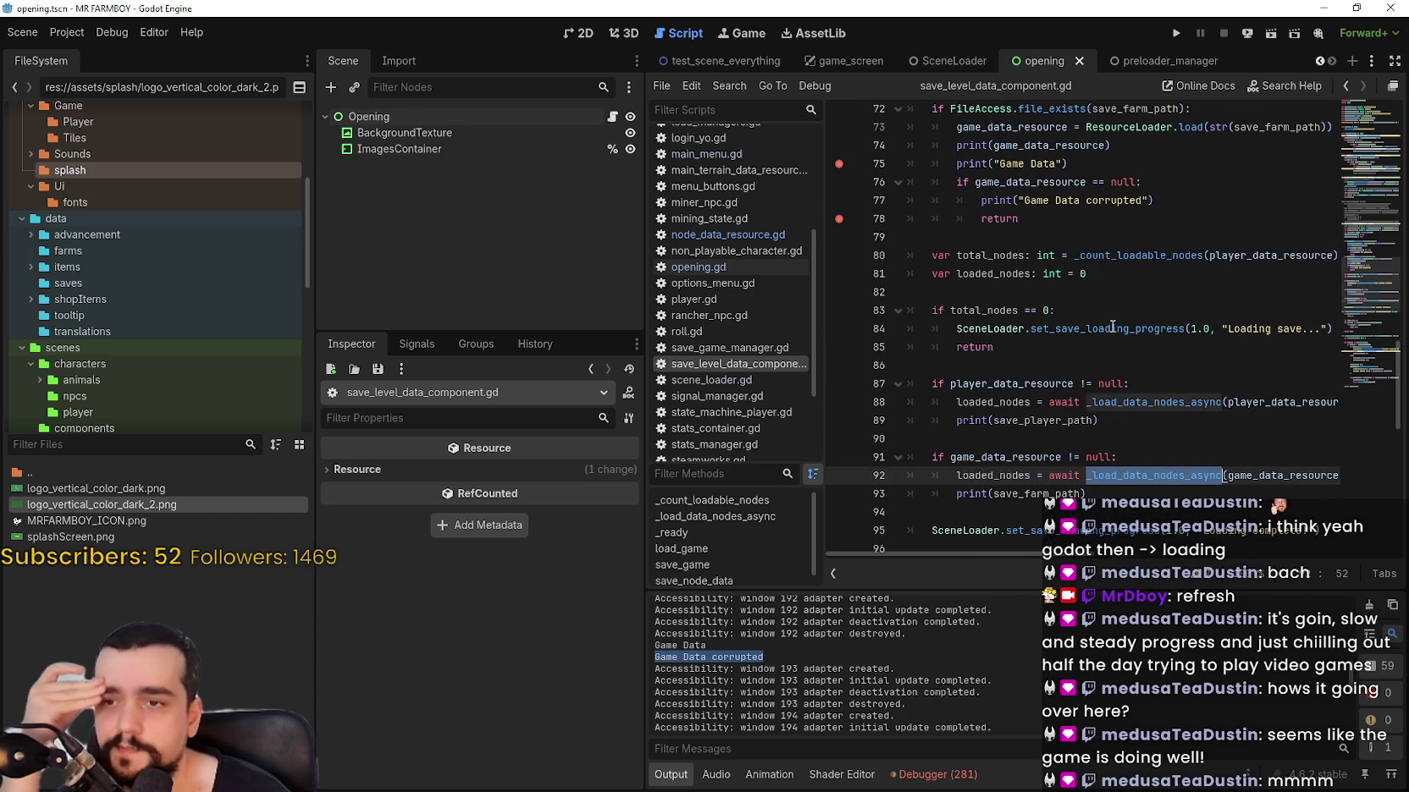
pyautogui.moveTo(1112, 330)
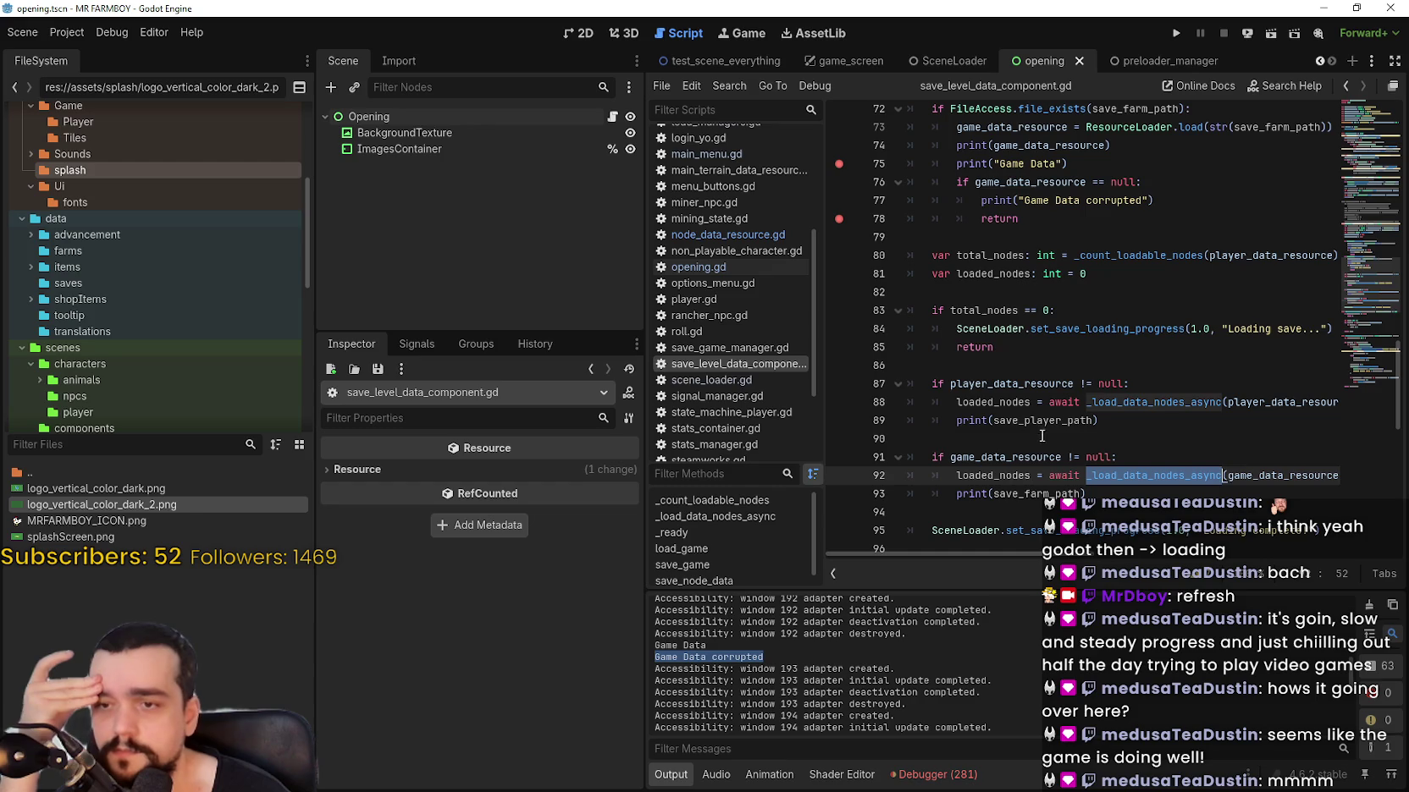
pyautogui.scroll(-1, 1093, 494)
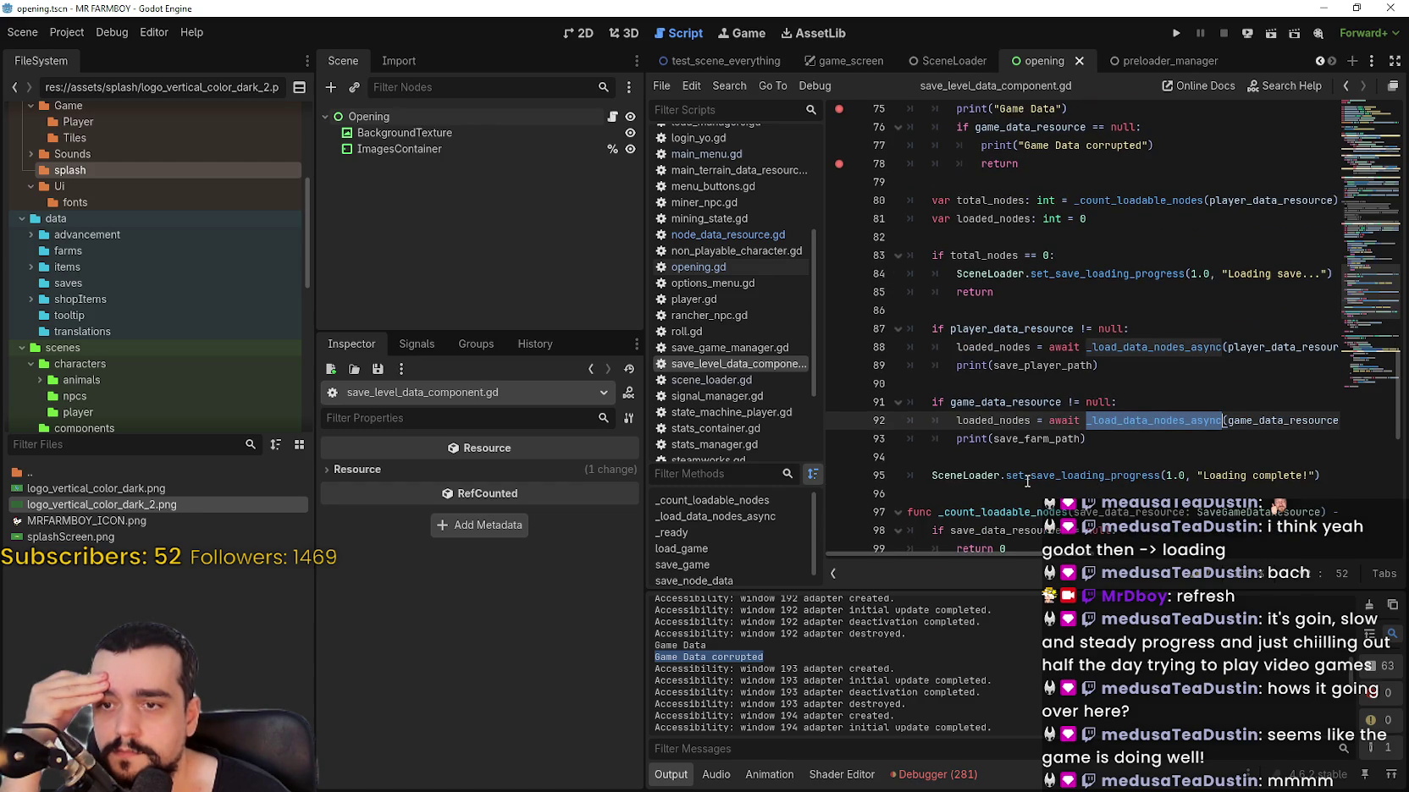
pyautogui.click(964, 475)
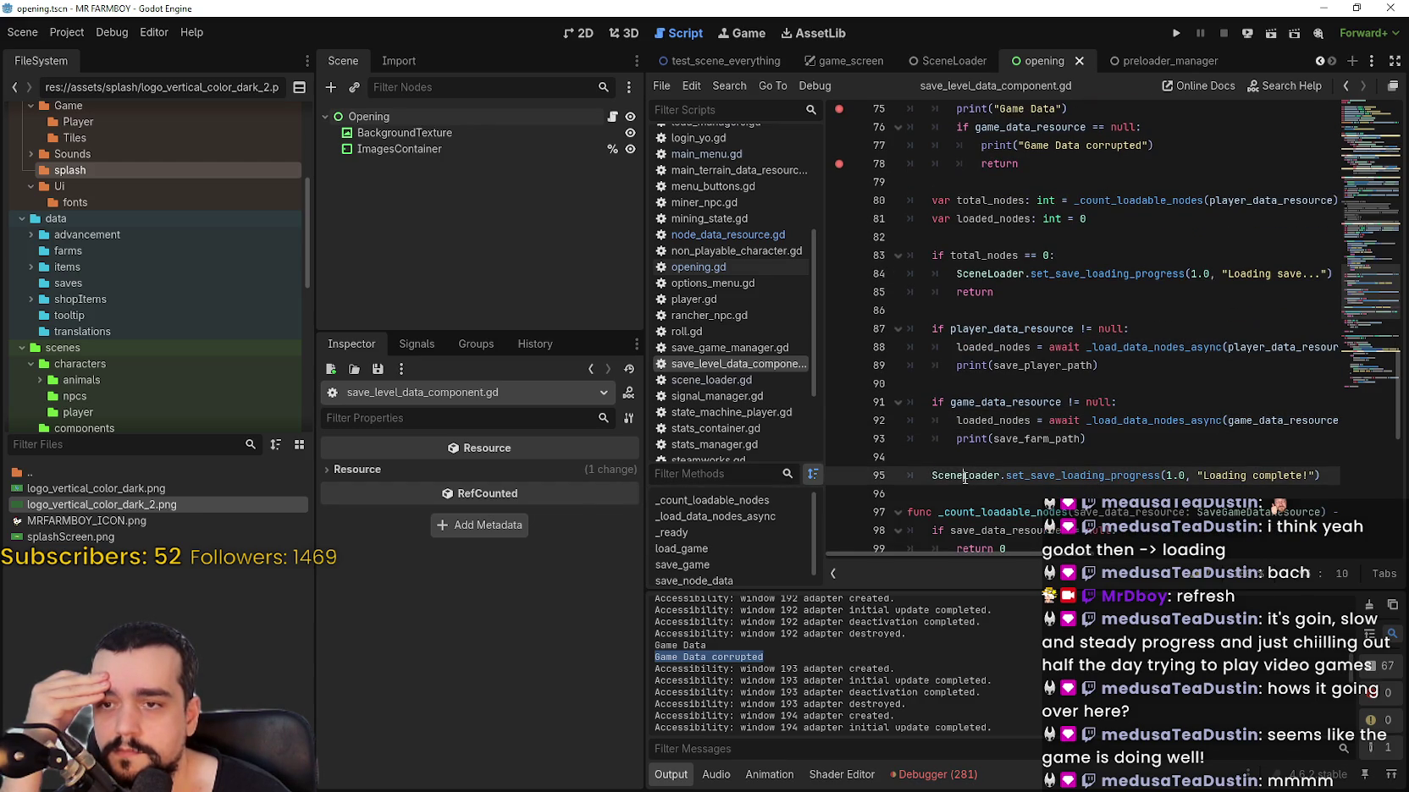
pyautogui.scroll(4, 965, 478)
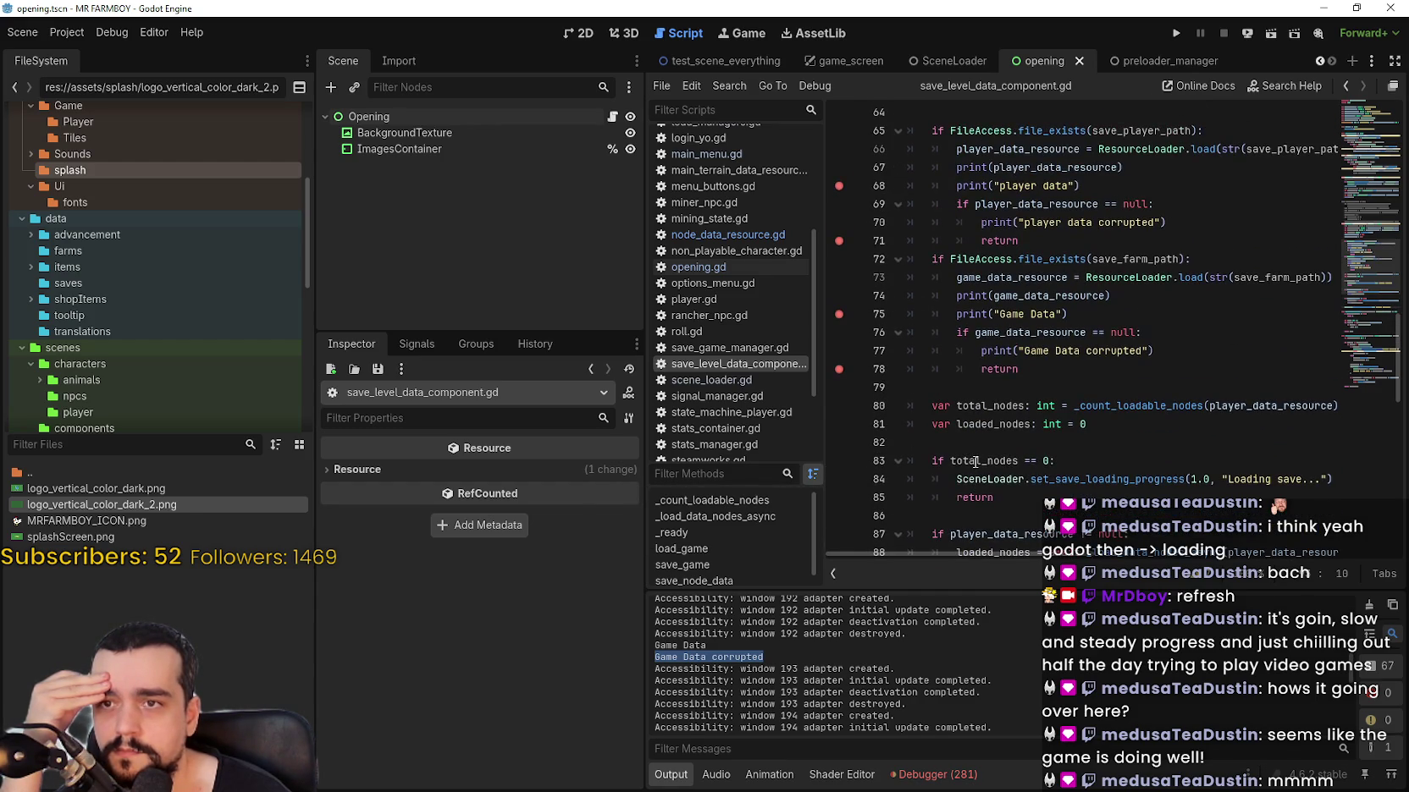
# Insert a new indented line after the player-data-corrupted print on line 70
pyautogui.click(1092, 242)
pyautogui.scroll(1, 1094, 326)
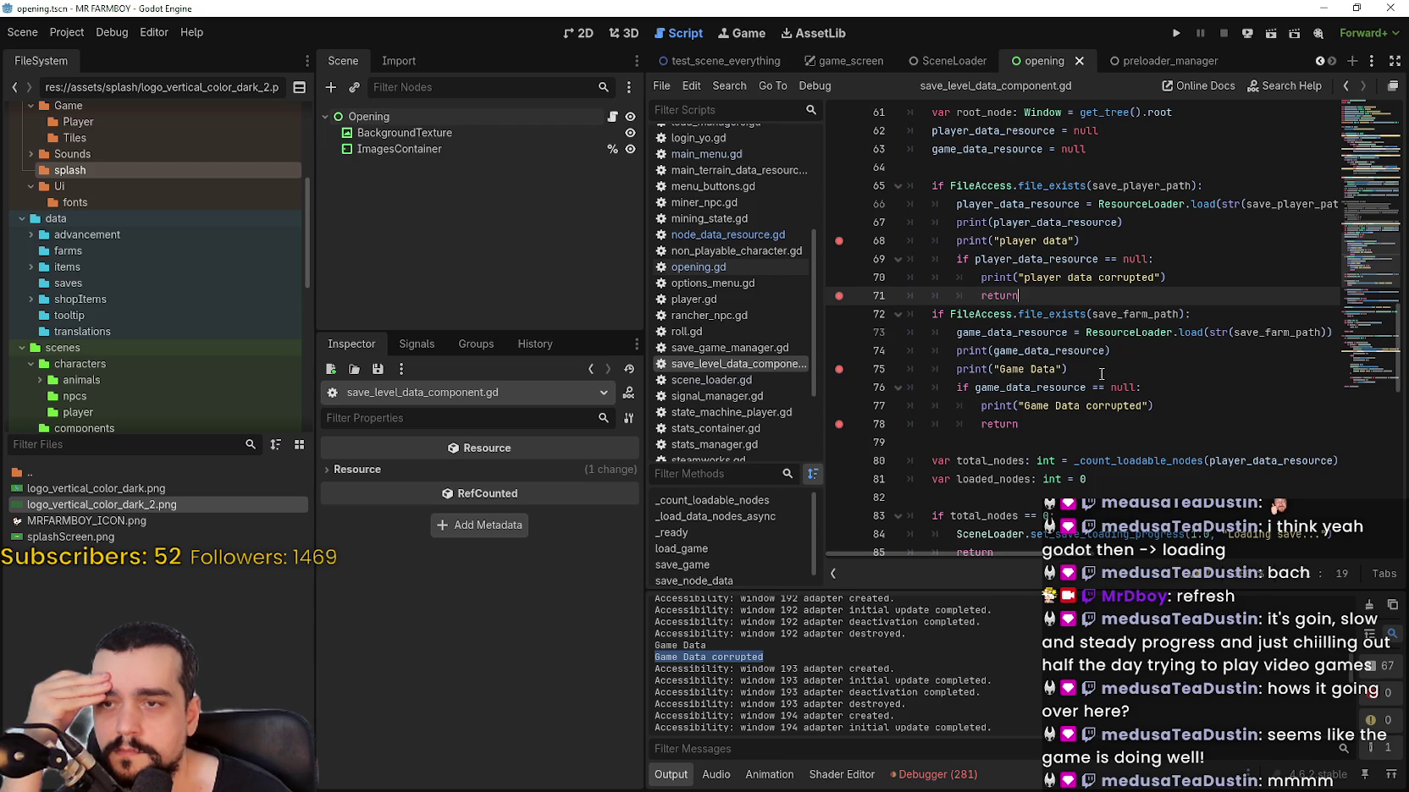
pyautogui.click(1178, 272)
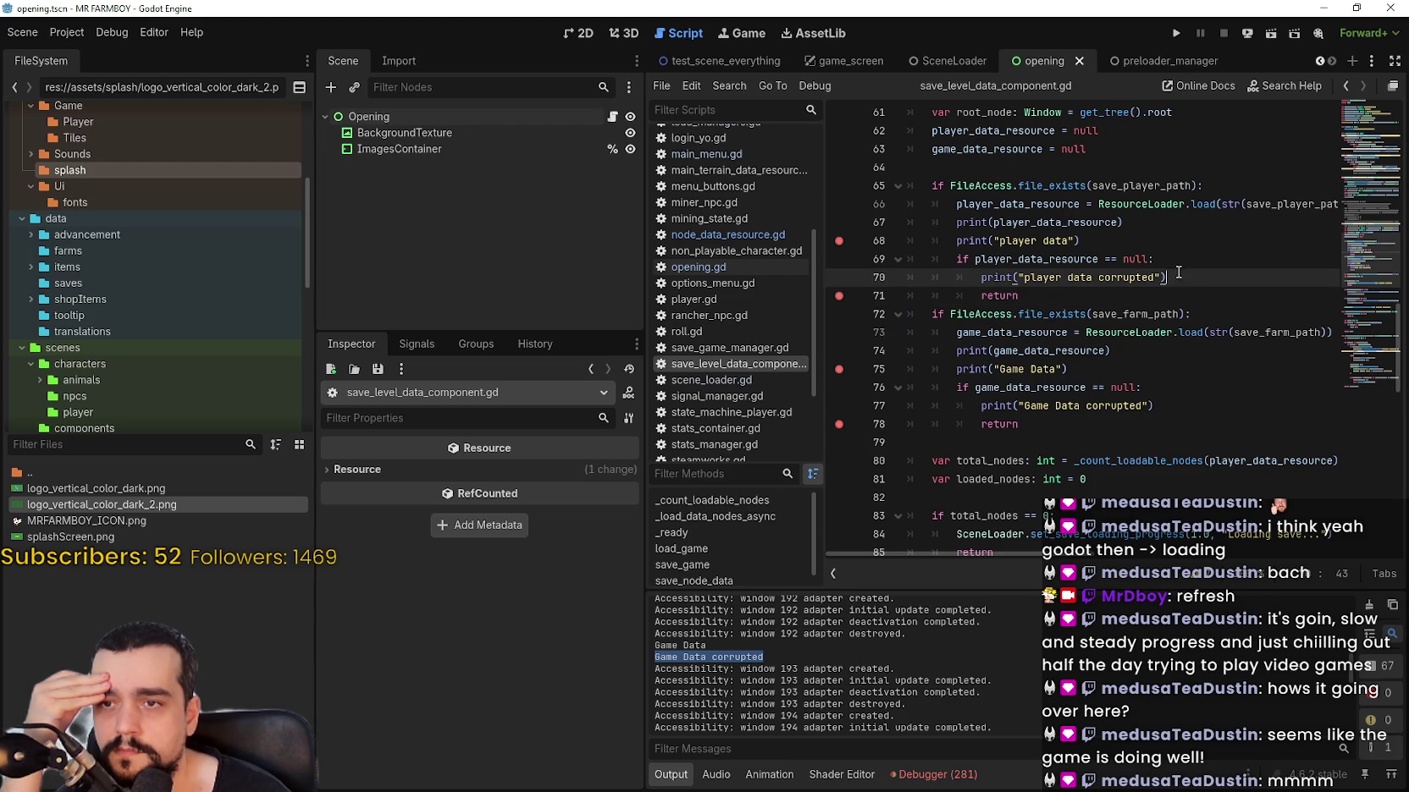
pyautogui.press('Return')
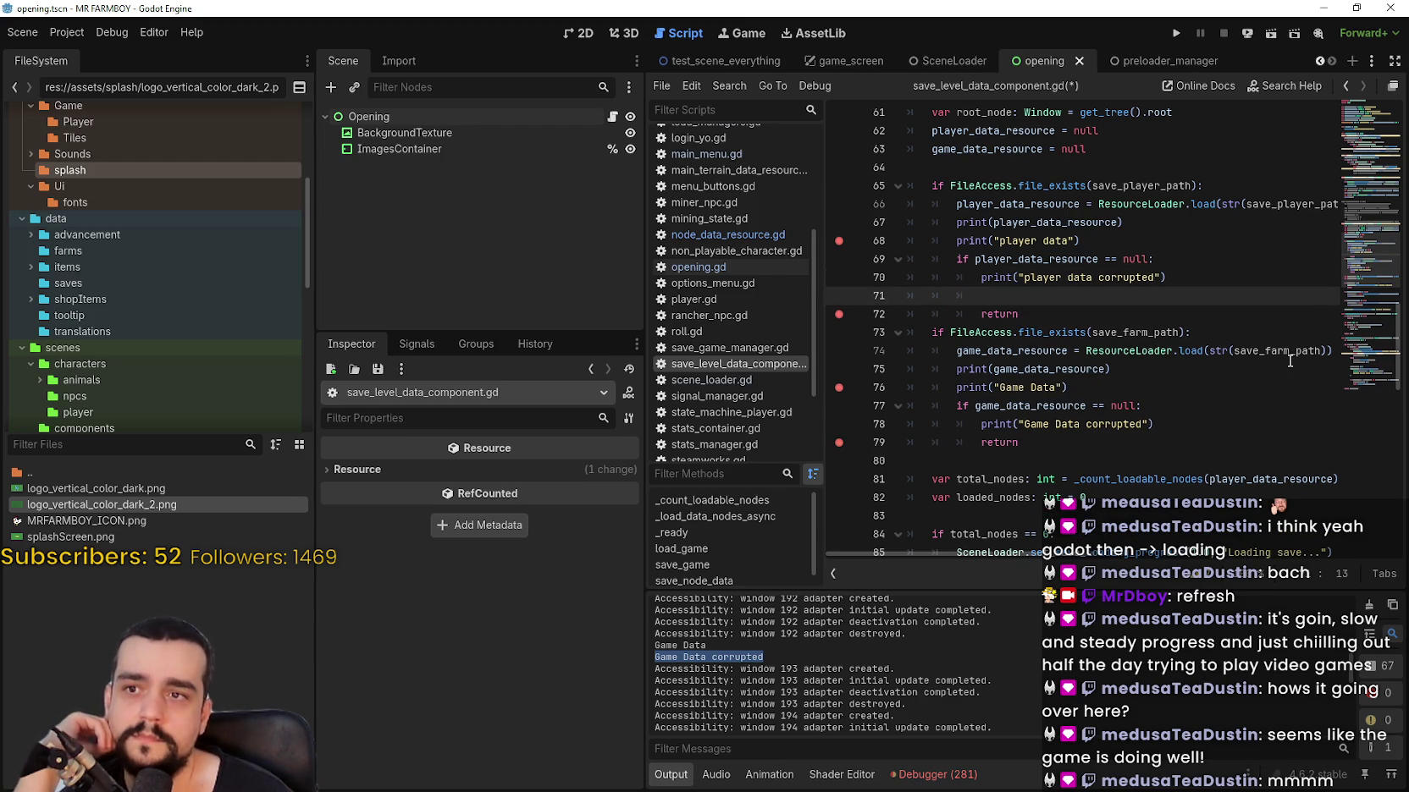
pyautogui.scroll(2, 1231, 314)
pyautogui.scroll(-1, 1175, 380)
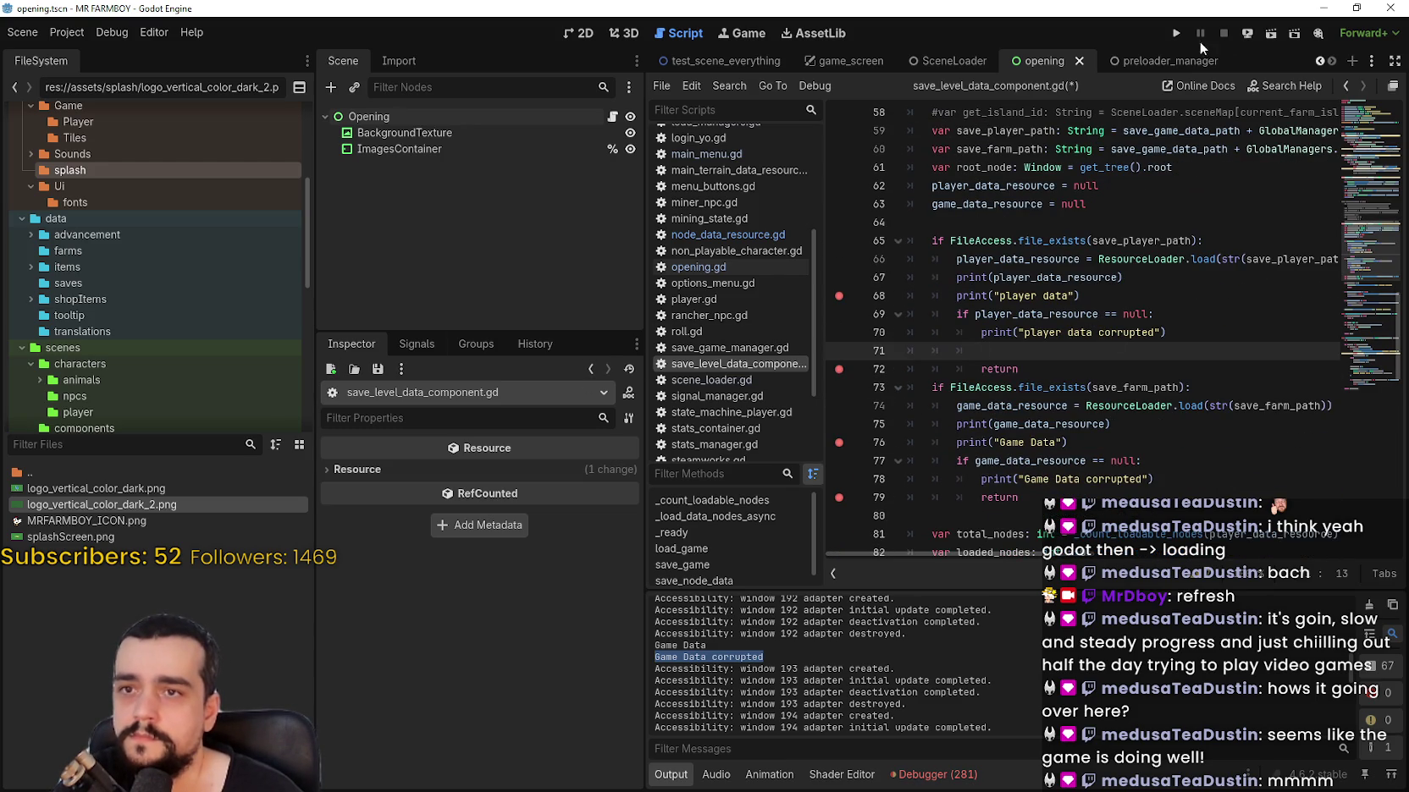
# Filter the FileSystem dock for 'loading' and open LoadingScreen.tscn
pyautogui.click(135, 449)
pyautogui.write('scen')
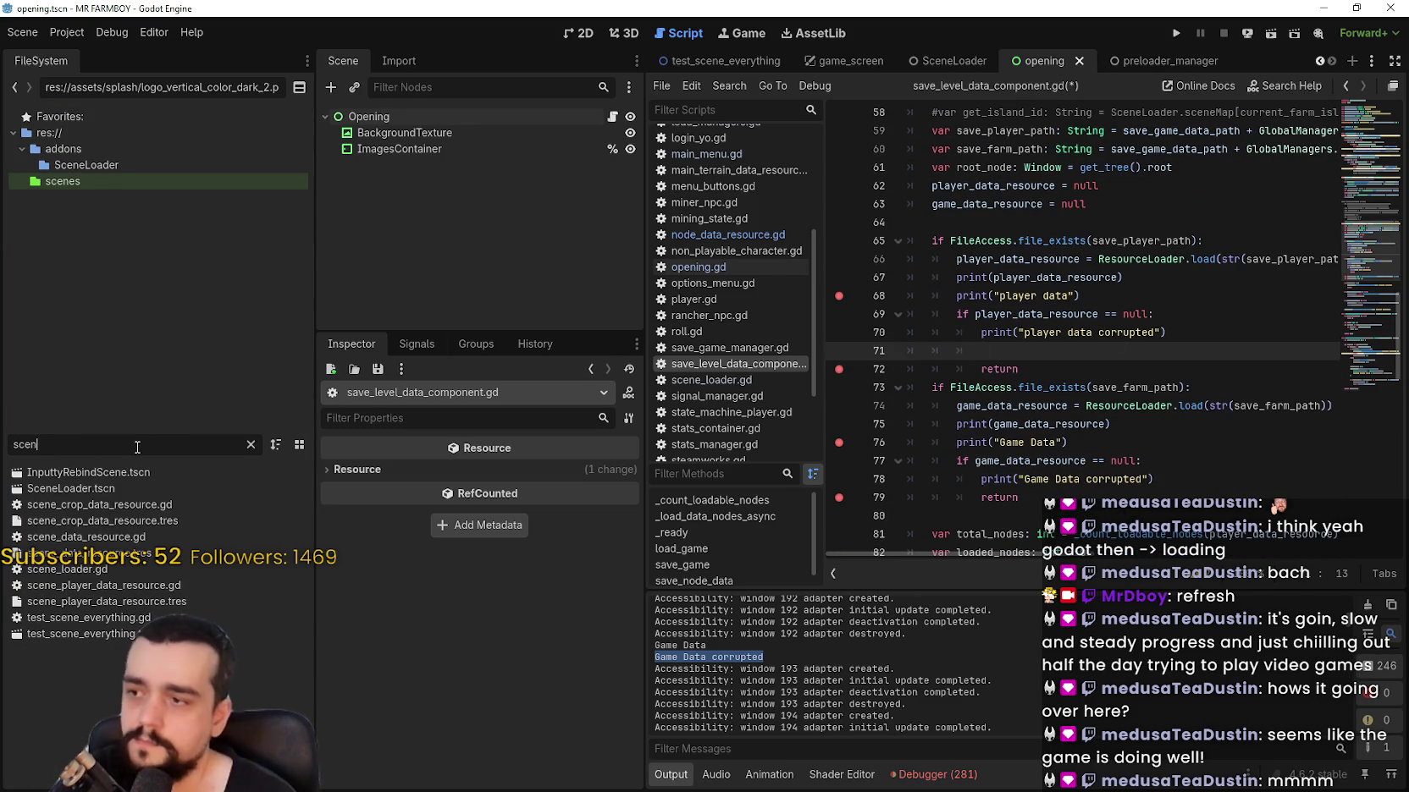
pyautogui.press('BackSpace')
pyautogui.press('BackSpace')
pyautogui.press('BackSpace')
pyautogui.write('loading')
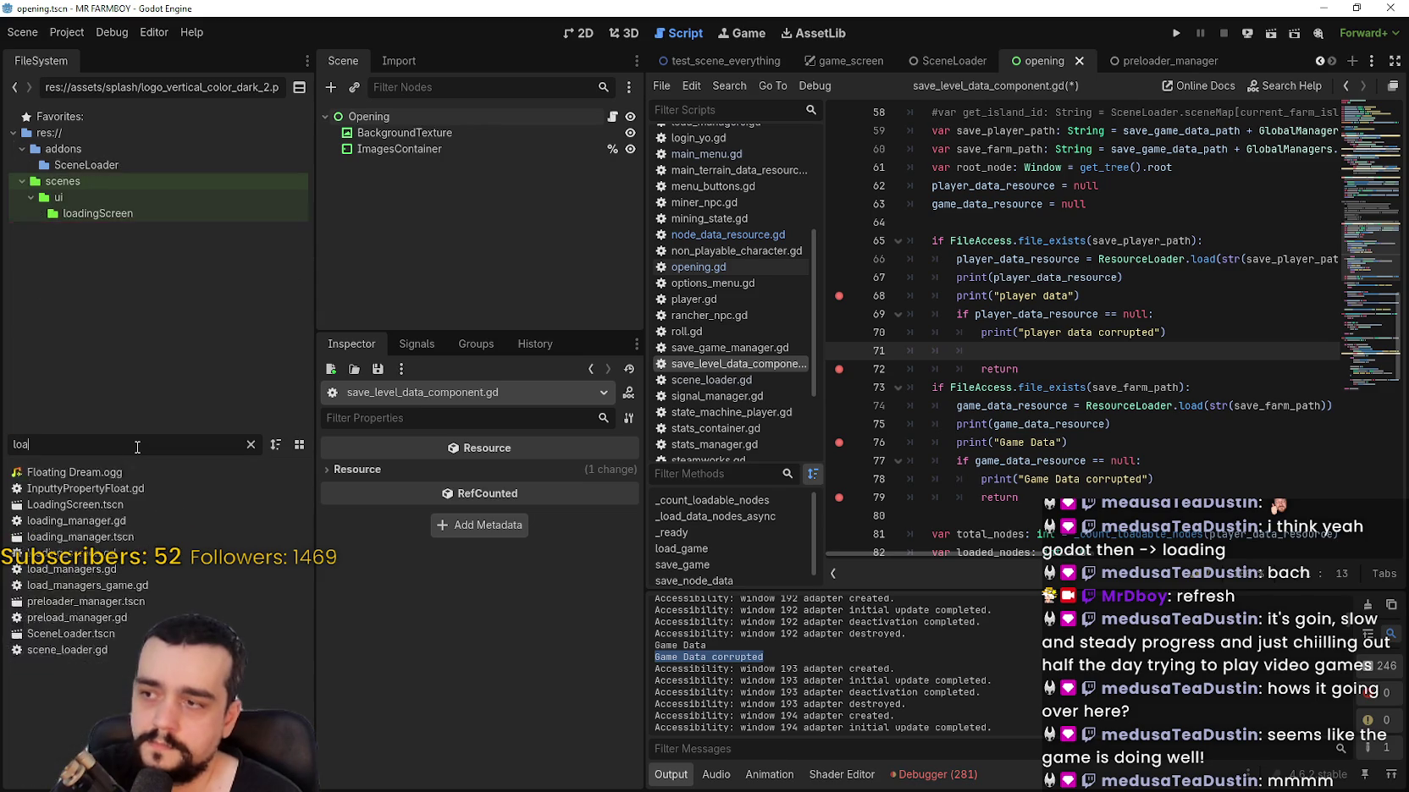
pyautogui.doubleClick(110, 474)
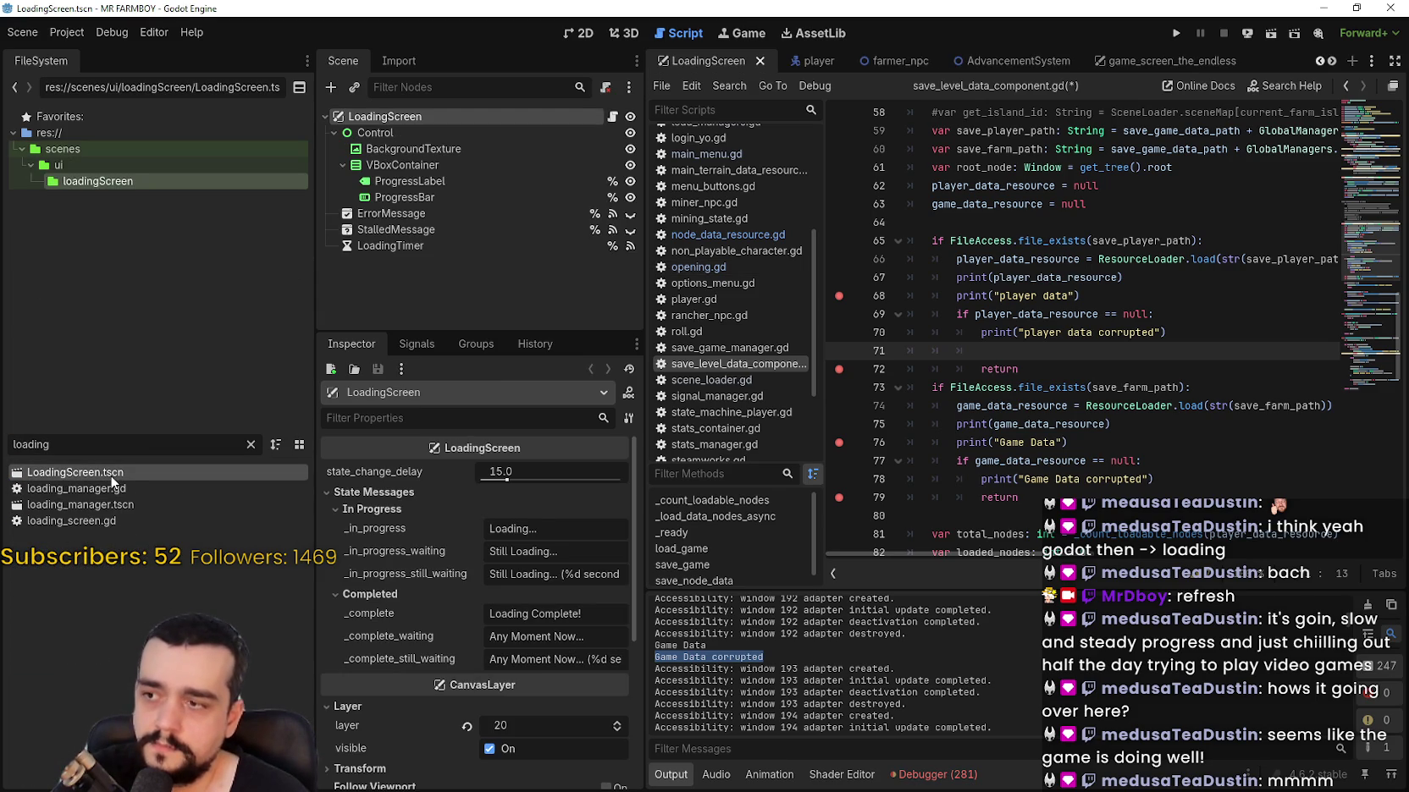
pyautogui.click(612, 117)
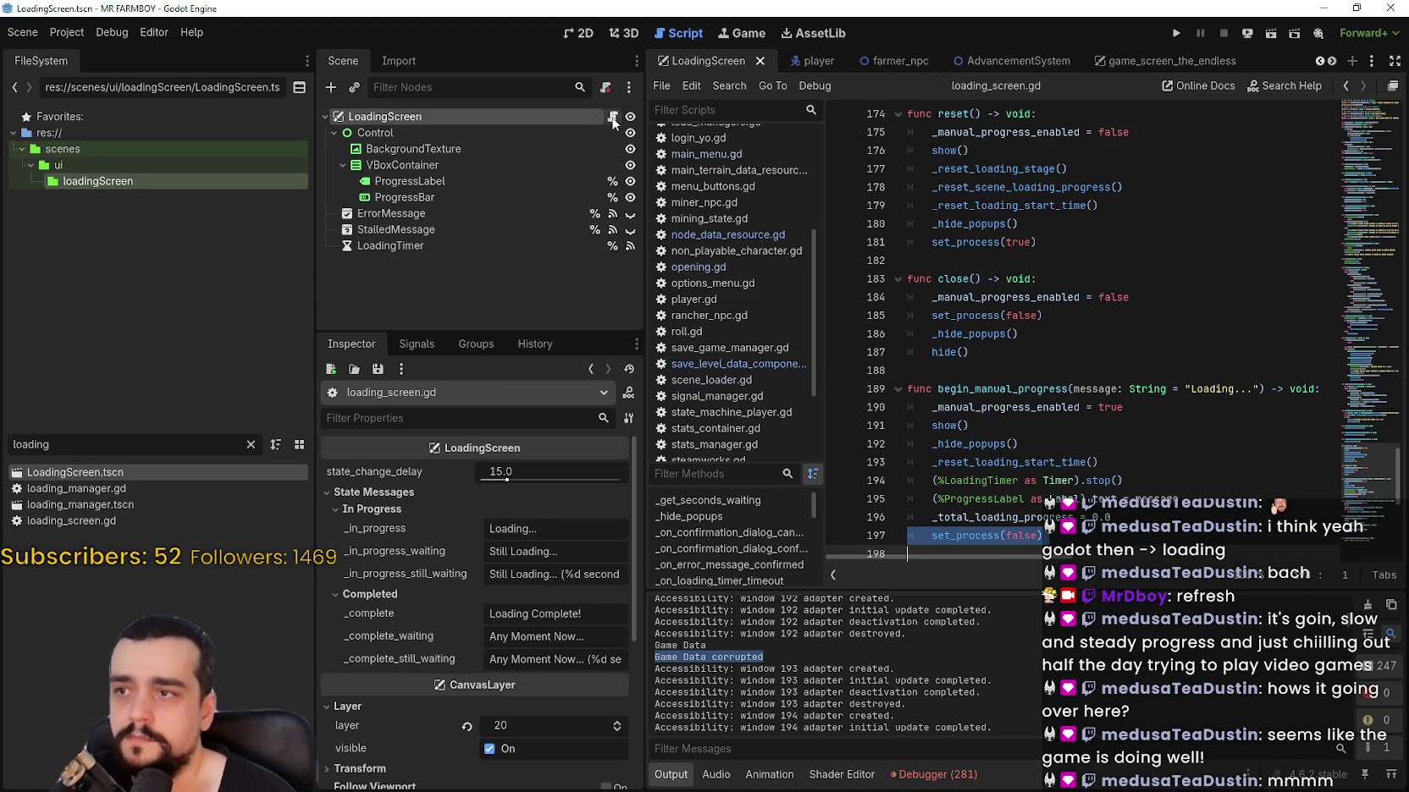
pyautogui.scroll(-8, 1182, 418)
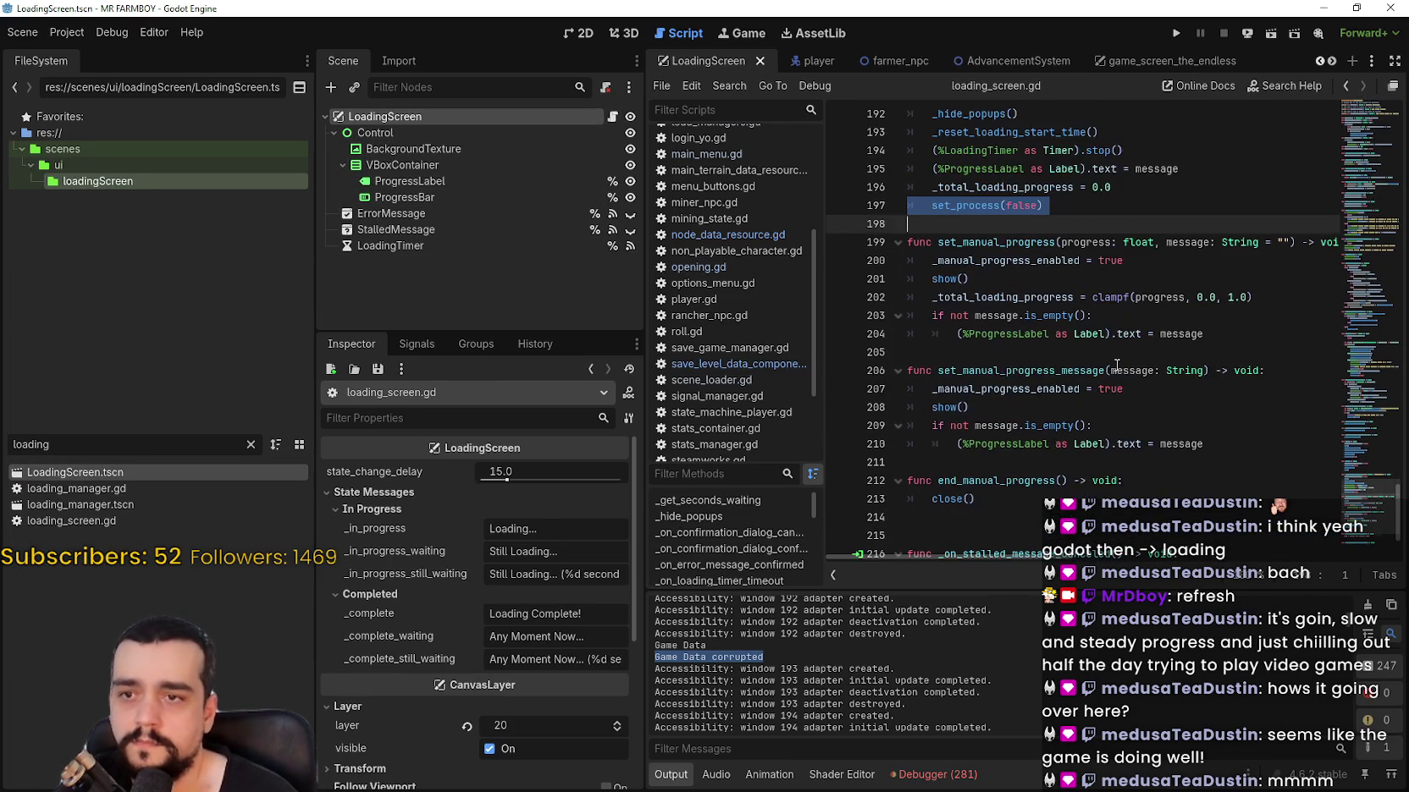
pyautogui.scroll(5, 1116, 362)
pyautogui.scroll(-5, 1117, 360)
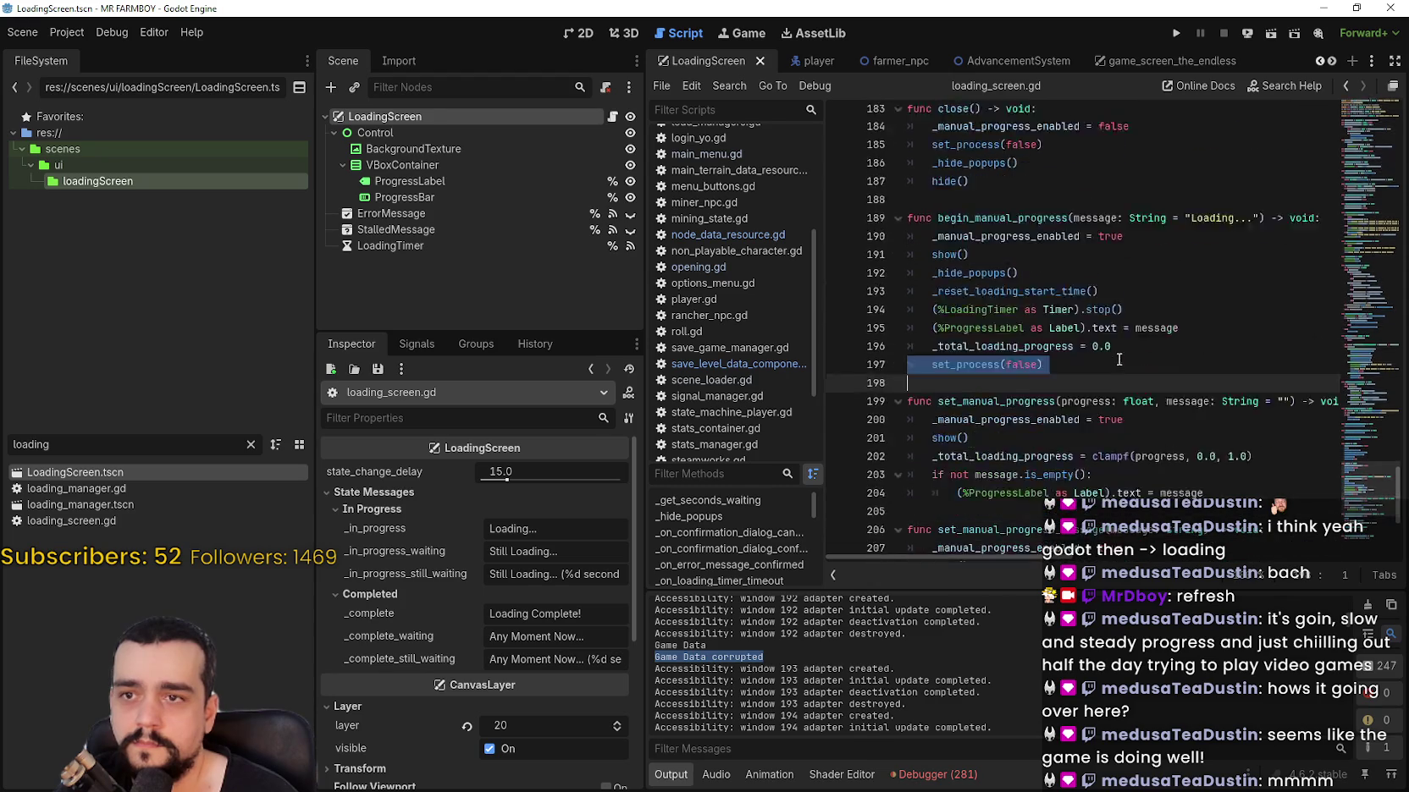
pyautogui.scroll(13, 1118, 358)
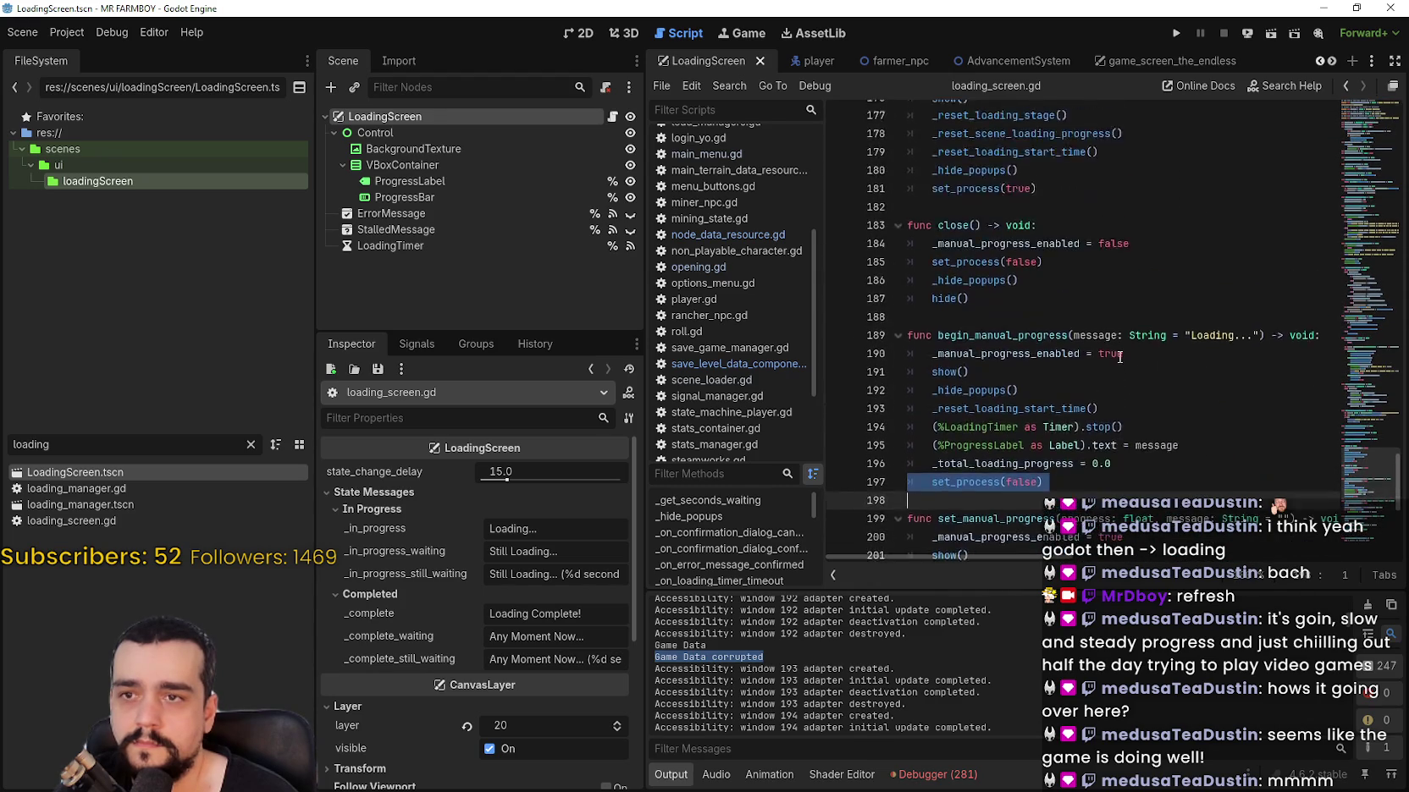
pyautogui.click(996, 230)
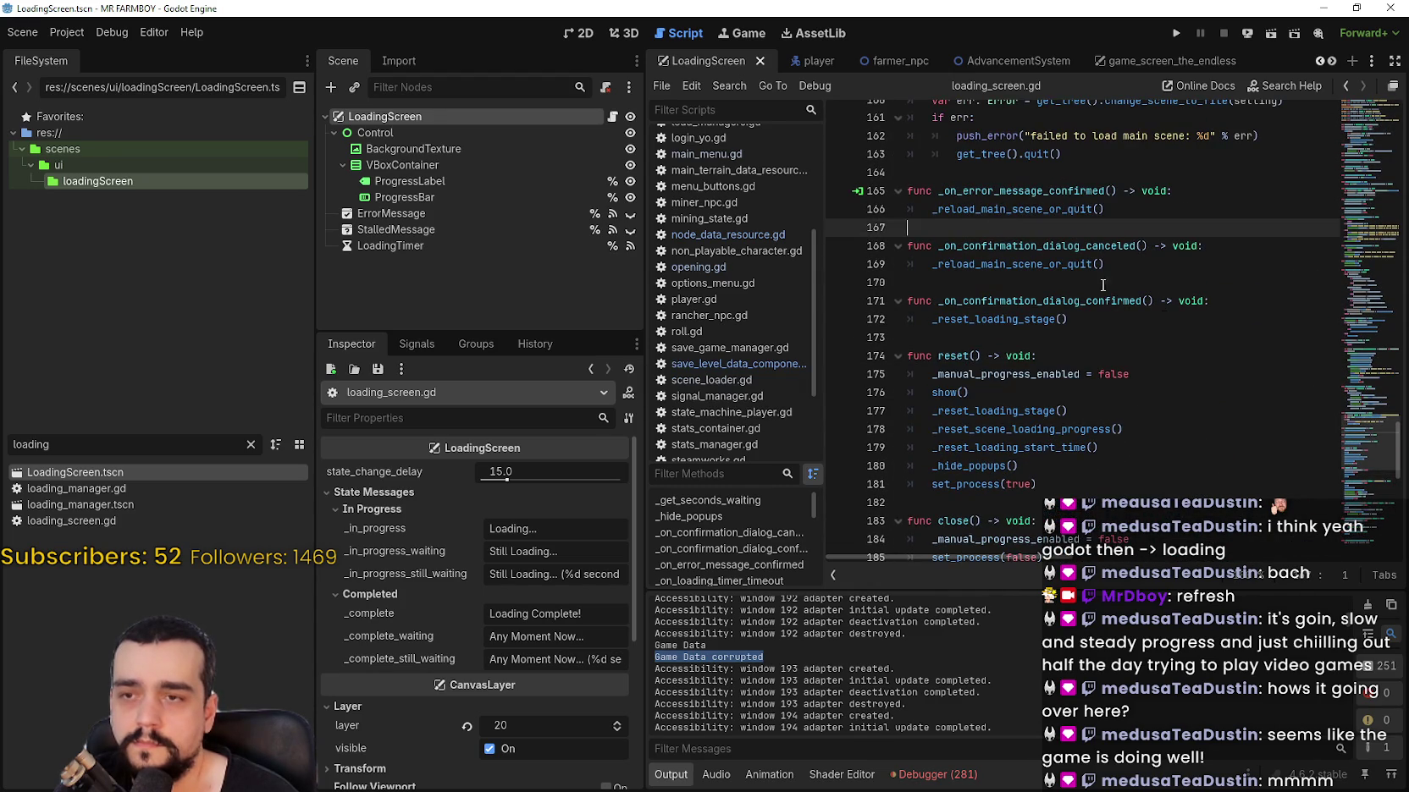
pyautogui.scroll(1, 1188, 343)
pyautogui.doubleClick(1020, 246)
pyautogui.scroll(4, 1063, 358)
pyautogui.doubleClick(1024, 312)
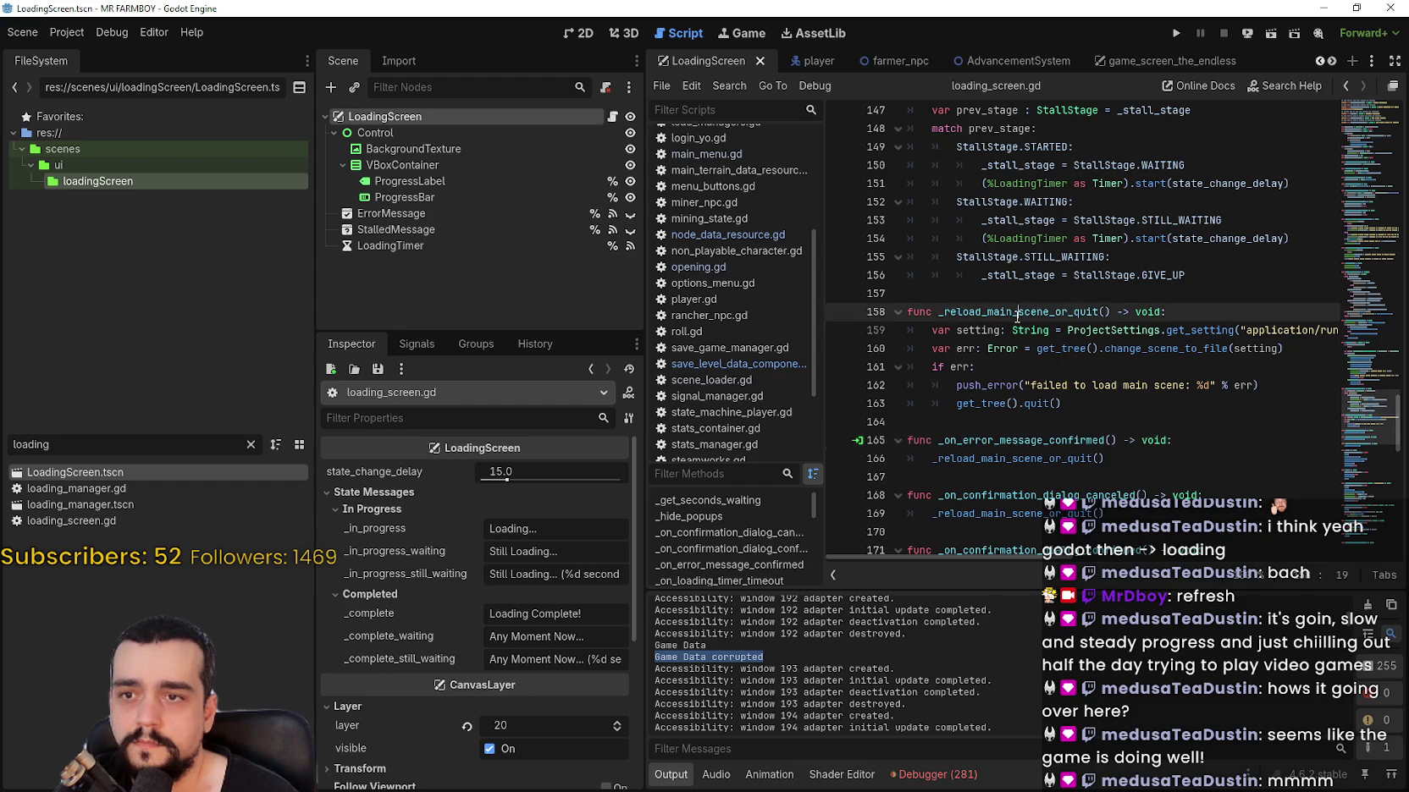
pyautogui.scroll(4, 1017, 305)
pyautogui.scroll(5, 1018, 300)
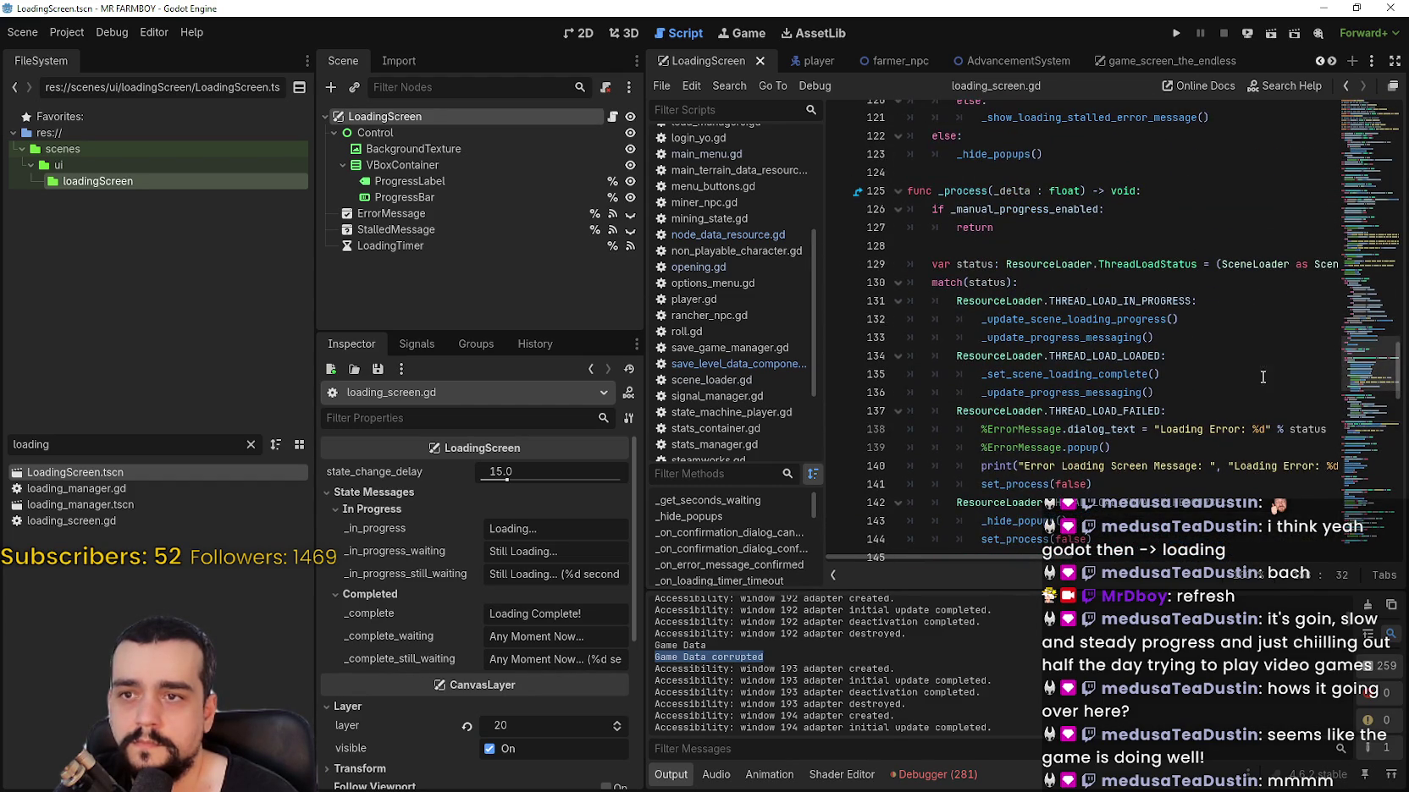
pyautogui.doubleClick(1161, 302)
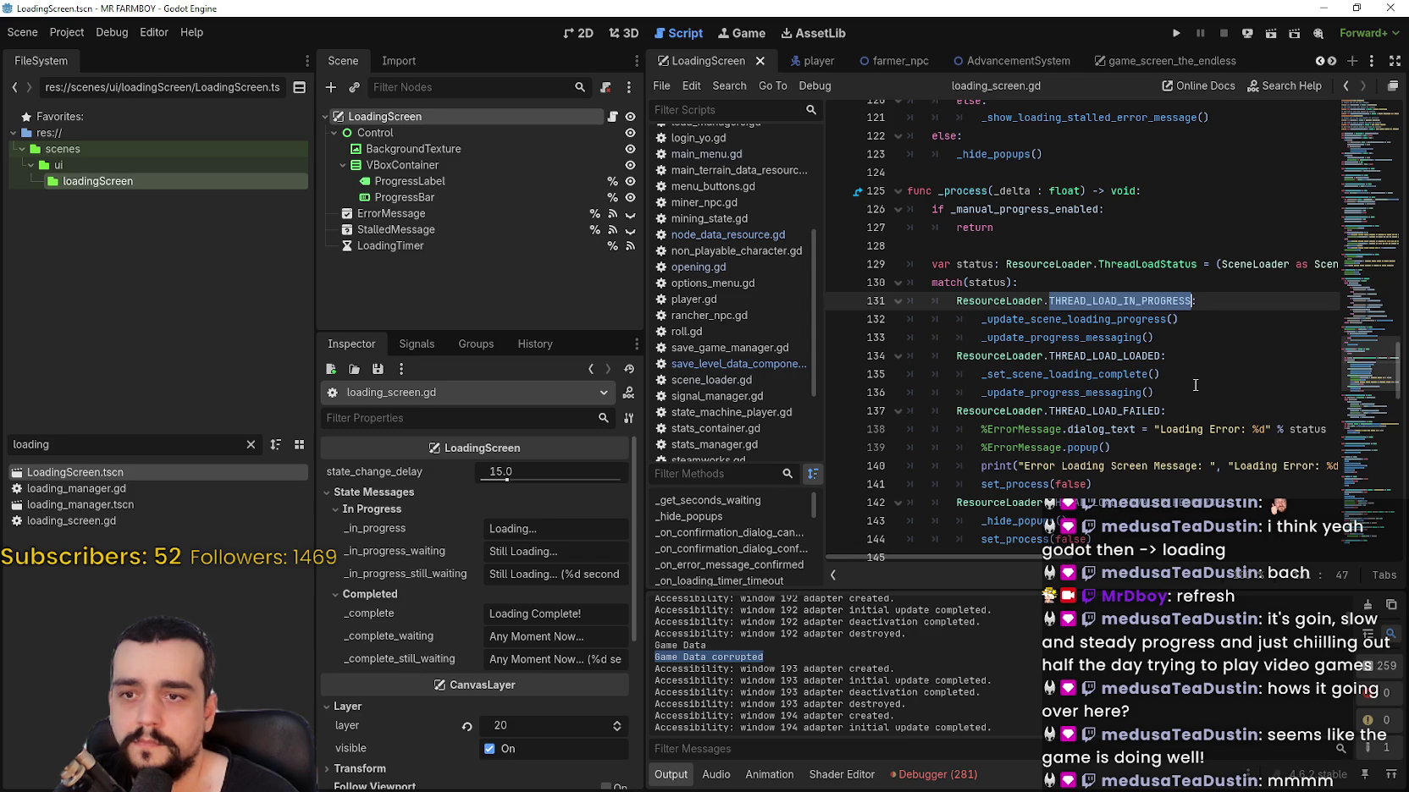
pyautogui.moveTo(980, 375); pyautogui.dragTo(1183, 378)
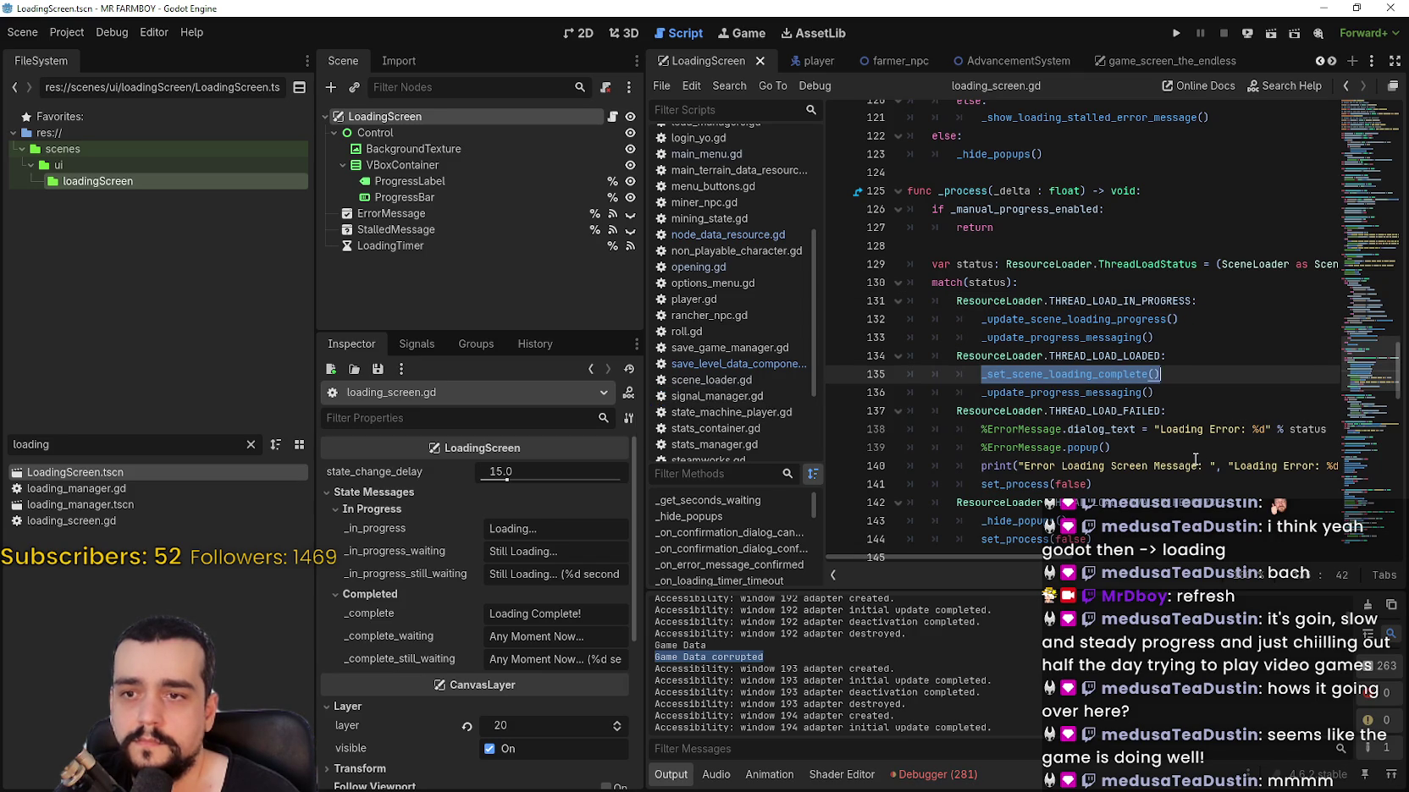
pyautogui.scroll(-2, 1195, 455)
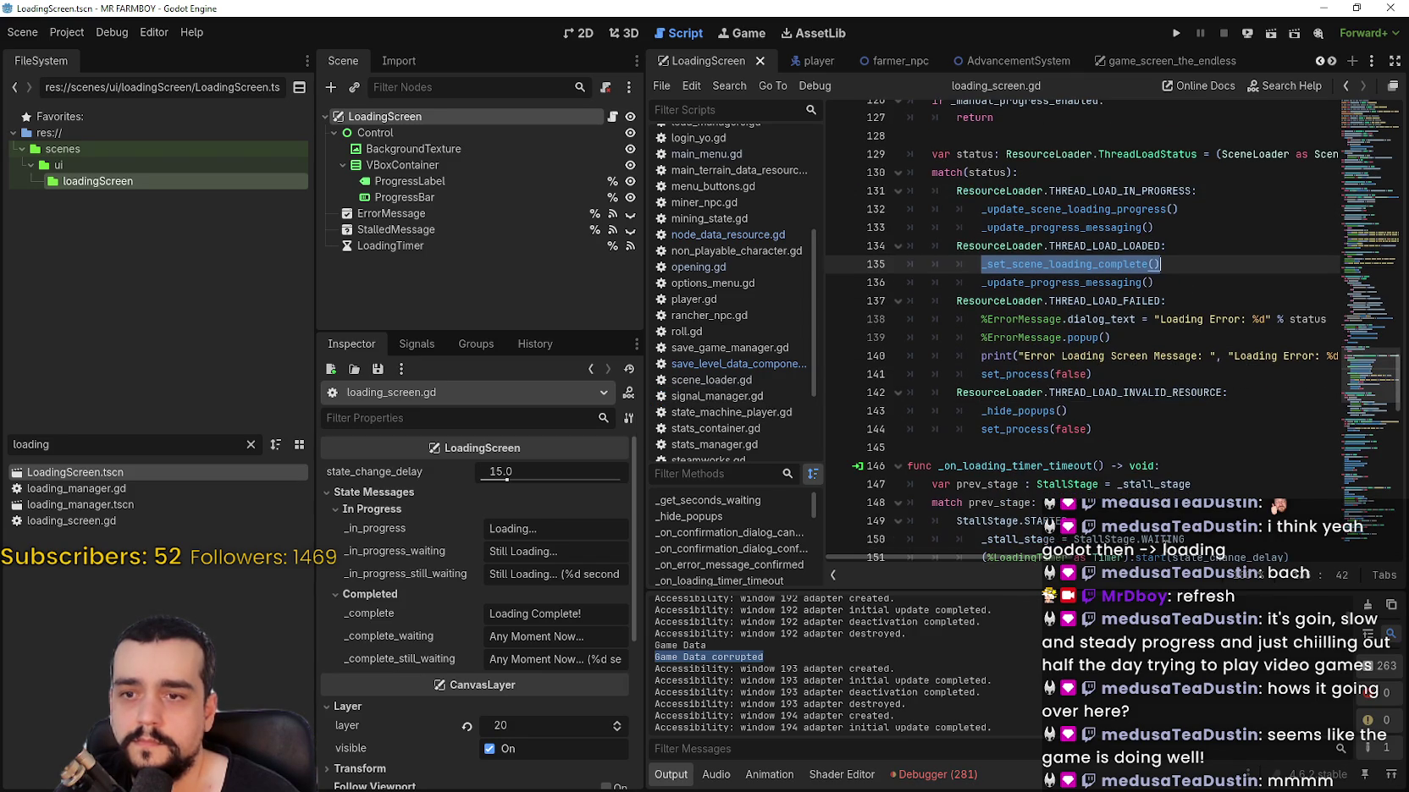
pyautogui.doubleClick(1082, 303)
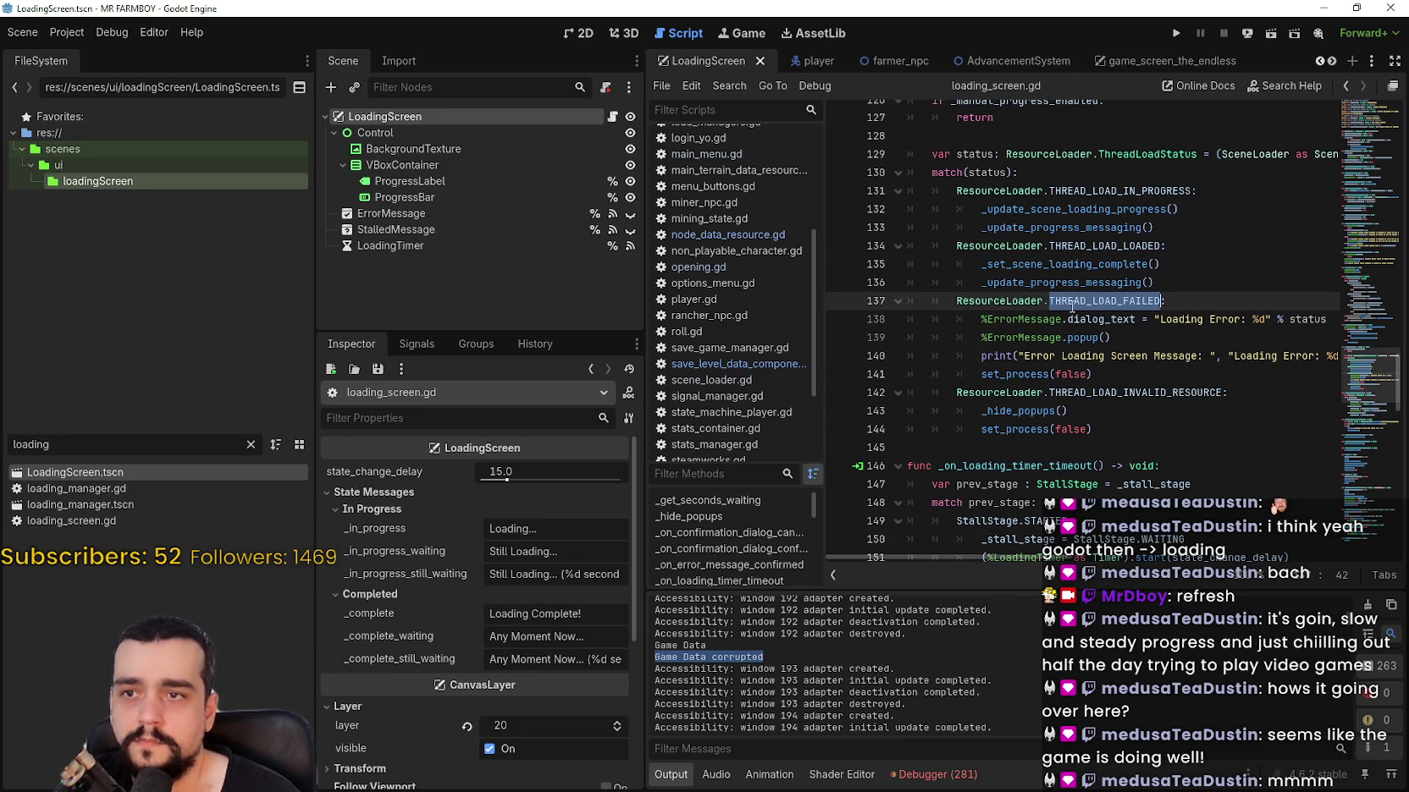
pyautogui.scroll(3, 1075, 314)
pyautogui.scroll(-3, 1071, 325)
pyautogui.moveTo(1021, 557)
pyautogui.mouseDown()
pyautogui.moveTo(1119, 566)
pyautogui.moveTo(930, 538)
pyautogui.mouseUp()
pyautogui.click(1005, 447)
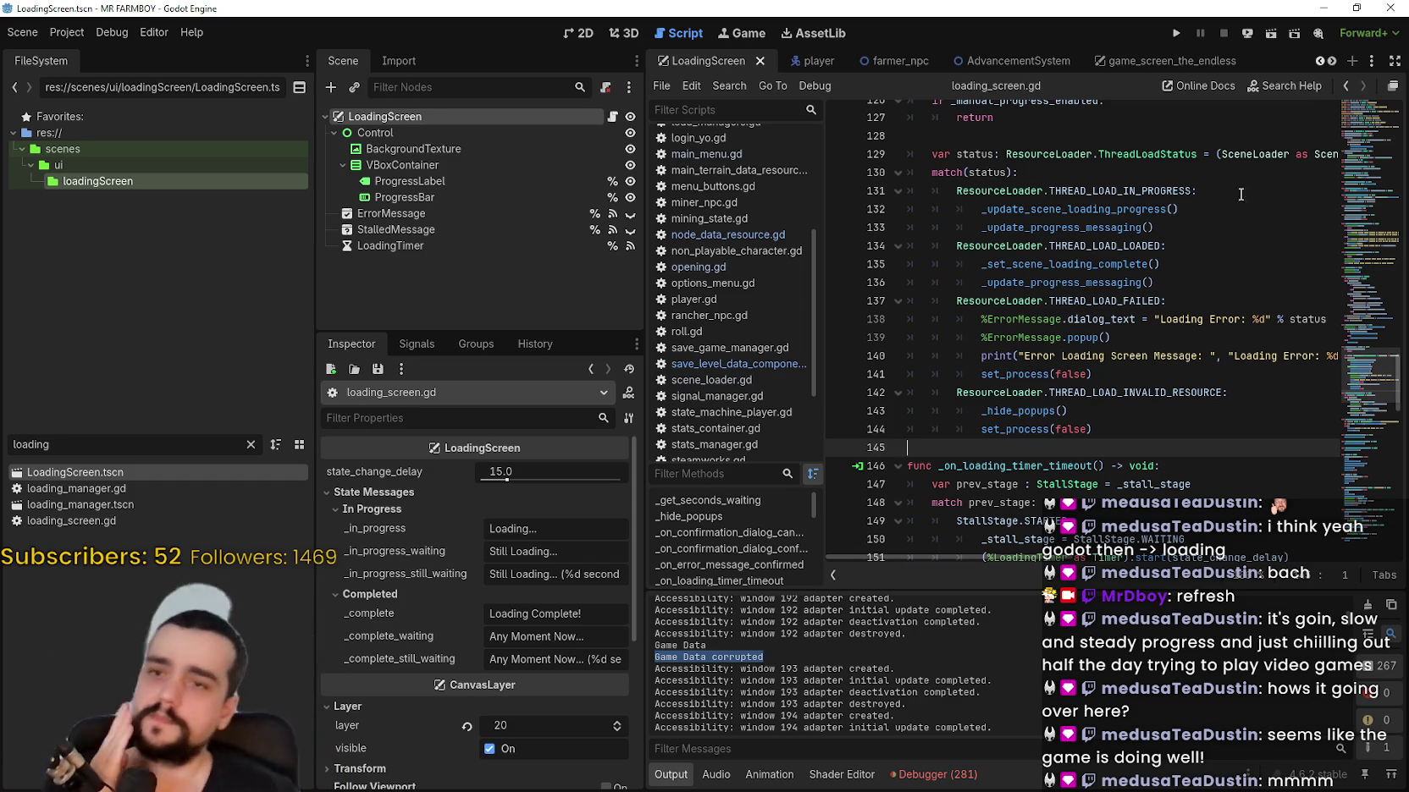
pyautogui.scroll(4, 1088, 333)
pyautogui.scroll(4, 1088, 333)
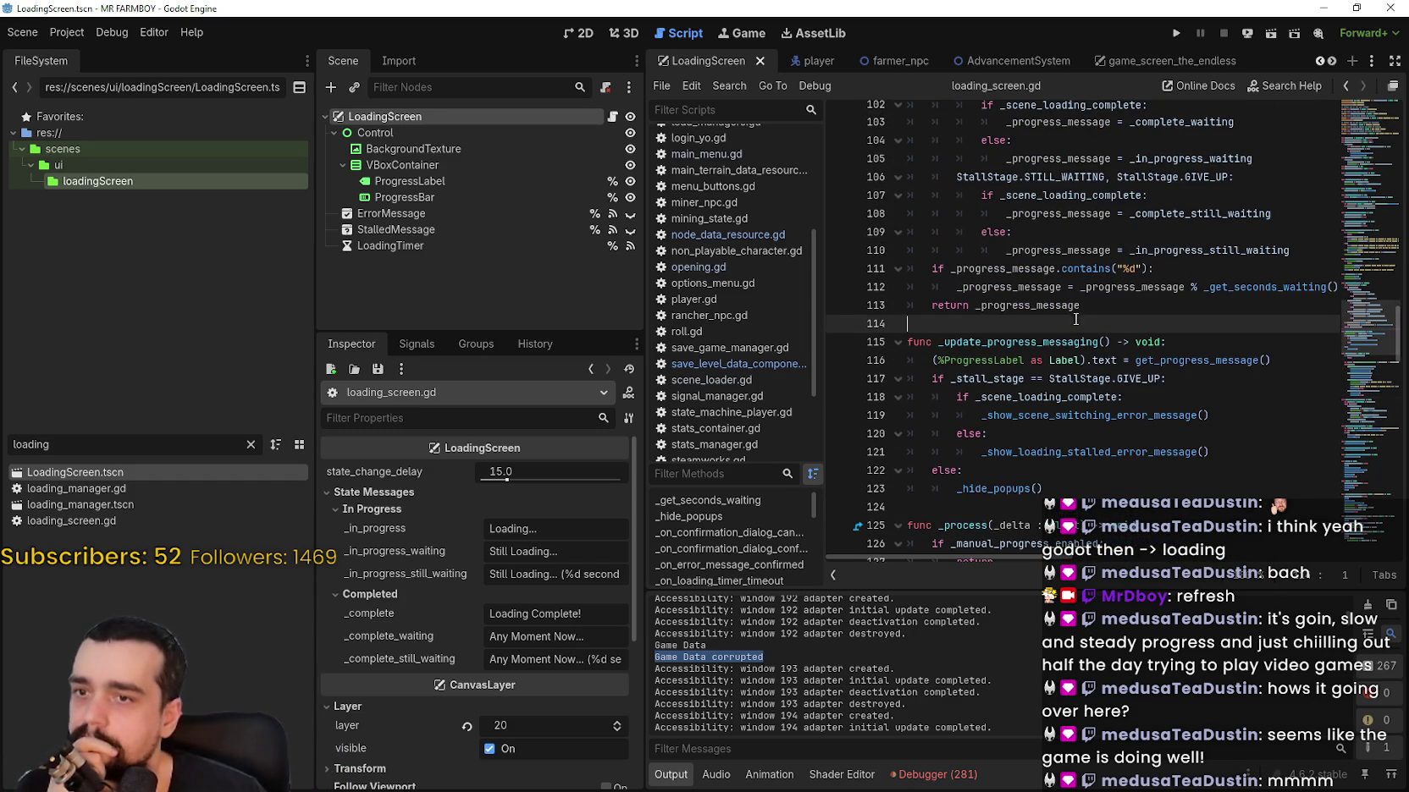
pyautogui.scroll(5, 1199, 480)
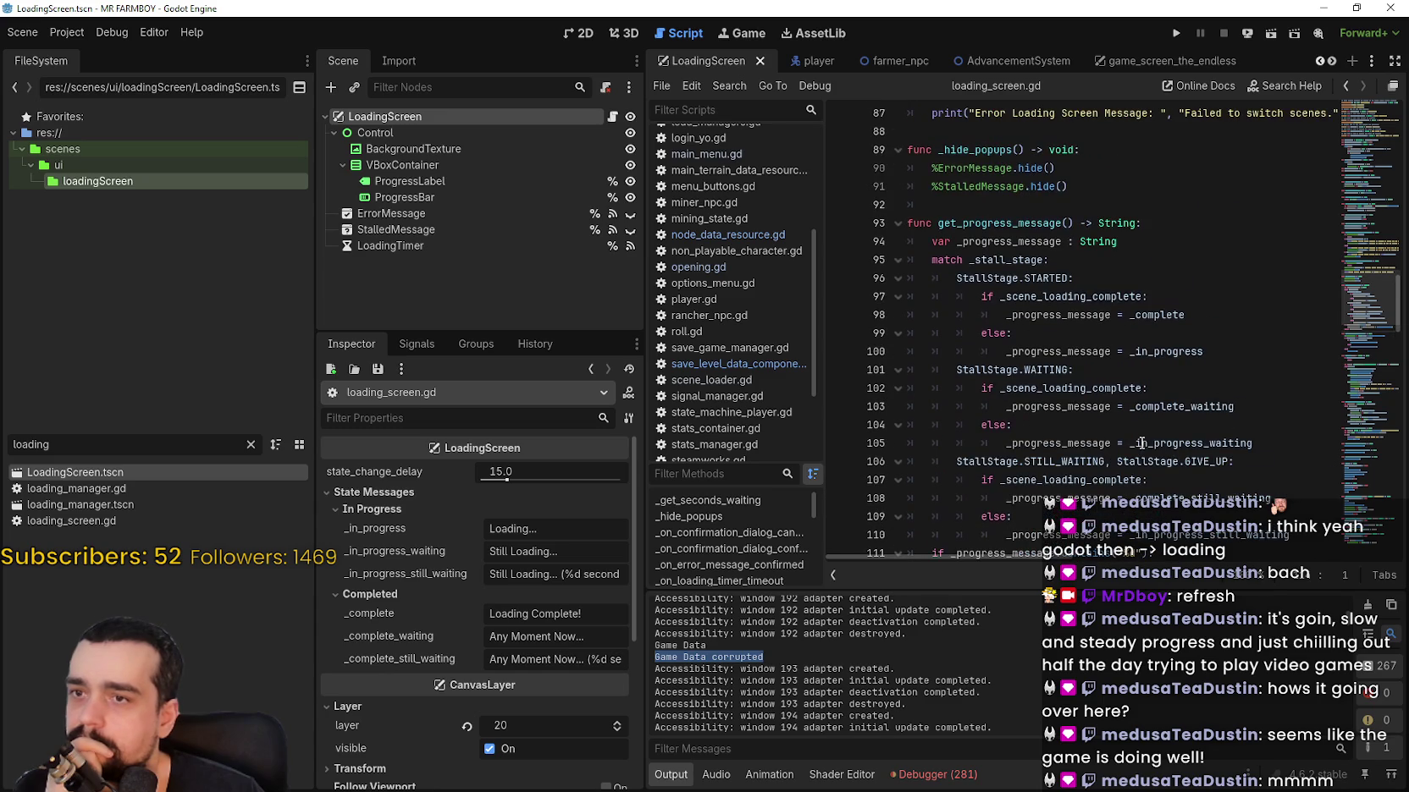
pyautogui.doubleClick(1022, 224)
pyautogui.scroll(4, 1166, 378)
pyautogui.scroll(-4, 1169, 370)
pyautogui.scroll(-2, 1167, 364)
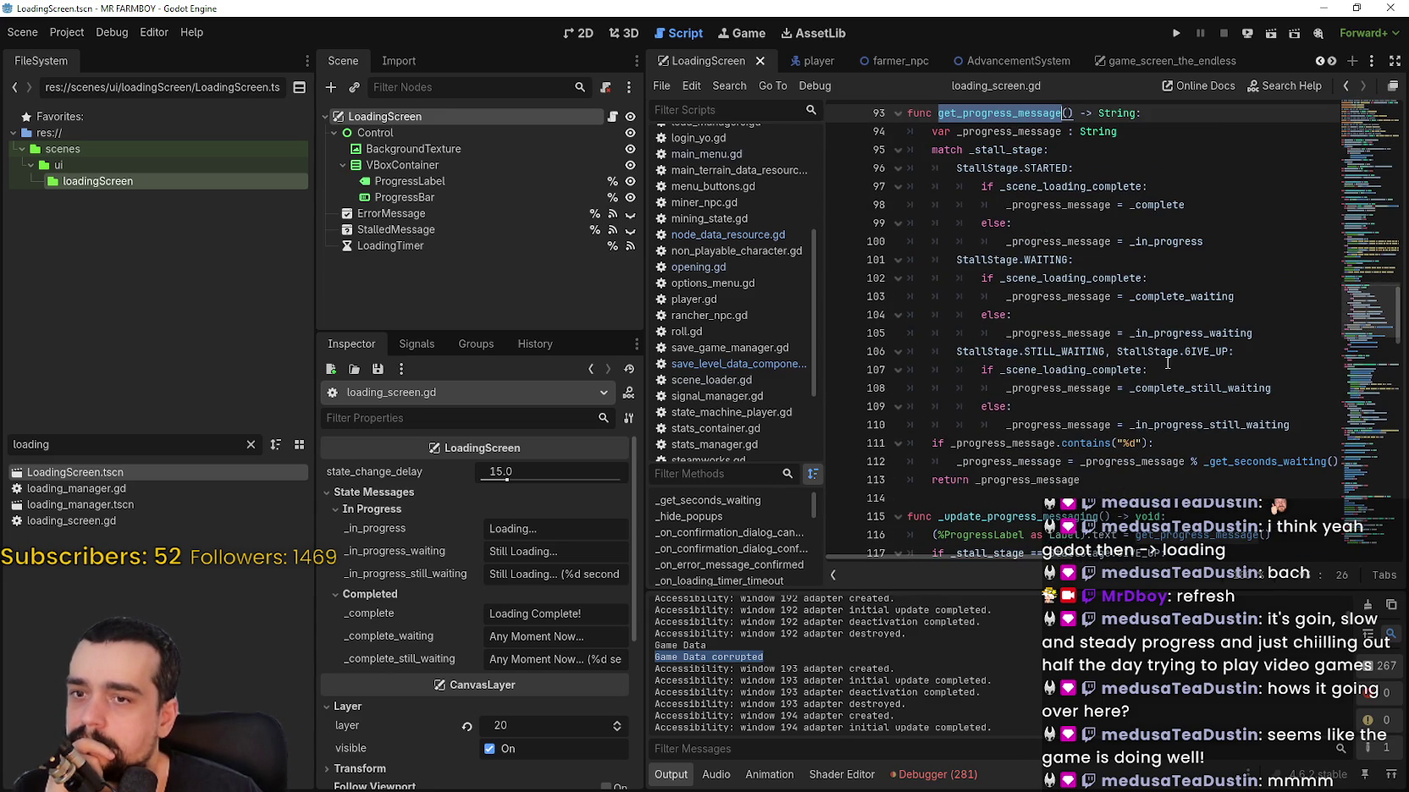
pyautogui.scroll(5, 1167, 363)
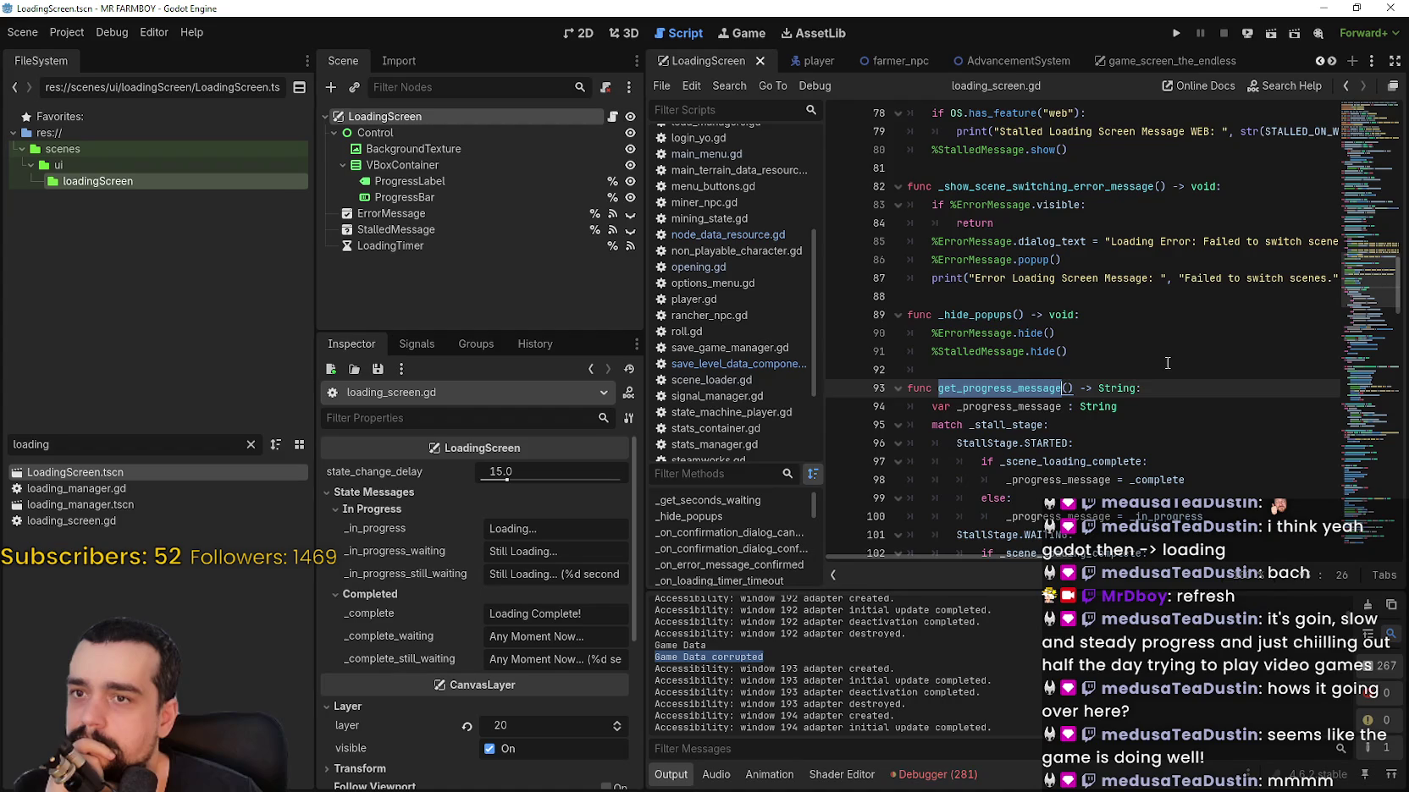
pyautogui.scroll(5, 1168, 363)
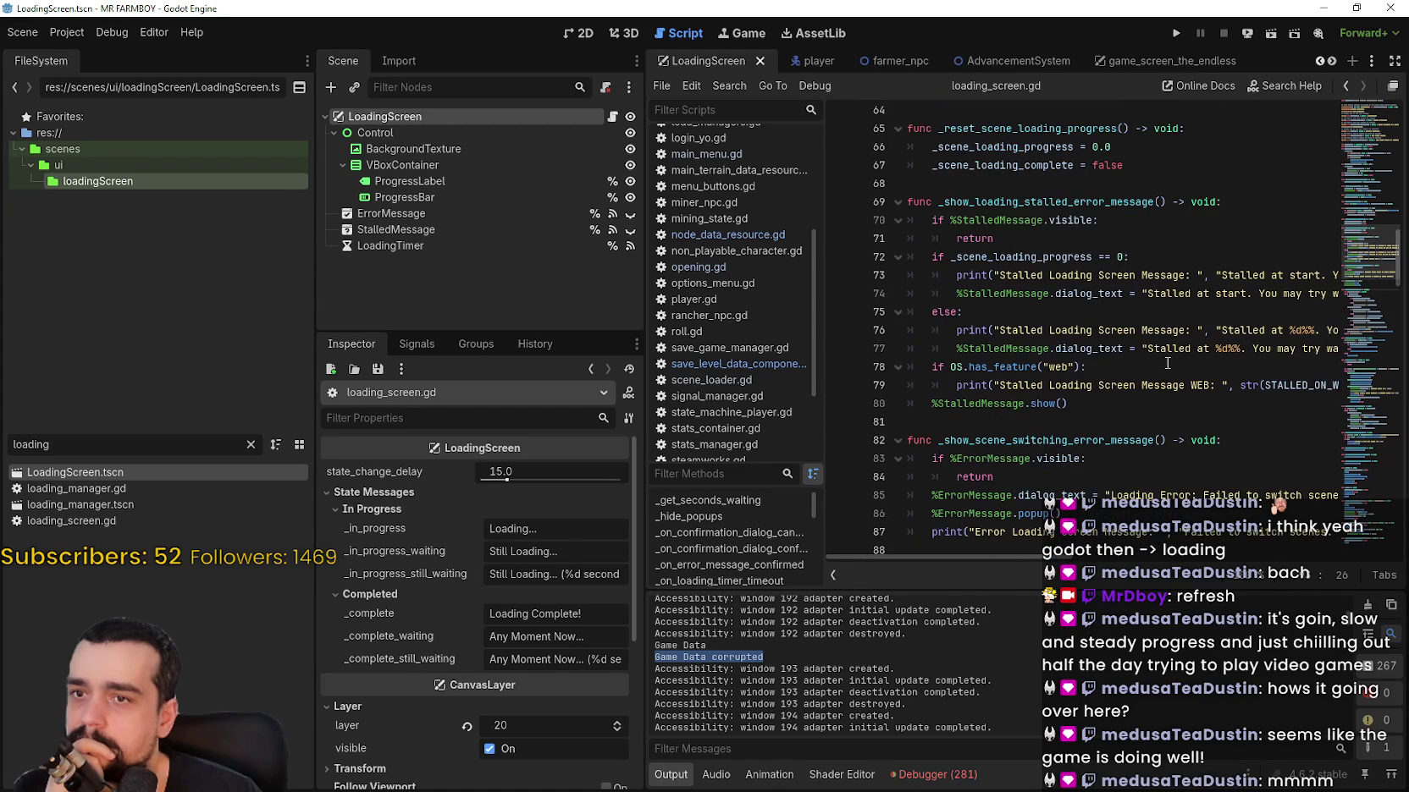
pyautogui.scroll(-2, 1168, 363)
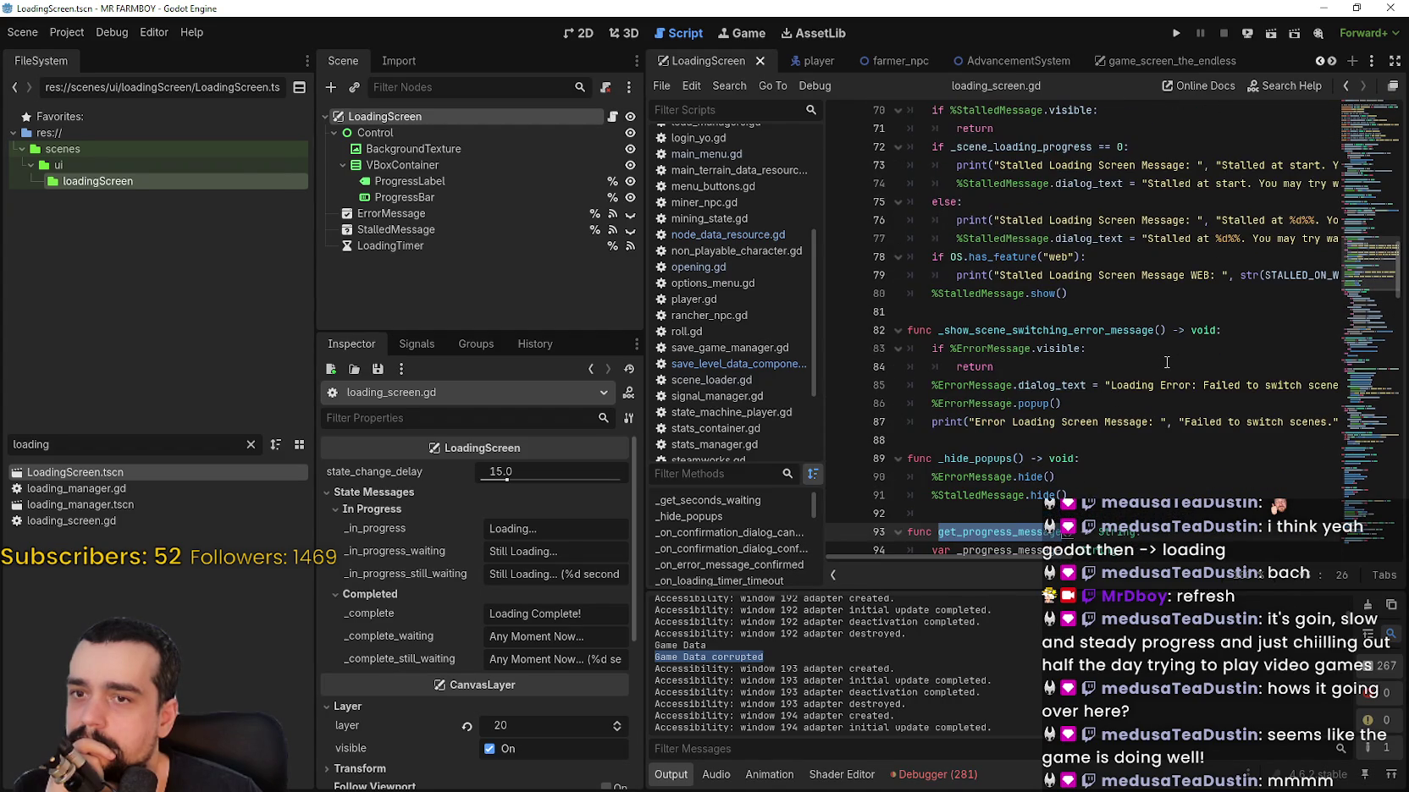
pyautogui.moveTo(998, 555)
pyautogui.mouseDown()
pyautogui.moveTo(1085, 555)
pyautogui.moveTo(992, 542)
pyautogui.moveTo(1087, 528)
pyautogui.moveTo(1164, 534)
pyautogui.mouseUp()
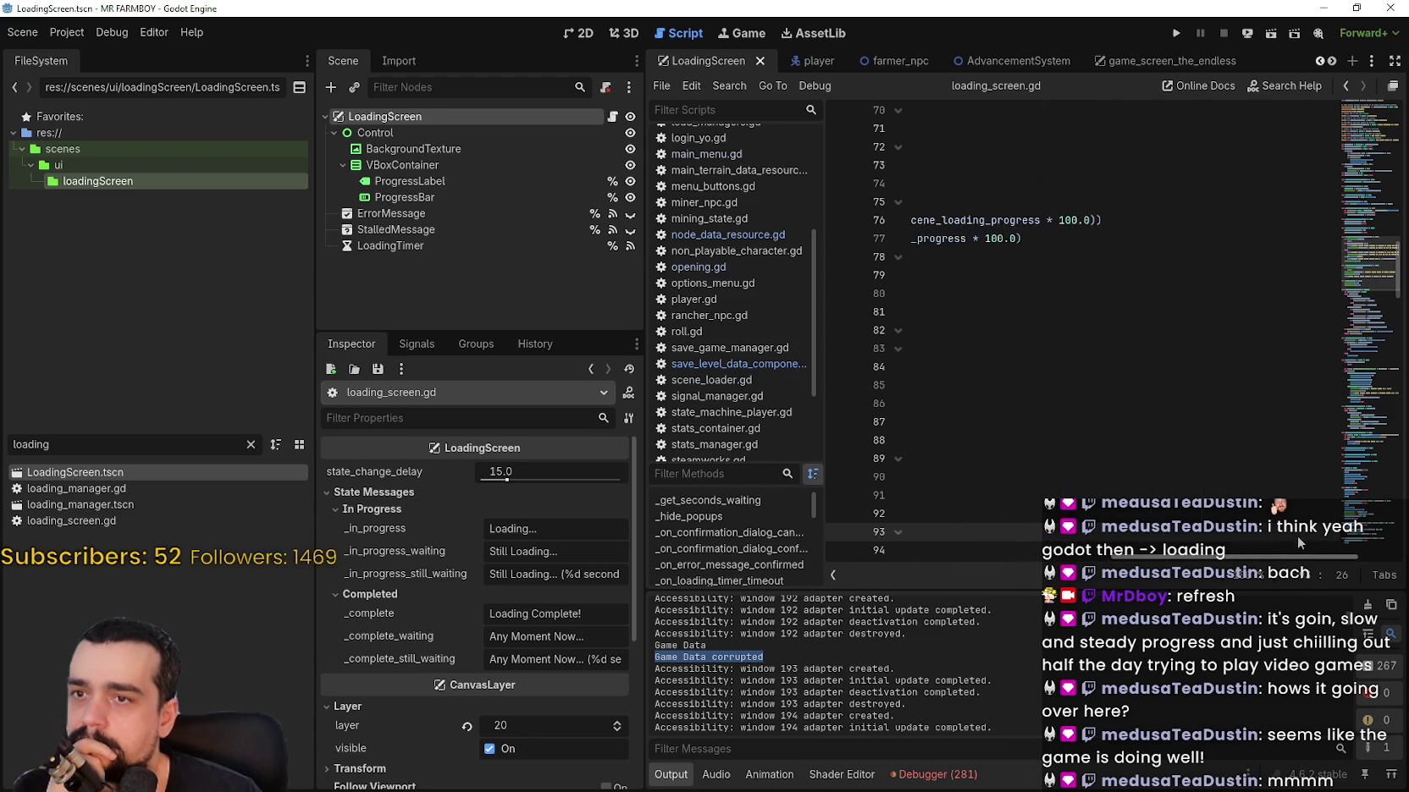
pyautogui.hscroll(-5, 1100, 529)
pyautogui.hscroll(2, 1099, 524)
pyautogui.hscroll(-4, 1098, 524)
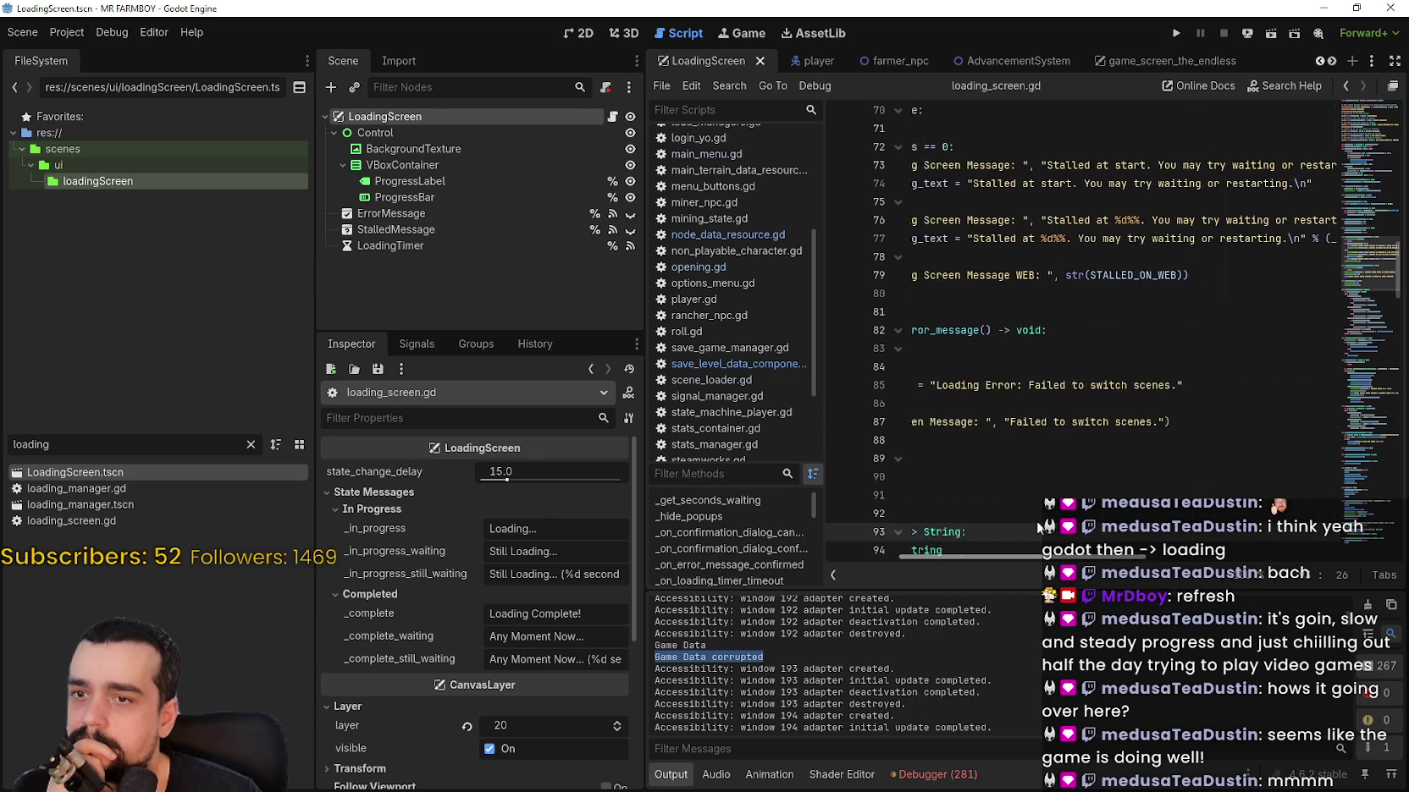
pyautogui.click(1019, 439)
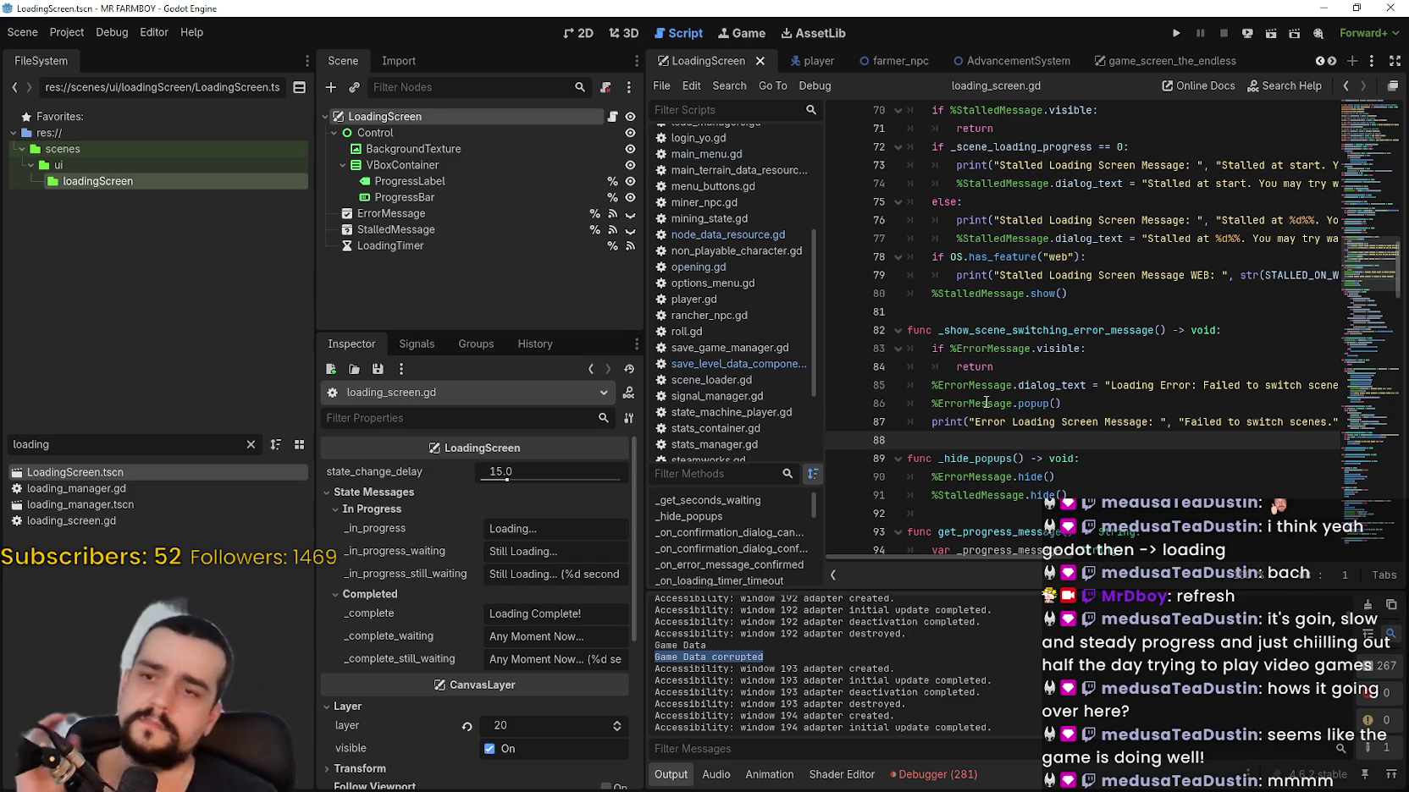
# Review the stalled-message, else-branch and loading-progress reset code in the LoadingScreen script
pyautogui.click(999, 312)
pyautogui.scroll(3, 1007, 330)
pyautogui.click(1021, 350)
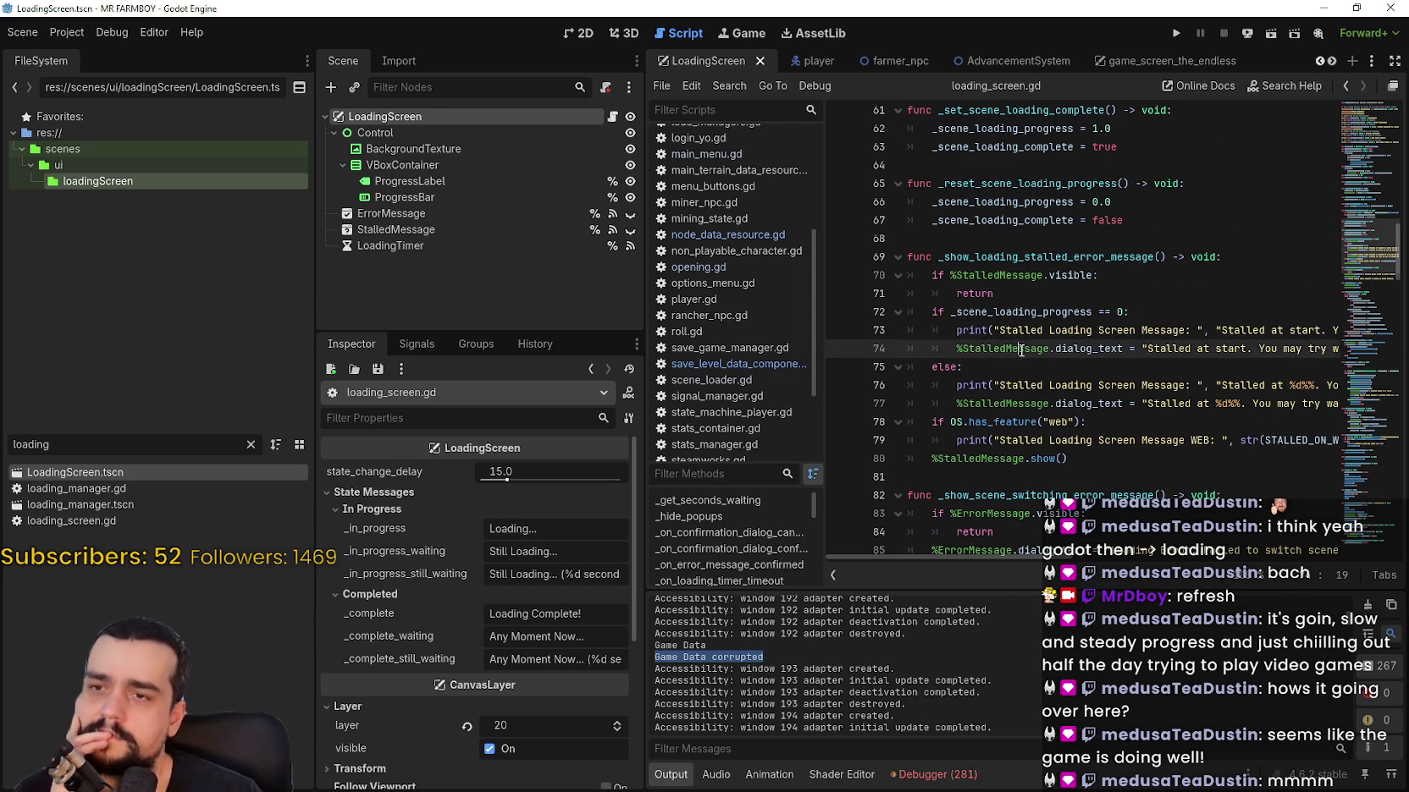
pyautogui.click(1026, 366)
pyautogui.click(969, 242)
pyautogui.scroll(2, 980, 249)
pyautogui.click(1020, 275)
# Scroll through the LoadingScreen script to locate the error-message code
pyautogui.scroll(3, 1143, 332)
pyautogui.scroll(11, 1360, 149)
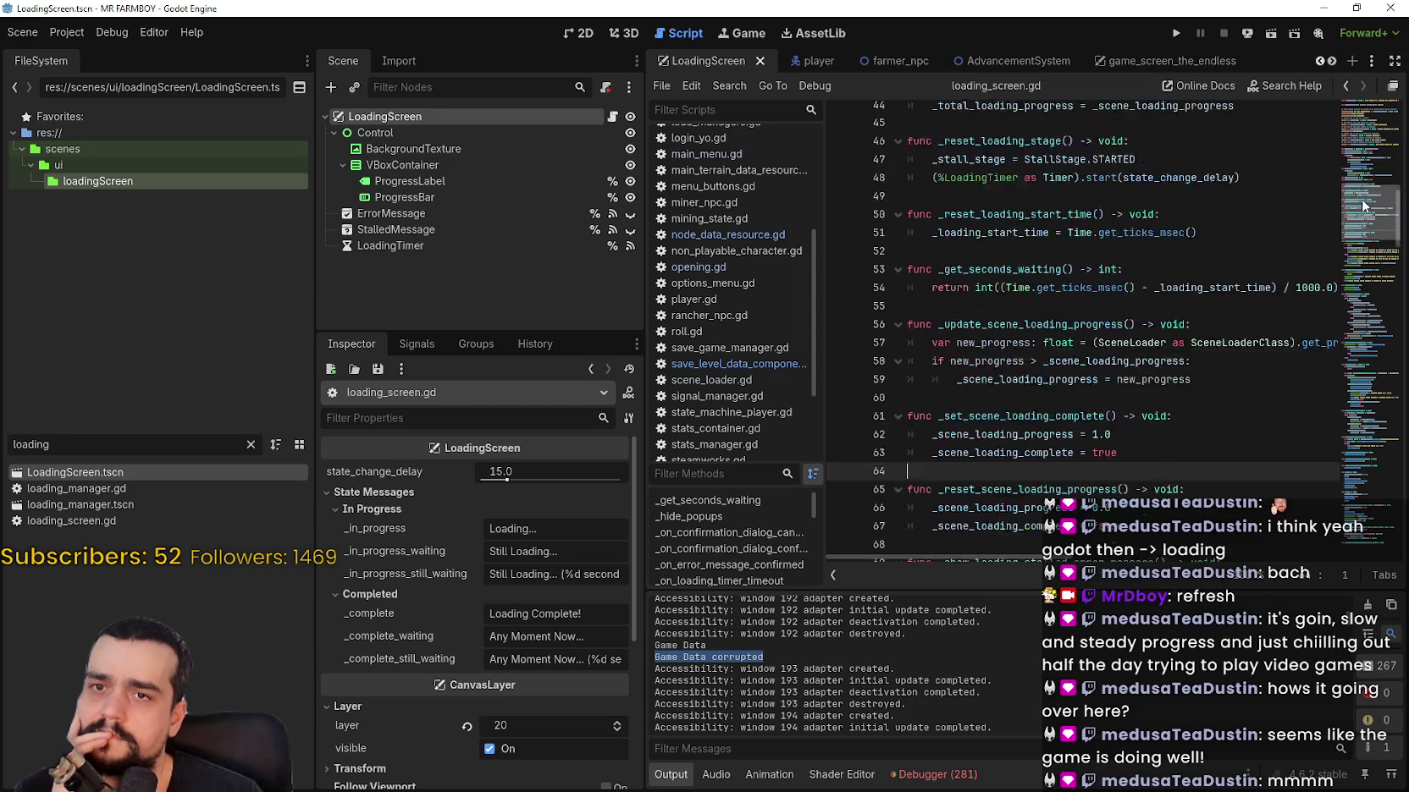
pyautogui.scroll(4, 1360, 149)
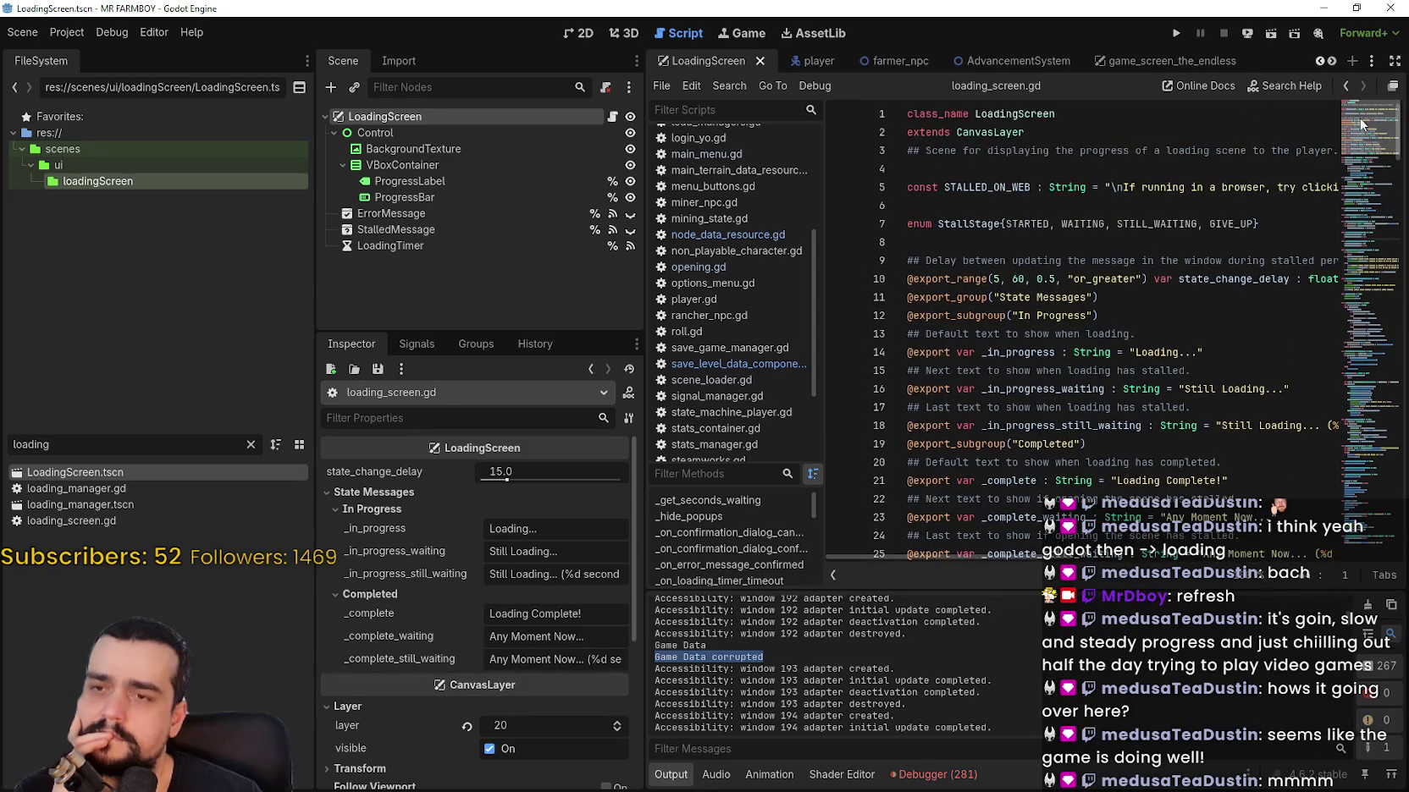
pyautogui.scroll(-2, 1360, 120)
pyautogui.scroll(2, 1364, 121)
pyautogui.scroll(-5, 1363, 120)
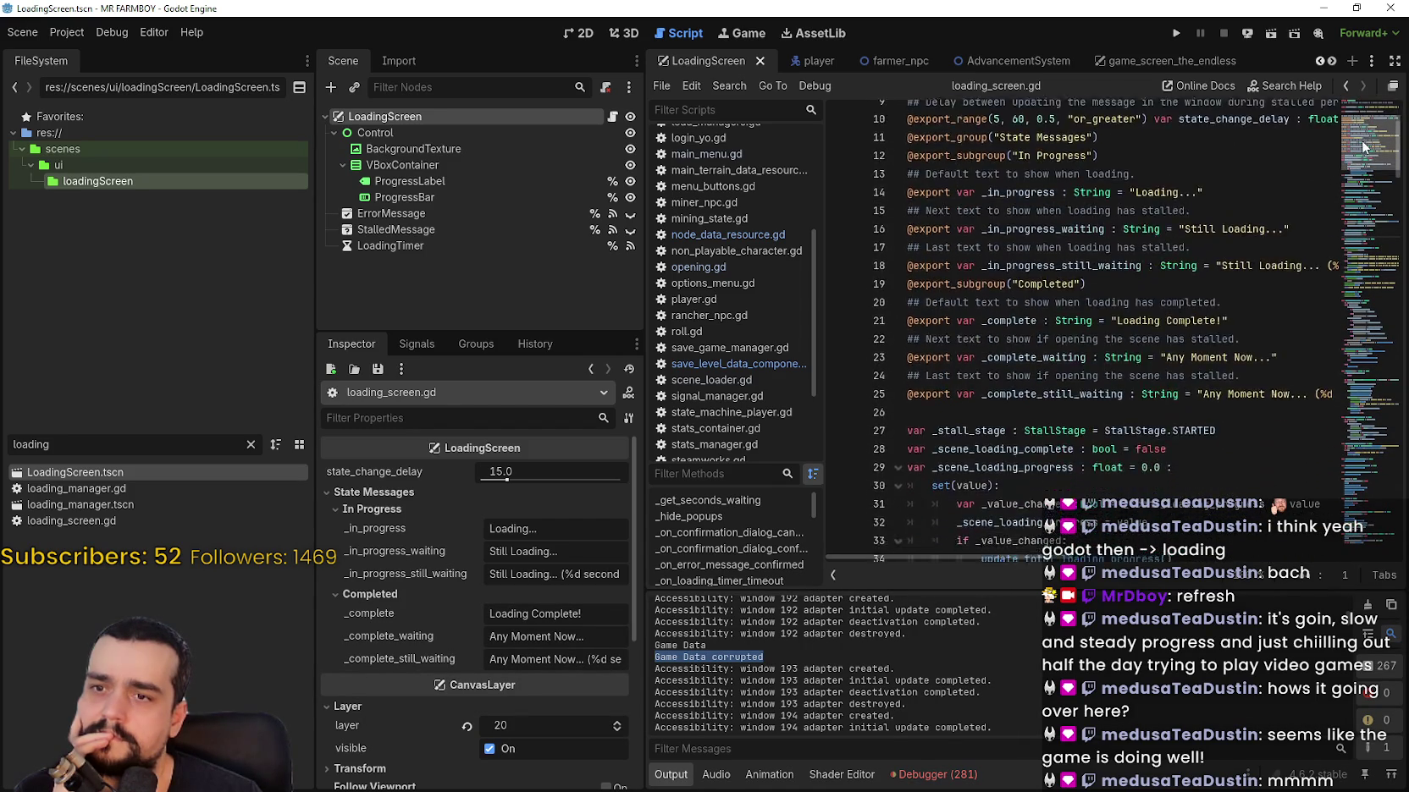
pyautogui.scroll(-4, 1359, 161)
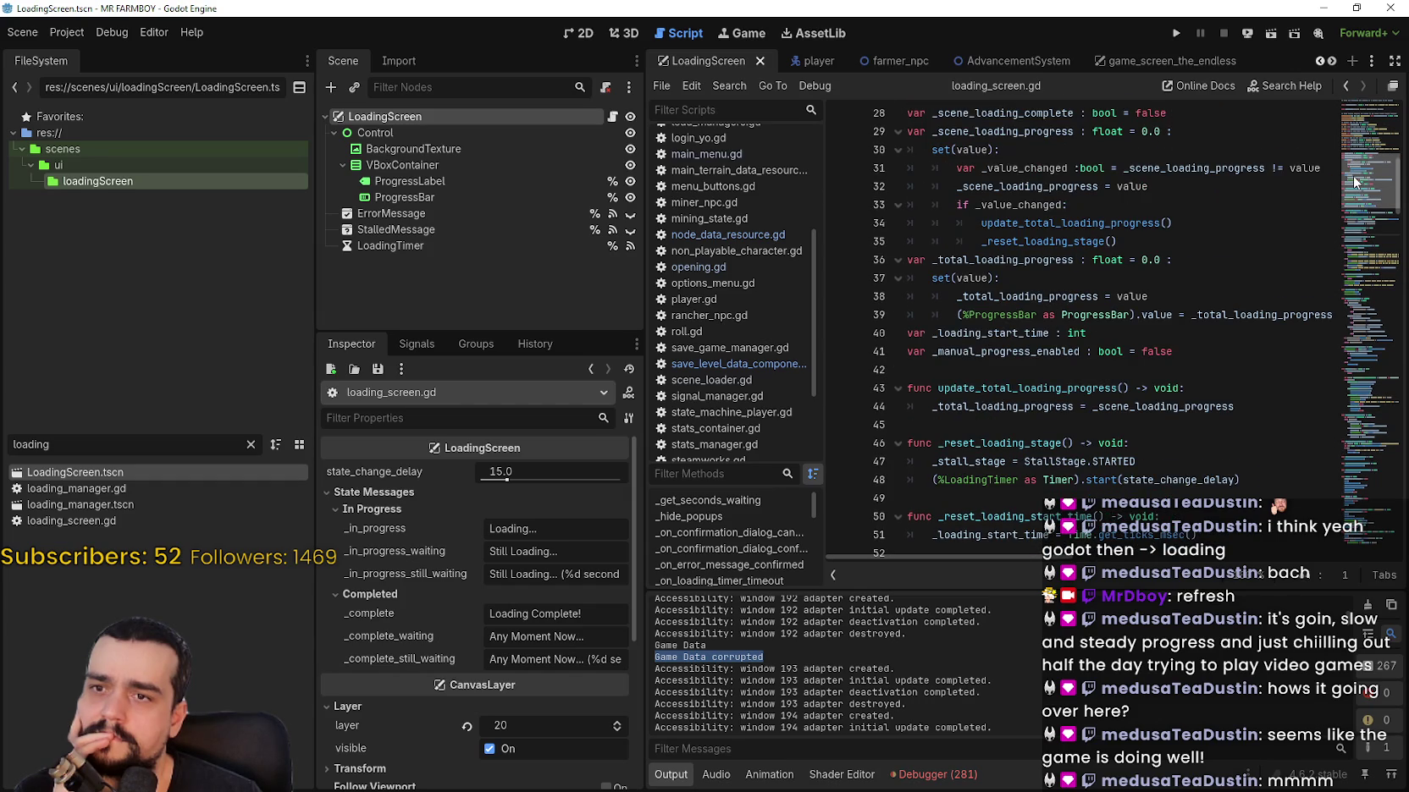
pyautogui.scroll(-6, 1354, 182)
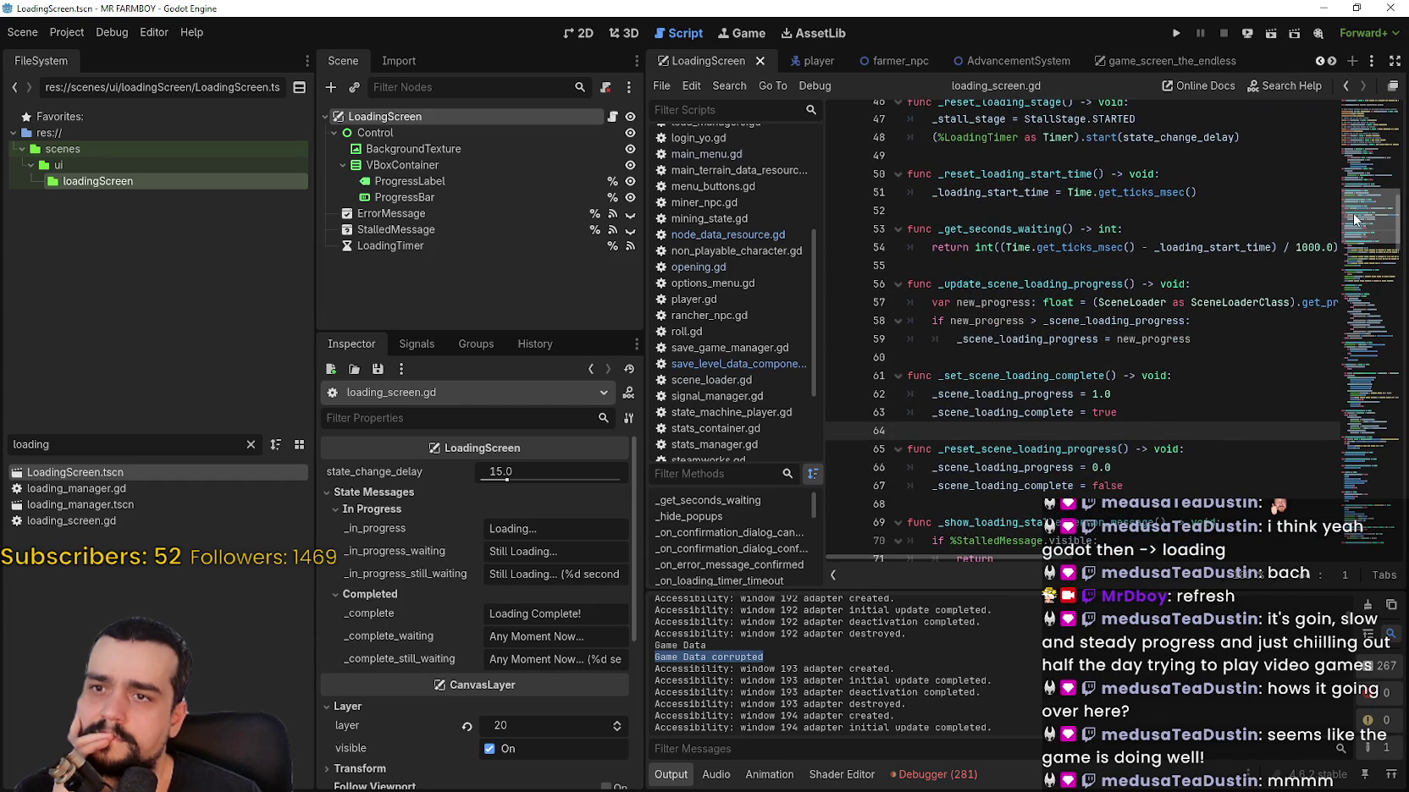
pyautogui.scroll(-8, 1354, 219)
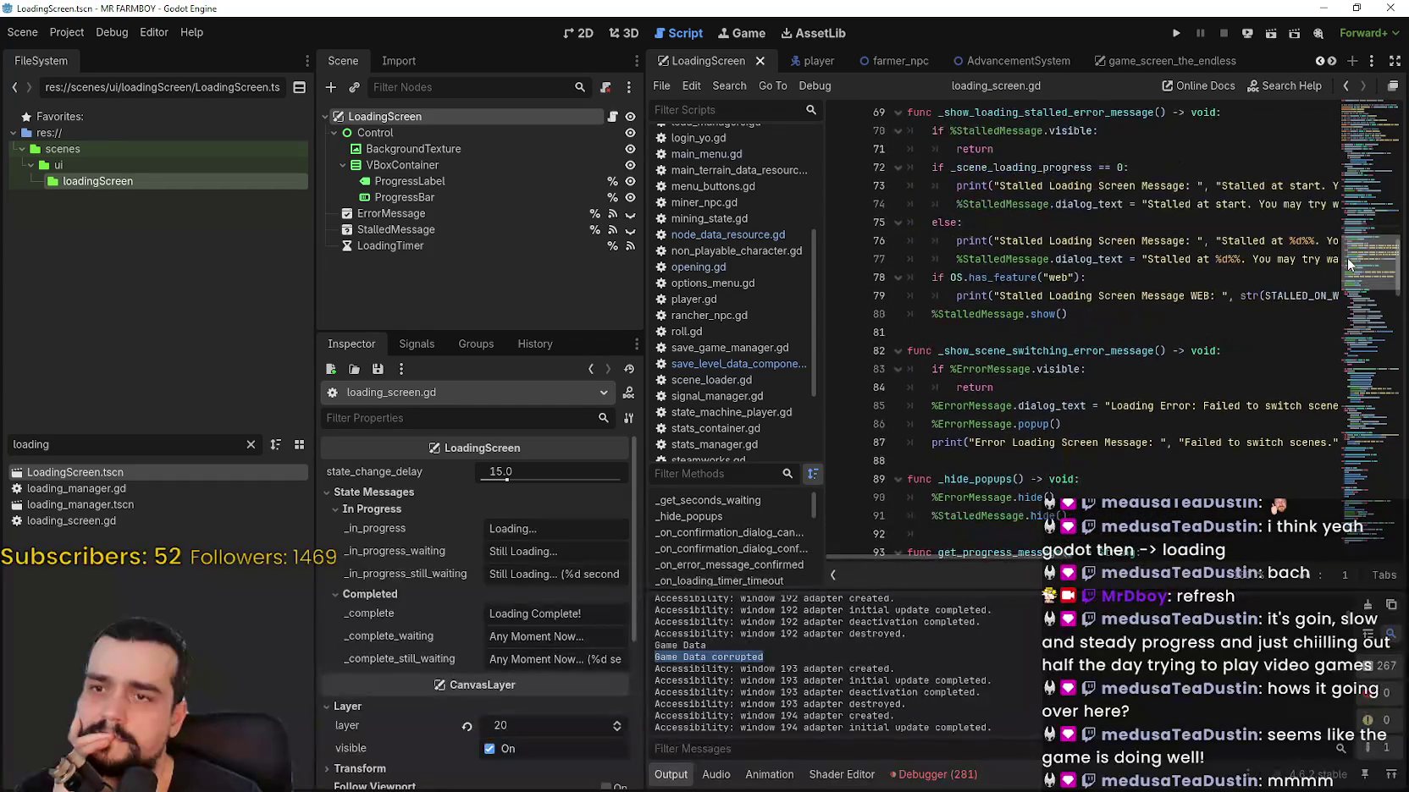
pyautogui.moveTo(1349, 264); pyautogui.dragTo(1347, 247)
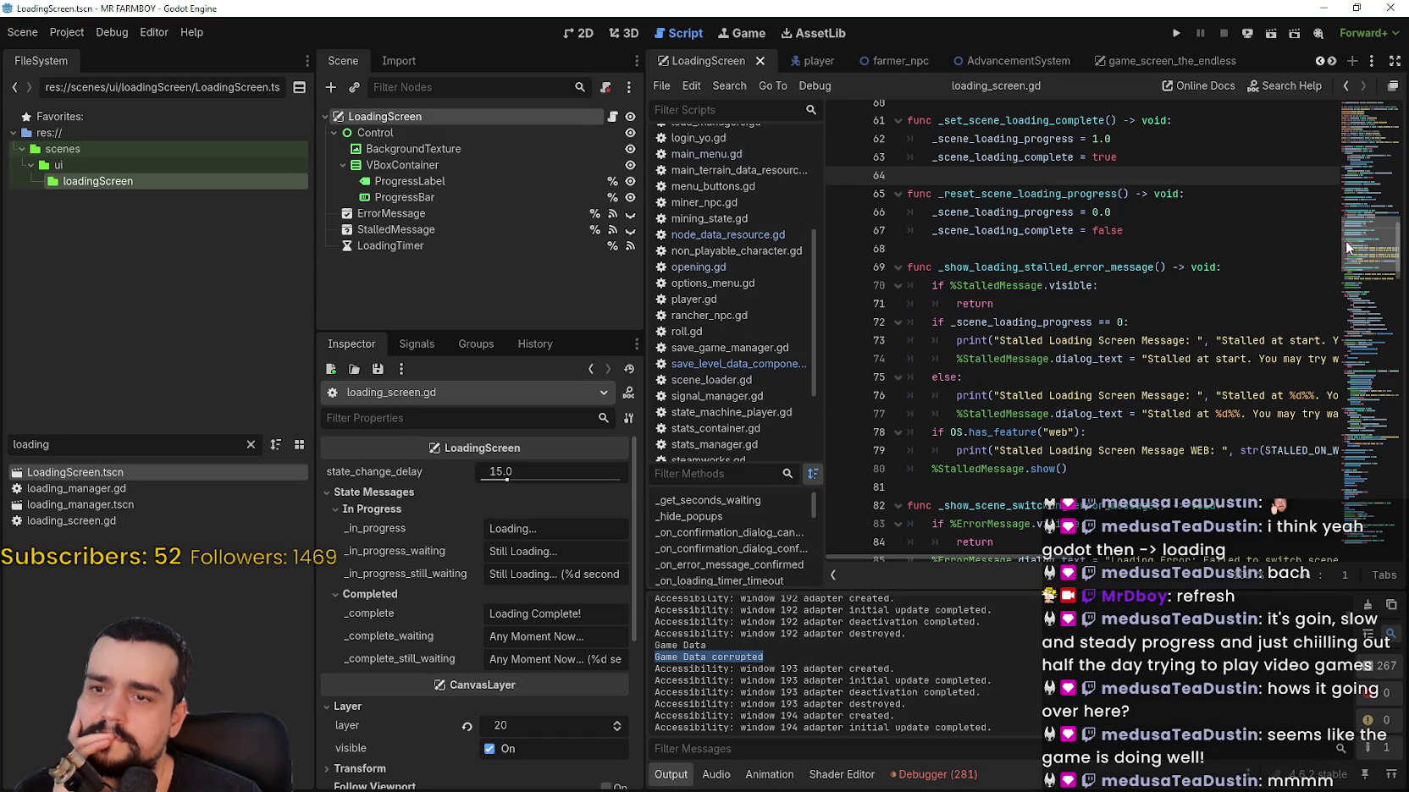
pyautogui.moveTo(1345, 239); pyautogui.dragTo(1346, 282)
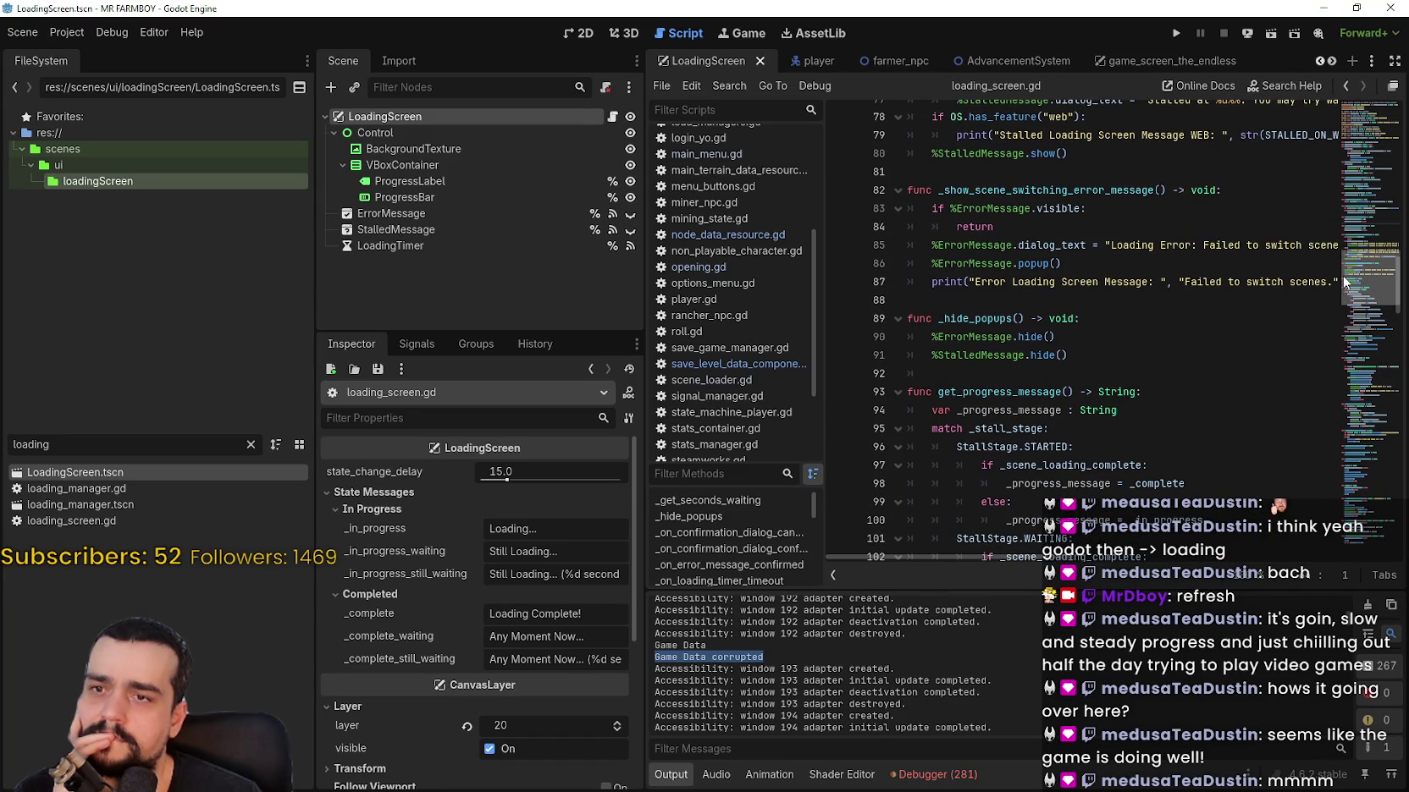
# Select the popup call and the _show_scene_switching_error_message function name
pyautogui.doubleClick(1033, 263)
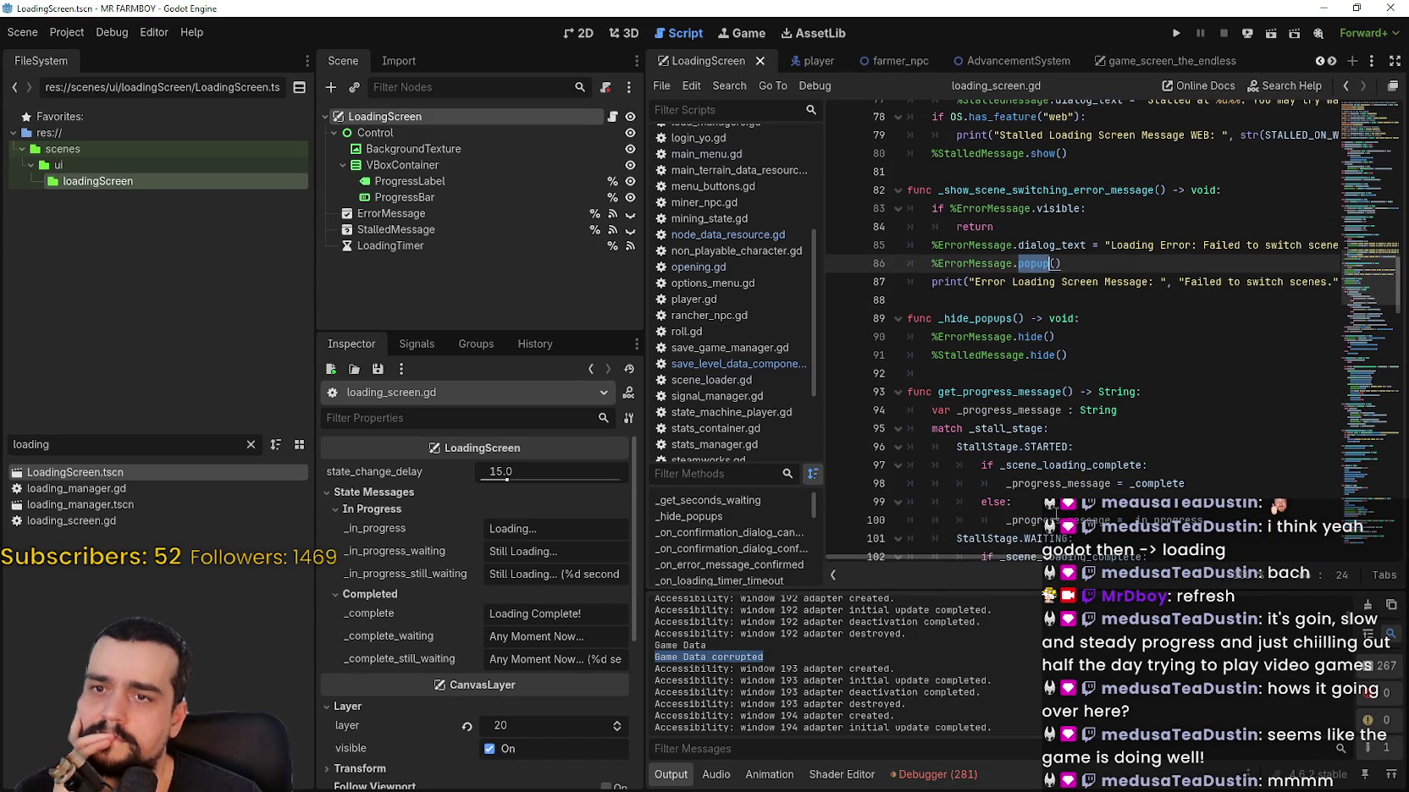
pyautogui.moveTo(1036, 557)
pyautogui.mouseDown()
pyautogui.moveTo(1126, 558)
pyautogui.moveTo(1036, 558)
pyautogui.mouseUp()
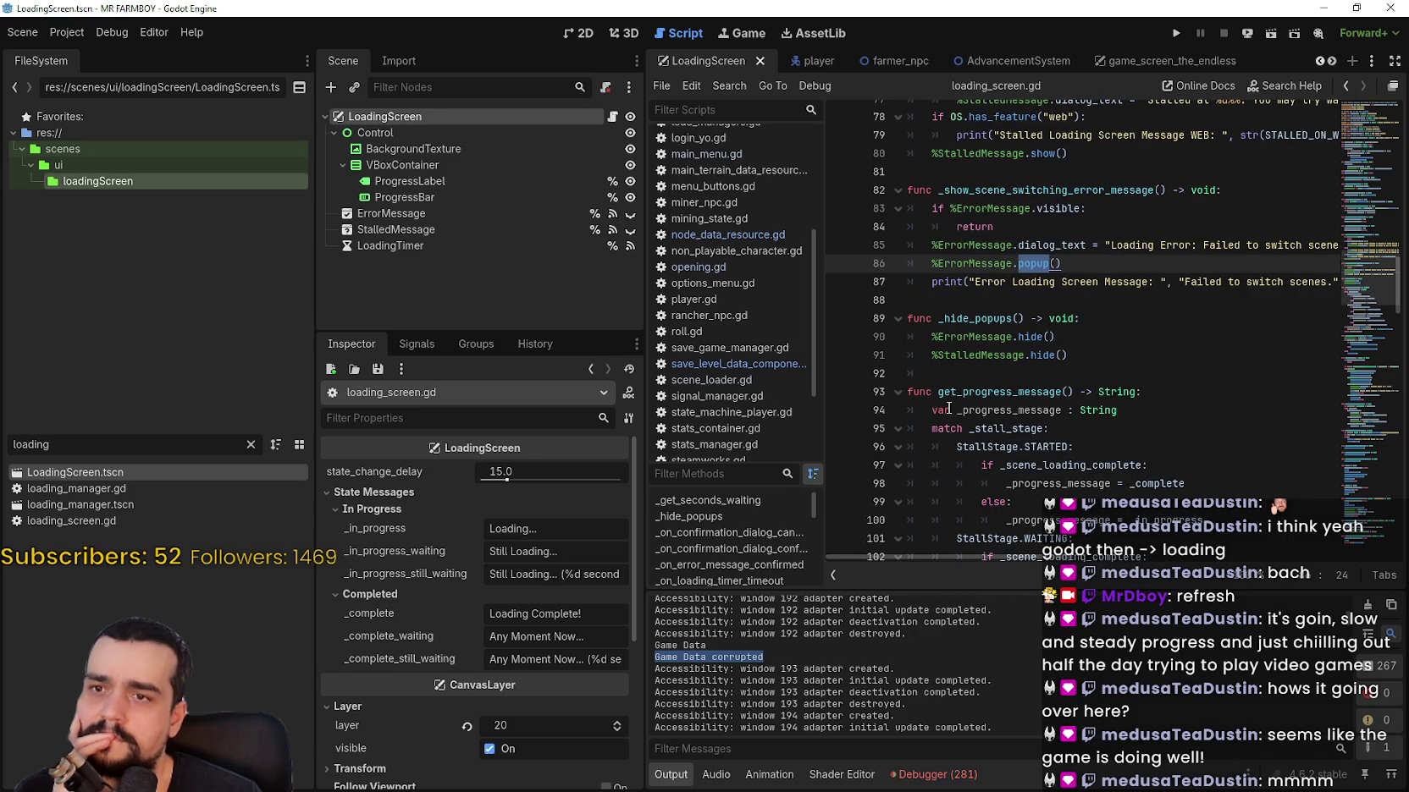
pyautogui.doubleClick(999, 190)
pyautogui.moveTo(1143, 193); pyautogui.dragTo(1165, 189)
pyautogui.doubleClick(1025, 189)
pyautogui.rightClick(1025, 190)
pyautogui.press('Escape')
# Inspect actions for the _show_scene_switching_error_message() selection and show the Debugger panel
pyautogui.moveTo(1039, 190); pyautogui.dragTo(1166, 189)
pyautogui.rightClick(1132, 185)
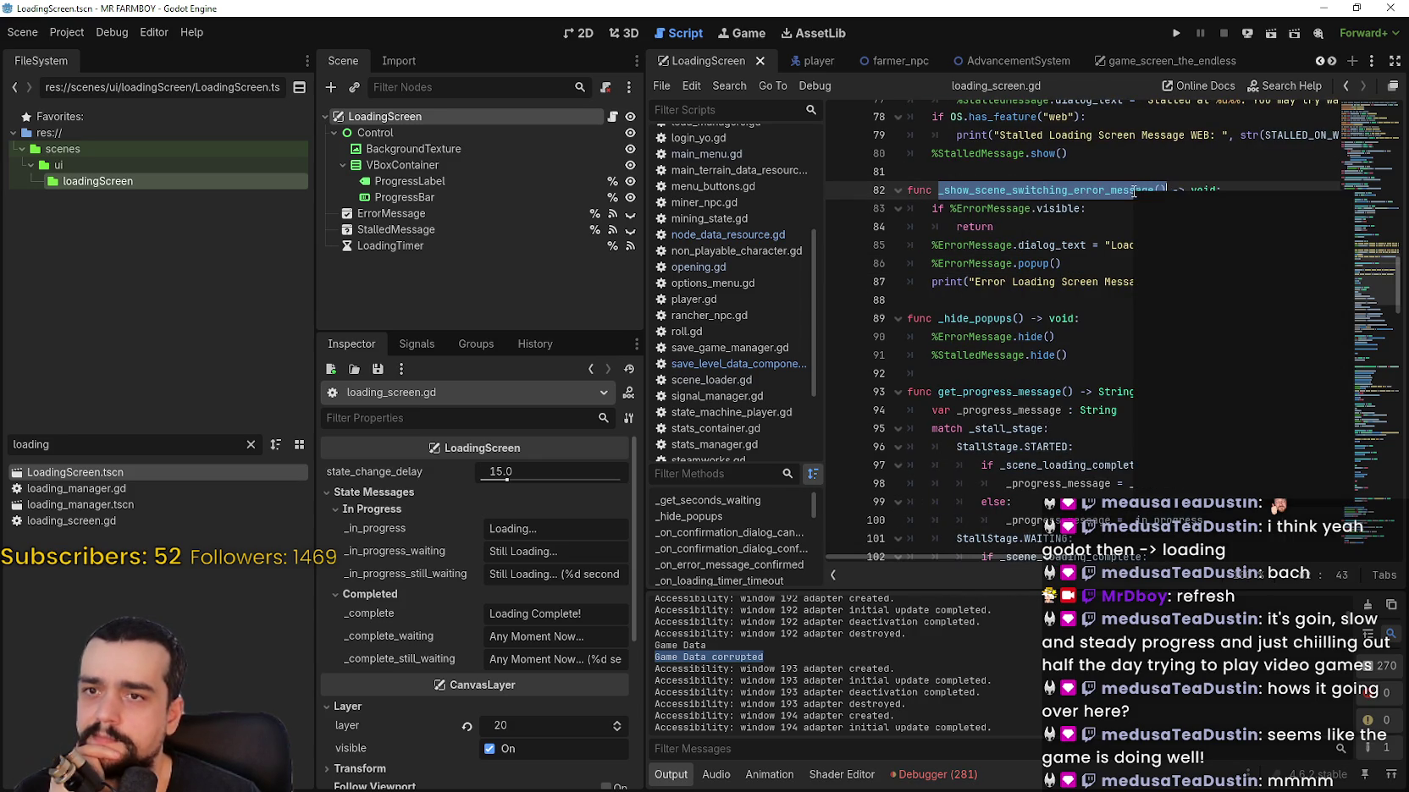
pyautogui.click(1184, 290)
pyautogui.click(1049, 225)
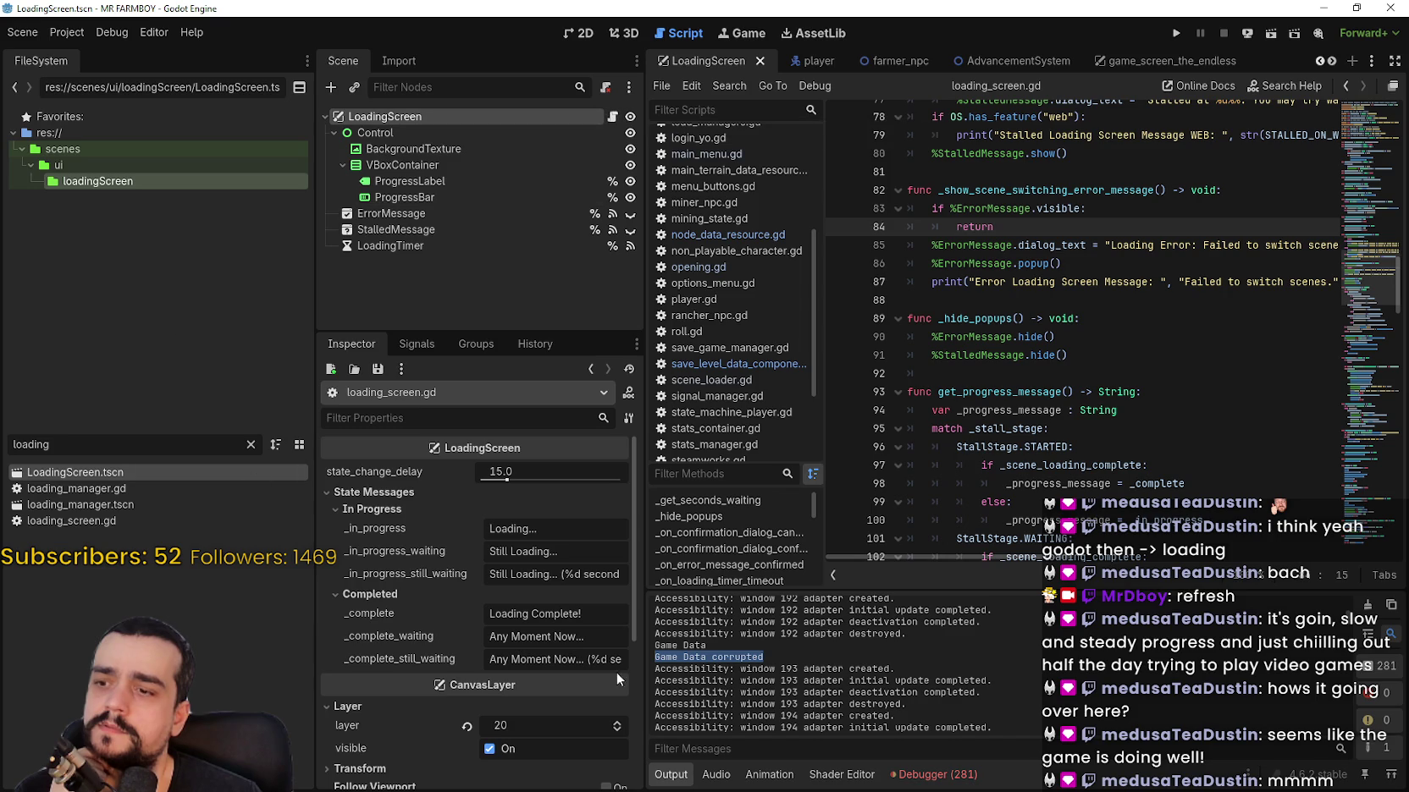
pyautogui.click(935, 773)
# Show the Debugger Errors list and locate the return on line 79
pyautogui.click(795, 466)
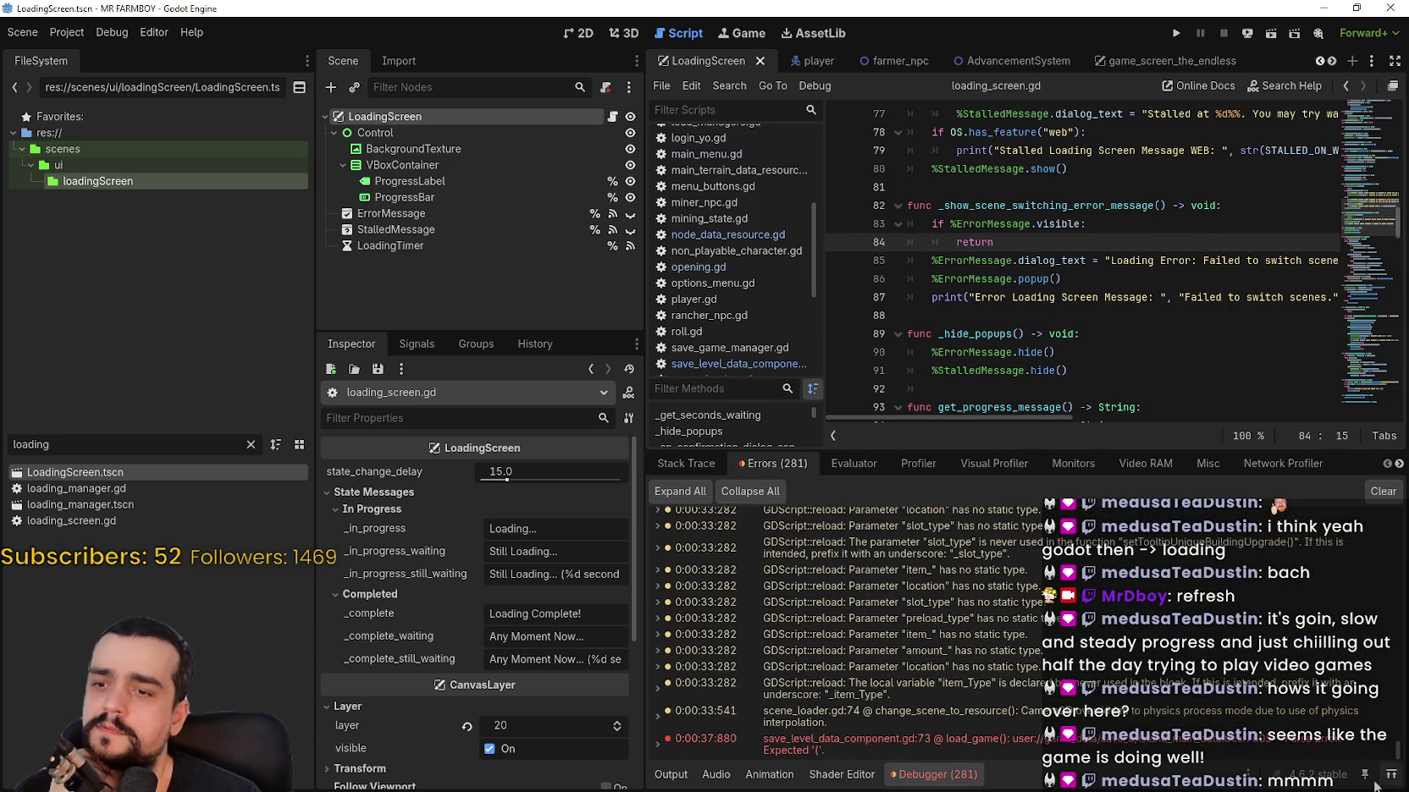
pyautogui.click(1012, 364)
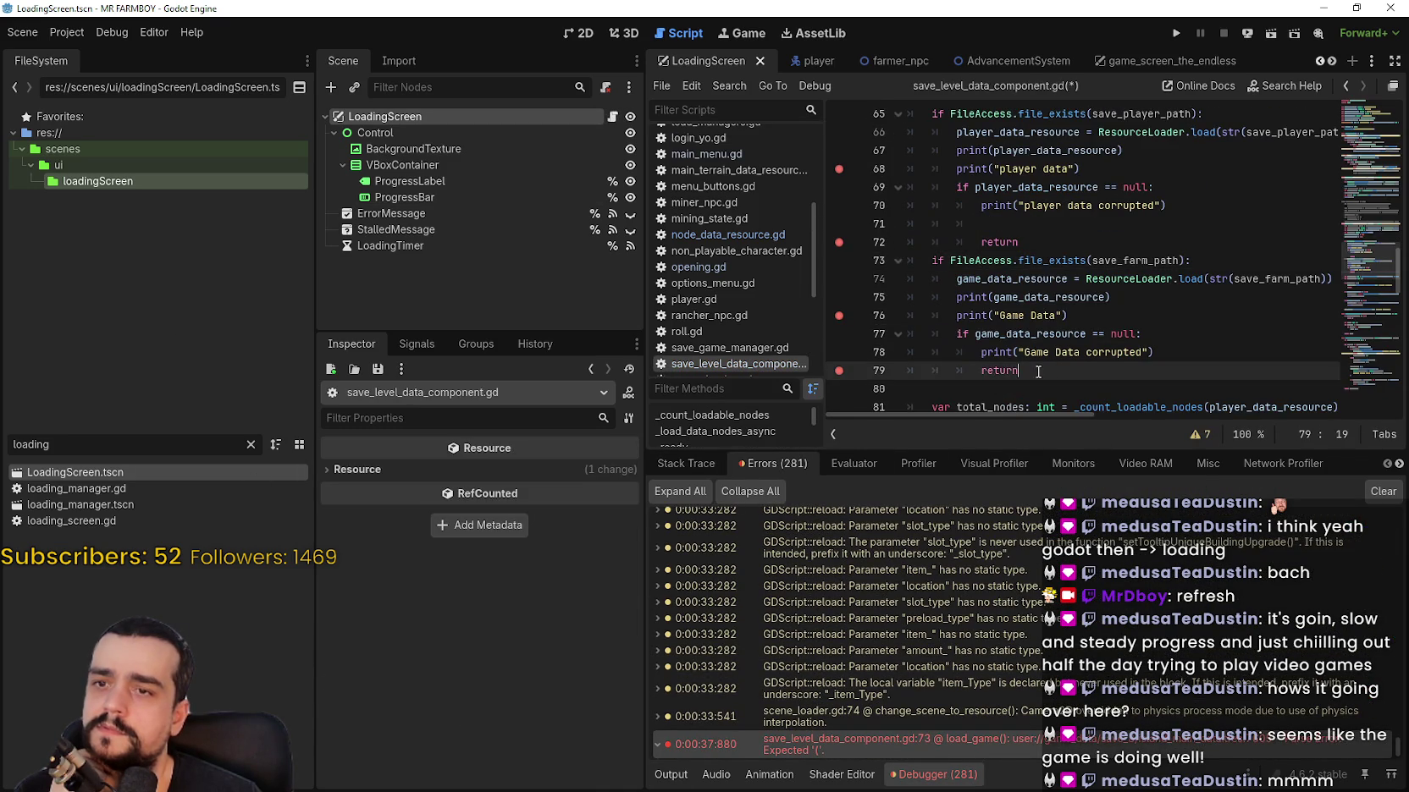
pyautogui.scroll(-5, 1007, 339)
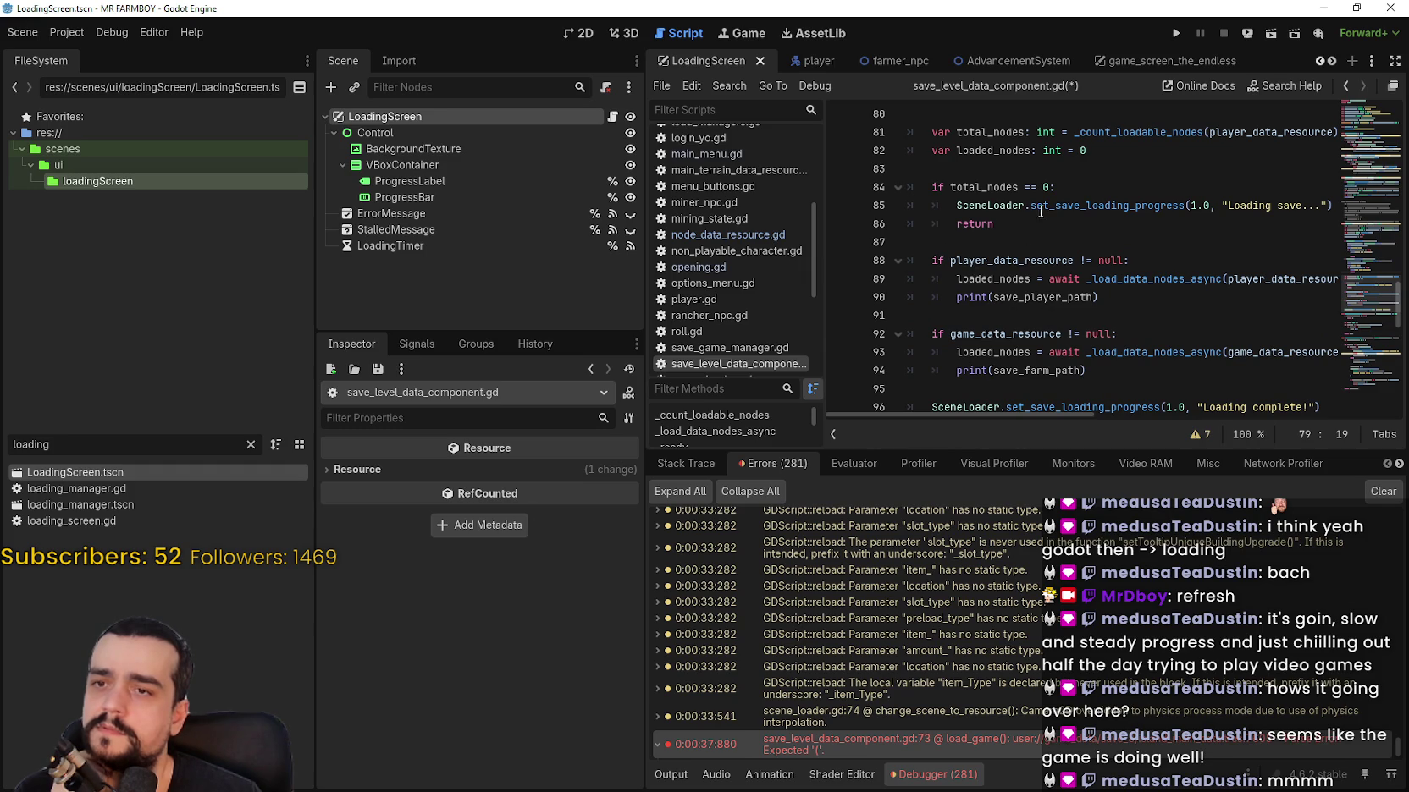
pyautogui.scroll(-3, 1169, 281)
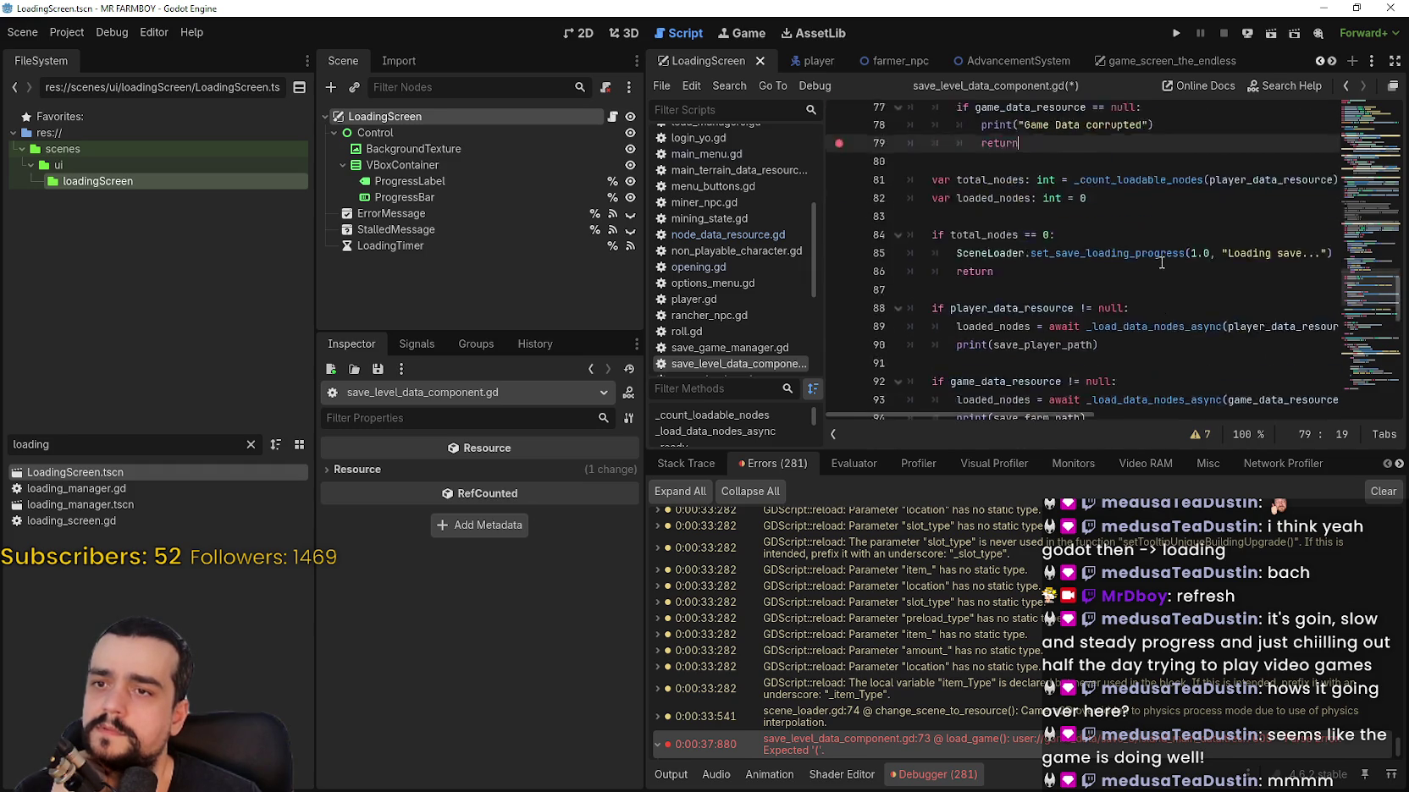
pyautogui.scroll(-4, 1174, 277)
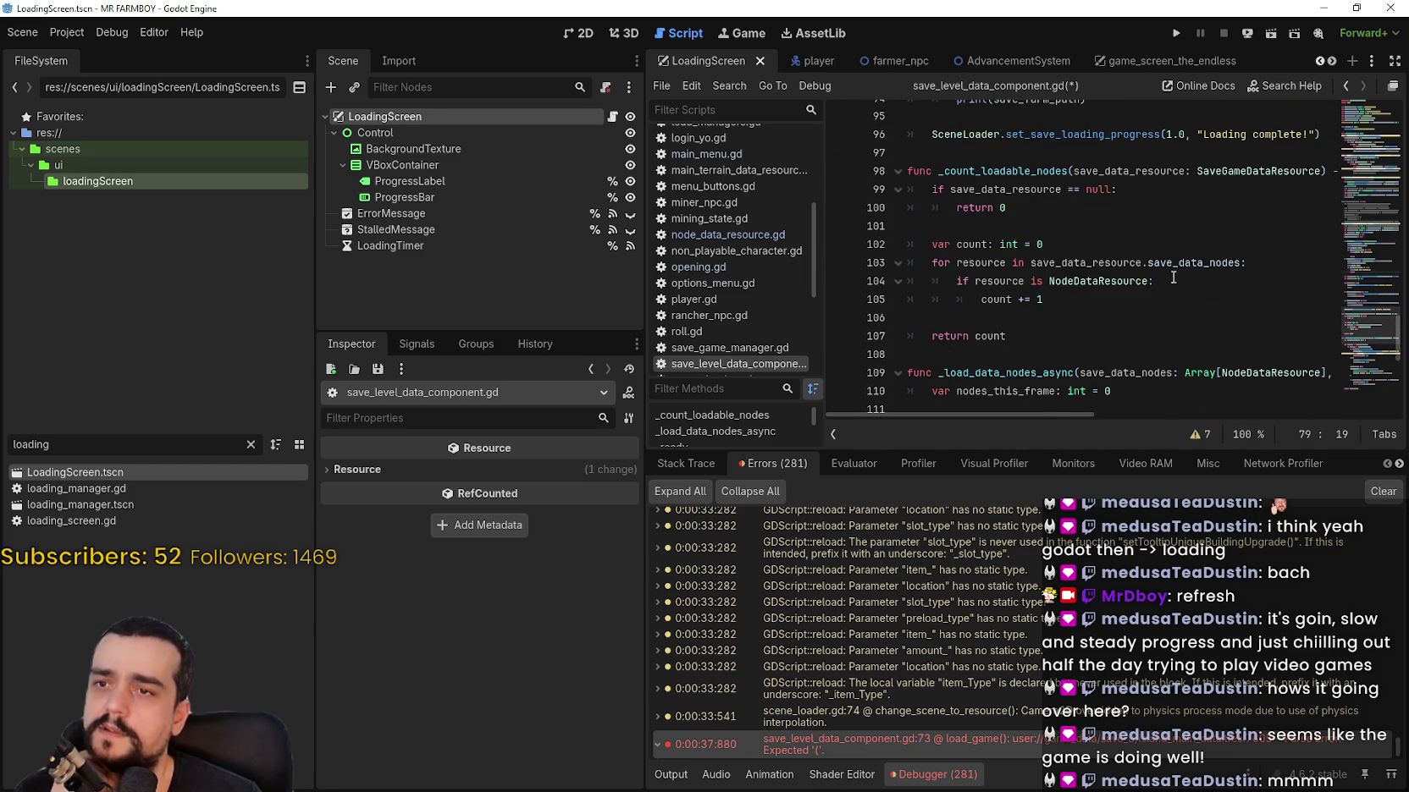
pyautogui.scroll(5, 1189, 311)
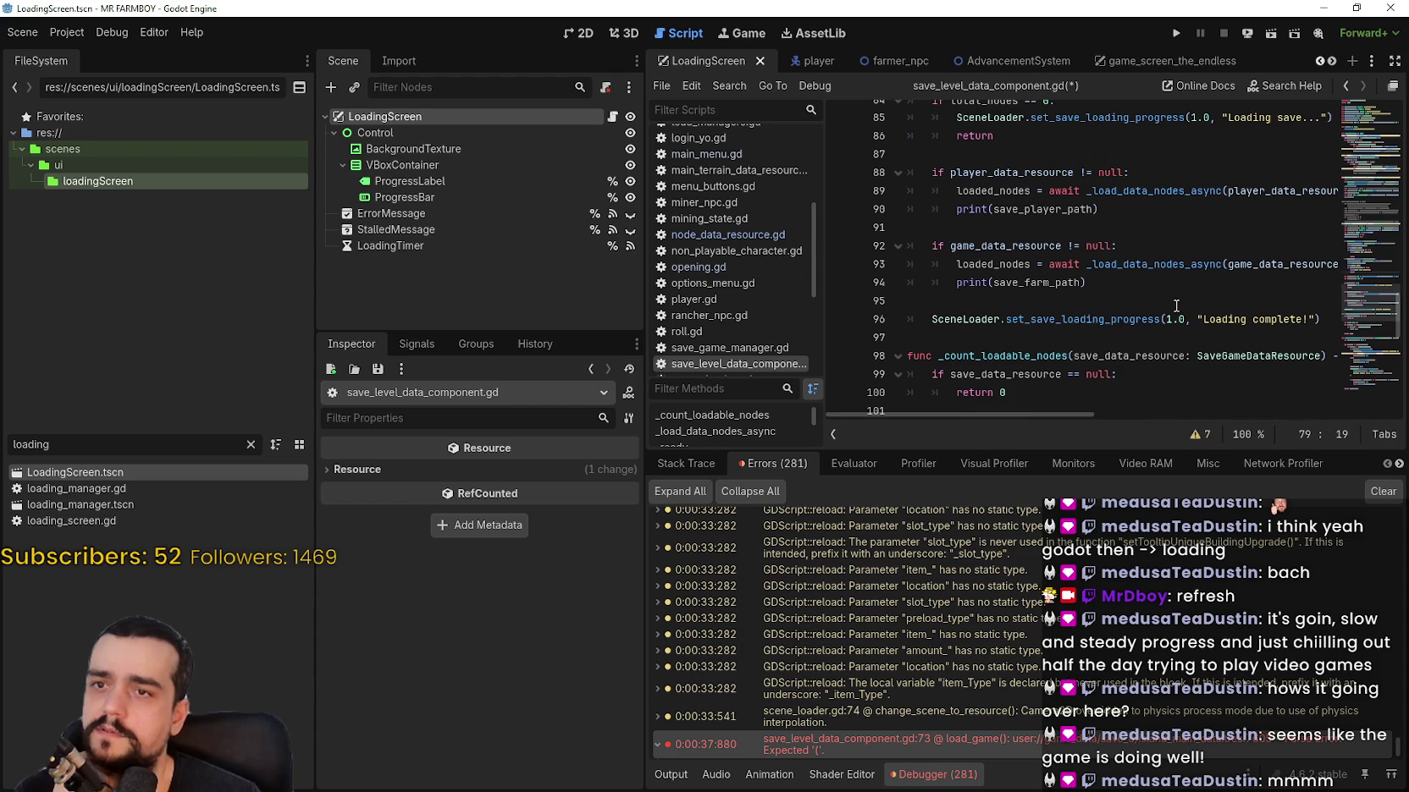
pyautogui.scroll(5, 1093, 316)
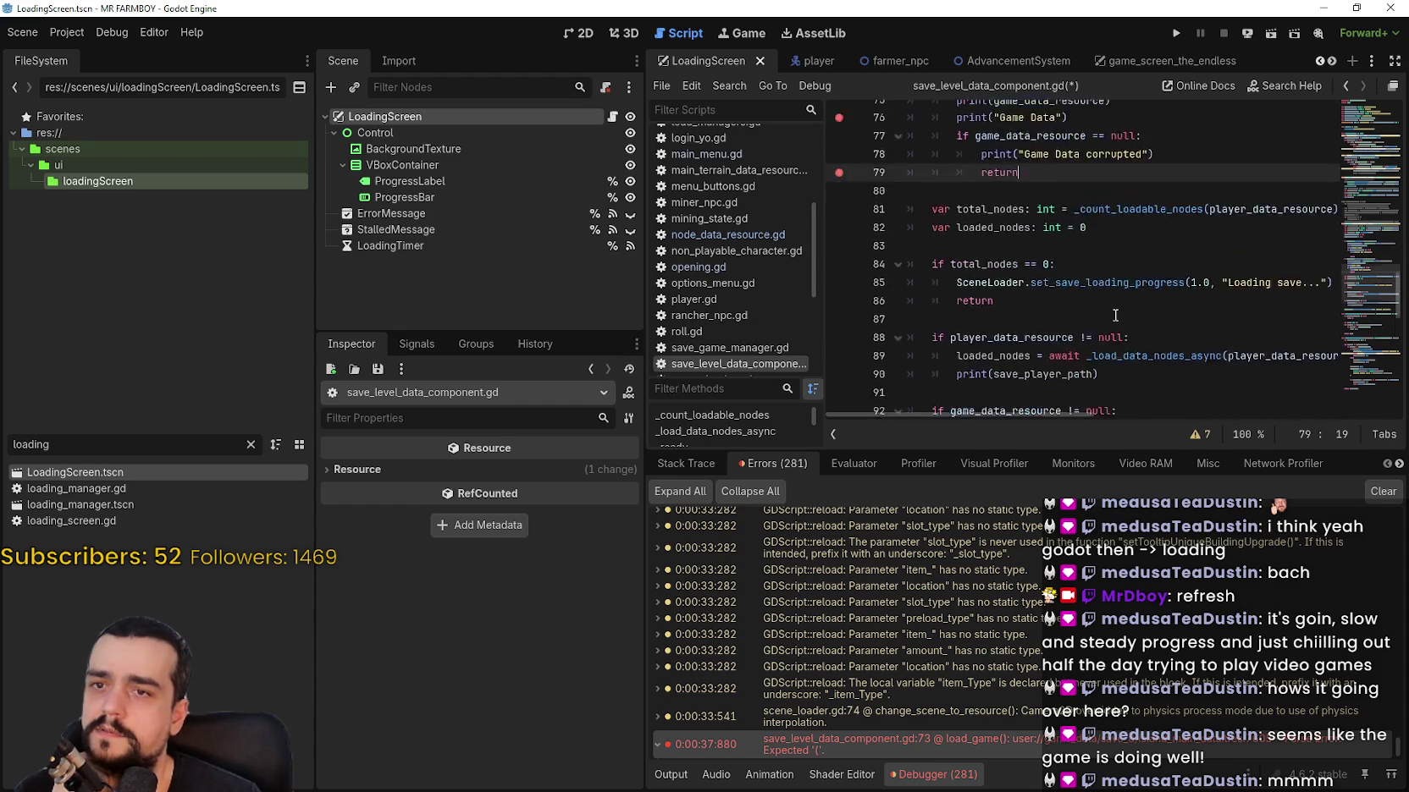
# Add a _show_scene_switching_error_message() call on a new line after the Game Data corrupted print
pyautogui.click(1206, 292)
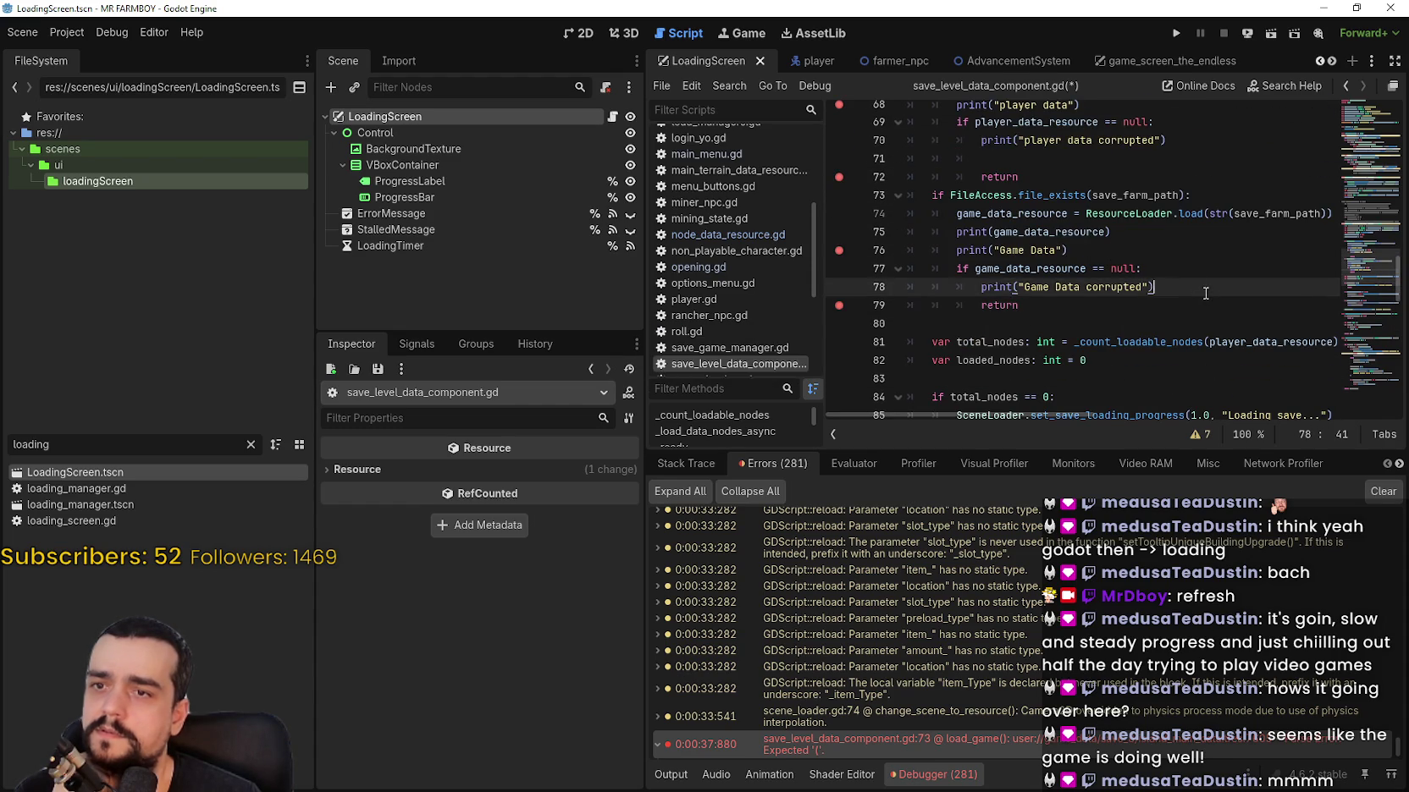
pyautogui.scroll(-1, 1194, 279)
pyautogui.press('Return')
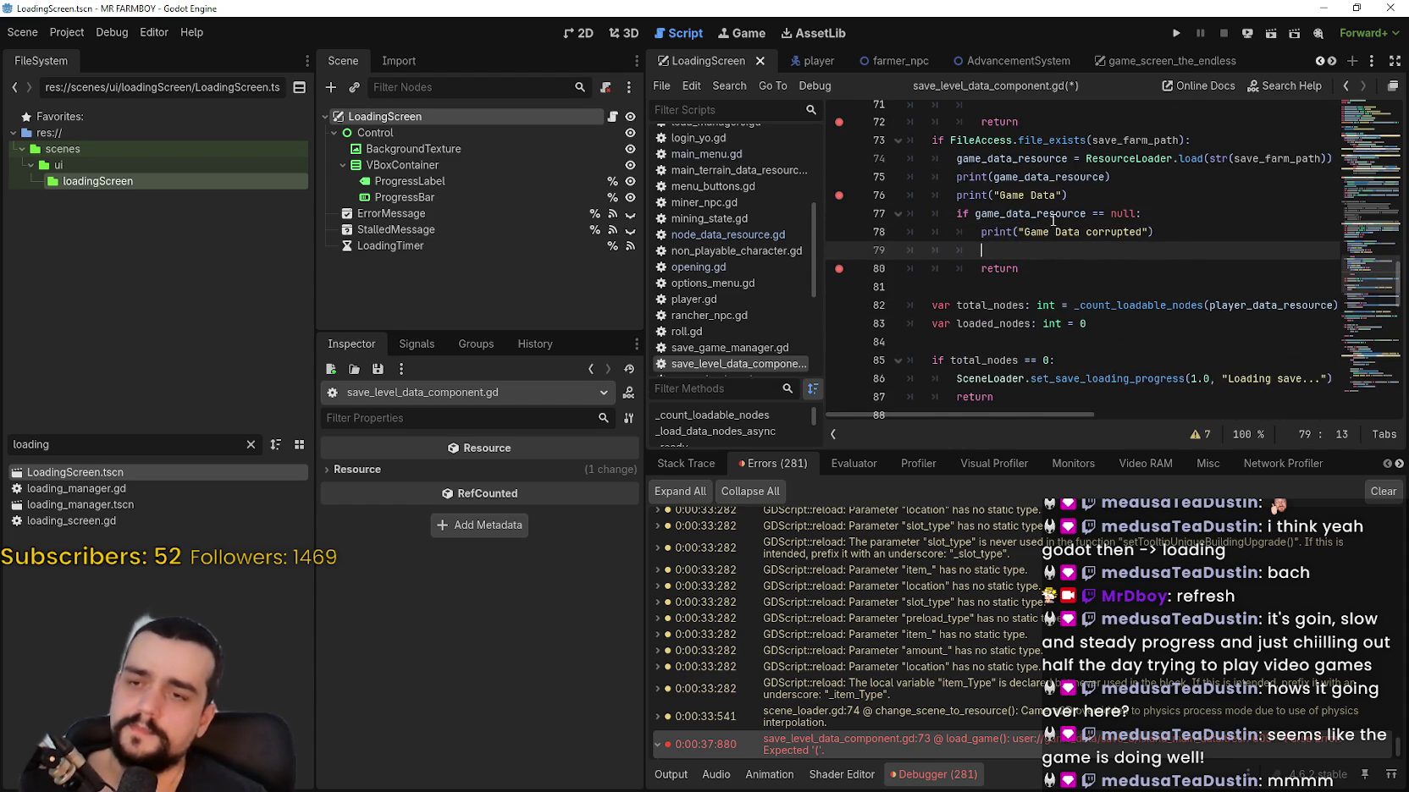
pyautogui.scroll(-1, 1190, 261)
pyautogui.write('_show_scene_switching_error_message()')
# Prefix the new call with 'SceneLoader.' copied from line 86
pyautogui.scroll(-2, 999, 413)
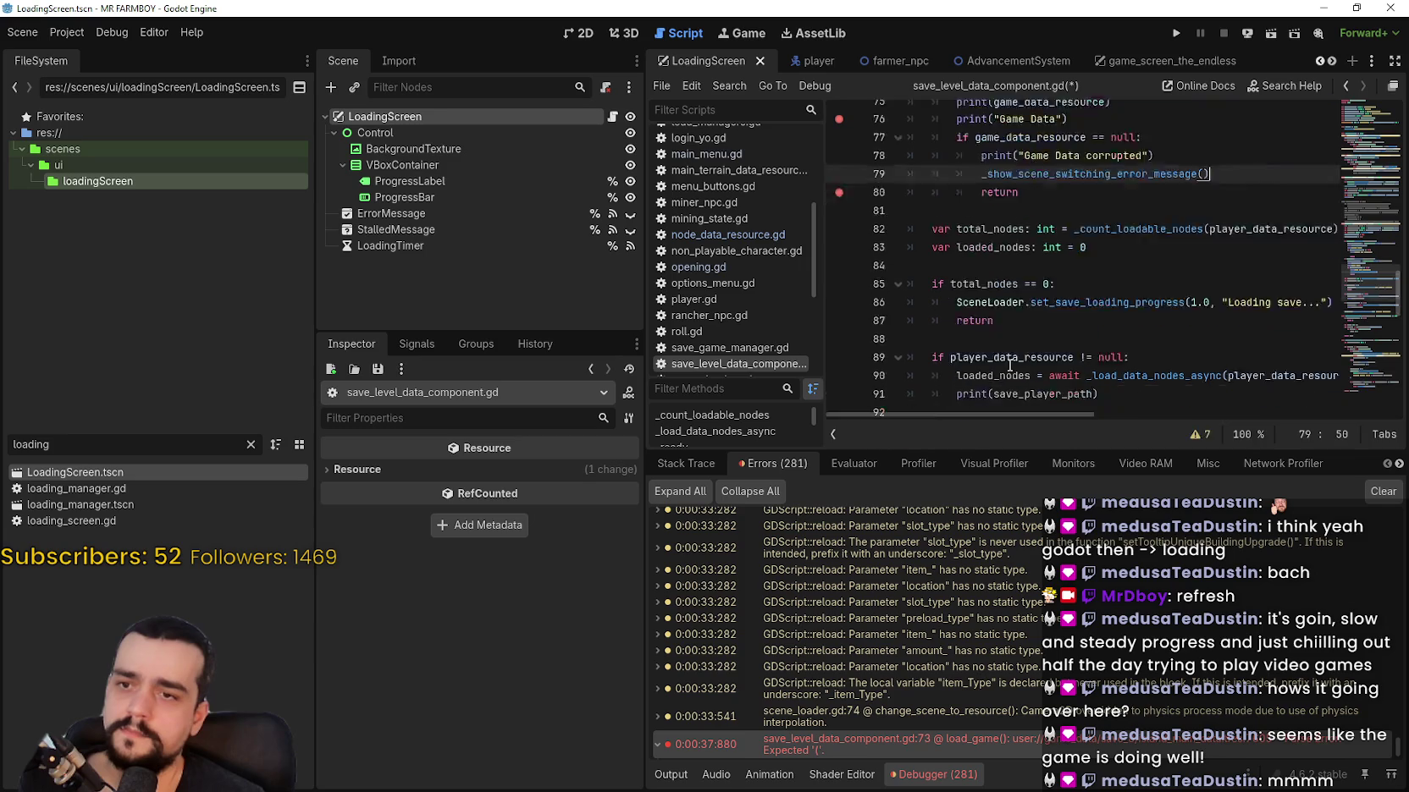
pyautogui.doubleClick(988, 242)
pyautogui.hotkey('ctrl', 'c')
pyautogui.click(977, 113)
pyautogui.hotkey('ctrl', 'v')
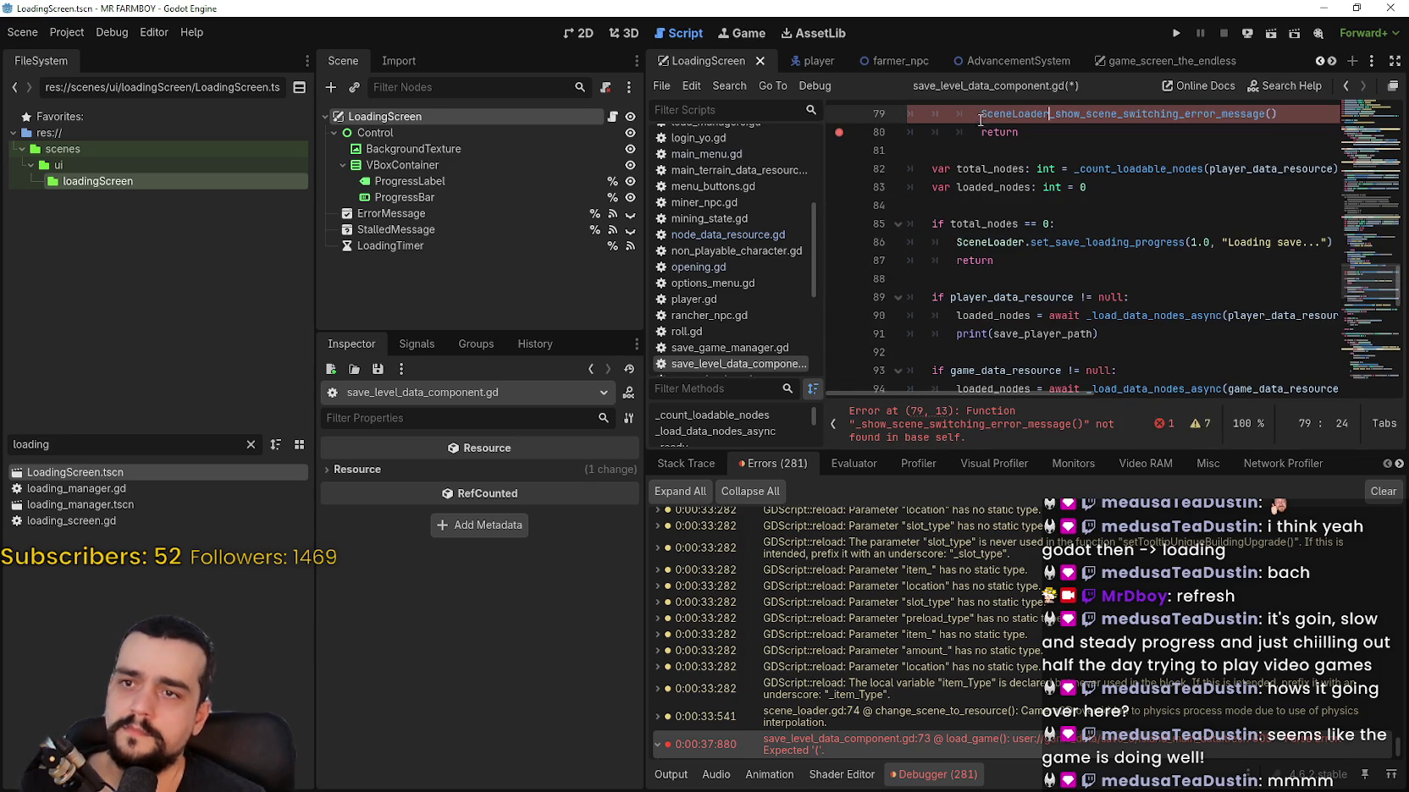
pyautogui.write('.')
pyautogui.click(995, 131)
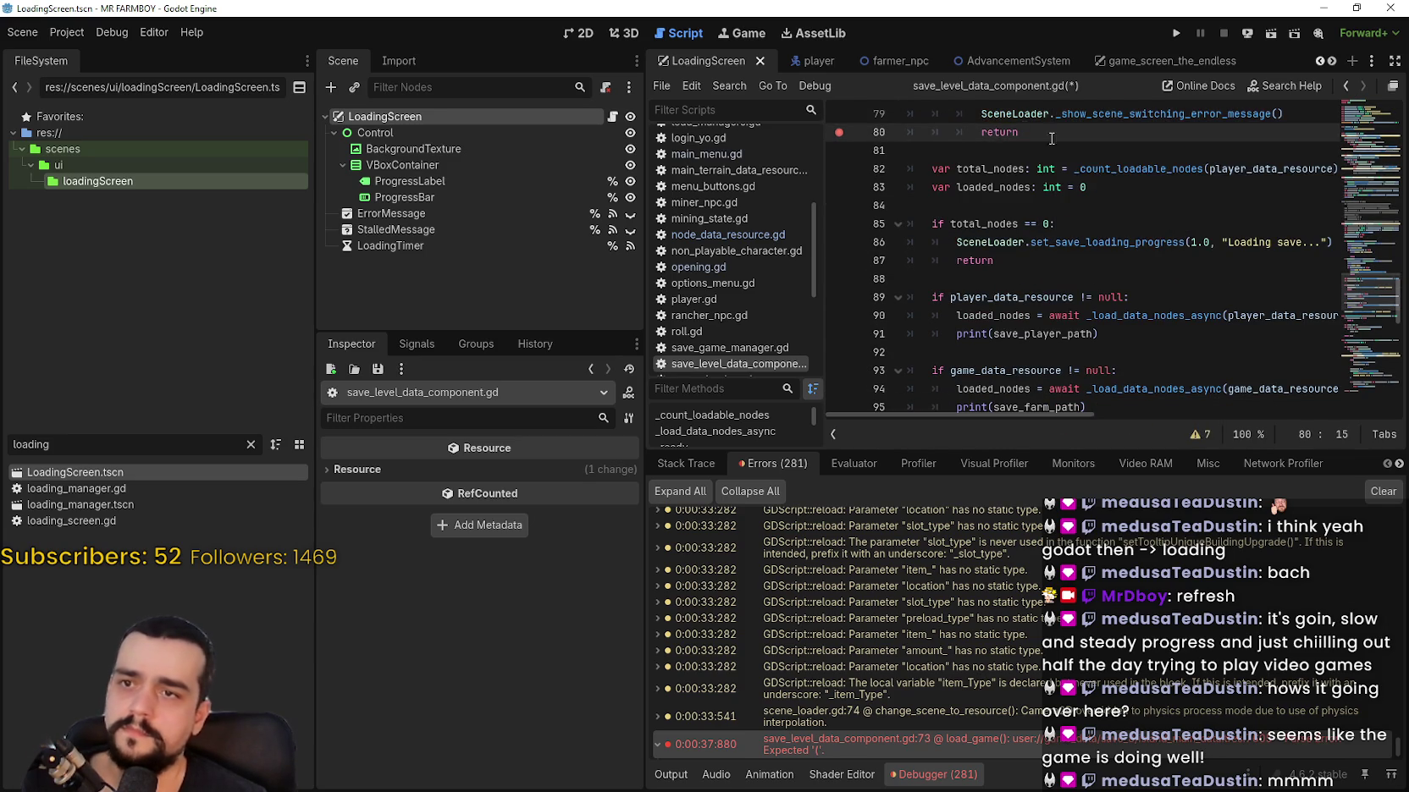
# Look up the set_save_loading_progress definition from the SceneLoader call on line 86
pyautogui.scroll(1, 994, 131)
pyautogui.rightClick(1035, 172)
pyautogui.click(1022, 205)
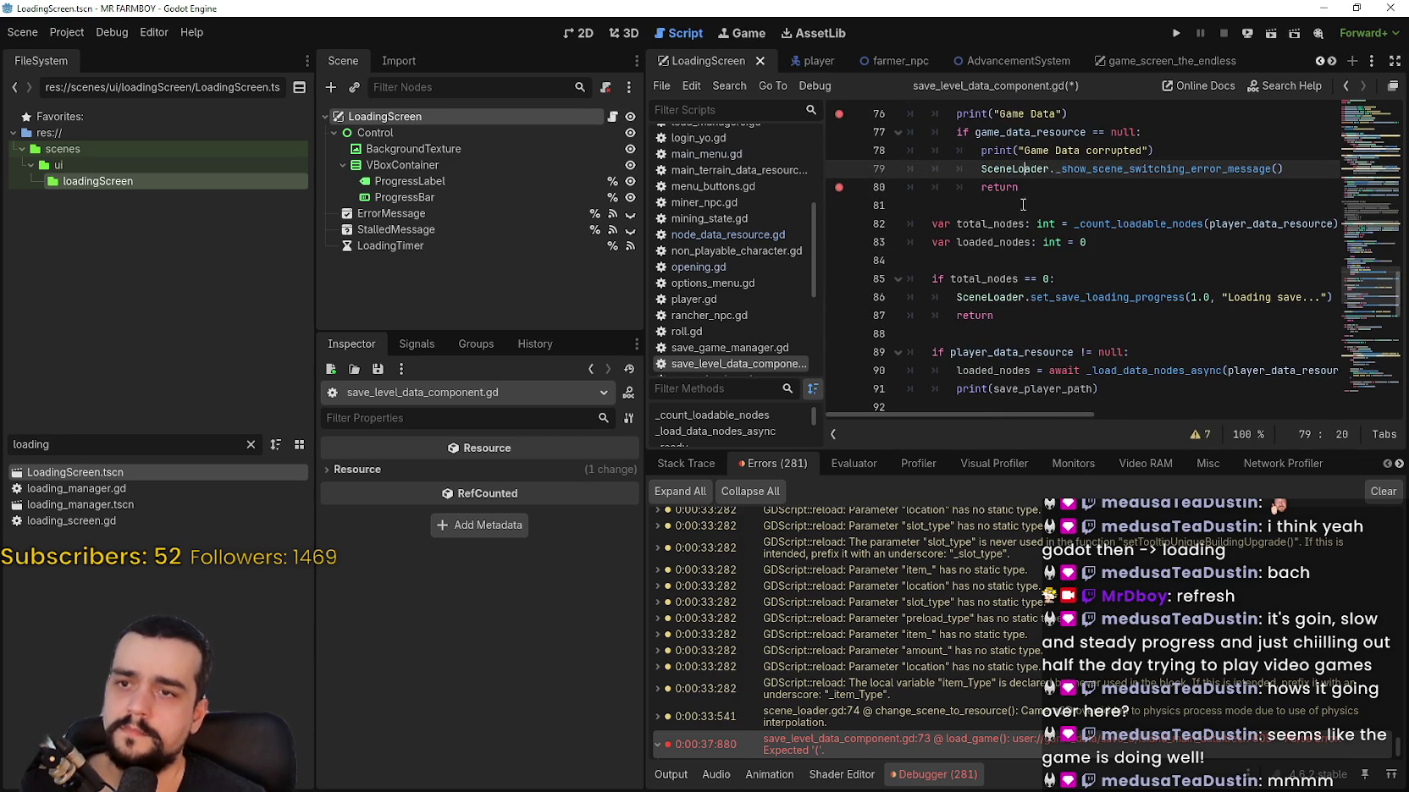
pyautogui.rightClick(993, 299)
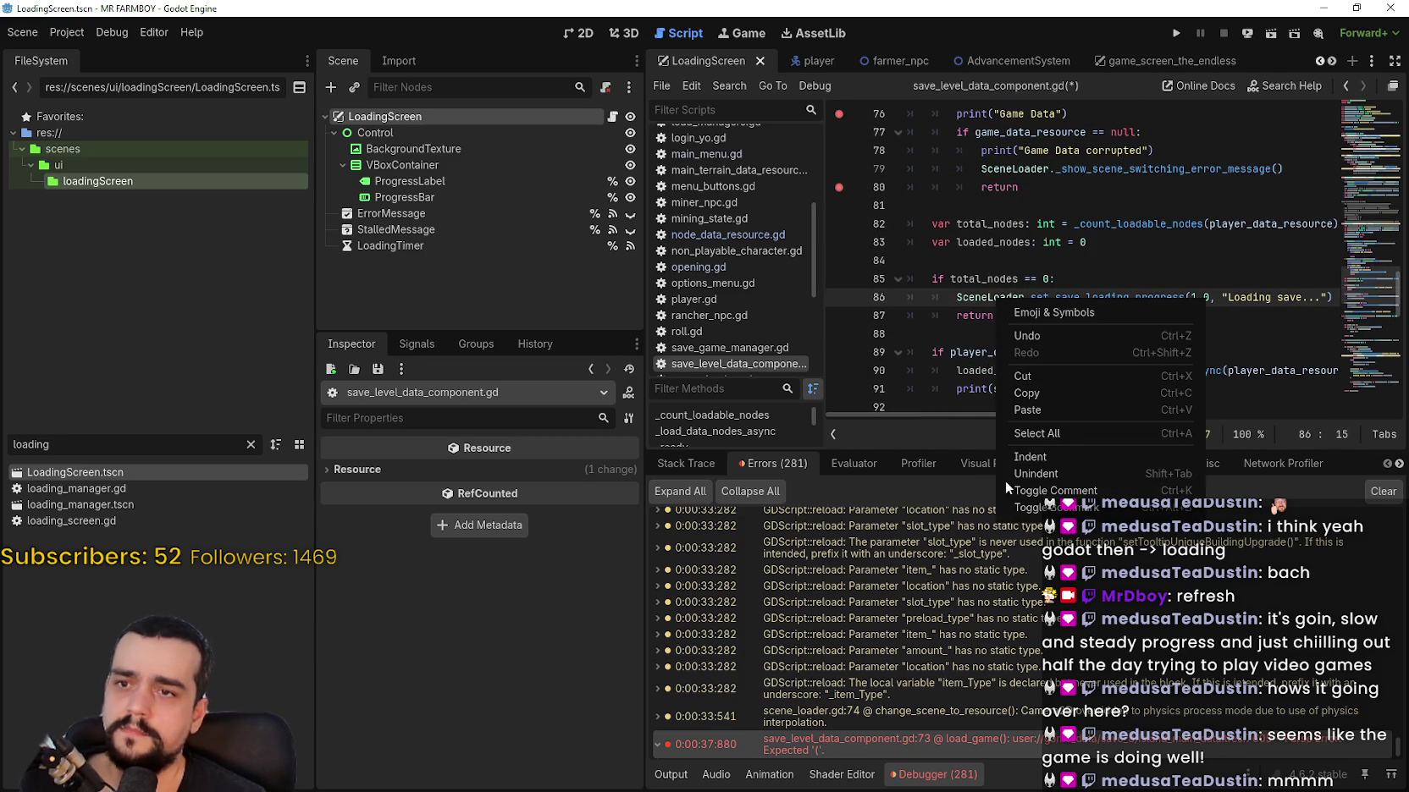
pyautogui.click(969, 292)
pyautogui.rightClick(966, 294)
pyautogui.press('Escape')
pyautogui.doubleClick(990, 297)
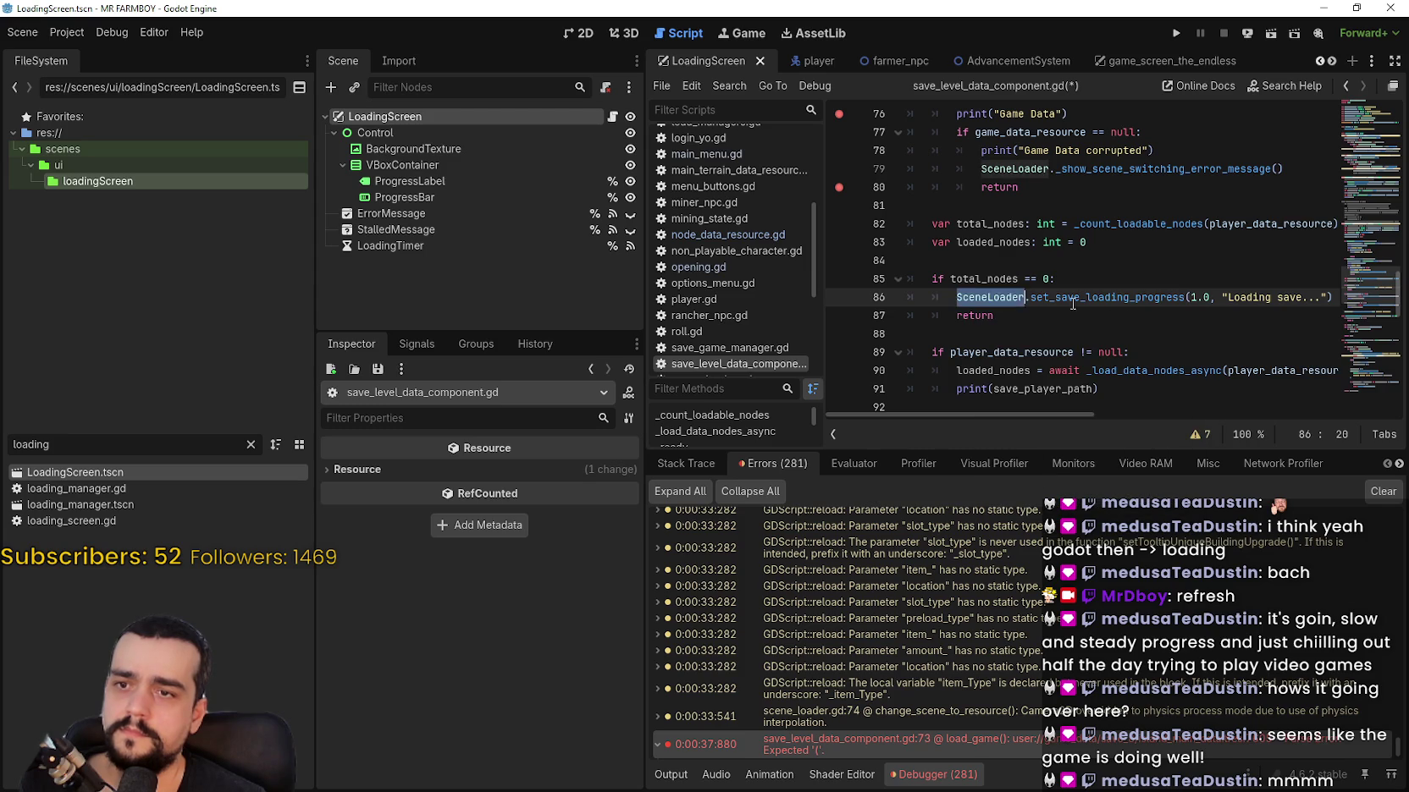
pyautogui.rightClick(1116, 298)
pyautogui.click(1161, 535)
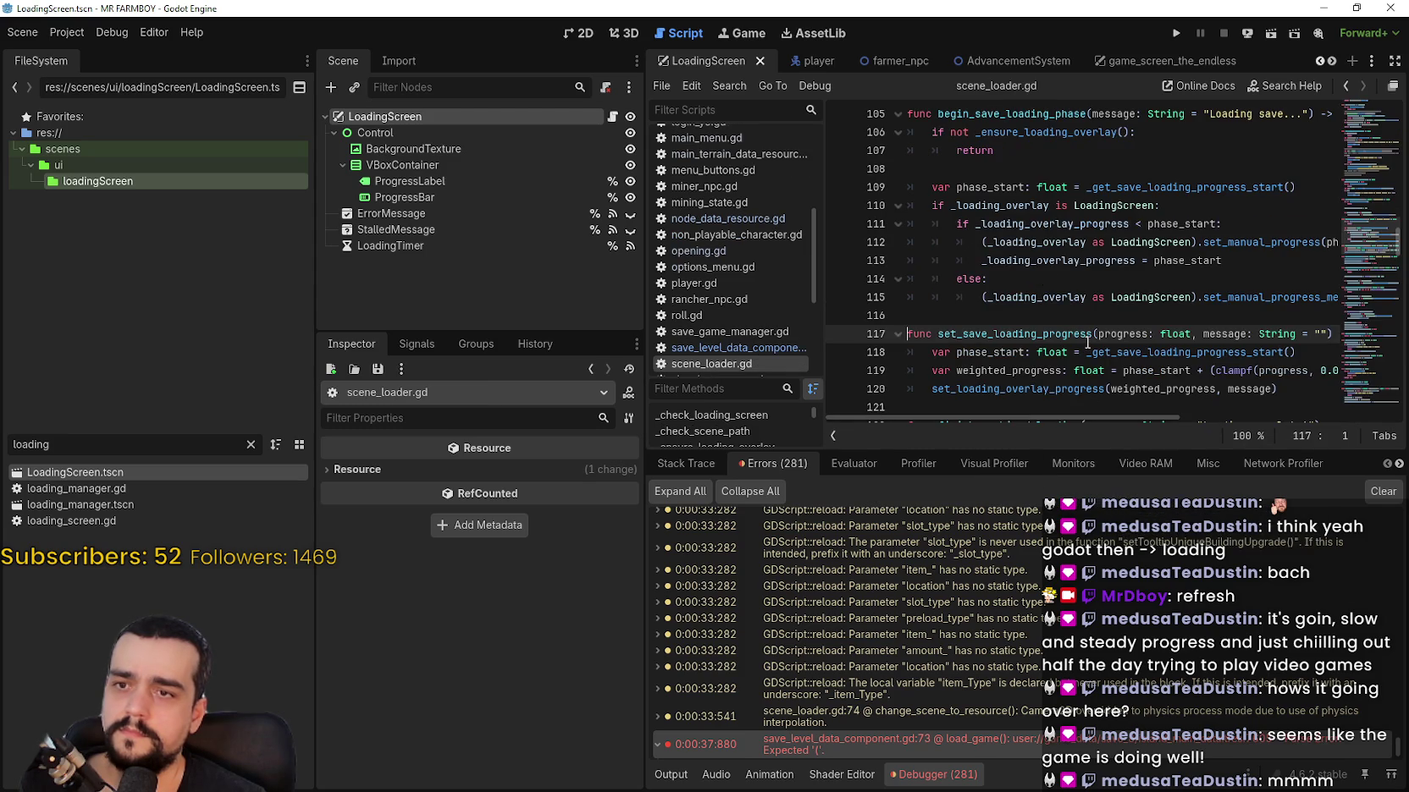
pyautogui.scroll(-2, 1087, 342)
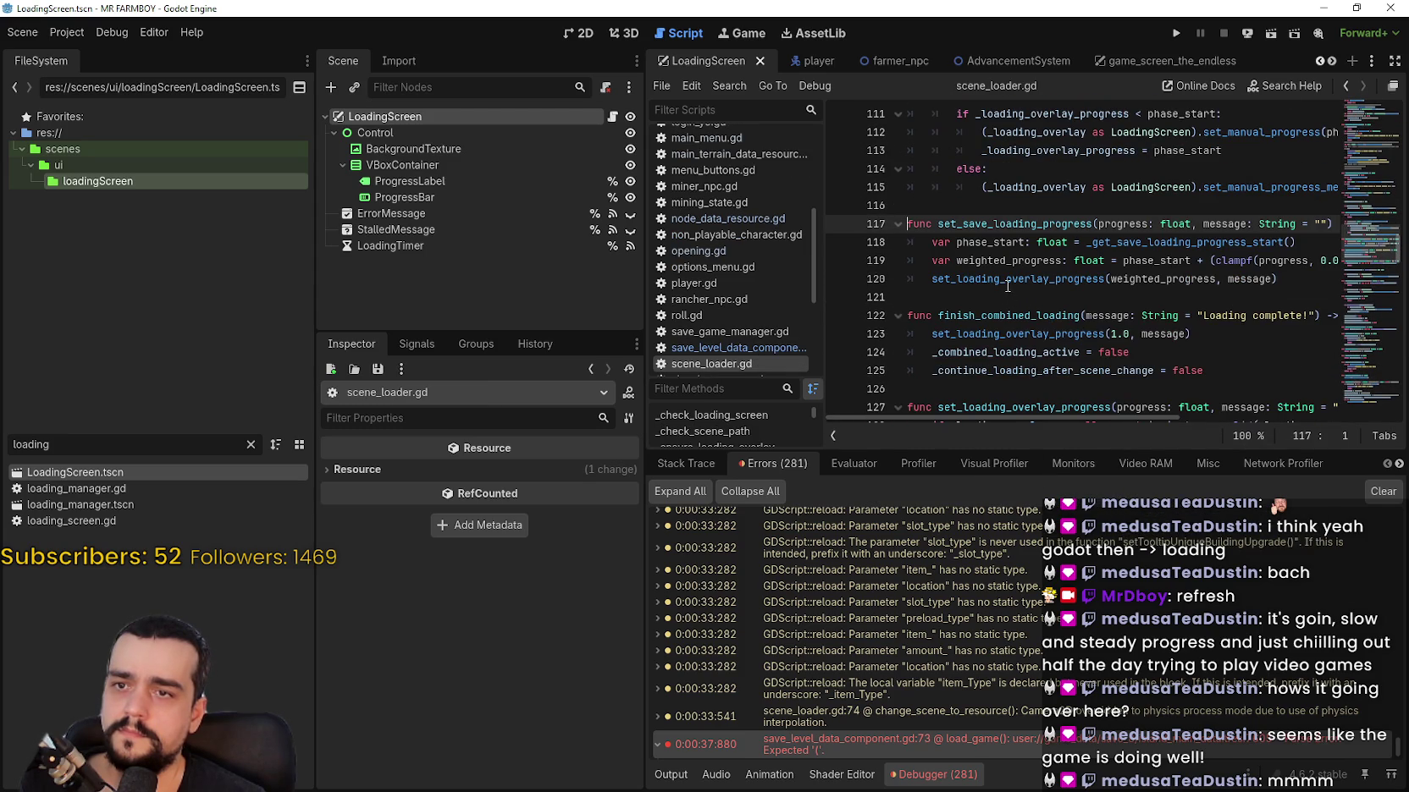
pyautogui.scroll(6, 1004, 282)
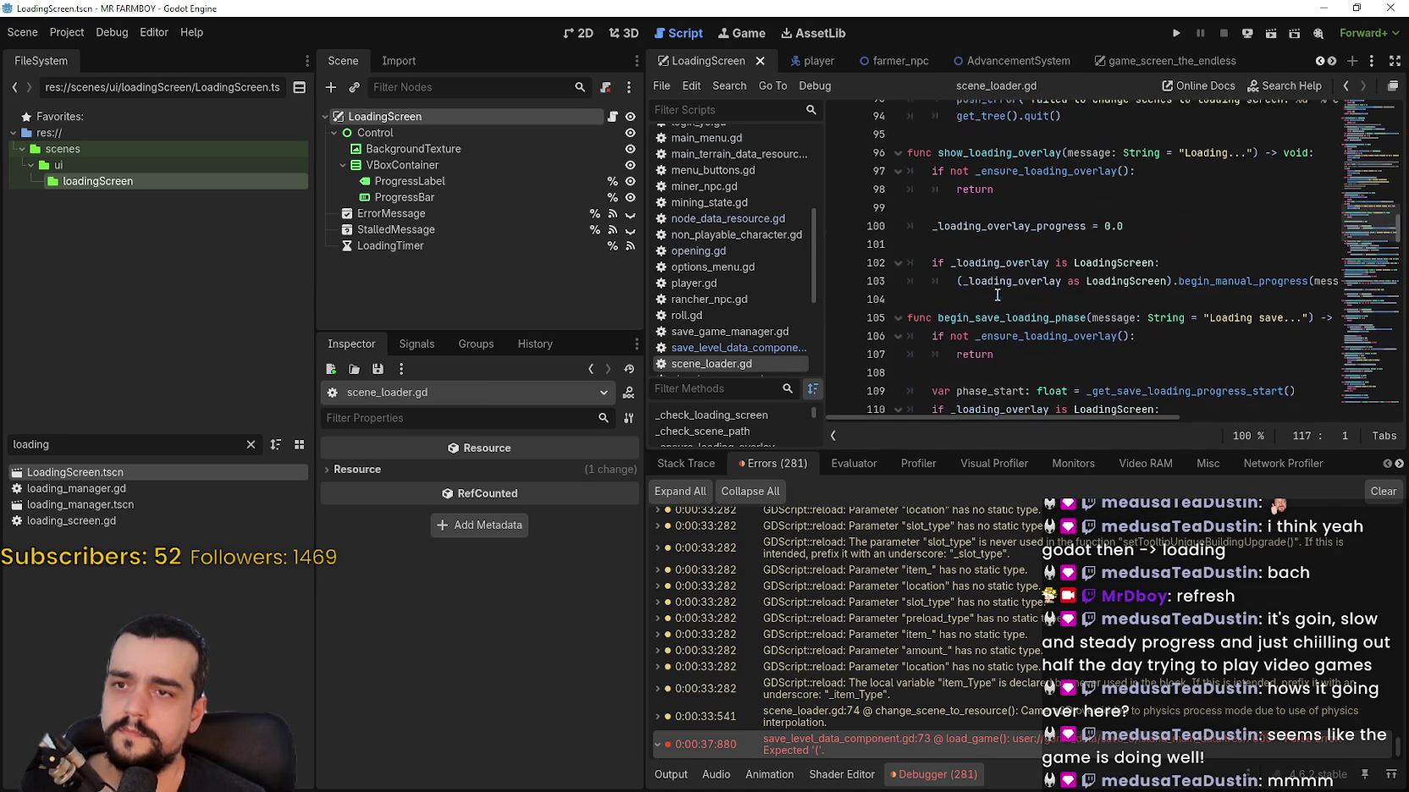
pyautogui.moveTo(1381, 225); pyautogui.dragTo(1369, 203)
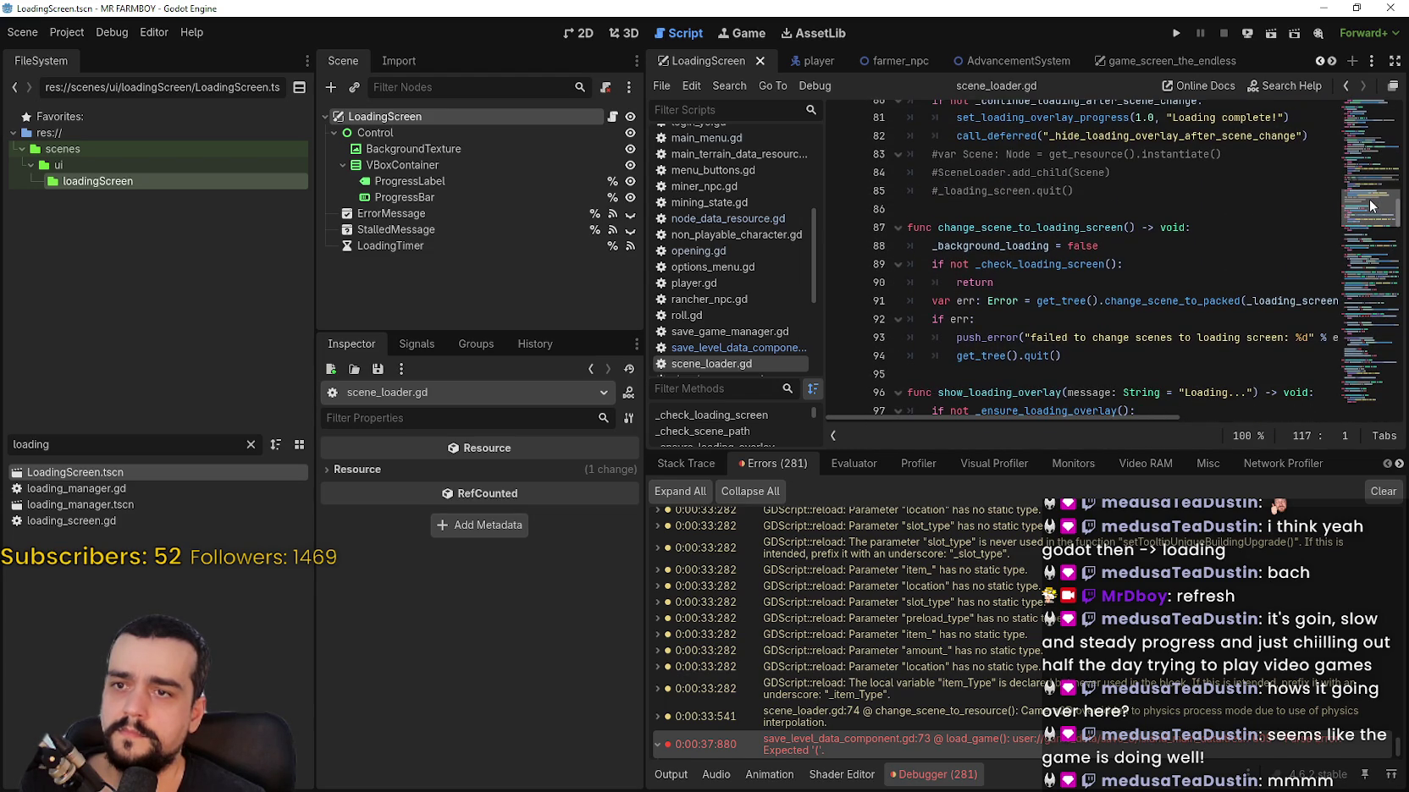
pyautogui.moveTo(1372, 205); pyautogui.dragTo(1349, 400)
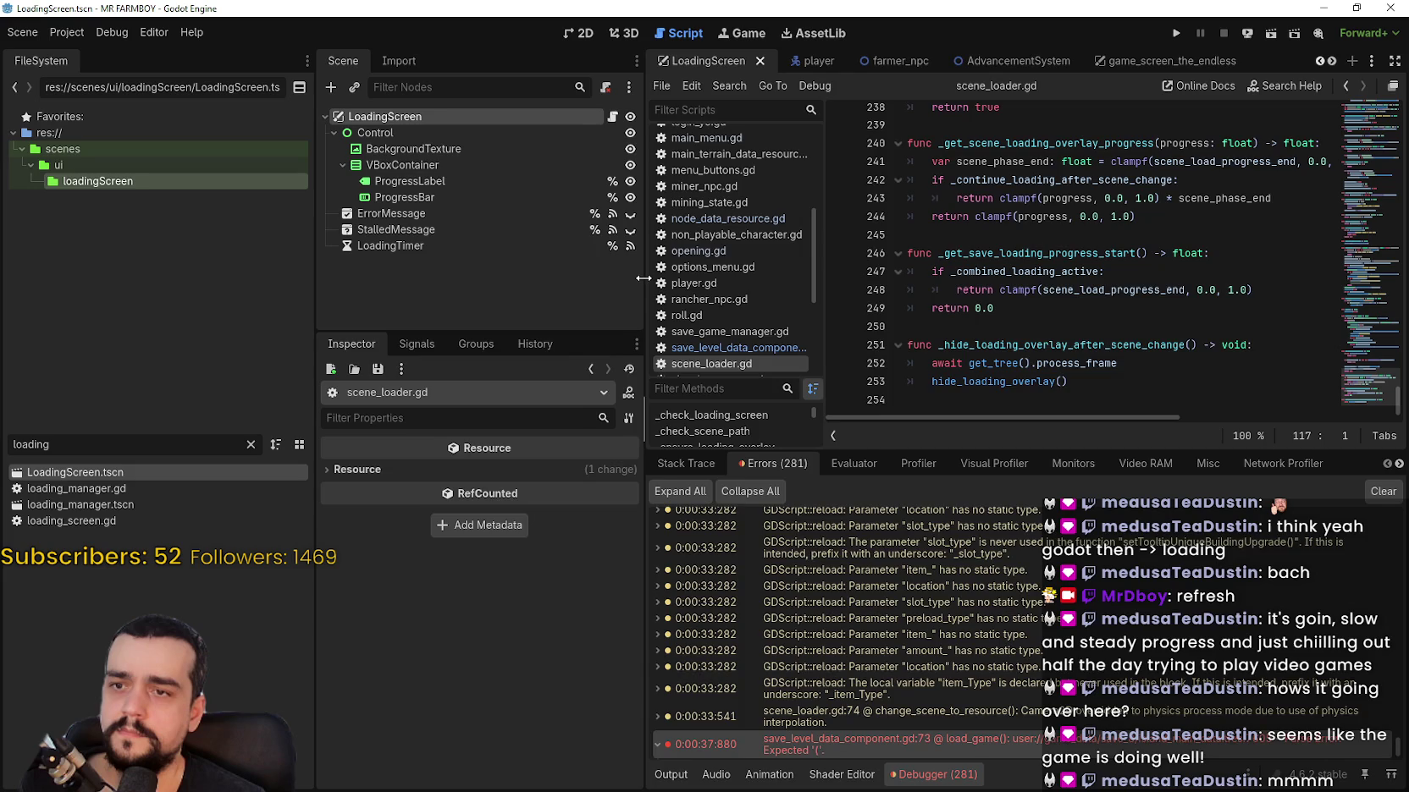
# Widen the script editor and open the save_level_data_component.gd:73 load_game error
pyautogui.moveTo(644, 278); pyautogui.dragTo(477, 280)
pyautogui.click(846, 332)
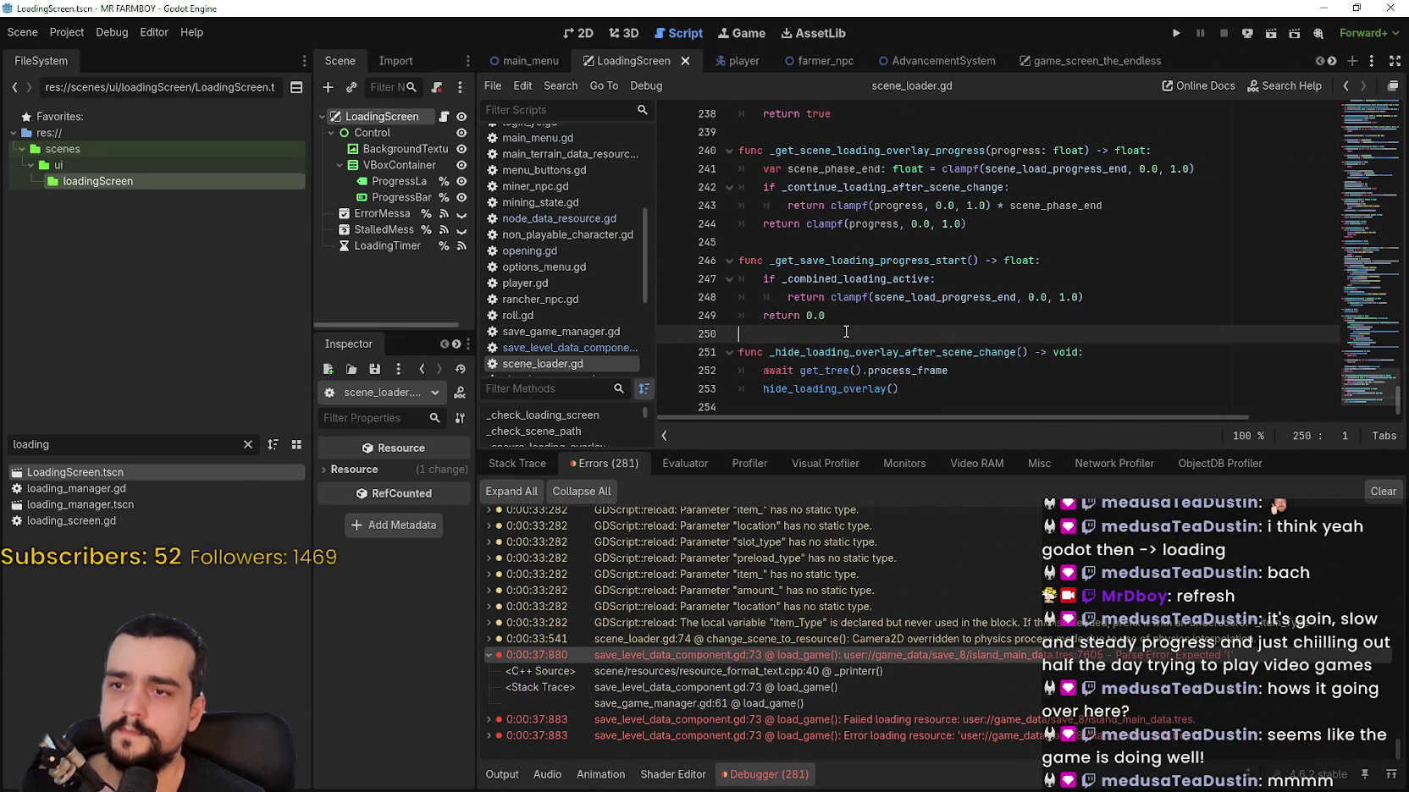
pyautogui.click(736, 665)
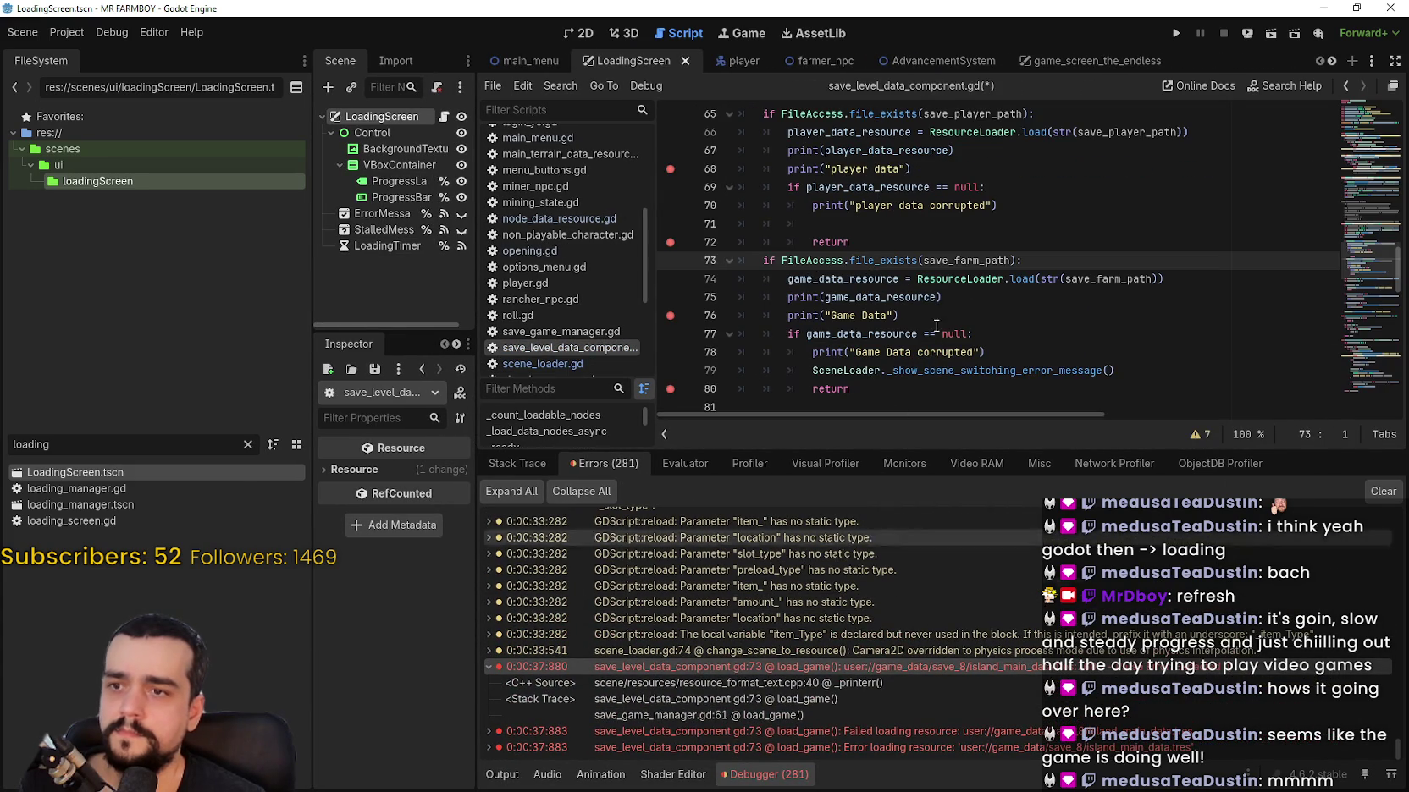
pyautogui.doubleClick(986, 370)
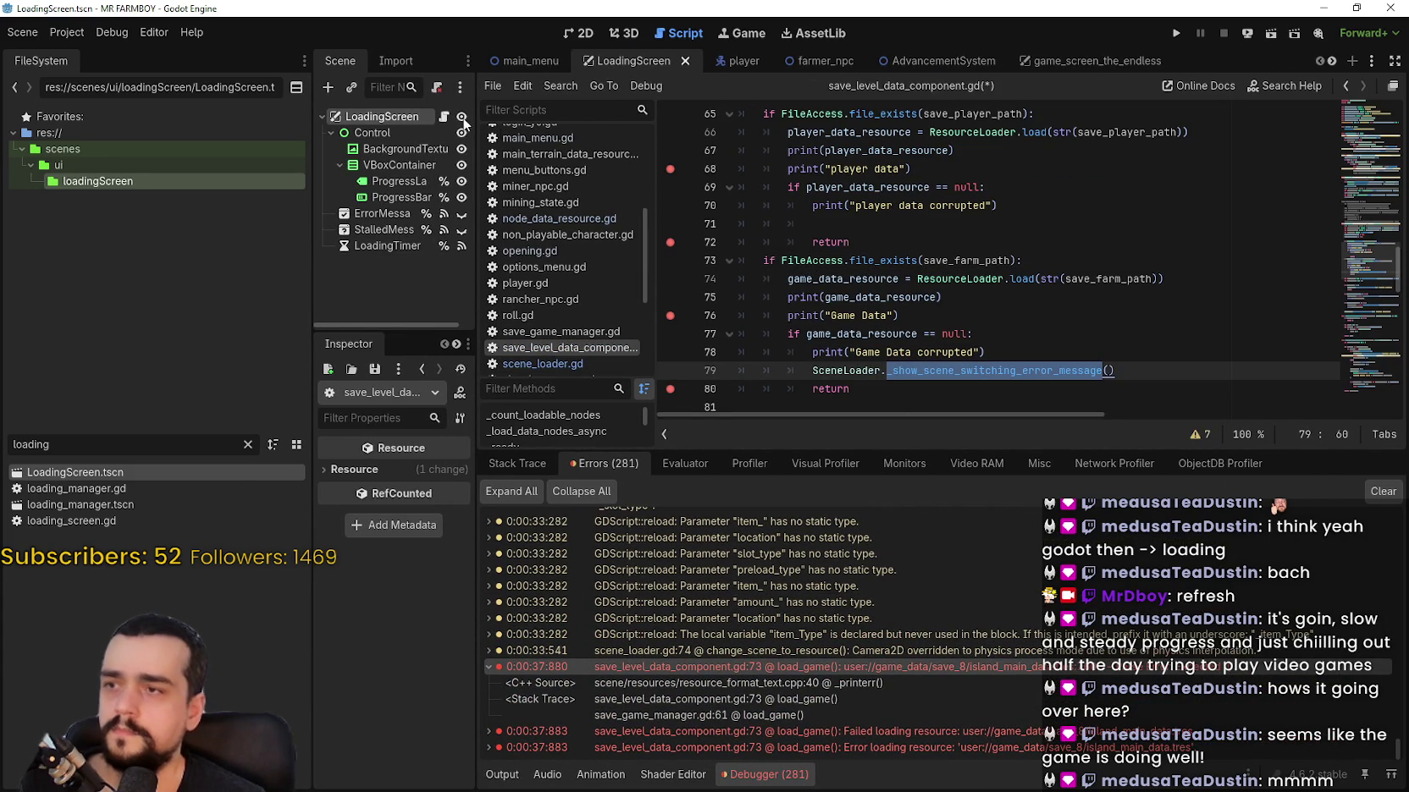
pyautogui.click(844, 370)
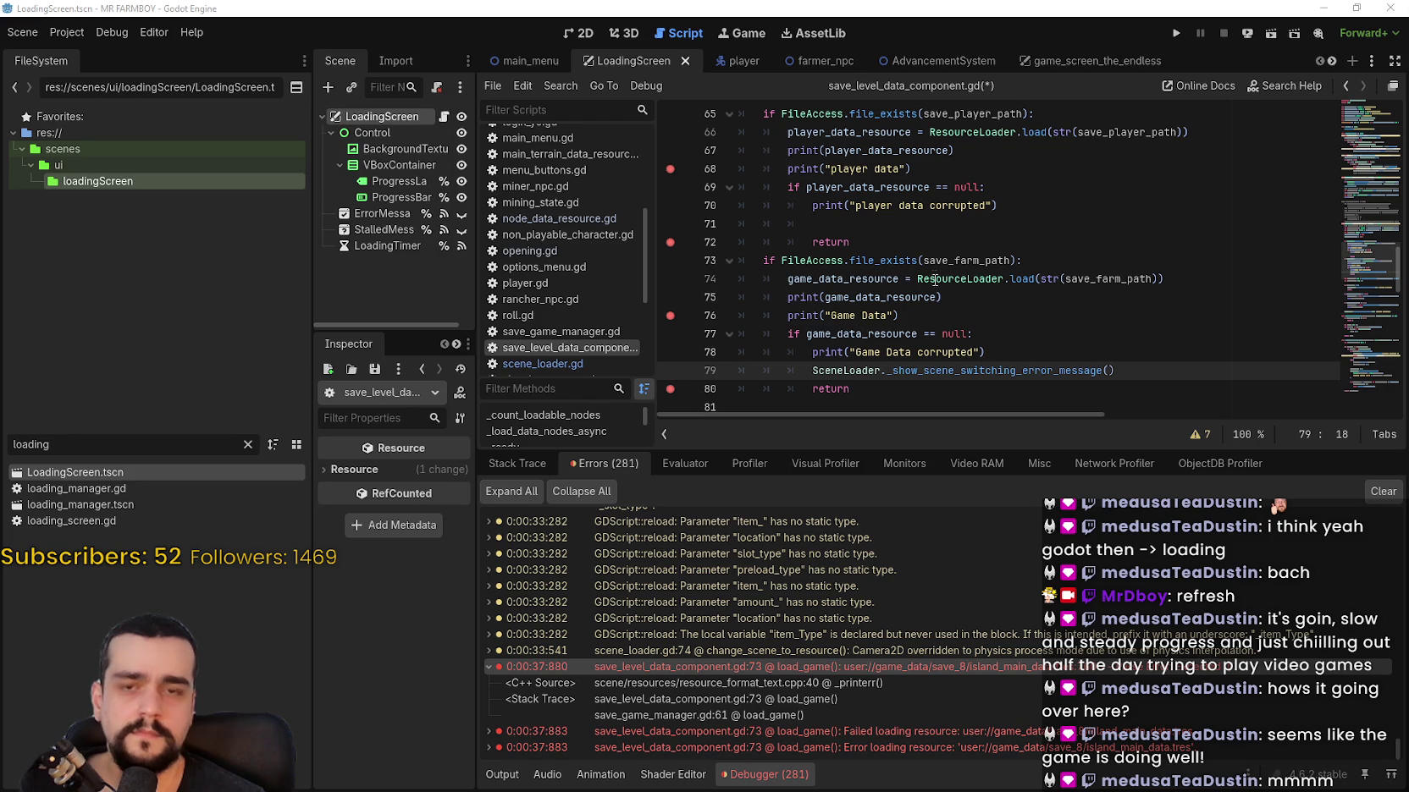
# Review the corrupted-game-data null check on lines 74–79
pyautogui.click(929, 278)
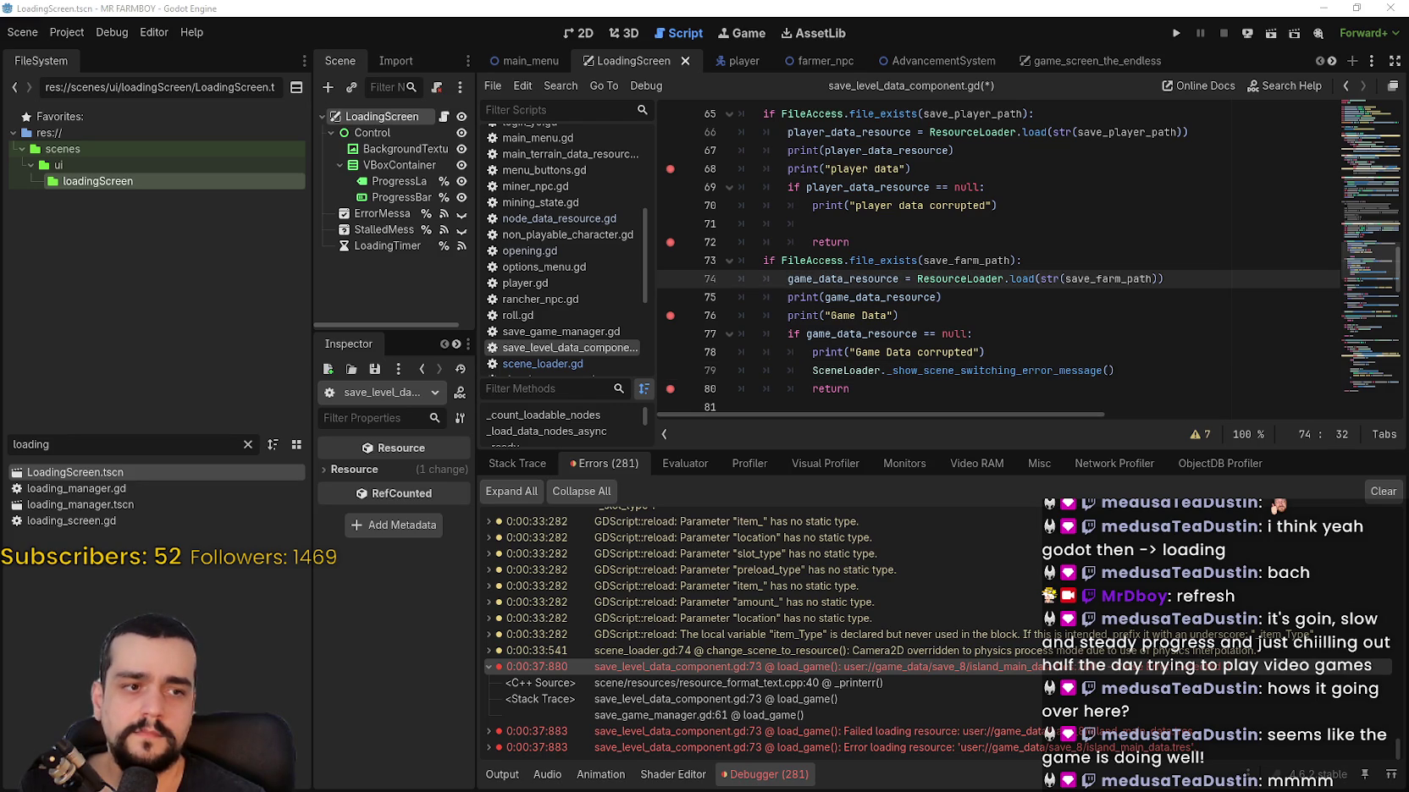
pyautogui.press('Down')
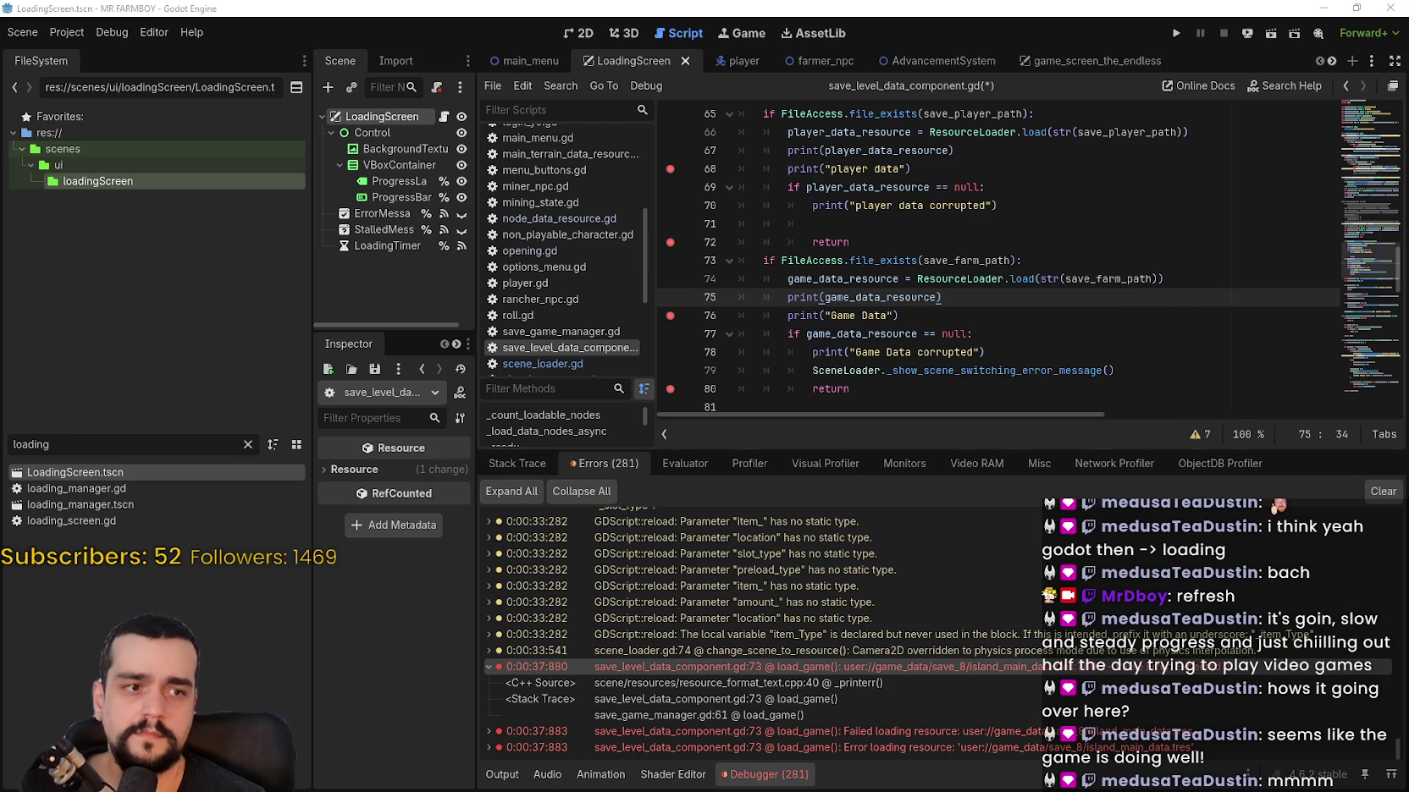
pyautogui.click(984, 308)
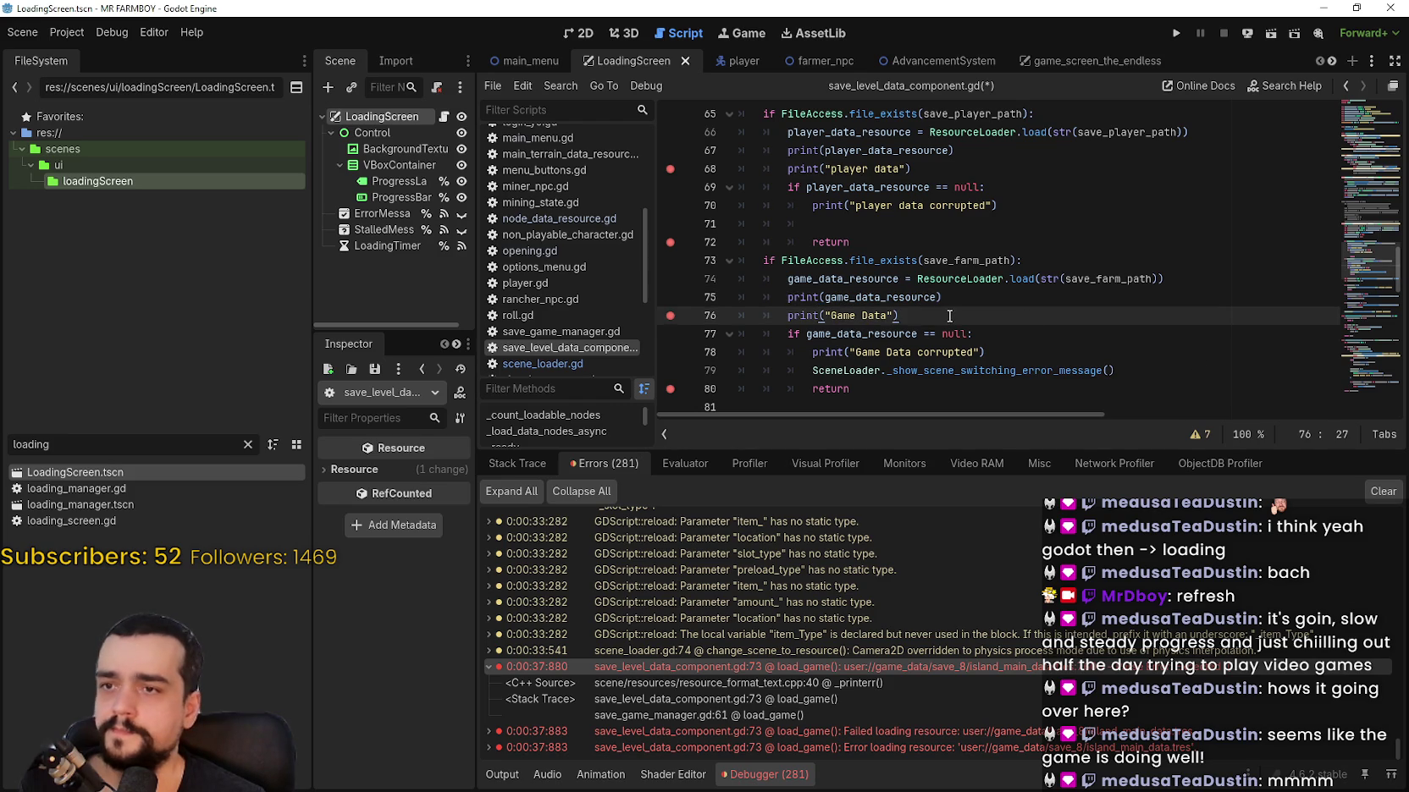
pyautogui.scroll(2, 949, 316)
pyautogui.scroll(-4, 975, 267)
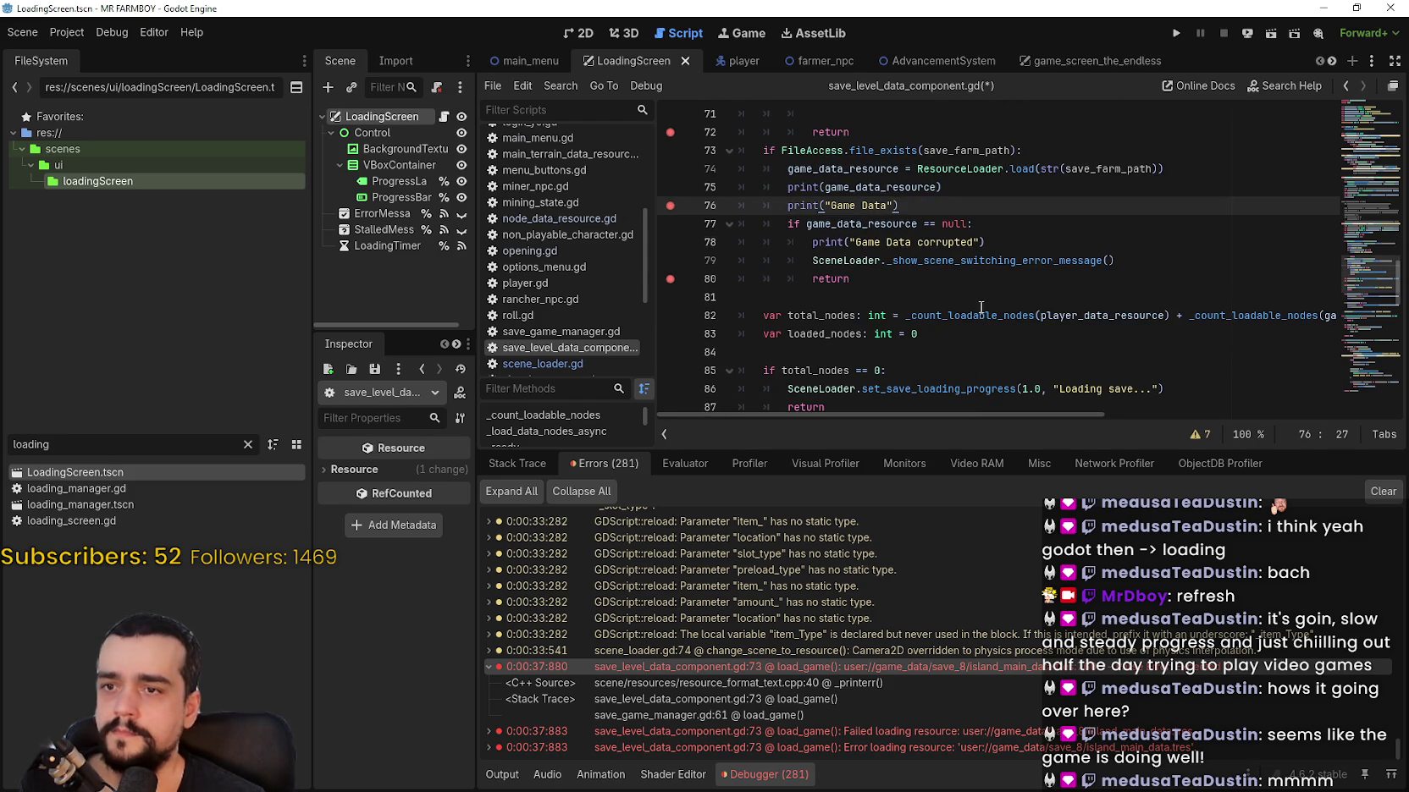
pyautogui.rightClick(985, 261)
pyautogui.click(955, 377)
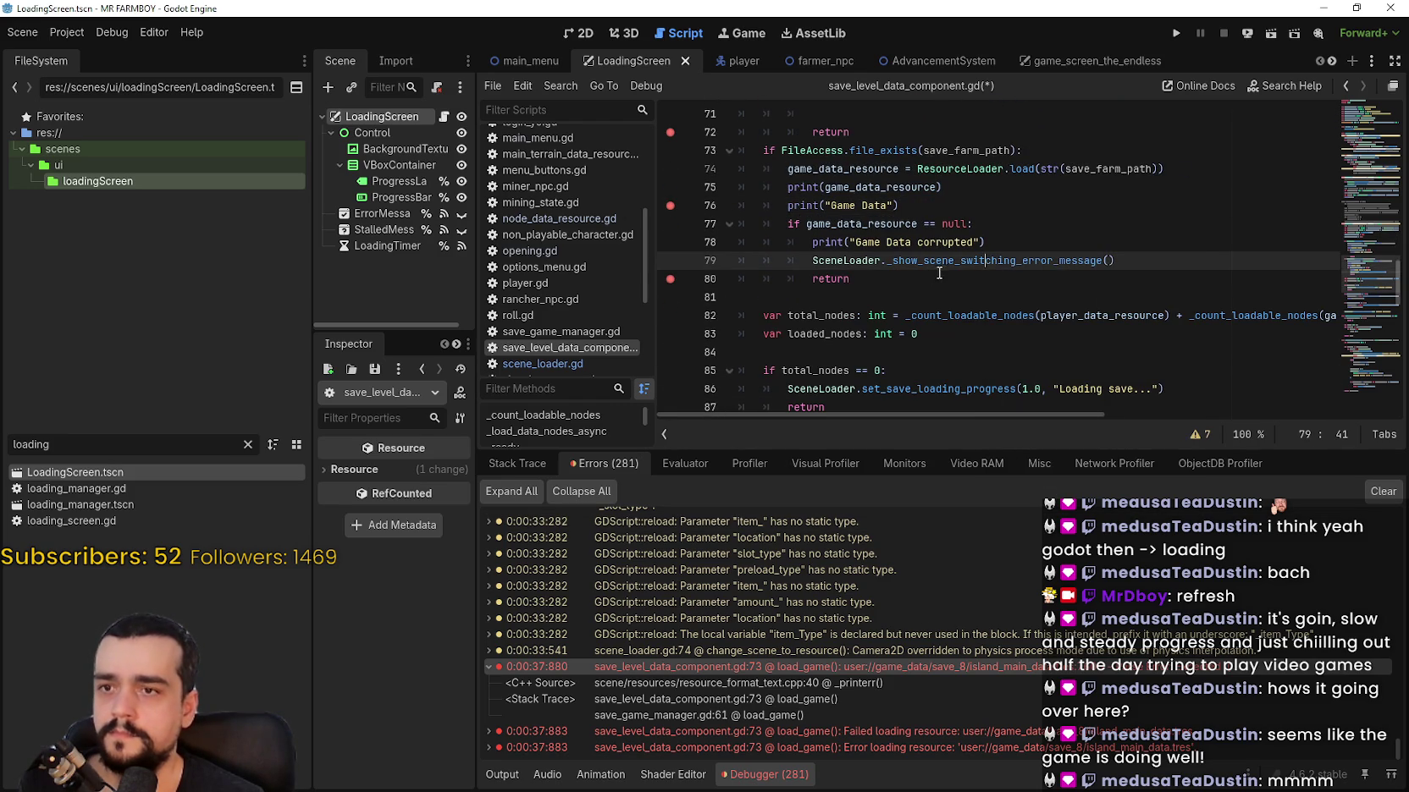
pyautogui.scroll(-3, 976, 286)
pyautogui.rightClick(960, 234)
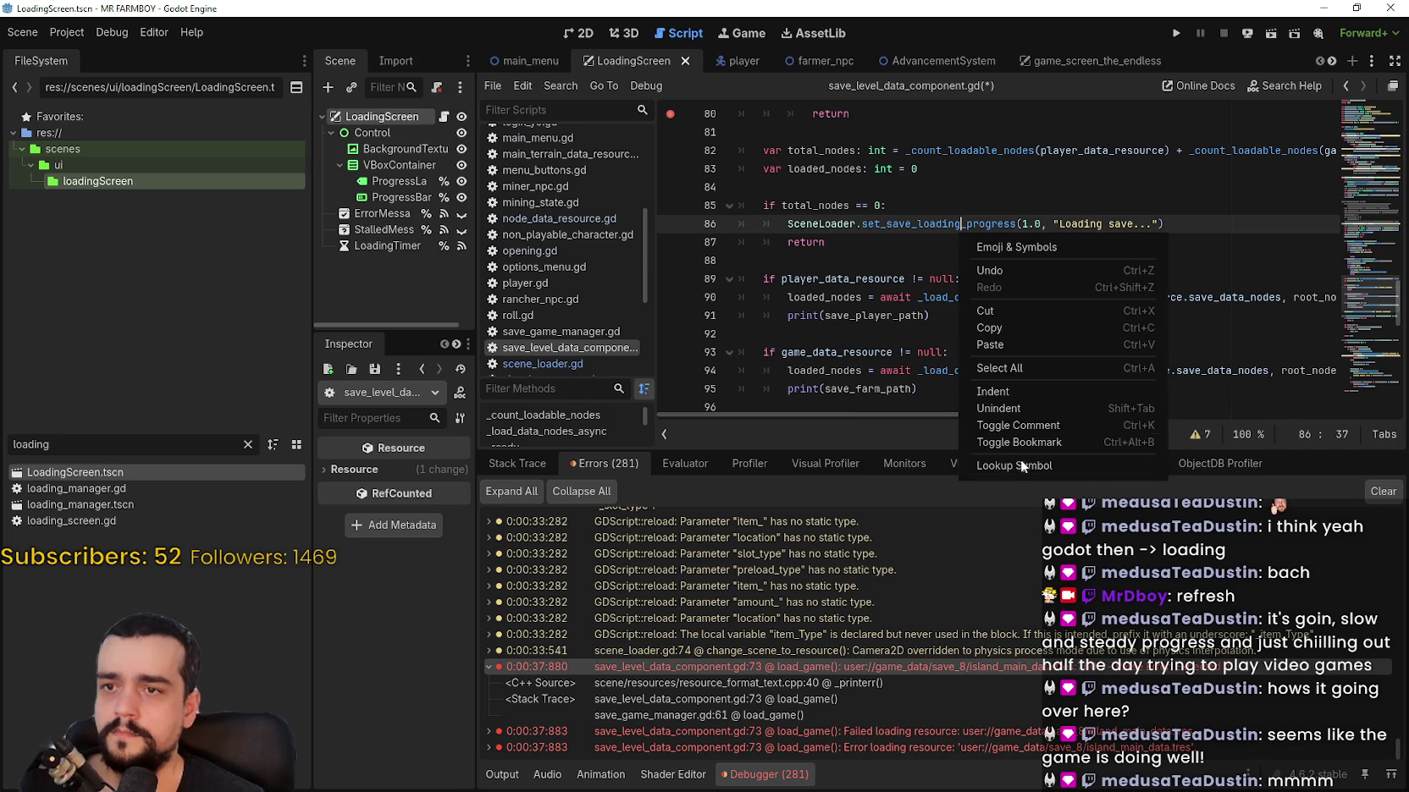
# Declare func _show_scene_switching_error_message() -> void: below set_save_loading_progress in scene_loader.gd
pyautogui.click(1020, 459)
pyautogui.scroll(-4, 881, 310)
pyautogui.scroll(2, 882, 309)
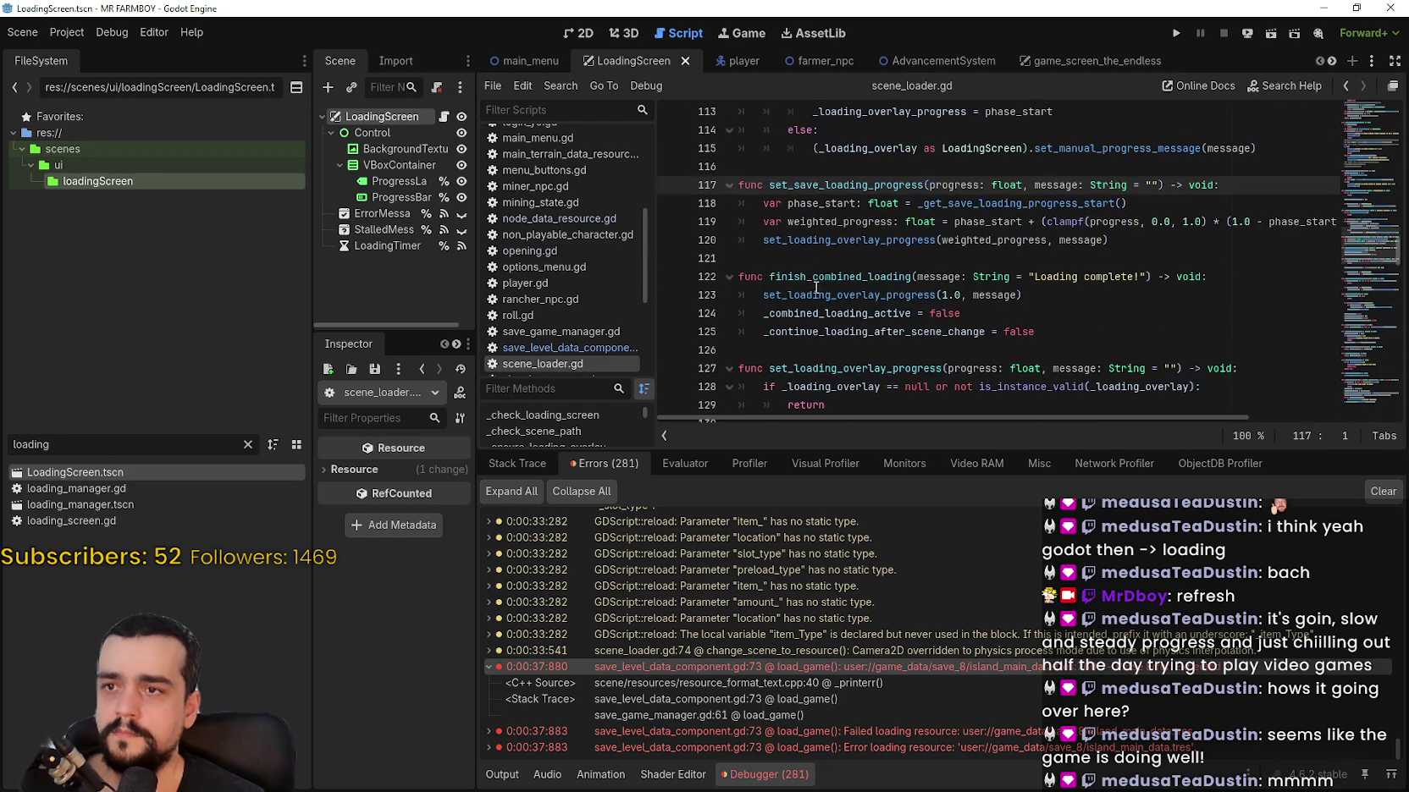
pyautogui.click(804, 256)
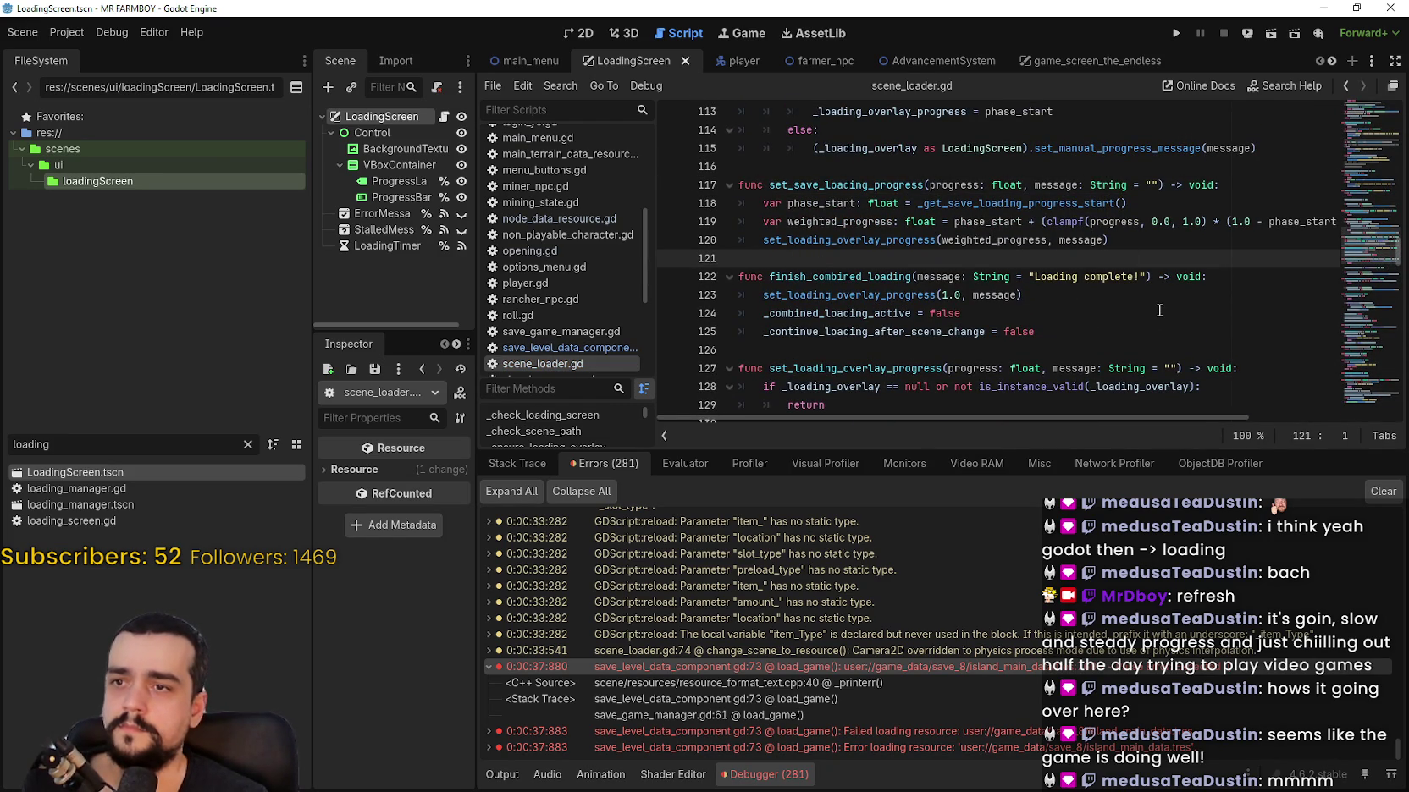
pyautogui.press('Return')
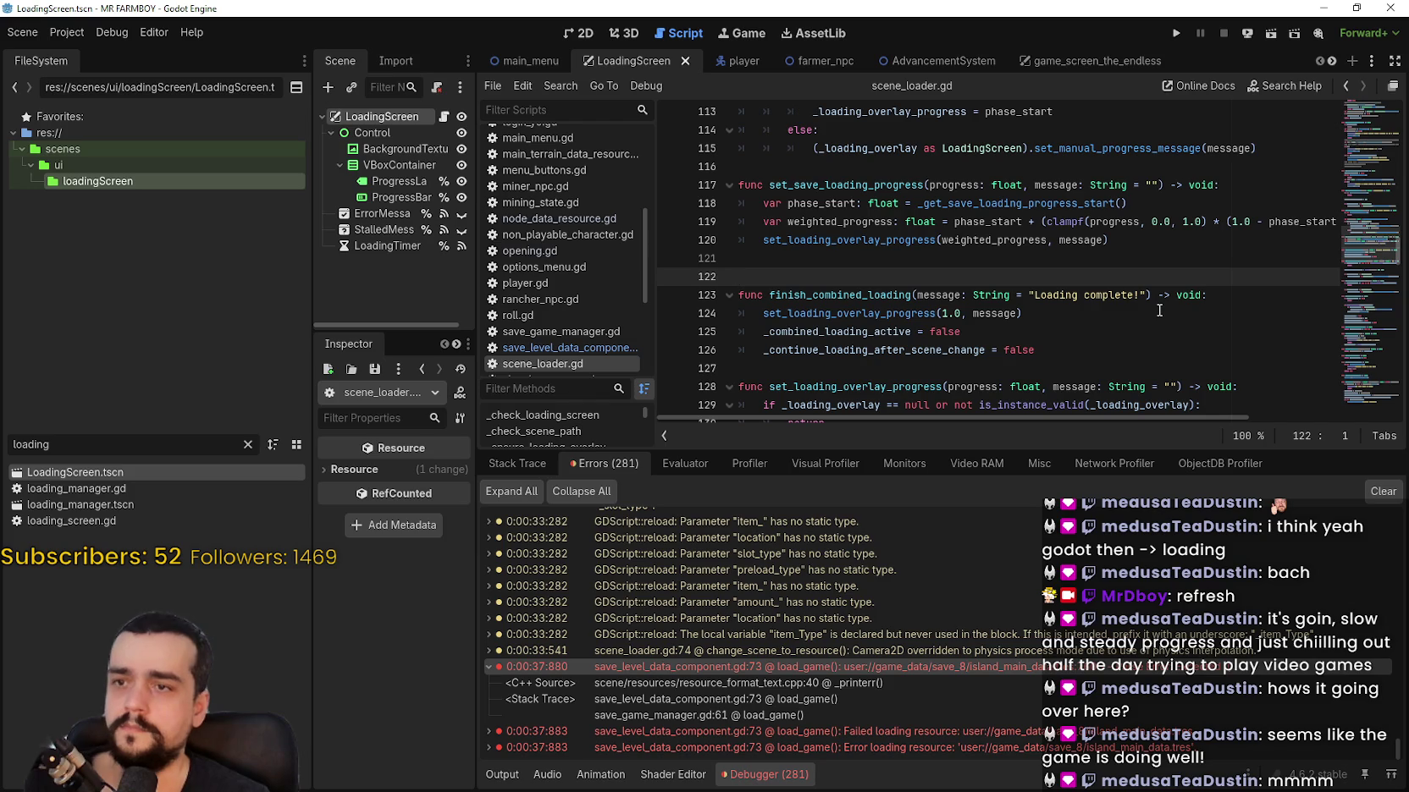
pyautogui.write('func')
pyautogui.write('_show_scene_switching_error_message')
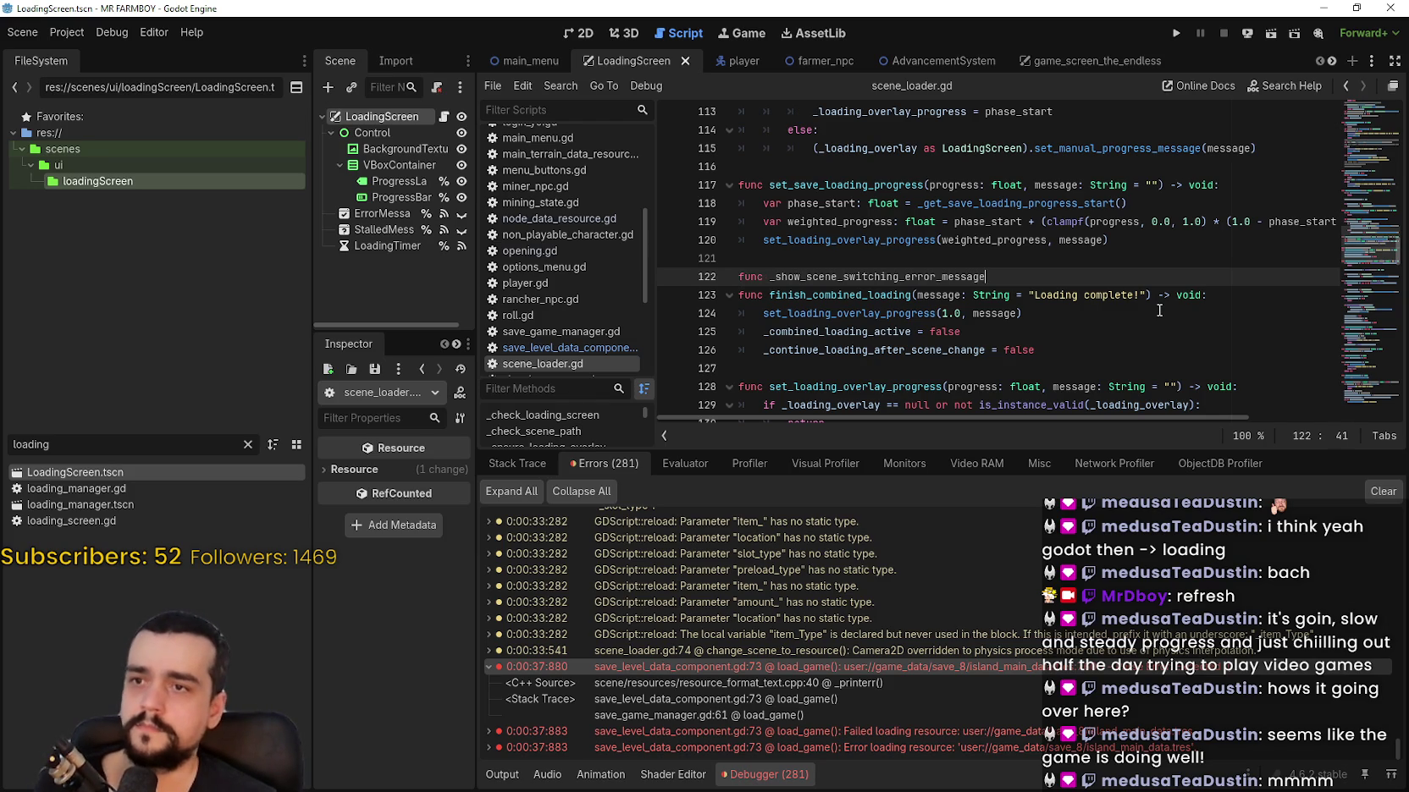
pyautogui.write(') -> void:')
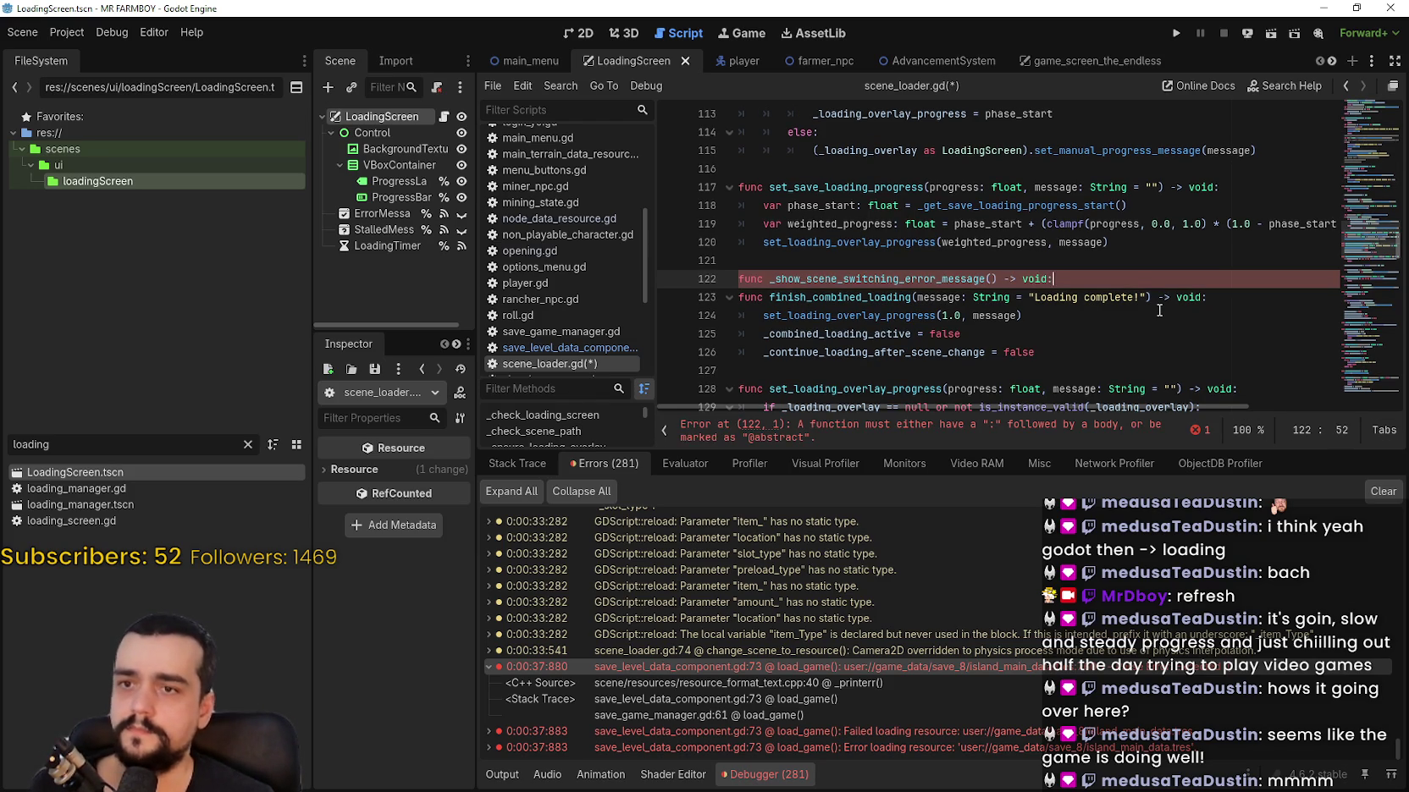
pyautogui.press('Return')
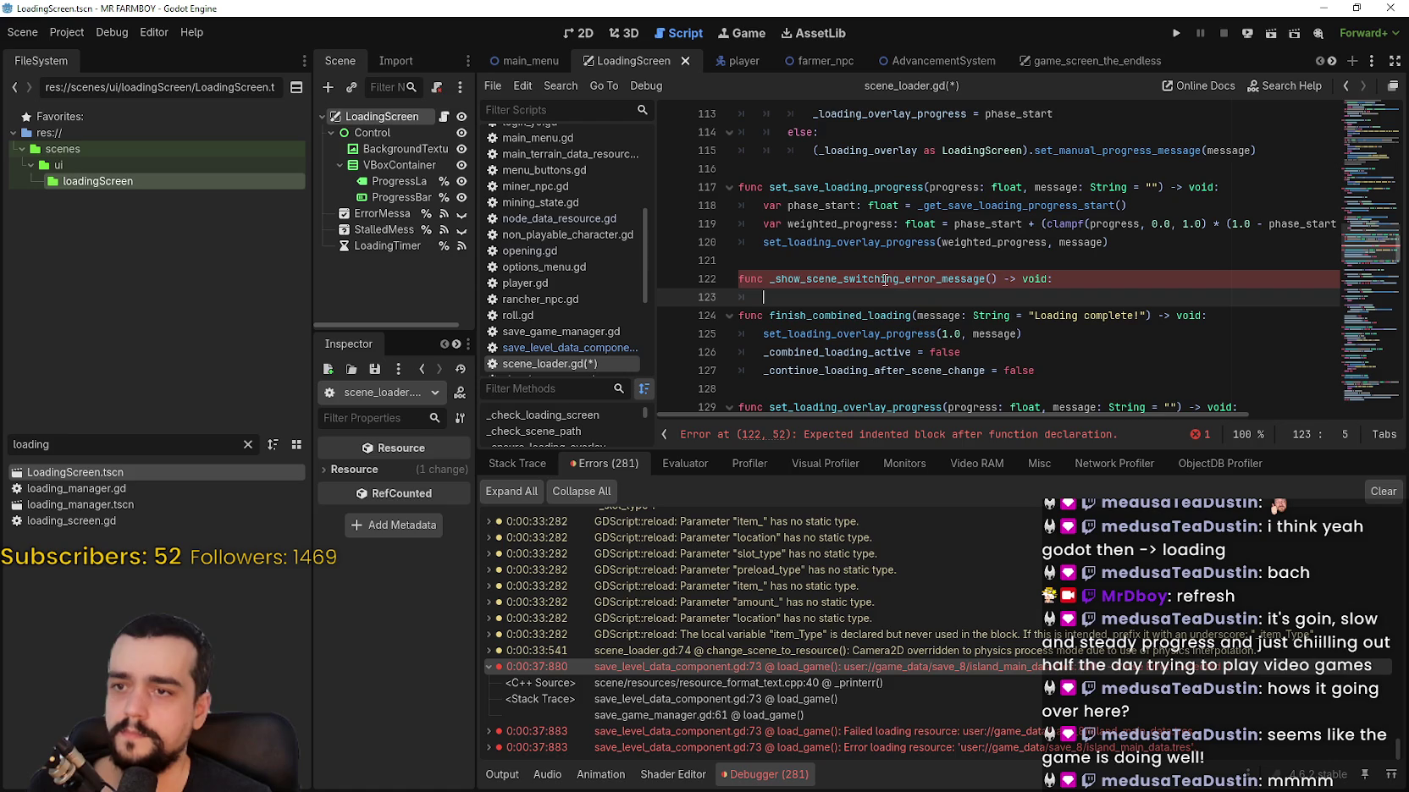
# Select _loading_overlay on line 136 and search the script for it
pyautogui.scroll(-5, 821, 304)
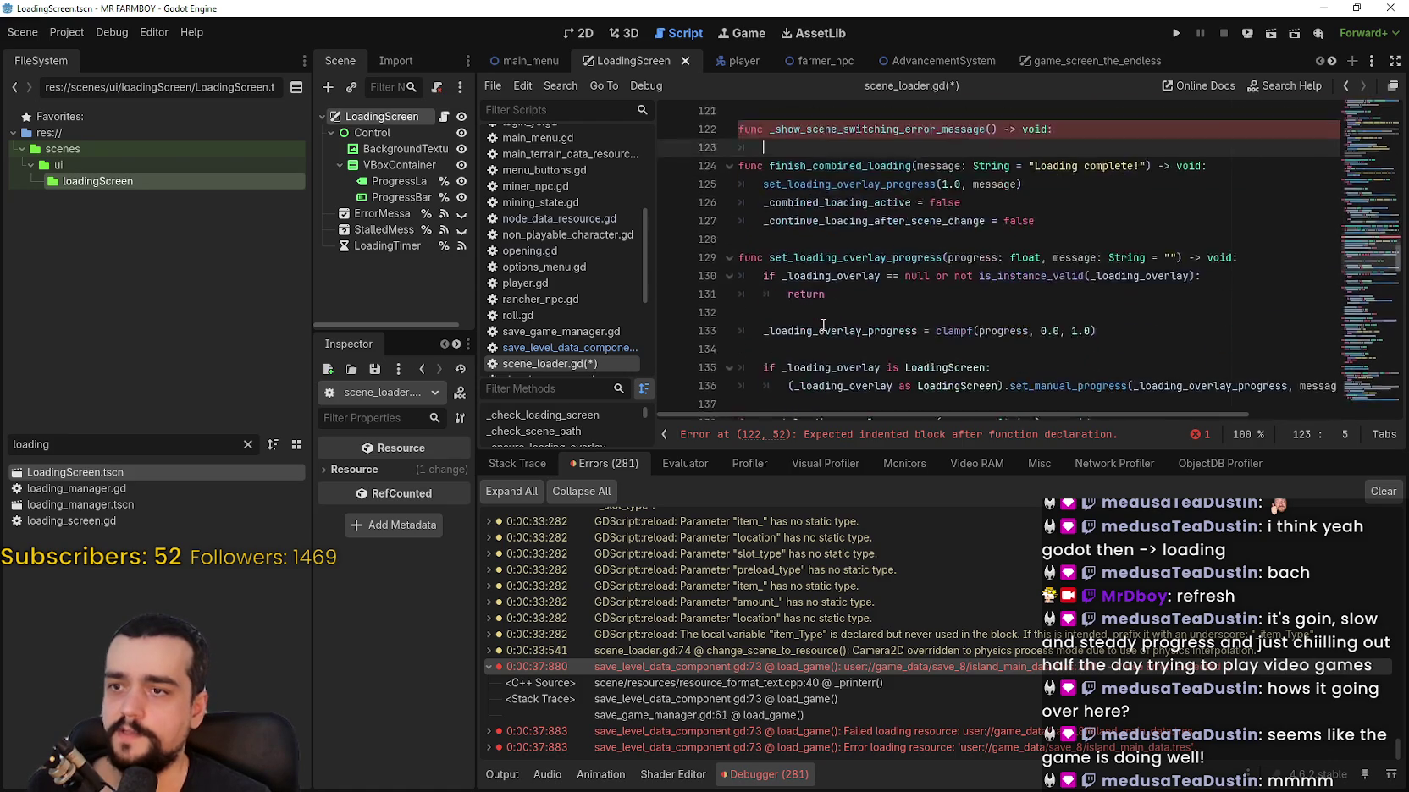
pyautogui.click(827, 263)
pyautogui.doubleClick(849, 260)
pyautogui.hotkey('ctrl', 'f')
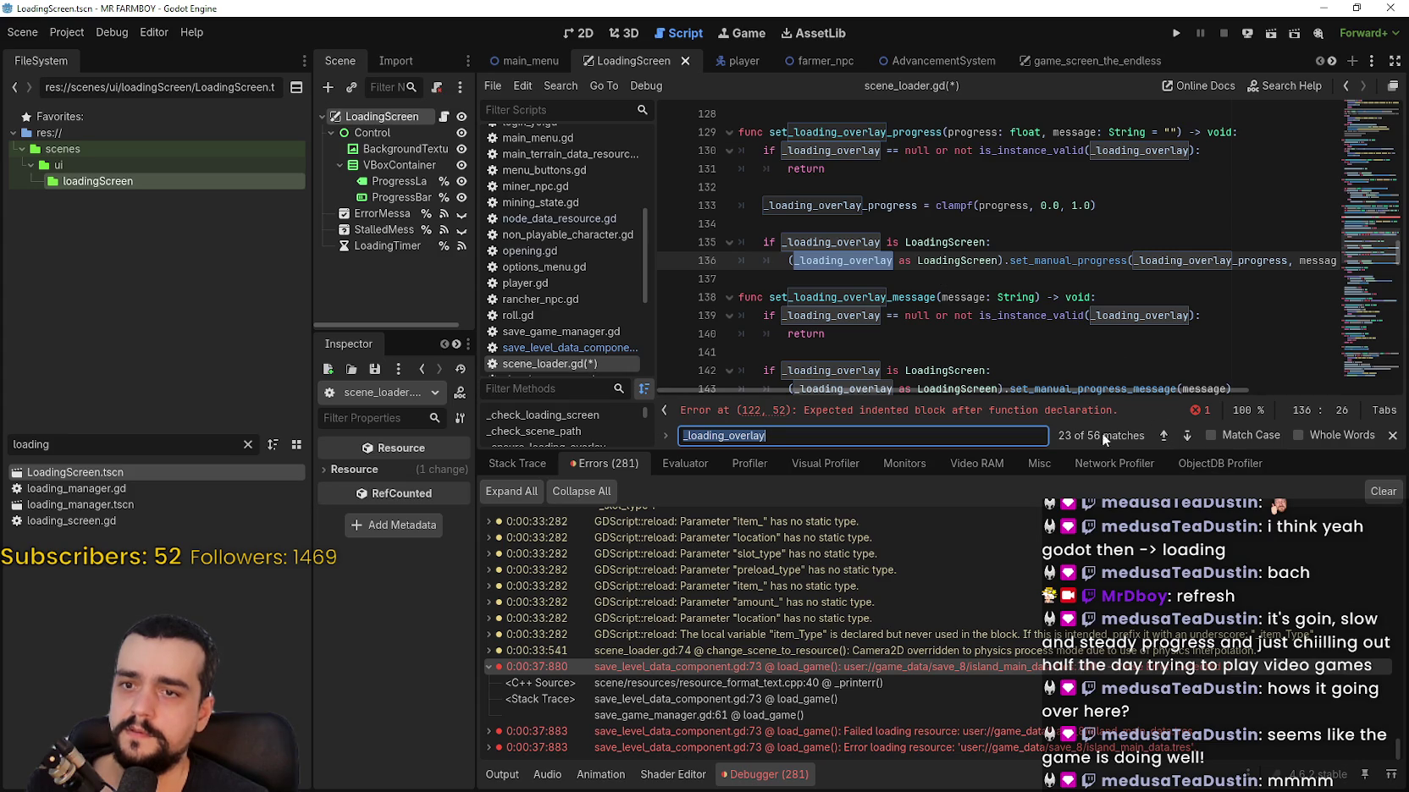
# Scroll through the _loading_overlay matches and return to the new function's empty body
pyautogui.scroll(7, 1372, 212)
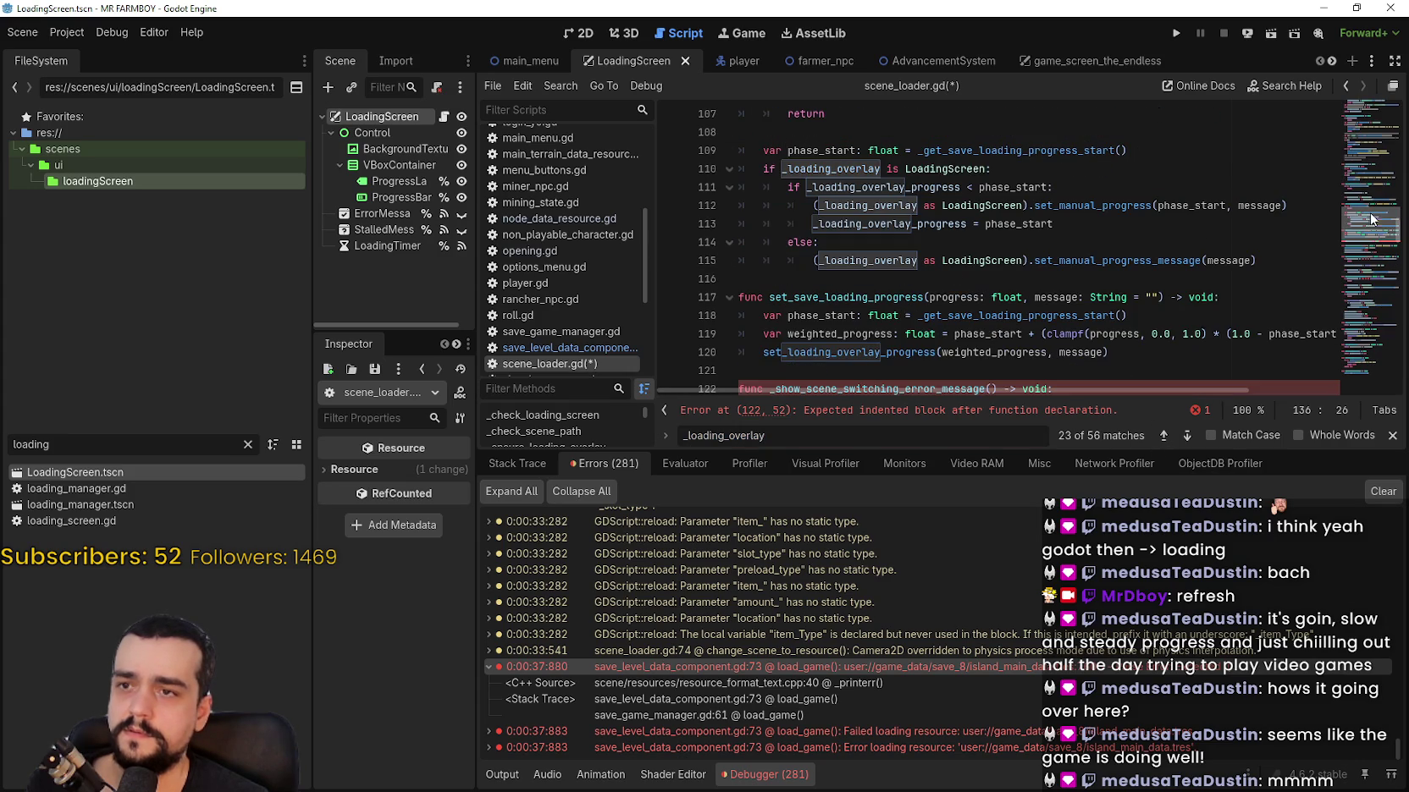
pyautogui.moveTo(1383, 193)
pyautogui.mouseDown()
pyautogui.moveTo(1366, 98)
pyautogui.moveTo(1367, 133)
pyautogui.mouseUp()
pyautogui.scroll(-1, 1367, 133)
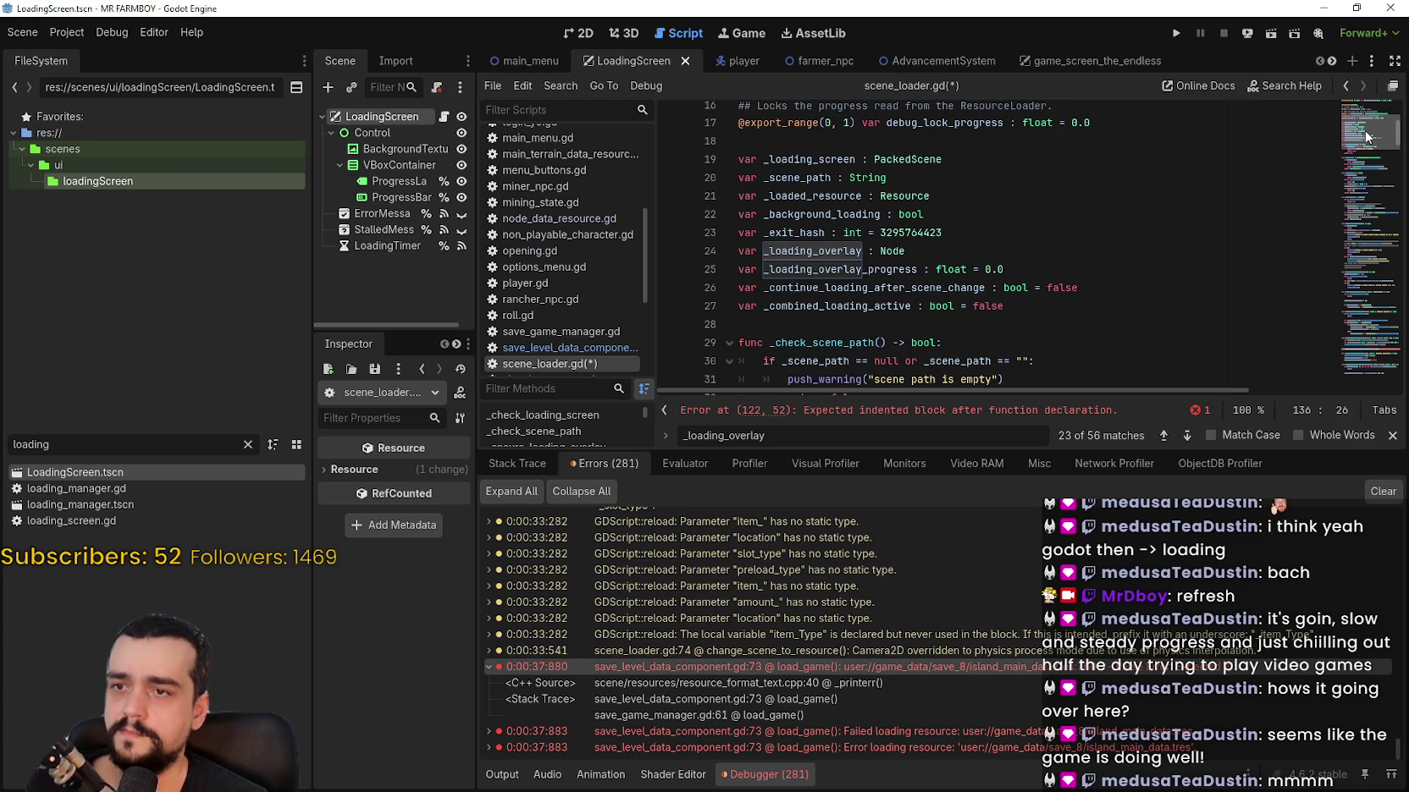
pyautogui.moveTo(1366, 135); pyautogui.dragTo(1366, 158)
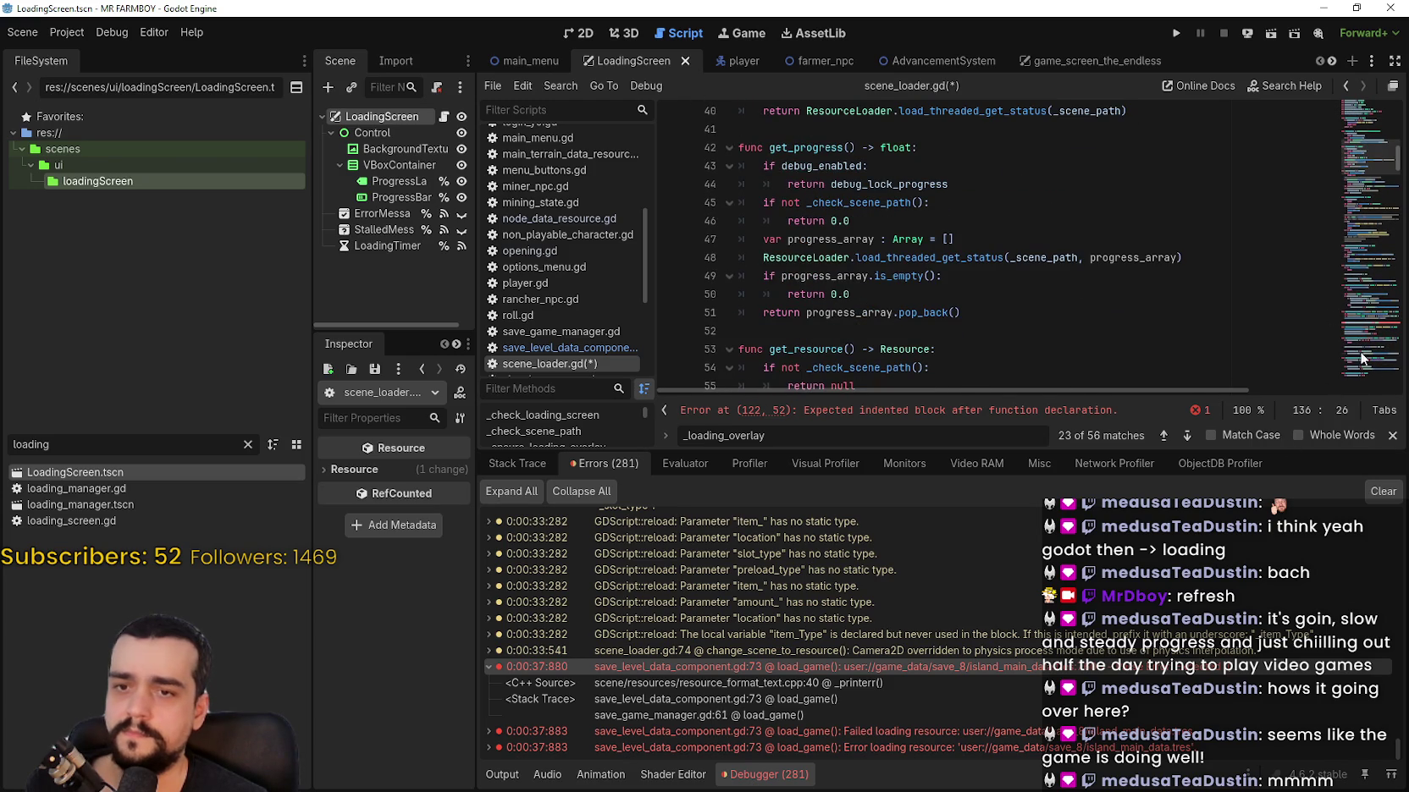
pyautogui.click(1368, 271)
pyautogui.scroll(-4, 1360, 281)
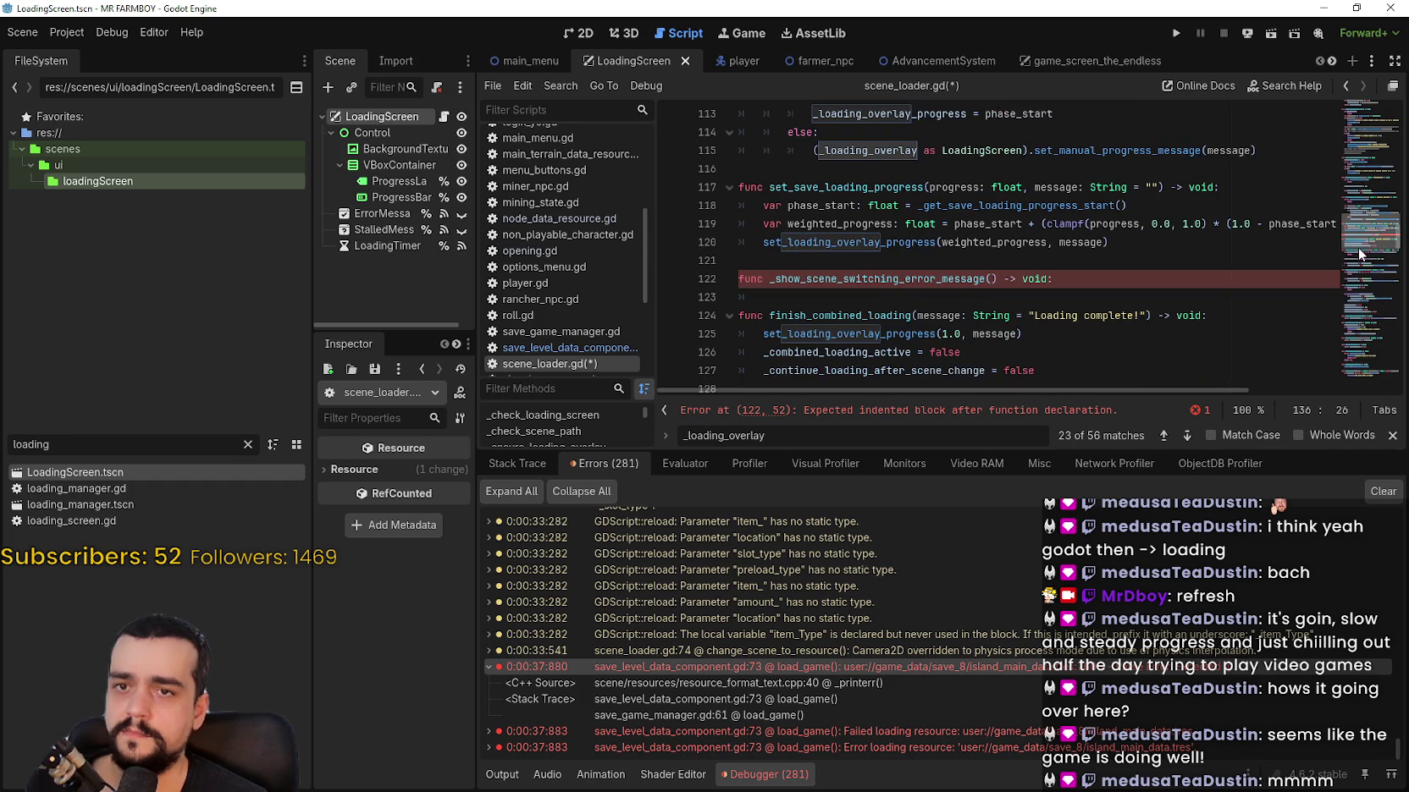
# Fill the body with _loading_overlay._show_scene_switching_error_message() and save scene_loader.gd
pyautogui.click(819, 296)
pyautogui.write('_loading_overlay.')
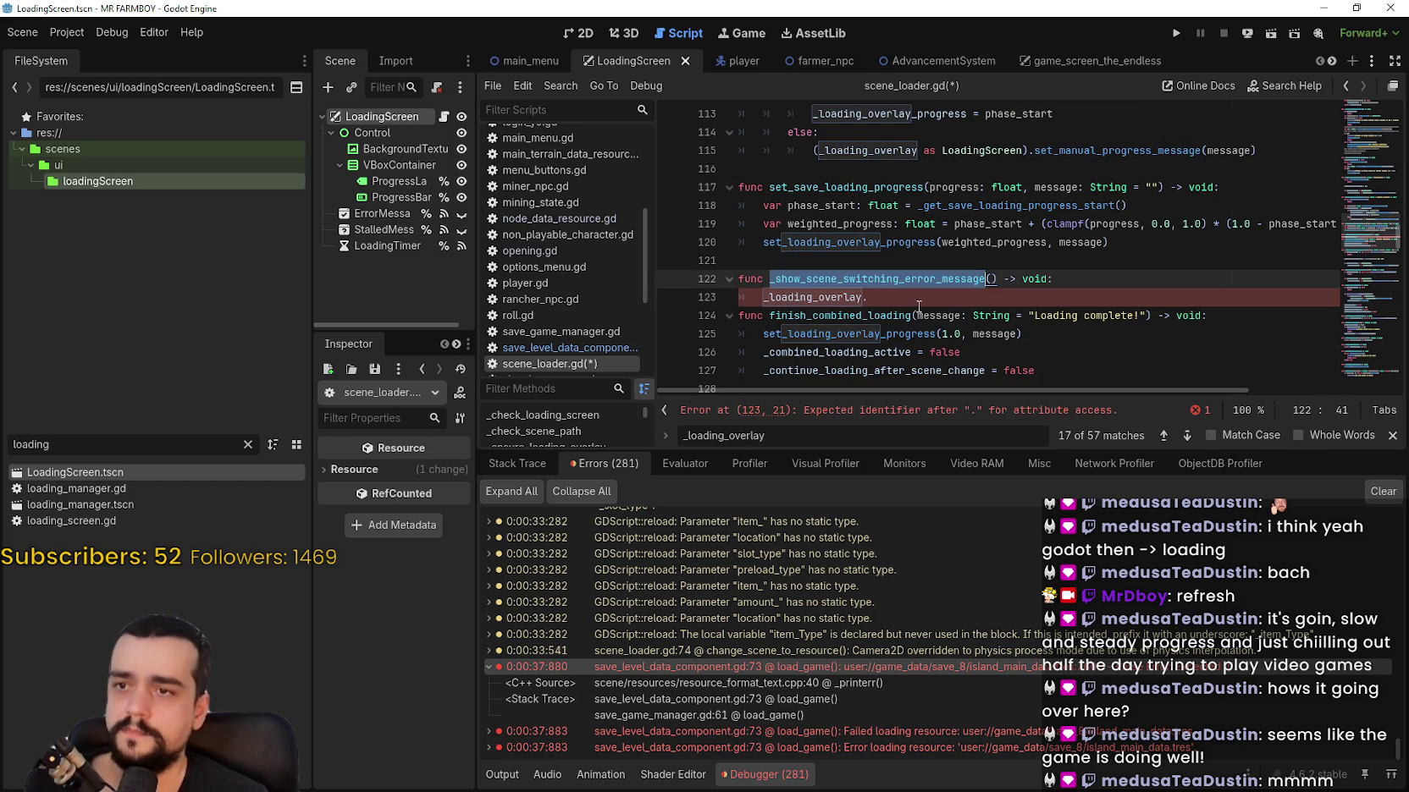
pyautogui.write('_show_scene_switching_error_message(')
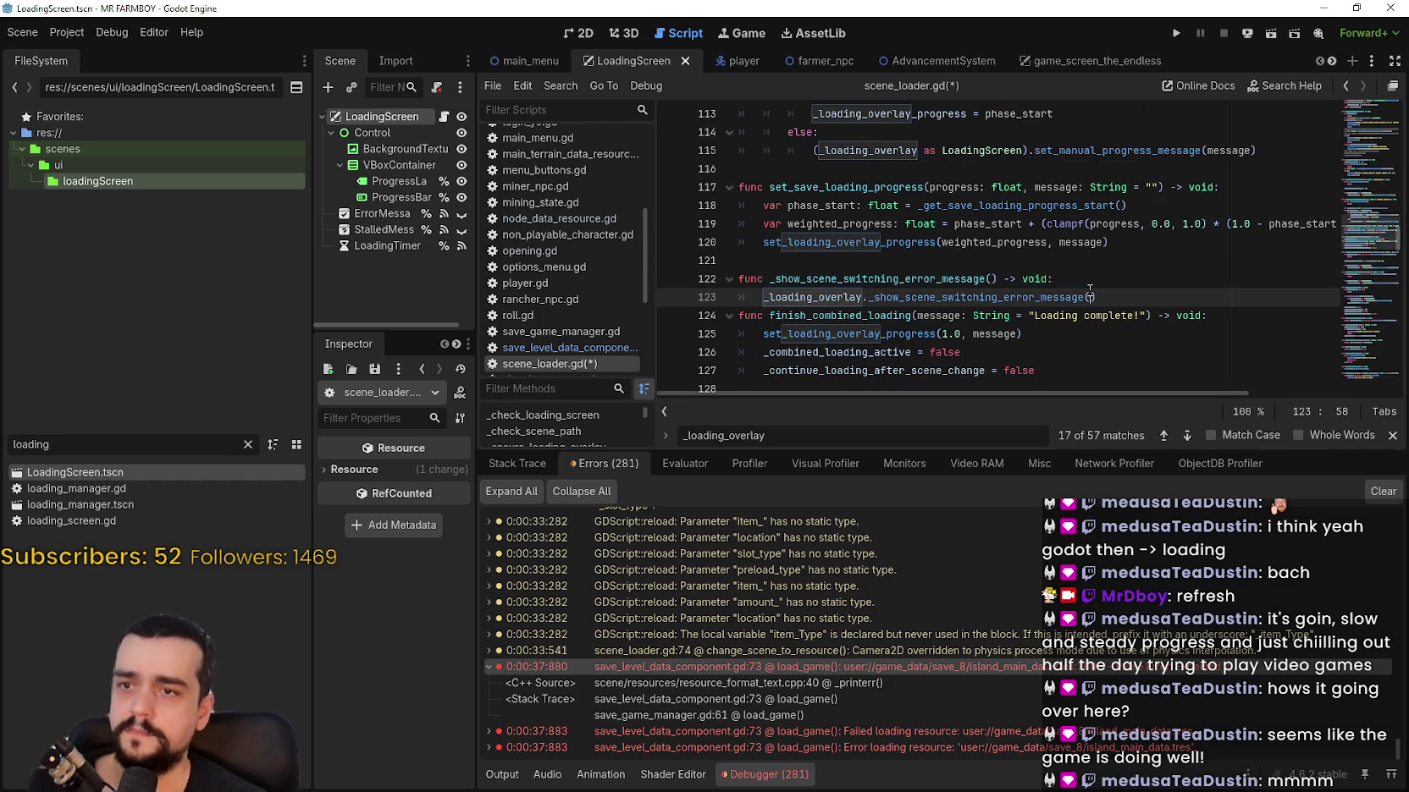
pyautogui.hotkey('ctrl', 's')
pyautogui.click(1150, 296)
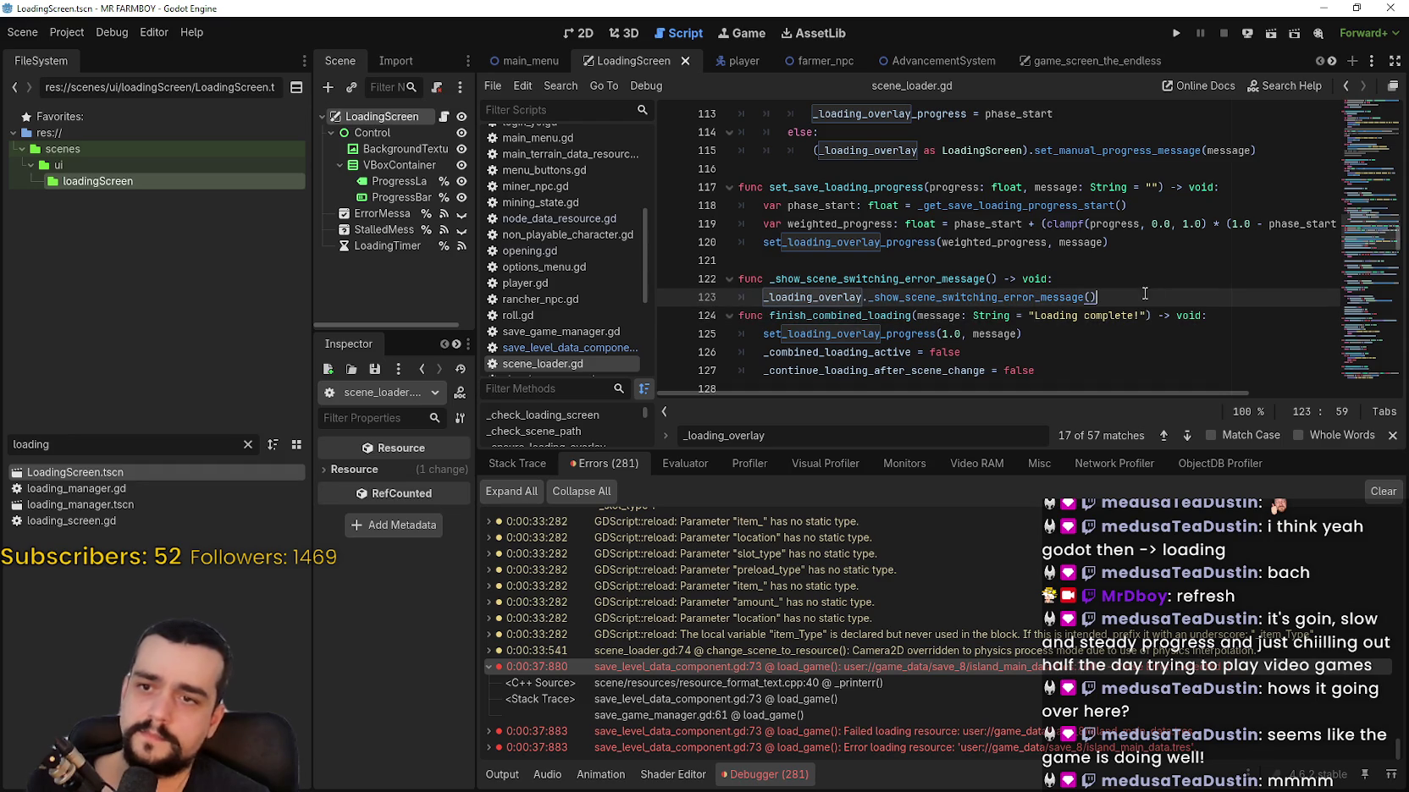
pyautogui.press('Return')
pyautogui.hotkey('ctrl', 's')
pyautogui.hotkey('ctrl', 's')
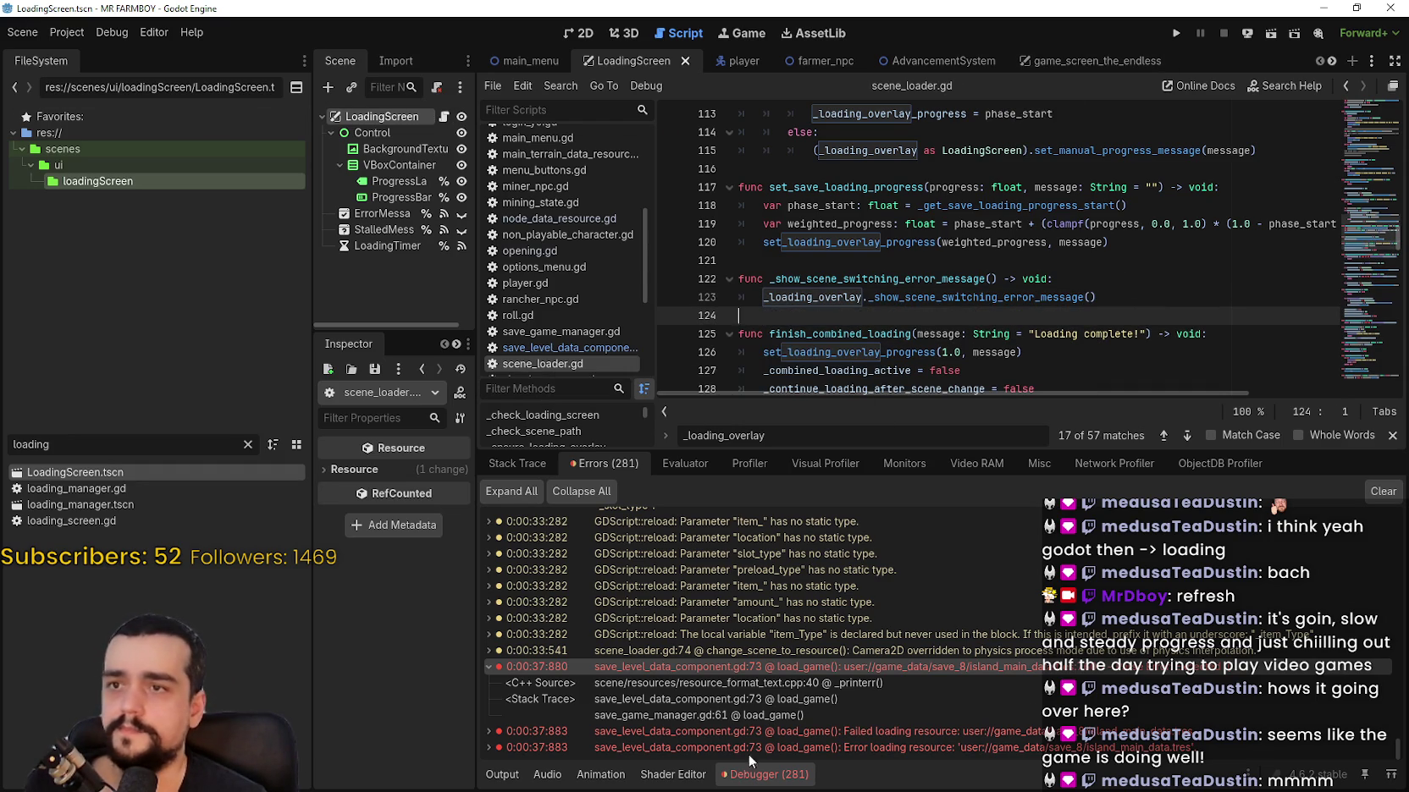
# Paste the SceneLoader error-message call into line 71 of the player-data corrupted branch
pyautogui.doubleClick(800, 663)
pyautogui.scroll(-2, 998, 309)
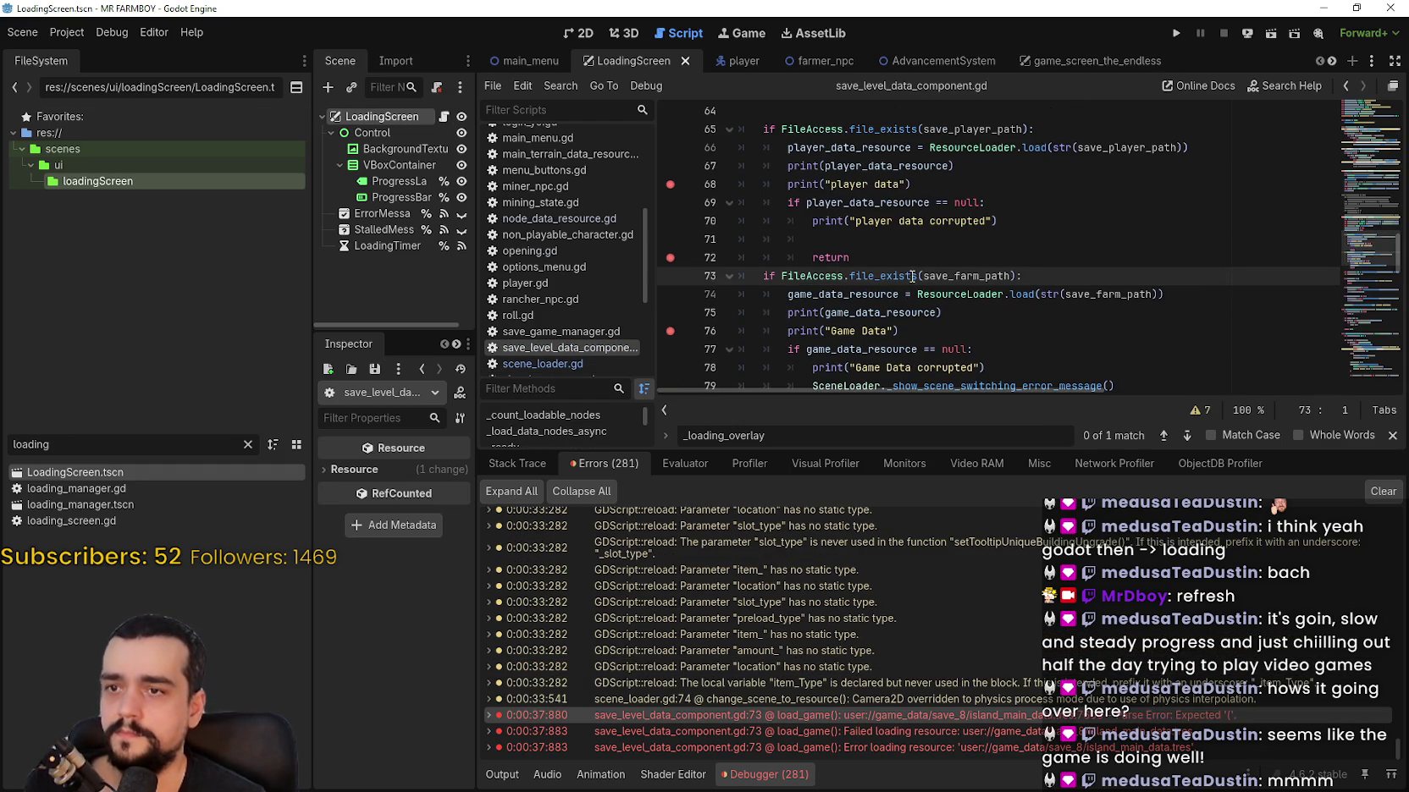
pyautogui.moveTo(1126, 276); pyautogui.dragTo(810, 276)
pyautogui.hotkey('ctrl', 'c')
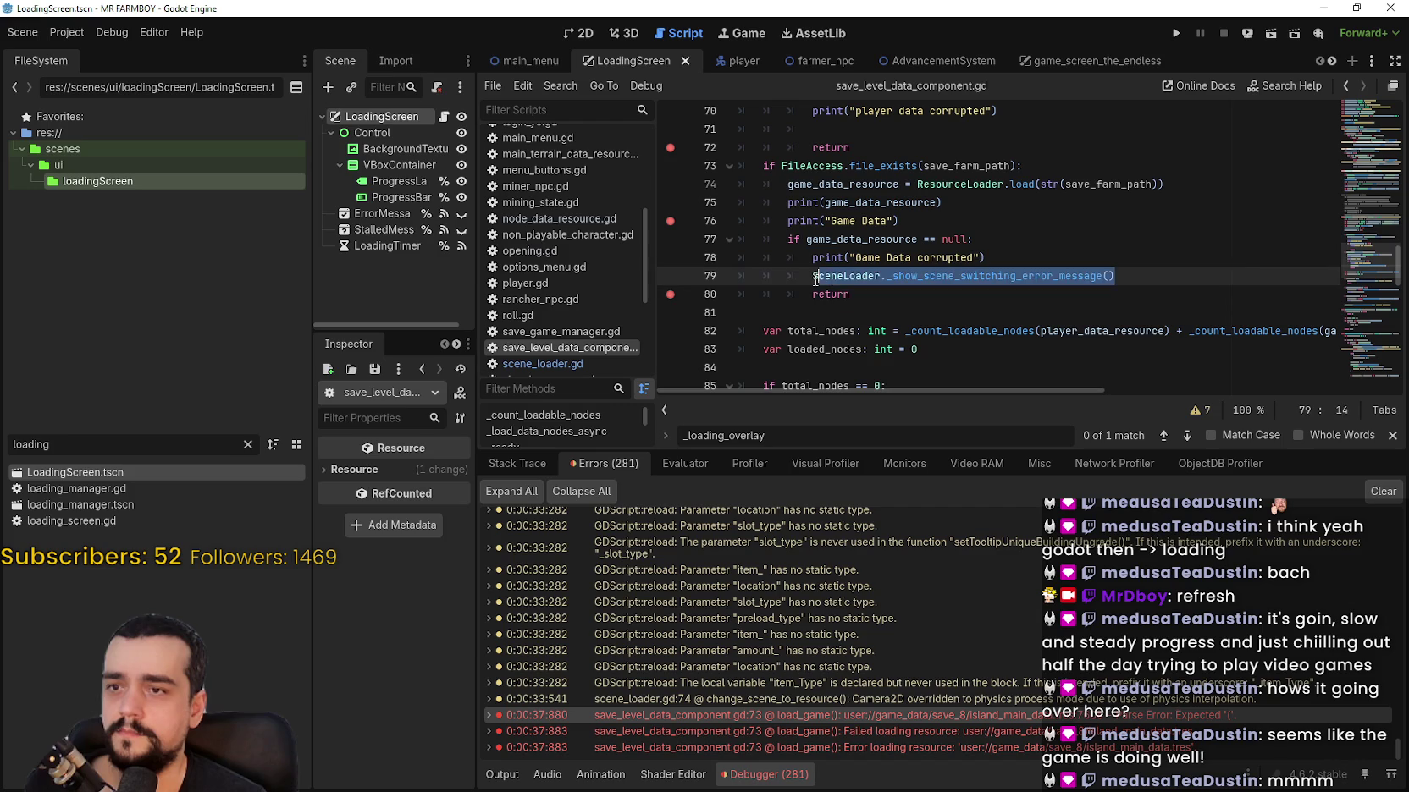
pyautogui.scroll(3, 1041, 218)
pyautogui.click(1029, 258)
pyautogui.click(1024, 238)
pyautogui.hotkey('ctrl', 'v')
pyautogui.click(1033, 258)
# Switch to the MrFarmBoy exports folder in File Explorer
pyautogui.scroll(-1, 986, 277)
pyautogui.scroll(-3, 986, 278)
pyautogui.click(885, 199)
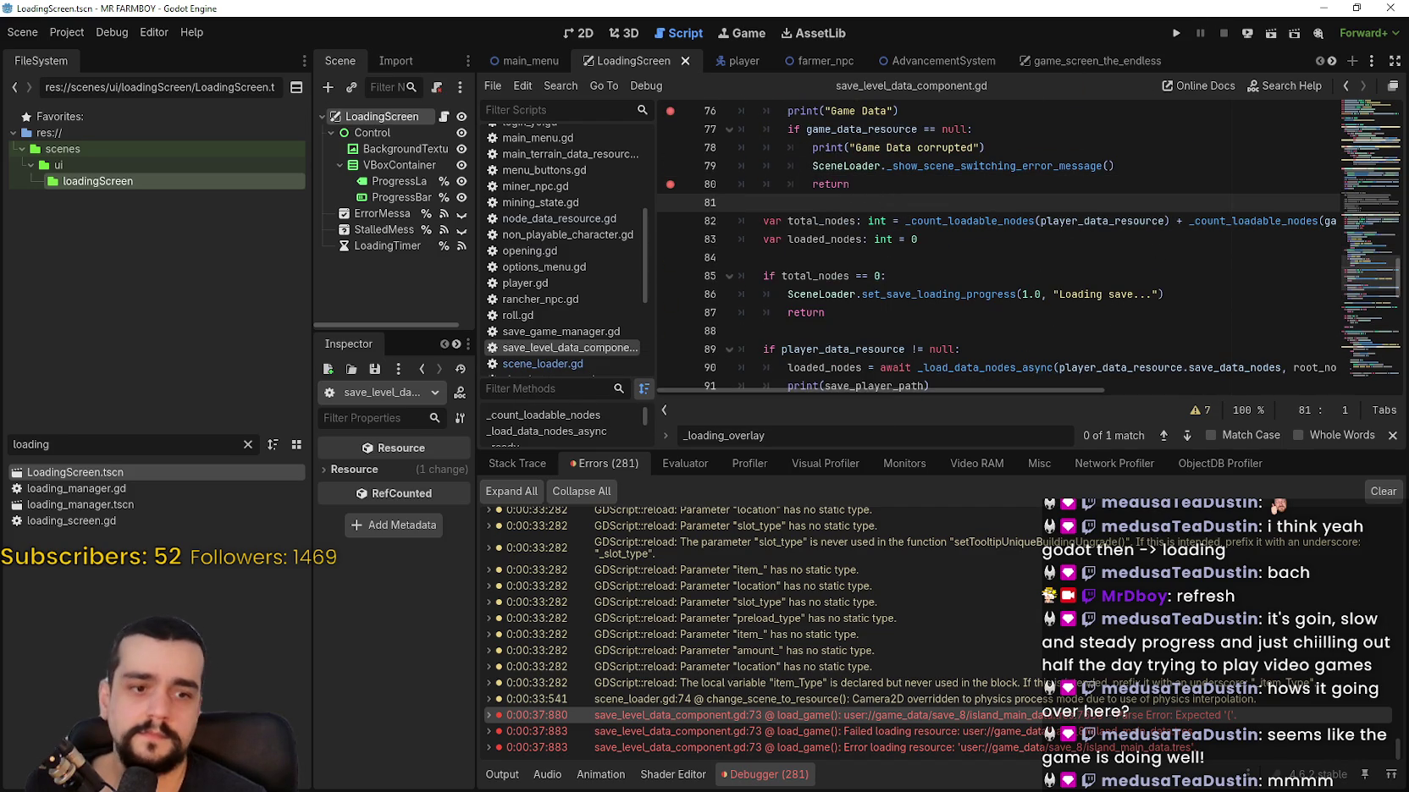
pyautogui.hotkey('alt', 'Tab')
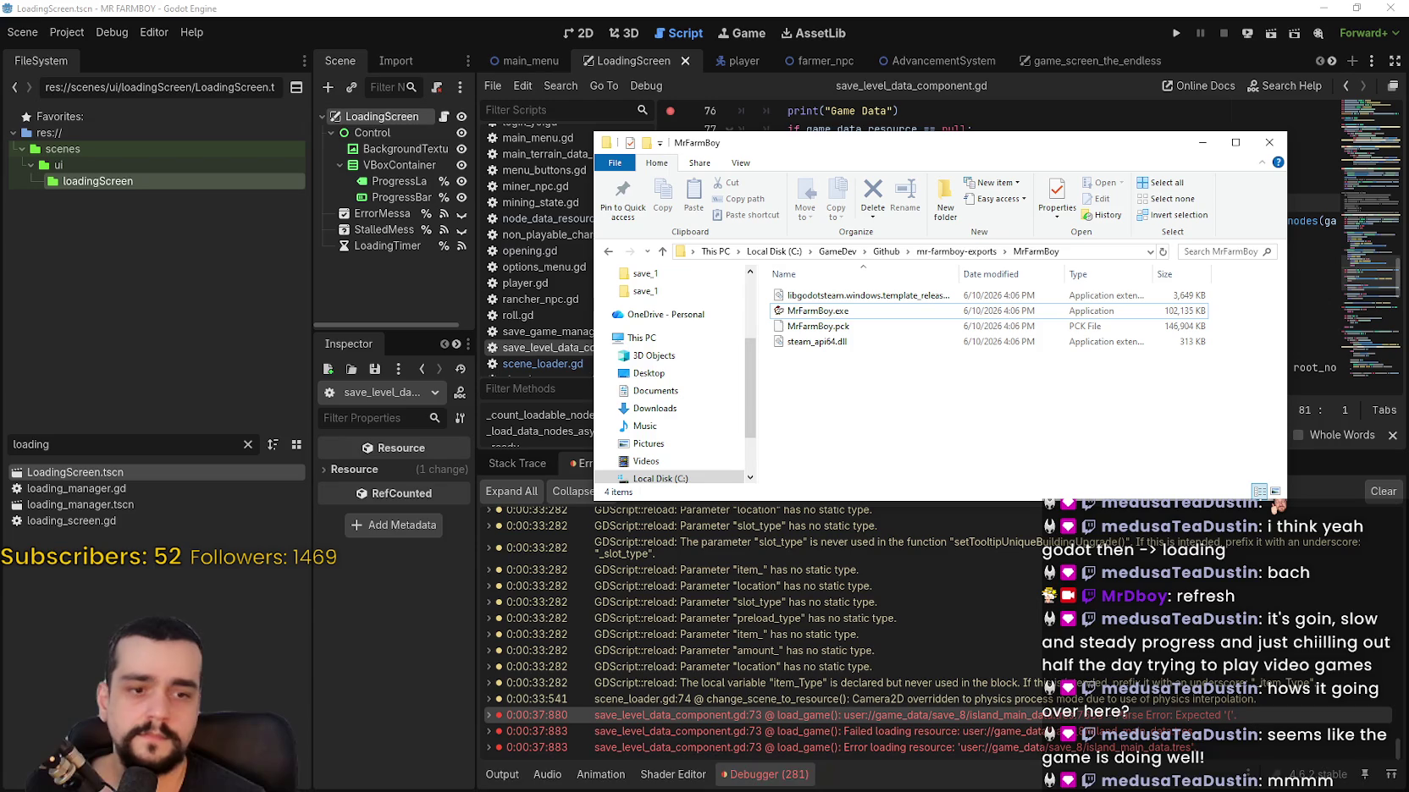
# Run the MR FARMBOY game in debug from the Godot toolbar
pyautogui.press('Return')
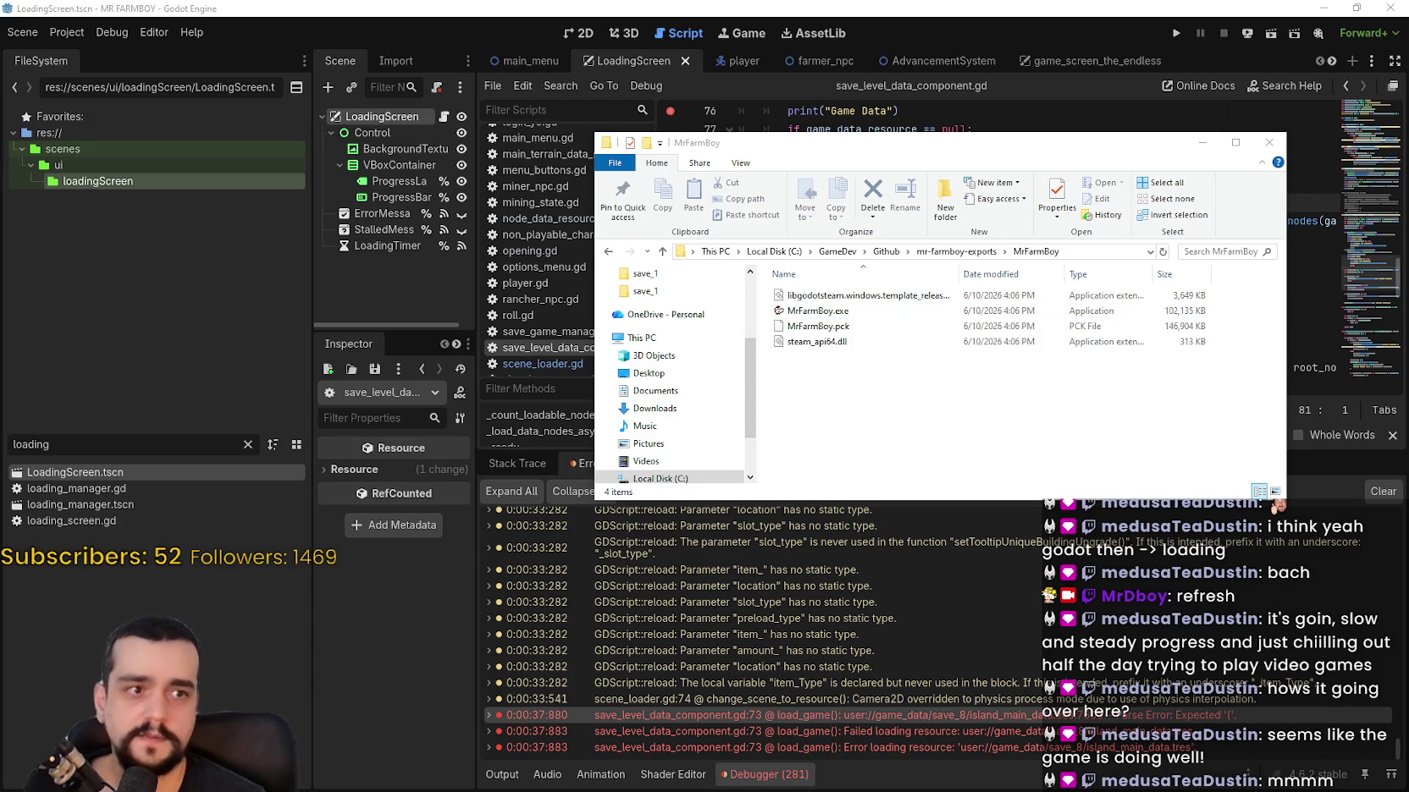
pyautogui.click(1177, 37)
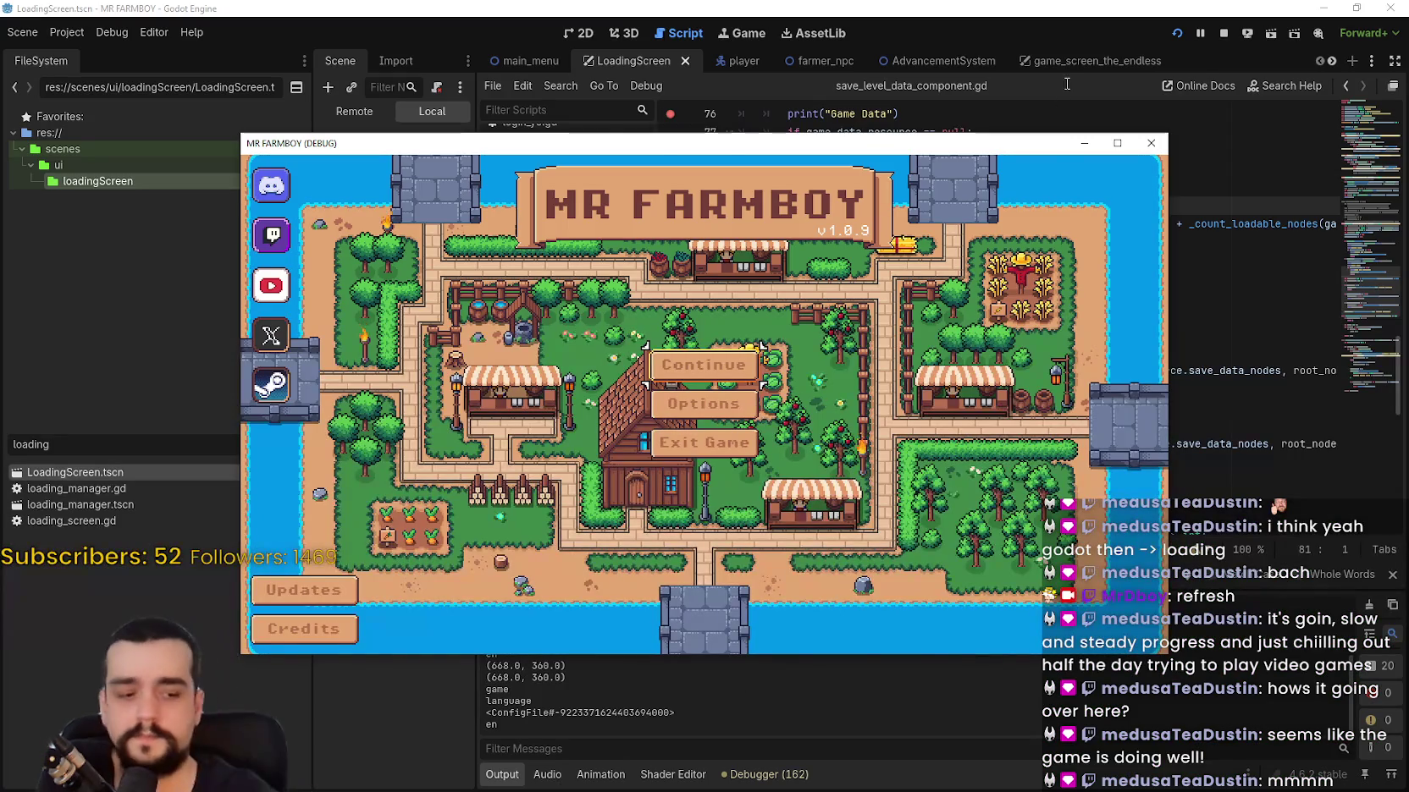
# Load Save 8 from the game's save list
pyautogui.click(725, 369)
pyautogui.scroll(-6, 773, 425)
pyautogui.click(715, 410)
pyautogui.click(642, 401)
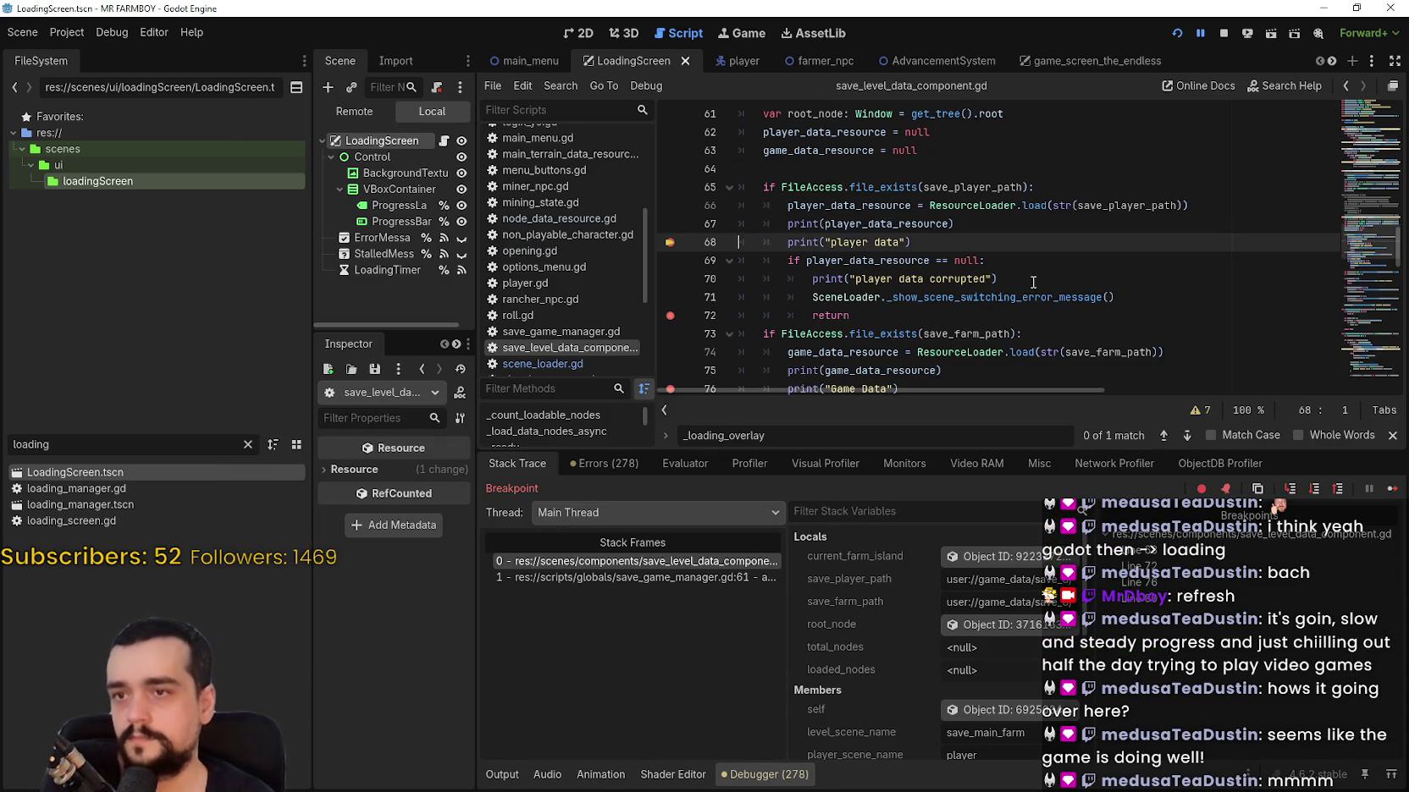
# Resume execution past the remaining breakpoints and return to the script editor
pyautogui.click(1392, 490)
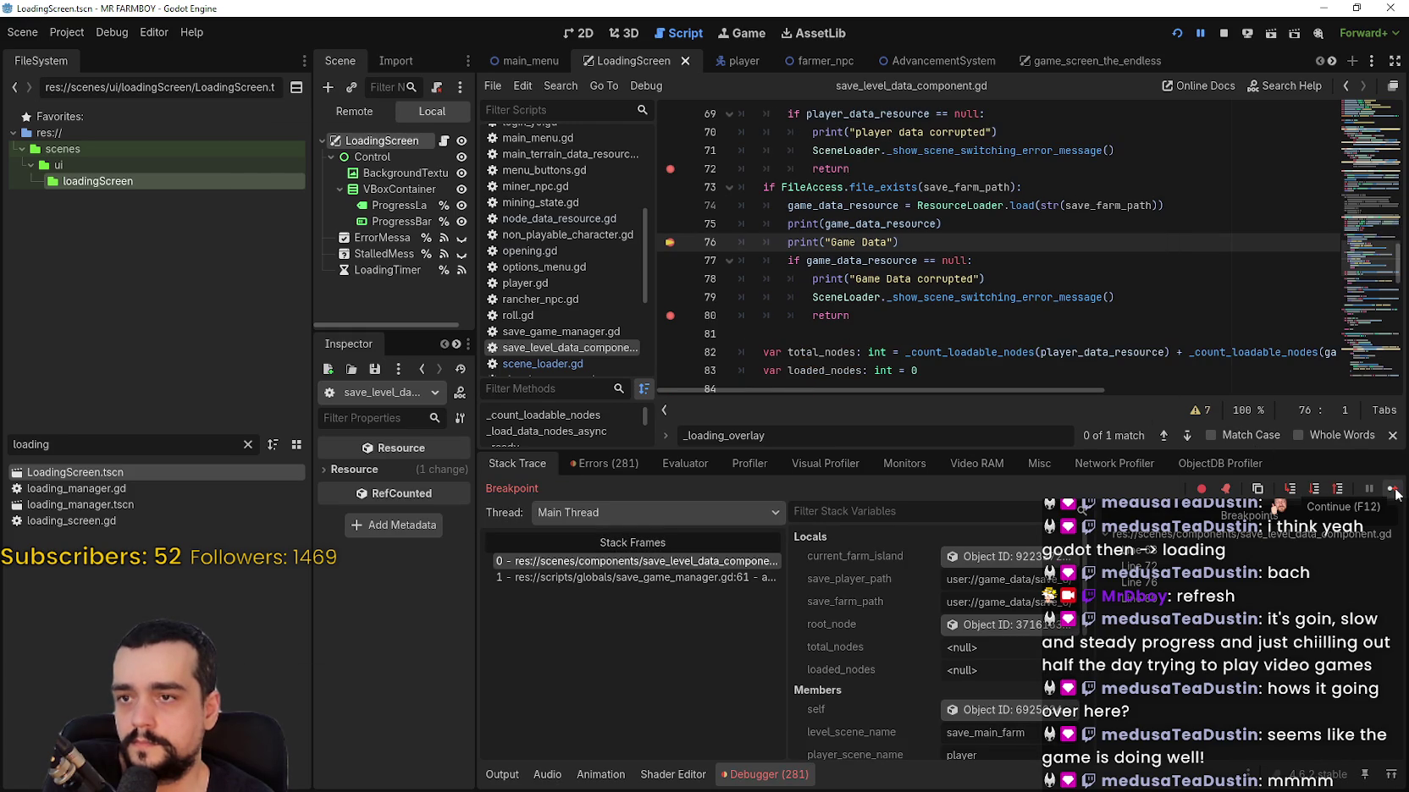
pyautogui.click(1392, 489)
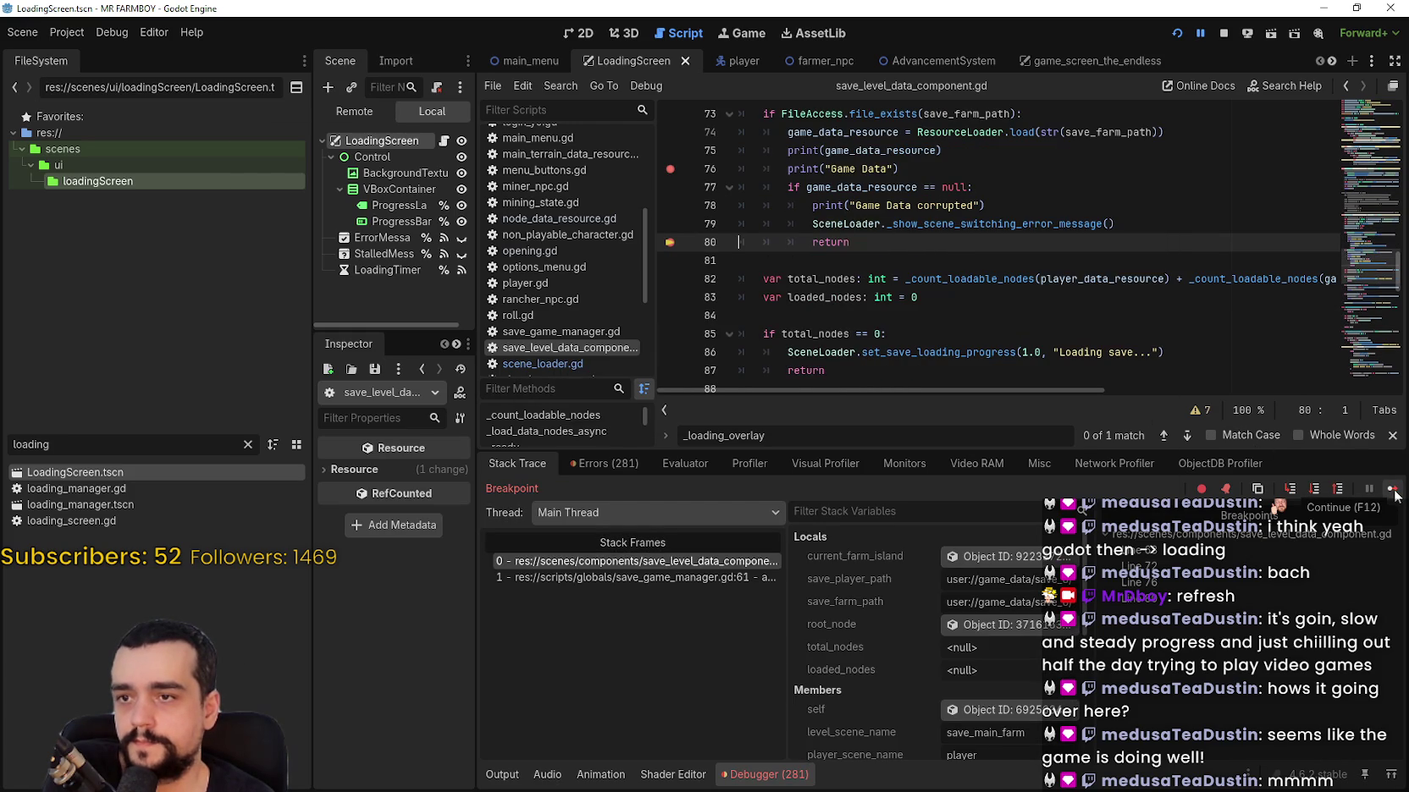
pyautogui.click(1391, 490)
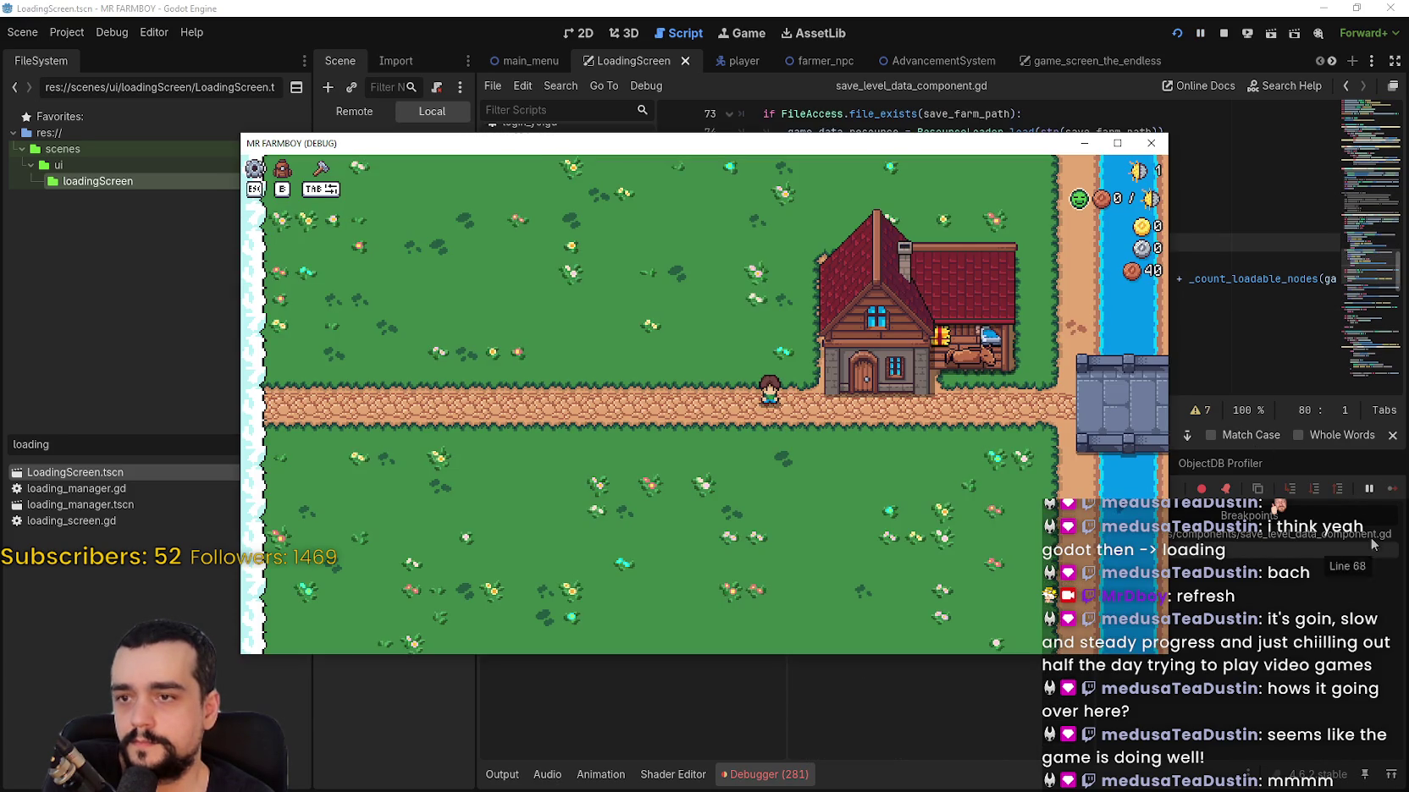
pyautogui.click(1202, 307)
pyautogui.scroll(-4, 993, 308)
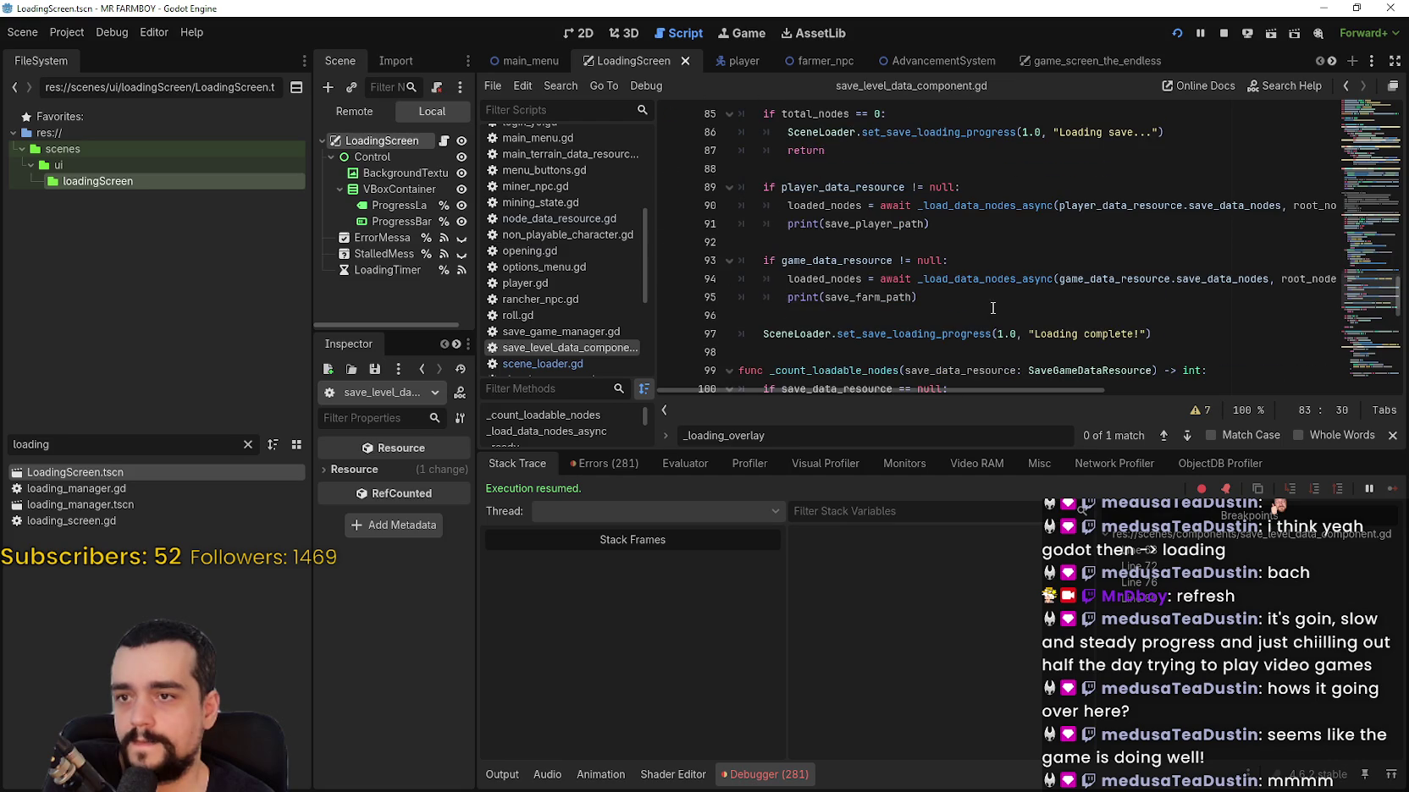
pyautogui.scroll(2, 989, 302)
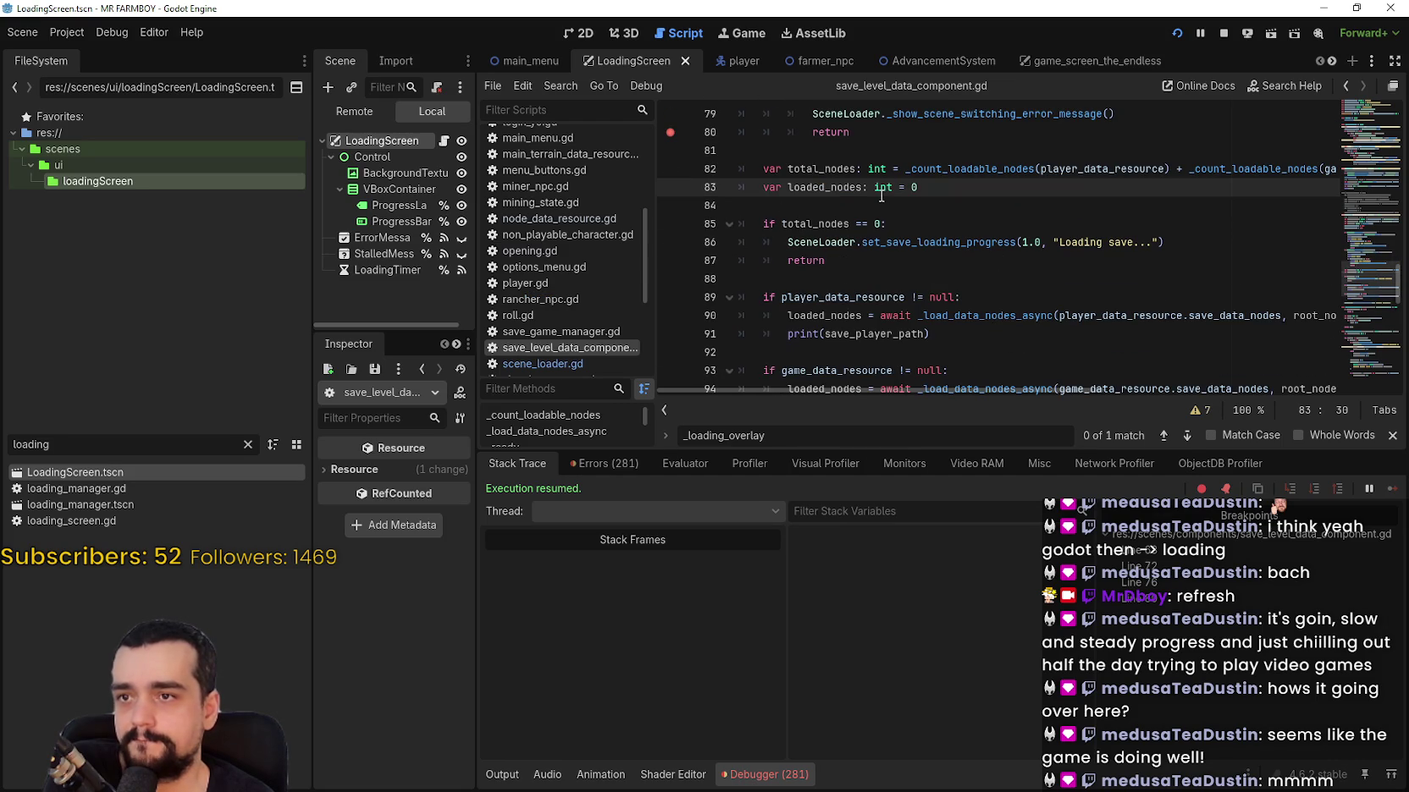
pyautogui.scroll(4, 835, 146)
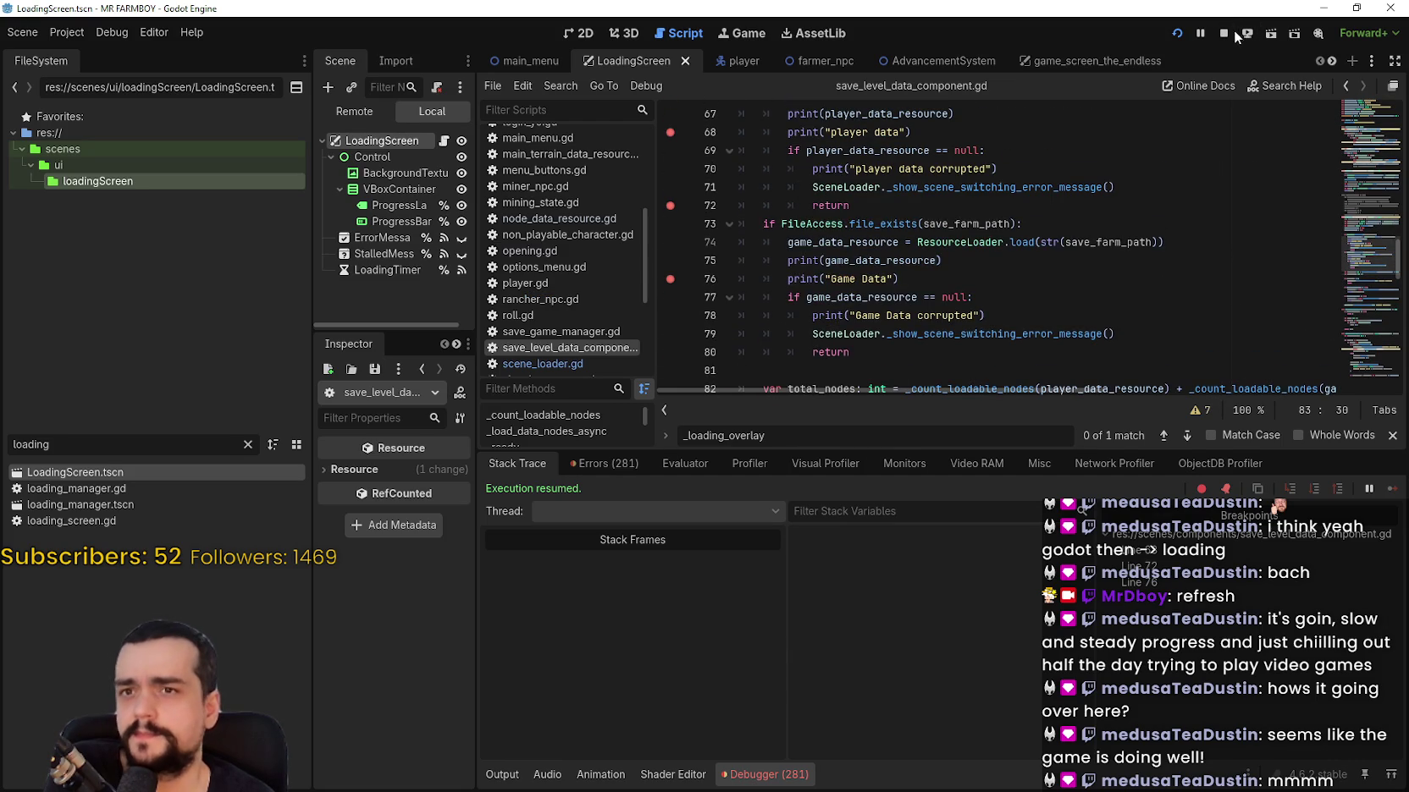
# Stop the game, remove the line 72 and 68 breakpoints, and relaunch the project
pyautogui.click(1229, 32)
pyautogui.click(670, 279)
pyautogui.click(670, 205)
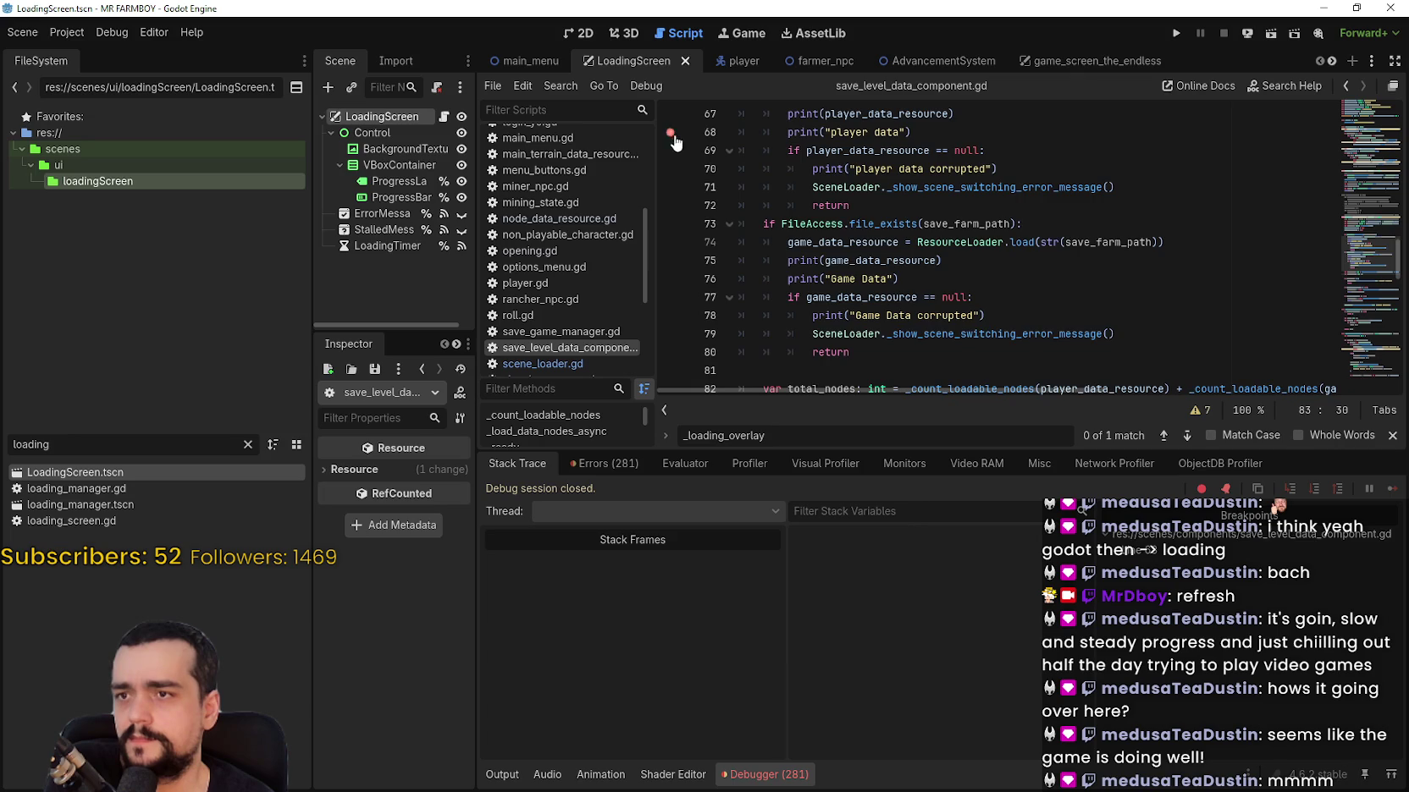
pyautogui.click(669, 132)
pyautogui.scroll(3, 677, 170)
pyautogui.scroll(-3, 677, 170)
pyautogui.click(1174, 27)
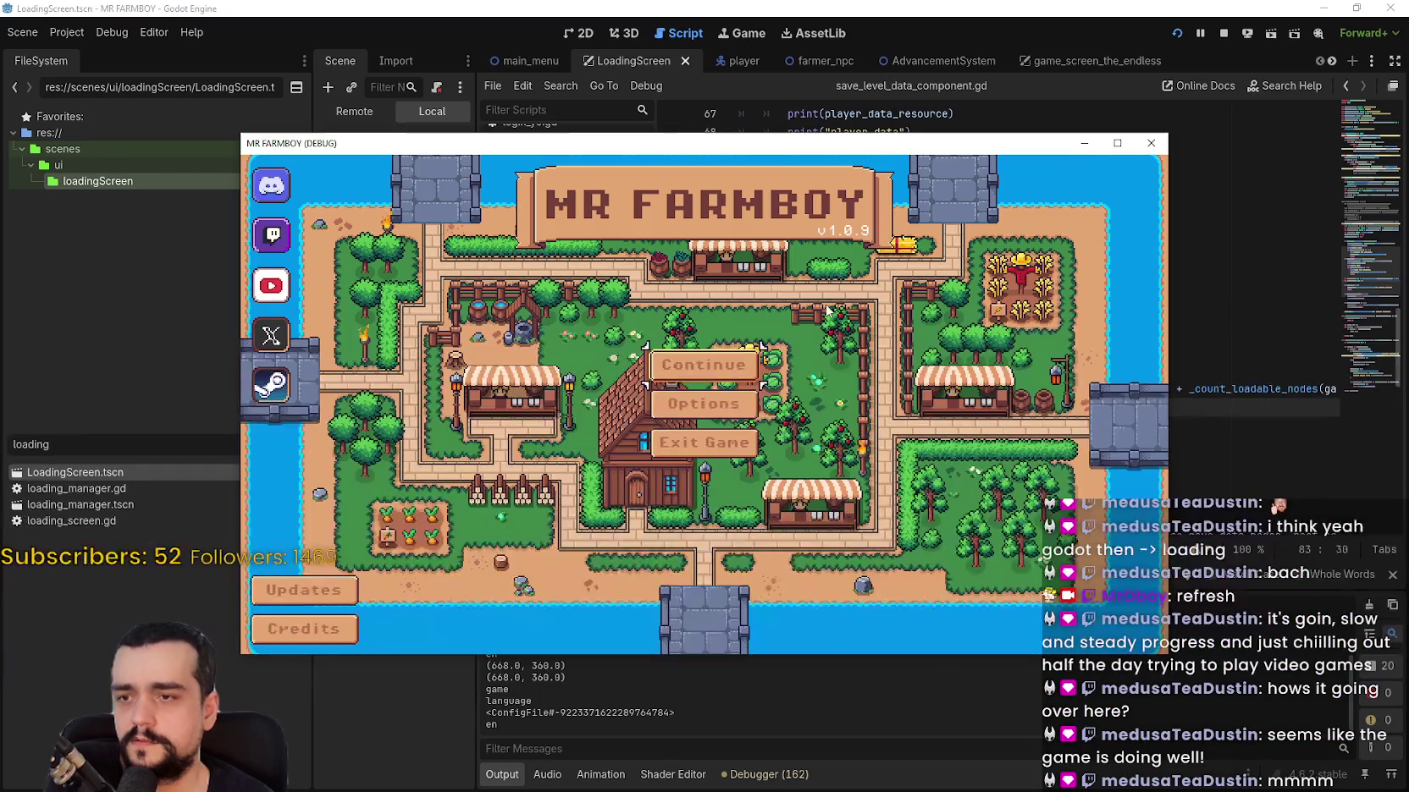
# Load Save 8 in the game and shift the game window up and right
pyautogui.click(701, 398)
pyautogui.scroll(-2, 701, 415)
pyautogui.scroll(-3, 701, 417)
pyautogui.click(677, 413)
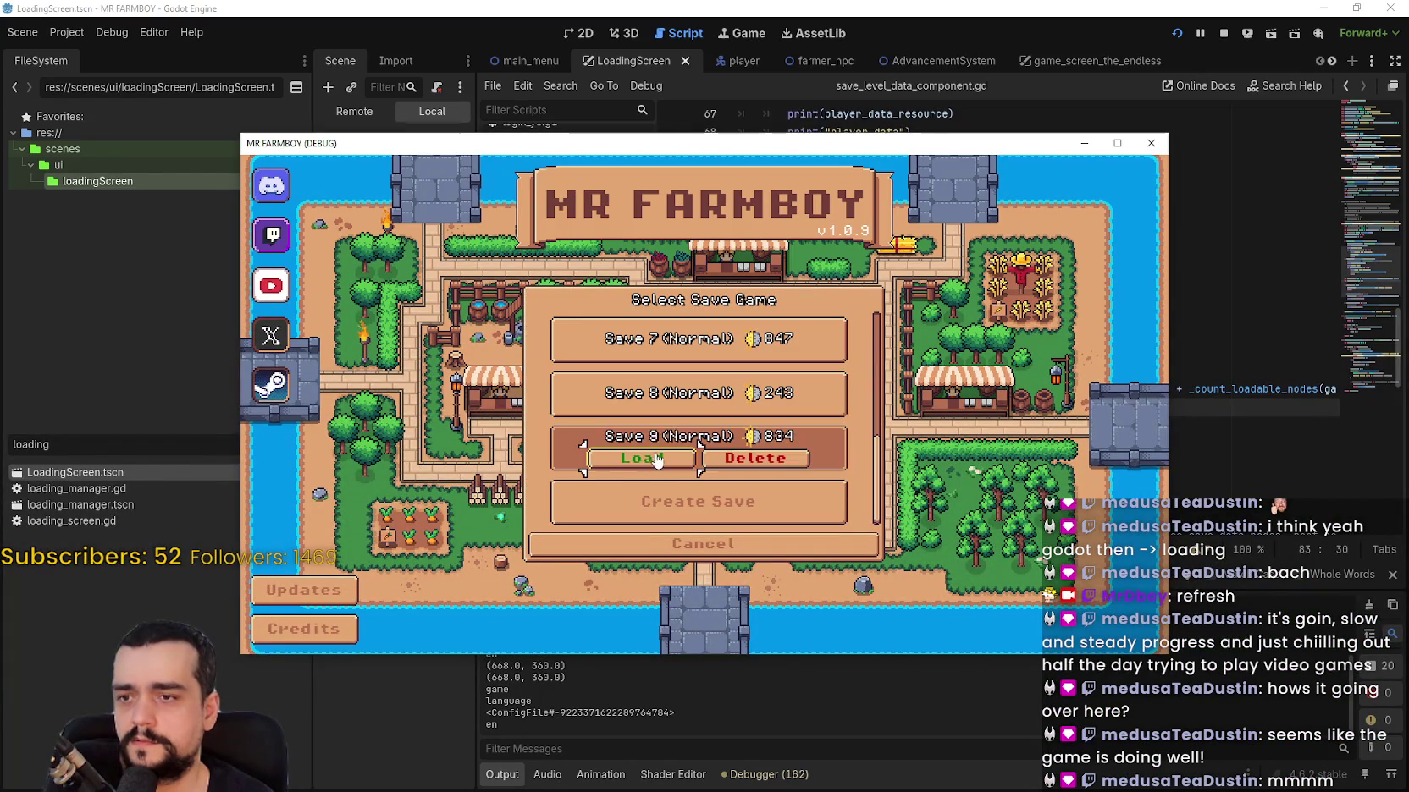
pyautogui.click(662, 411)
pyautogui.click(645, 405)
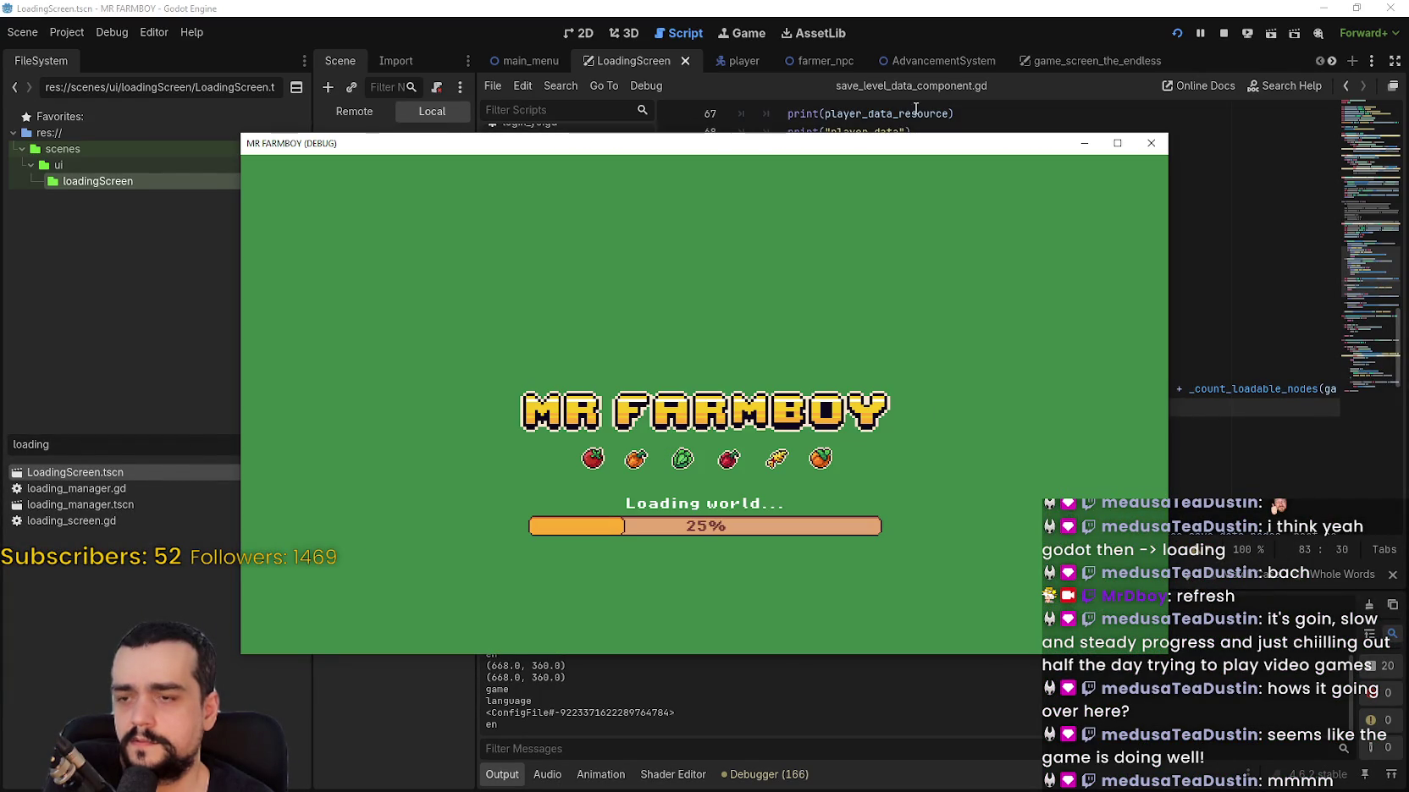
pyautogui.moveTo(883, 152); pyautogui.dragTo(920, 87)
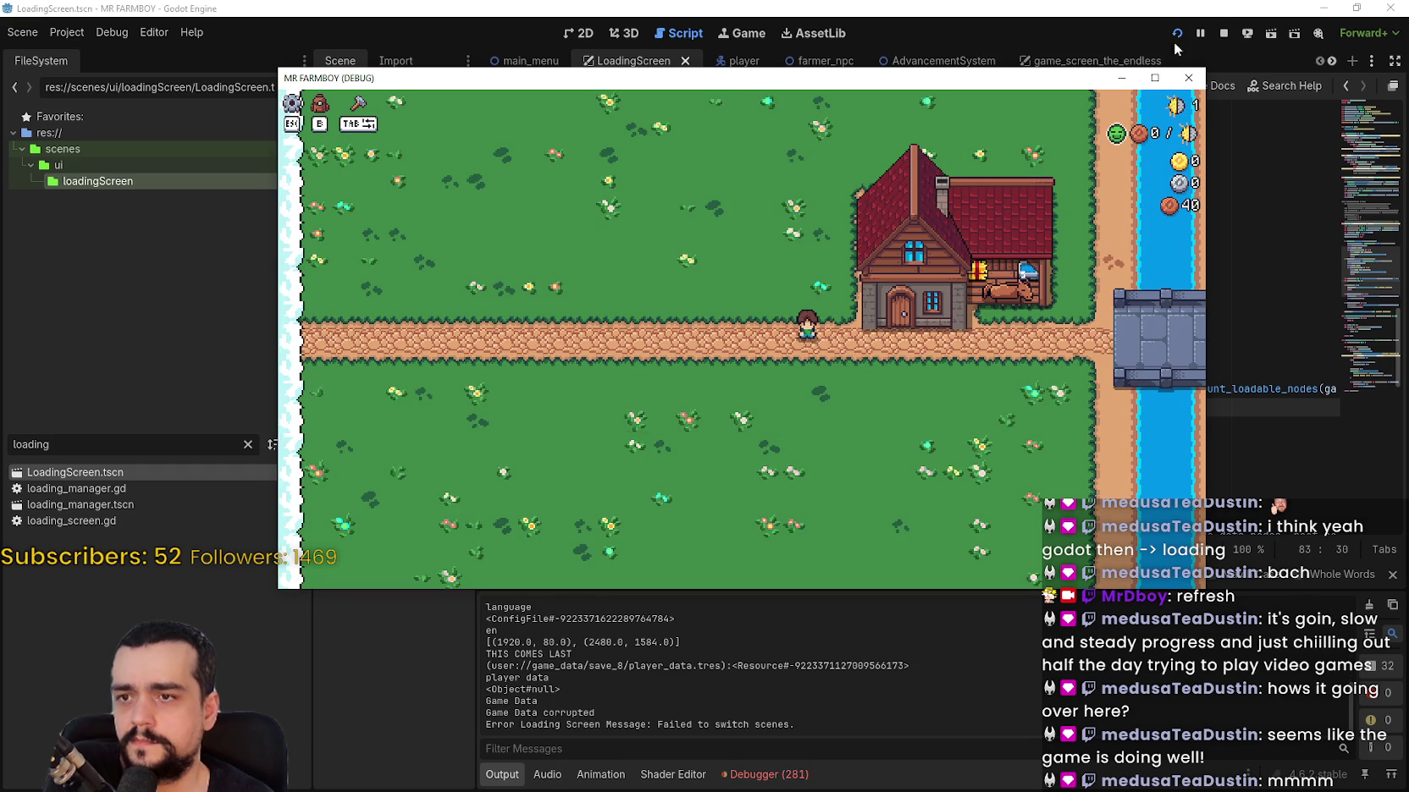
# Close the game to end the debug run and return to line 80 of the script
pyautogui.click(1189, 77)
pyautogui.click(922, 334)
pyautogui.click(932, 352)
pyautogui.scroll(-3, 847, 339)
pyautogui.scroll(4, 684, 310)
pyautogui.scroll(3, 780, 288)
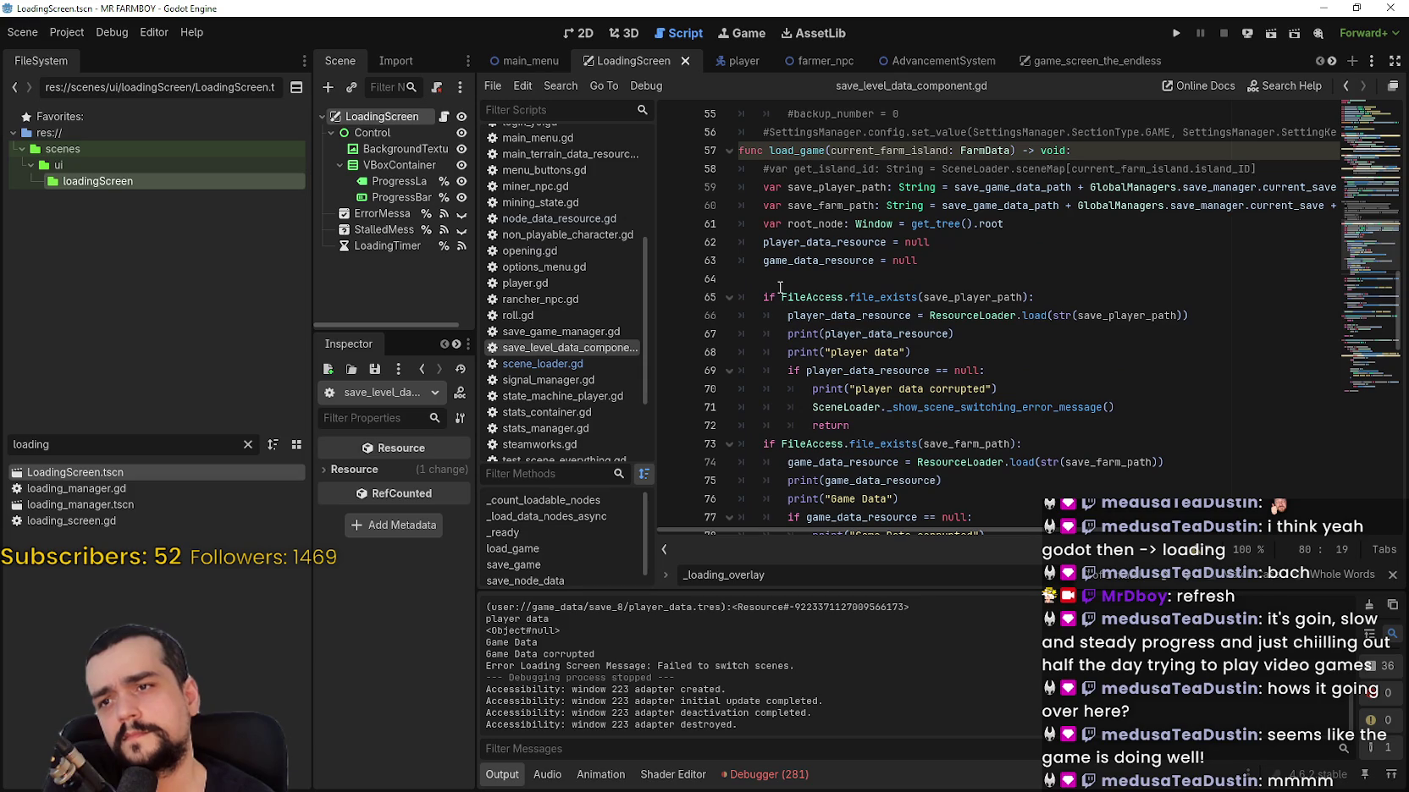
# Add a breakpoint on line 82 of load_game
pyautogui.scroll(-7, 781, 288)
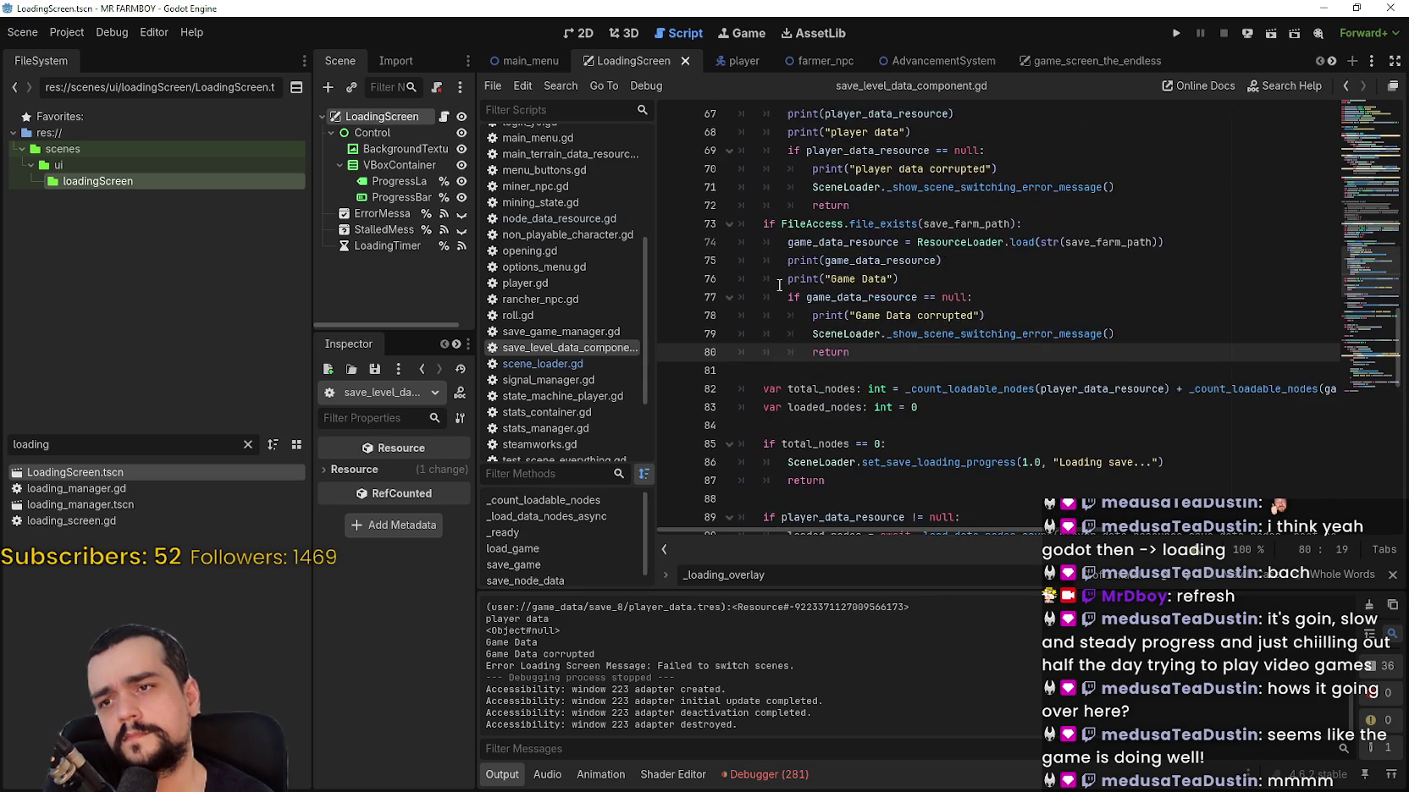
pyautogui.scroll(-1, 799, 241)
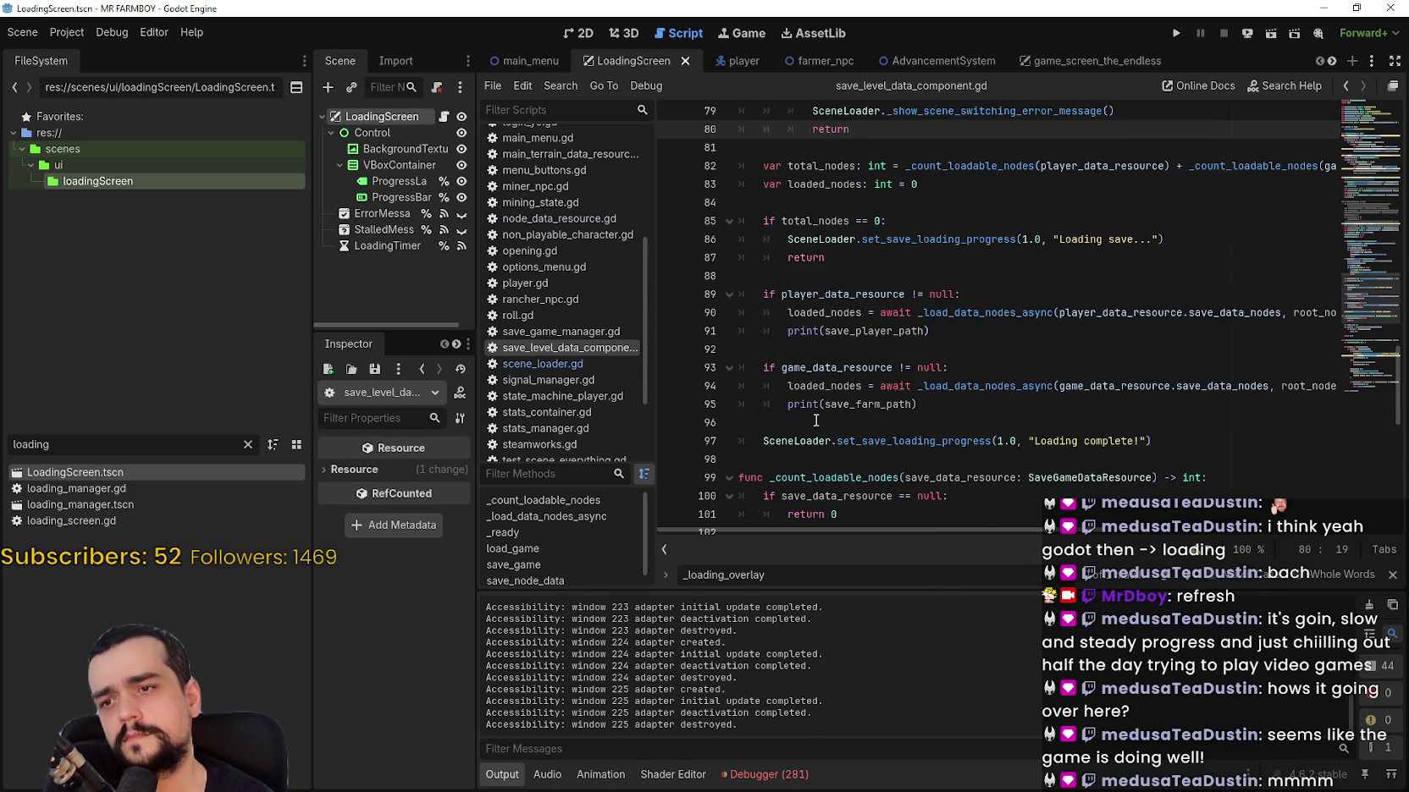
pyautogui.click(827, 415)
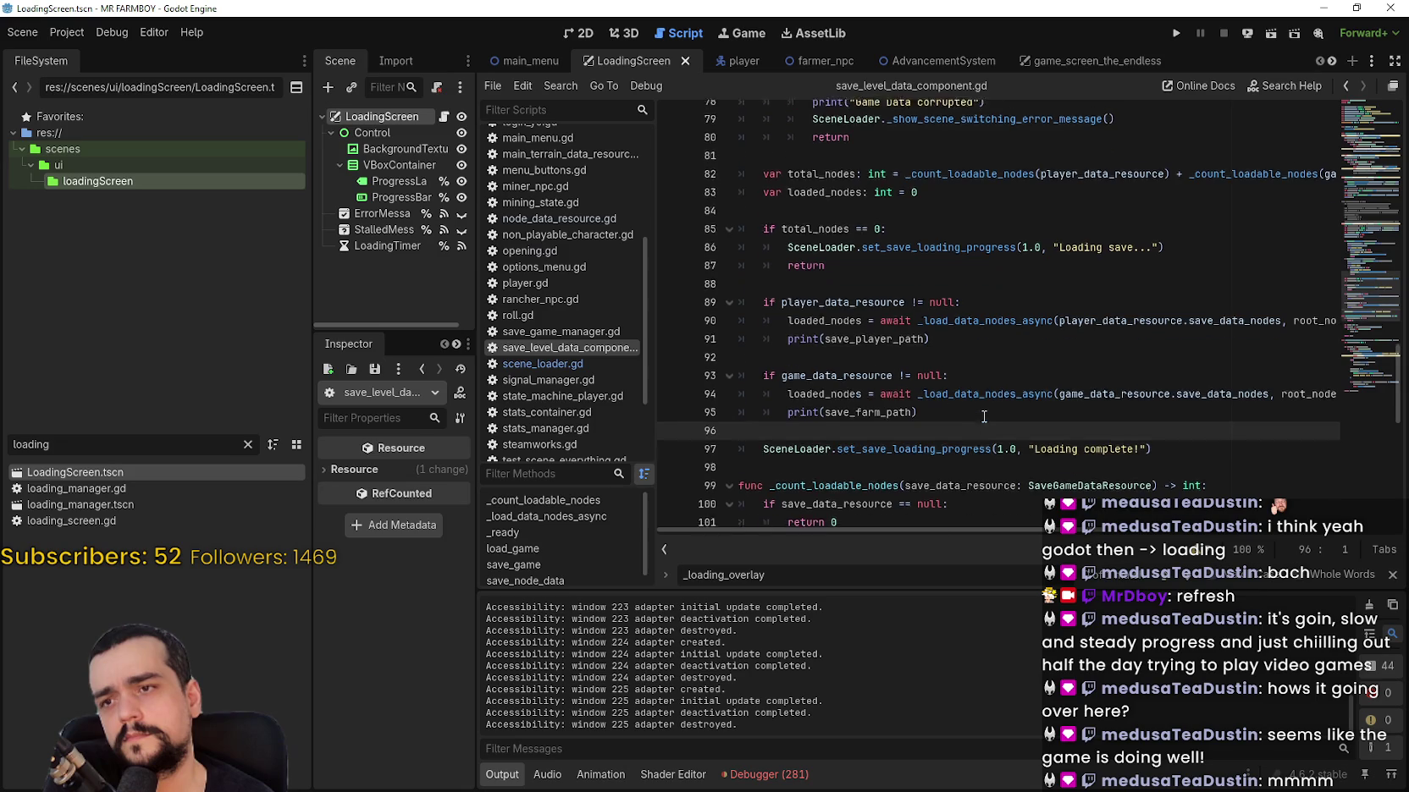
pyautogui.scroll(2, 818, 367)
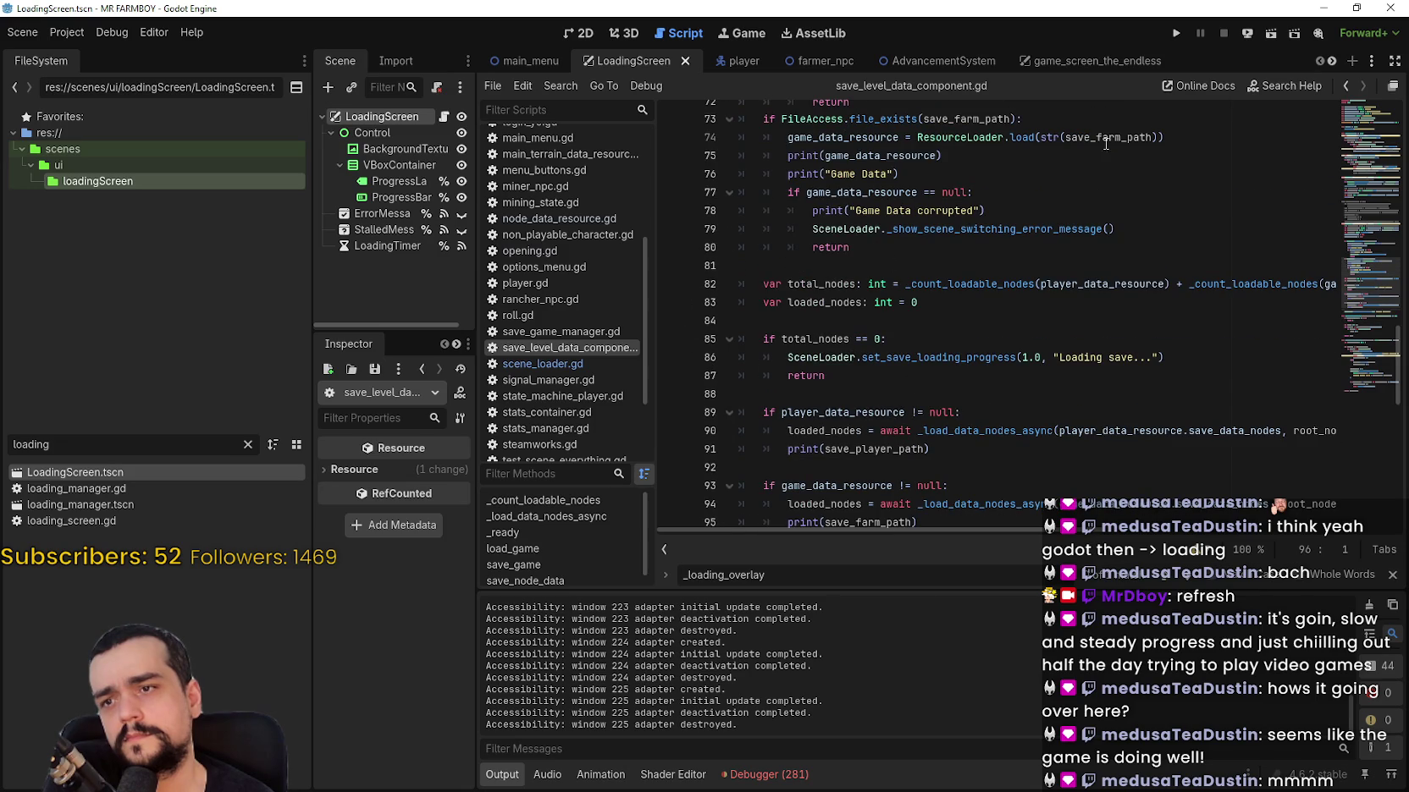
pyautogui.scroll(2, 806, 333)
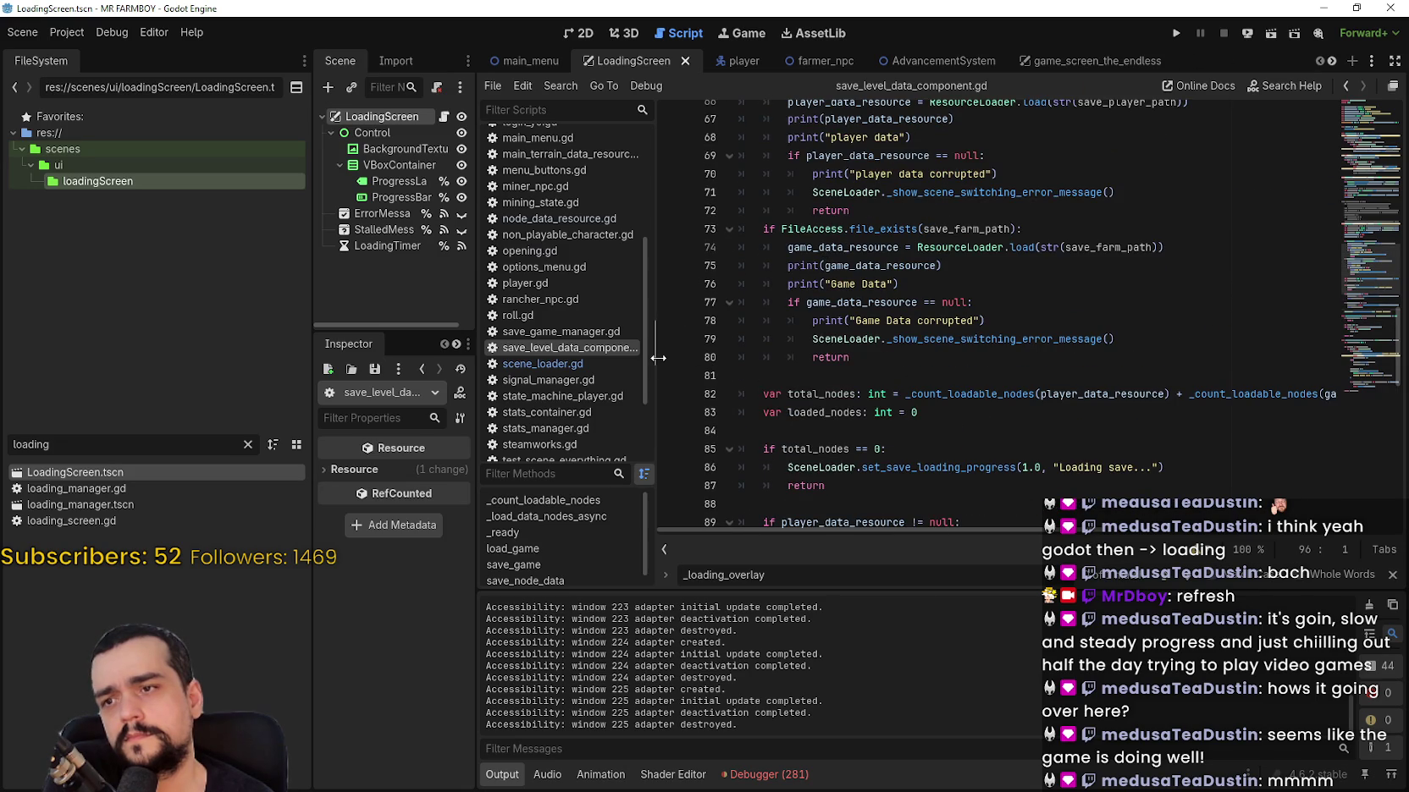
pyautogui.click(671, 394)
# Add breakpoints on the save-path print lines 95 and 91
pyautogui.scroll(-1, 804, 409)
pyautogui.scroll(-1, 678, 364)
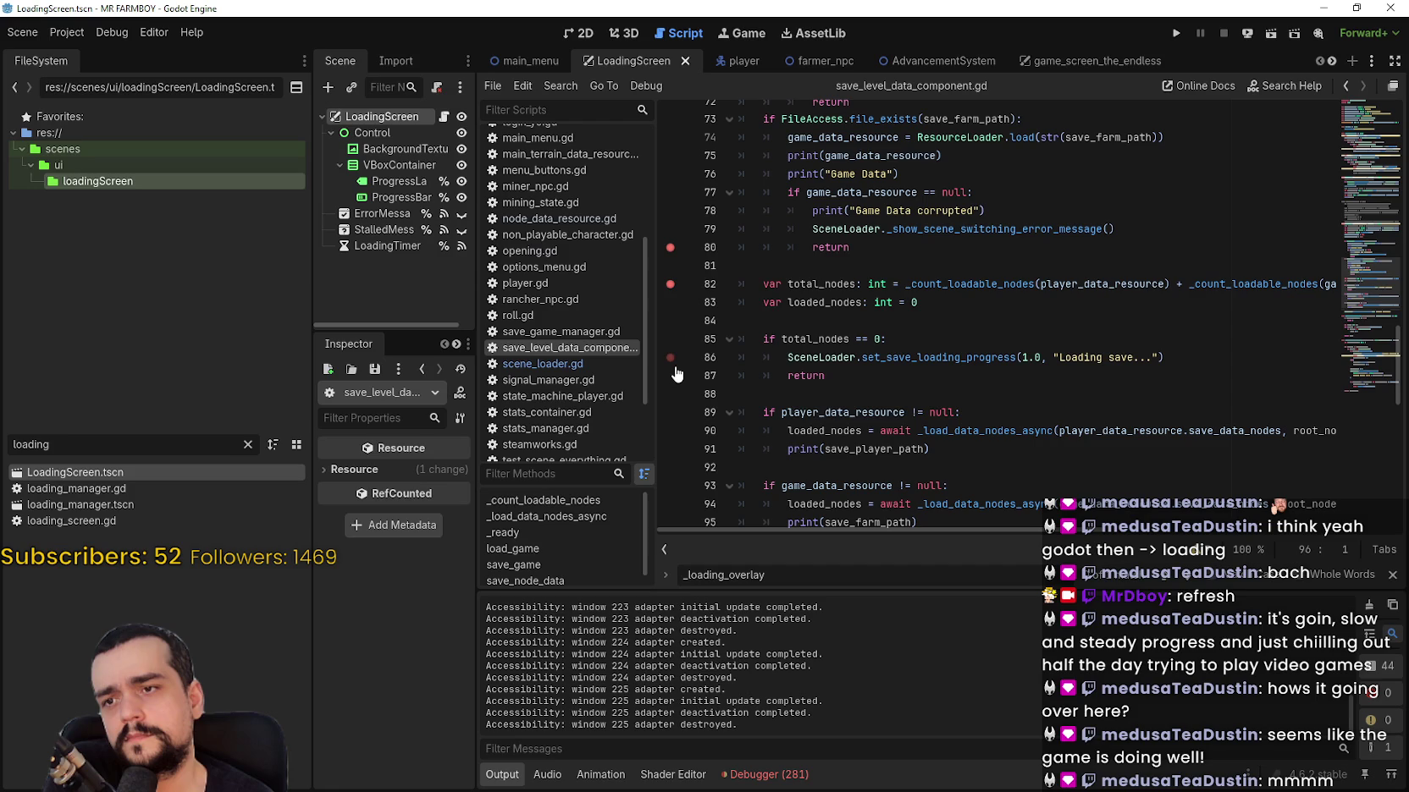
pyautogui.scroll(-3, 994, 370)
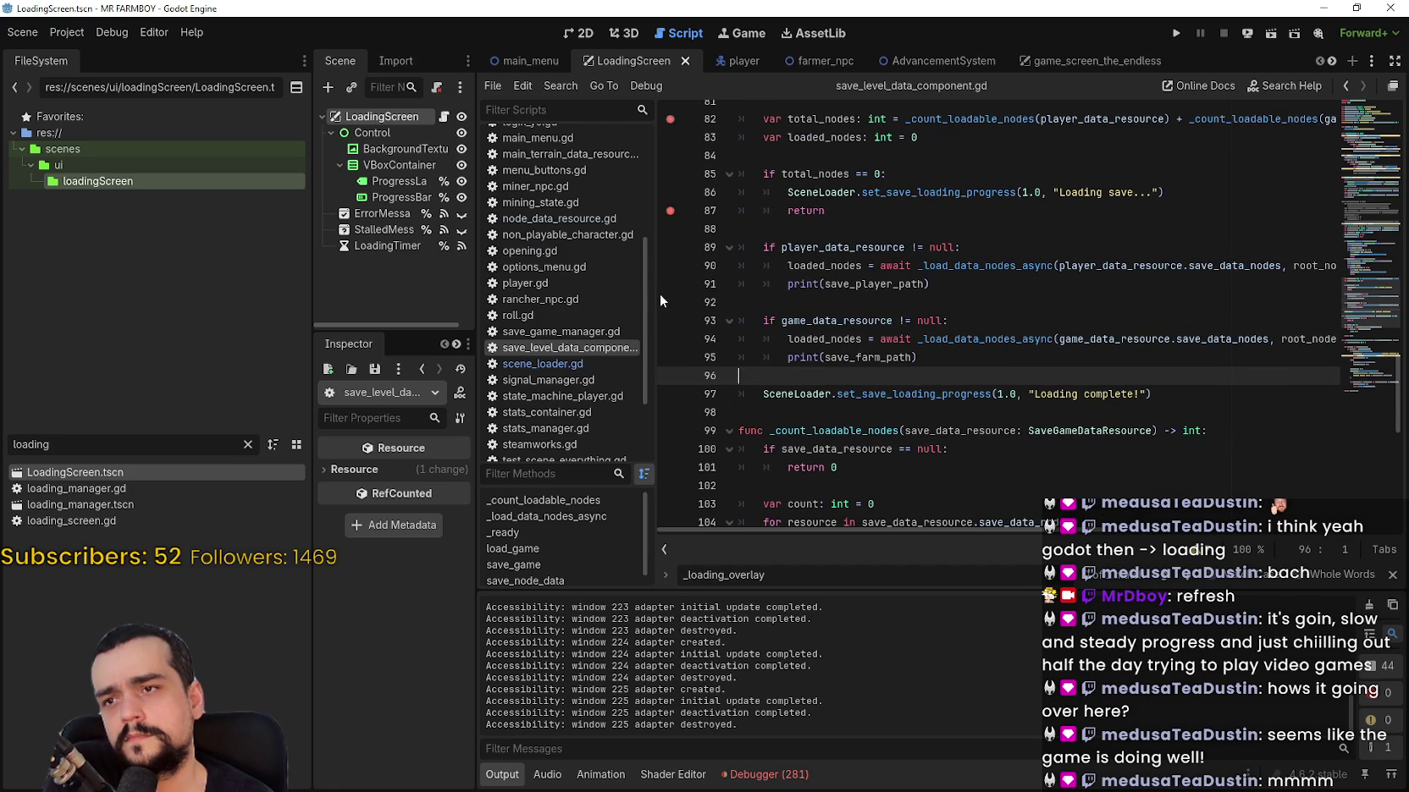
pyautogui.scroll(1, 697, 391)
pyautogui.scroll(-1, 701, 375)
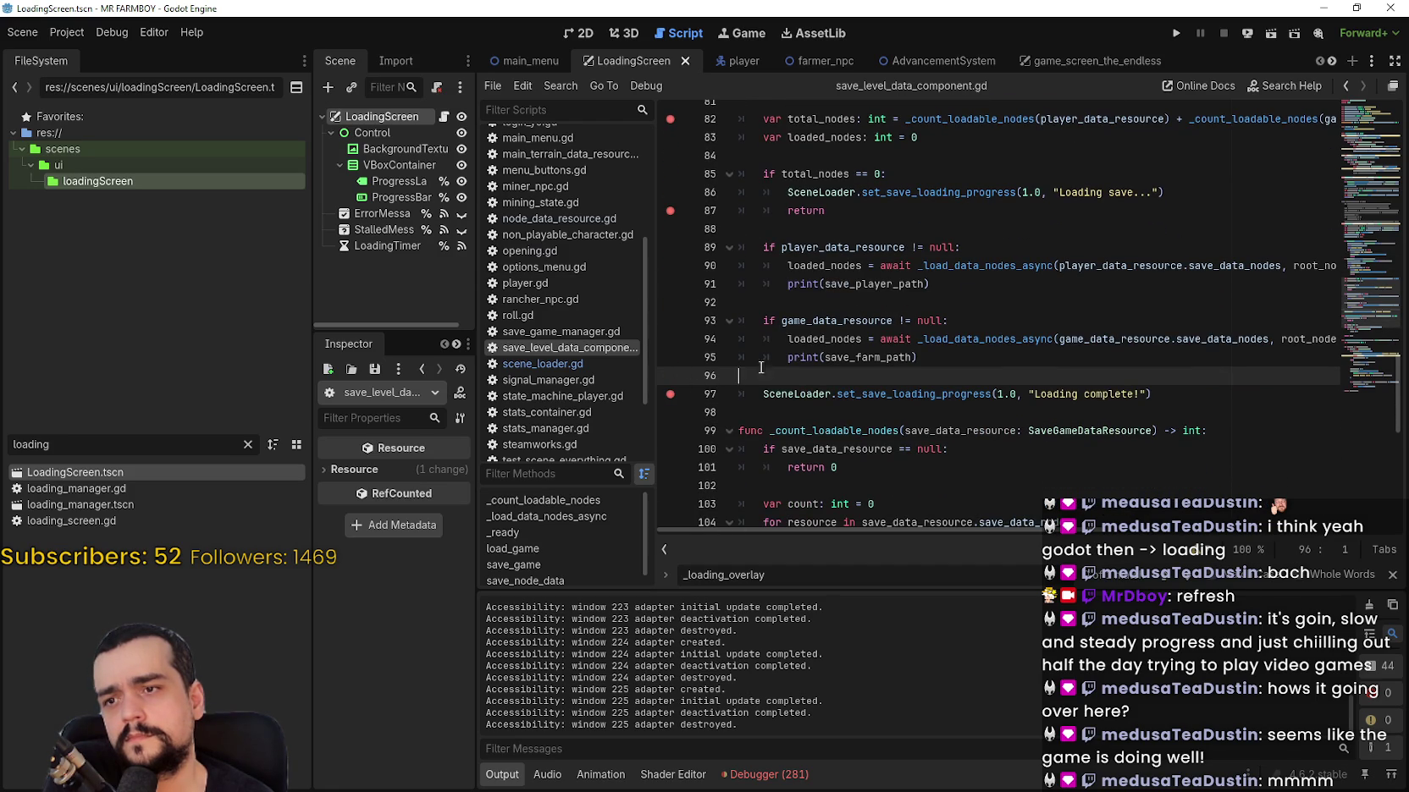
pyautogui.click(670, 358)
pyautogui.click(670, 284)
pyautogui.click(920, 283)
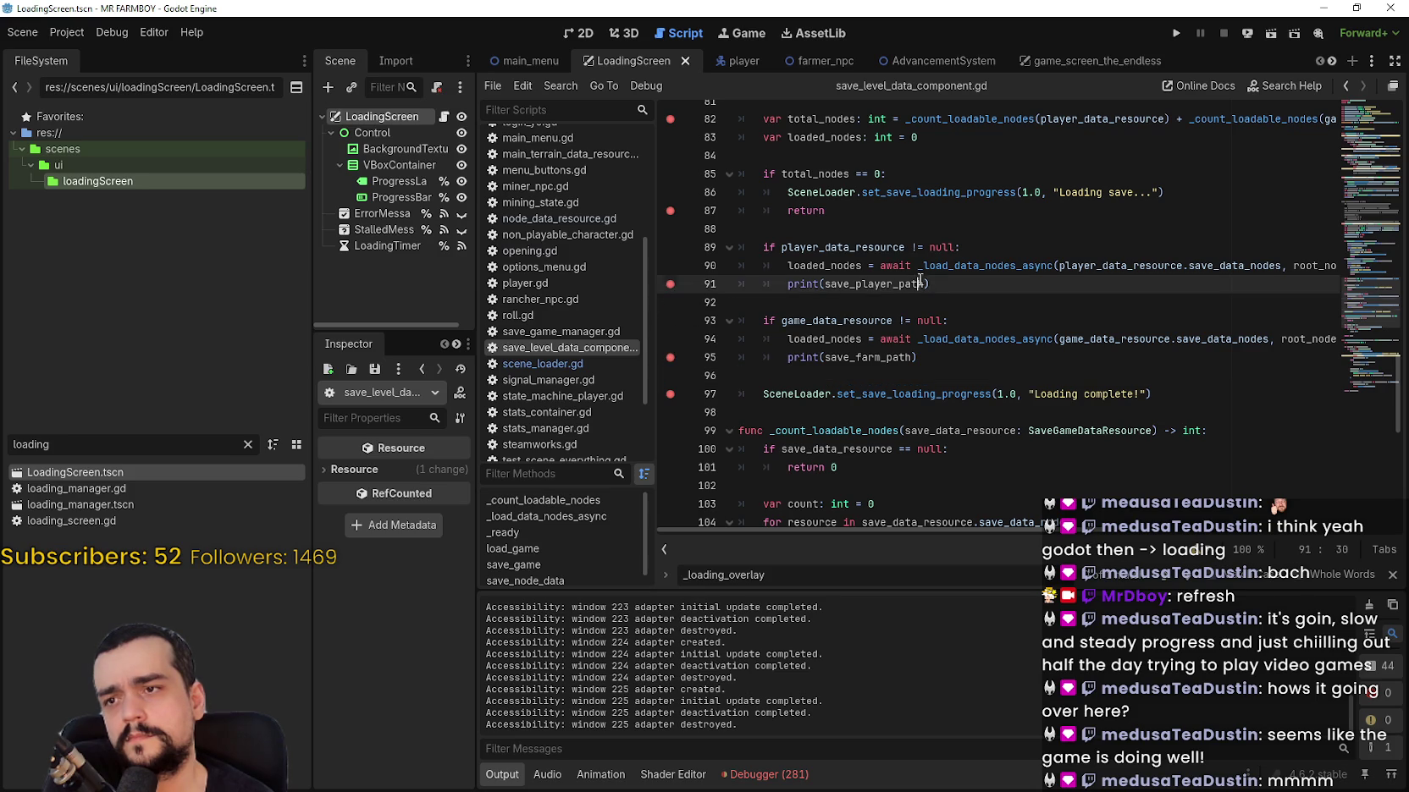
pyautogui.scroll(1, 1111, 331)
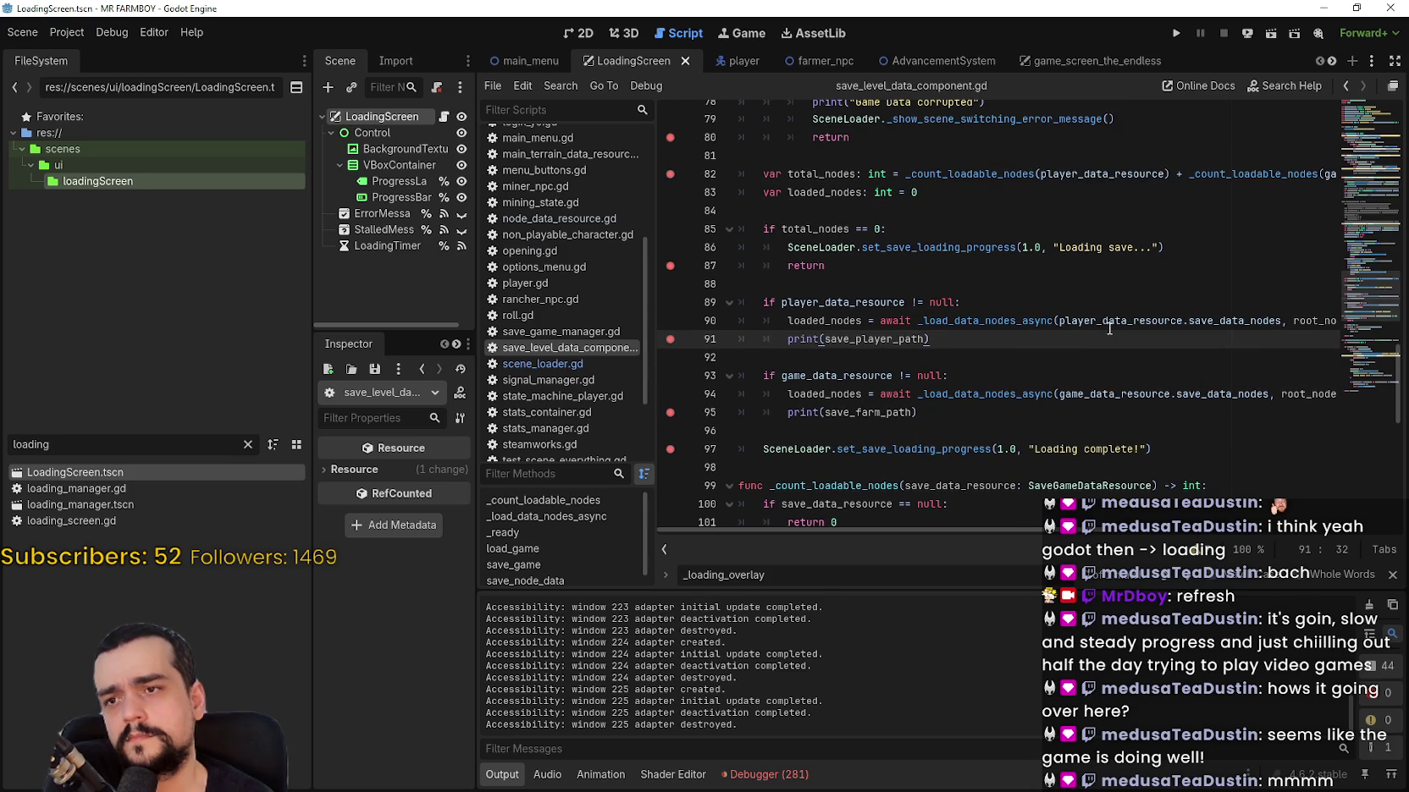
pyautogui.scroll(6, 1098, 311)
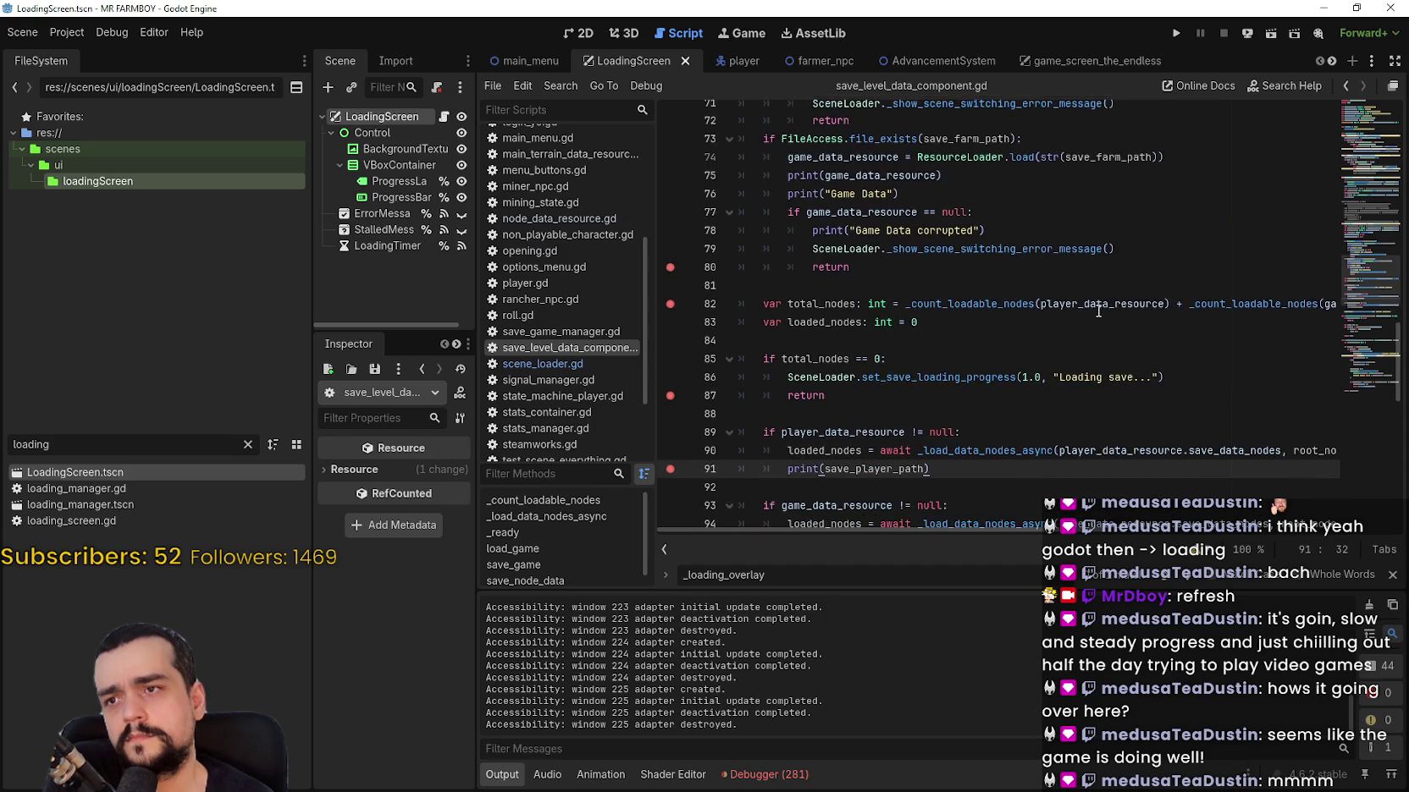
pyautogui.scroll(3, 1098, 310)
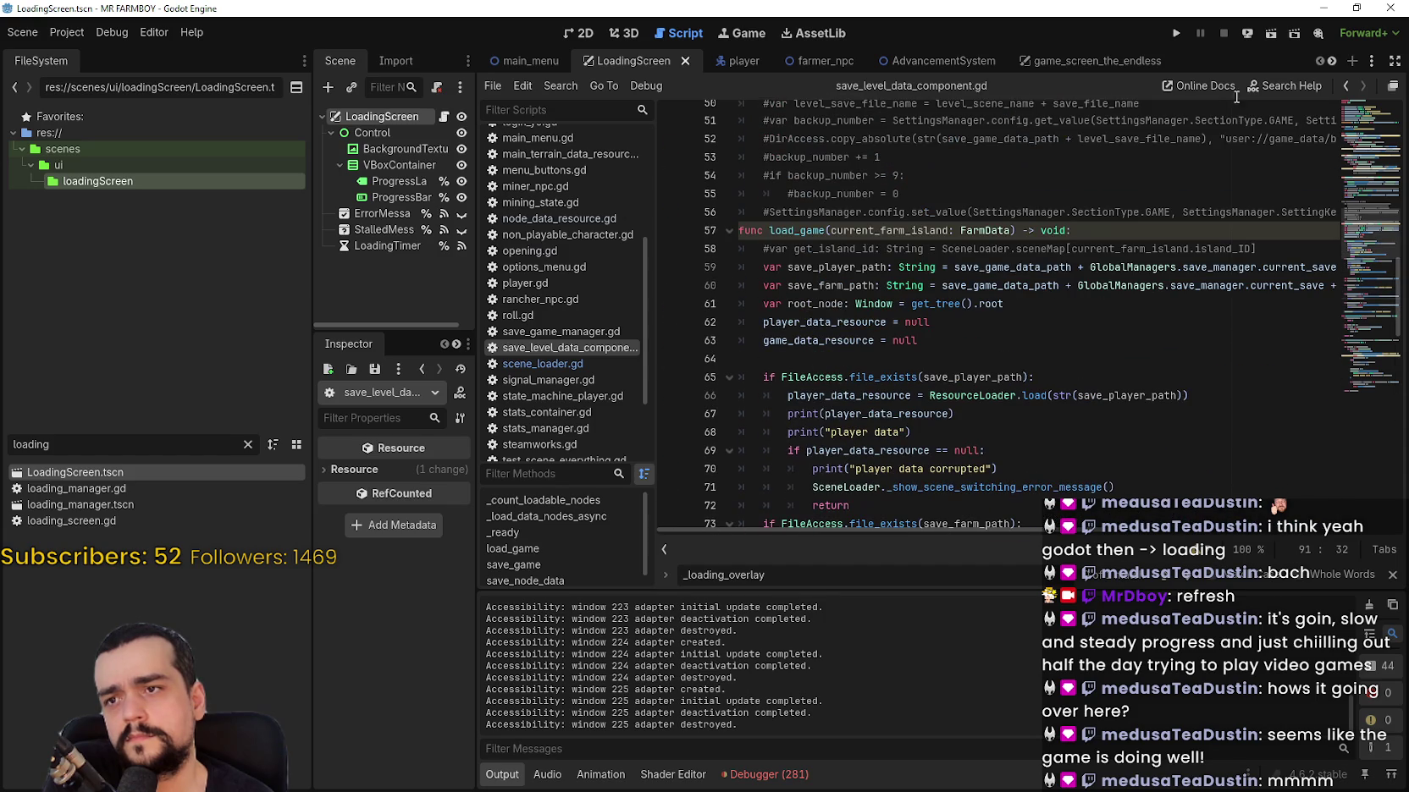
# Run the project and load Save 8 from the game's save list
pyautogui.click(1170, 33)
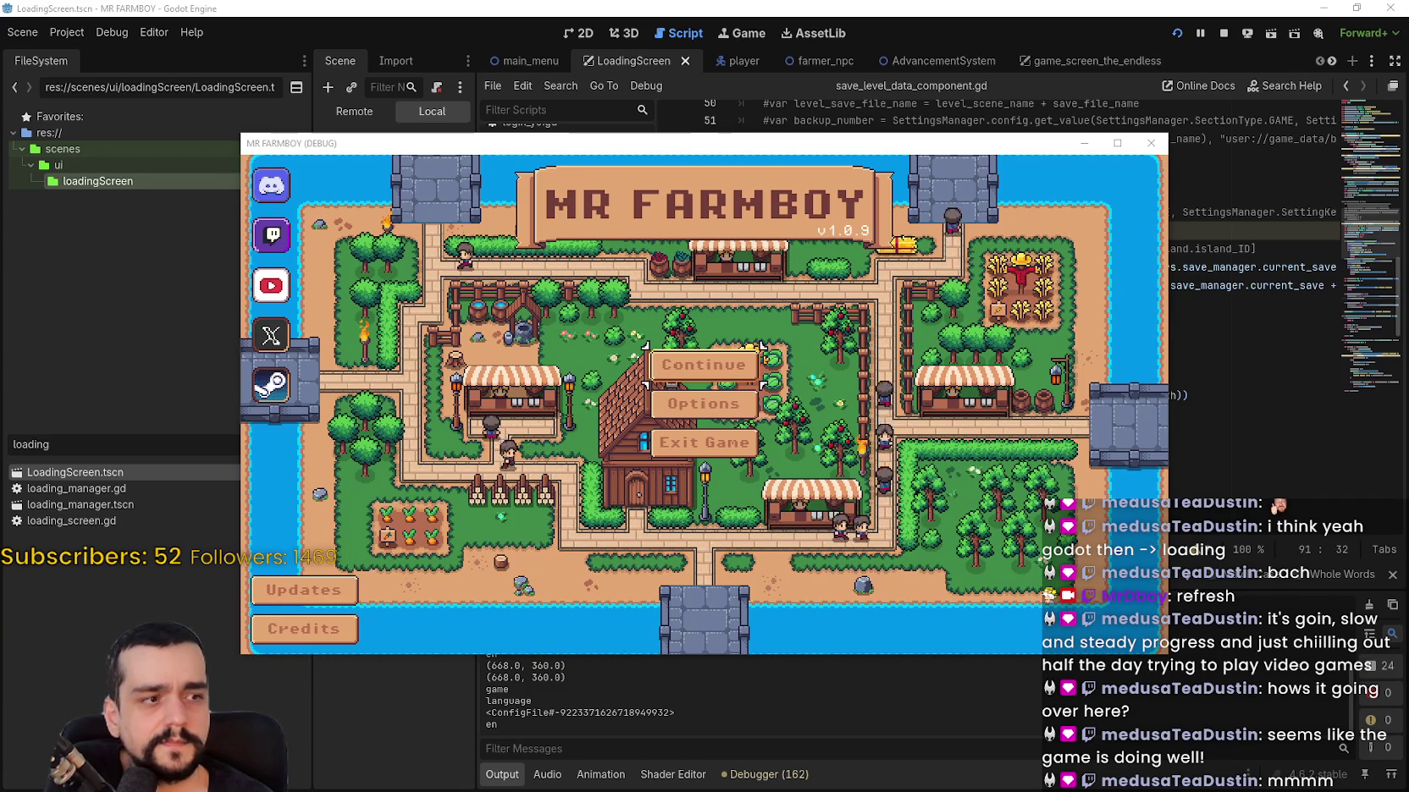
pyautogui.click(739, 366)
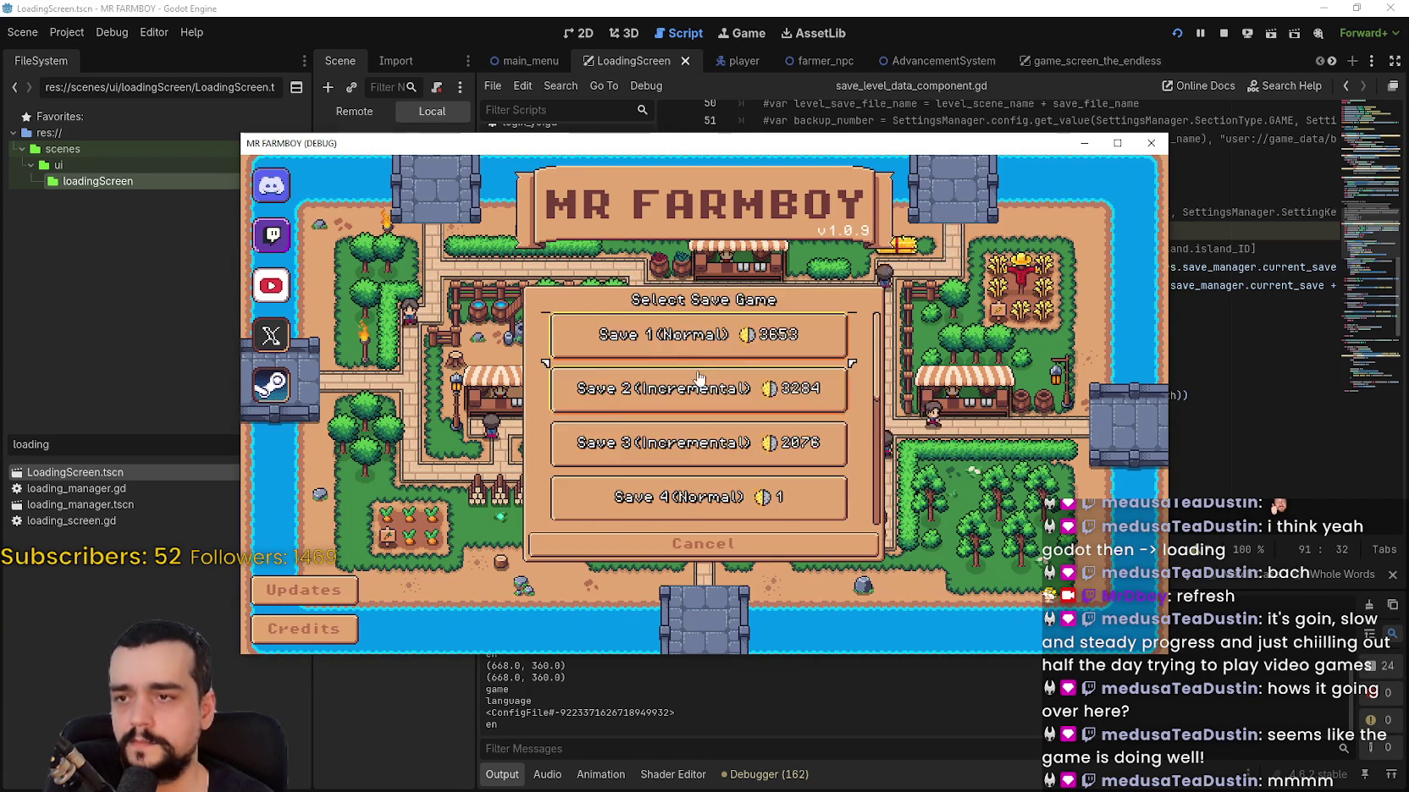
pyautogui.click(669, 391)
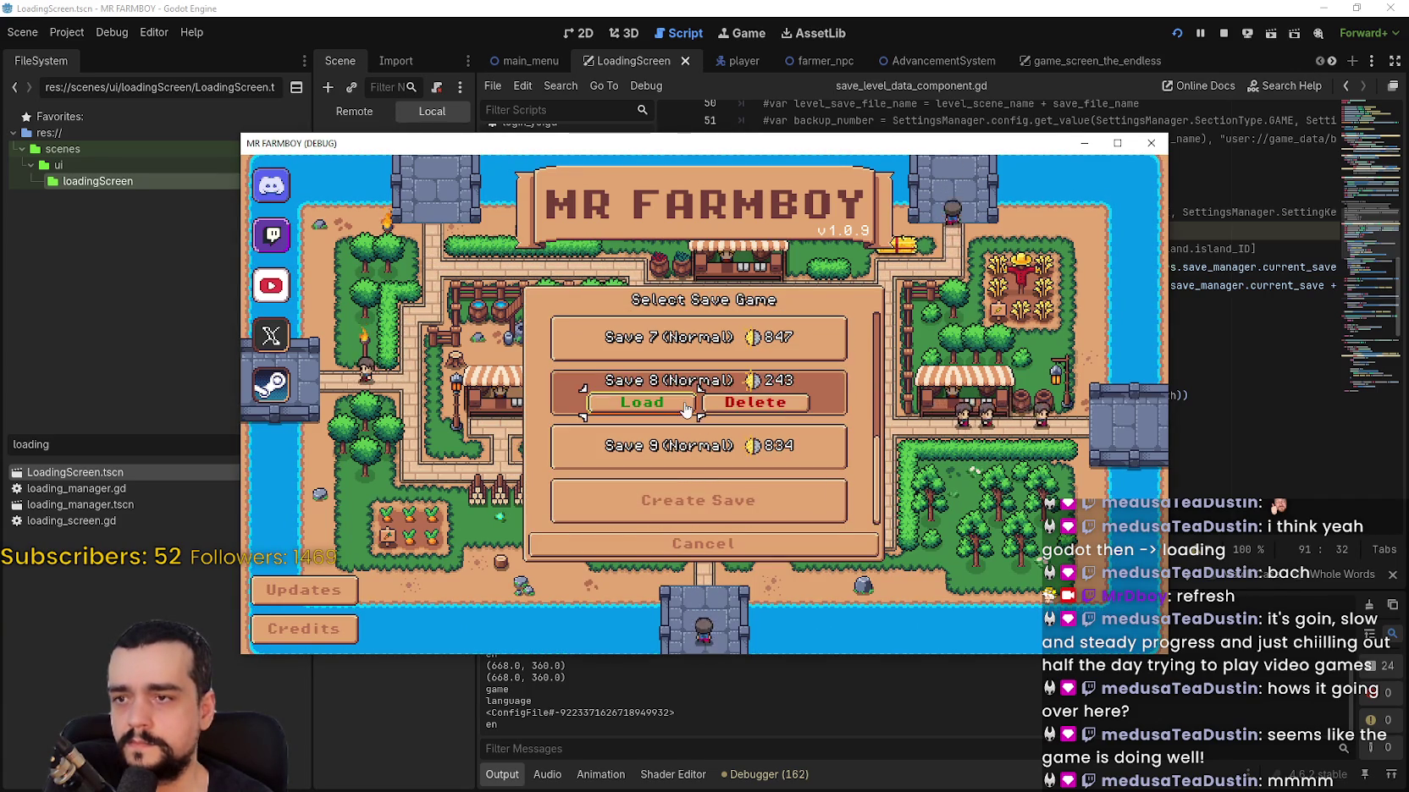
pyautogui.click(643, 403)
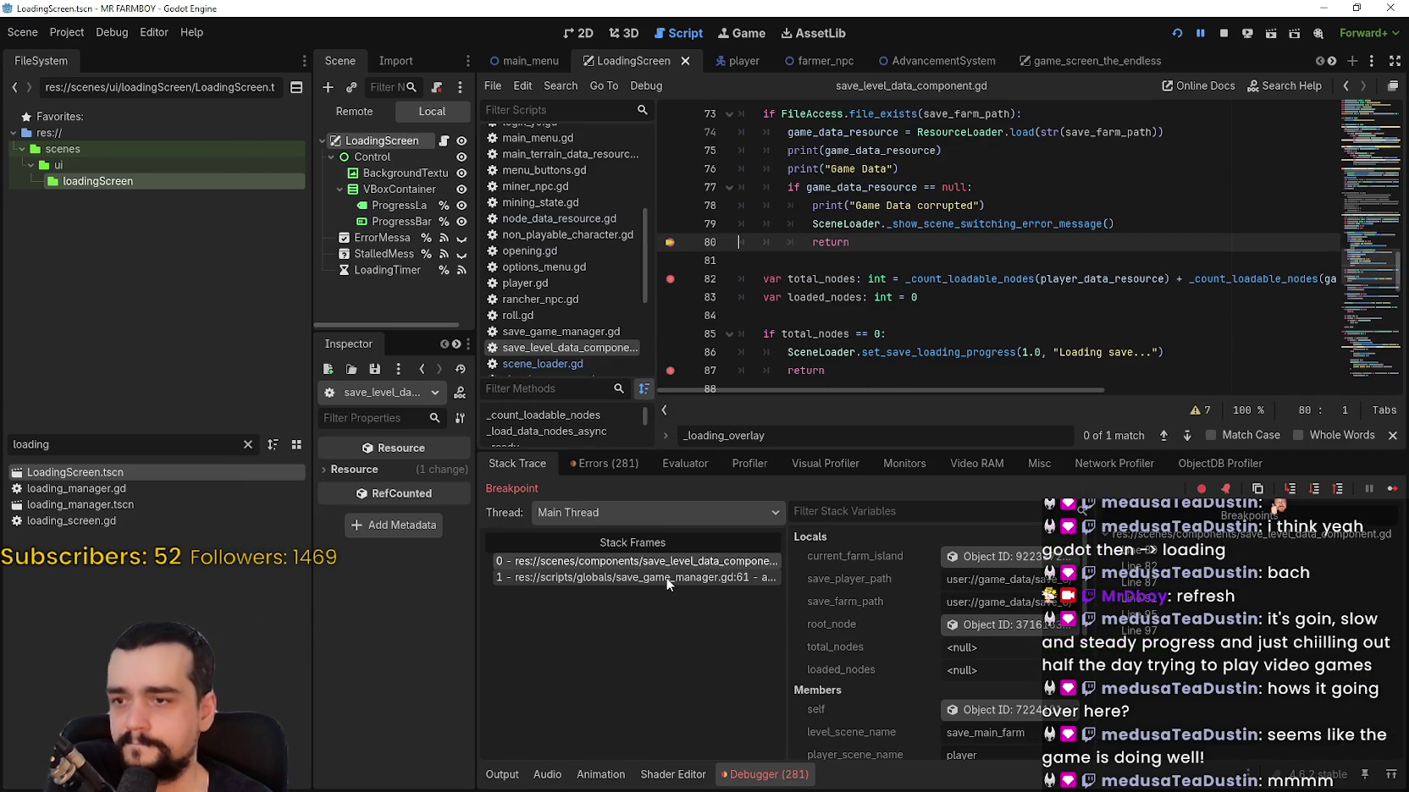
pyautogui.click(667, 583)
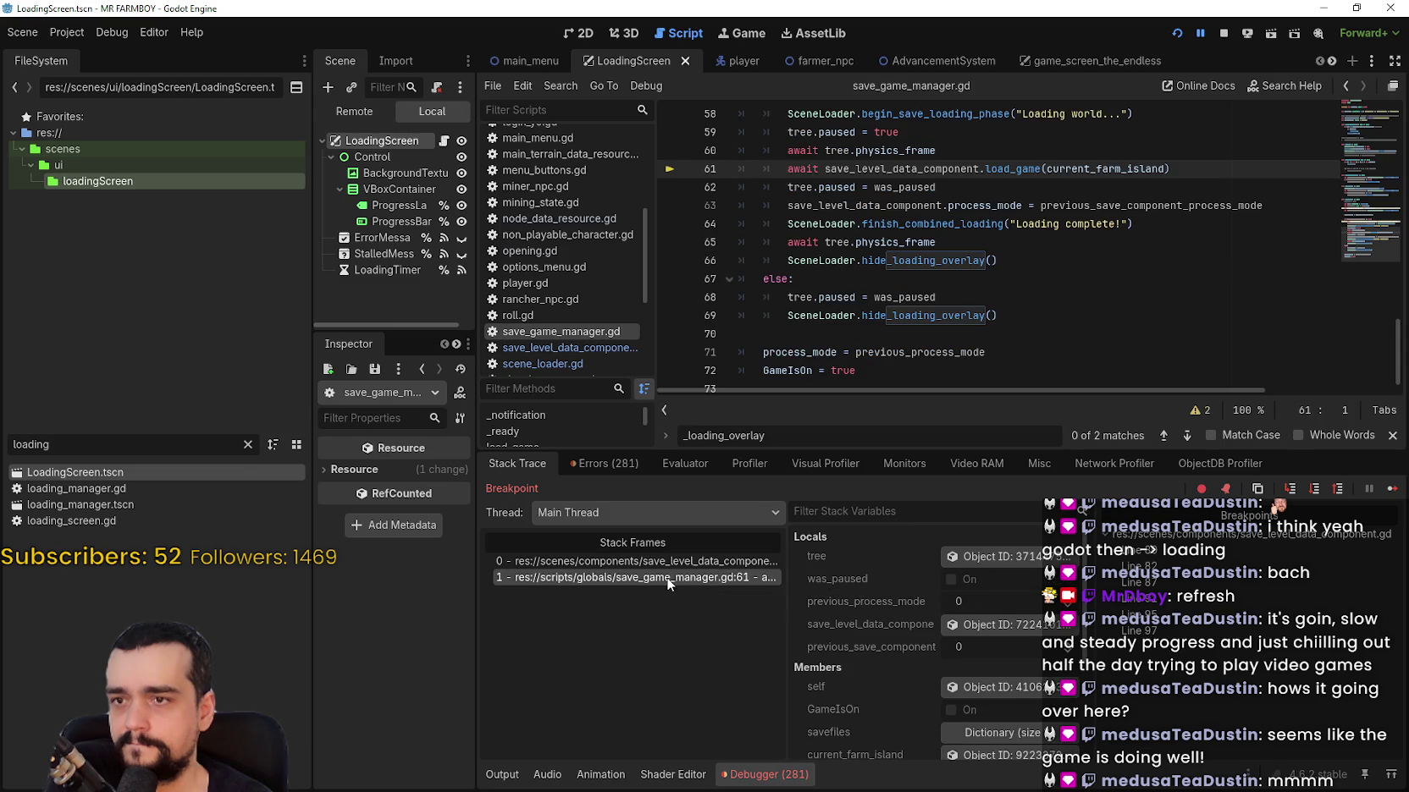
pyautogui.scroll(2, 1124, 244)
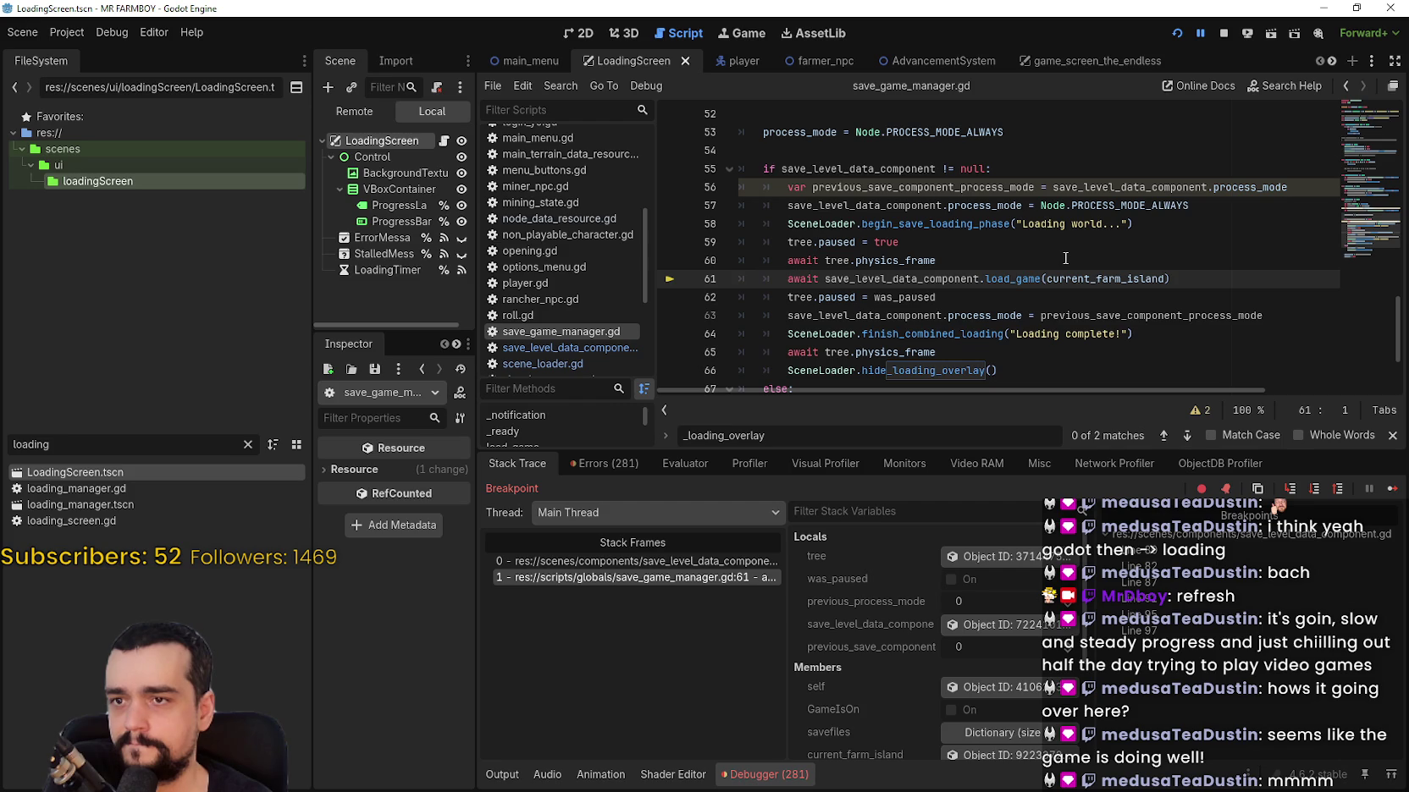
pyautogui.scroll(-1, 1058, 258)
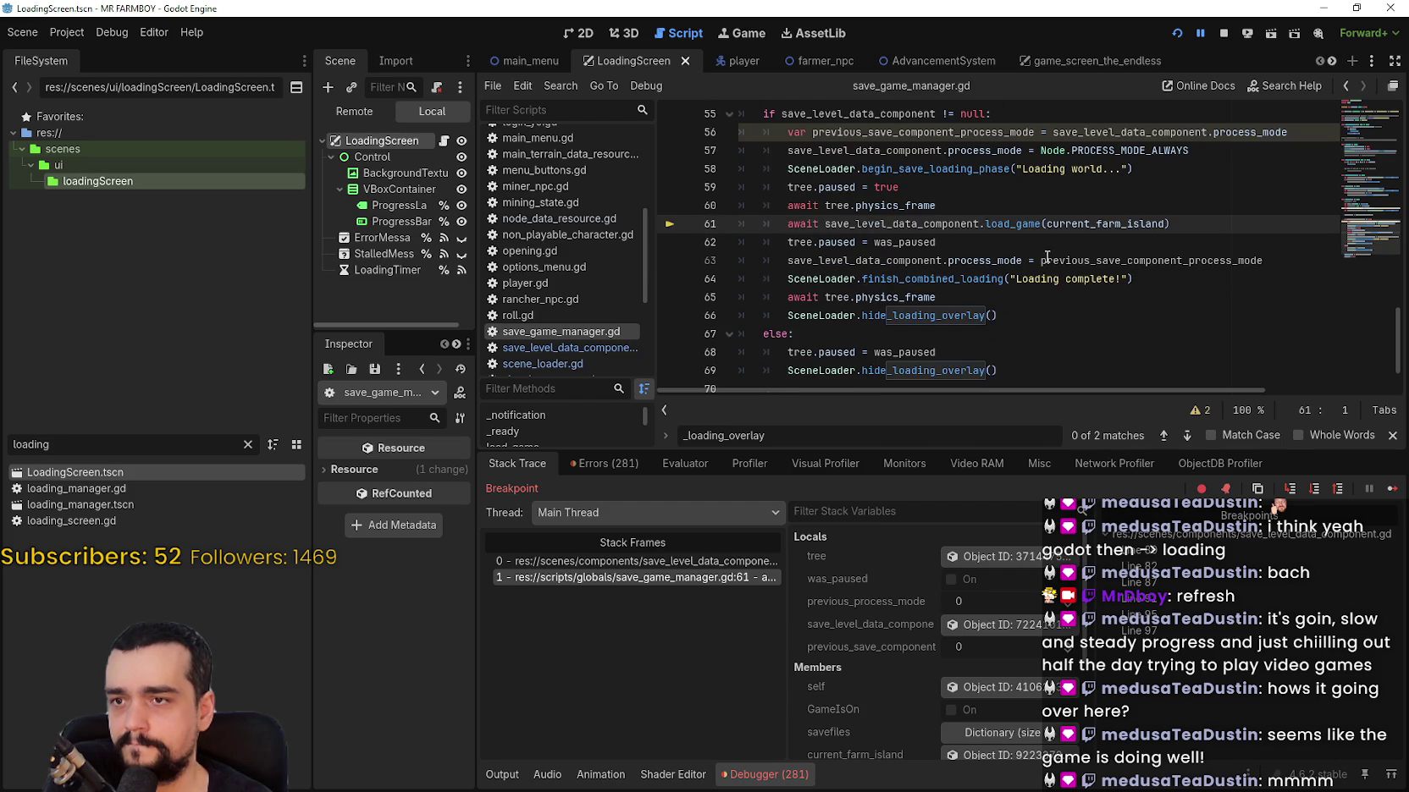
pyautogui.click(669, 243)
pyautogui.click(669, 261)
pyautogui.click(670, 279)
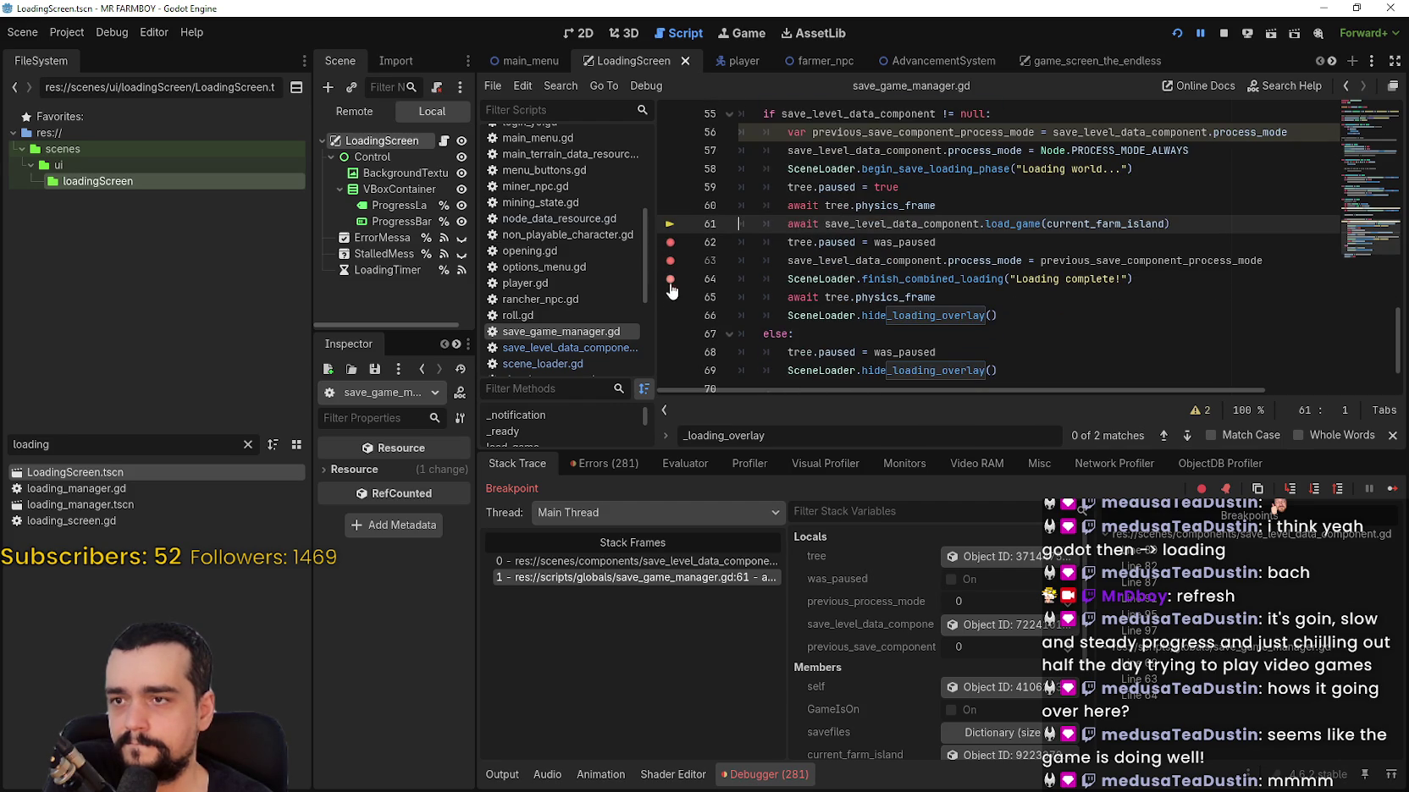
pyautogui.scroll(3, 685, 322)
pyautogui.scroll(-4, 734, 197)
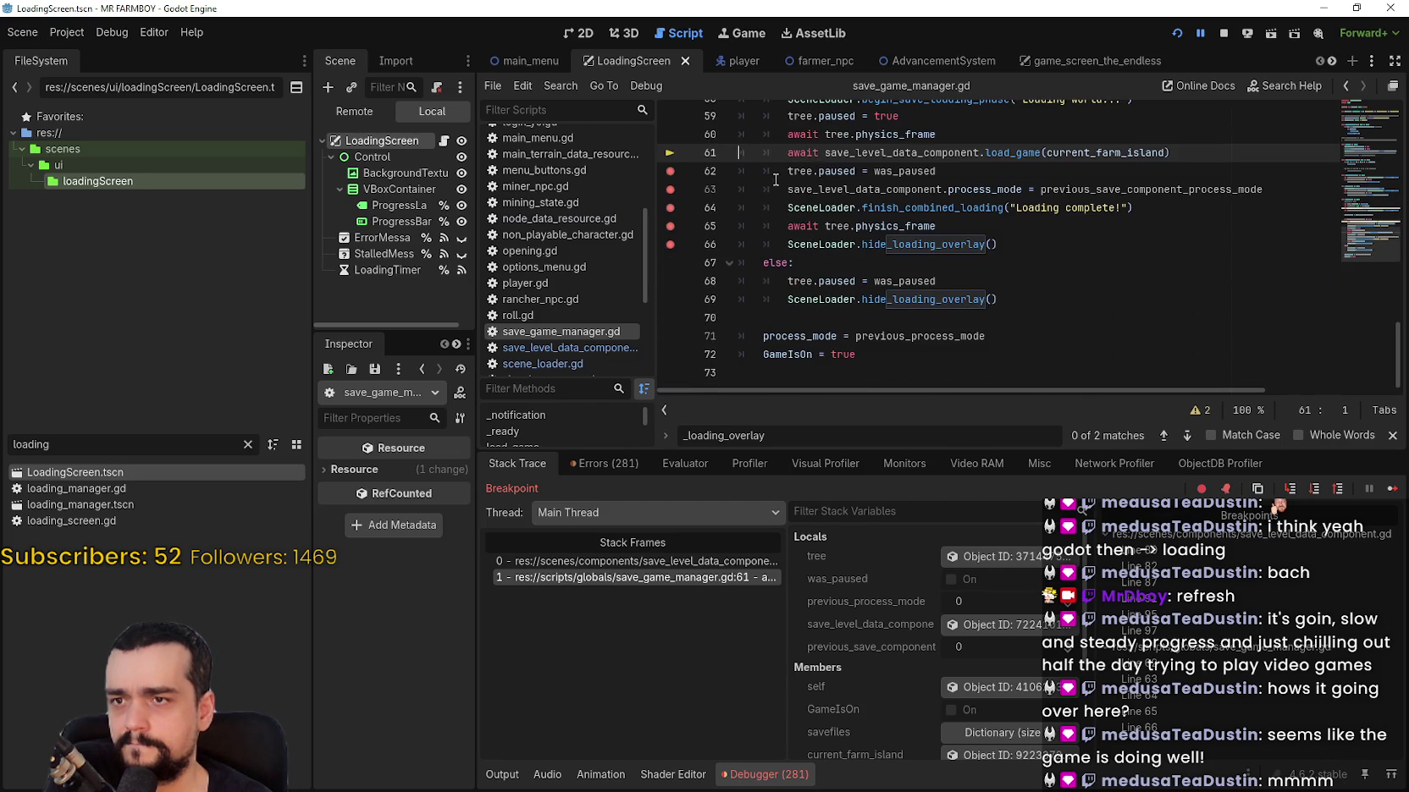
pyautogui.click(669, 280)
pyautogui.click(670, 299)
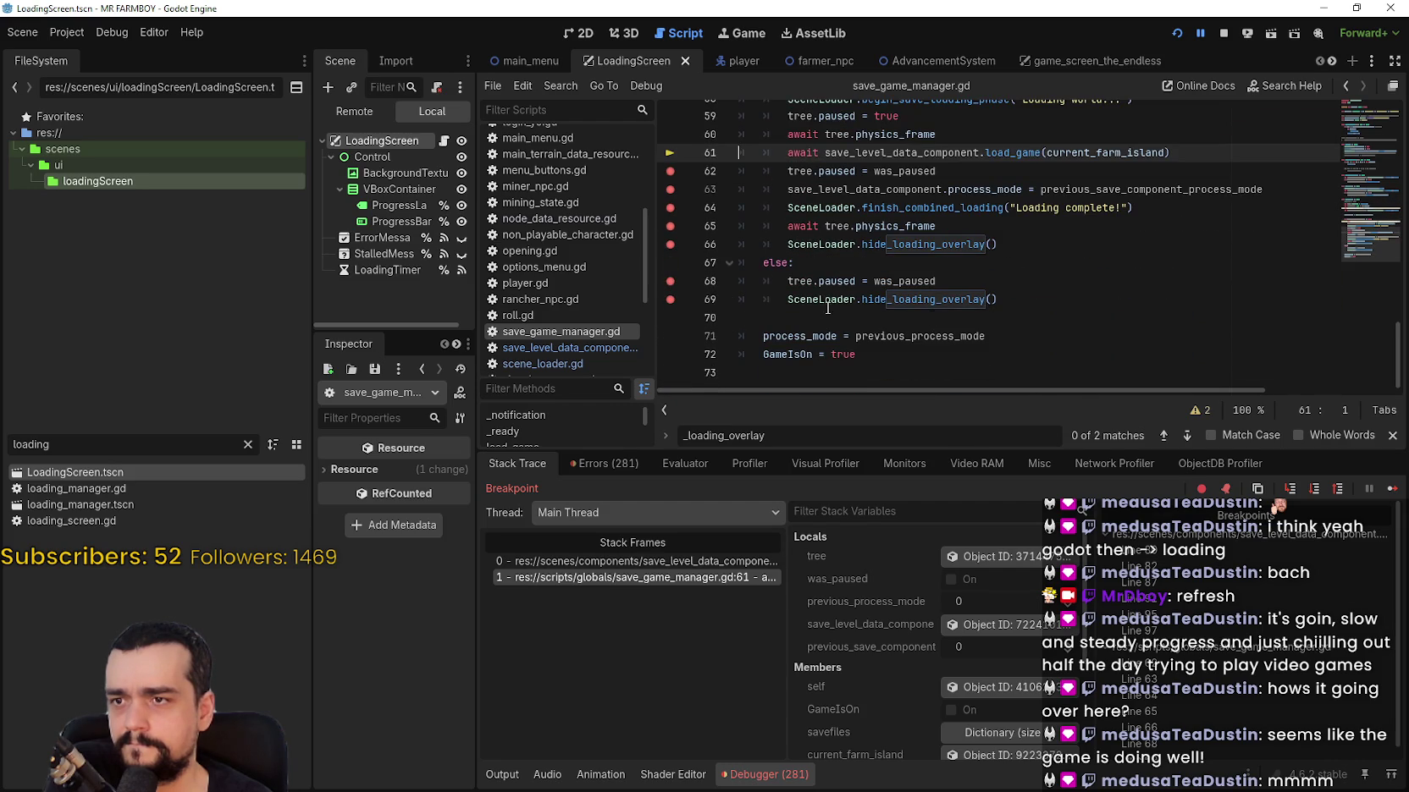
pyautogui.click(669, 337)
pyautogui.click(669, 355)
pyautogui.click(889, 355)
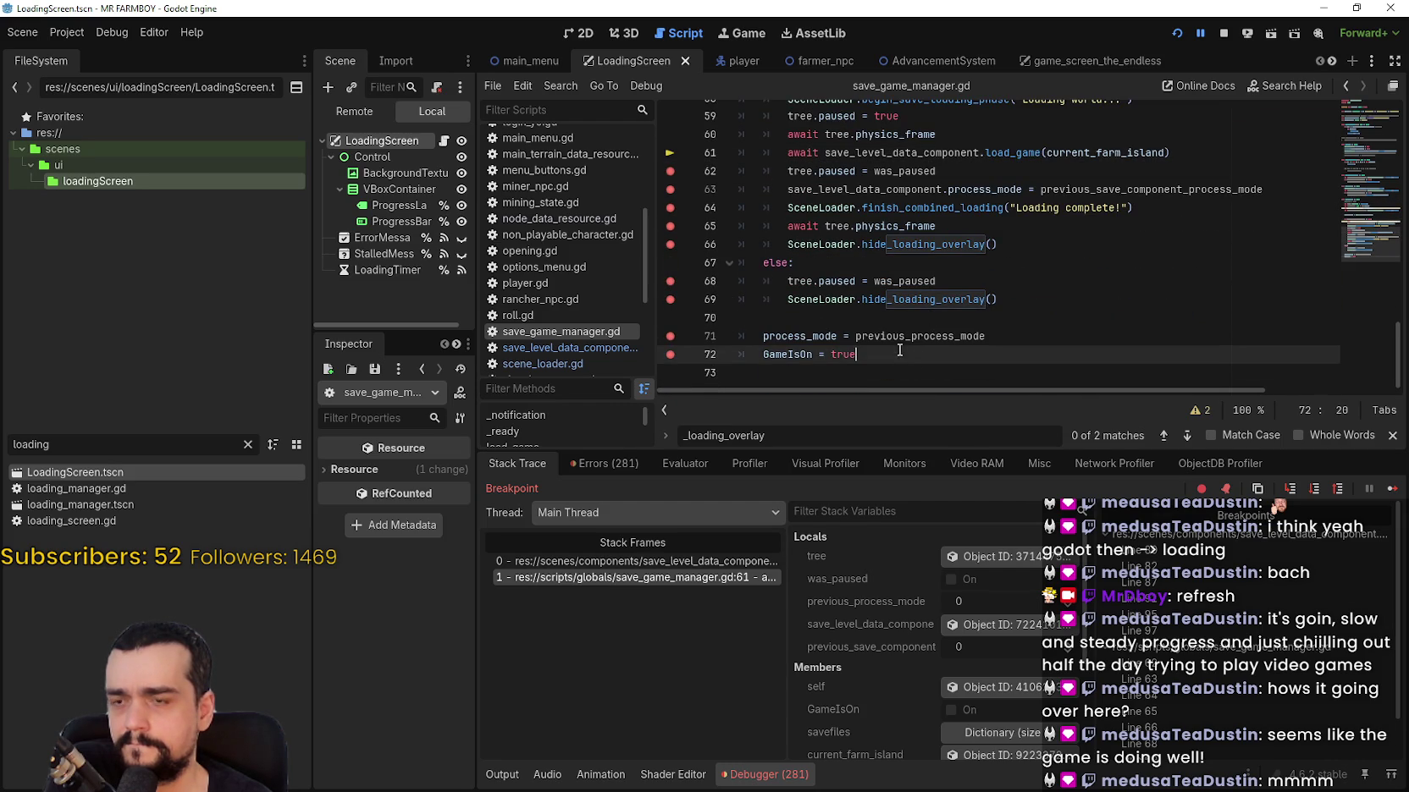
pyautogui.click(657, 561)
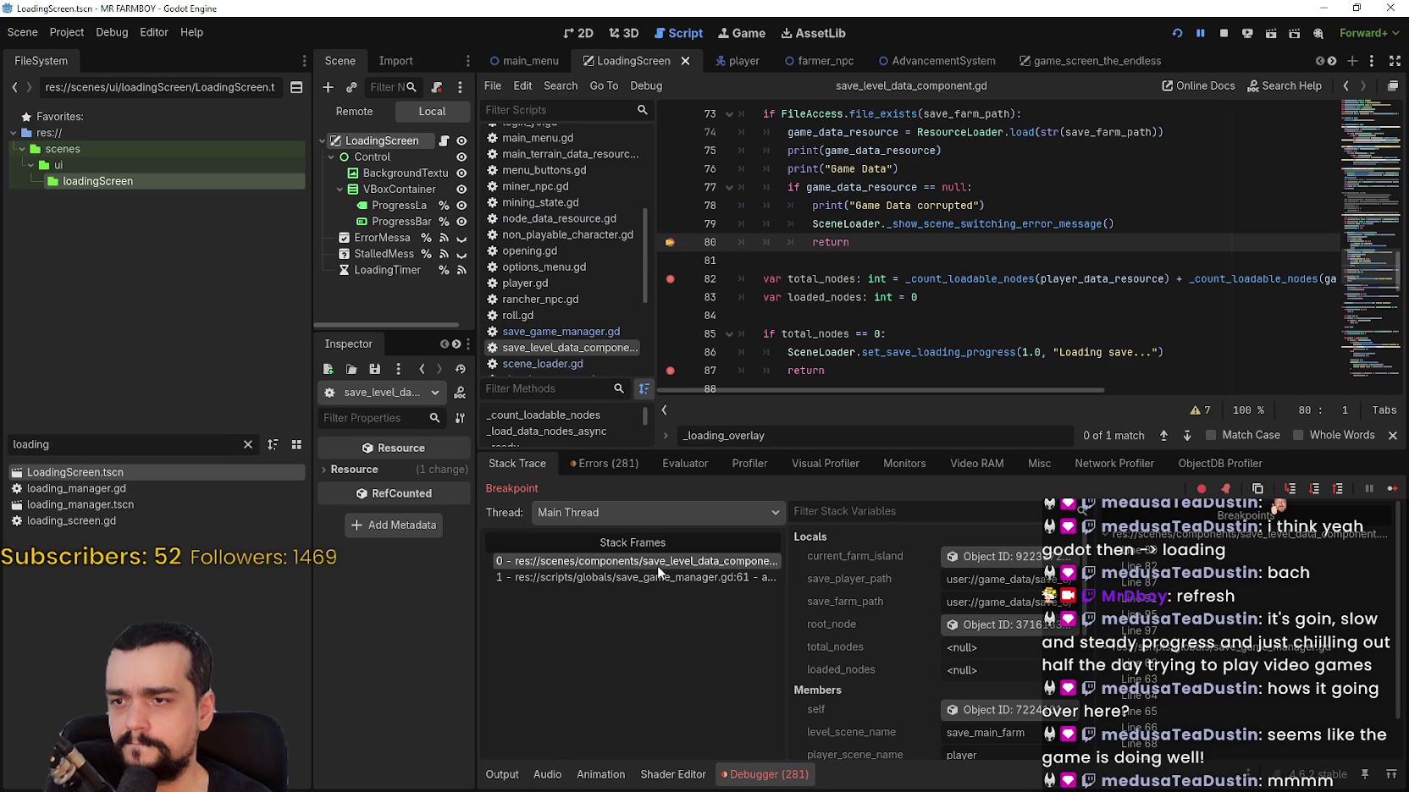
pyautogui.click(1392, 494)
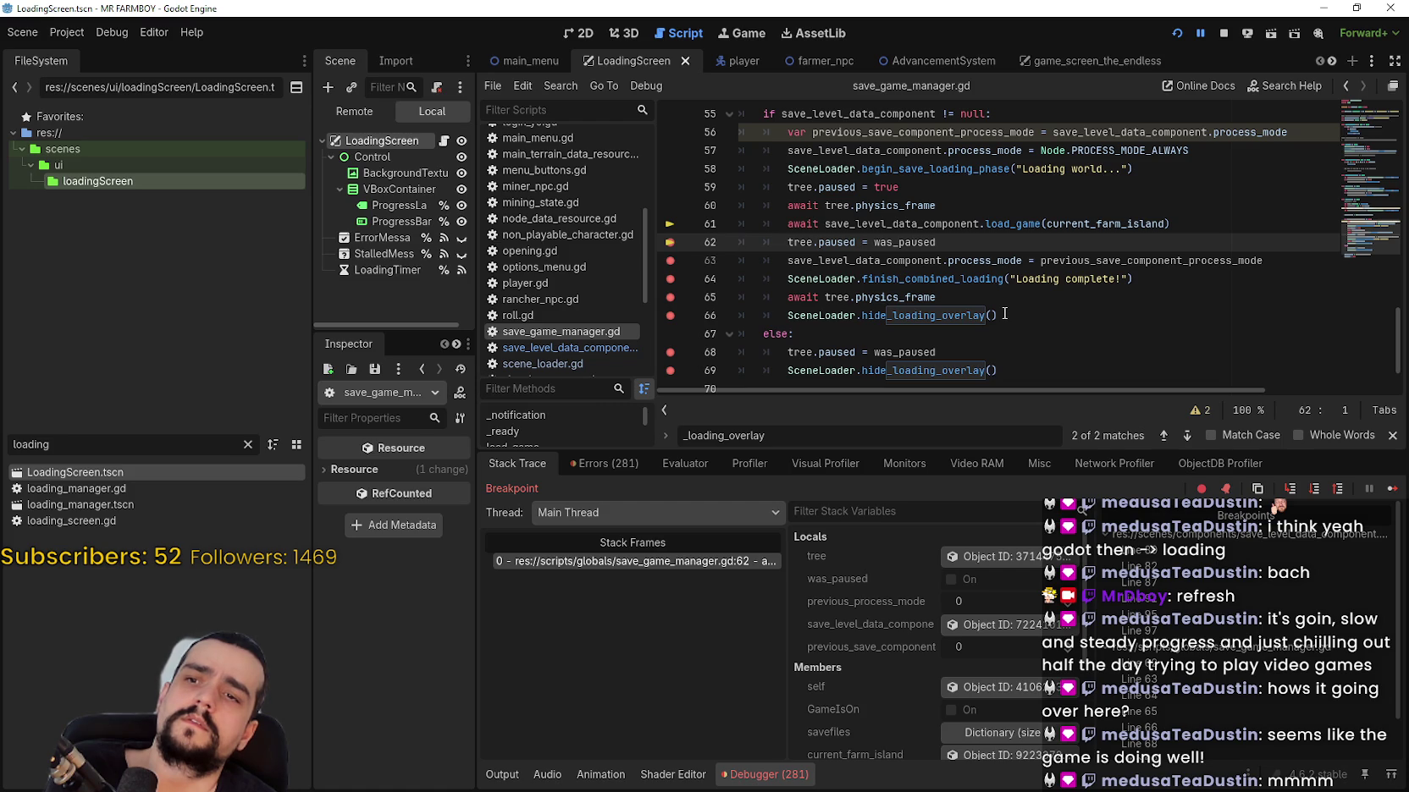
pyautogui.scroll(-5, 866, 652)
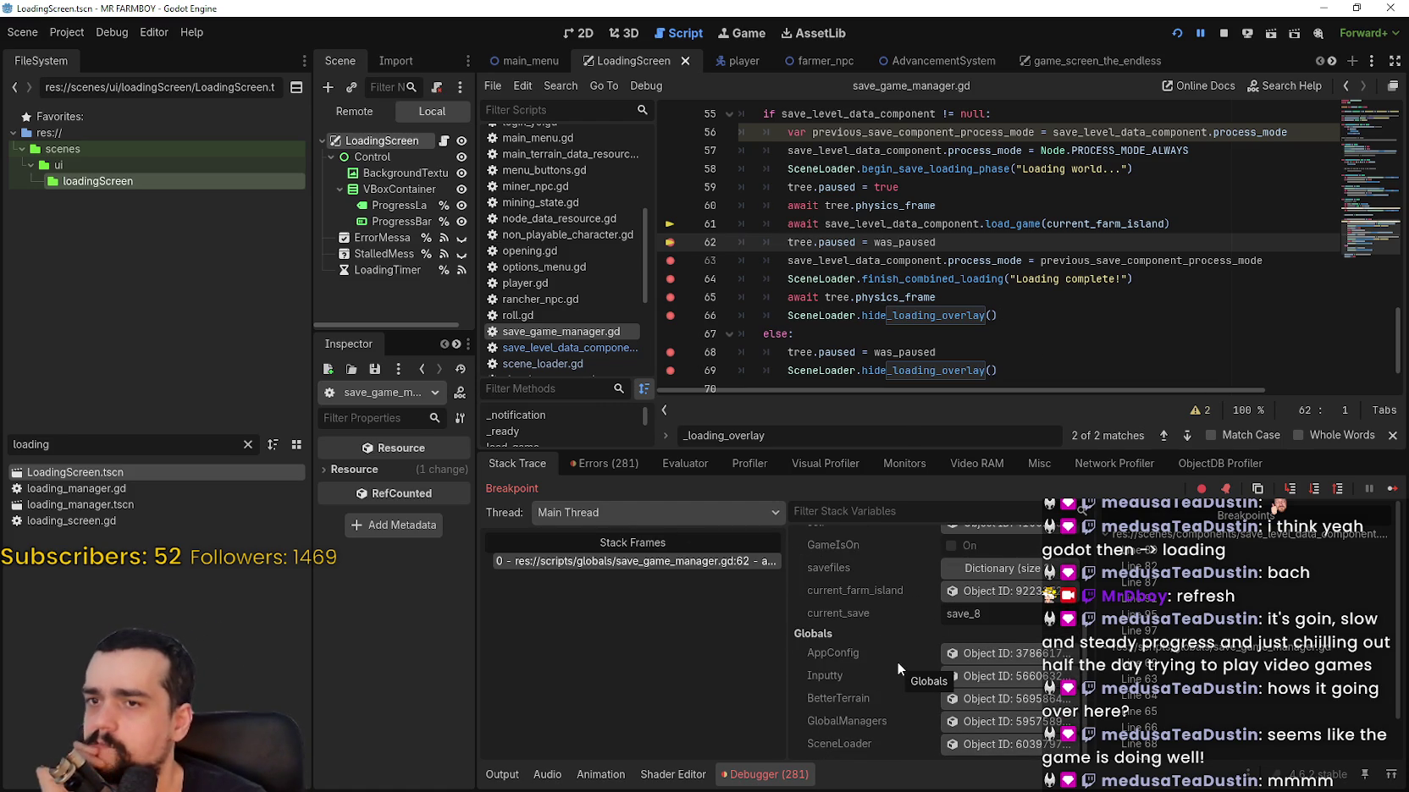
pyautogui.scroll(3, 794, 242)
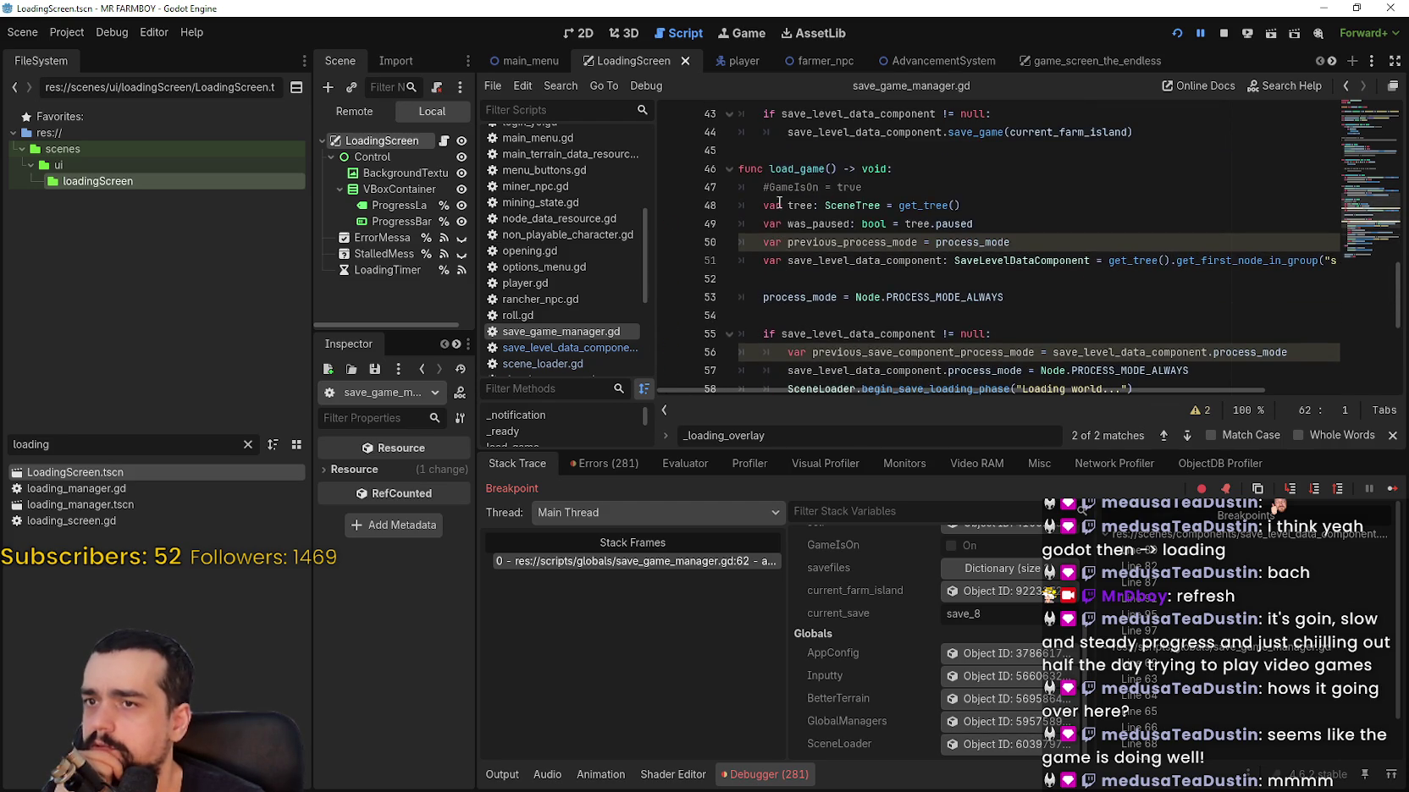
pyautogui.moveTo(809, 247)
pyautogui.scroll(-4, 809, 247)
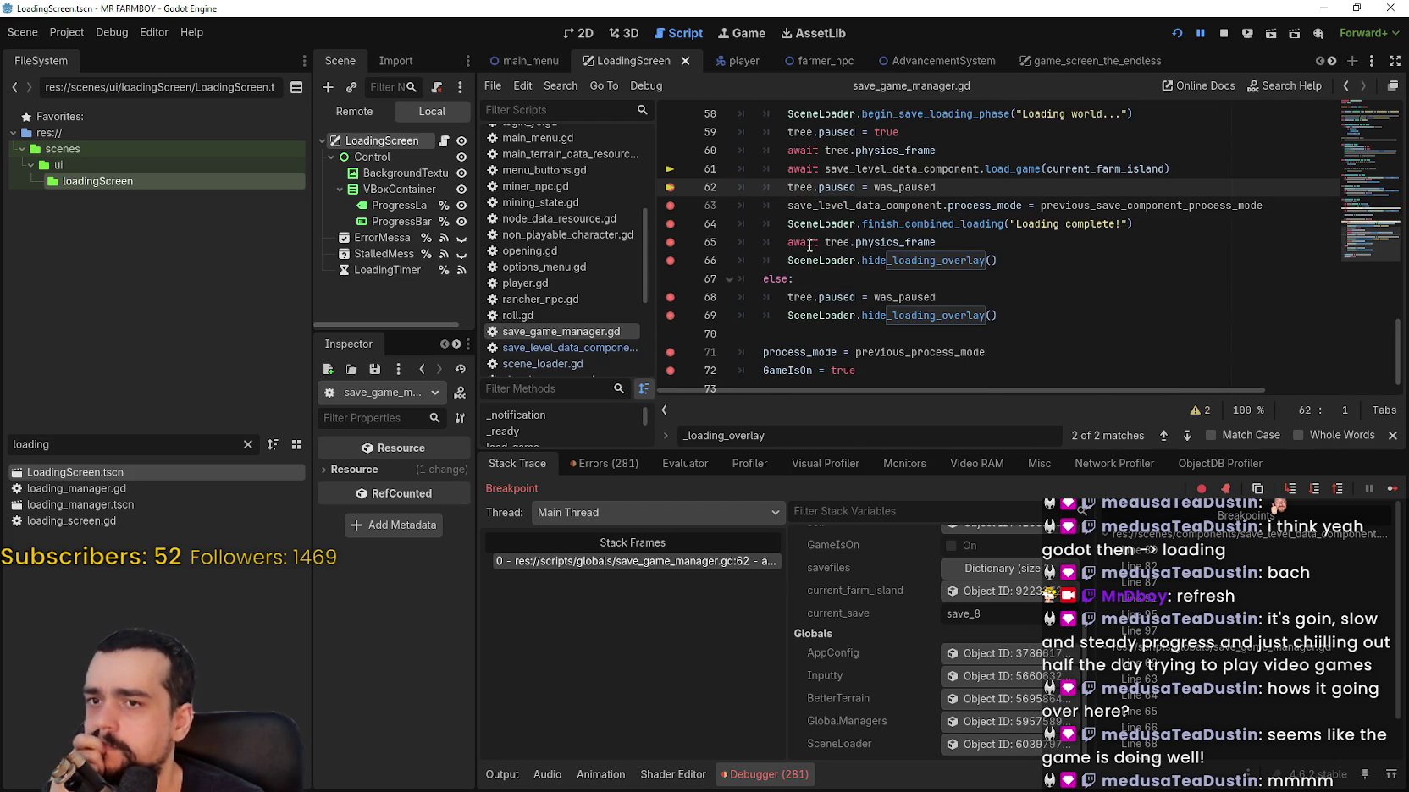
pyautogui.click(1206, 173)
pyautogui.moveTo(1170, 169); pyautogui.dragTo(786, 169)
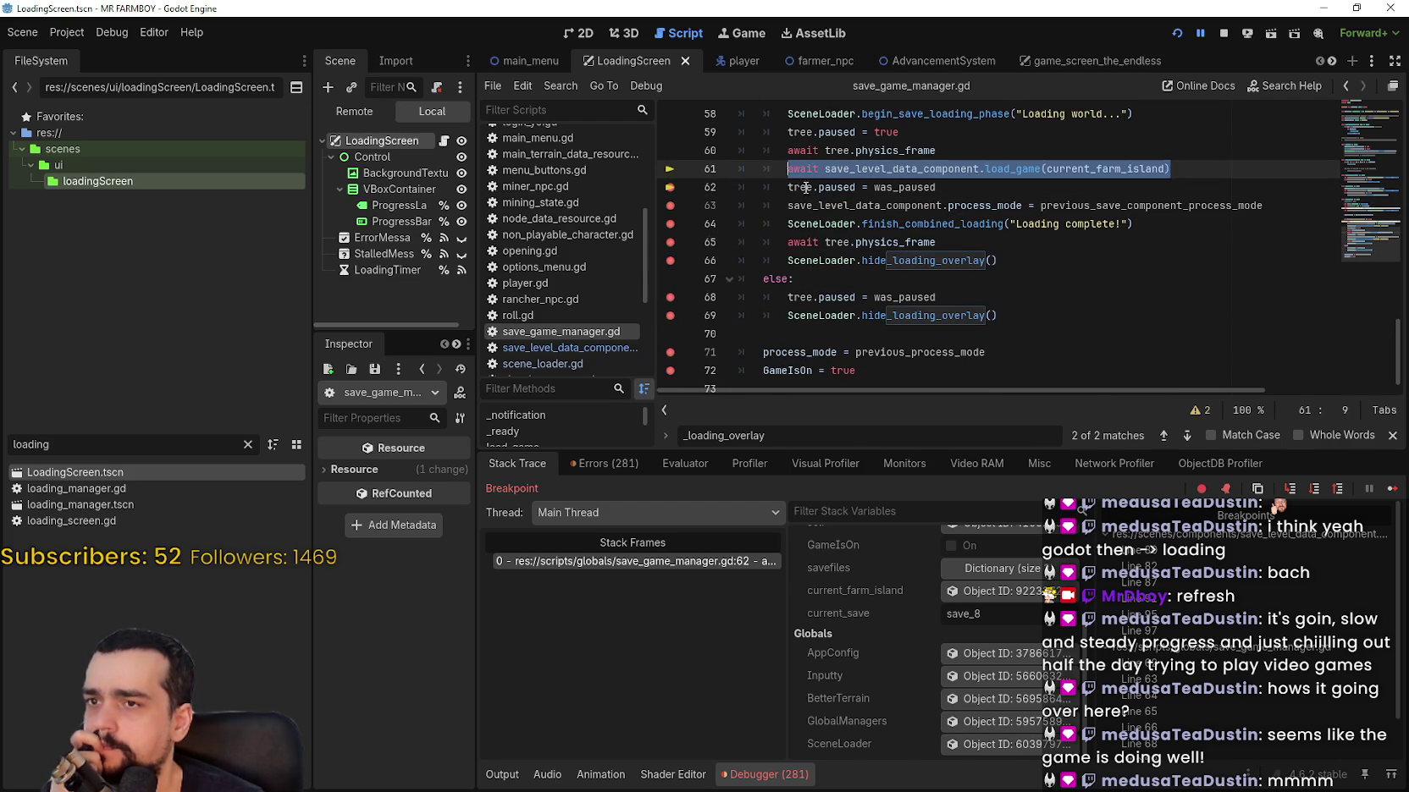
pyautogui.scroll(-1, 976, 328)
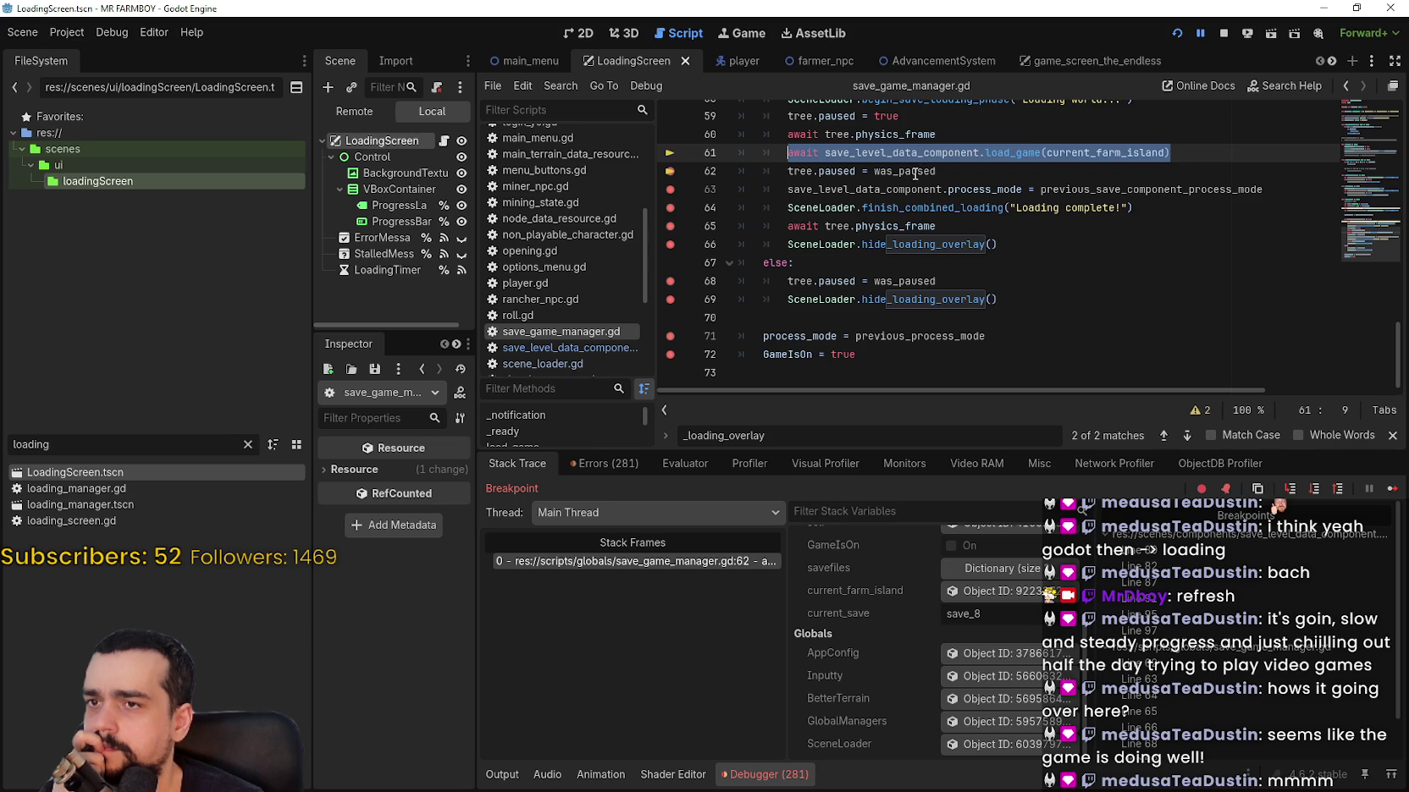
pyautogui.moveTo(915, 173)
pyautogui.scroll(1, 1015, 686)
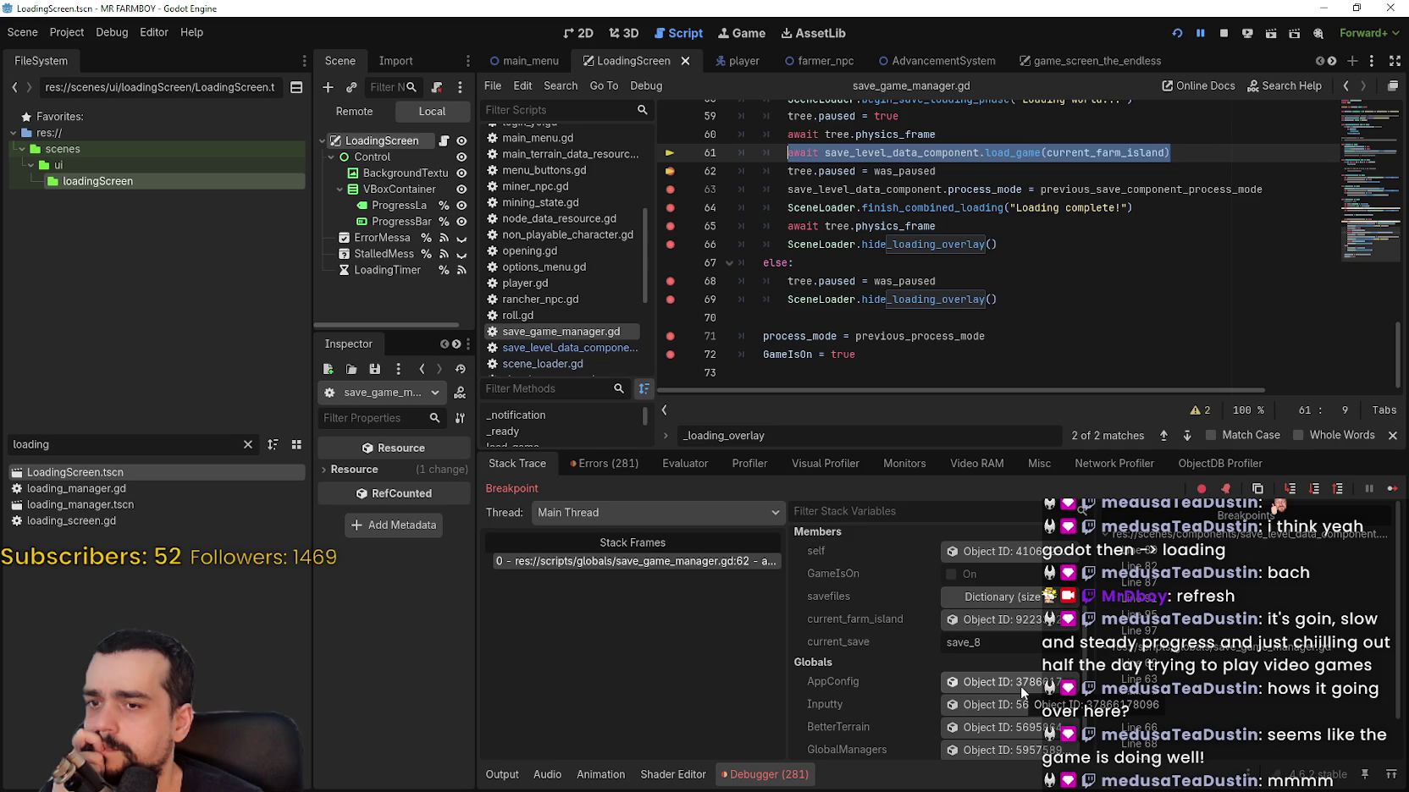
pyautogui.scroll(1, 1018, 685)
pyautogui.scroll(3, 1019, 687)
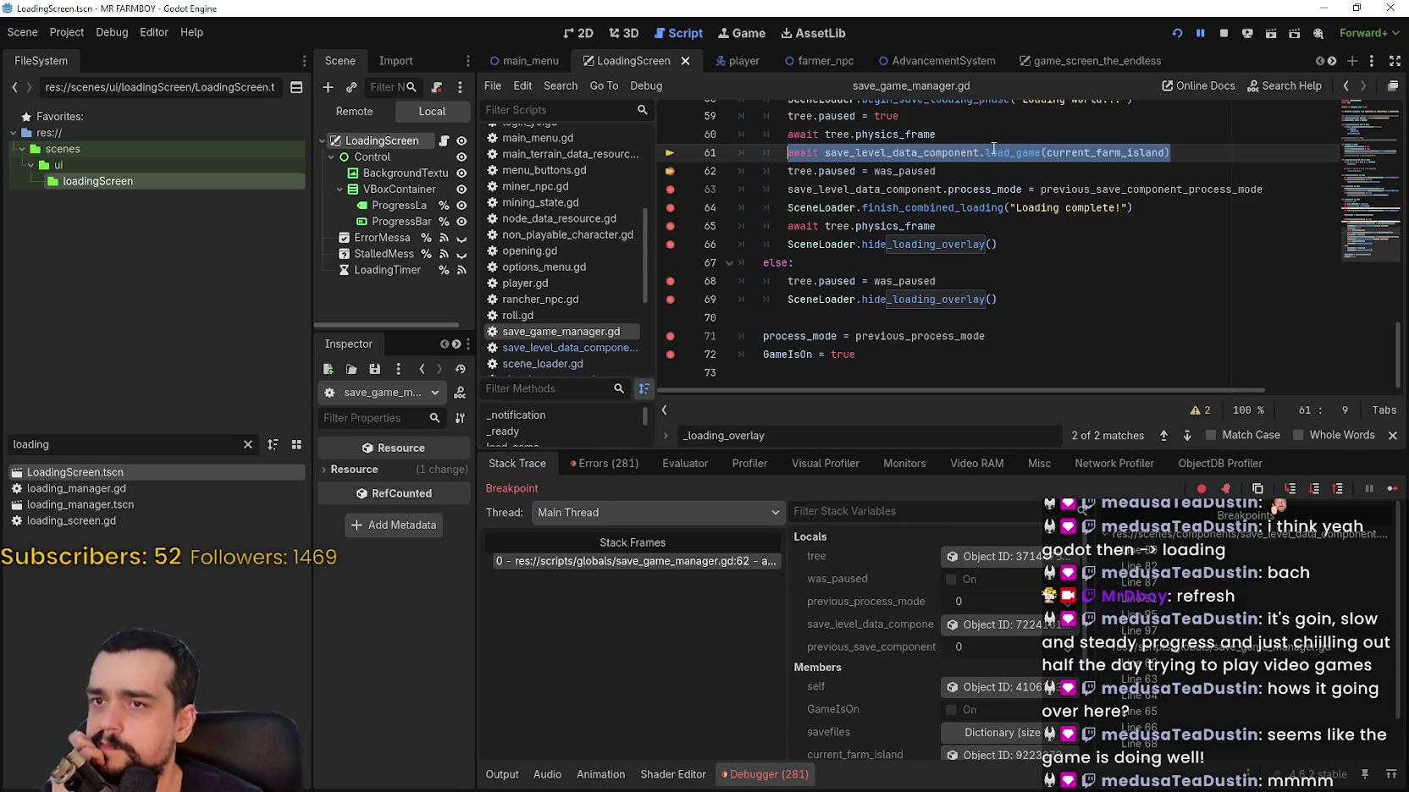
pyautogui.click(993, 625)
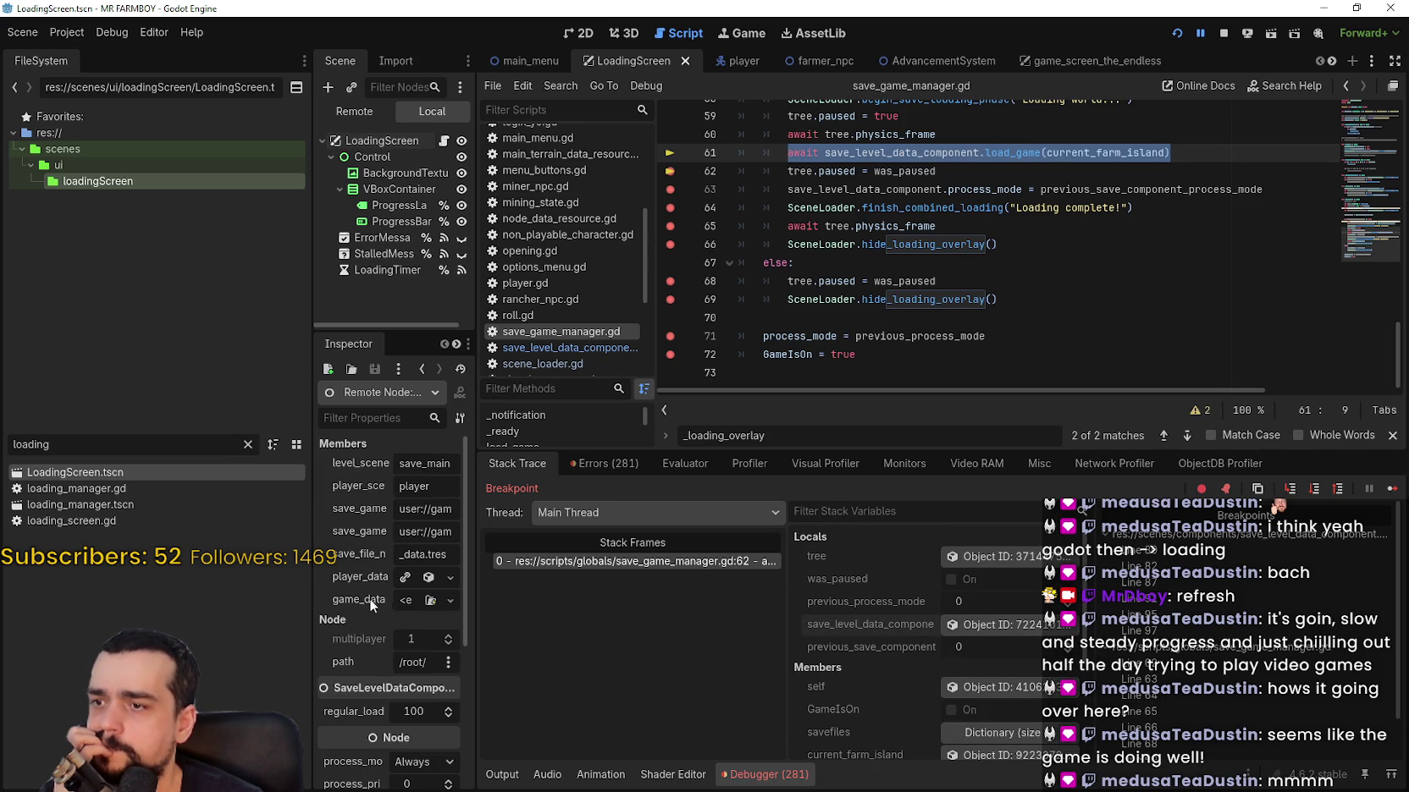
# Widen the Inspector to read the remote node's full property values, then narrow it again
pyautogui.moveTo(476, 607); pyautogui.dragTo(729, 607)
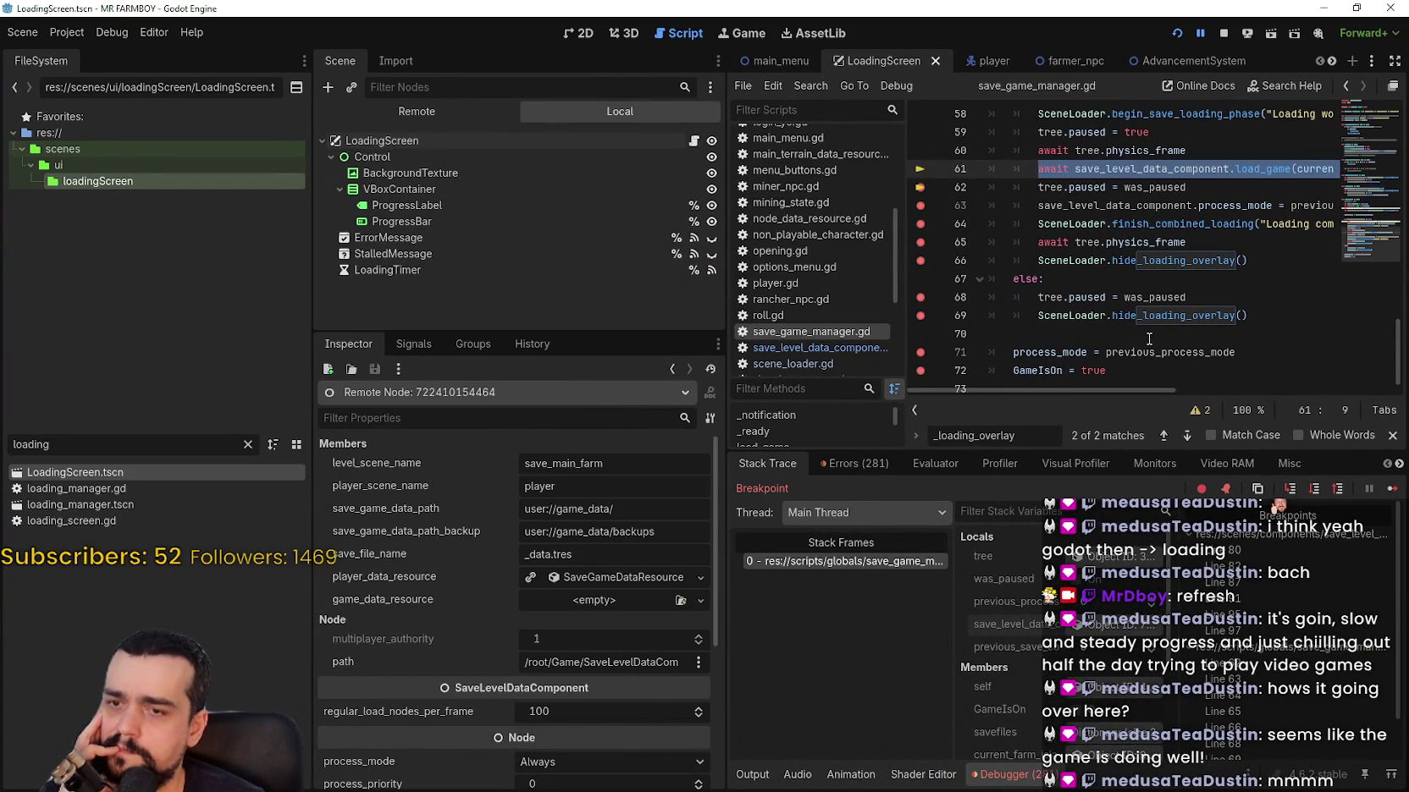
pyautogui.scroll(-5, 1100, 661)
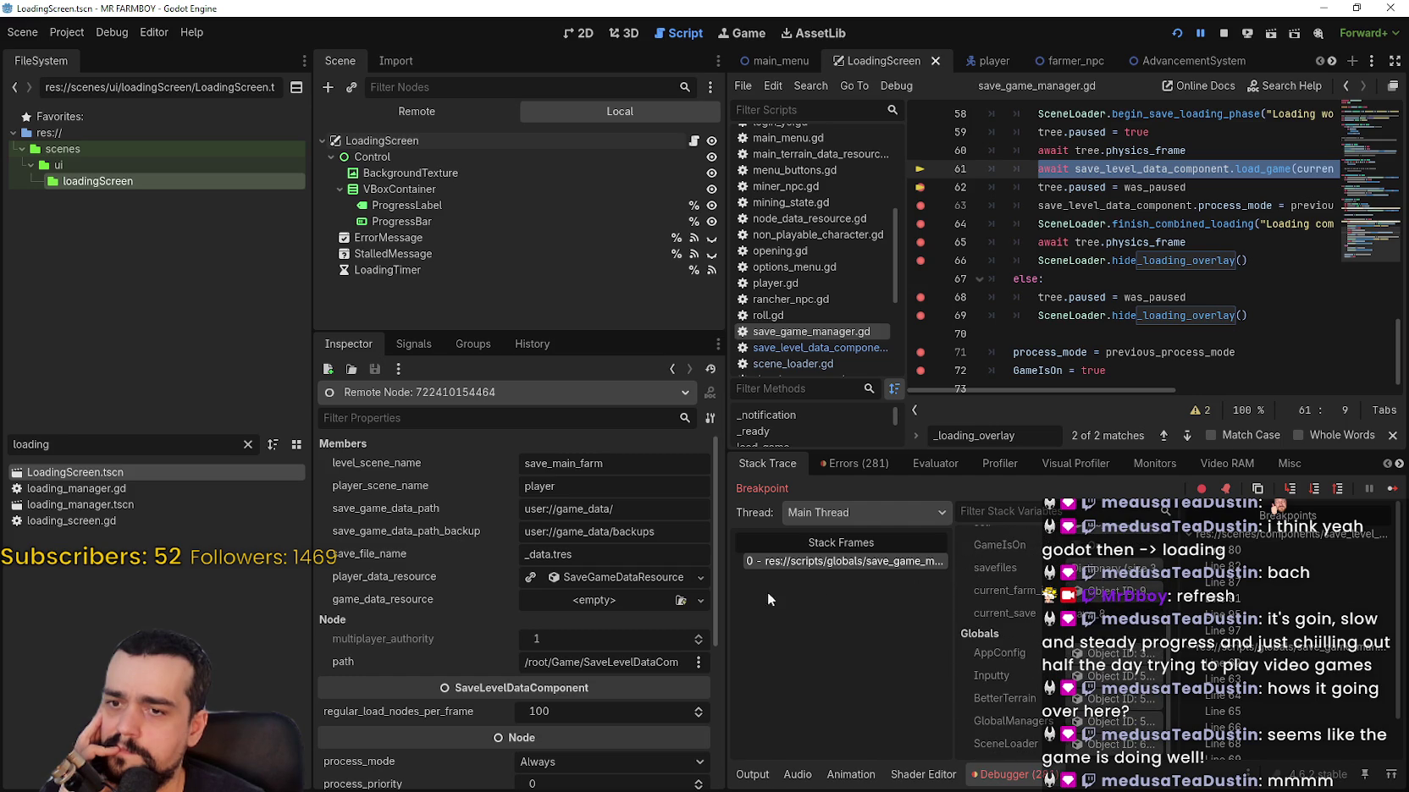
pyautogui.moveTo(728, 607); pyautogui.dragTo(508, 607)
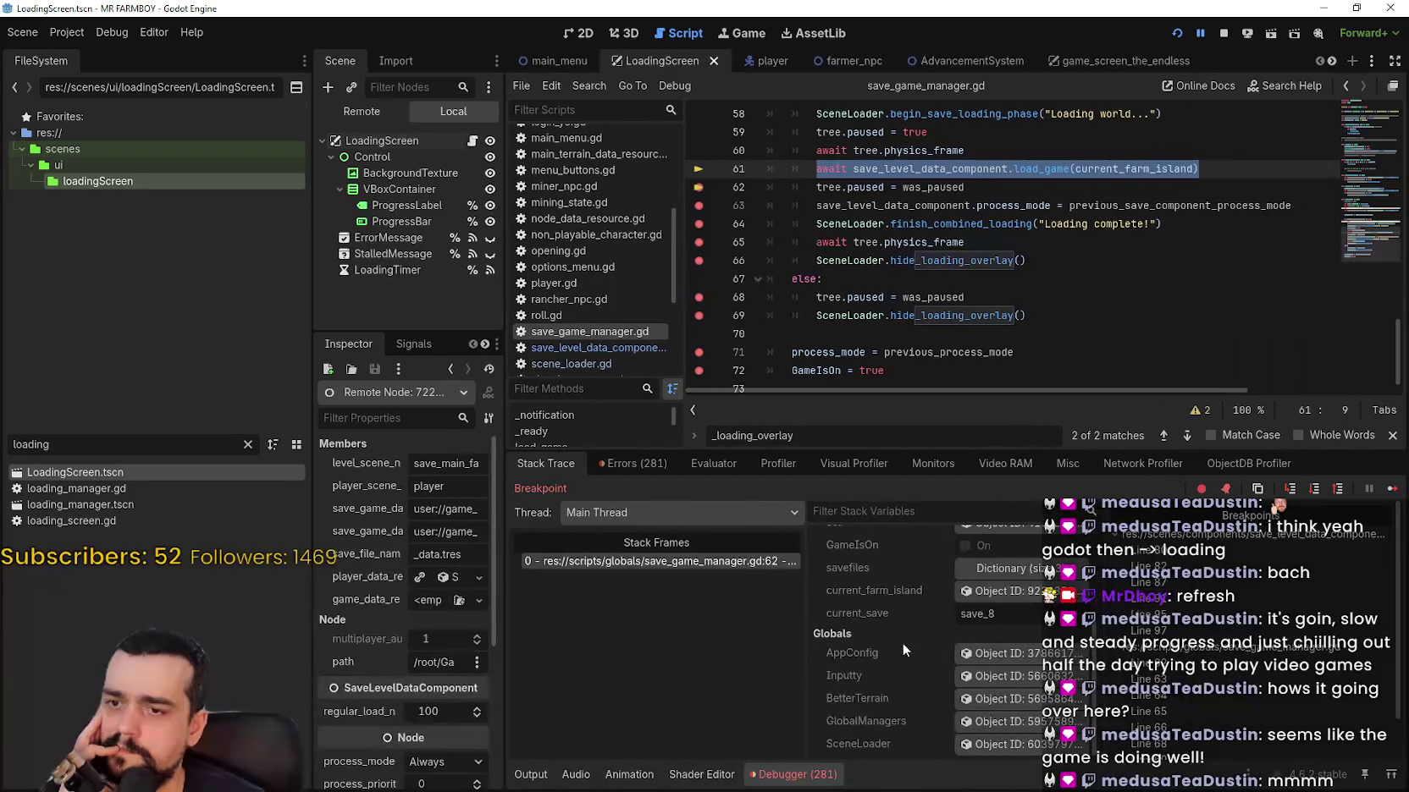
pyautogui.scroll(4, 941, 707)
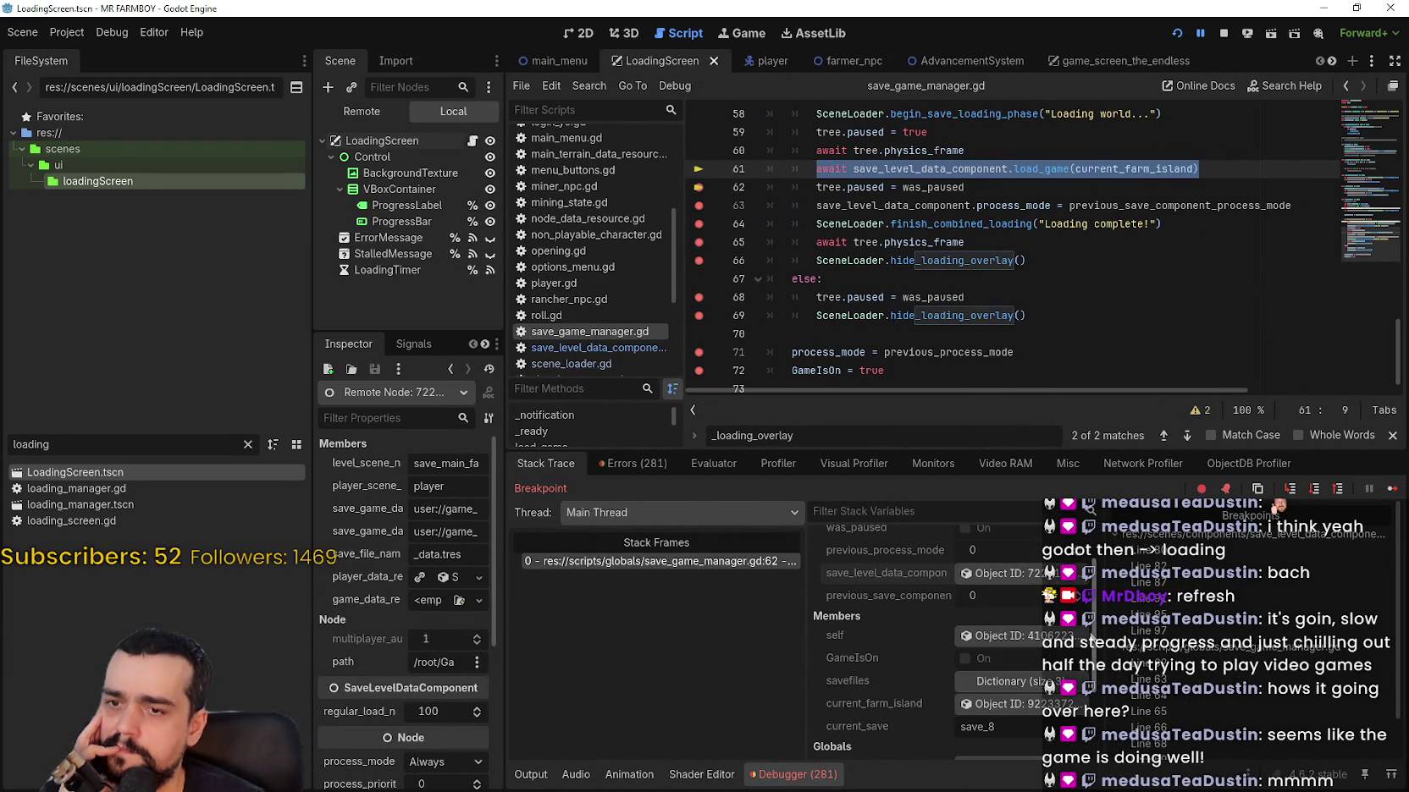
pyautogui.scroll(-3, 1095, 646)
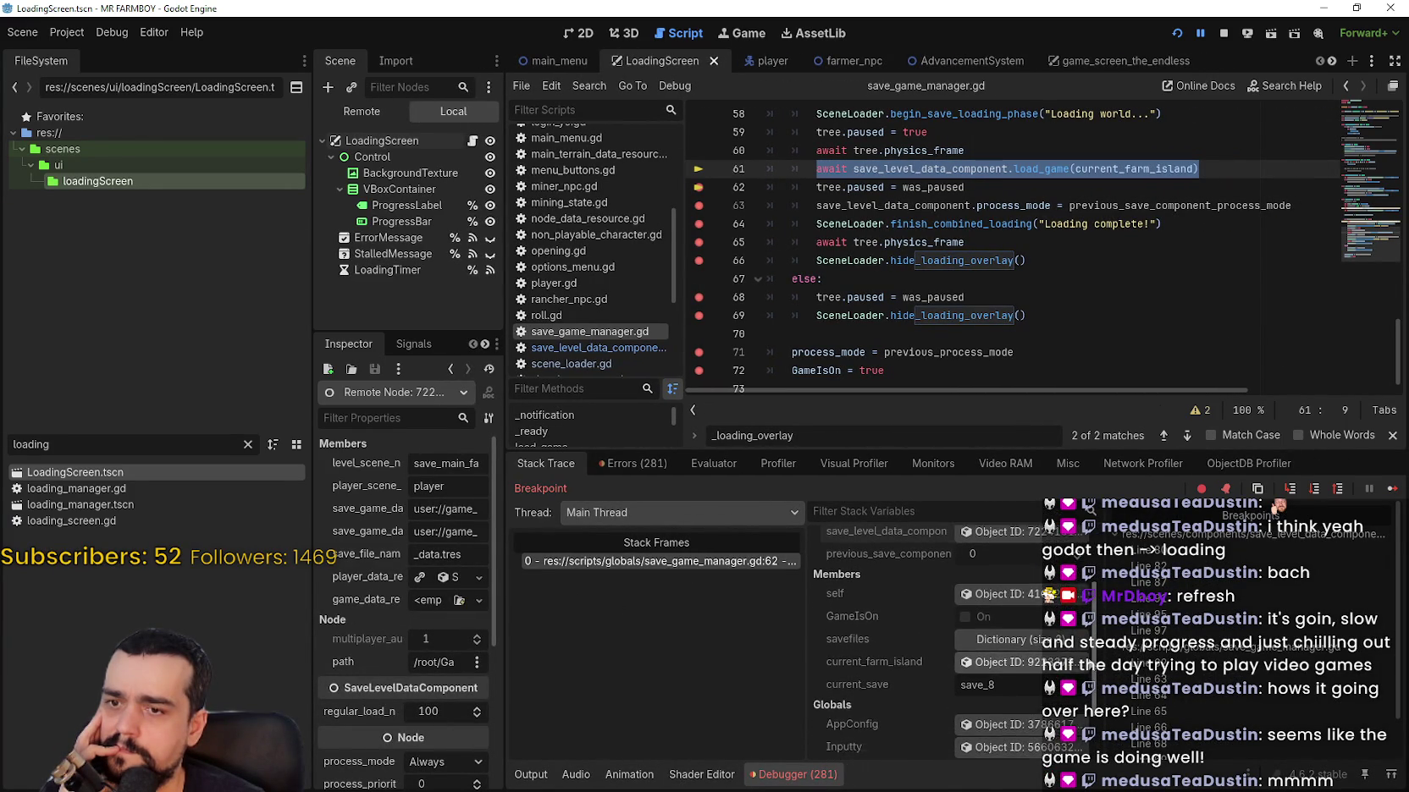
pyautogui.scroll(3, 1096, 652)
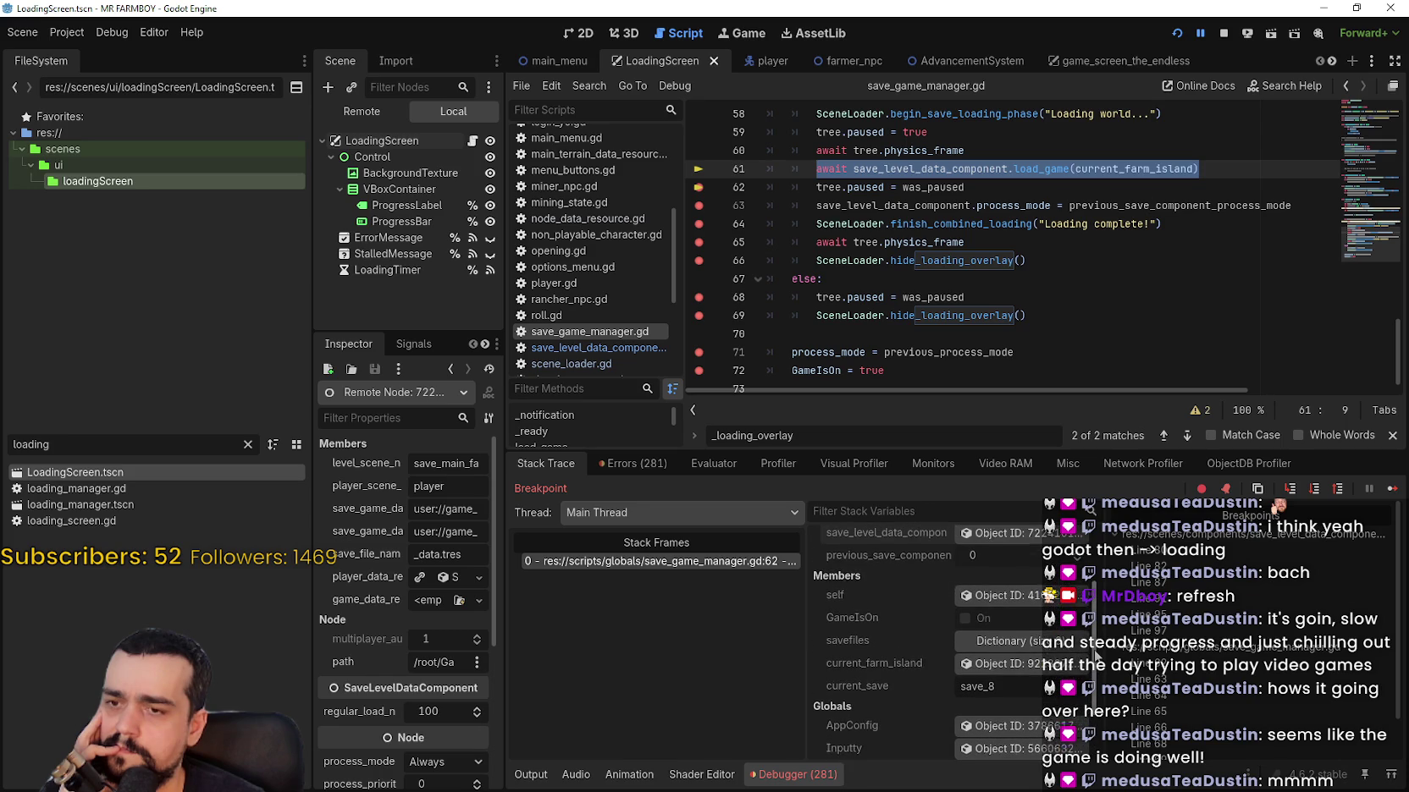
pyautogui.scroll(1, 1097, 650)
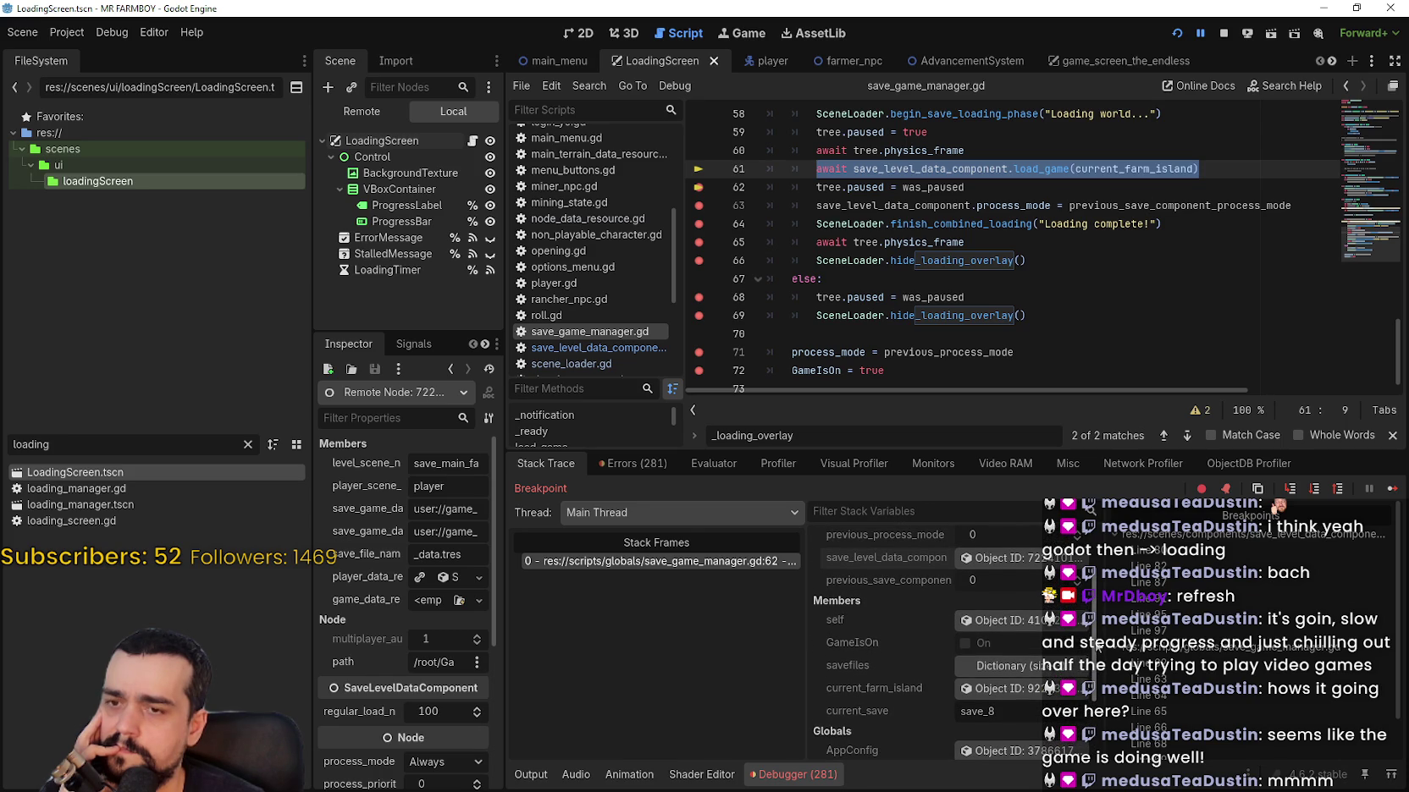
pyautogui.scroll(-1, 1095, 650)
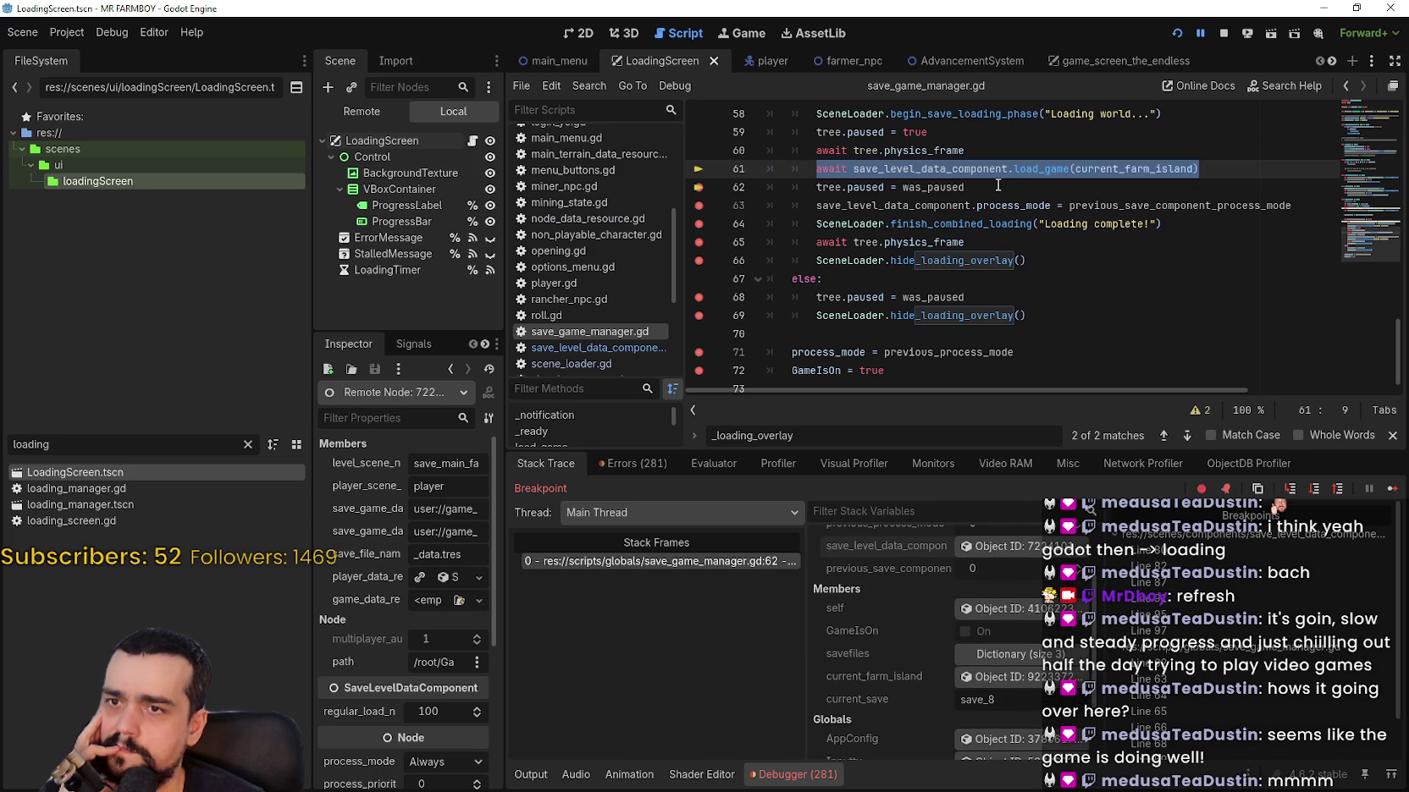
# Continue execution past every remaining breakpoint so the game finishes loading
pyautogui.click(1169, 187)
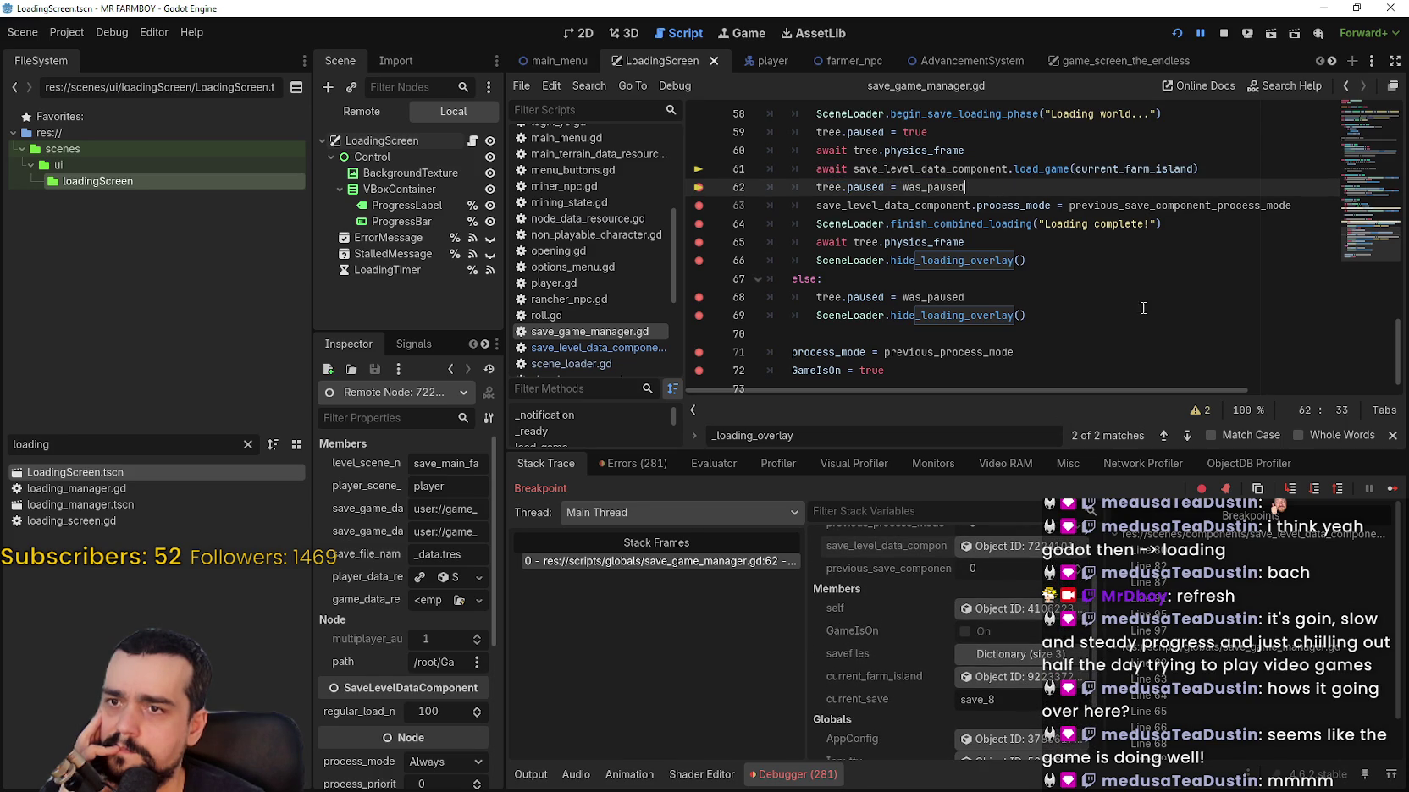
pyautogui.click(1167, 224)
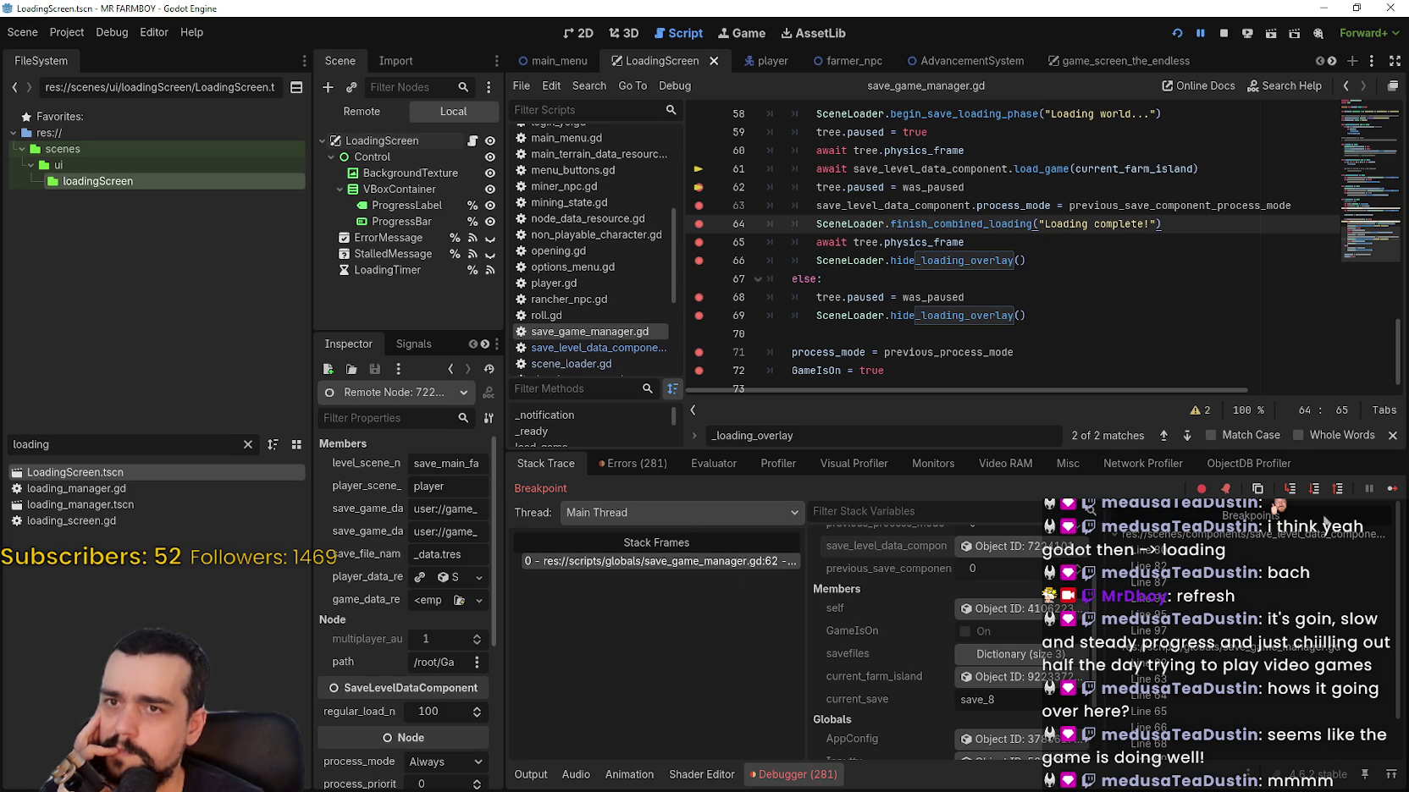
pyautogui.click(1393, 489)
pyautogui.click(1393, 488)
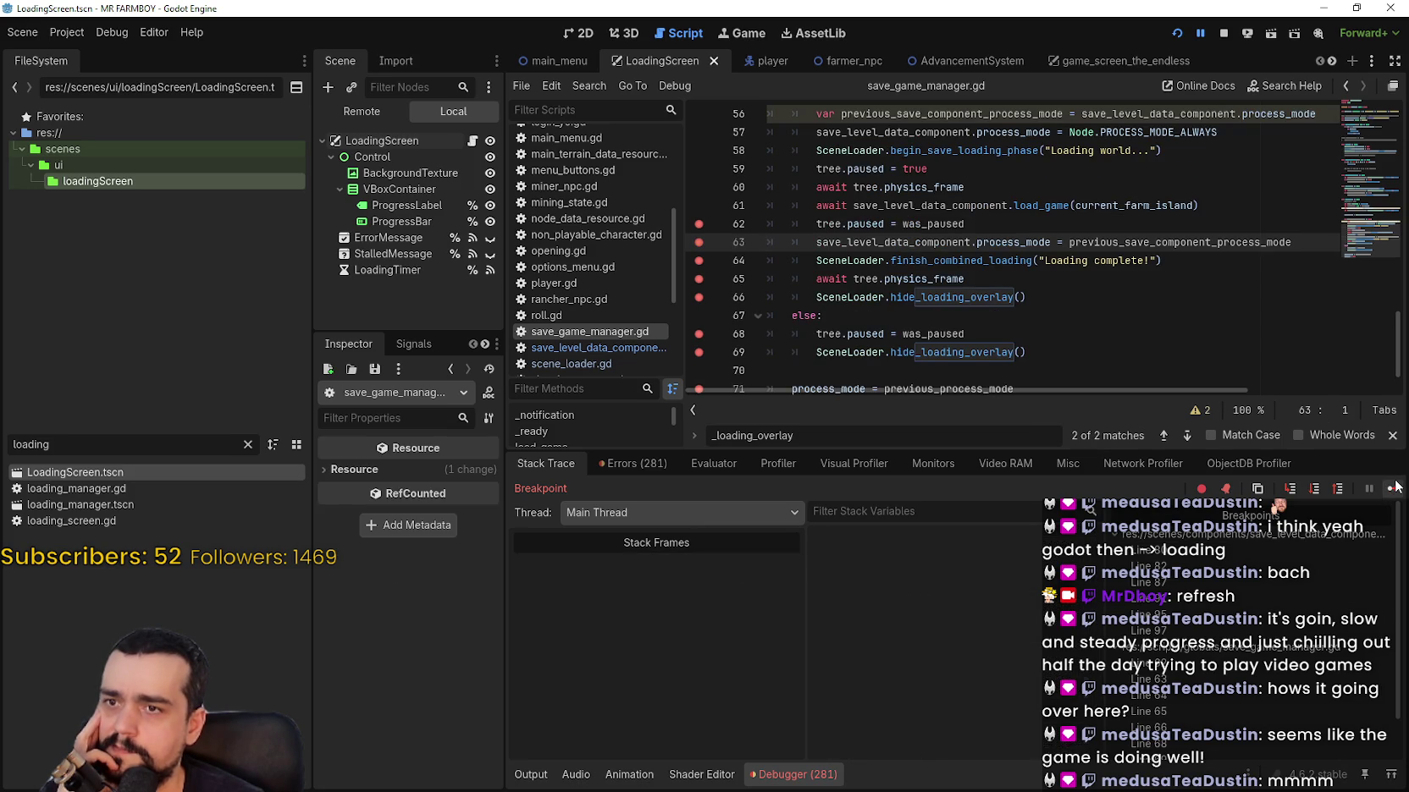
pyautogui.click(1393, 489)
pyautogui.click(1394, 488)
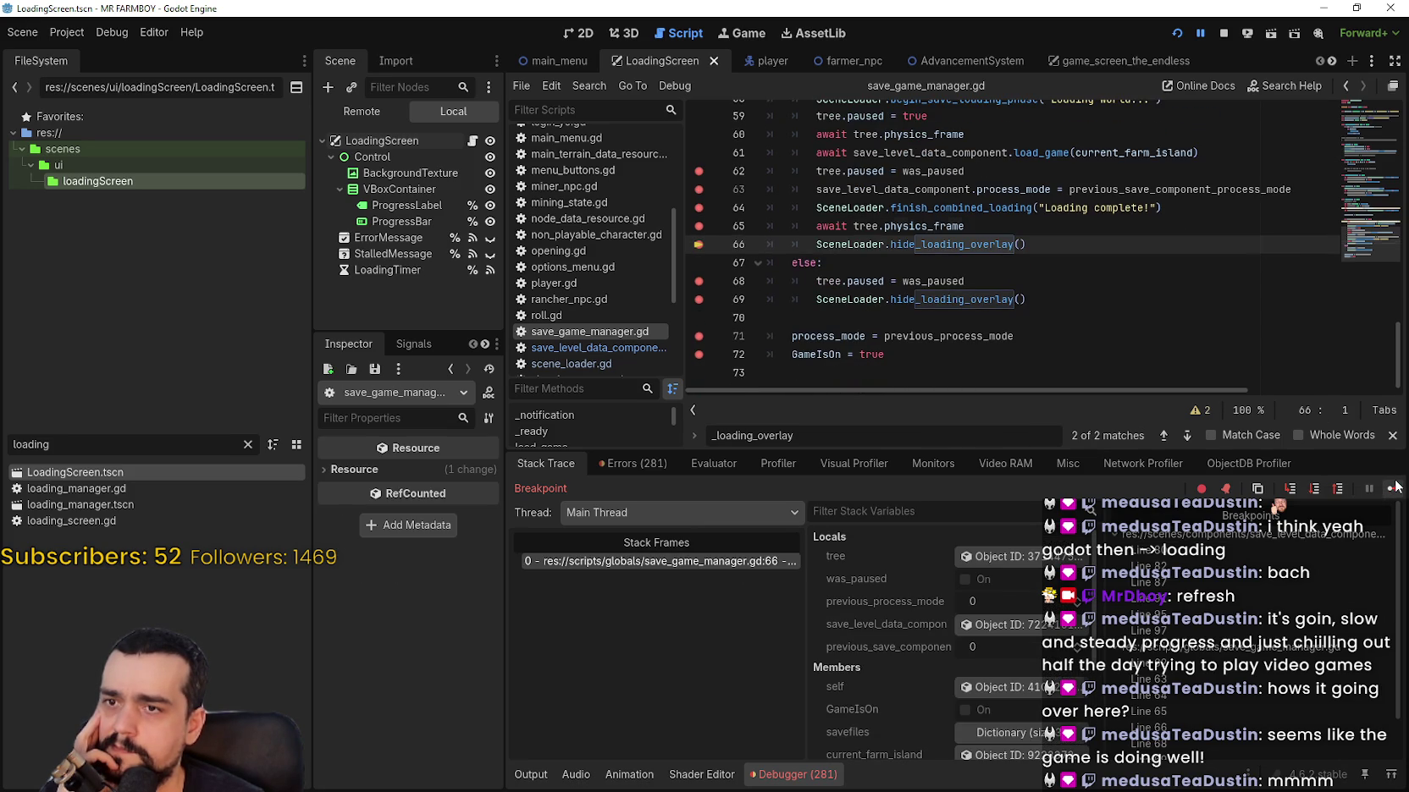
pyautogui.click(1394, 489)
pyautogui.click(1394, 488)
pyautogui.click(1394, 489)
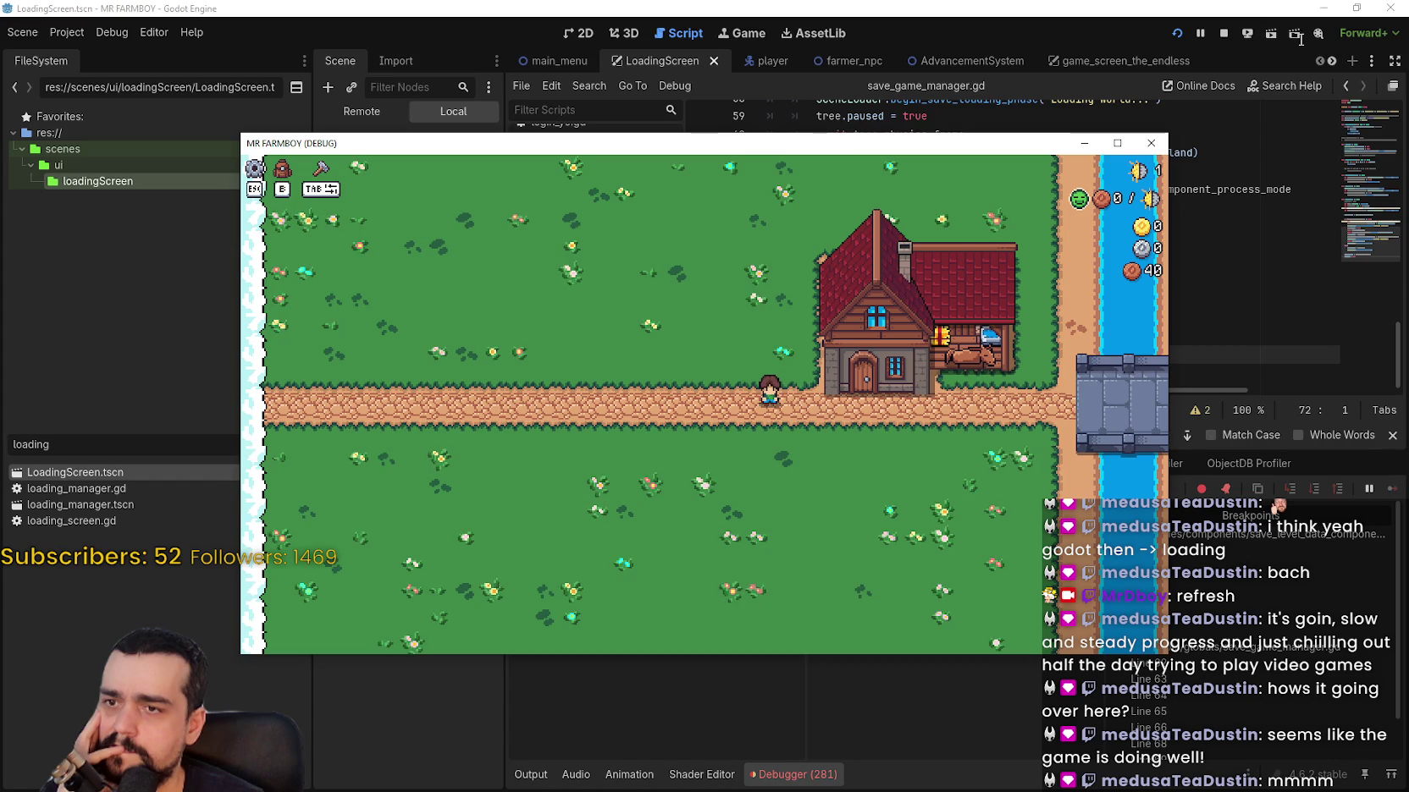
# Close the game to end debugging and open the Debugger's Errors list
pyautogui.click(1220, 34)
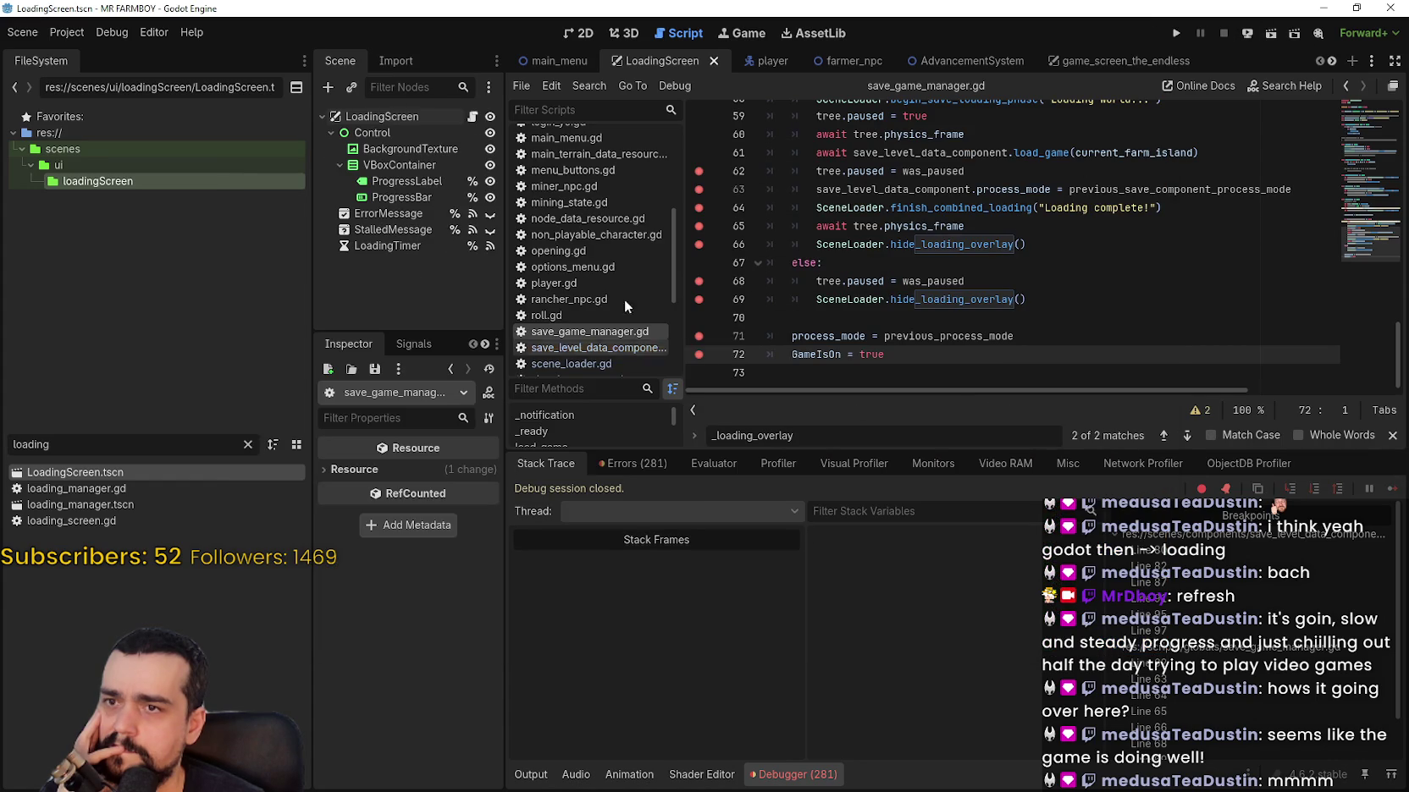
pyautogui.click(630, 463)
pyautogui.scroll(-10, 872, 644)
pyautogui.scroll(-5, 852, 649)
# Jump from the load_game parse error to the 'Game Data corrupted' print line in save_level_data_component.gd
pyautogui.doubleClick(870, 709)
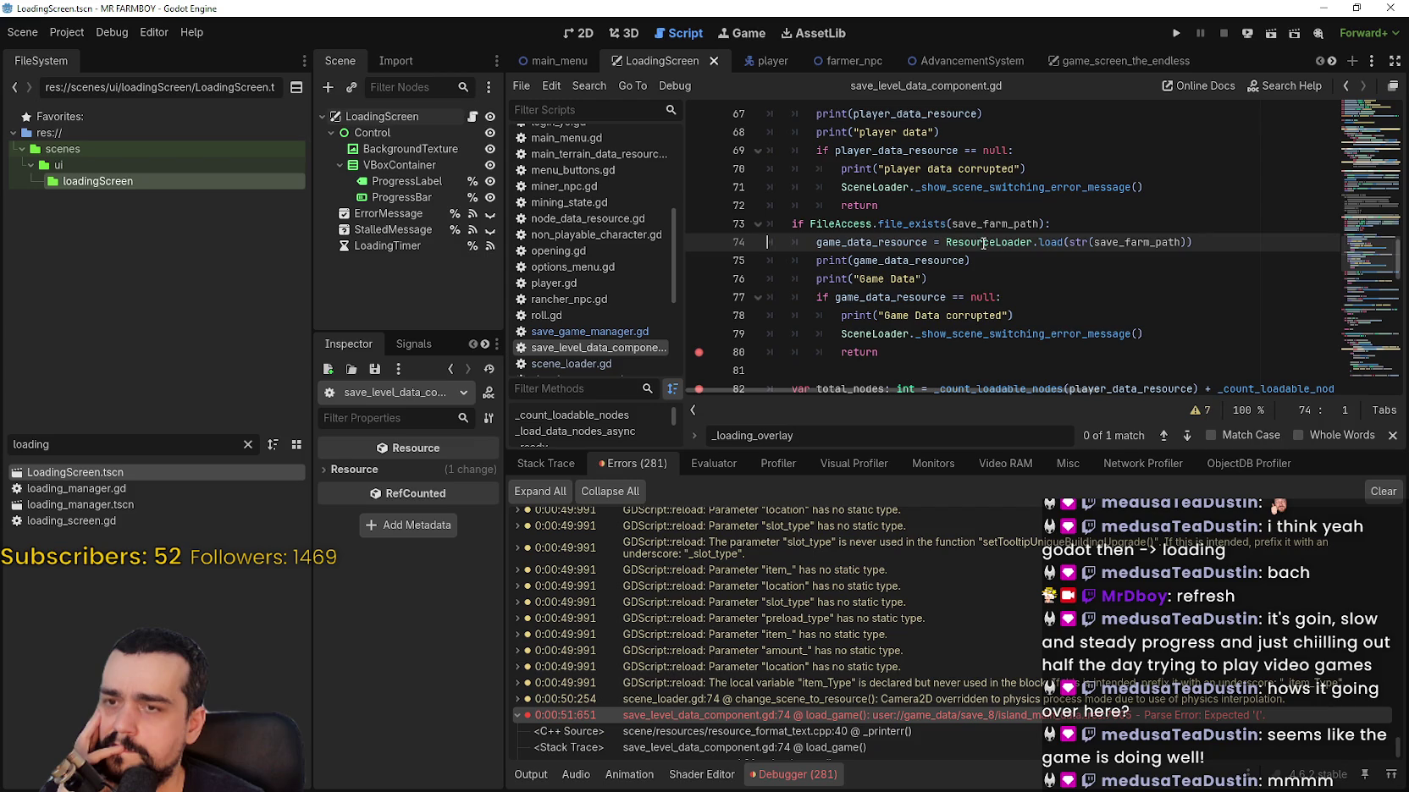
pyautogui.click(995, 297)
pyautogui.click(1086, 335)
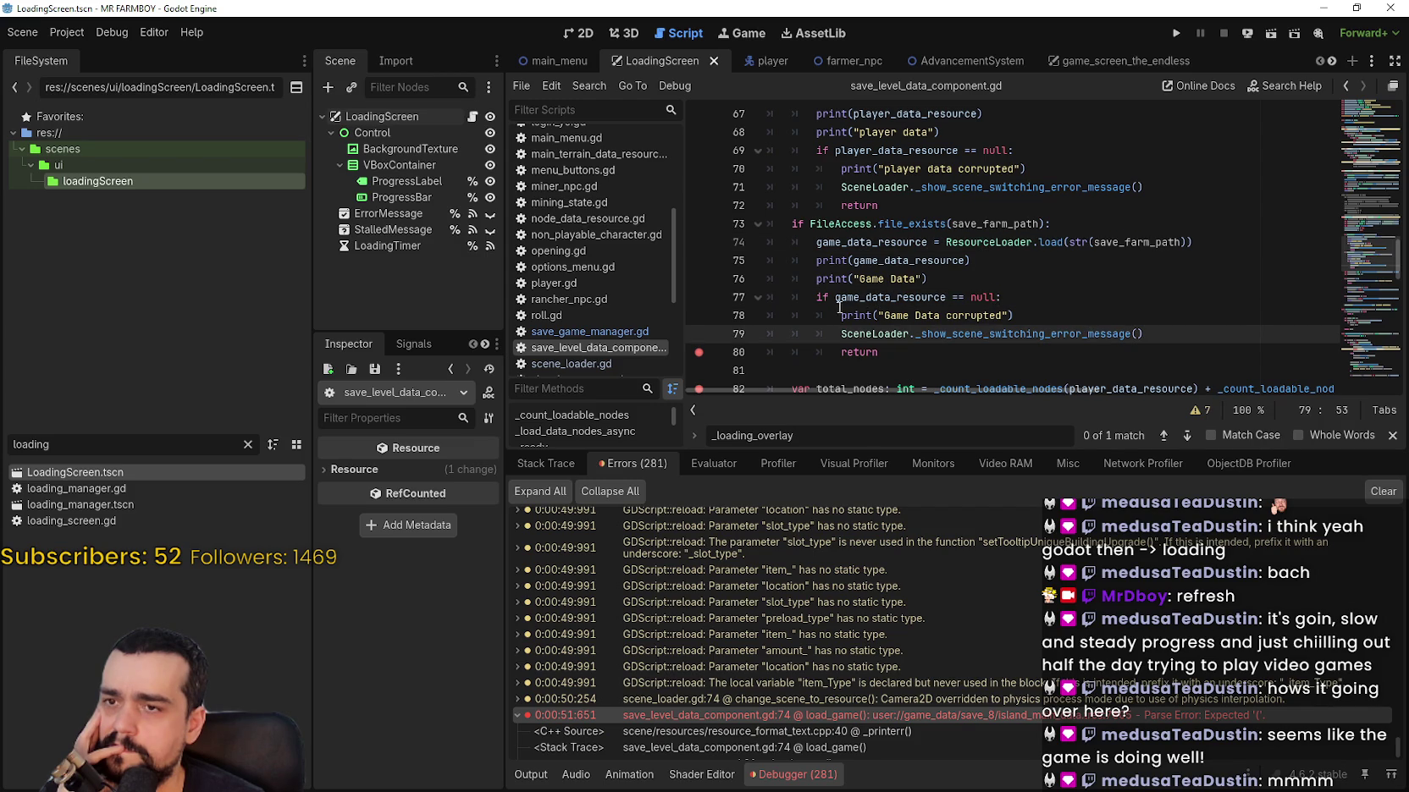
pyautogui.press('Up')
pyautogui.press('Home')
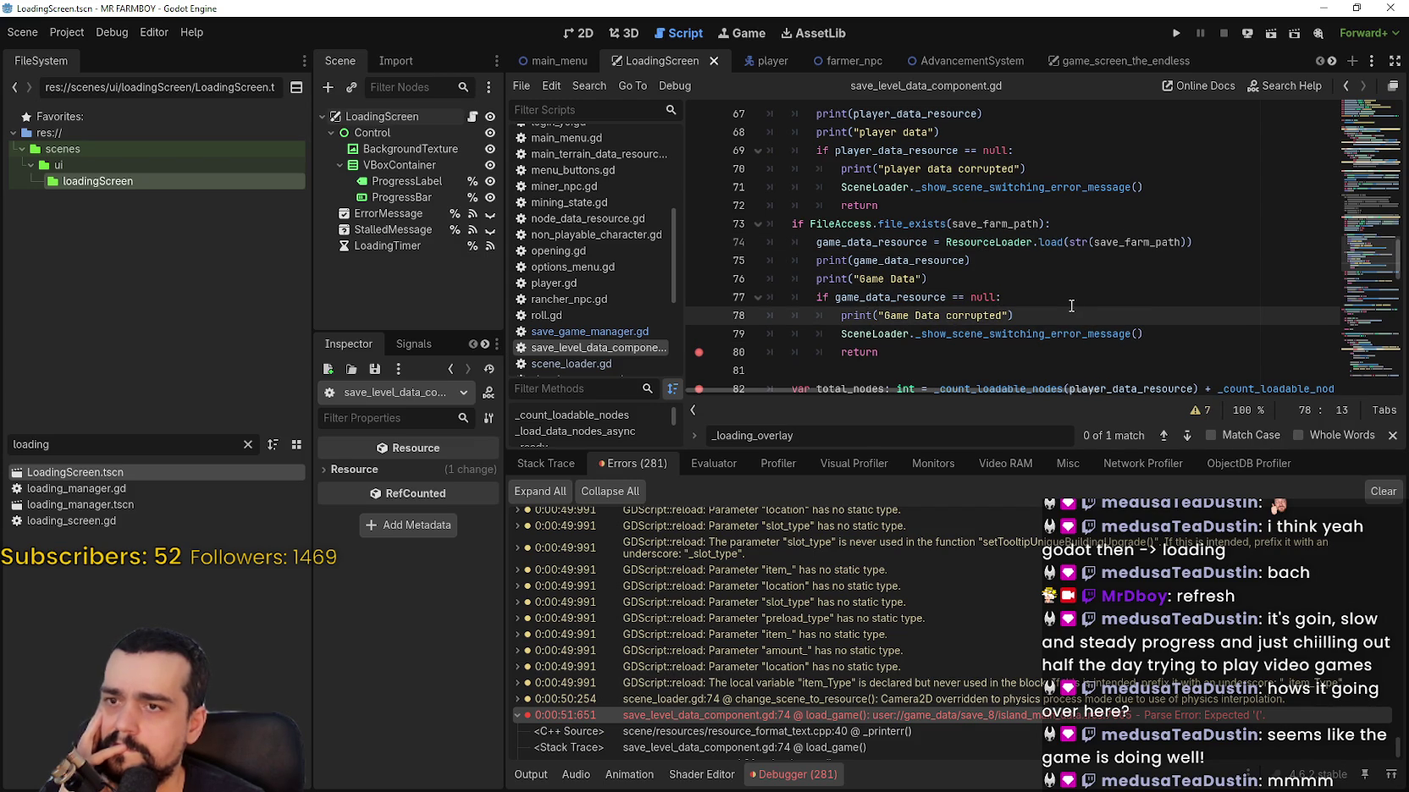
pyautogui.scroll(-3, 1069, 301)
pyautogui.scroll(-3, 1065, 298)
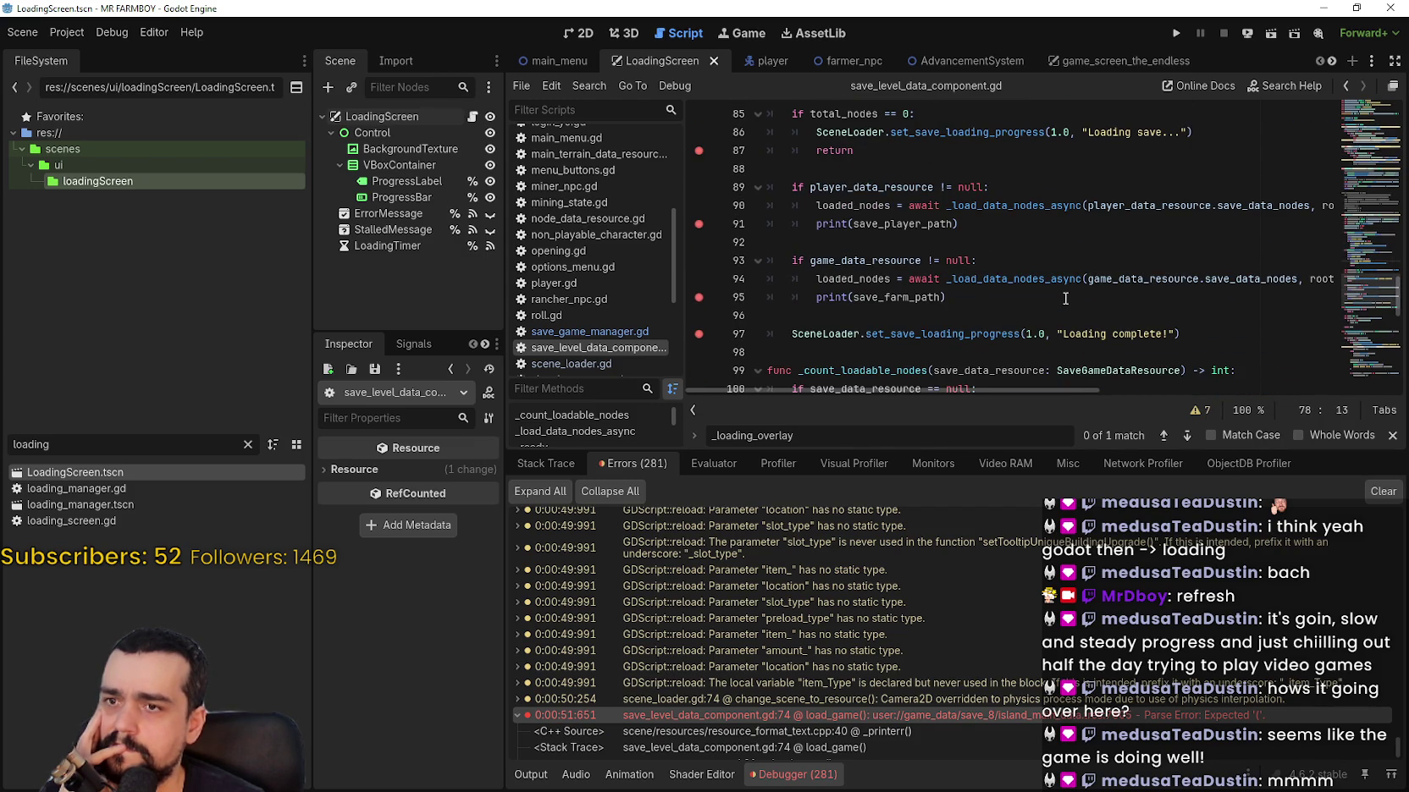
pyautogui.scroll(4, 1065, 298)
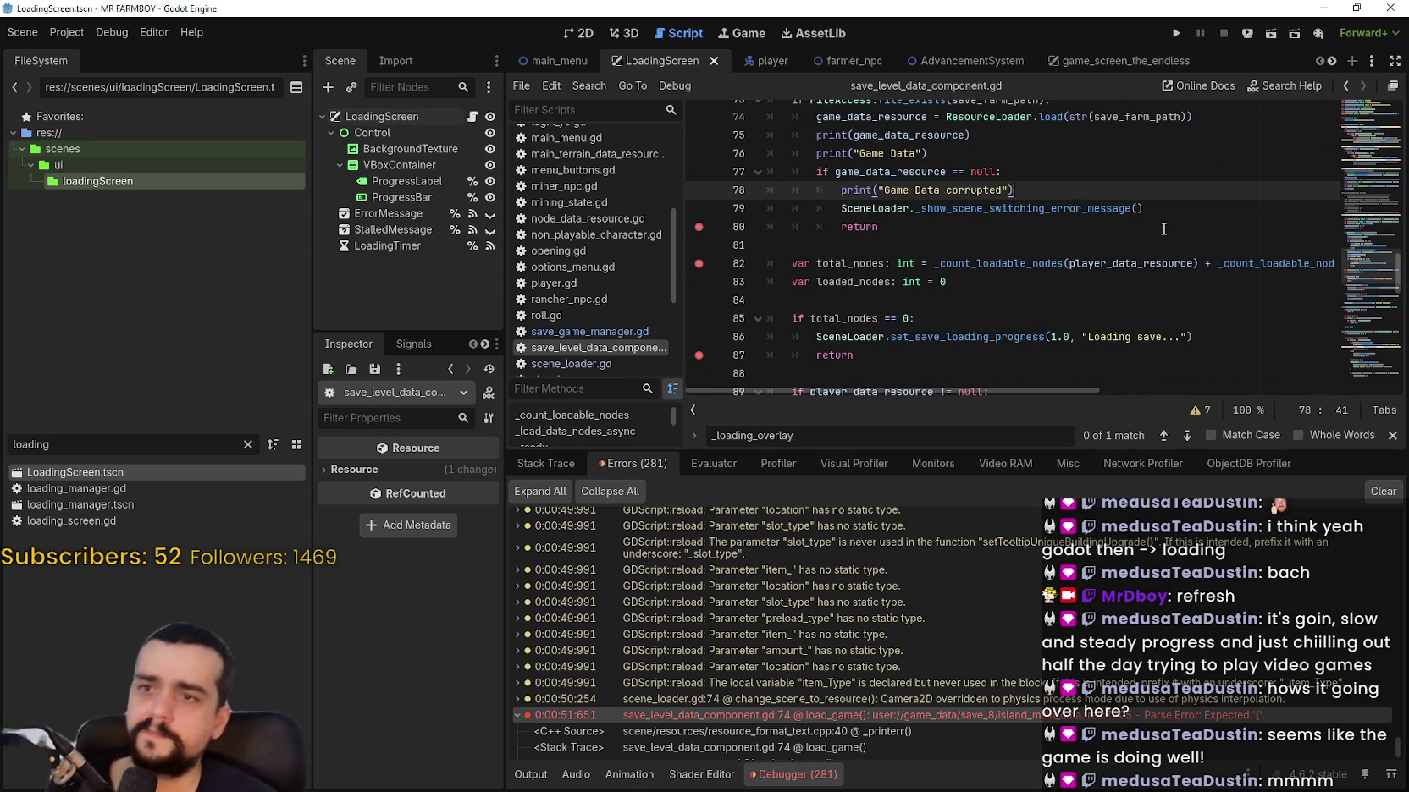
# Add an 'await game_data_resource = null:' line after the corrupted-data print
pyautogui.press('Return')
pyautogui.write('await')
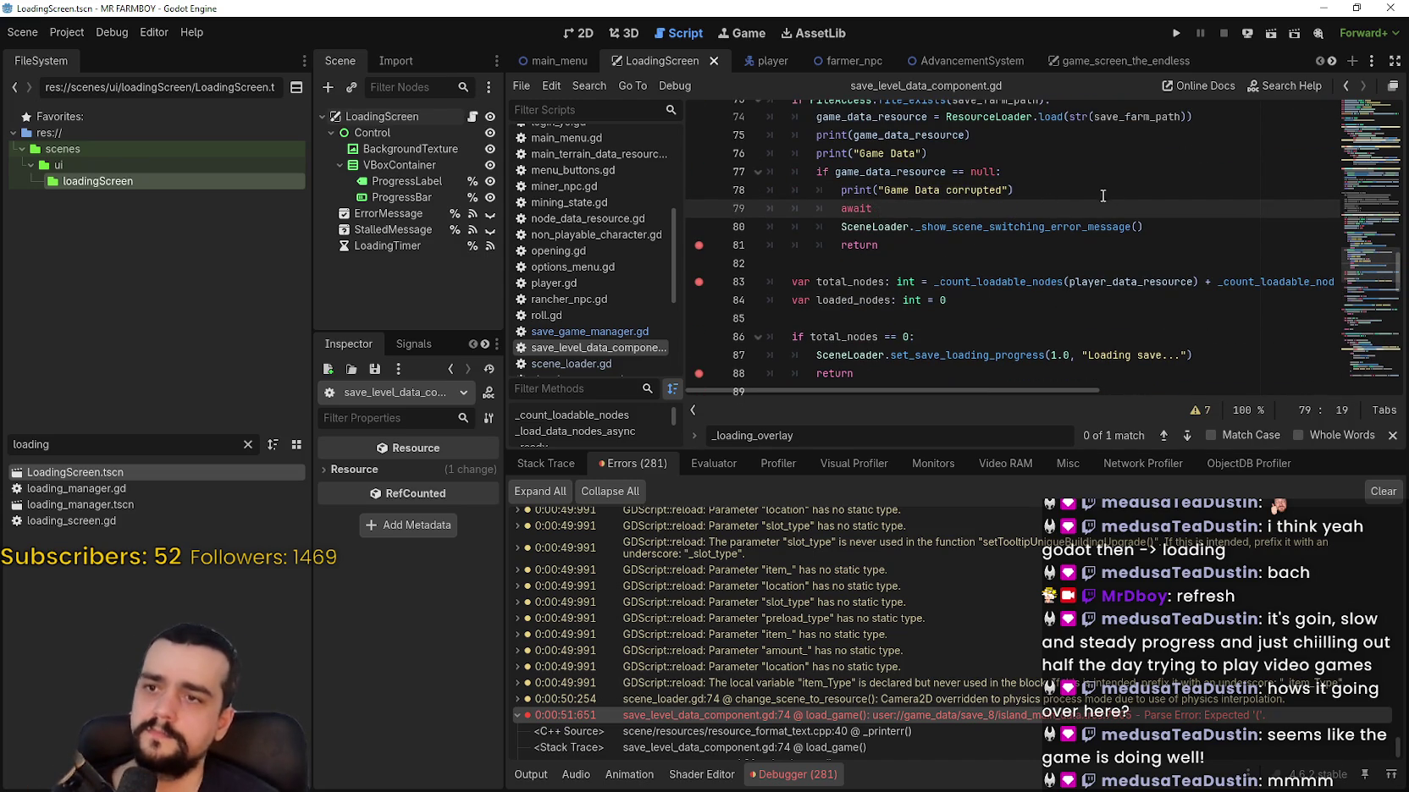
pyautogui.doubleClick(879, 168)
pyautogui.hotkey('ctrl', 'c')
pyautogui.click(914, 208)
pyautogui.hotkey('ctrl', 'v')
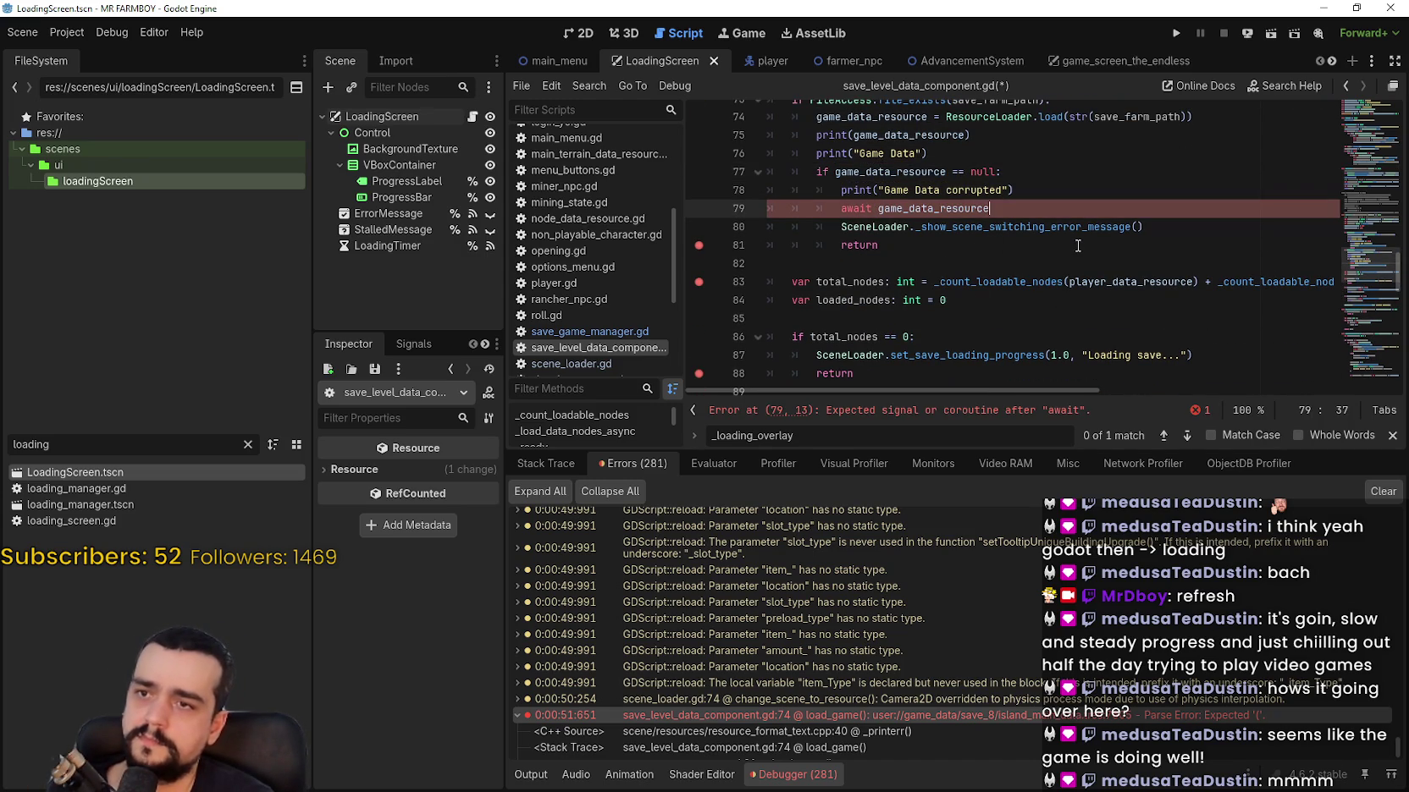
pyautogui.write('= null:')
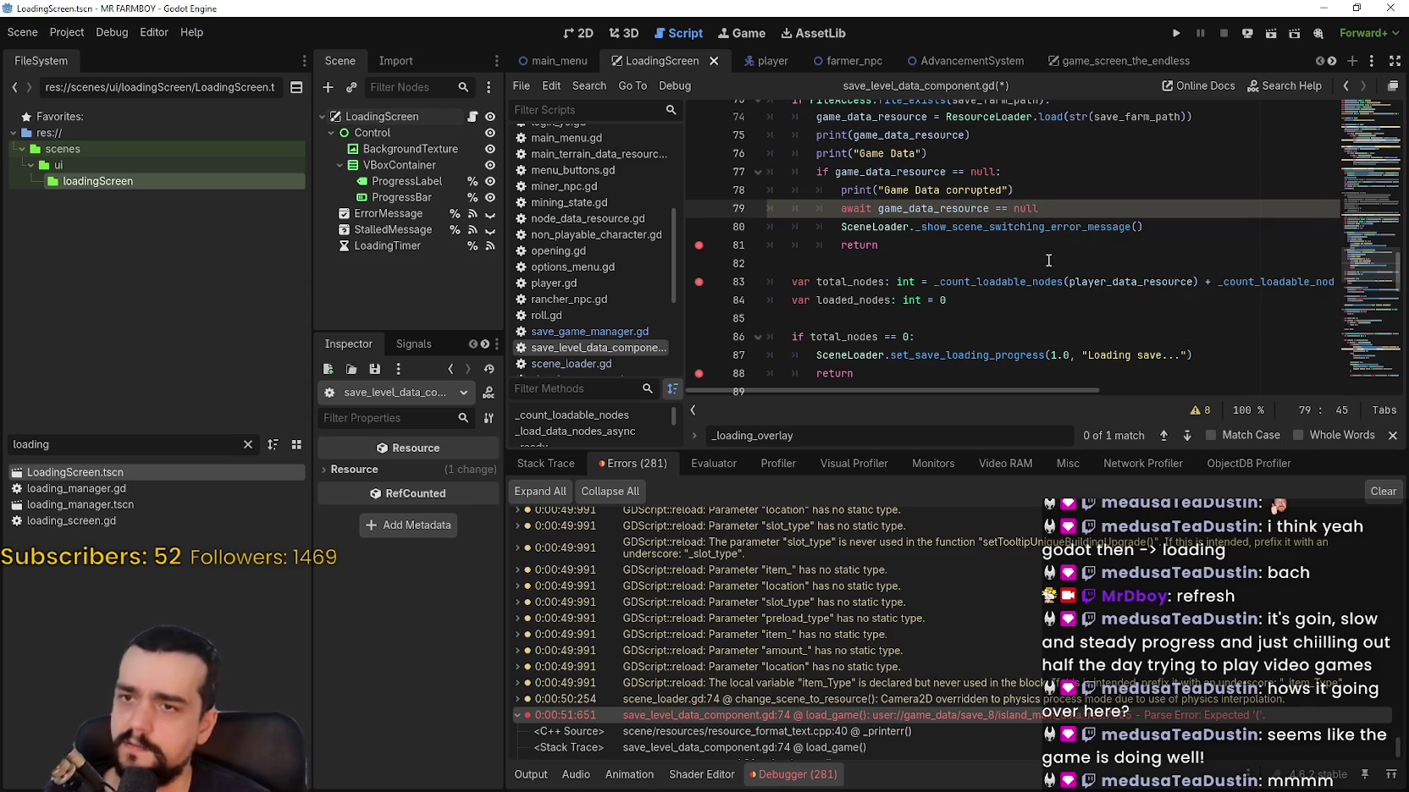
# Replace the null comparison so the line reads 'await !game_data_resource'
pyautogui.click(995, 245)
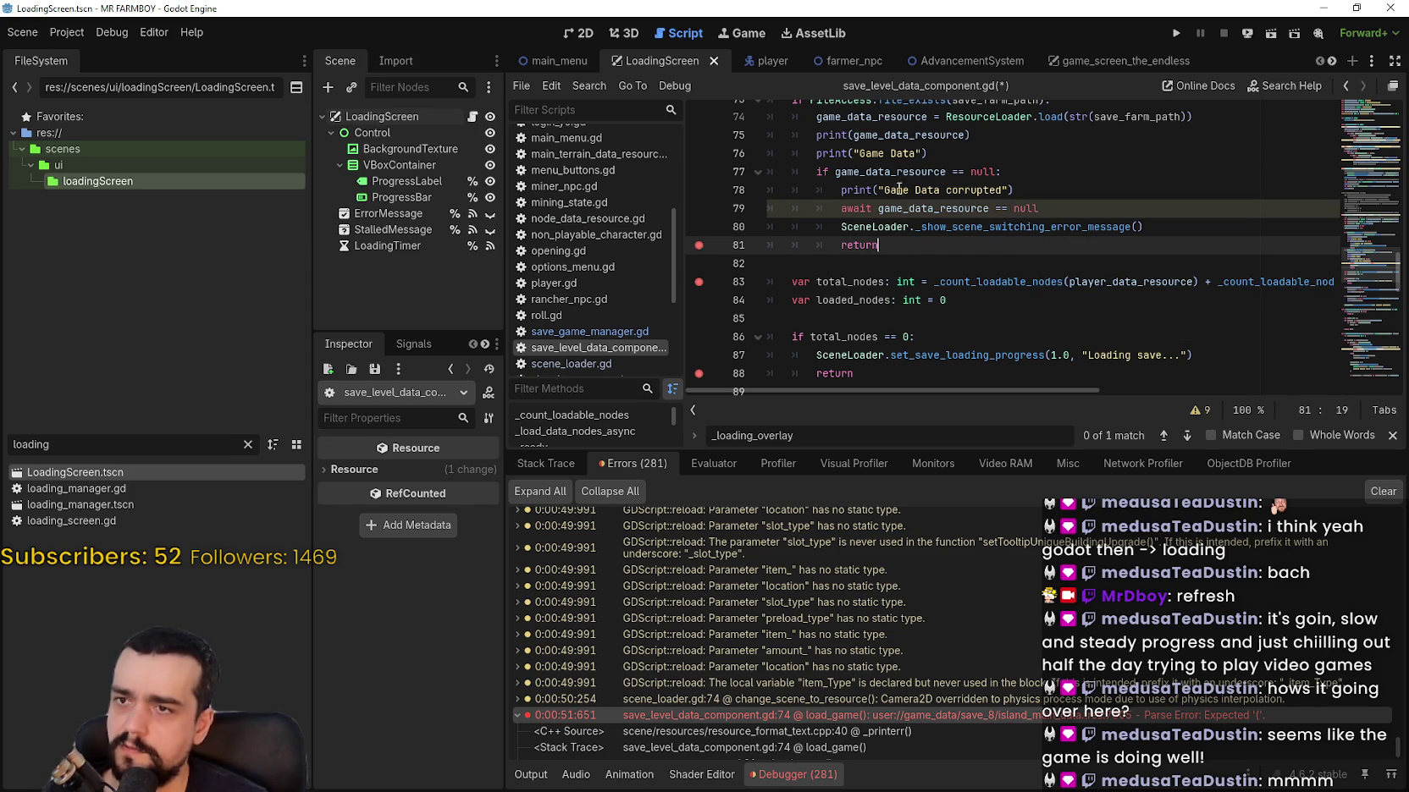
pyautogui.moveTo(989, 207); pyautogui.dragTo(1026, 207)
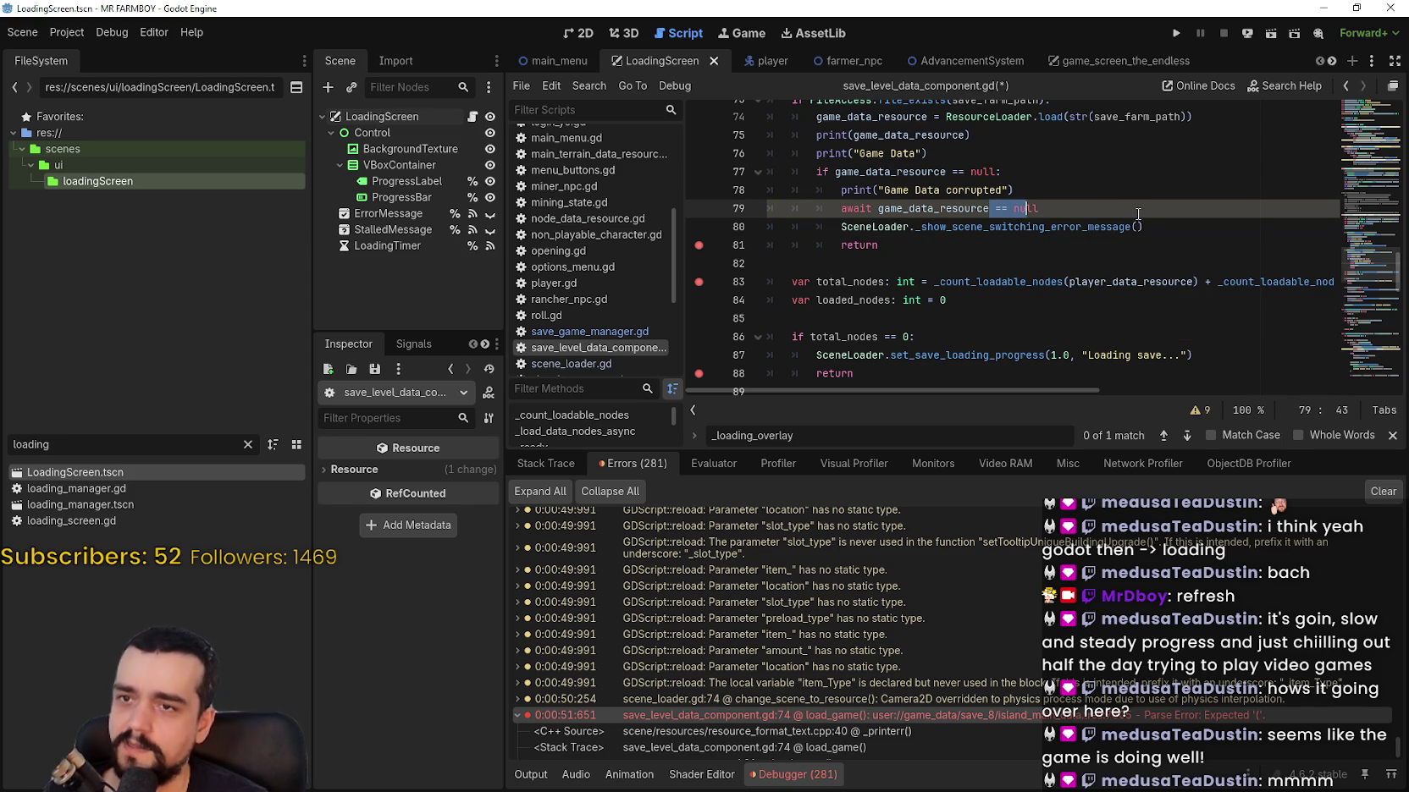
pyautogui.press('Right')
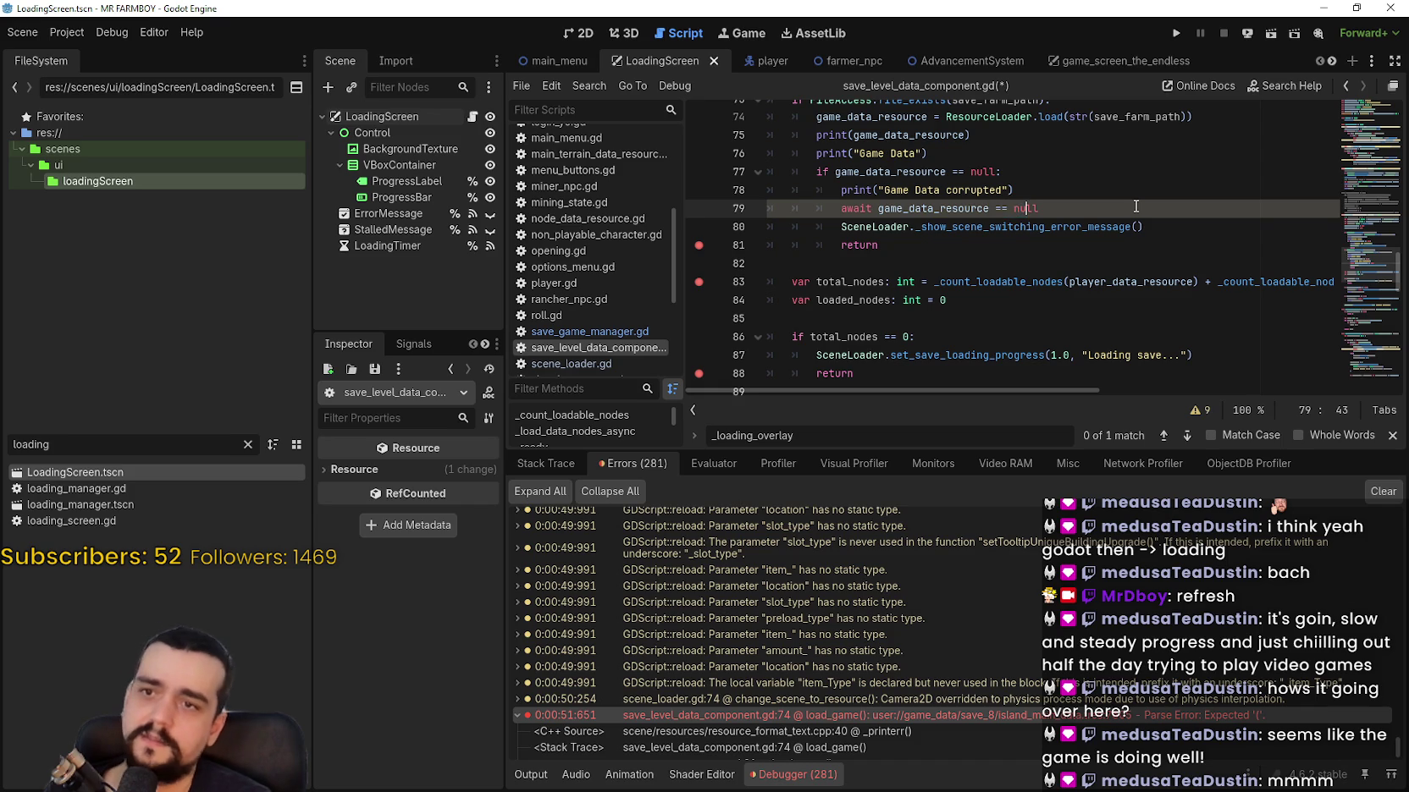
pyautogui.press('BackSpace')
pyautogui.press('BackSpace')
pyautogui.press('BackSpace')
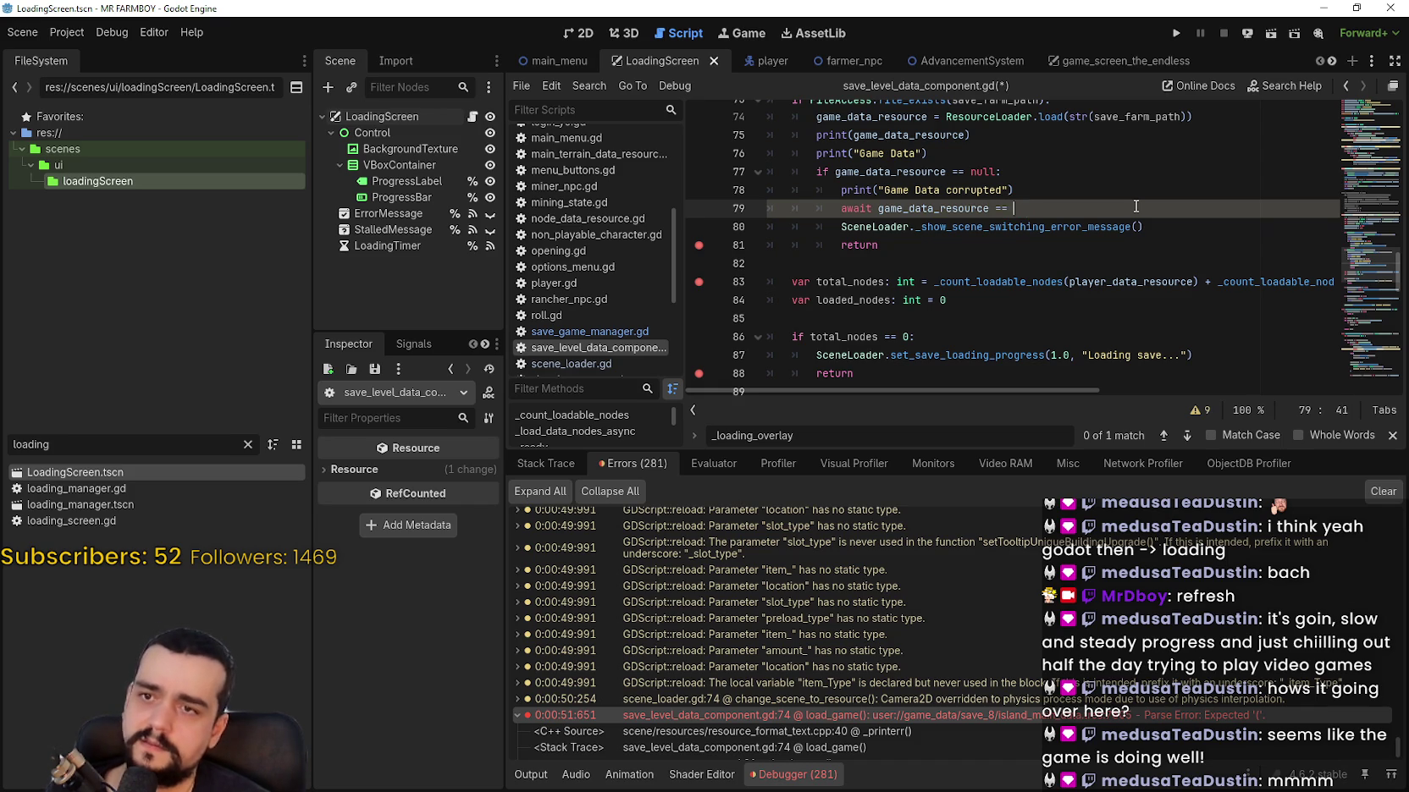
pyautogui.click(889, 208)
pyautogui.doubleClick(881, 210)
pyautogui.click(880, 210)
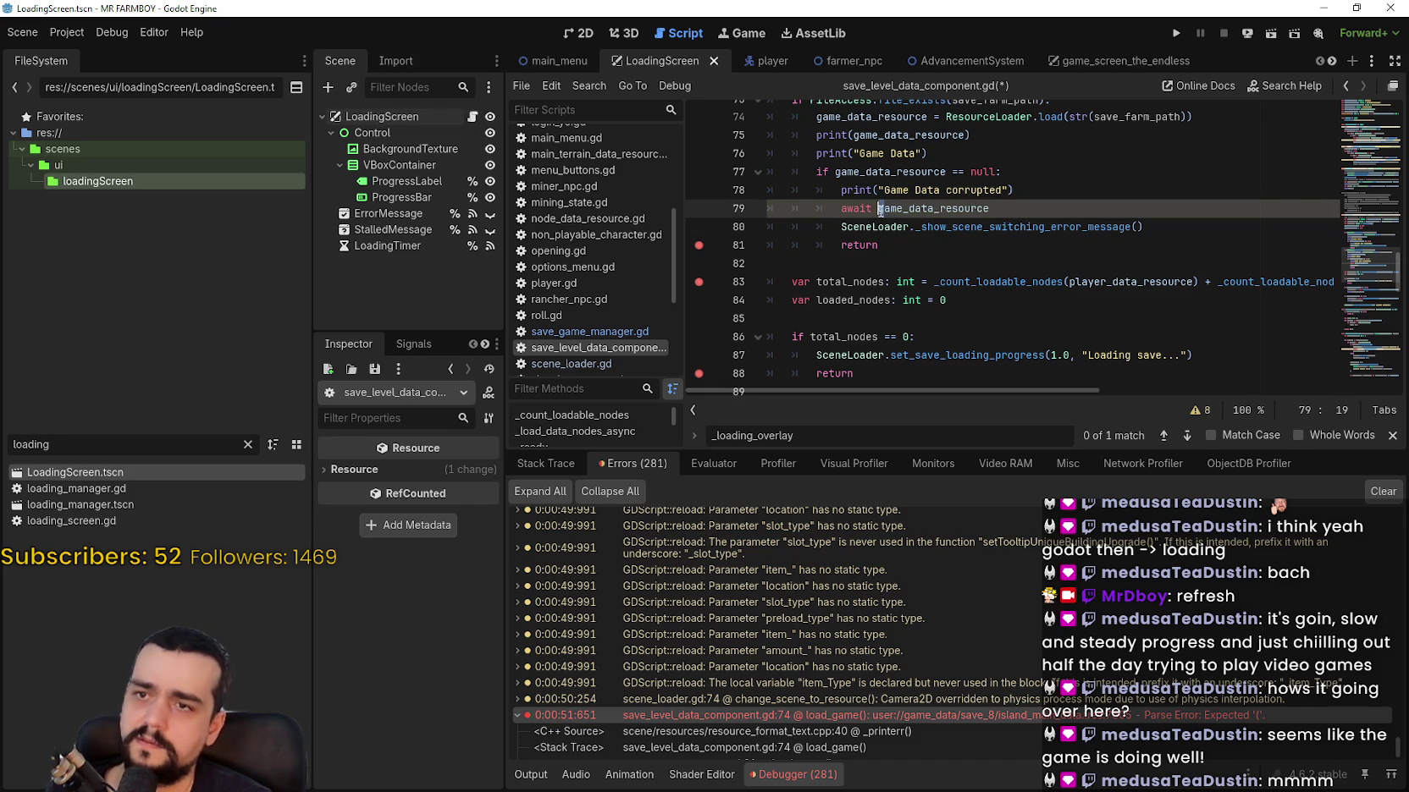
pyautogui.press('Left')
pyautogui.press('Left')
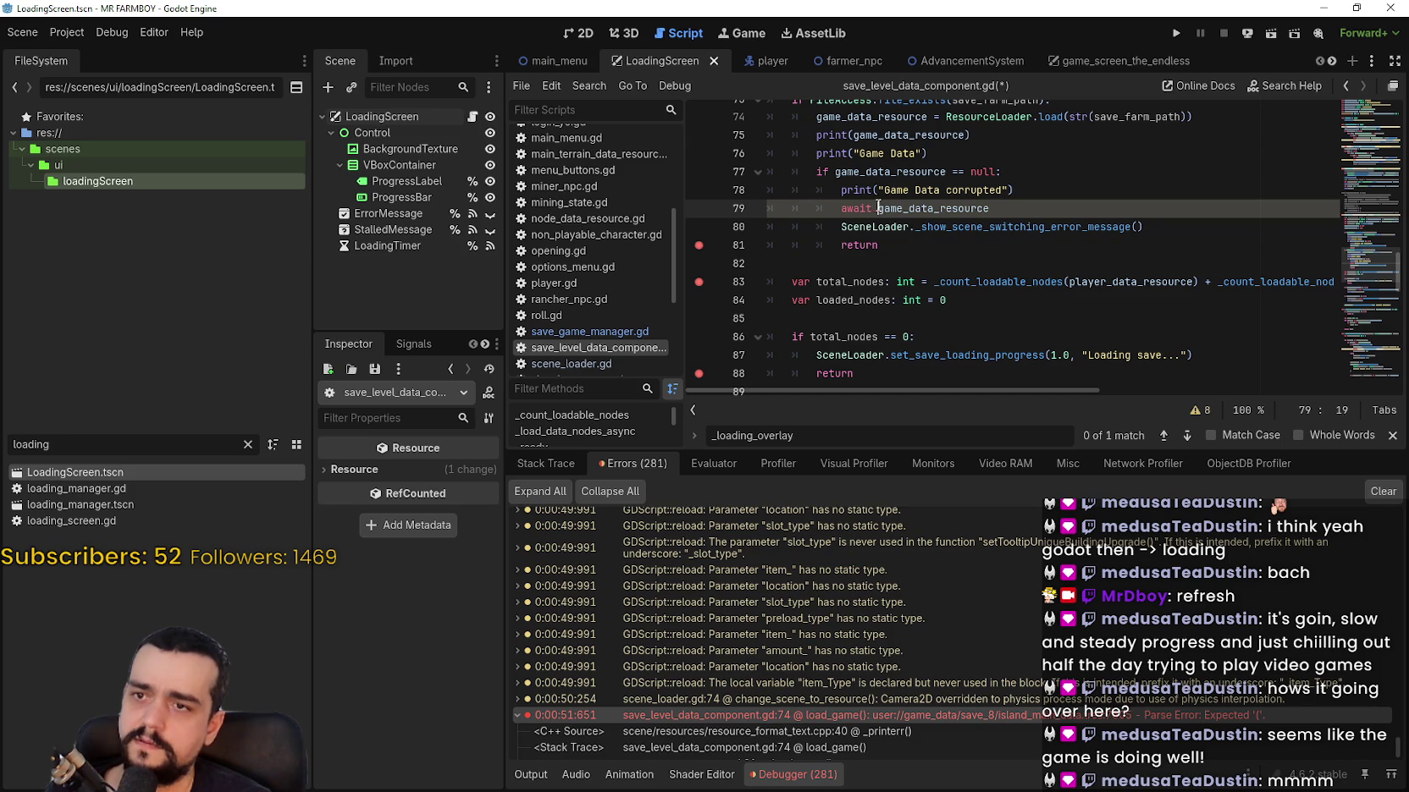
pyautogui.write('!')
# Review the code around the return line and save the script
pyautogui.click(921, 253)
pyautogui.click(956, 264)
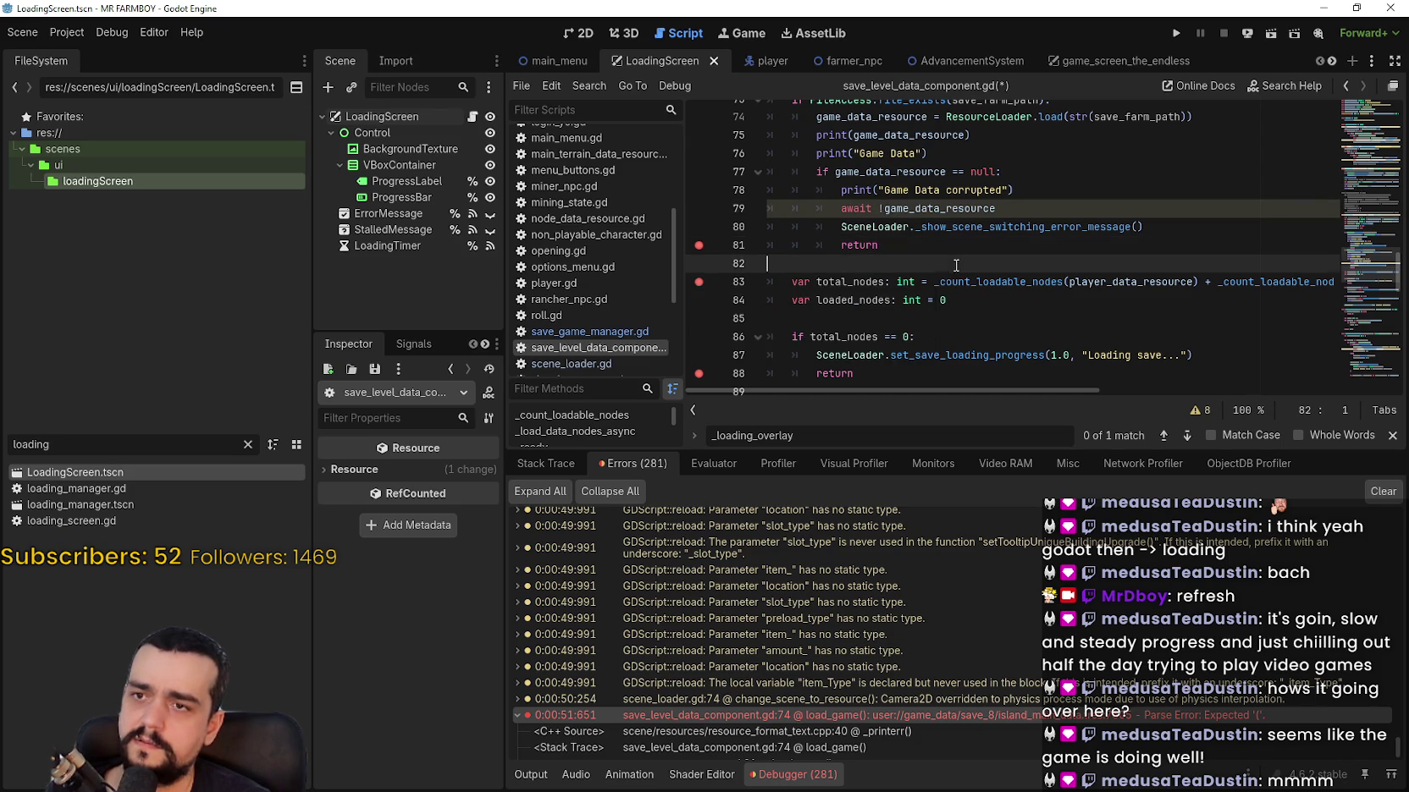
pyautogui.scroll(-2, 974, 271)
pyautogui.scroll(-2, 1048, 339)
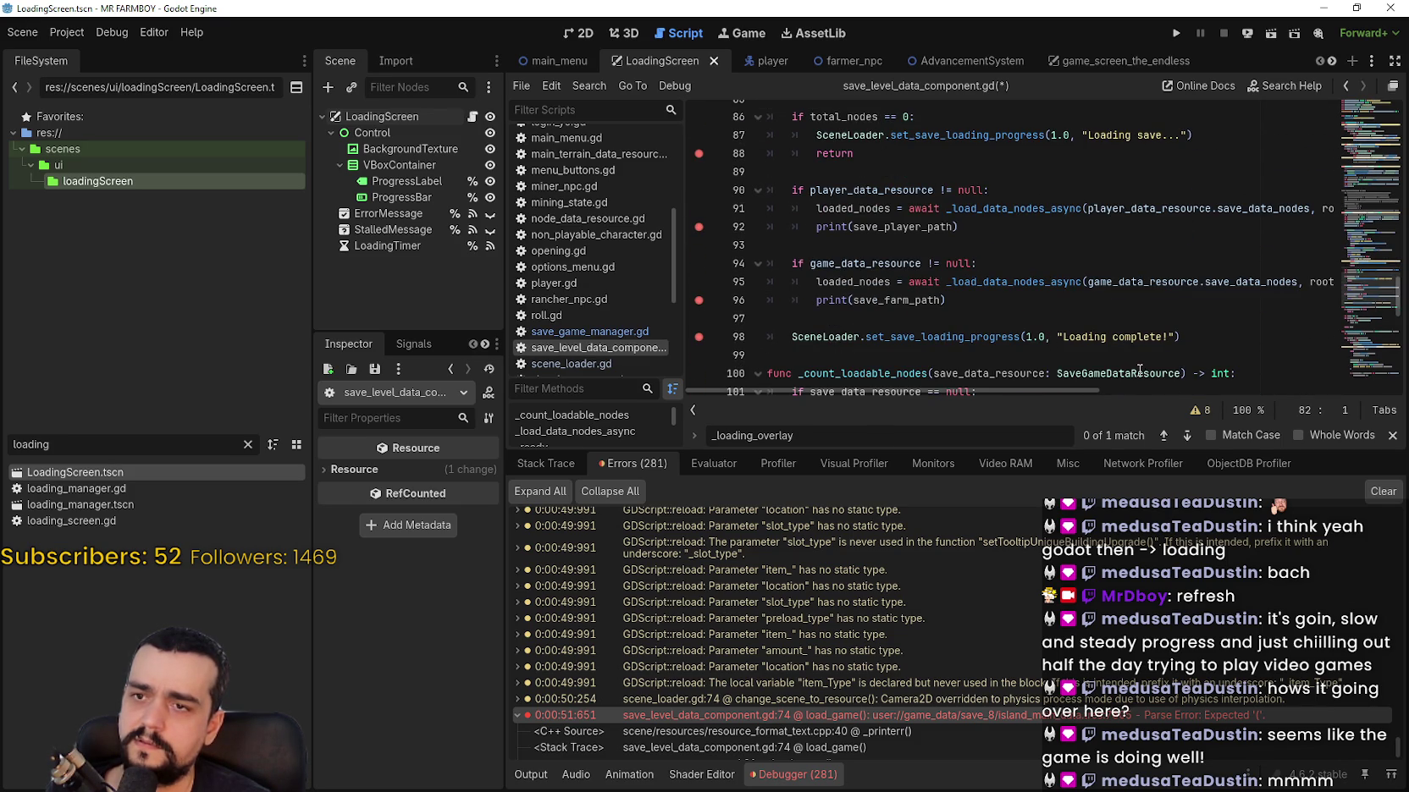
pyautogui.scroll(5, 1052, 281)
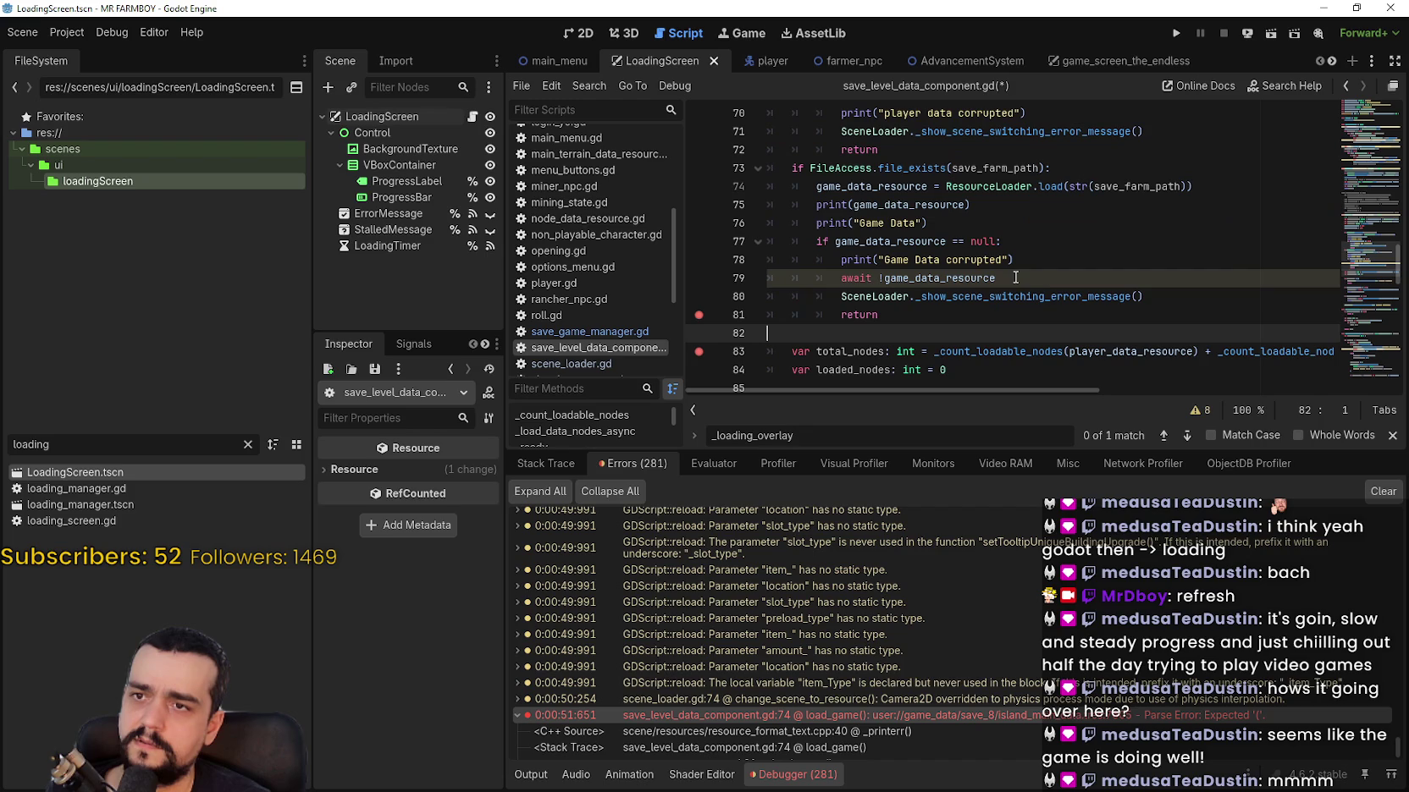
pyautogui.click(949, 279)
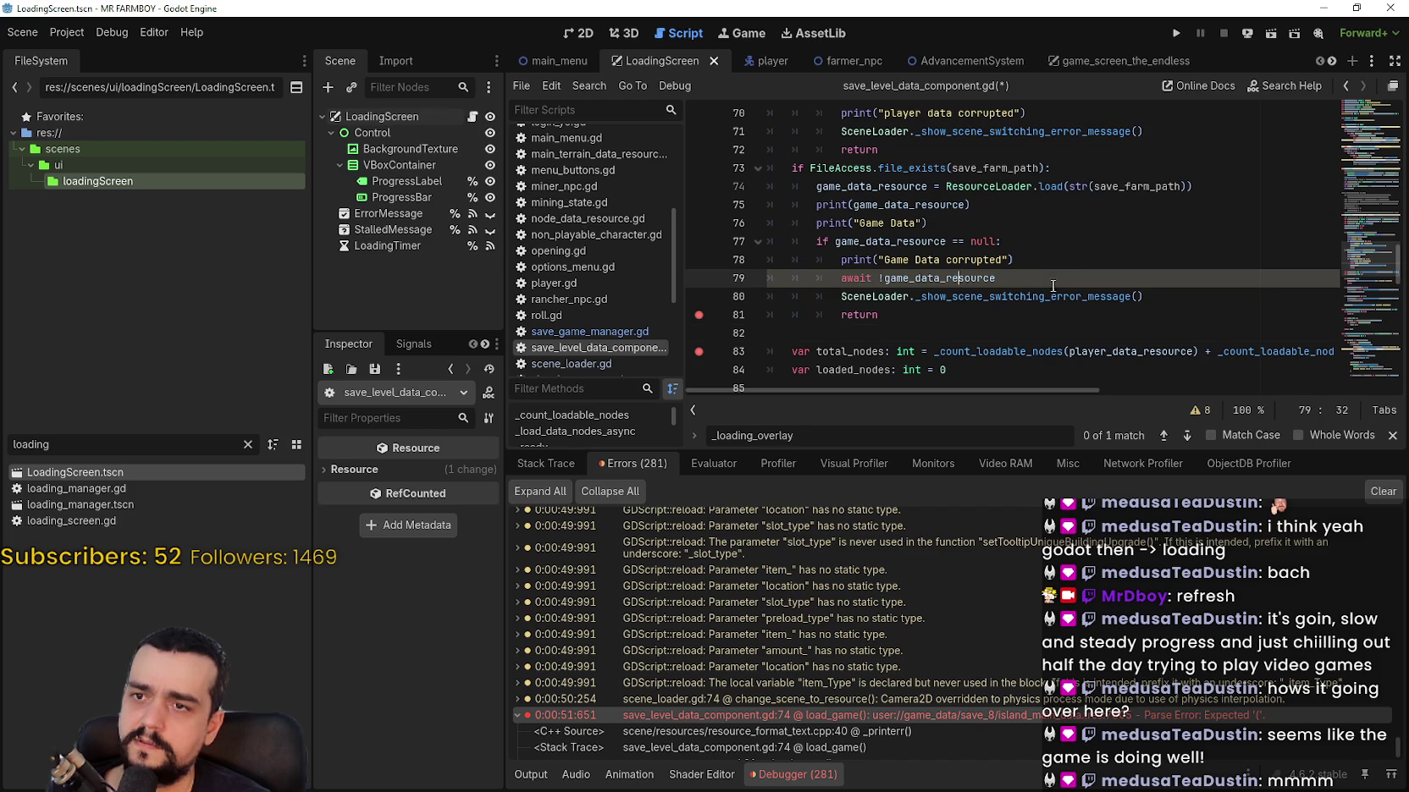
pyautogui.click(1003, 330)
pyautogui.hotkey('ctrl', 's')
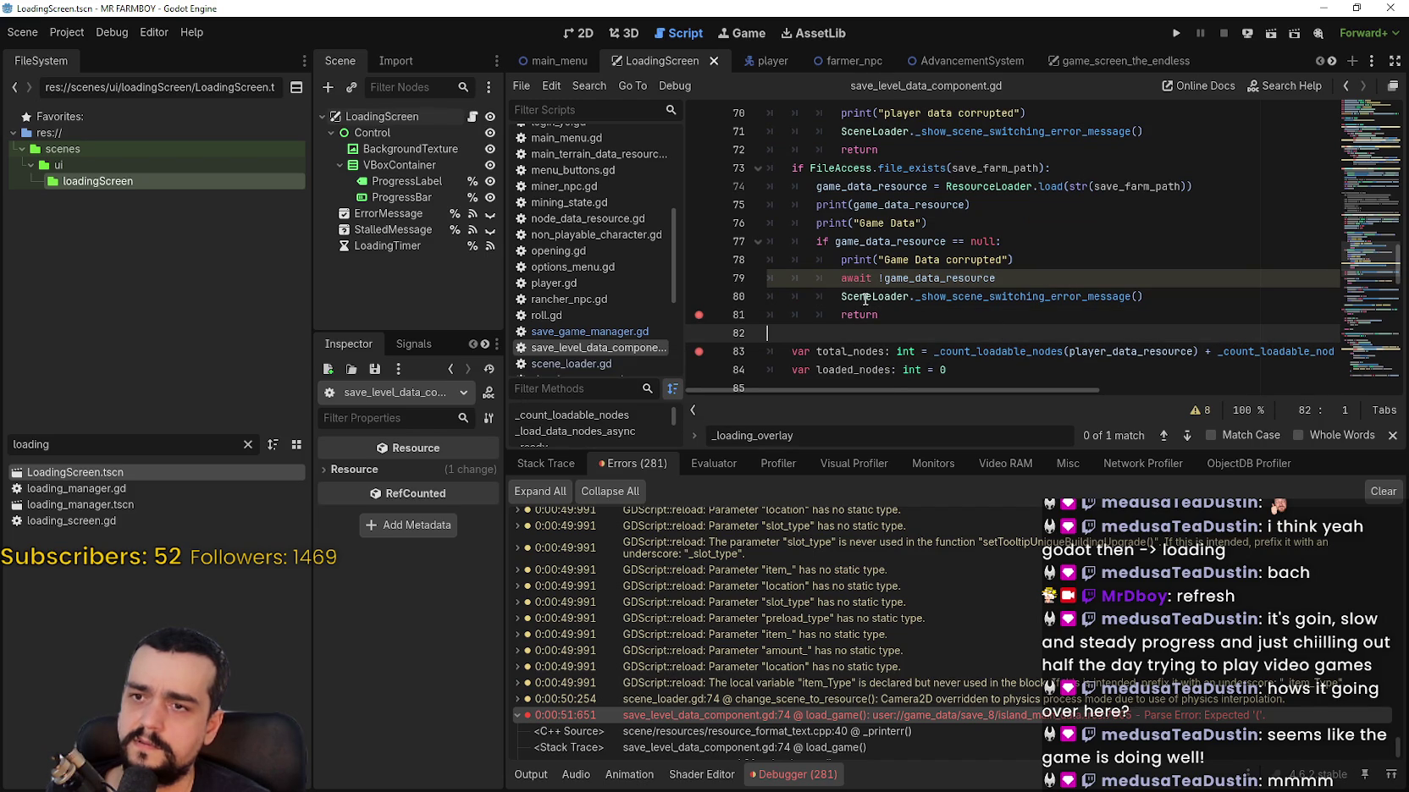
# Paste the error-message call after the print line, comment out the old call, and save
pyautogui.tripleClick(865, 298)
pyautogui.hotkey('ctrl', 'c')
pyautogui.click(1091, 260)
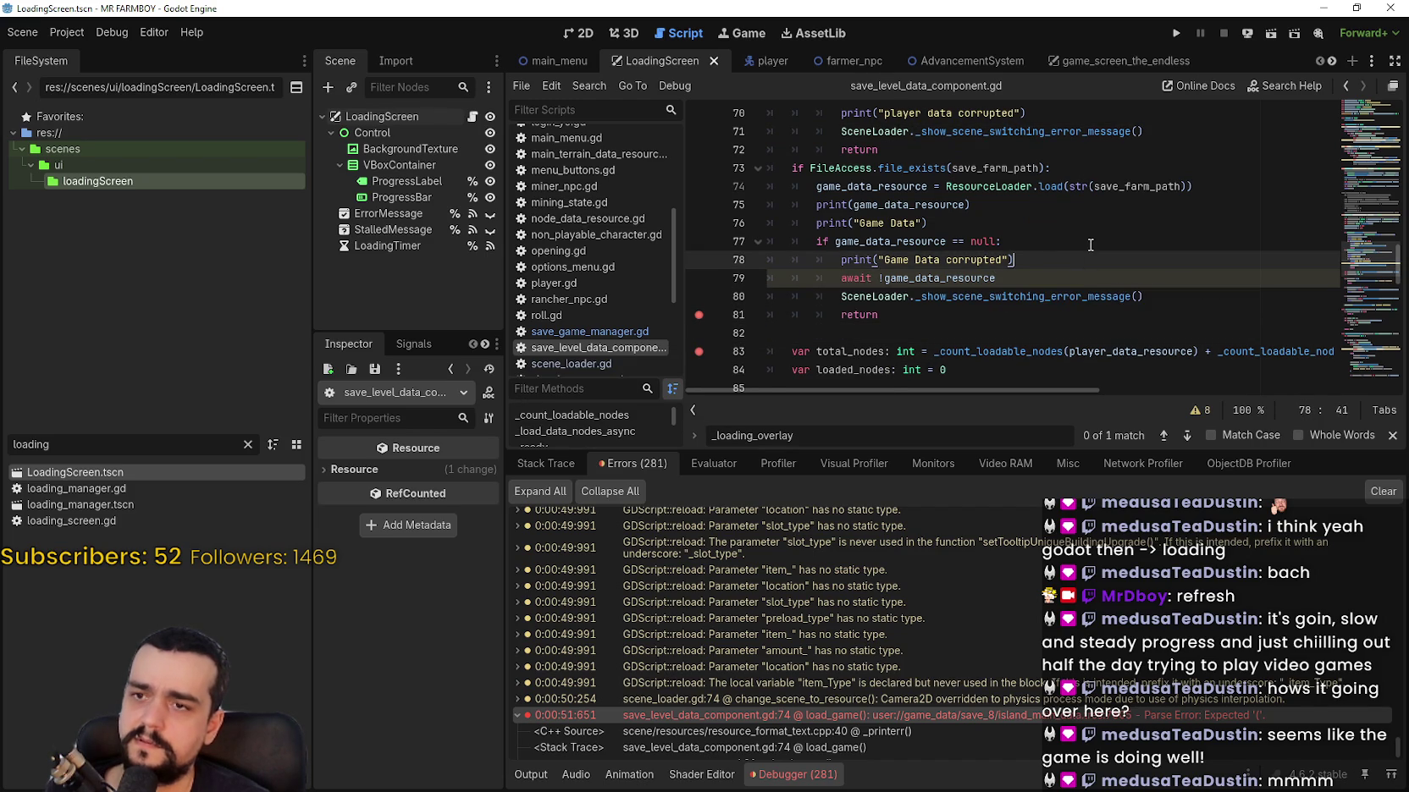
pyautogui.press('Return')
pyautogui.hotkey('ctrl', 'v')
pyautogui.click(818, 317)
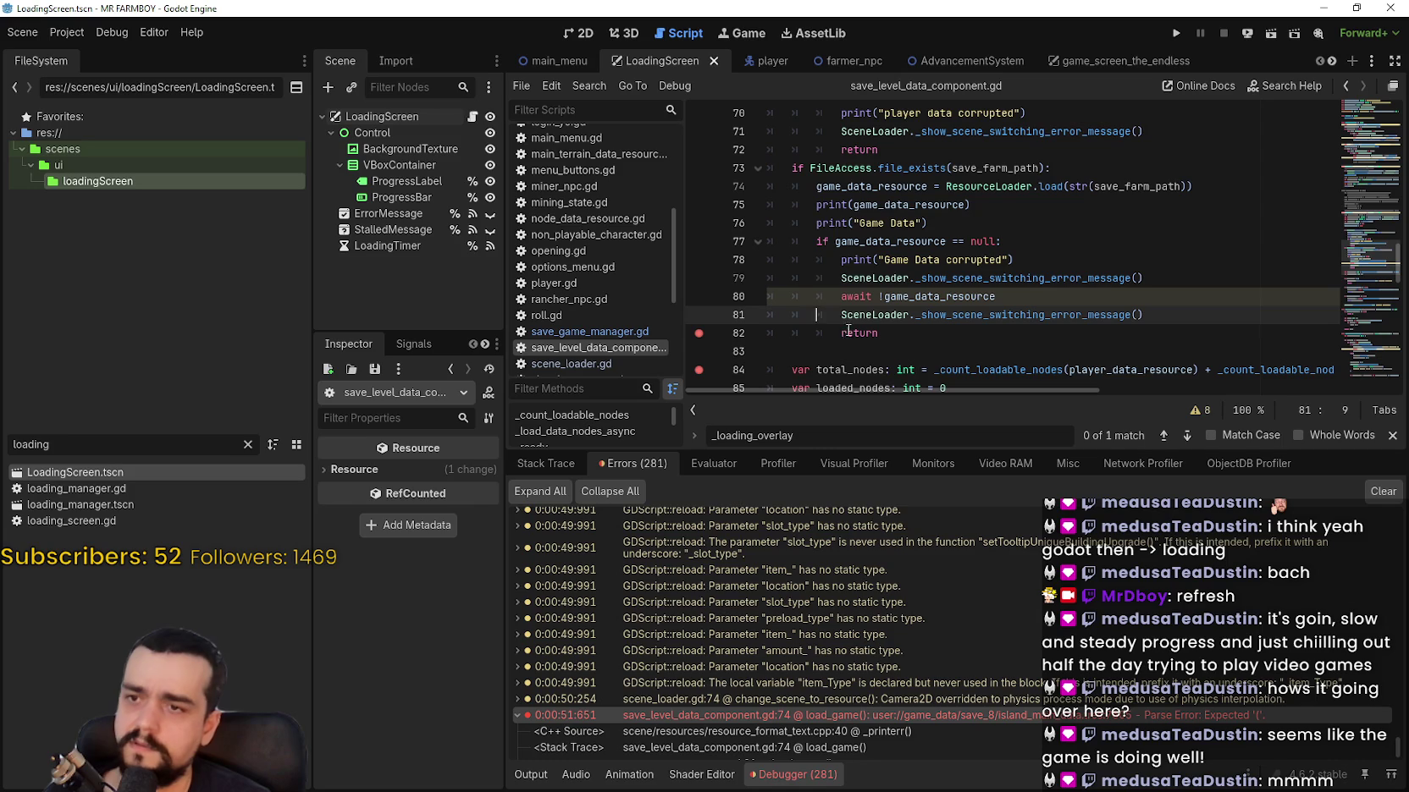
pyautogui.write('#')
pyautogui.hotkey('ctrl', 's')
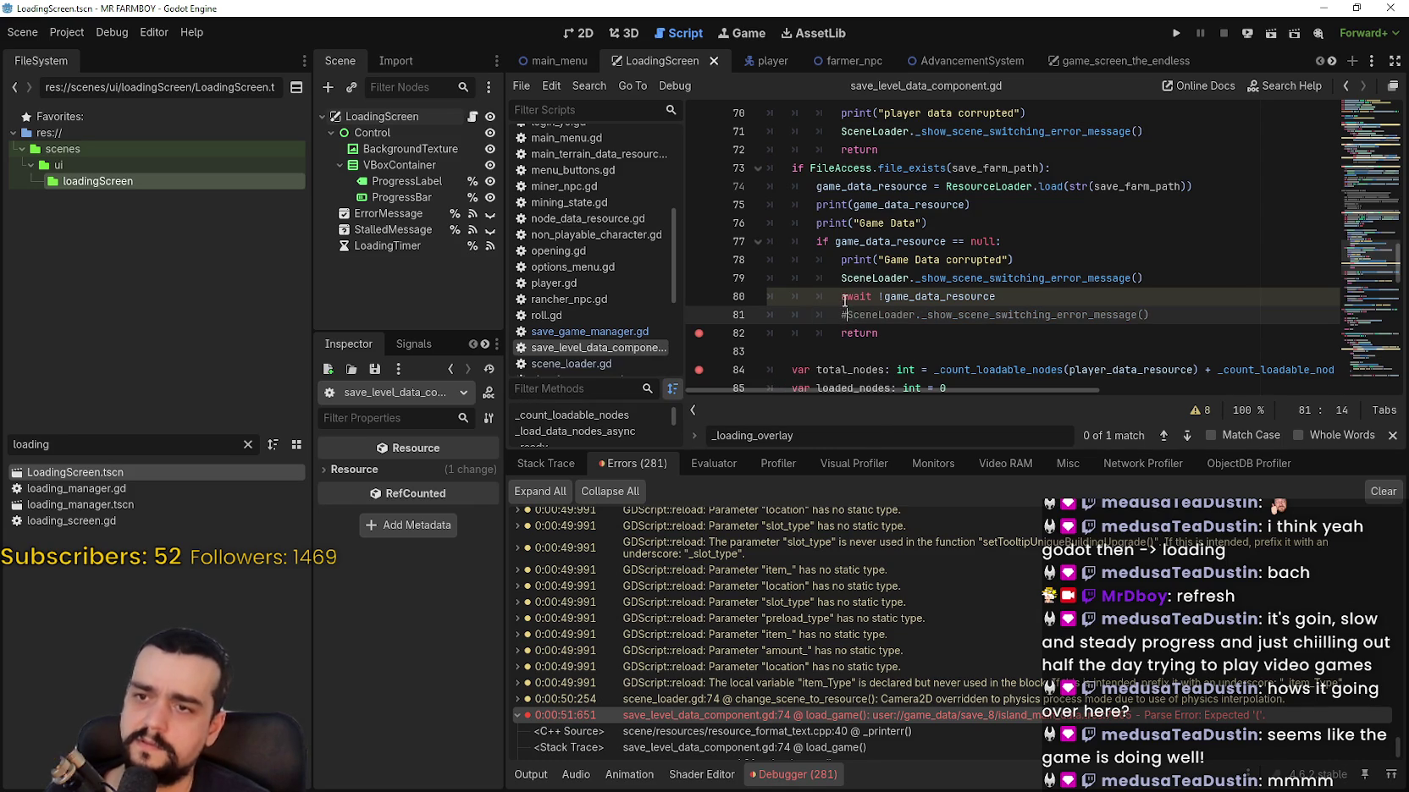
# Check the edited code and run the game to test save loading
pyautogui.click(1026, 298)
pyautogui.scroll(-1, 707, 332)
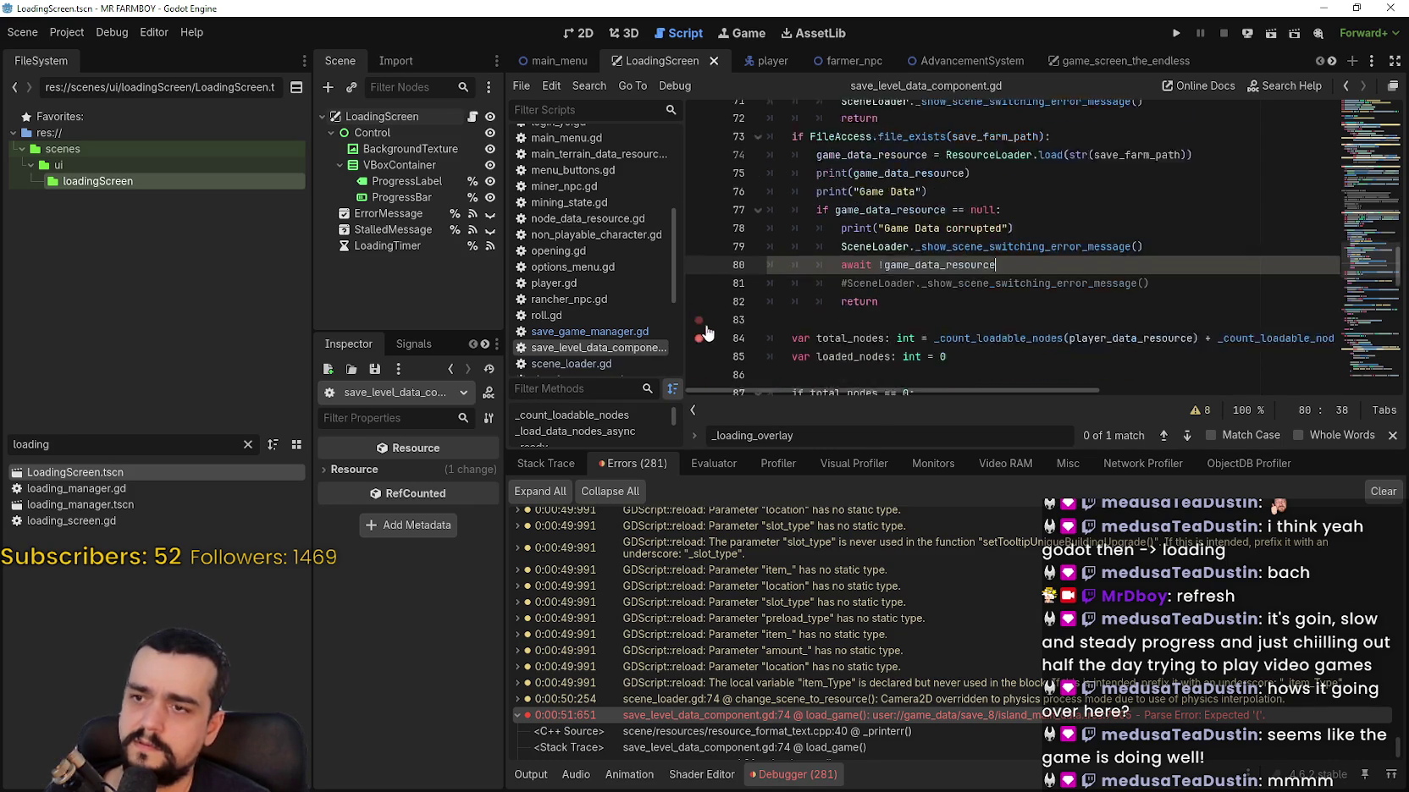
pyautogui.scroll(-2, 706, 333)
pyautogui.scroll(-2, 704, 336)
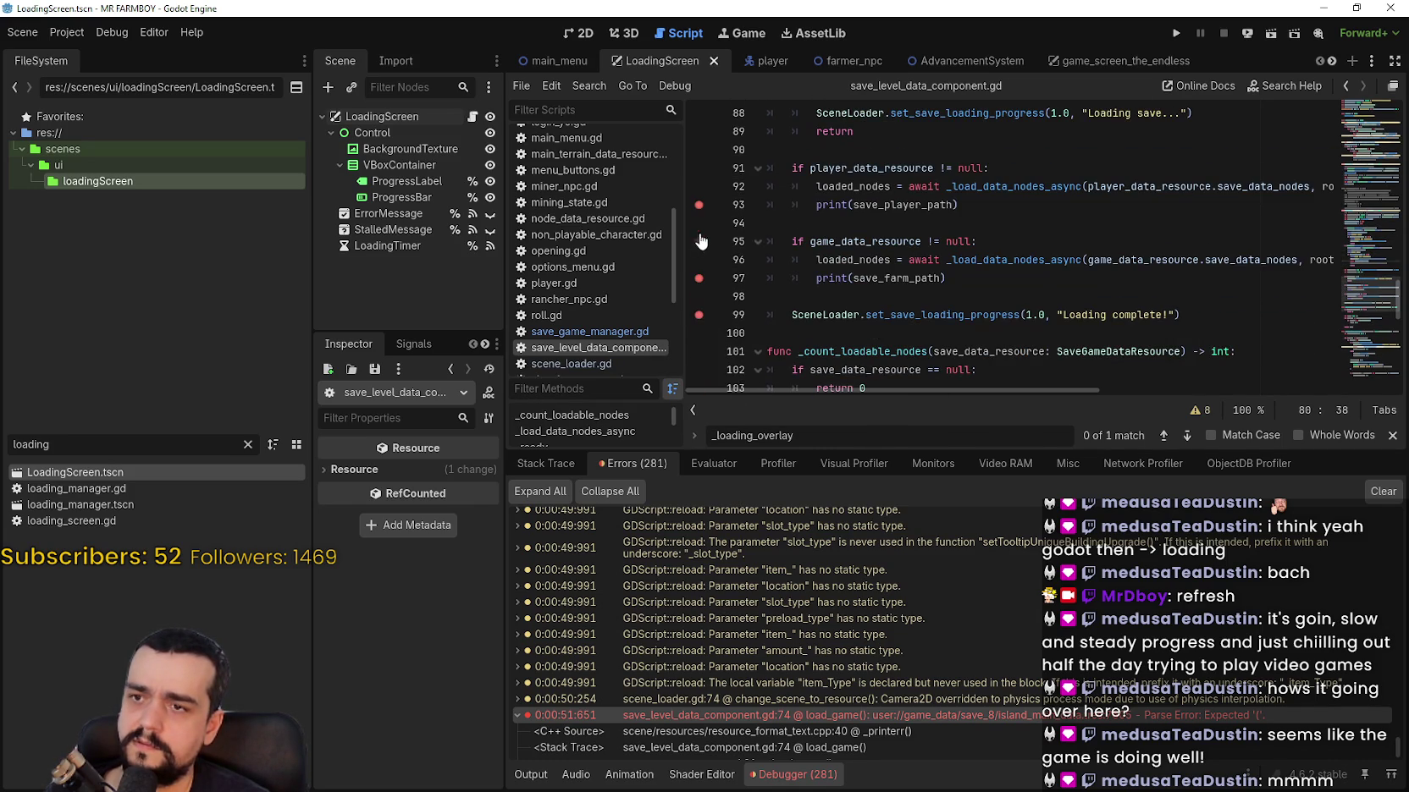
pyautogui.scroll(-3, 716, 311)
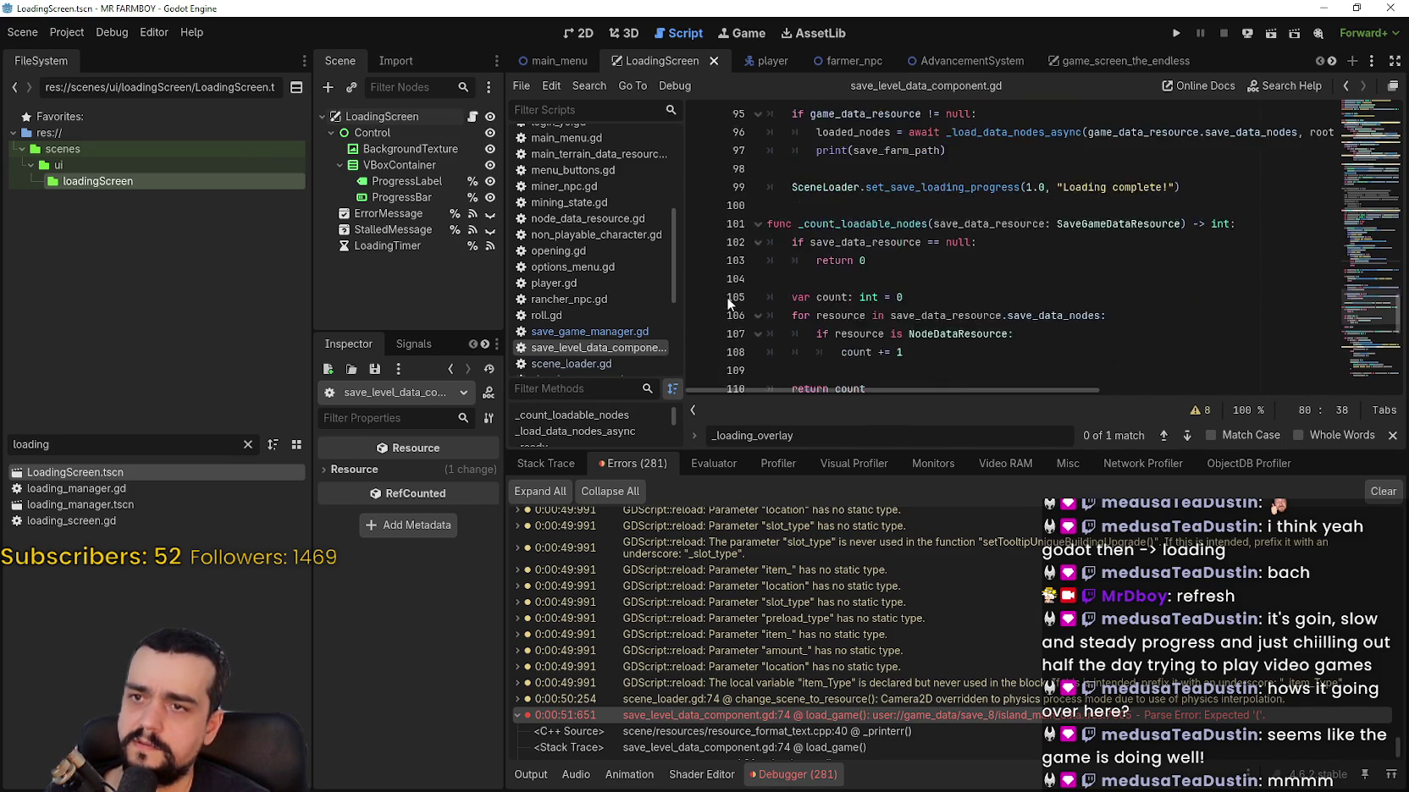
pyautogui.scroll(2, 726, 296)
pyautogui.click(1187, 33)
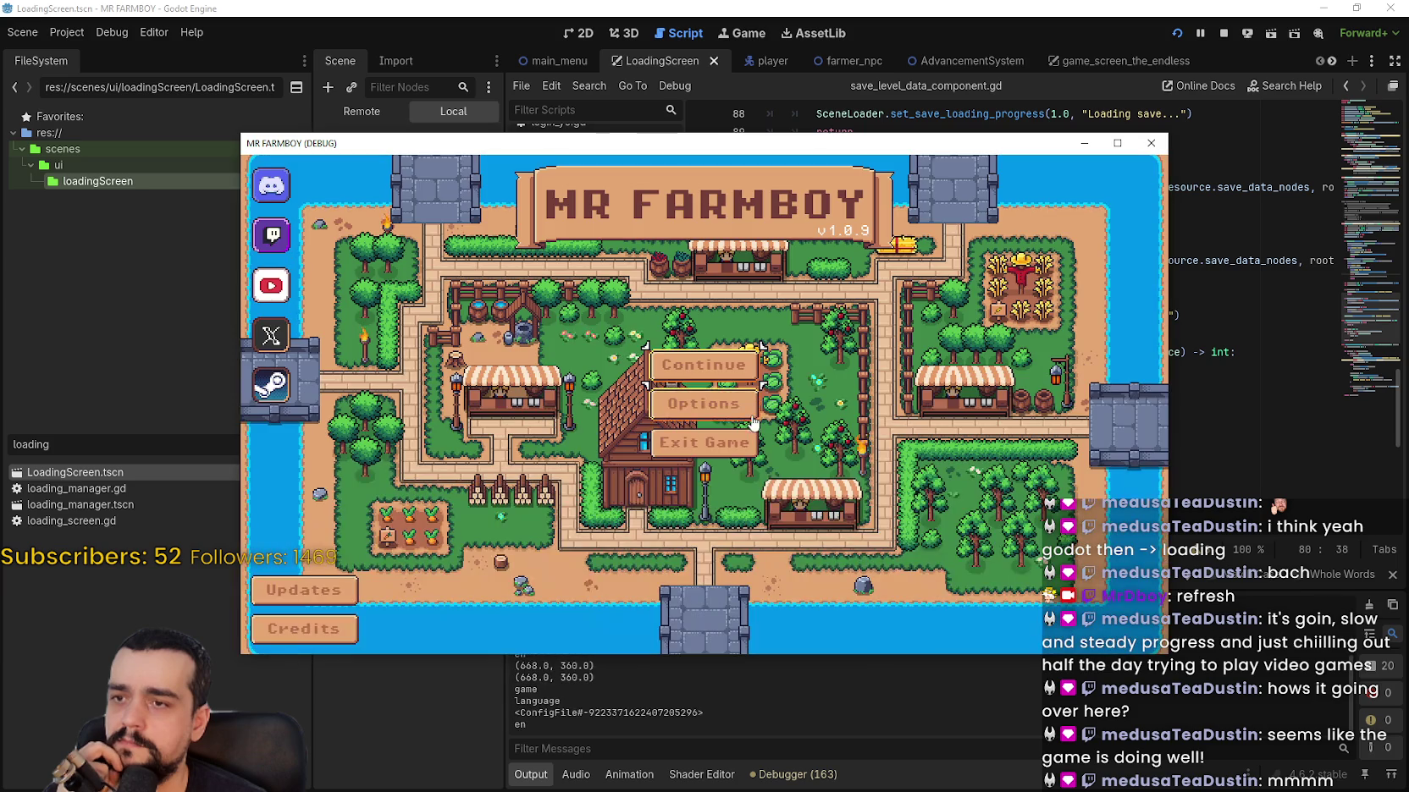
# Pick a save game from the game's save list and load it
pyautogui.click(742, 410)
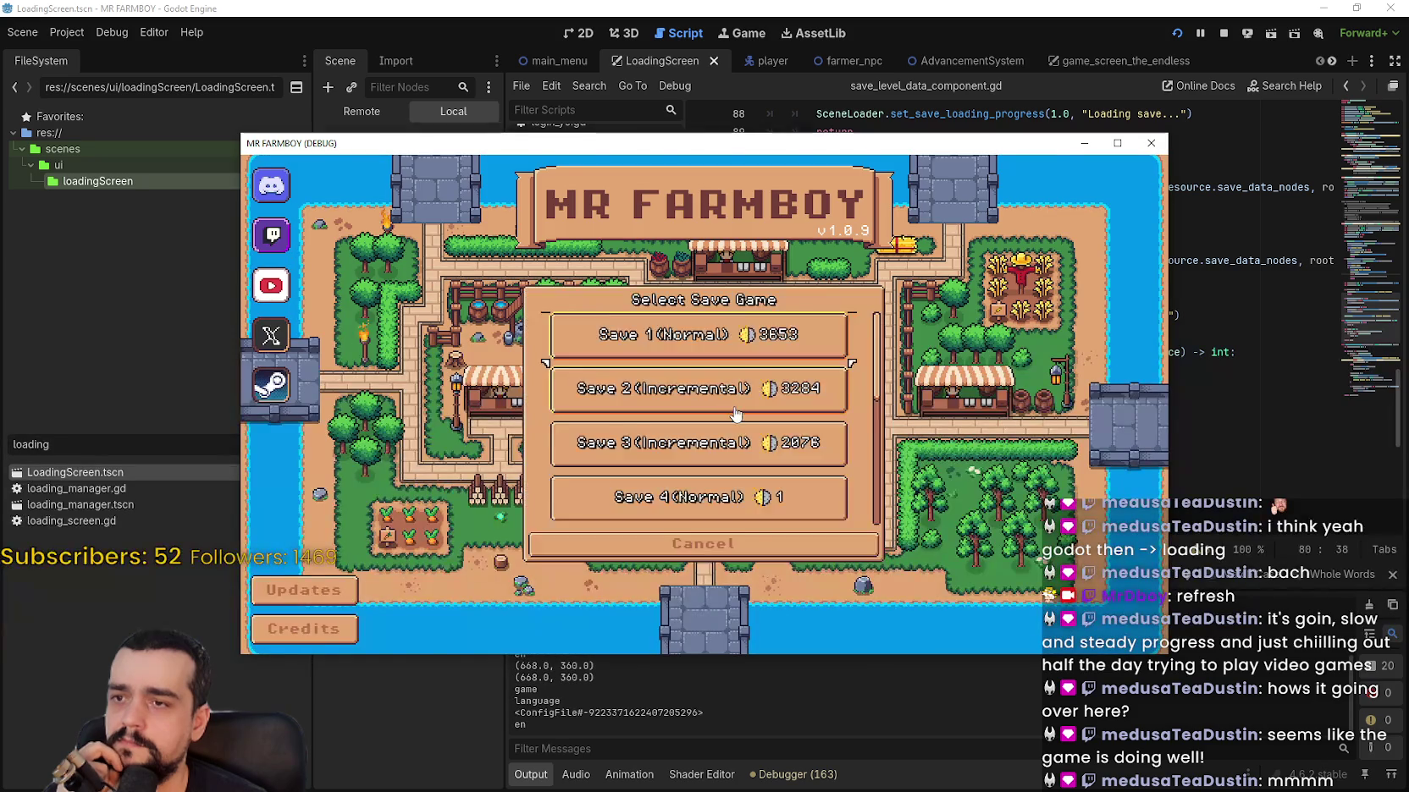
pyautogui.scroll(-3, 743, 410)
pyautogui.click(737, 398)
pyautogui.click(645, 403)
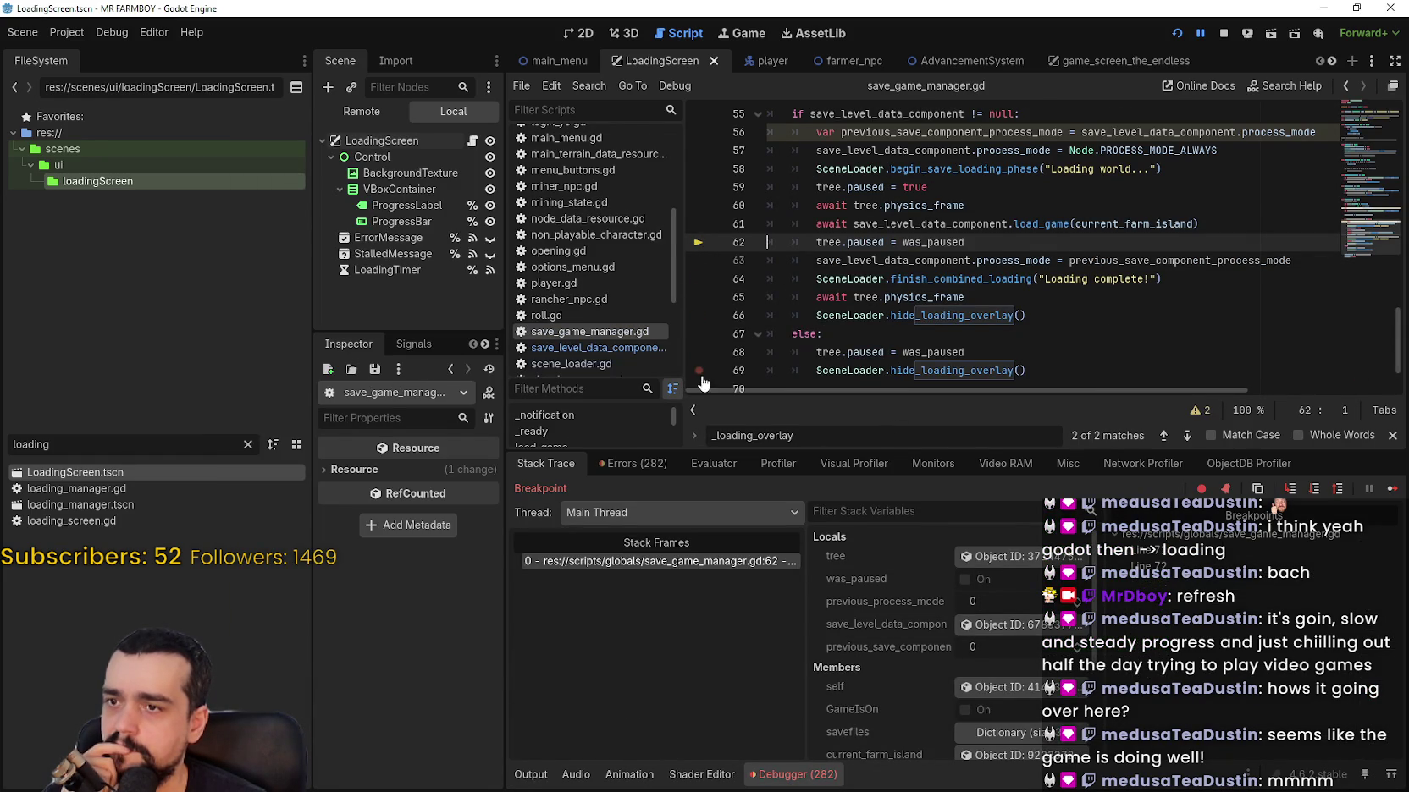
# Resume past the breakpoint and stop the running game
pyautogui.scroll(-2, 728, 364)
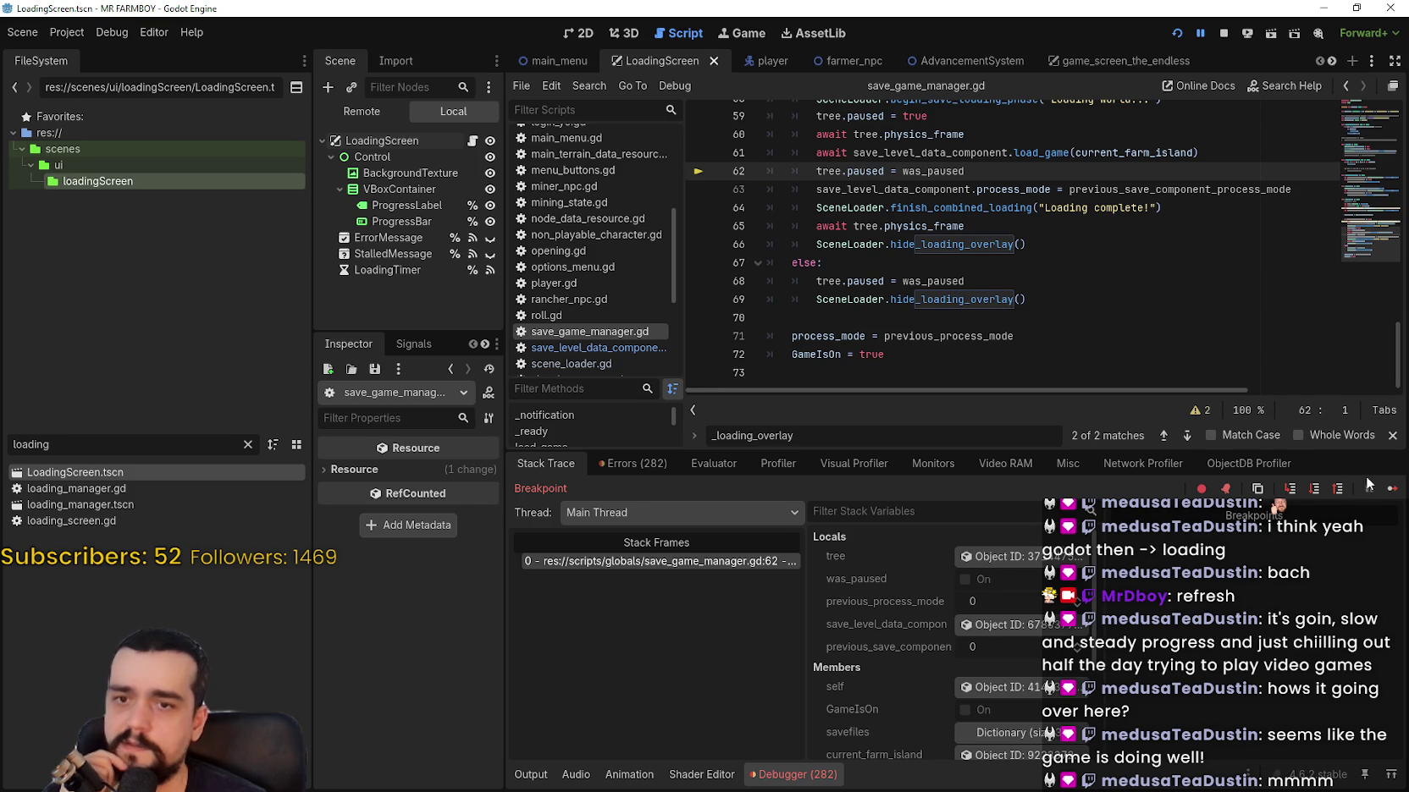
pyautogui.click(1200, 33)
pyautogui.click(1258, 33)
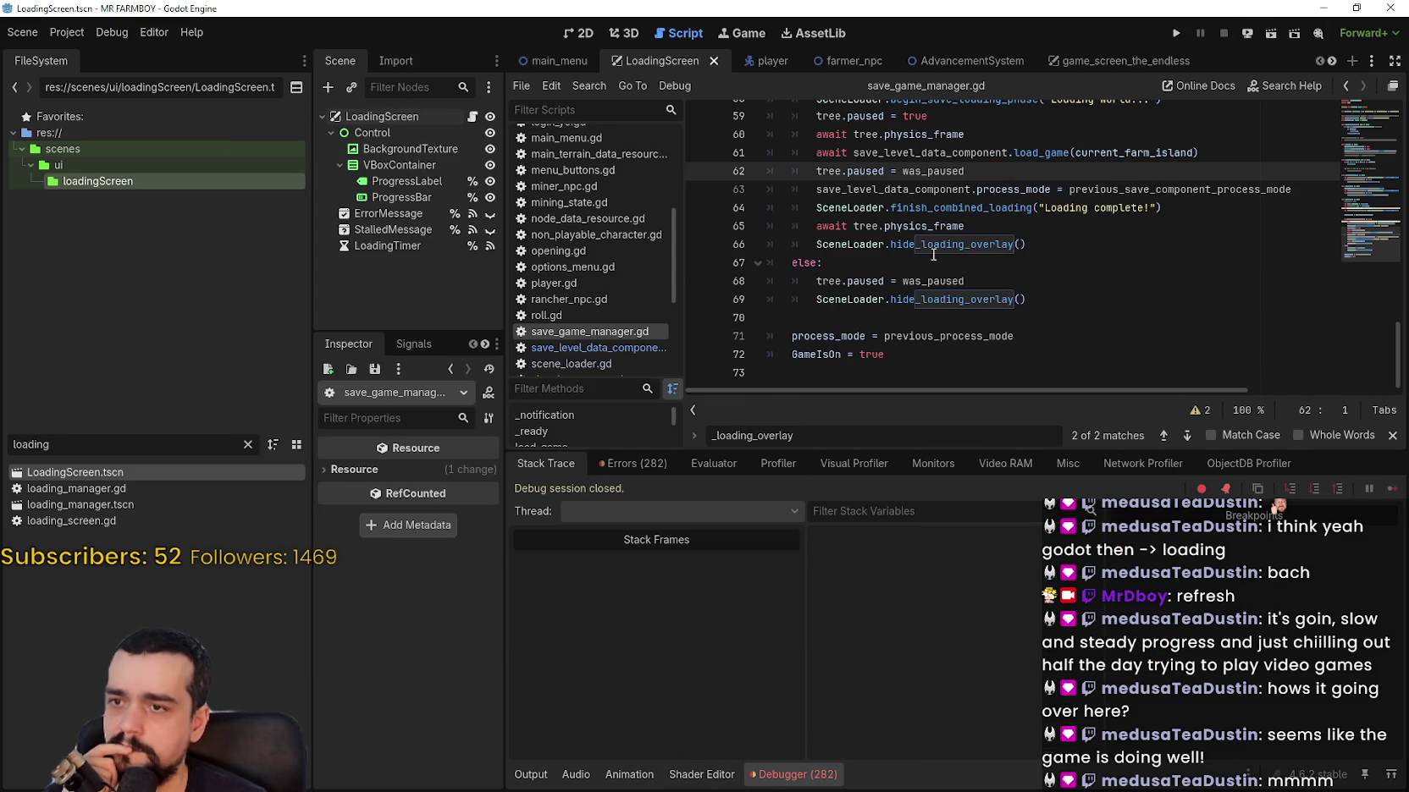
pyautogui.click(980, 264)
pyautogui.scroll(6, 810, 779)
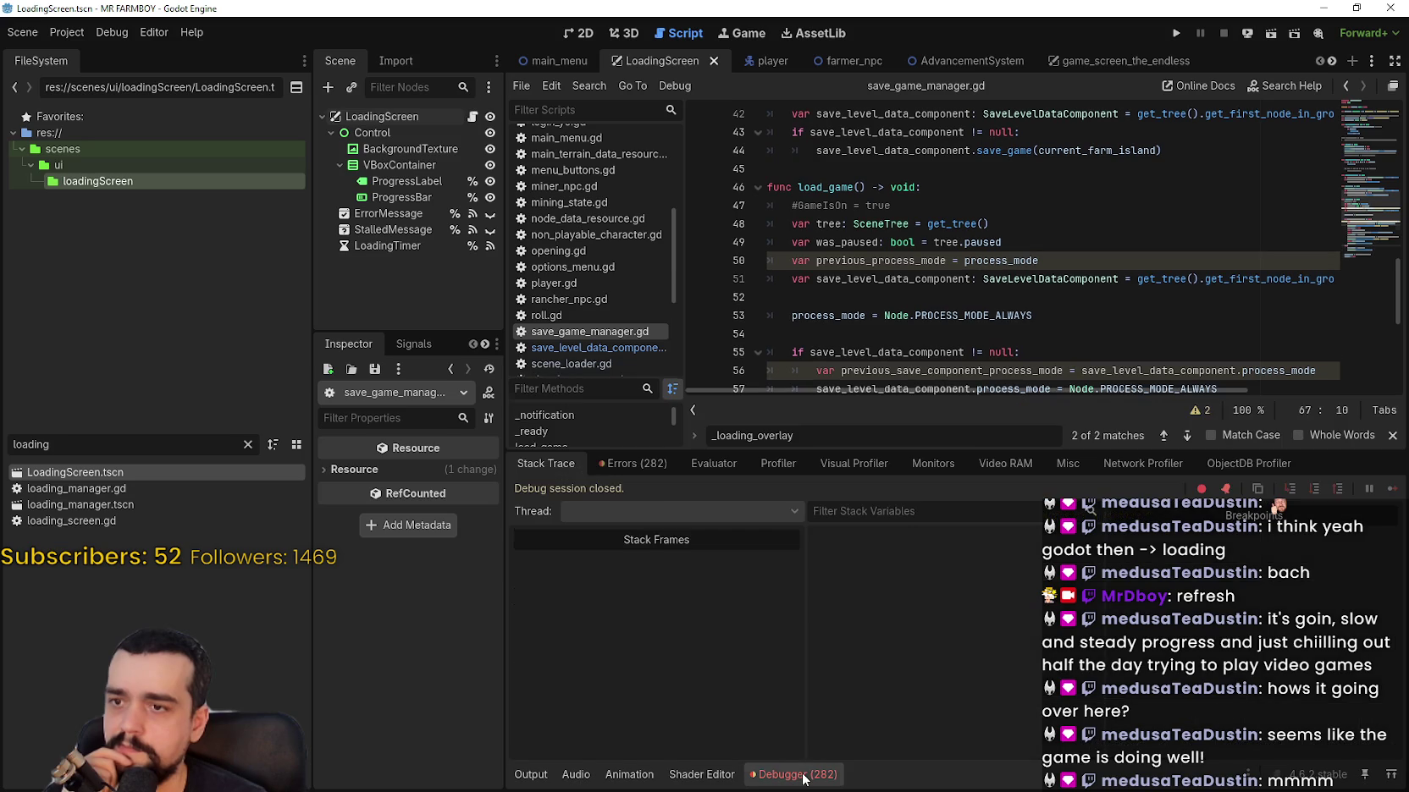
# Open the Errors list and jump to the save_level_data_component.gd:74 load error's await code
pyautogui.click(632, 463)
pyautogui.scroll(-5, 907, 615)
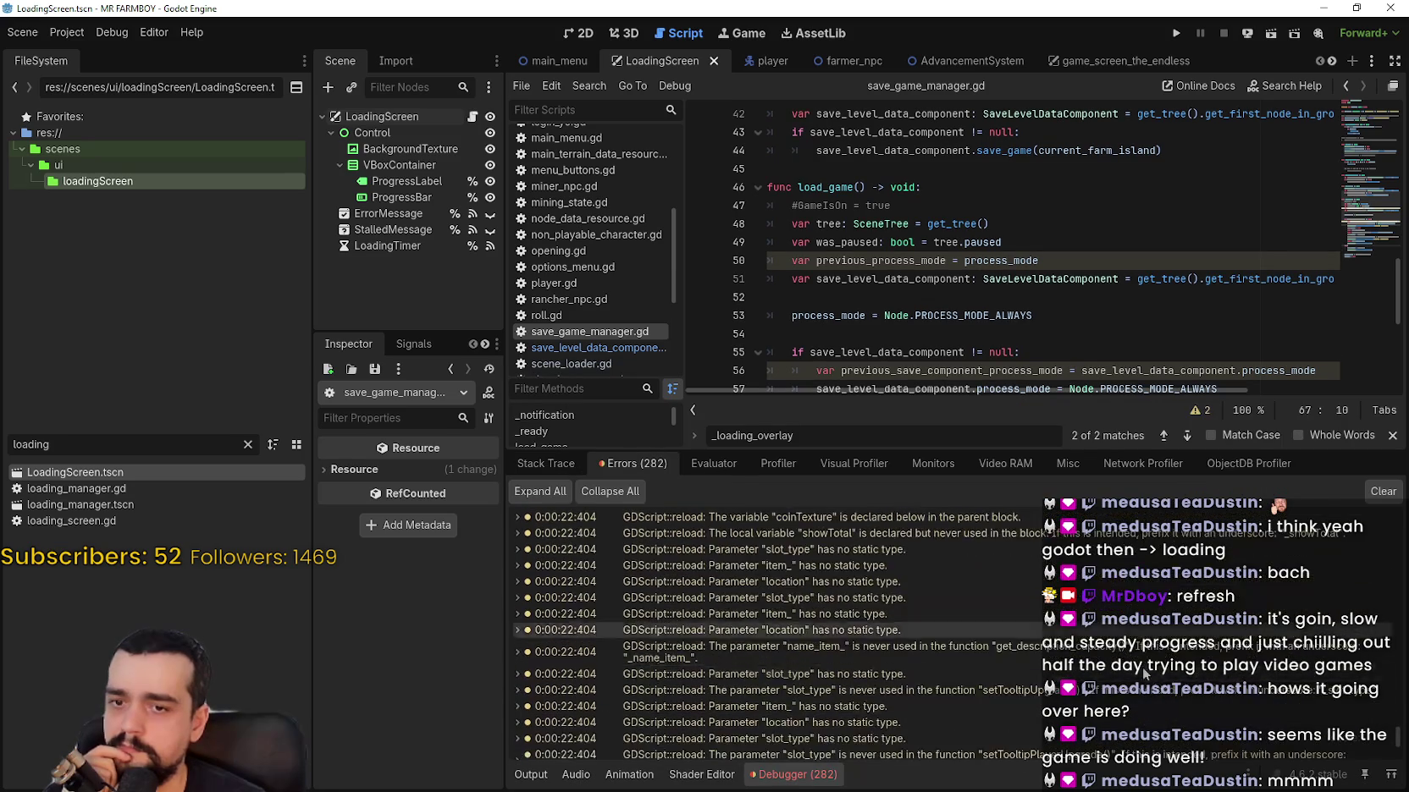
pyautogui.scroll(-5, 795, 664)
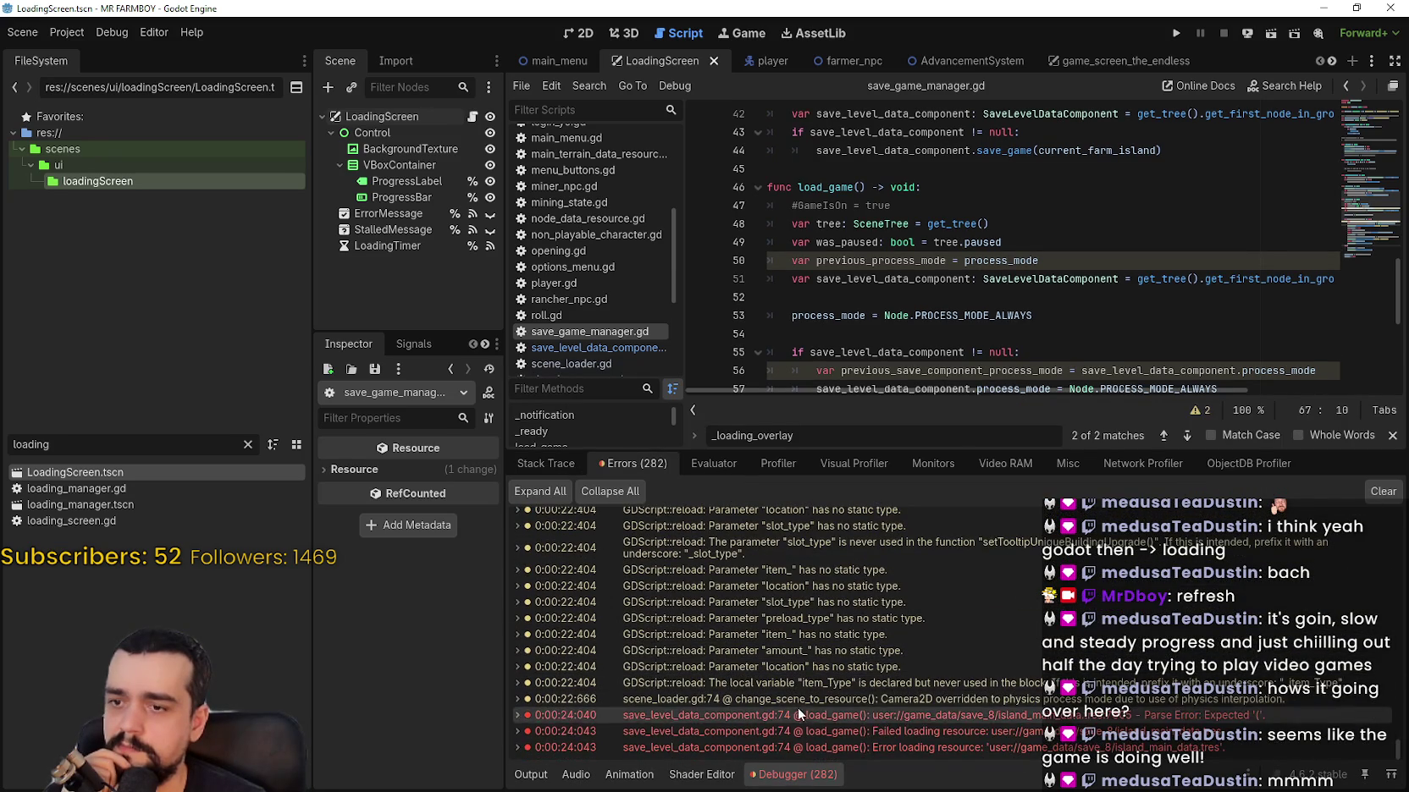
pyautogui.click(825, 725)
pyautogui.click(968, 315)
pyautogui.scroll(-4, 966, 309)
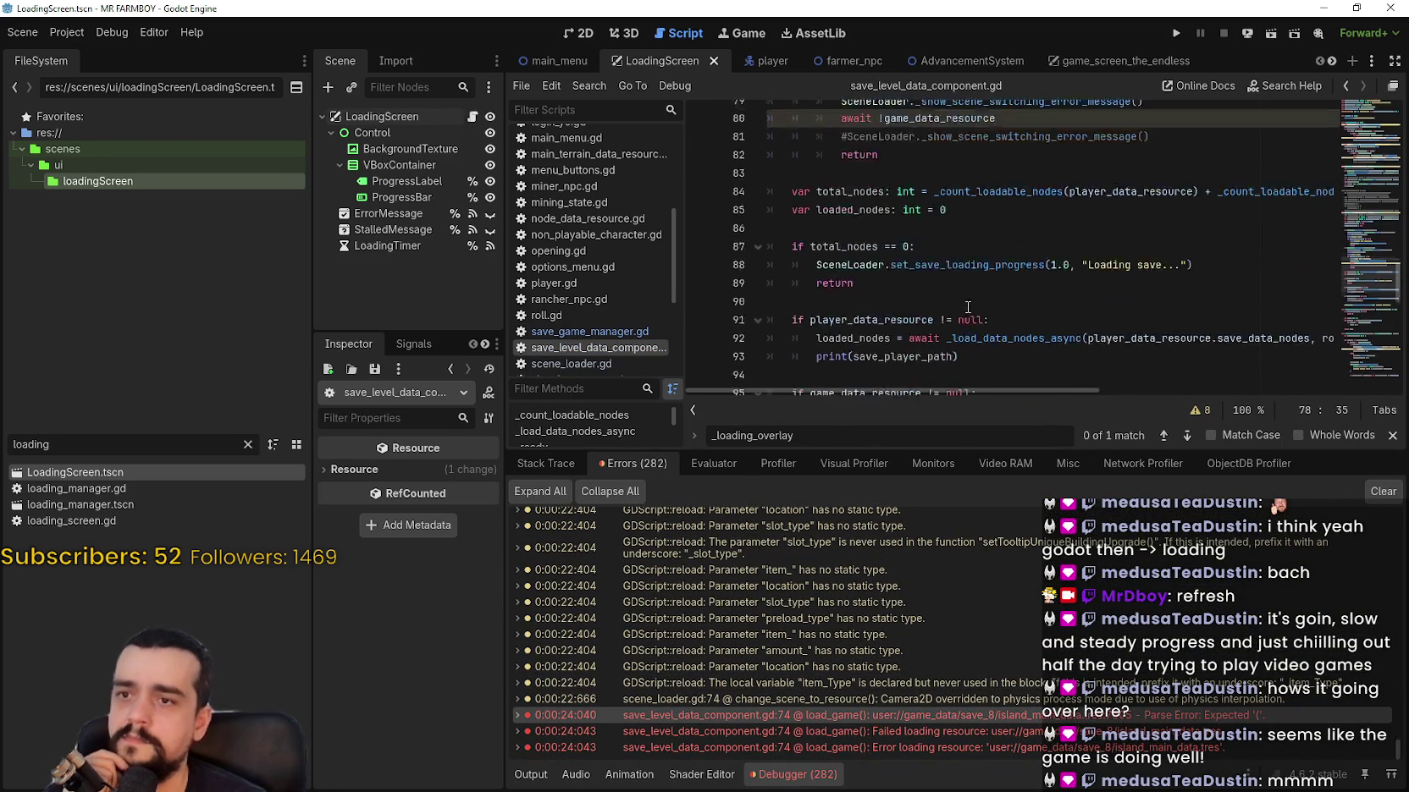
pyautogui.scroll(2, 931, 288)
pyautogui.click(855, 246)
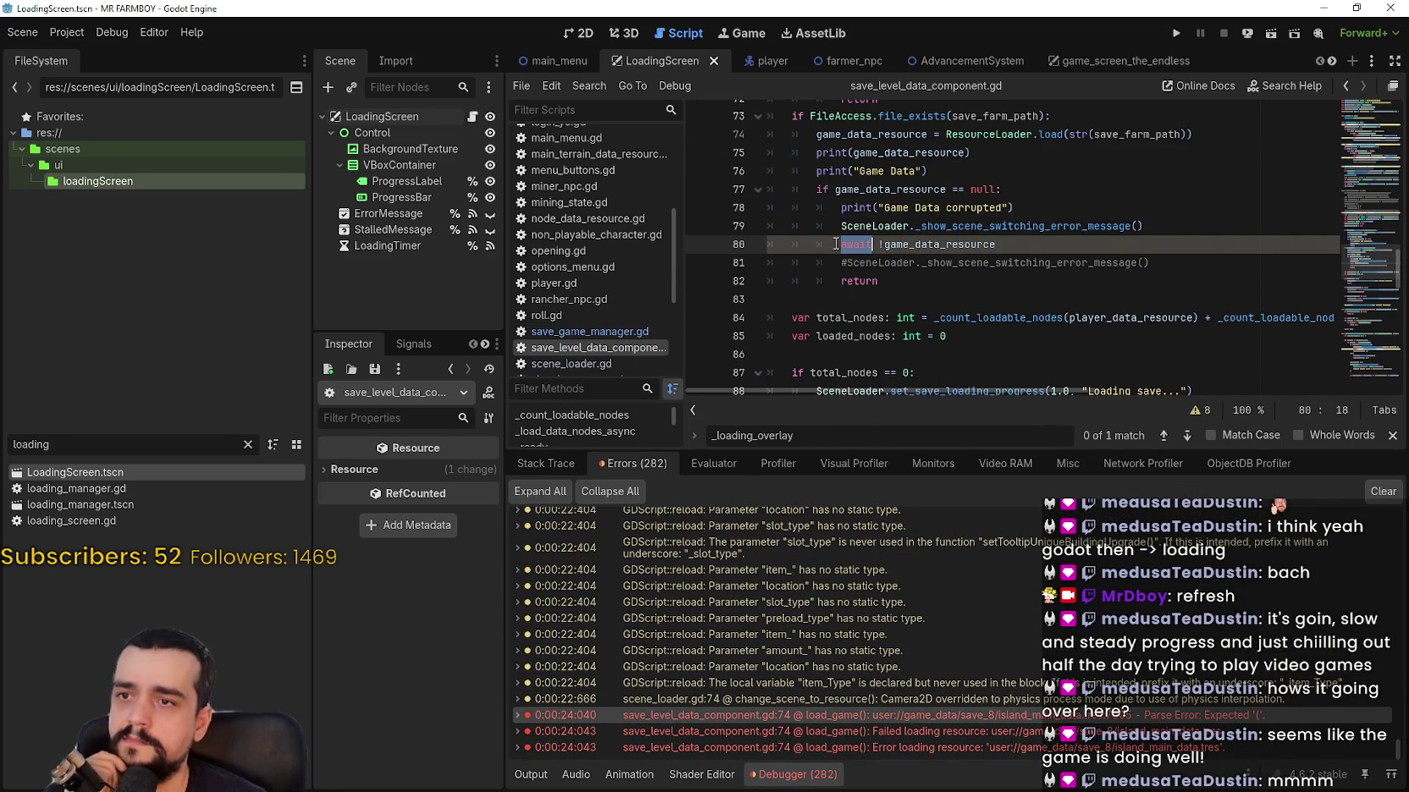
pyautogui.click(1205, 226)
# Start an 'if game_data_resource' null check after the error call, then delete it and the blank line
pyautogui.press('Return')
pyautogui.write('if game')
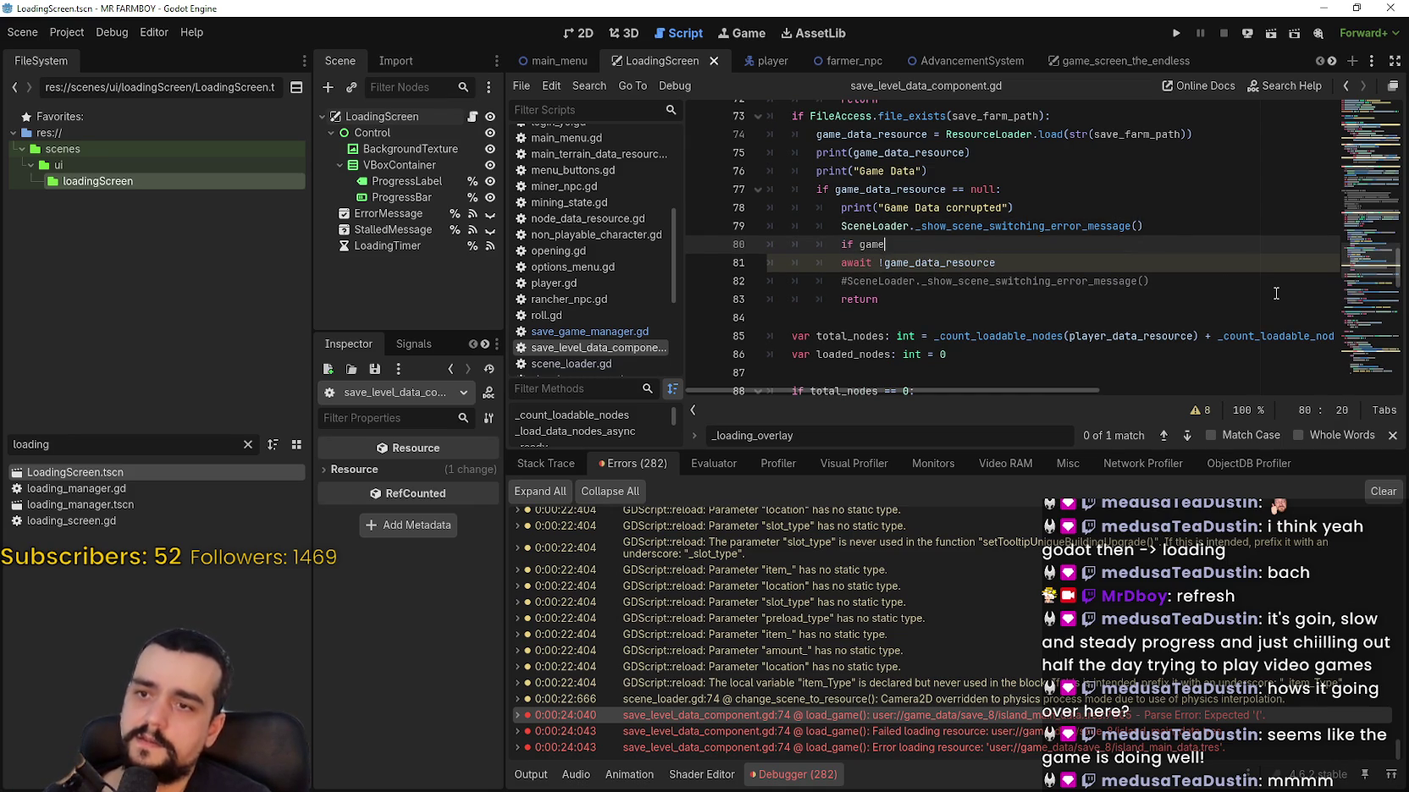
pyautogui.press('Return')
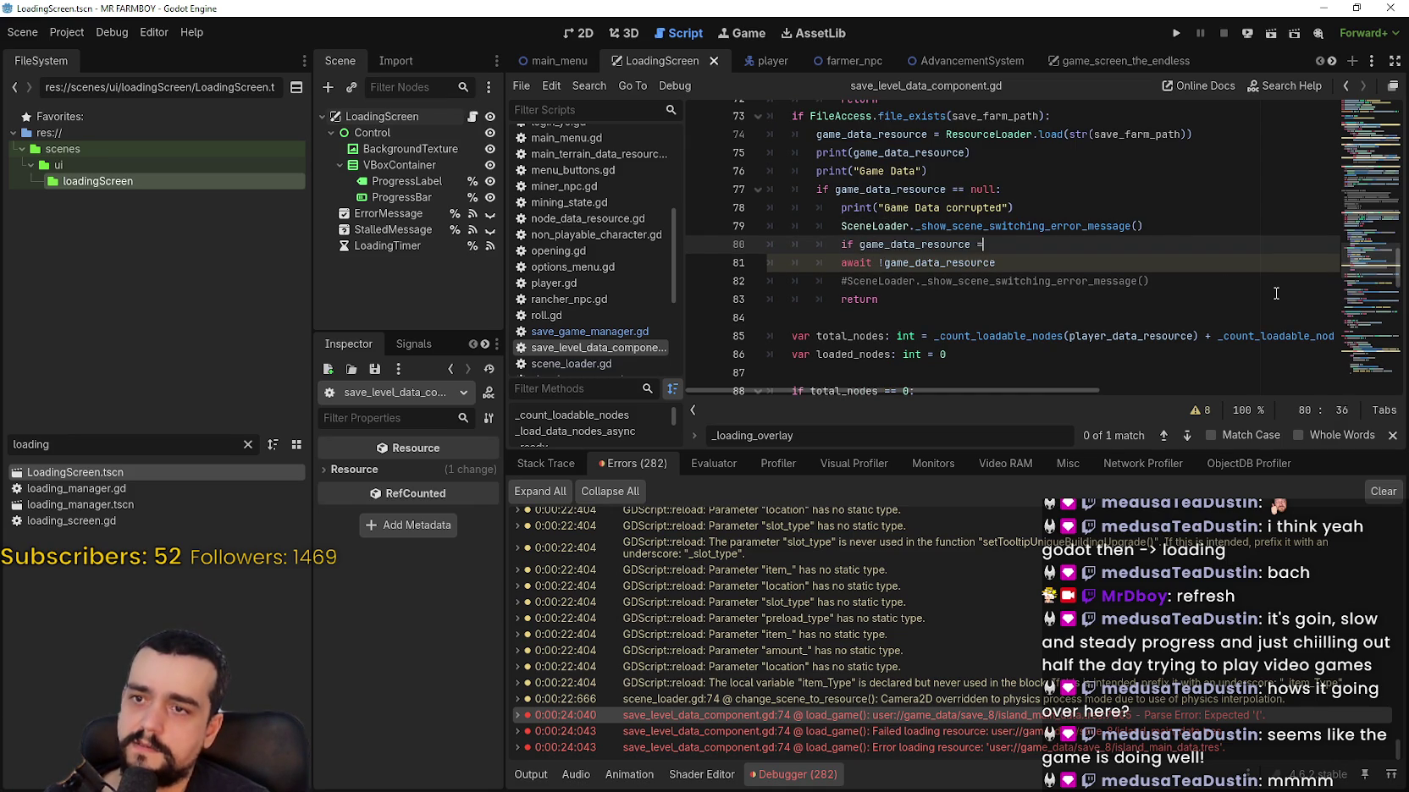
pyautogui.write('nu')
pyautogui.press('BackSpace')
pyautogui.press('BackSpace')
pyautogui.press('BackSpace')
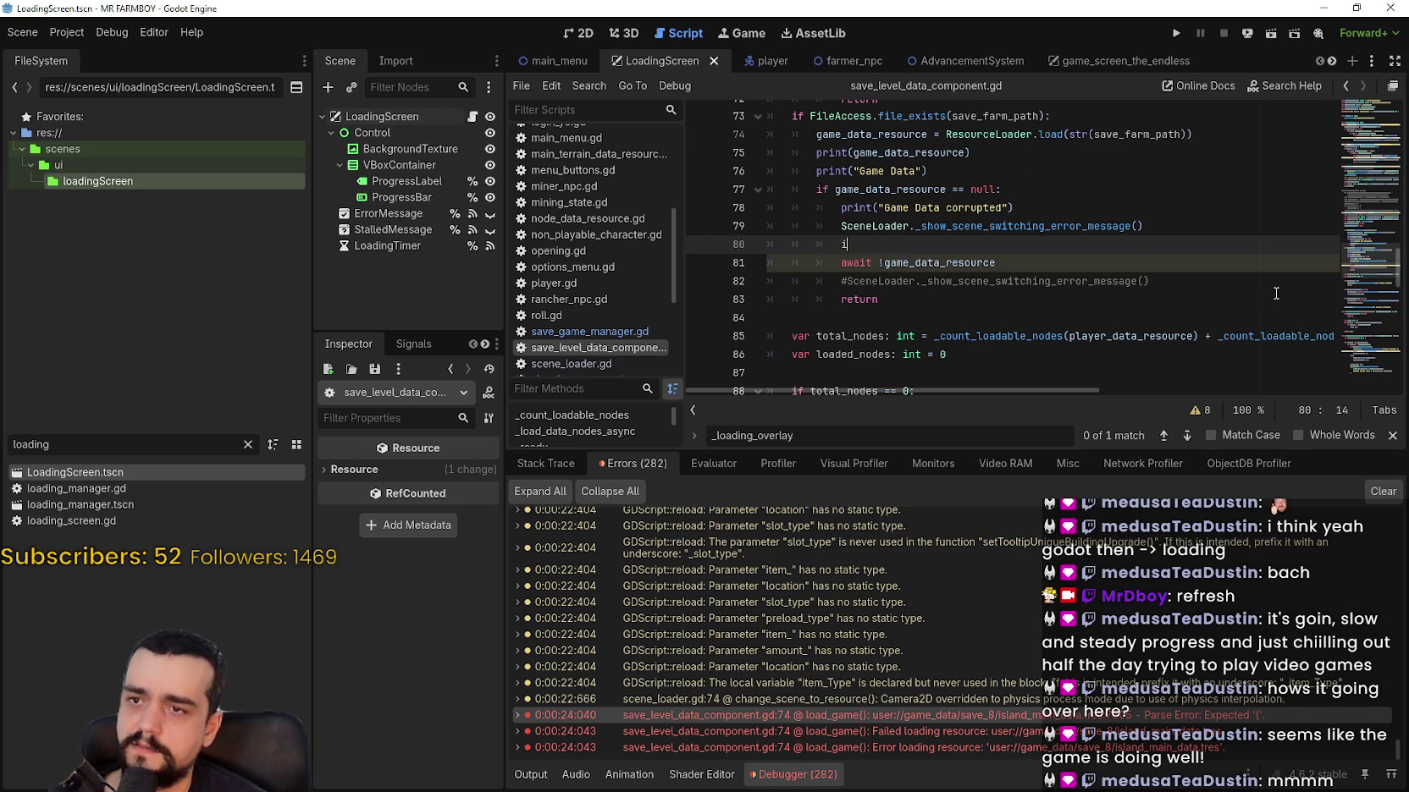
pyautogui.press('BackSpace')
pyautogui.press('BackSpace')
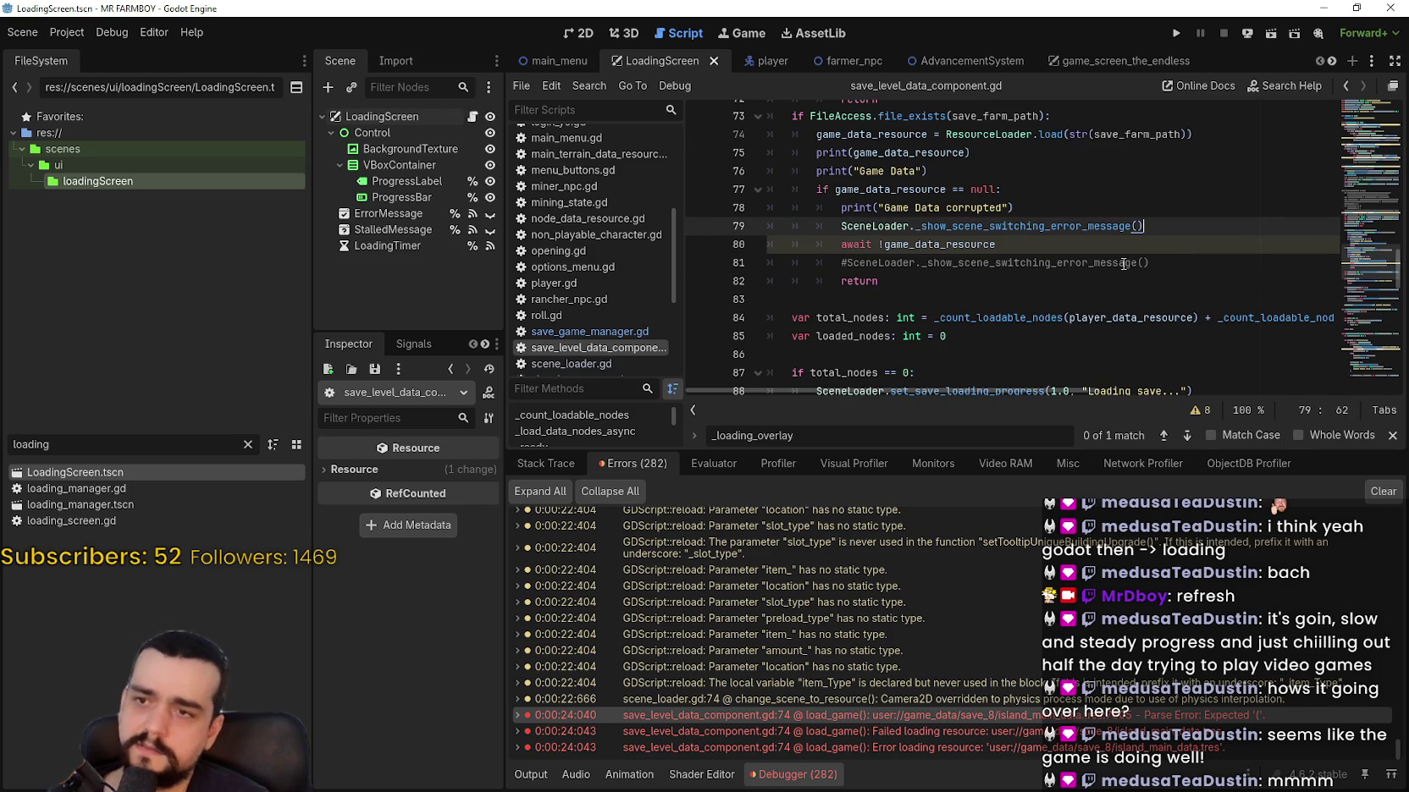
# Put 'await' before SceneLoader._show_scene_switching_error_message() on line 79, then save and run the game
pyautogui.moveTo(877, 237); pyautogui.dragTo(882, 242)
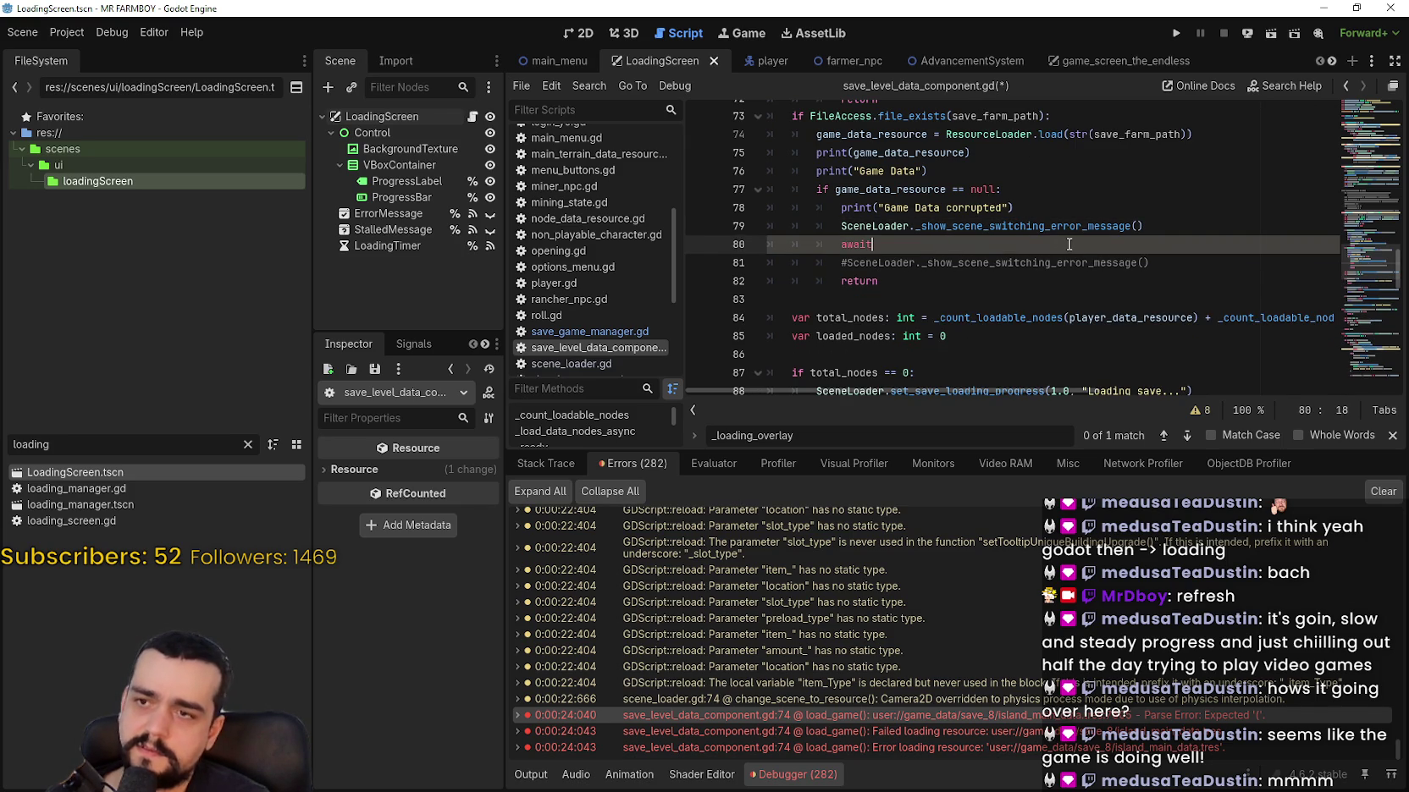
pyautogui.hotkey('ctrl', 'z')
pyautogui.click(990, 282)
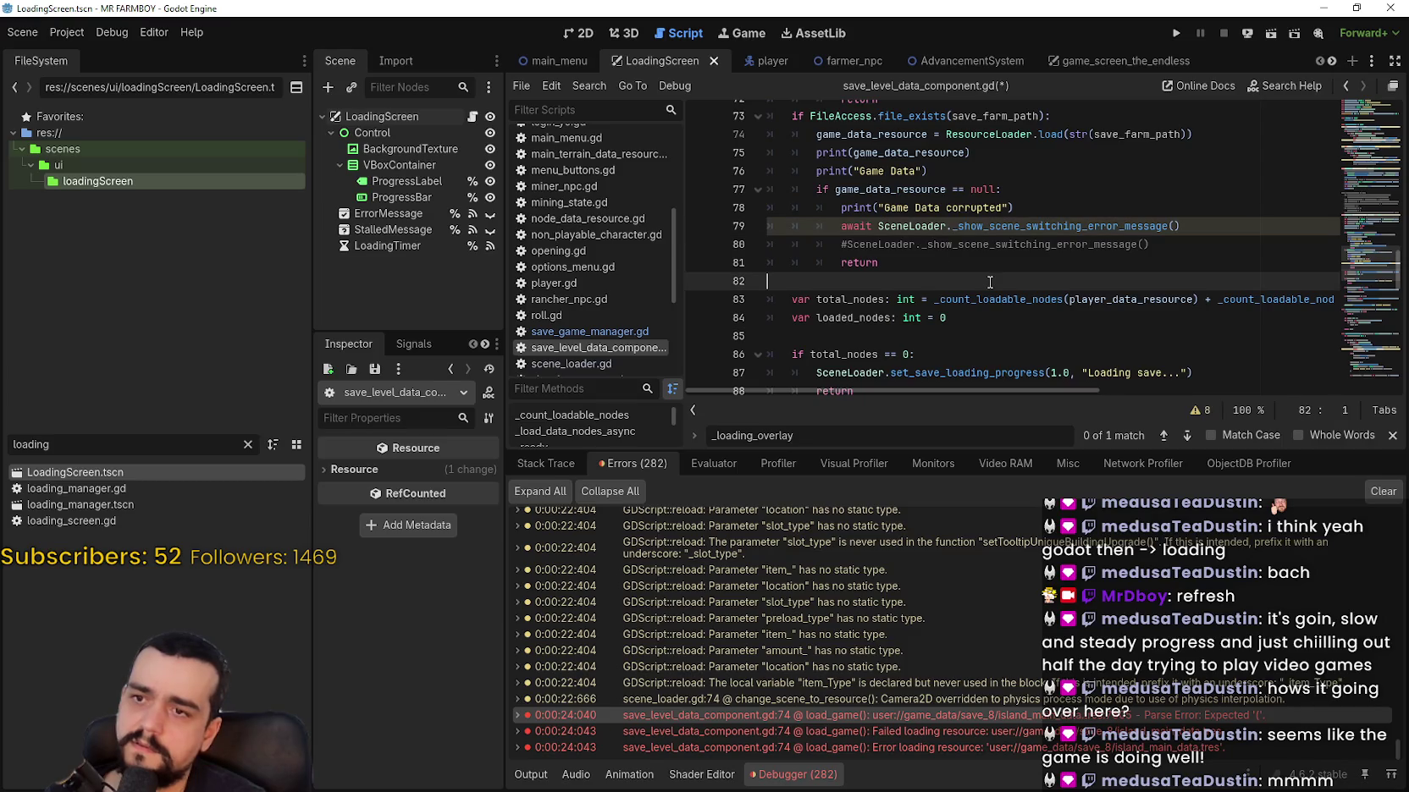
pyautogui.click(877, 225)
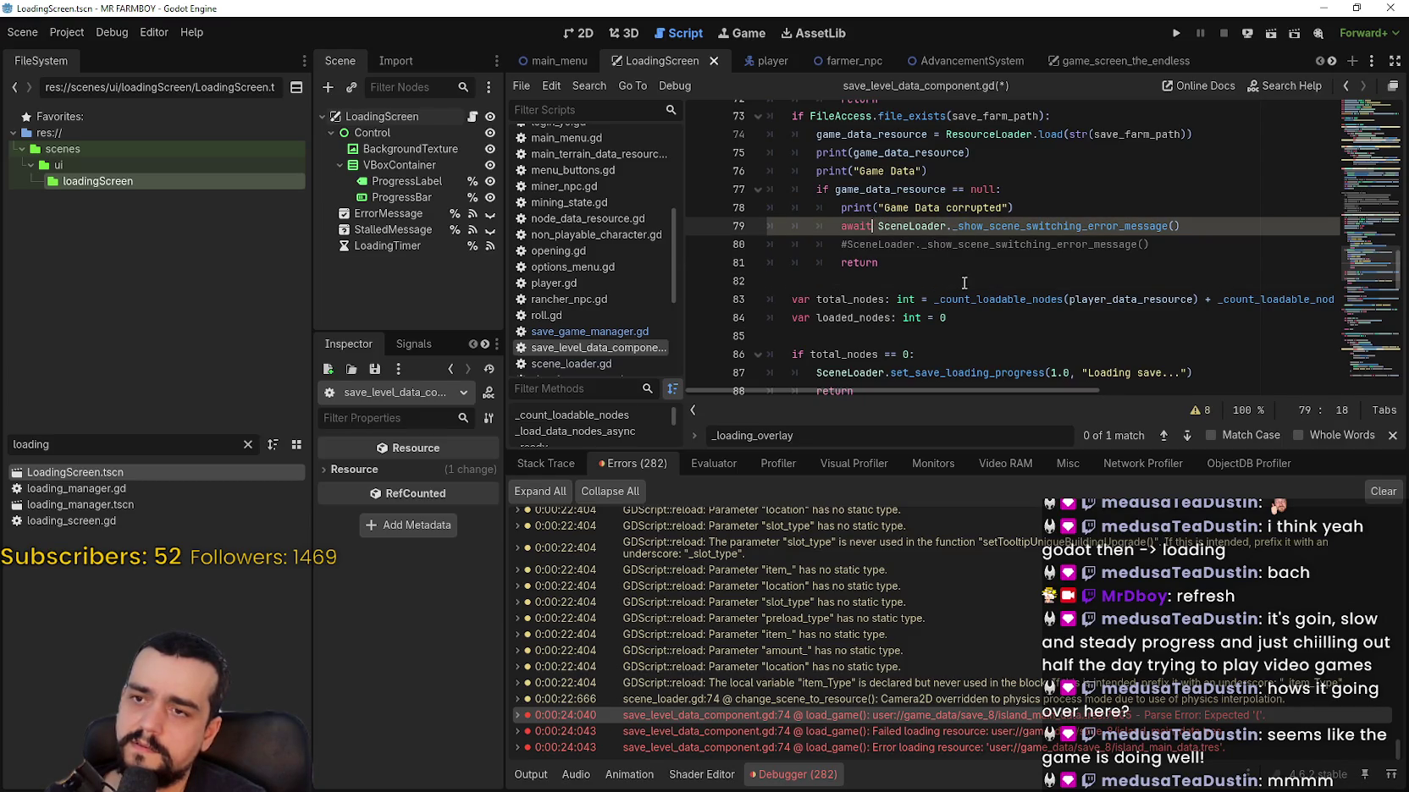
pyautogui.moveTo(1011, 237); pyautogui.dragTo(1235, 230)
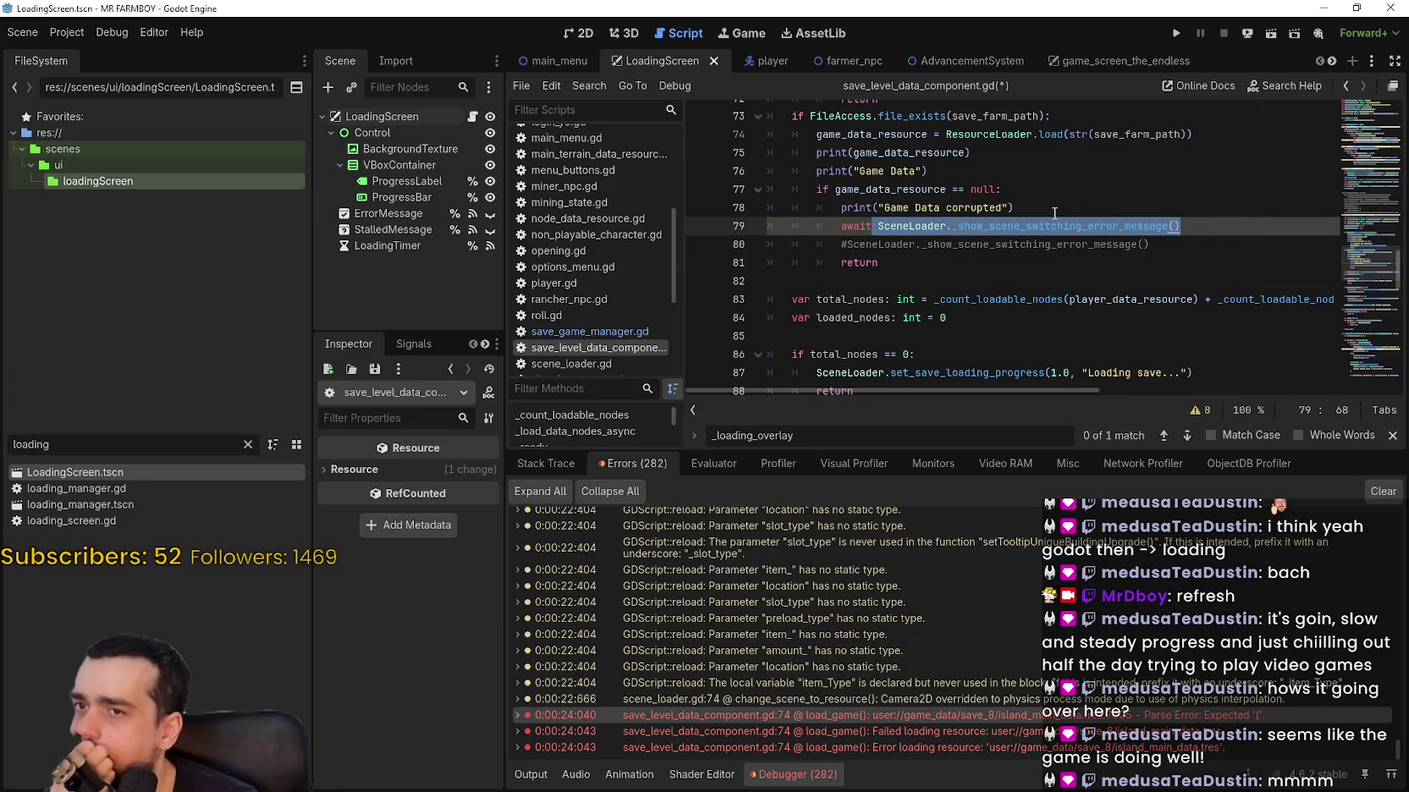
pyautogui.click(1059, 263)
pyautogui.click(1068, 278)
pyautogui.click(1180, 35)
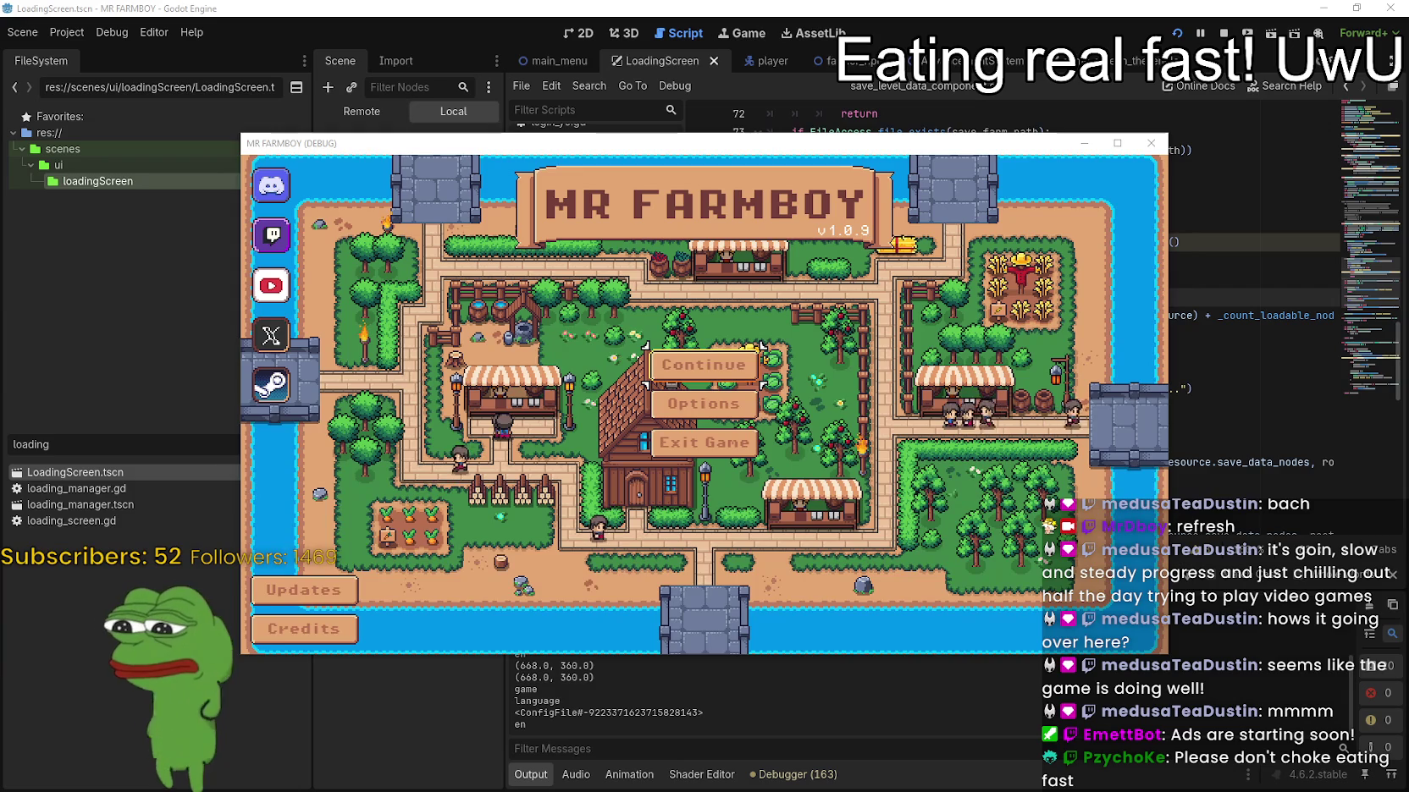
# Leave the MR FARMBOY game at its main menu and switch to the browser playing YouTube
pyautogui.hotkey('alt', 'Tab')
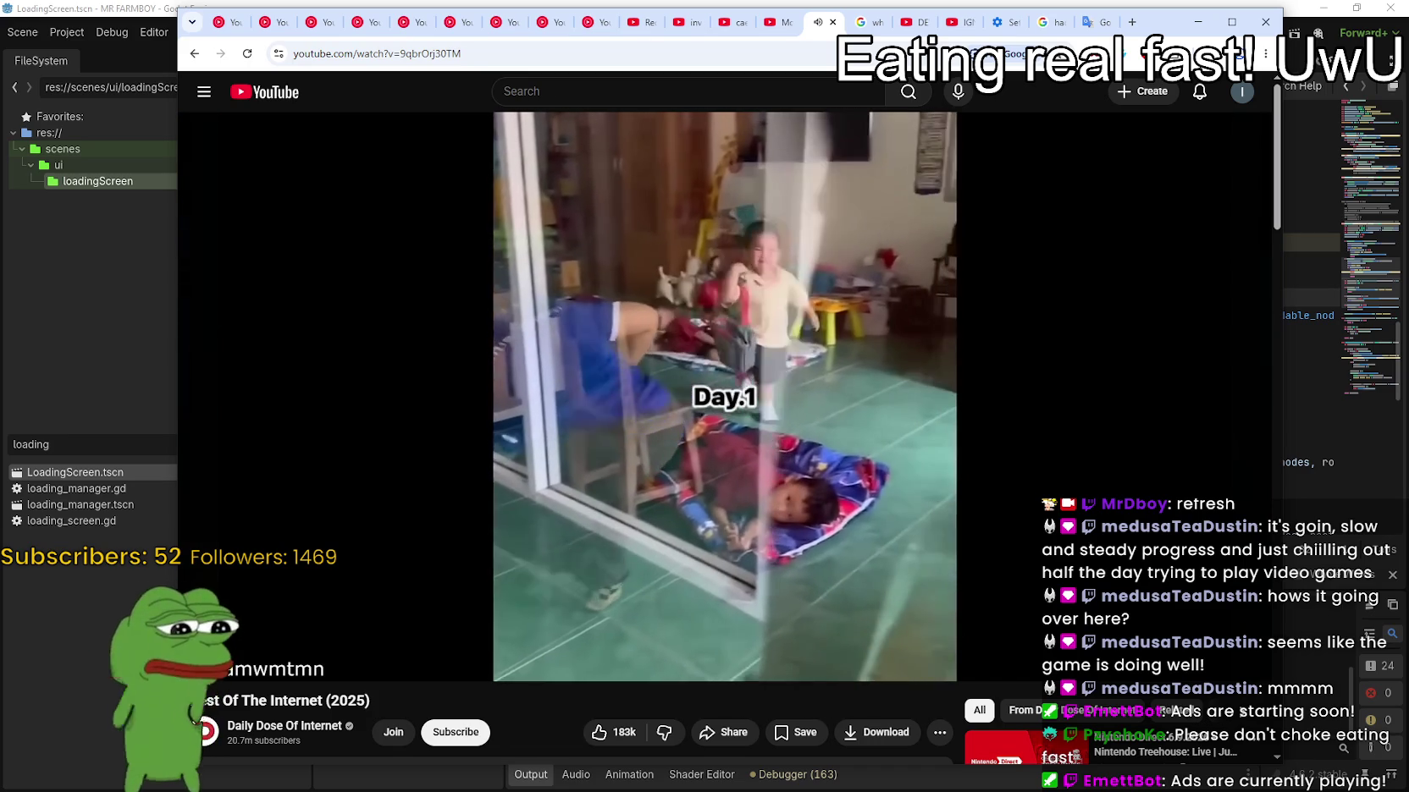
# Rewind the compilation about 18 seconds and watch it through to the 'Thanks for watching' card
pyautogui.moveTo(239, 661)
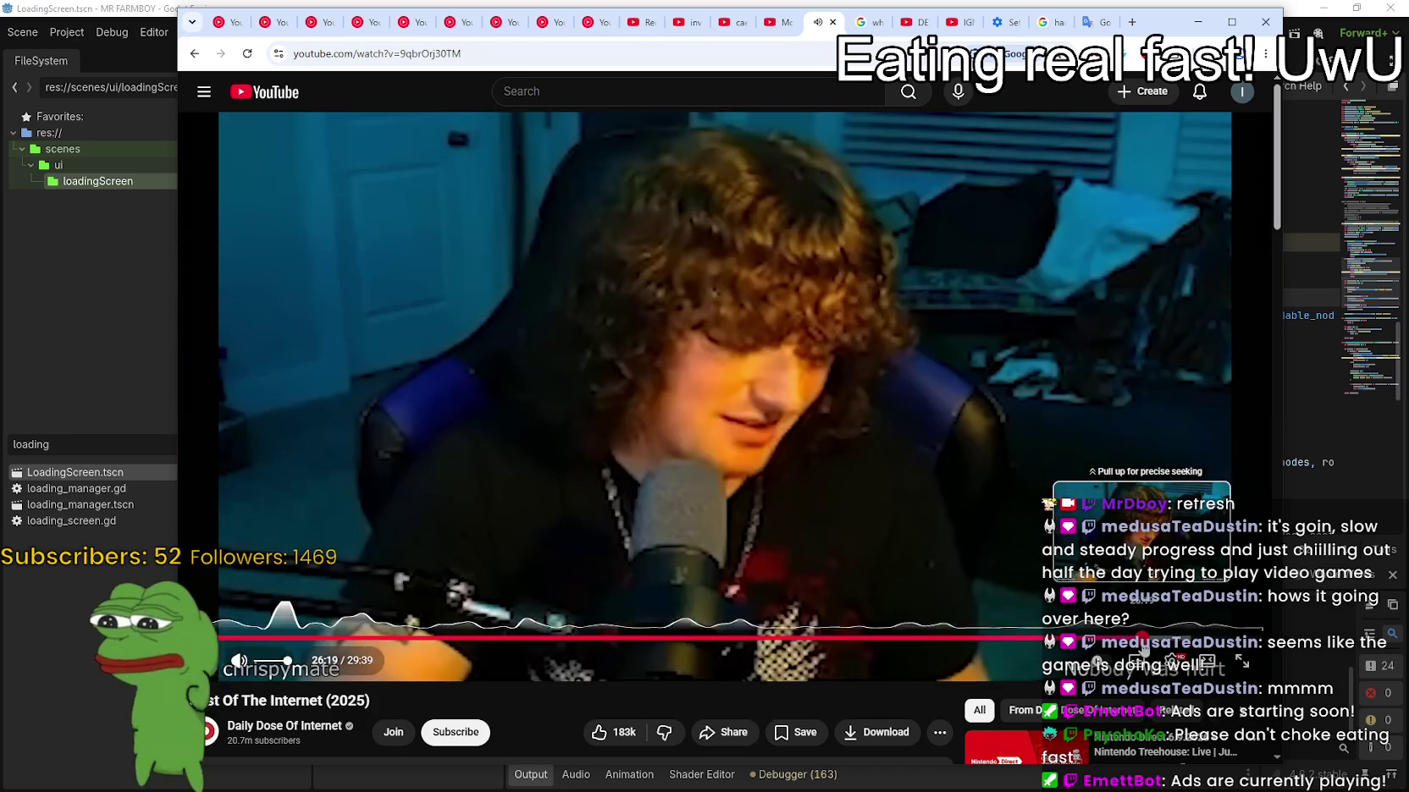
pyautogui.press('Left')
pyautogui.press('Left')
pyautogui.press('Left')
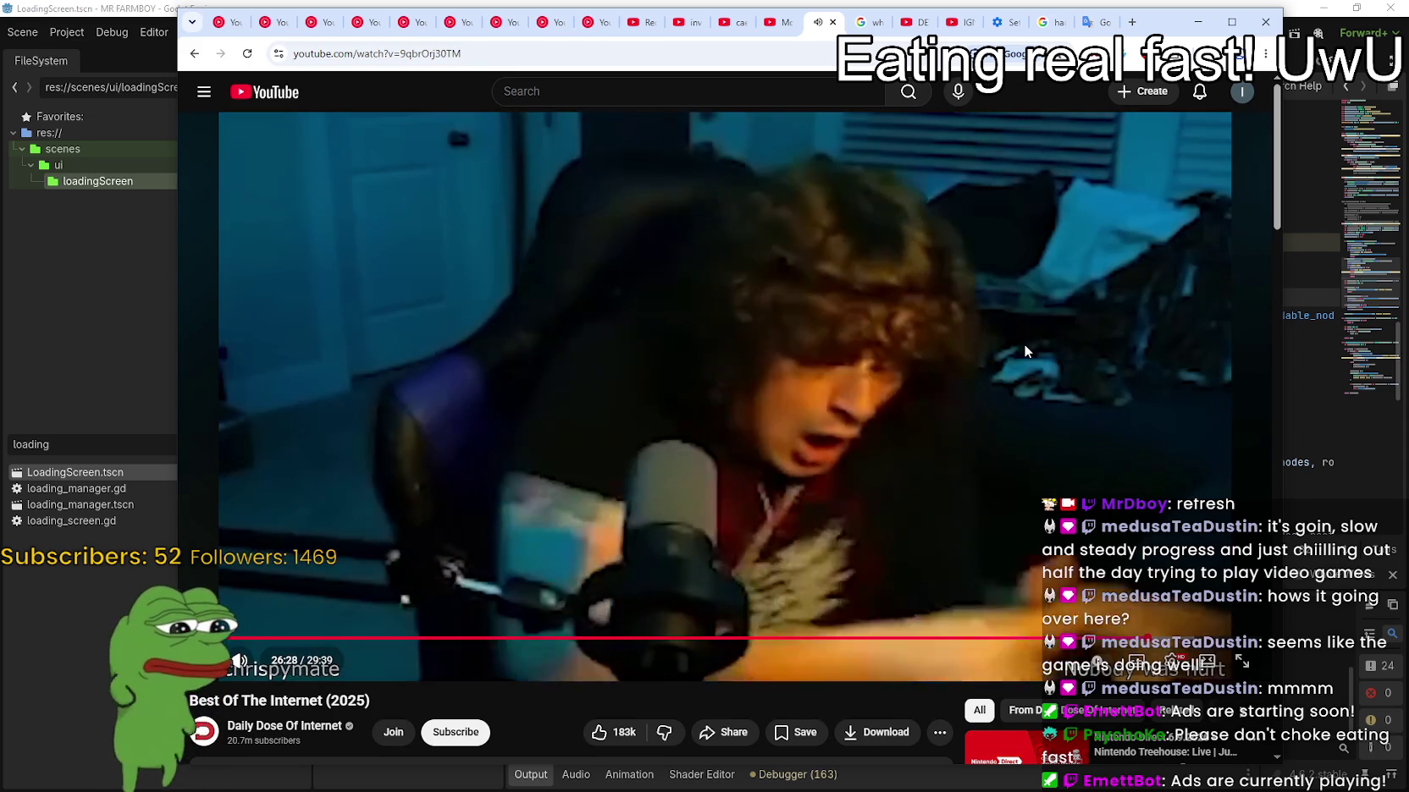
pyautogui.click(1021, 339)
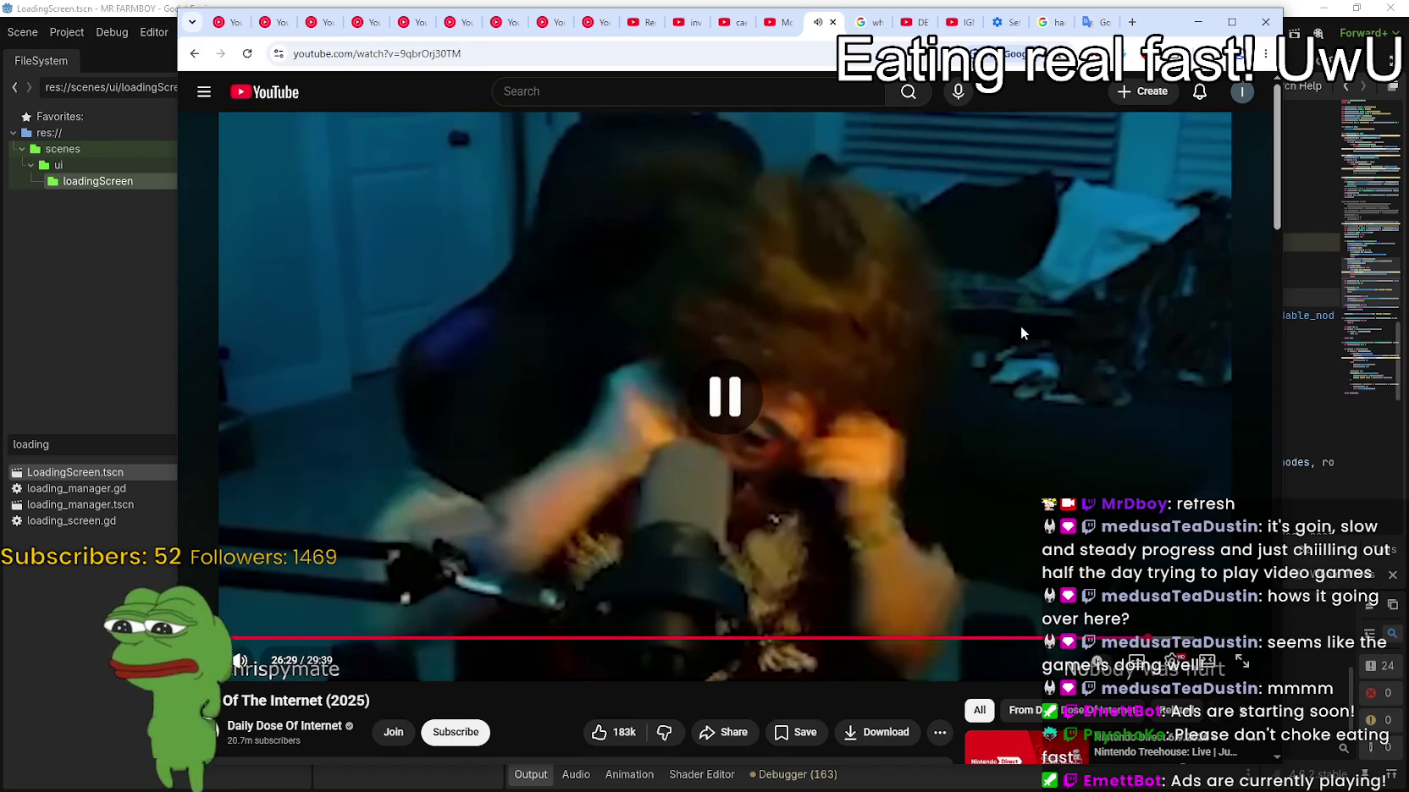
pyautogui.click(1020, 325)
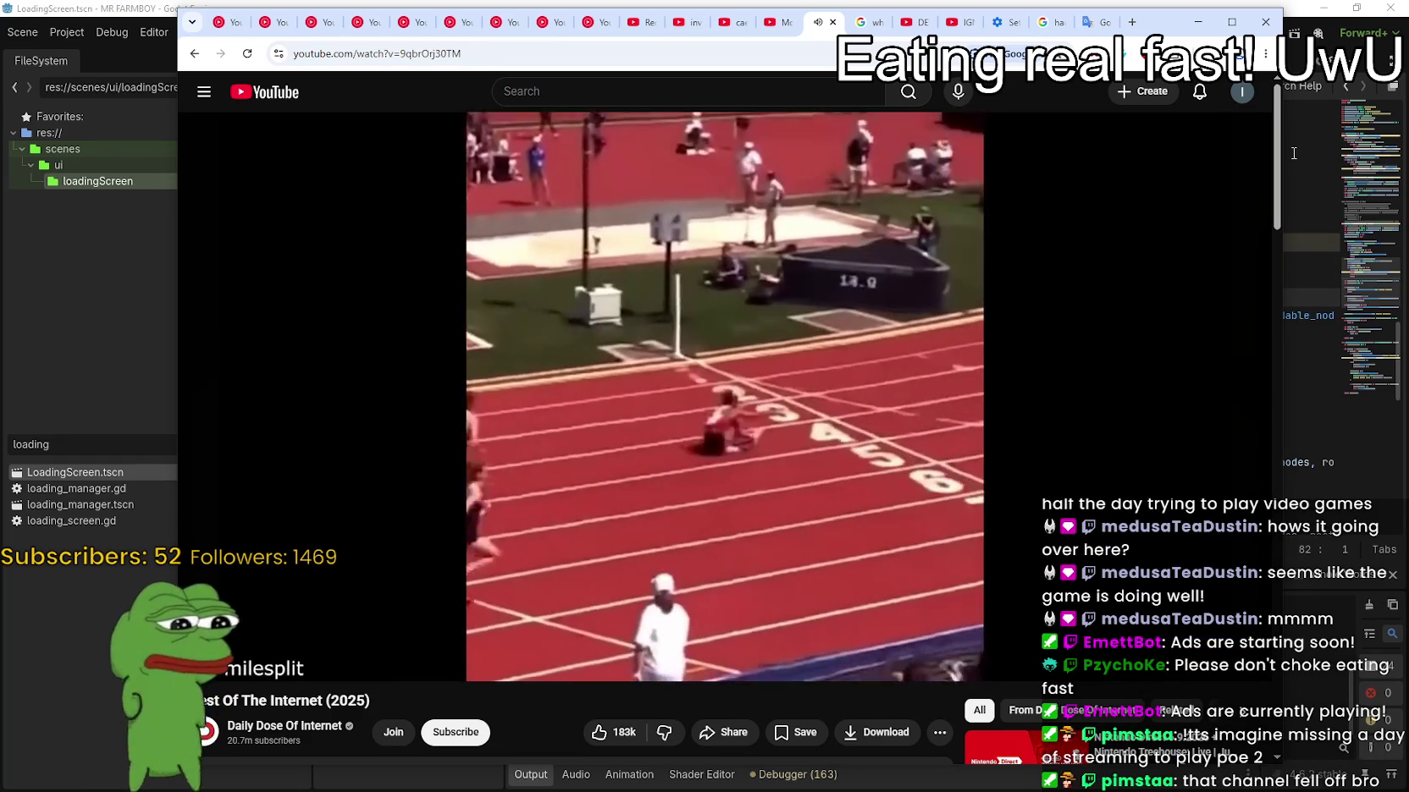
pyautogui.scroll(-1, 457, 364)
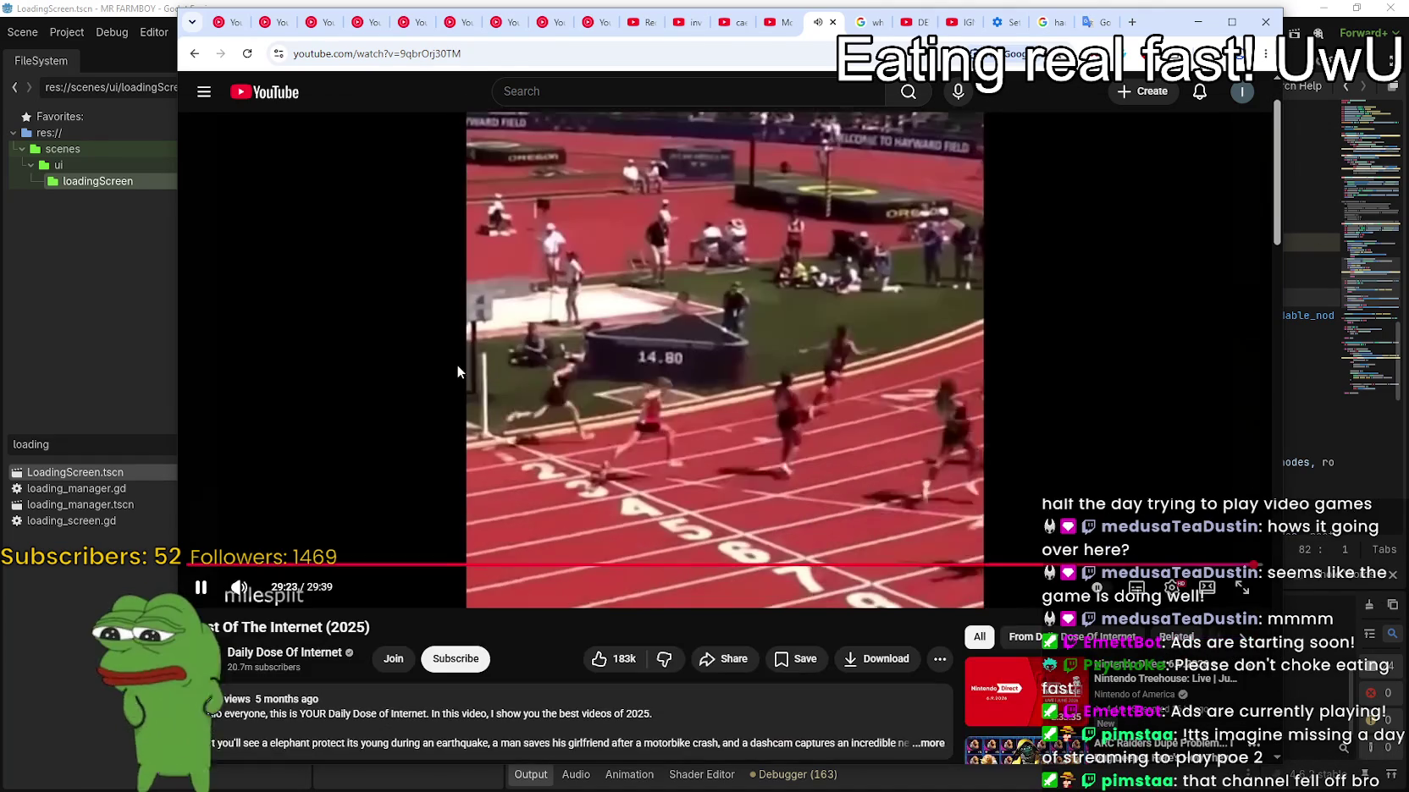
pyautogui.scroll(1, 523, 347)
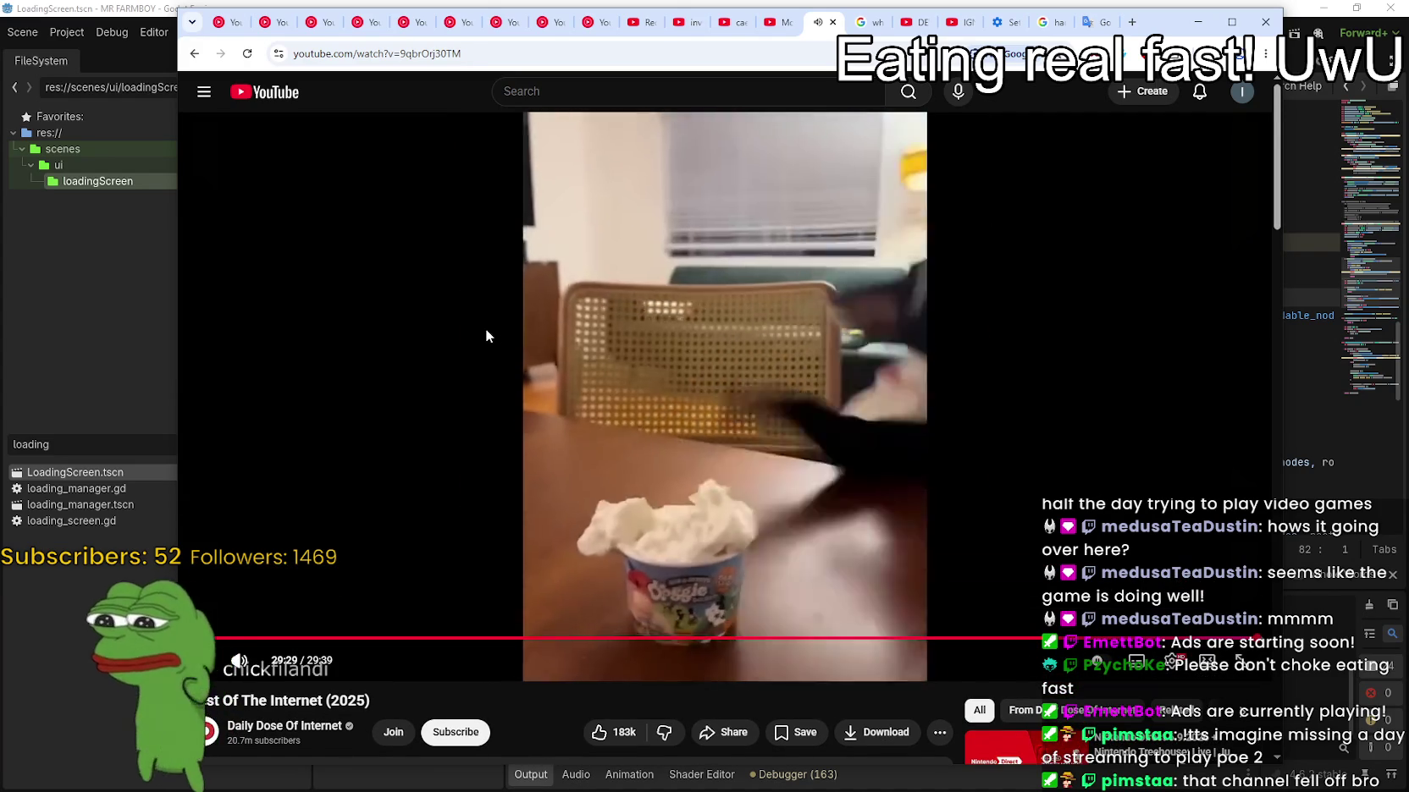
pyautogui.scroll(-2, 539, 416)
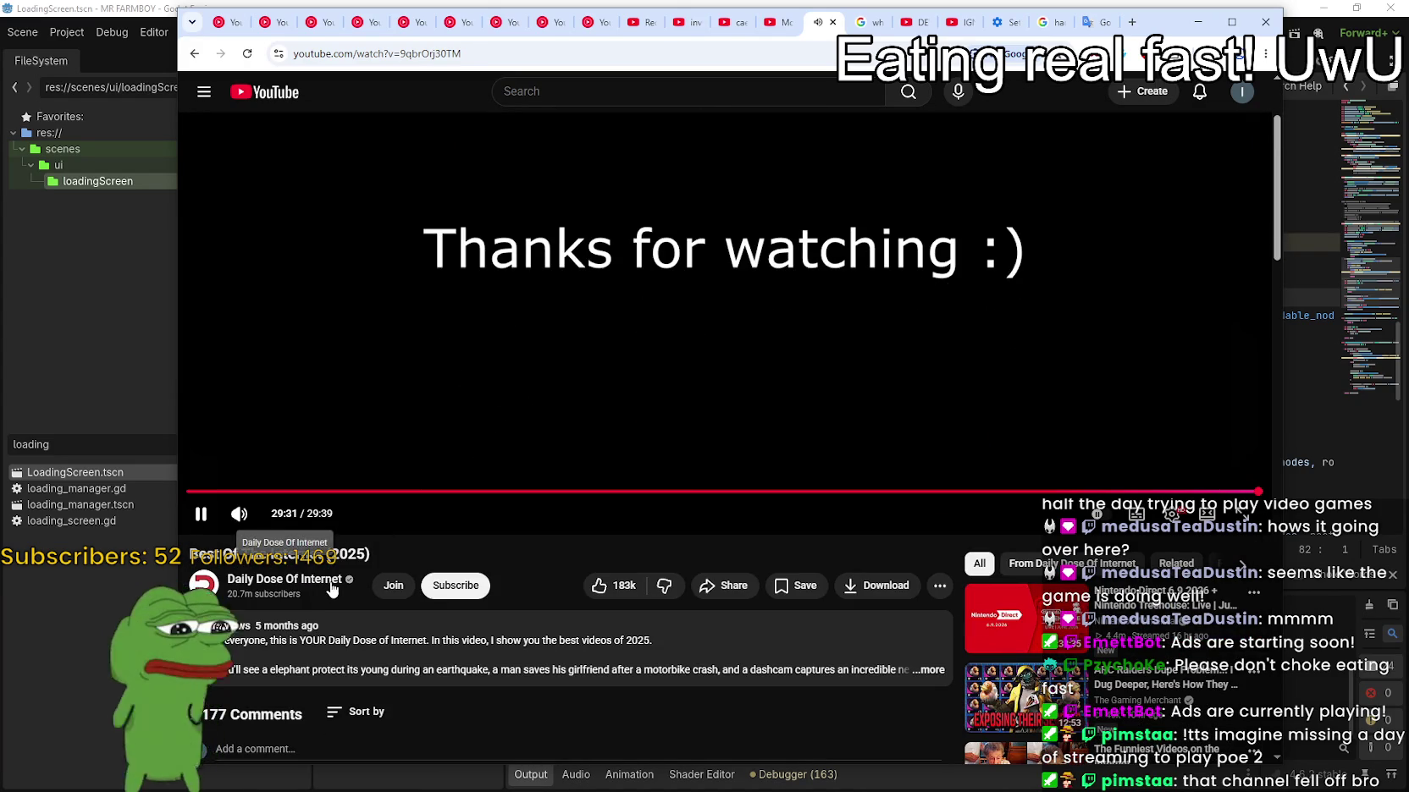
# From the Daily Dose Of Internet channel's Videos tab, start playing 'Insects are Fighting Back'
pyautogui.click(284, 579)
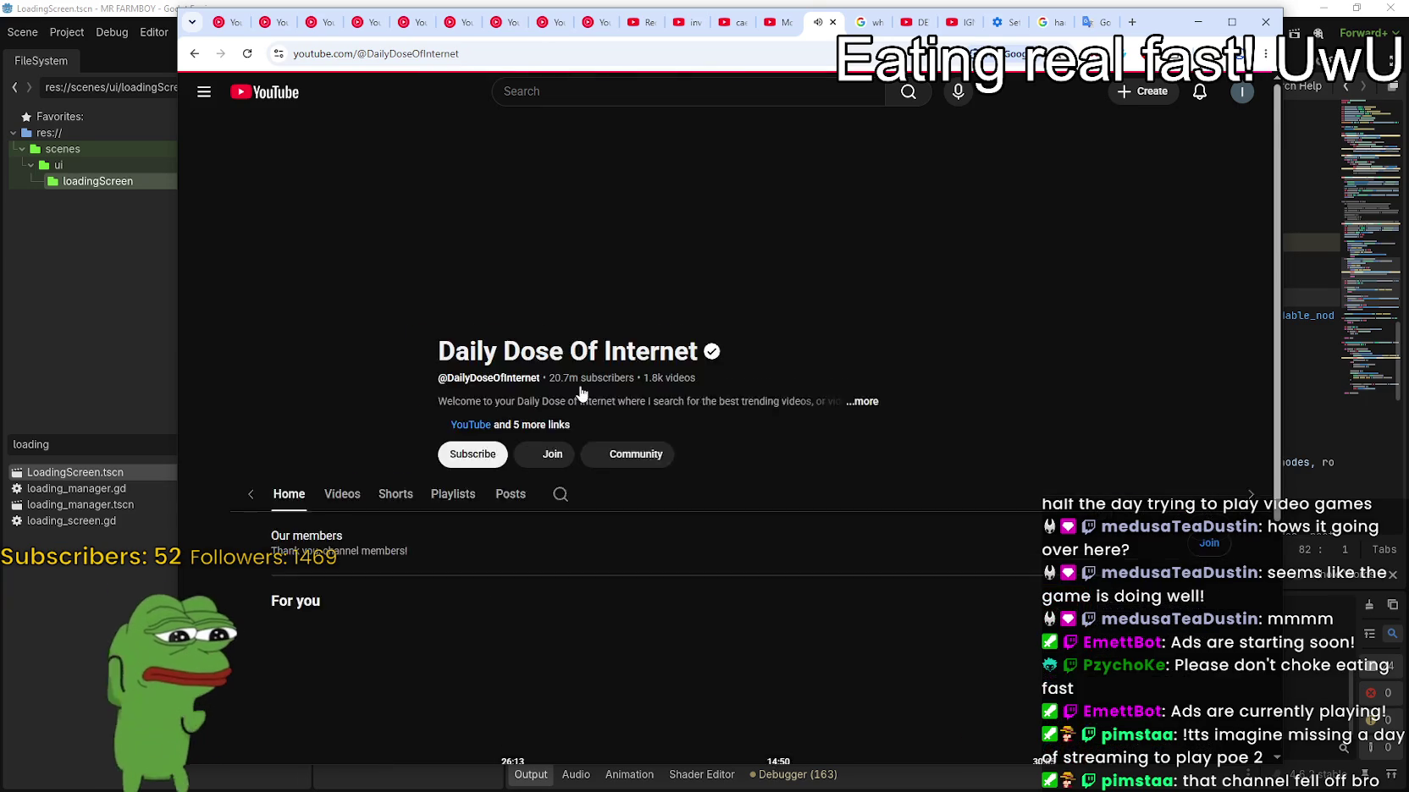
pyautogui.click(350, 439)
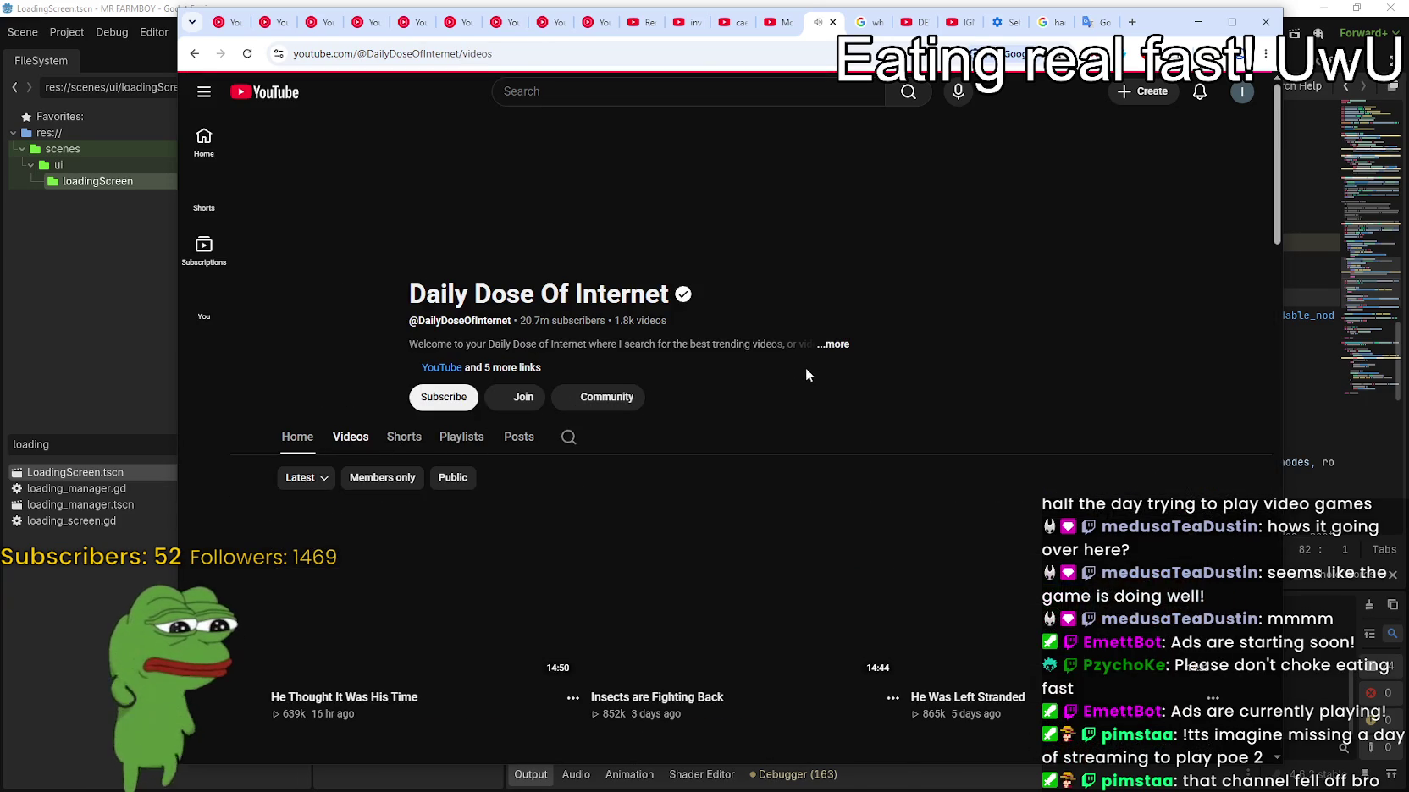
pyautogui.scroll(-2, 720, 423)
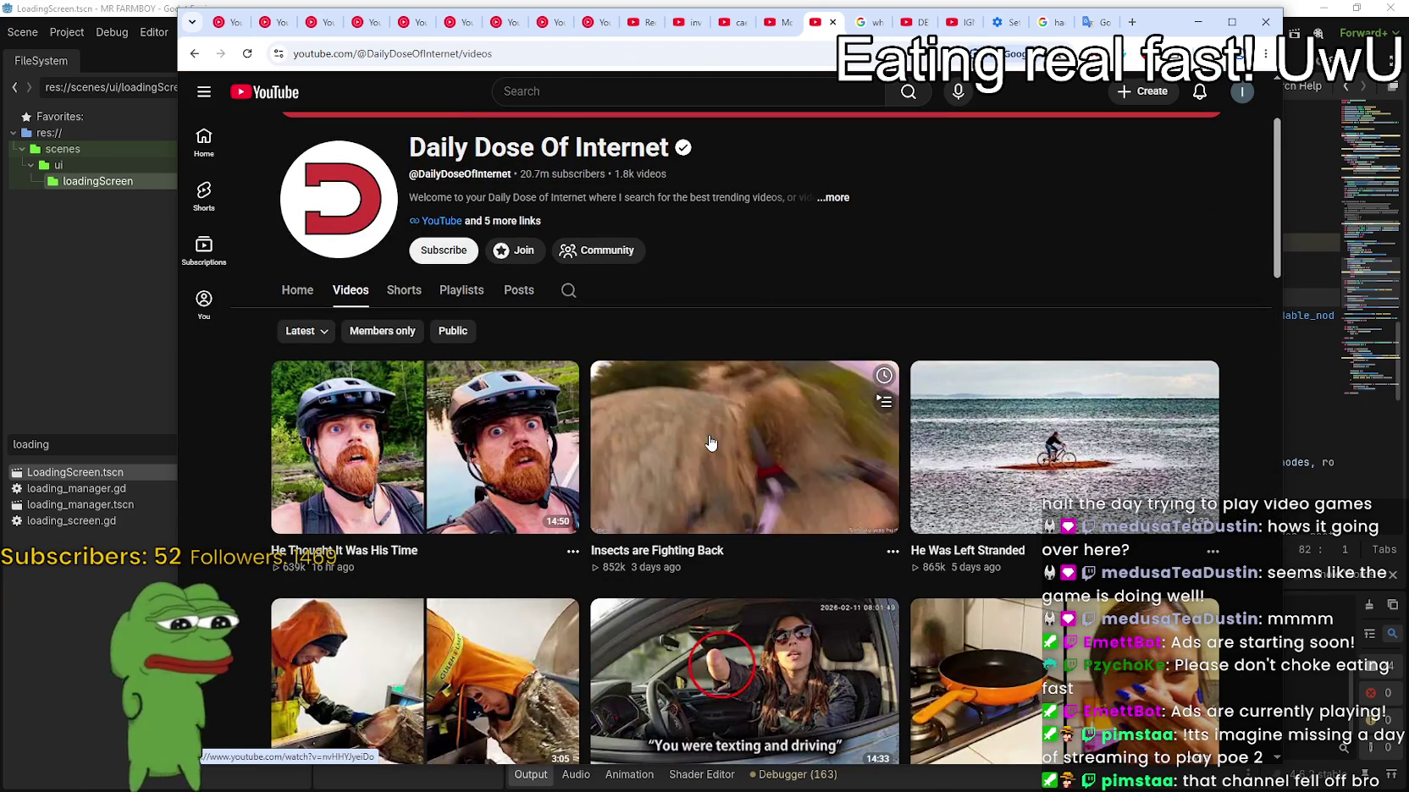
pyautogui.moveTo(517, 448)
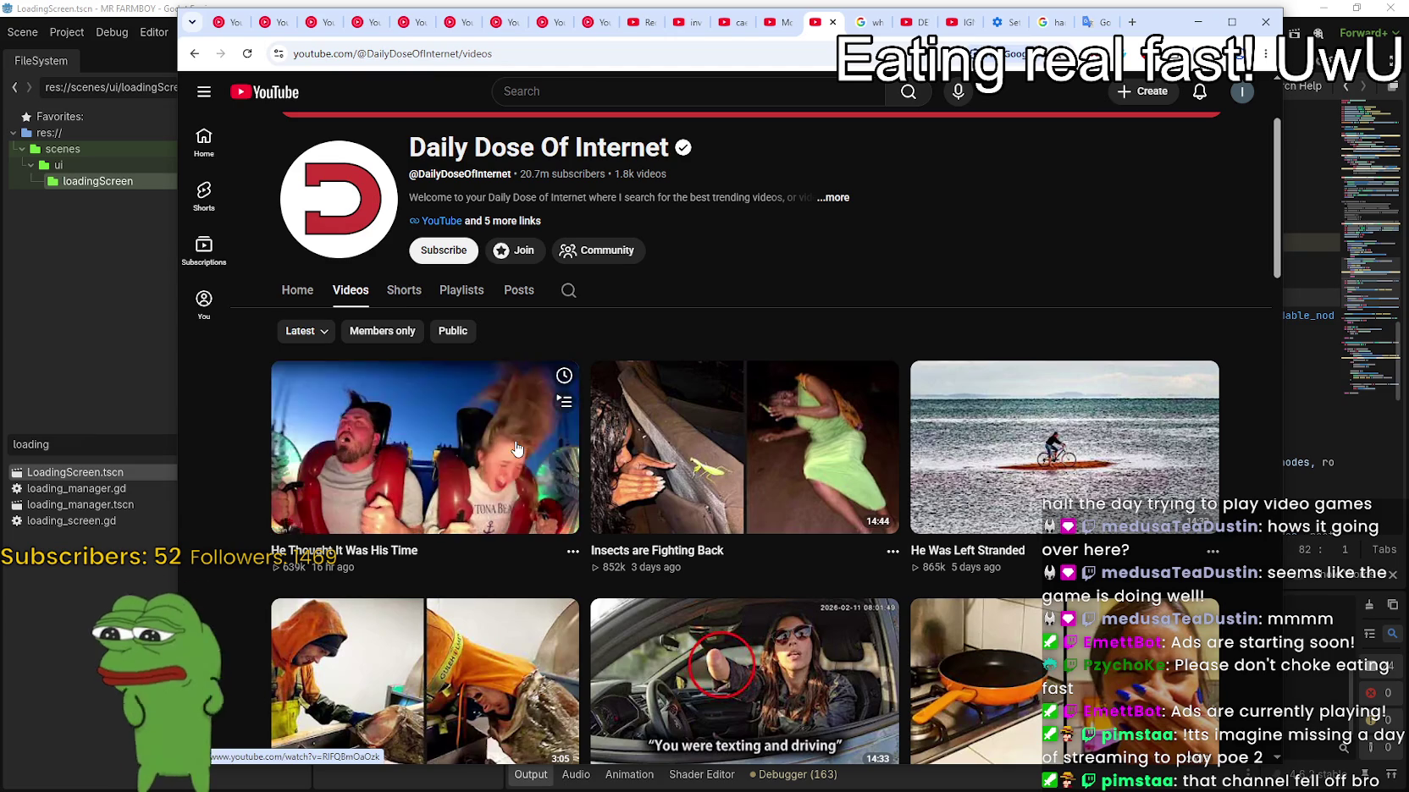
pyautogui.moveTo(761, 394)
pyautogui.scroll(-2, 760, 395)
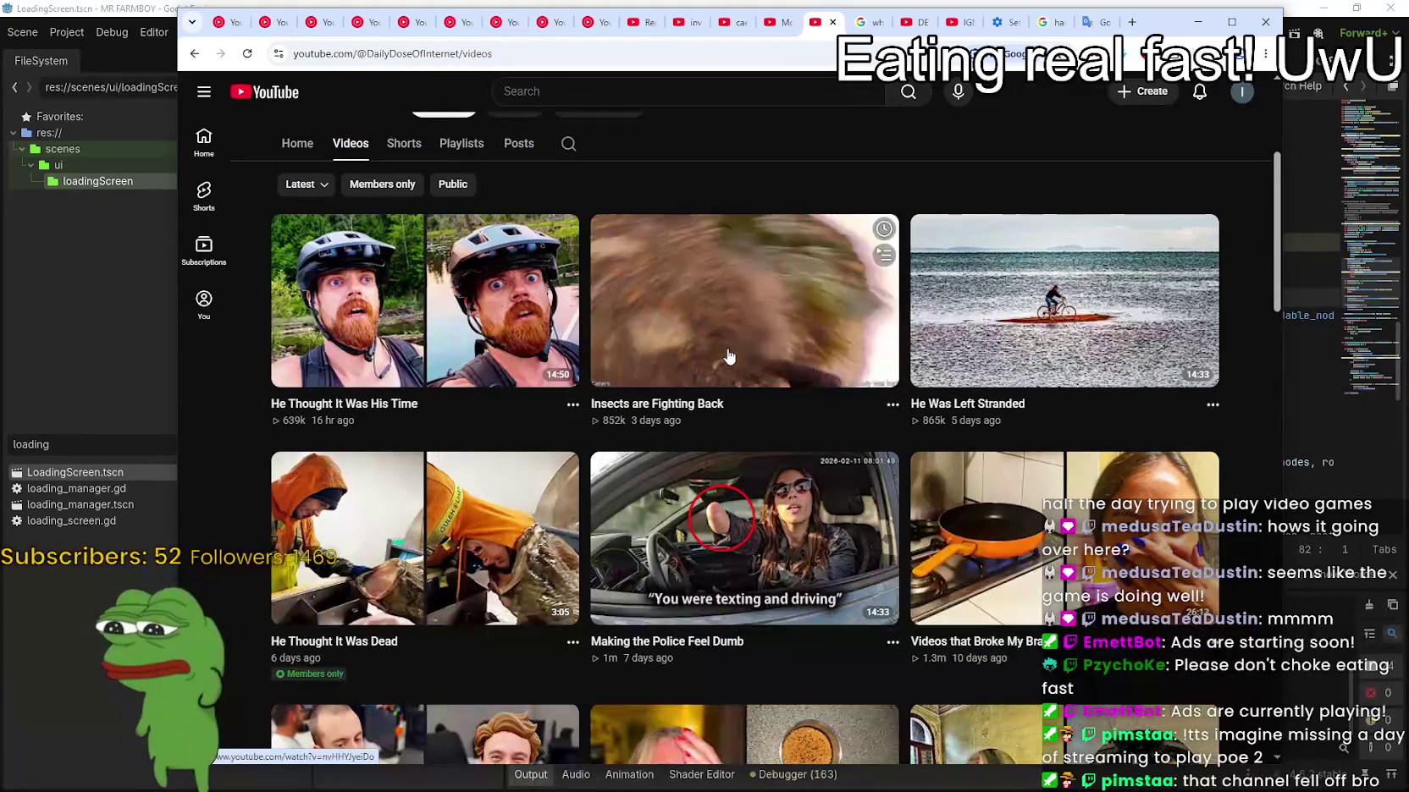
pyautogui.moveTo(440, 506)
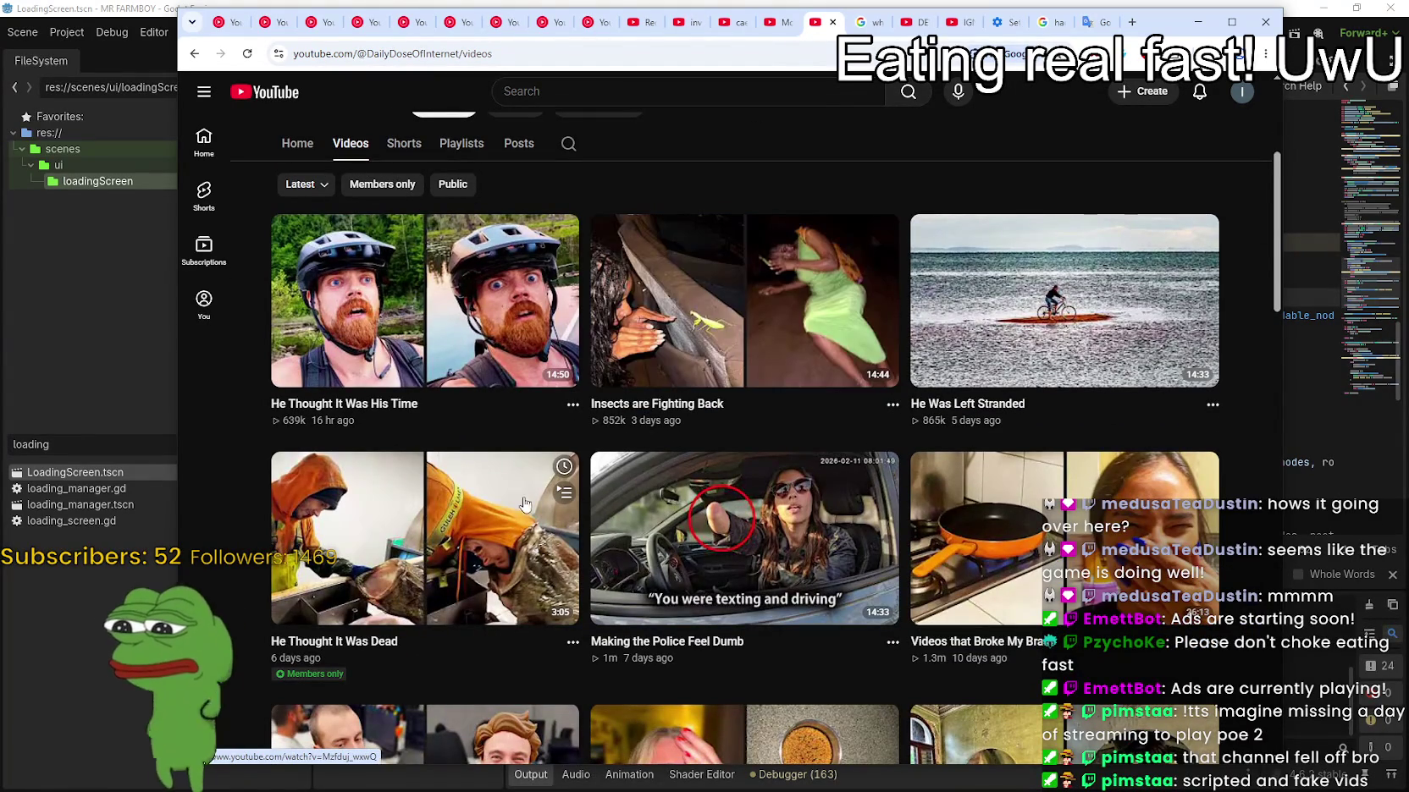
pyautogui.moveTo(705, 345)
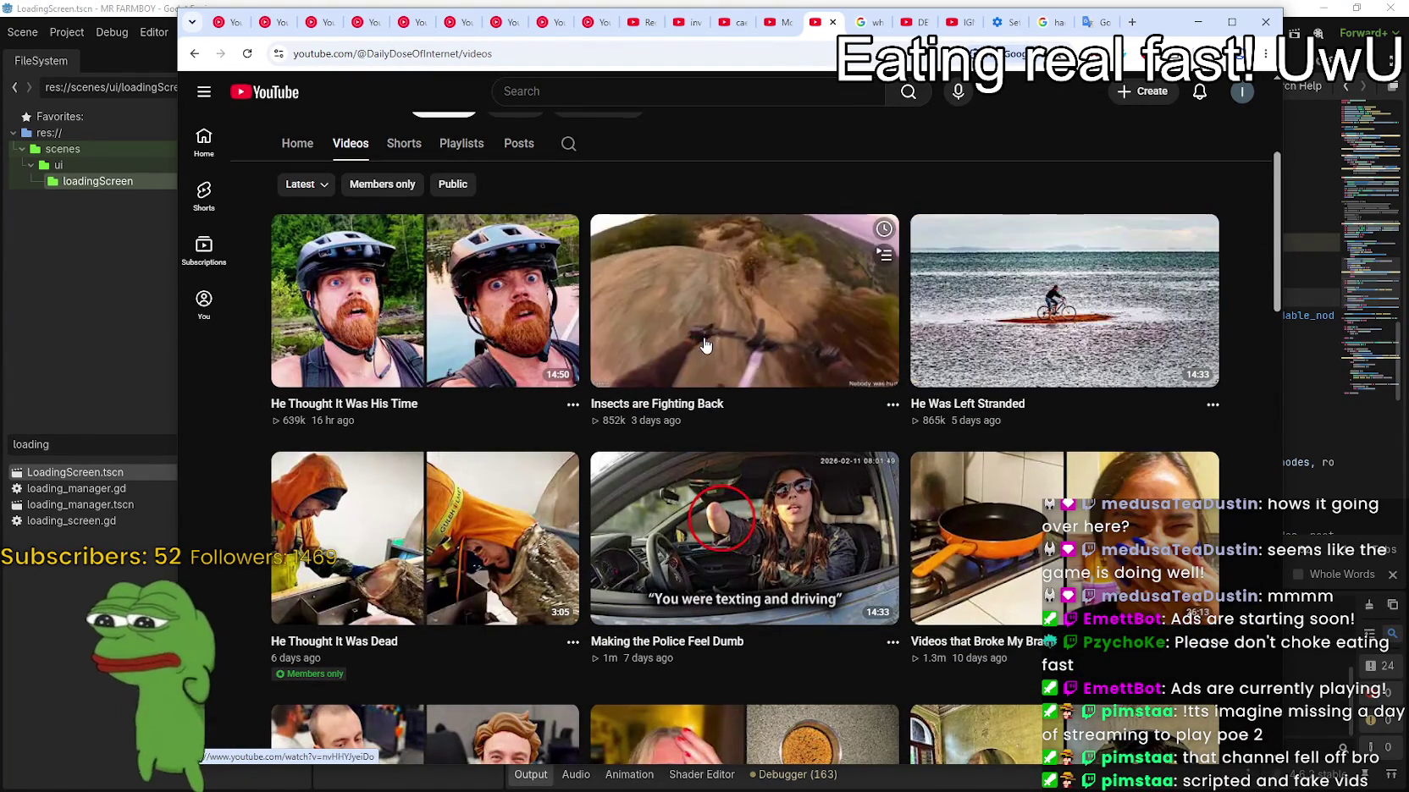
pyautogui.scroll(2, 705, 345)
pyautogui.click(688, 438)
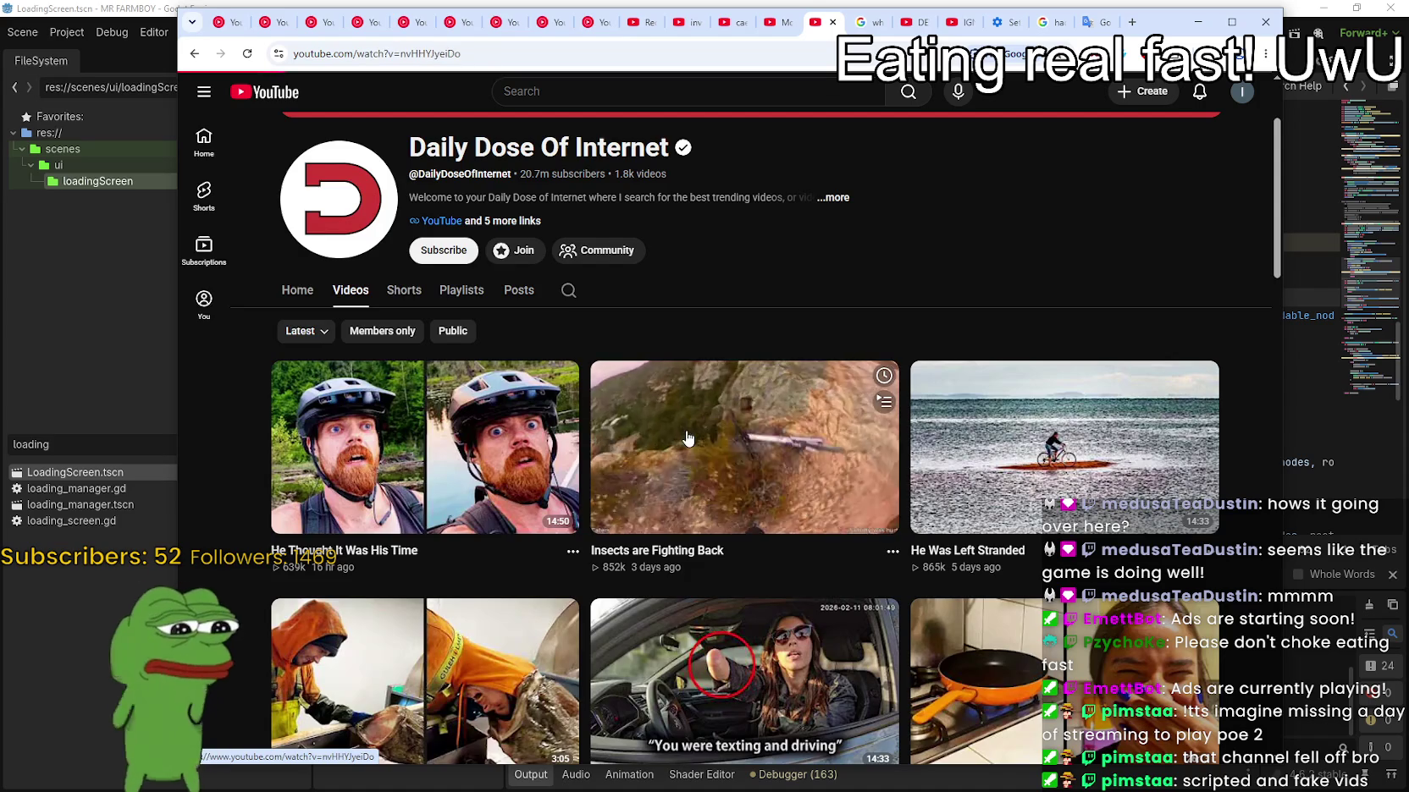
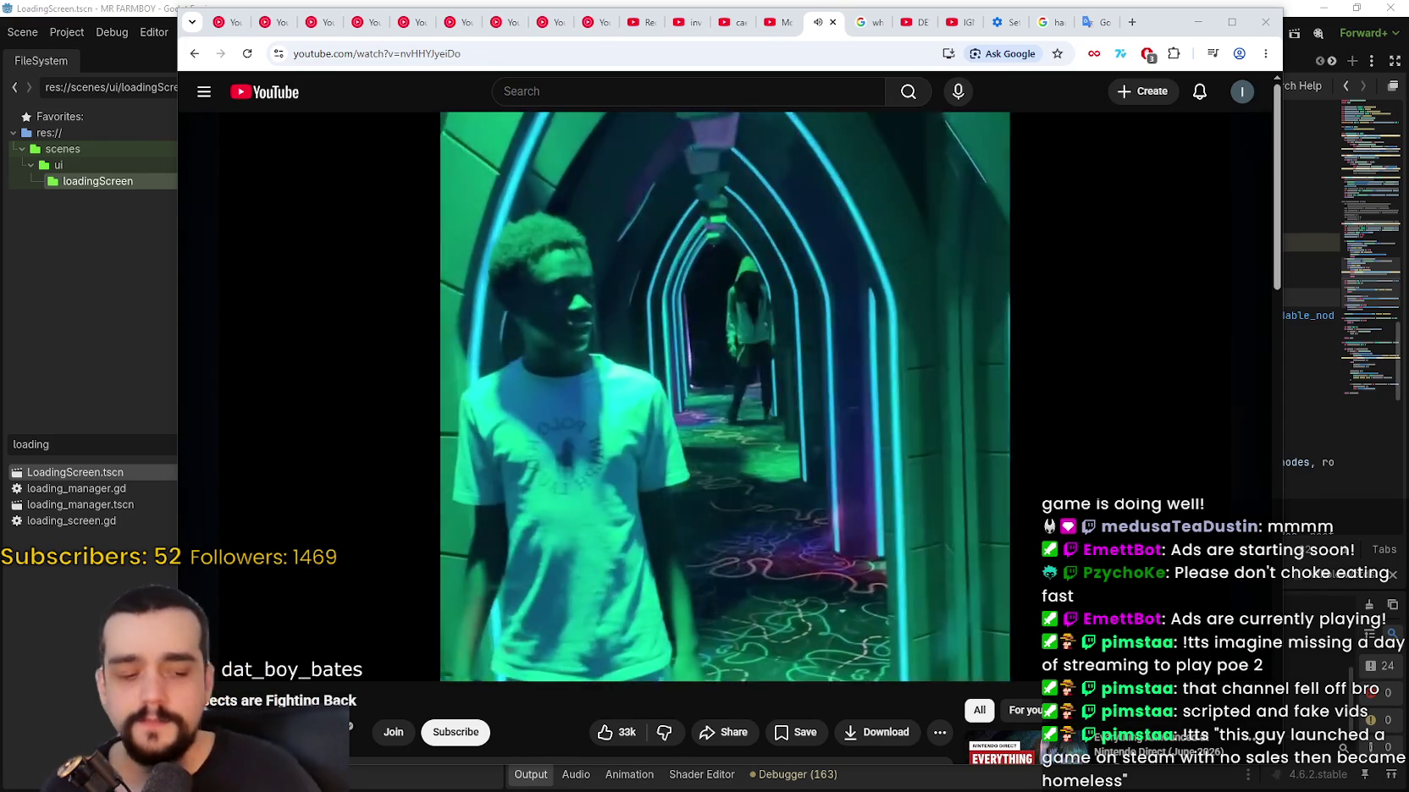
# Pause the YouTube video, switch away from the browser, and open the Steam store
pyautogui.click(1029, 189)
pyautogui.hotkey('alt', 'Tab')
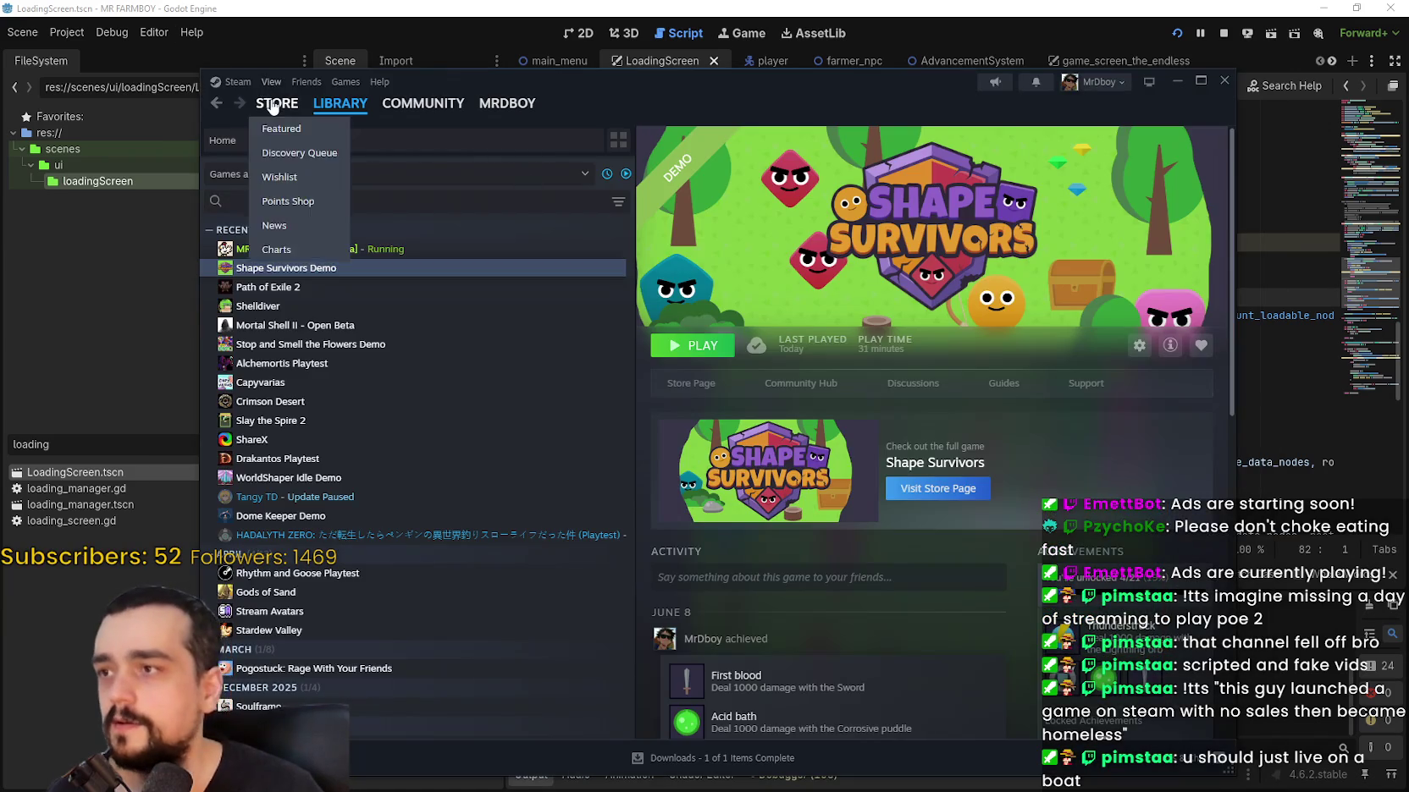
pyautogui.click(276, 102)
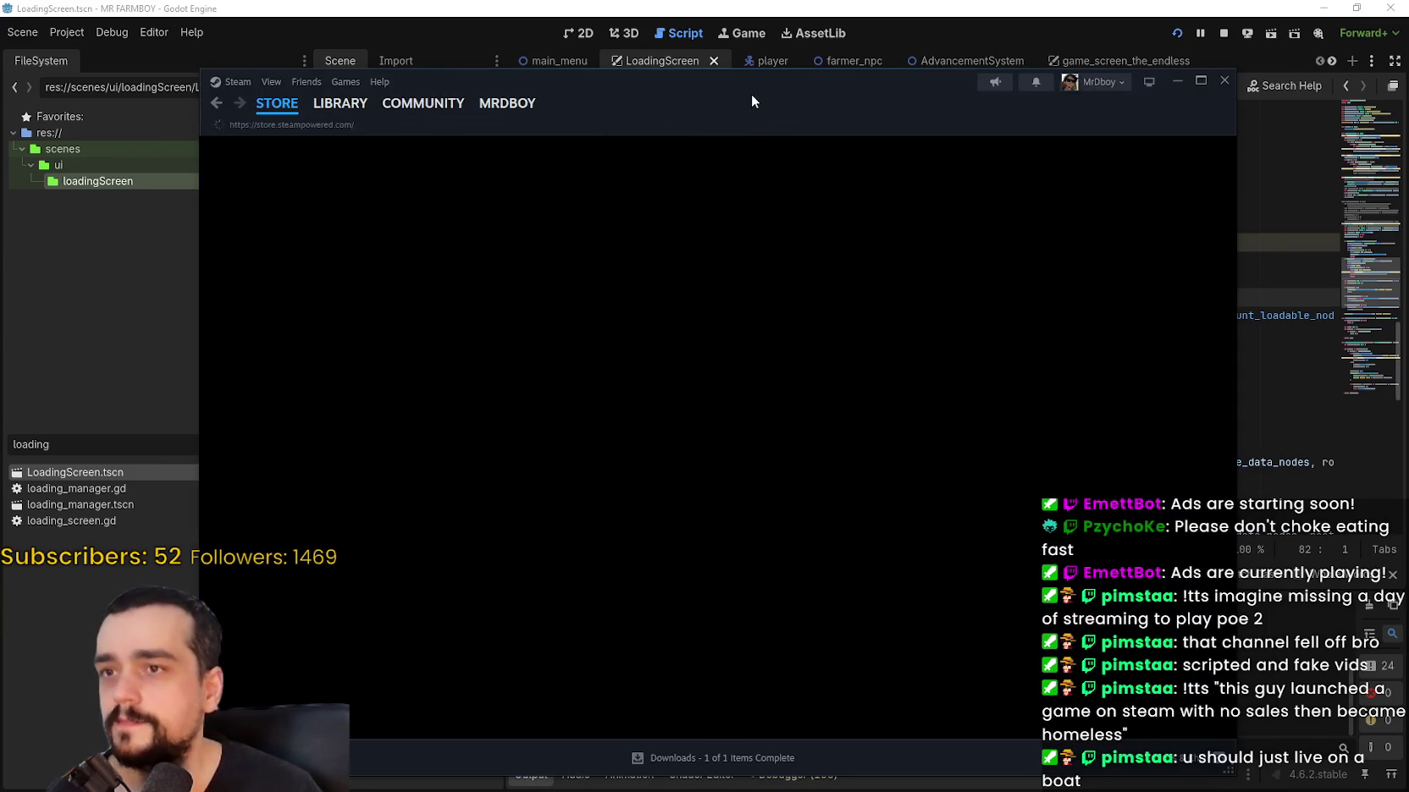
# Search the Steam store for Destiny and open the Destiny 2 page
pyautogui.moveTo(751, 100); pyautogui.dragTo(834, 54)
pyautogui.click(972, 110)
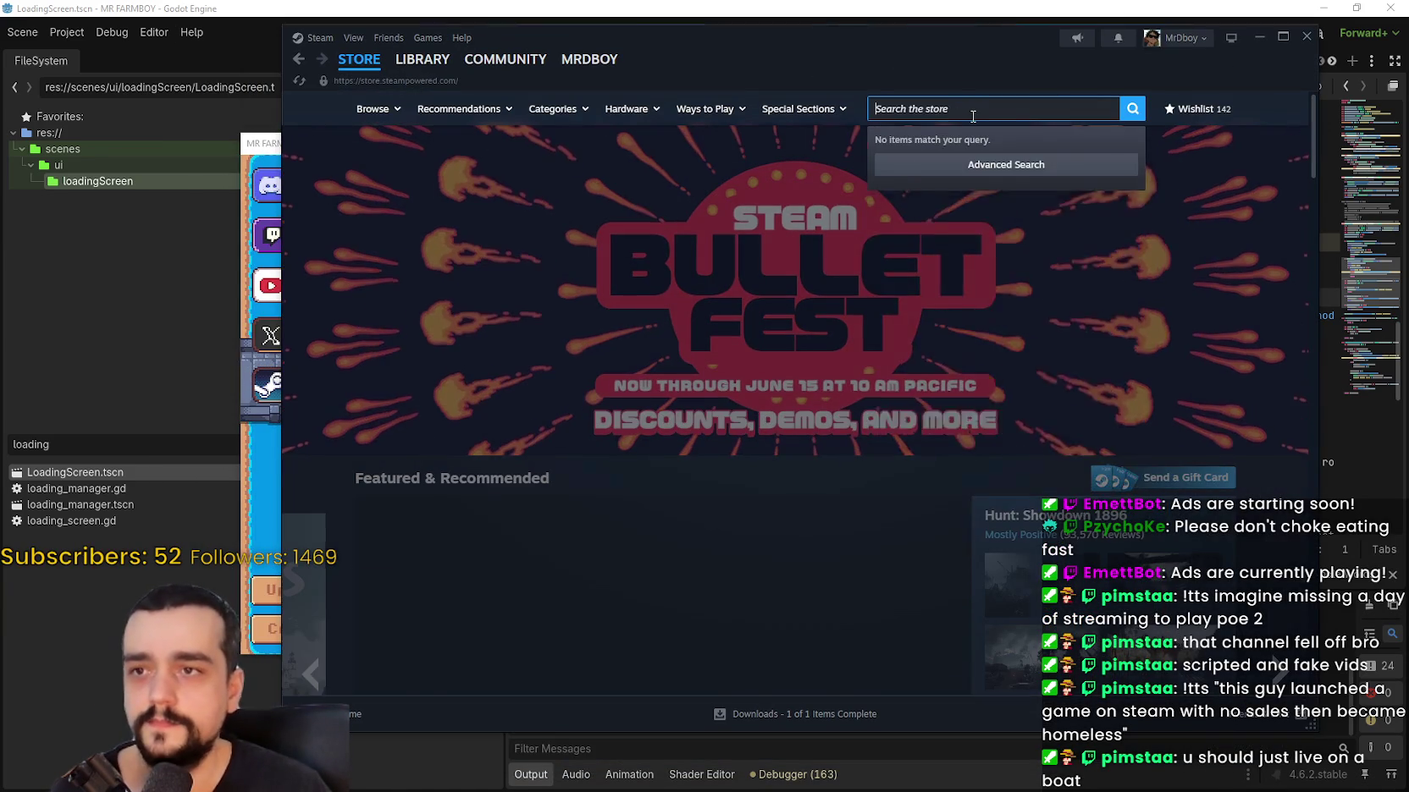
pyautogui.write('Destiny')
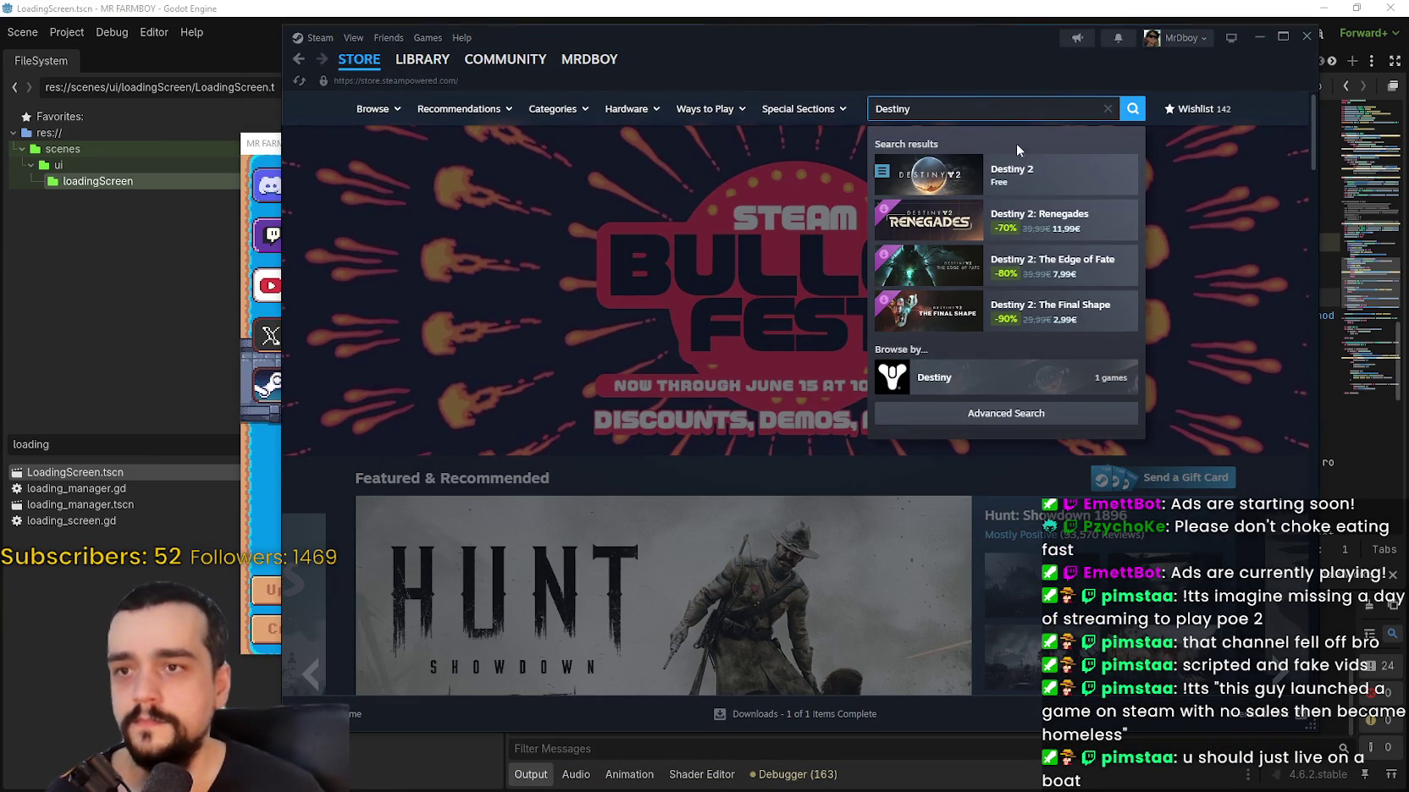
pyautogui.click(1041, 173)
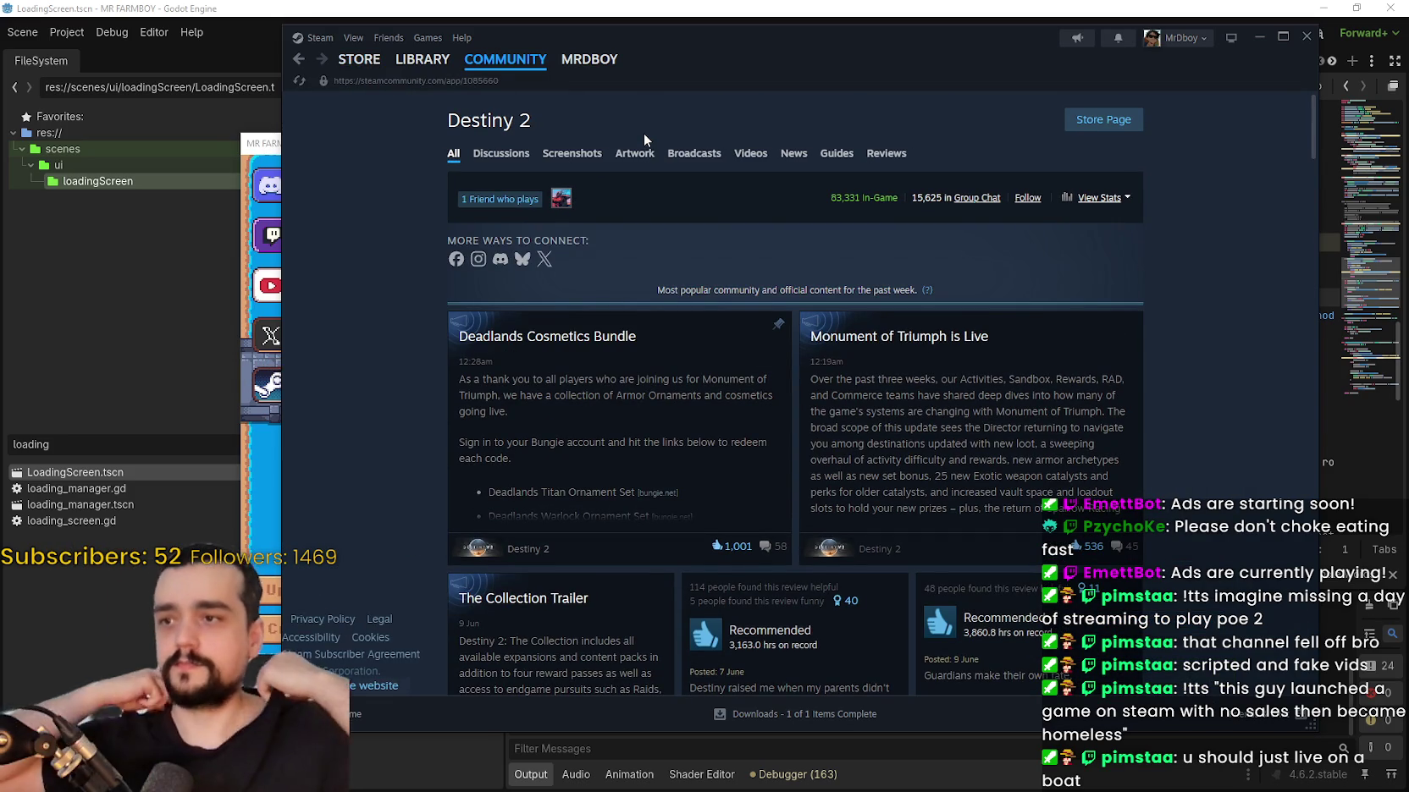
# Read the Deadlands Cosmetics Bundle news post, selecting its opening paragraphs, and scroll through the hub
pyautogui.click(713, 422)
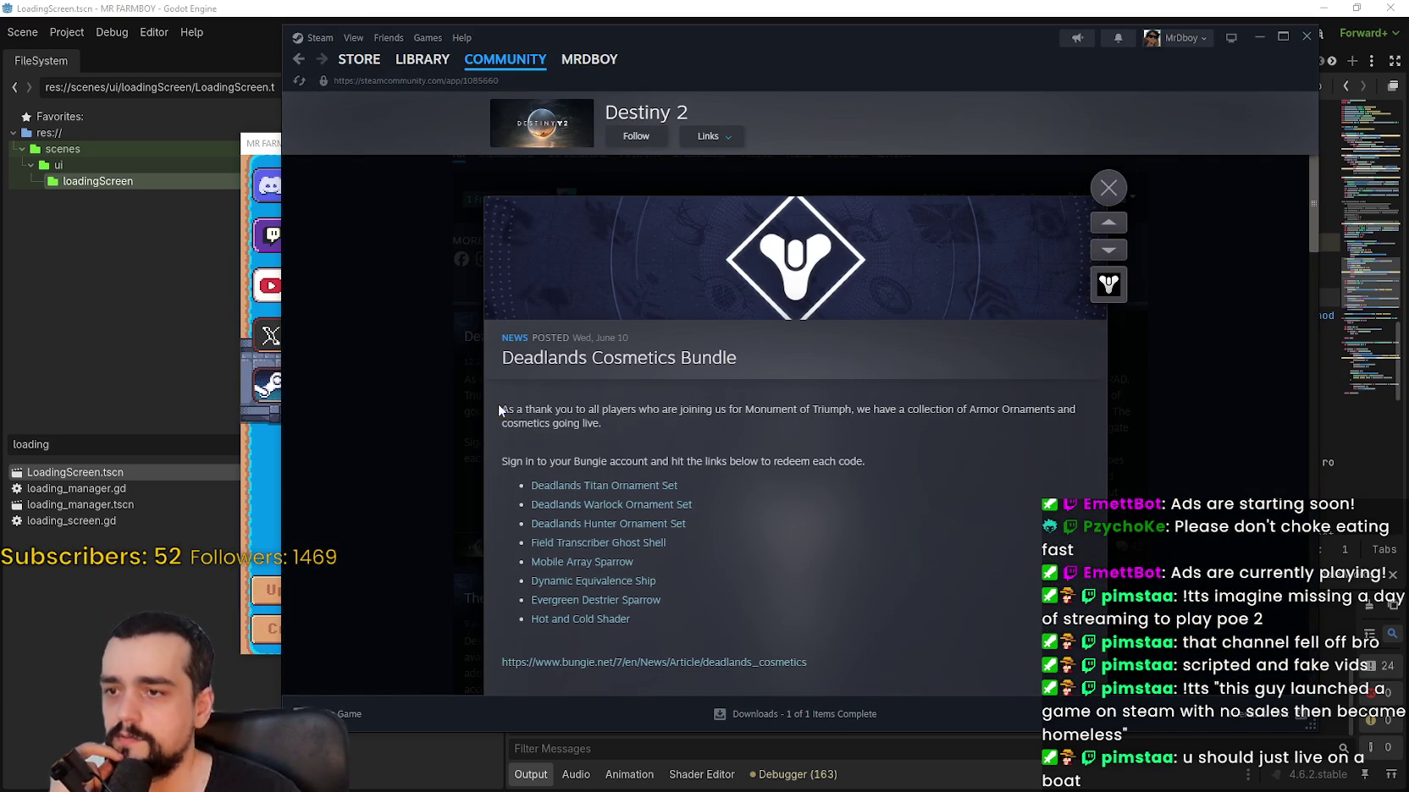
pyautogui.moveTo(500, 410); pyautogui.dragTo(674, 431)
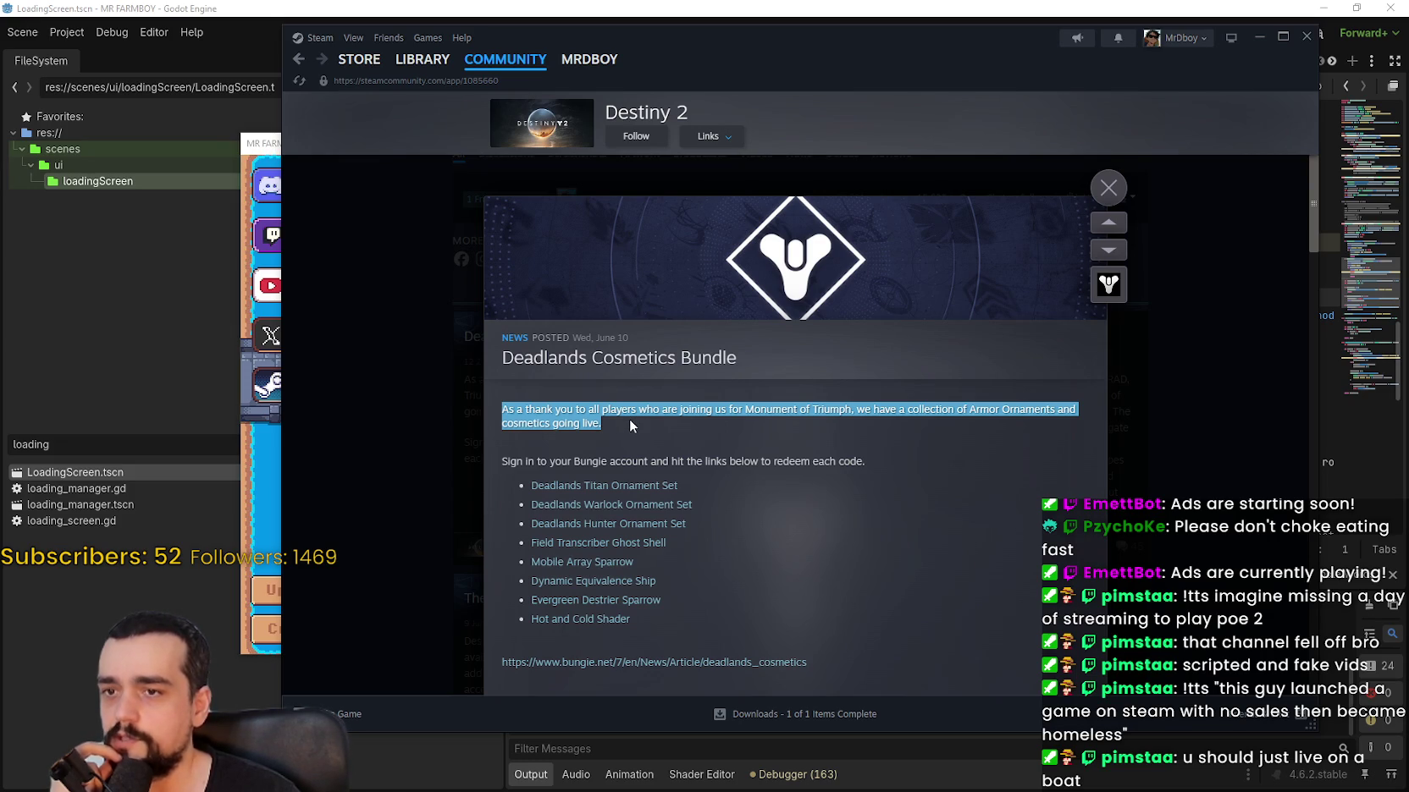
pyautogui.moveTo(602, 424)
pyautogui.mouseDown()
pyautogui.moveTo(602, 450)
pyautogui.moveTo(893, 462)
pyautogui.mouseUp()
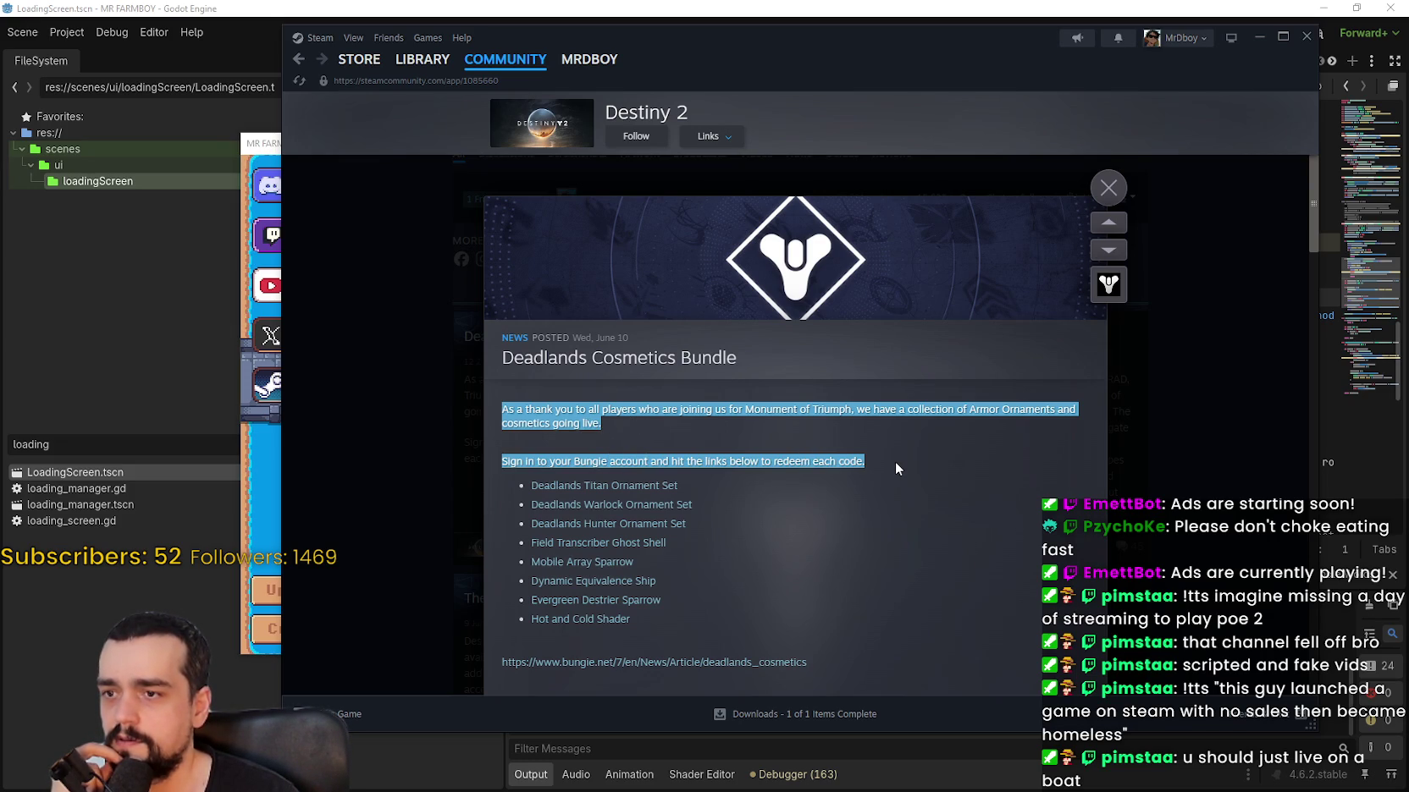
pyautogui.scroll(-3, 891, 455)
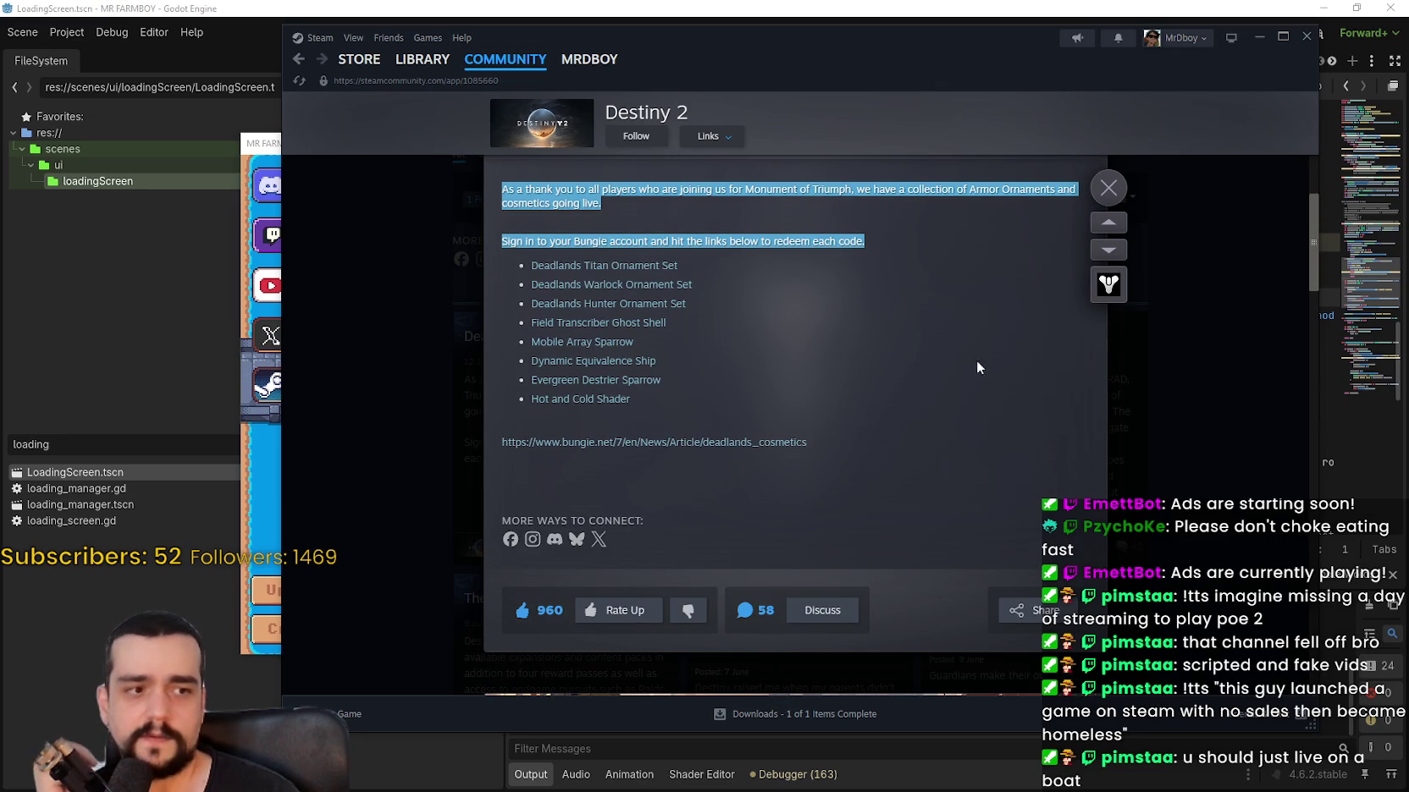
pyautogui.scroll(-1, 1025, 340)
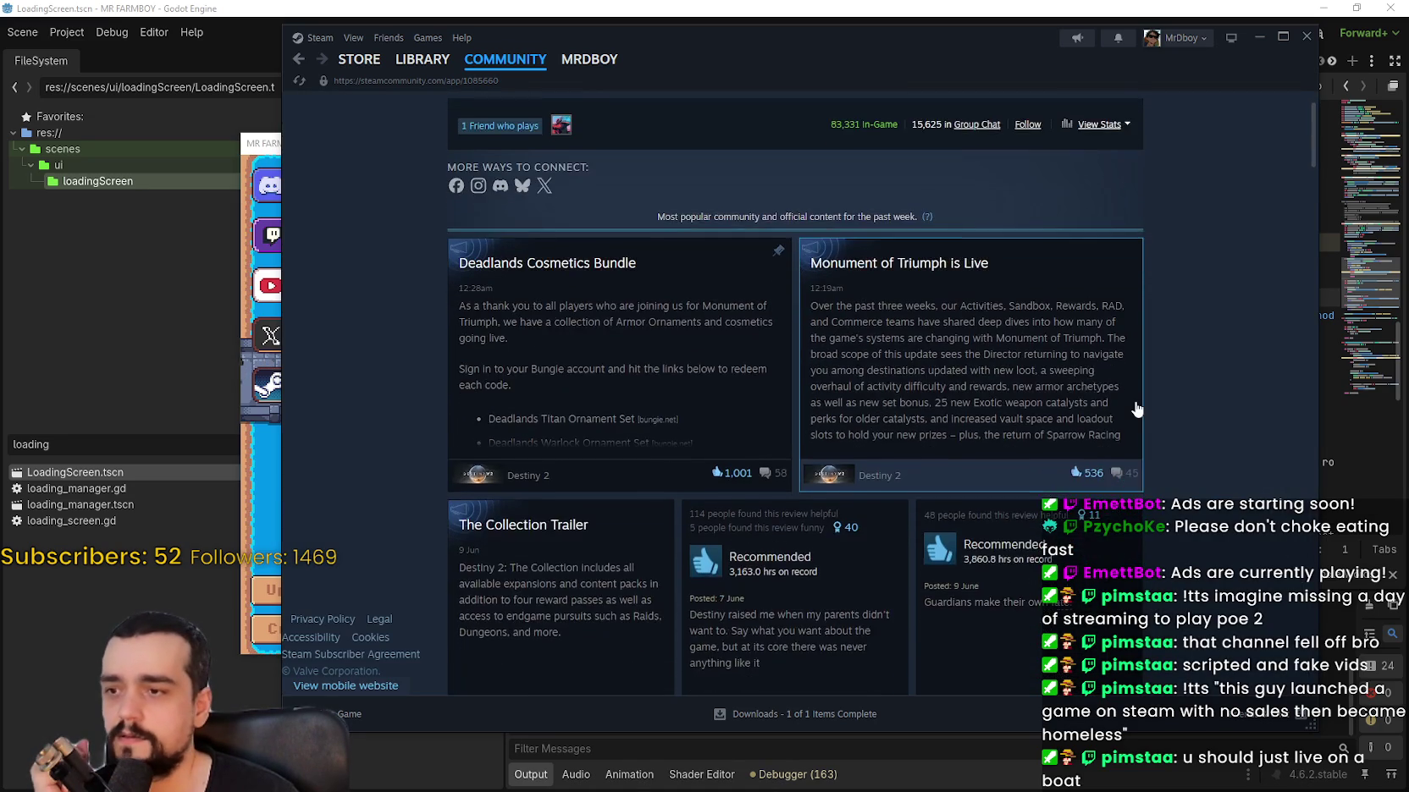
pyautogui.scroll(-2, 1188, 426)
pyautogui.scroll(2, 1188, 427)
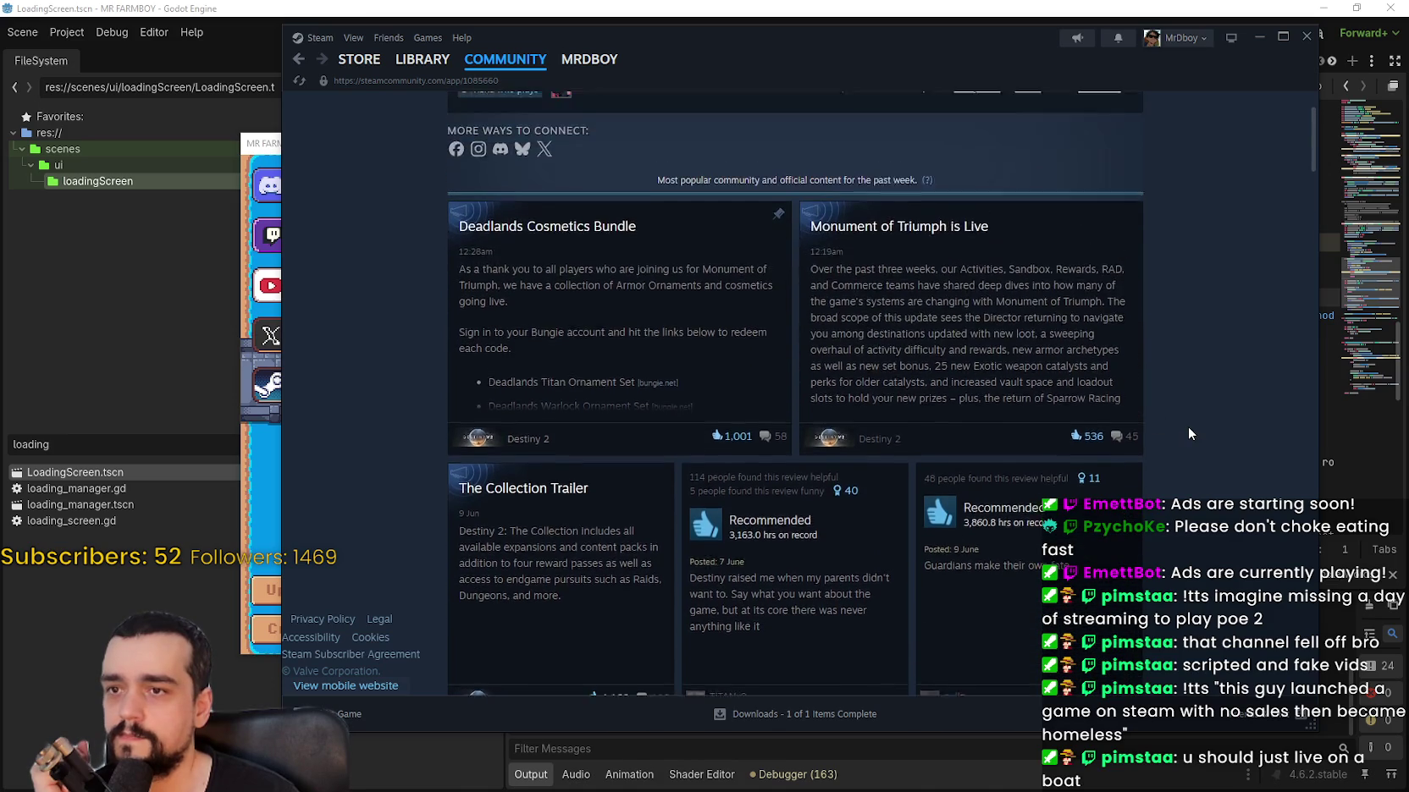
pyautogui.scroll(-1, 1188, 426)
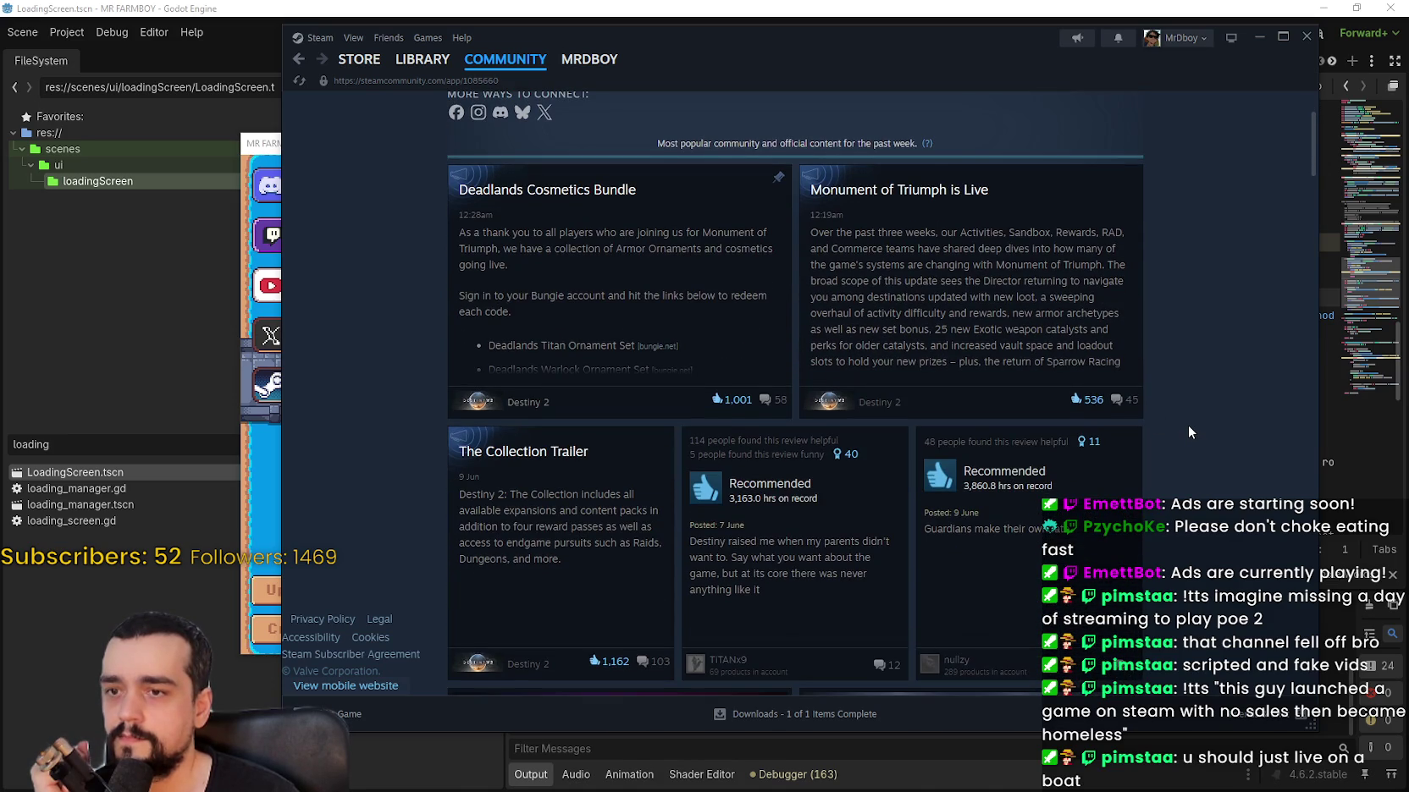
pyautogui.scroll(-3, 1187, 425)
pyautogui.scroll(-5, 1188, 414)
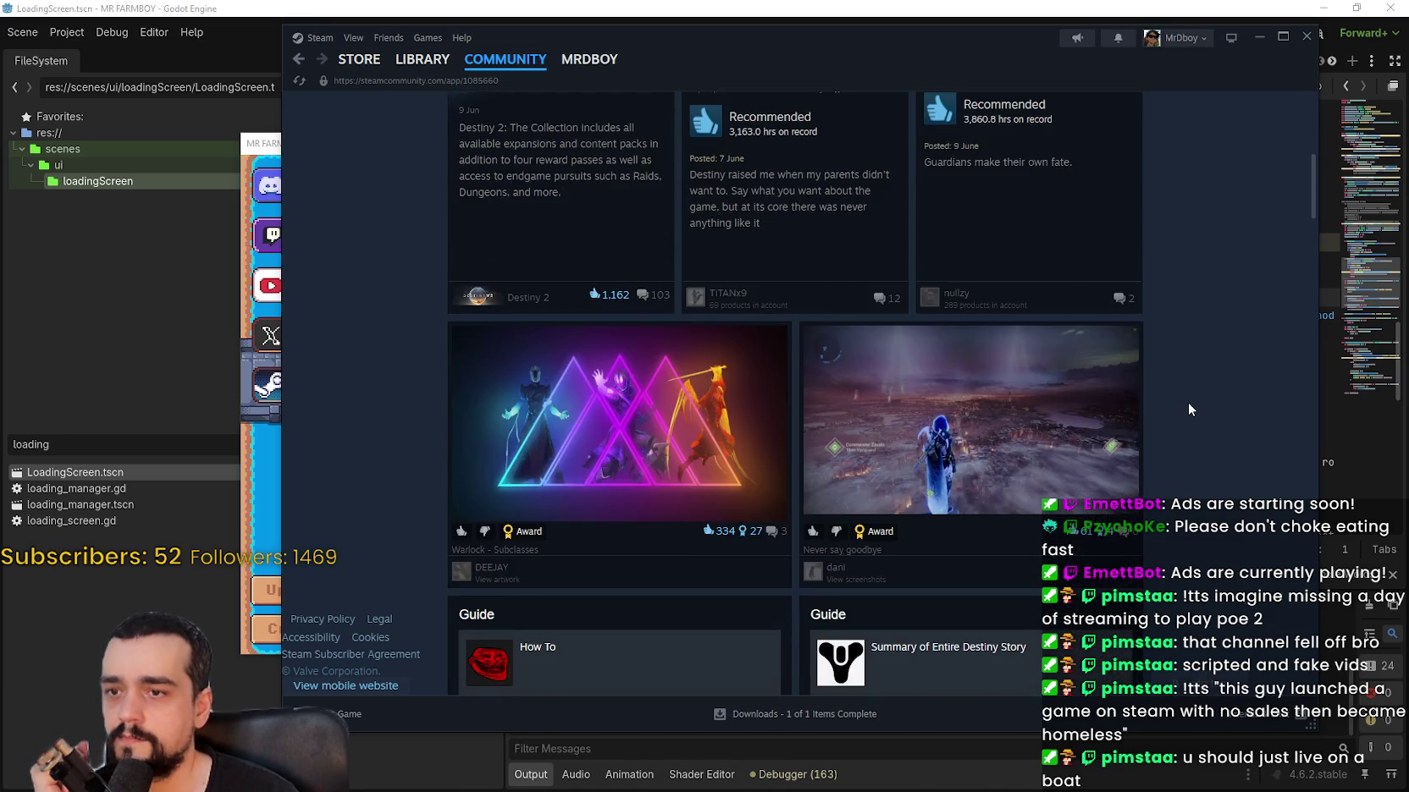
pyautogui.scroll(-4, 1188, 397)
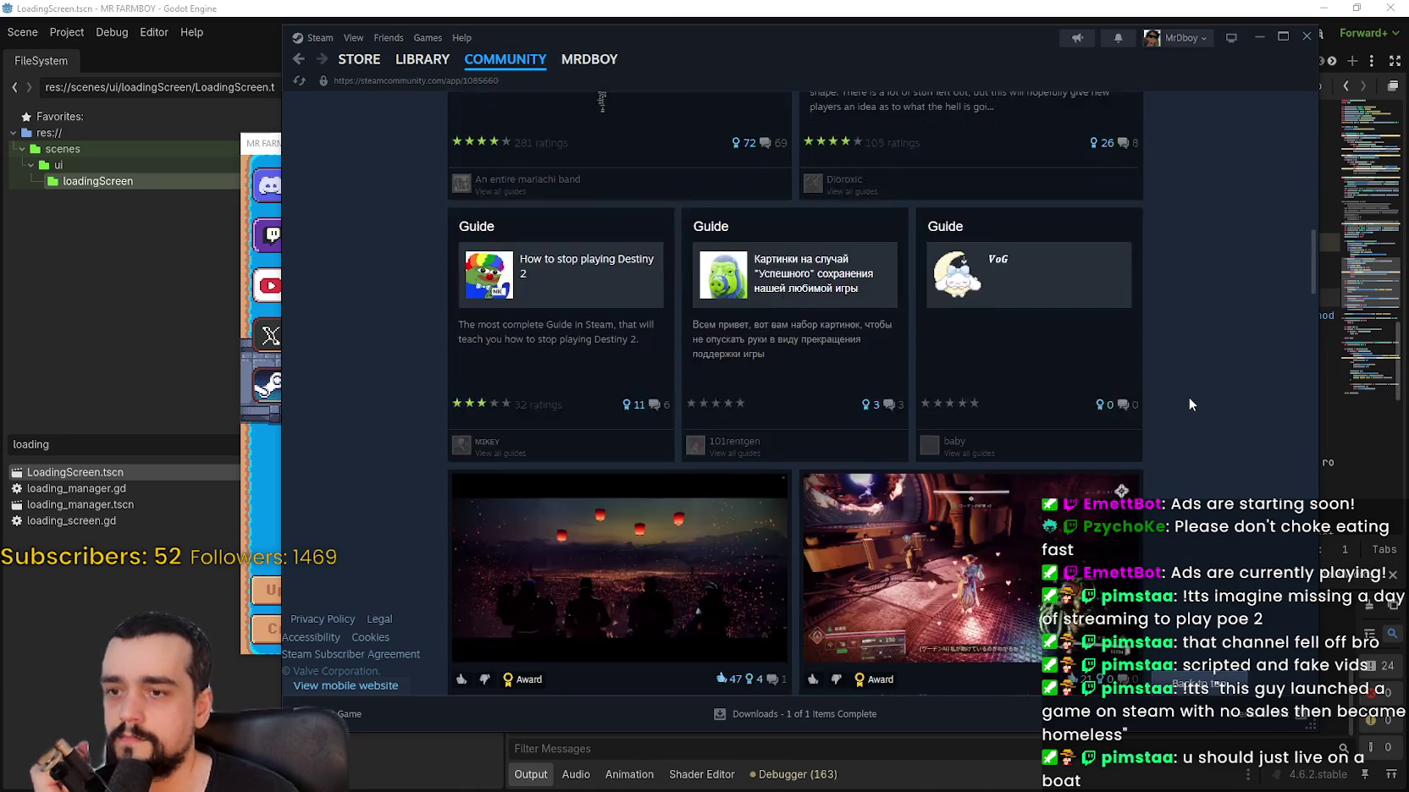
pyautogui.moveTo(1312, 274); pyautogui.dragTo(1303, 311)
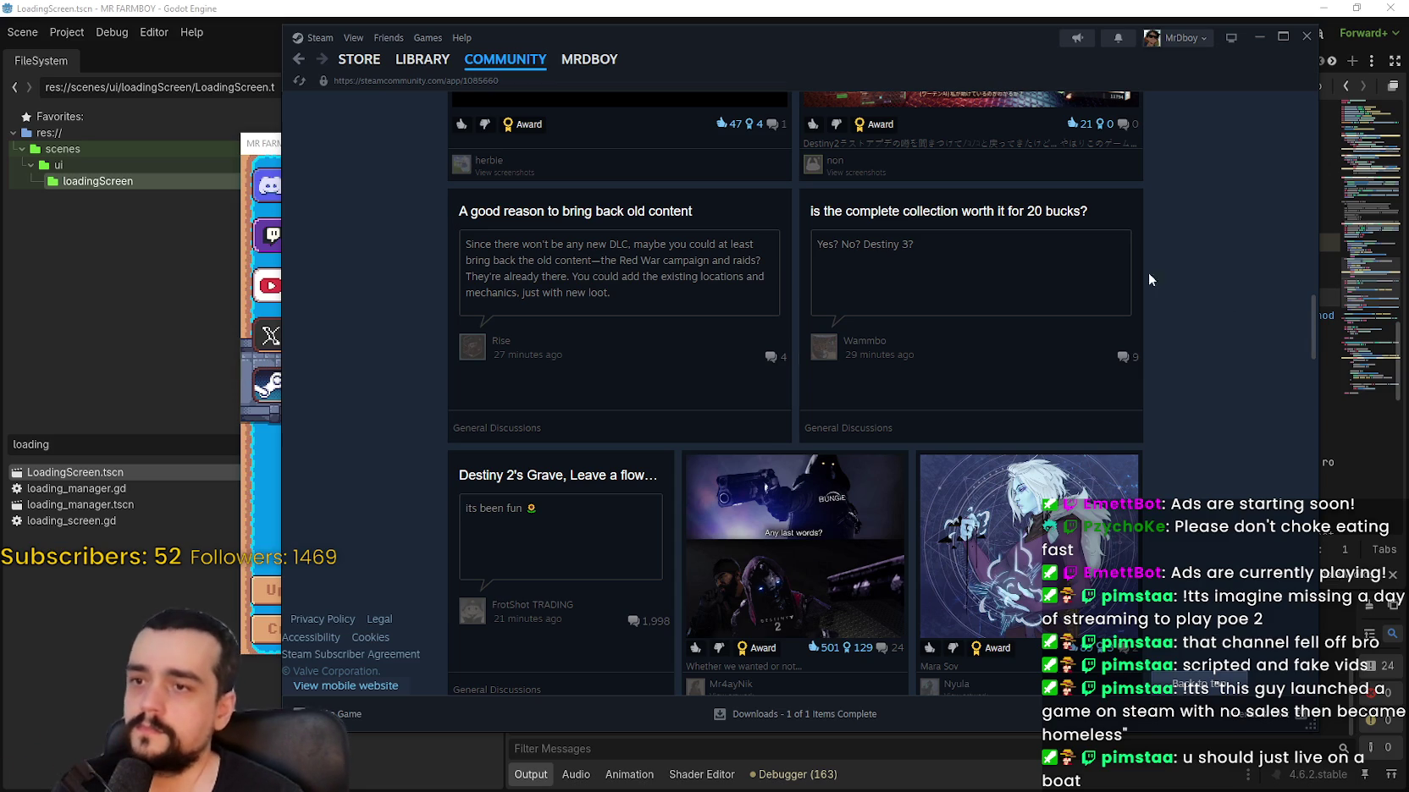
# Read the 'A good reason to bring back old content' discussion thread, then close it
pyautogui.click(676, 286)
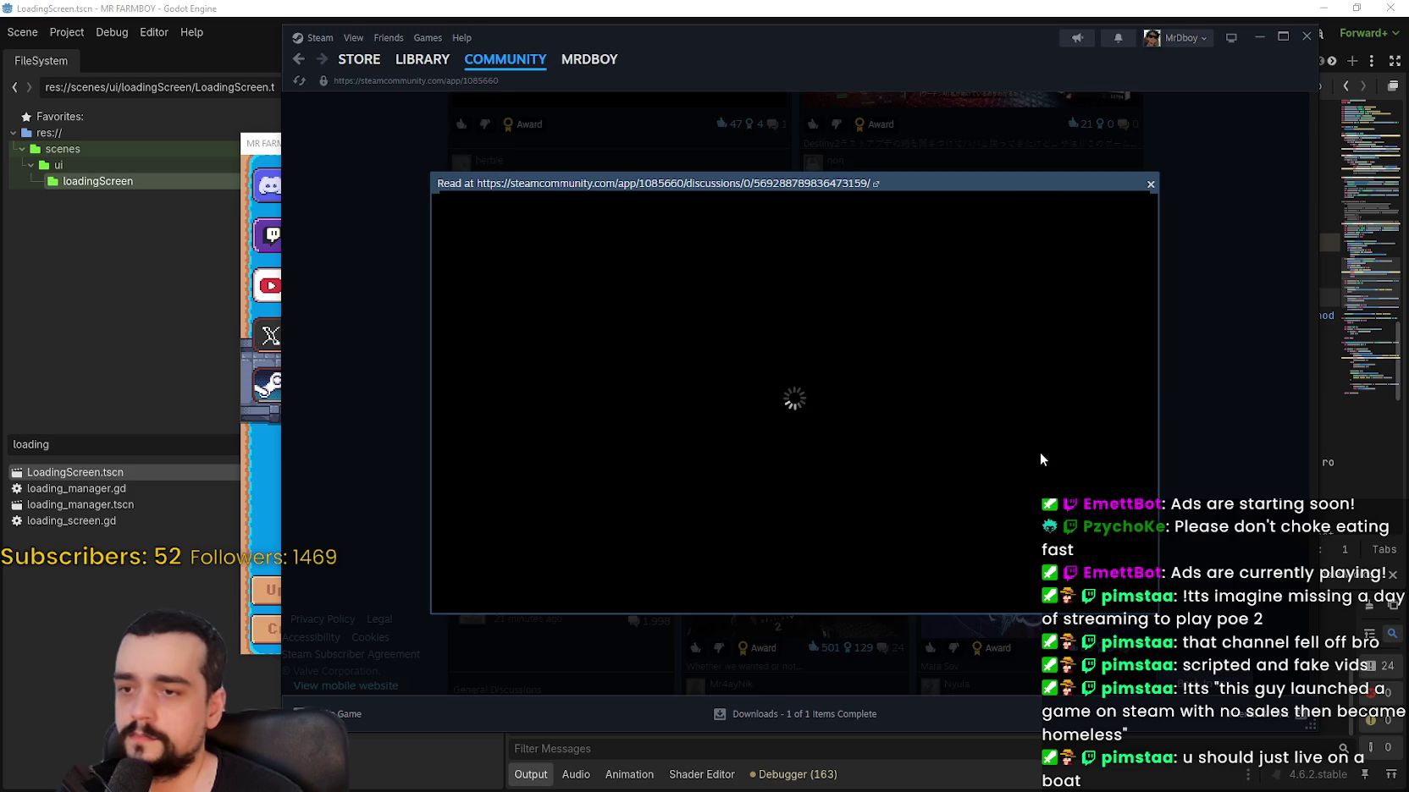
pyautogui.scroll(-1, 1041, 449)
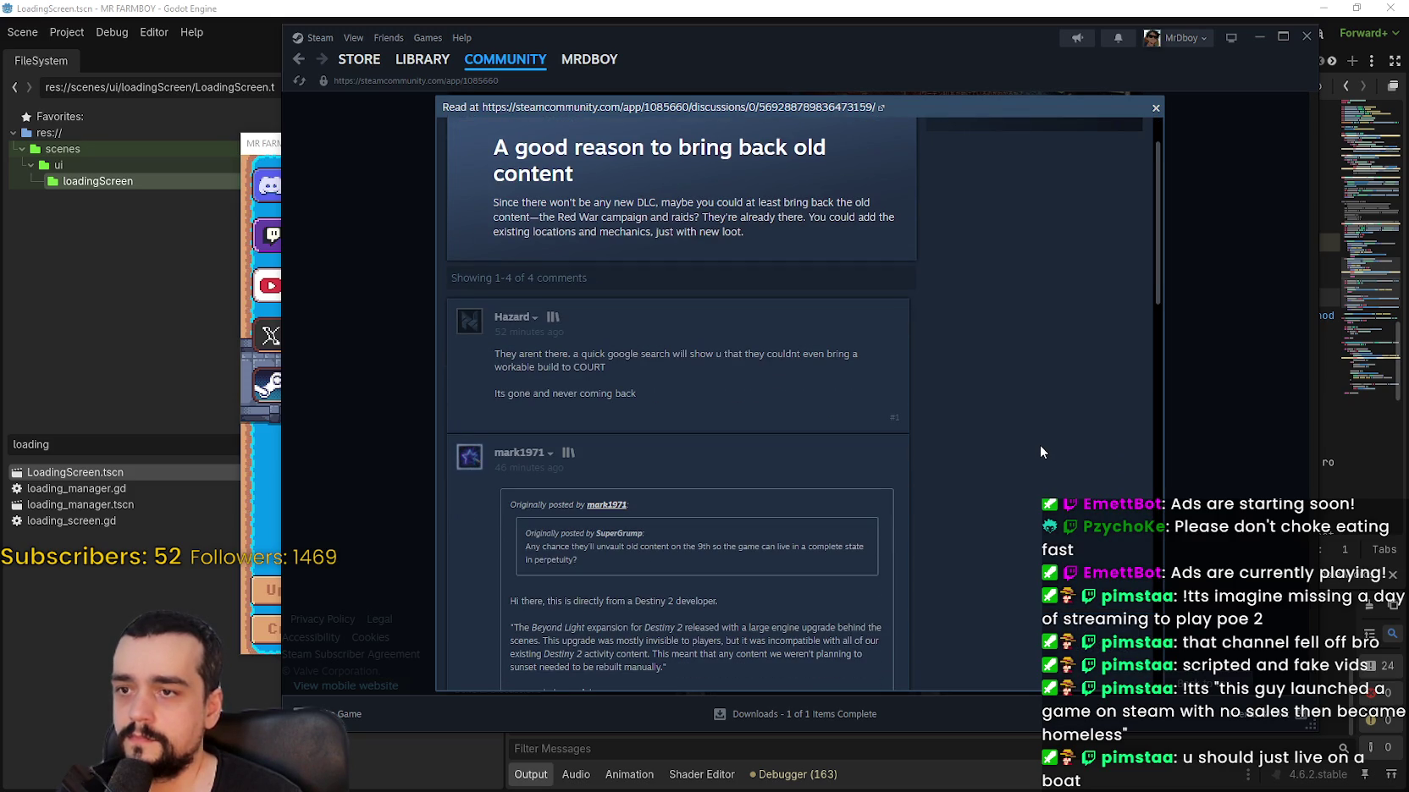
pyautogui.scroll(-2, 1040, 451)
pyautogui.scroll(-10, 1036, 436)
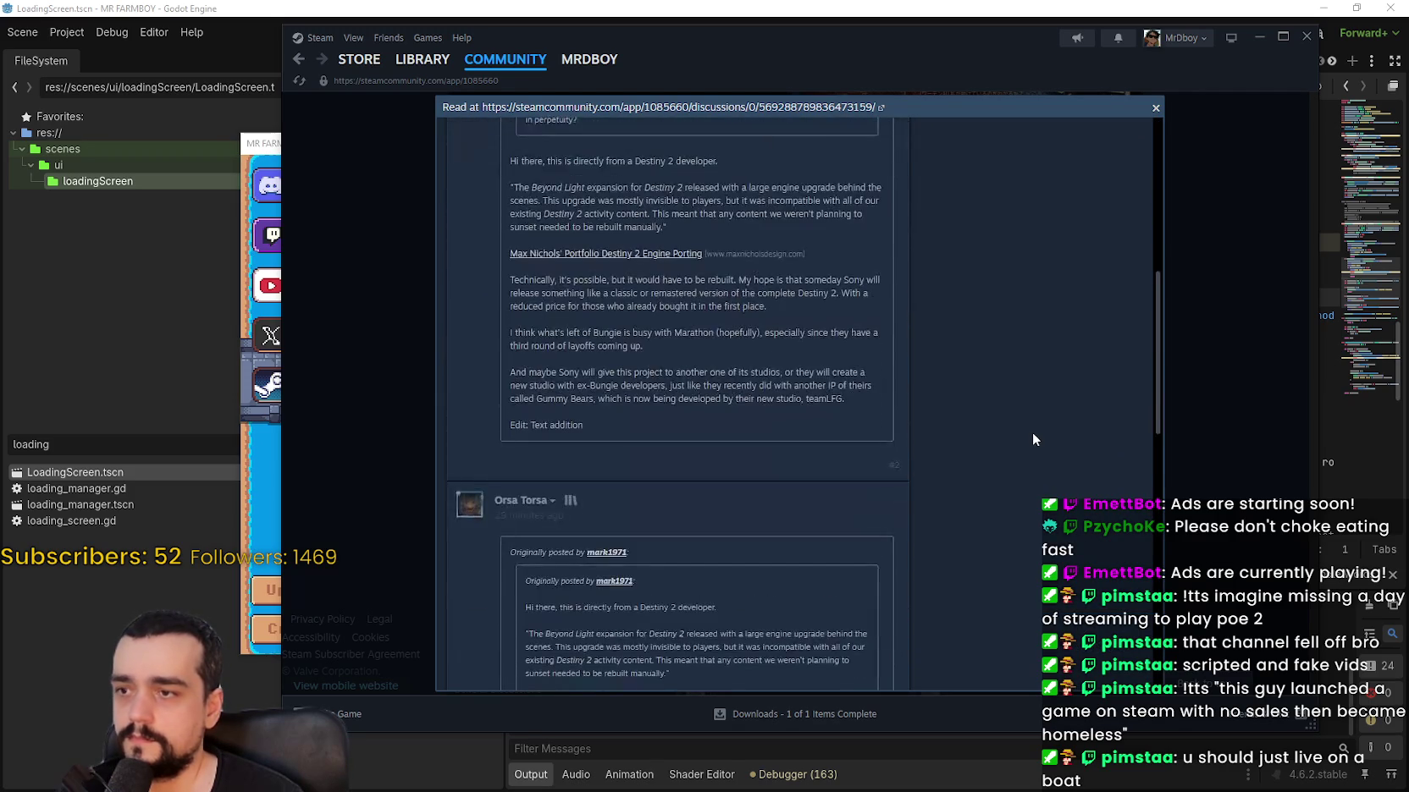
pyautogui.scroll(-1, 1032, 438)
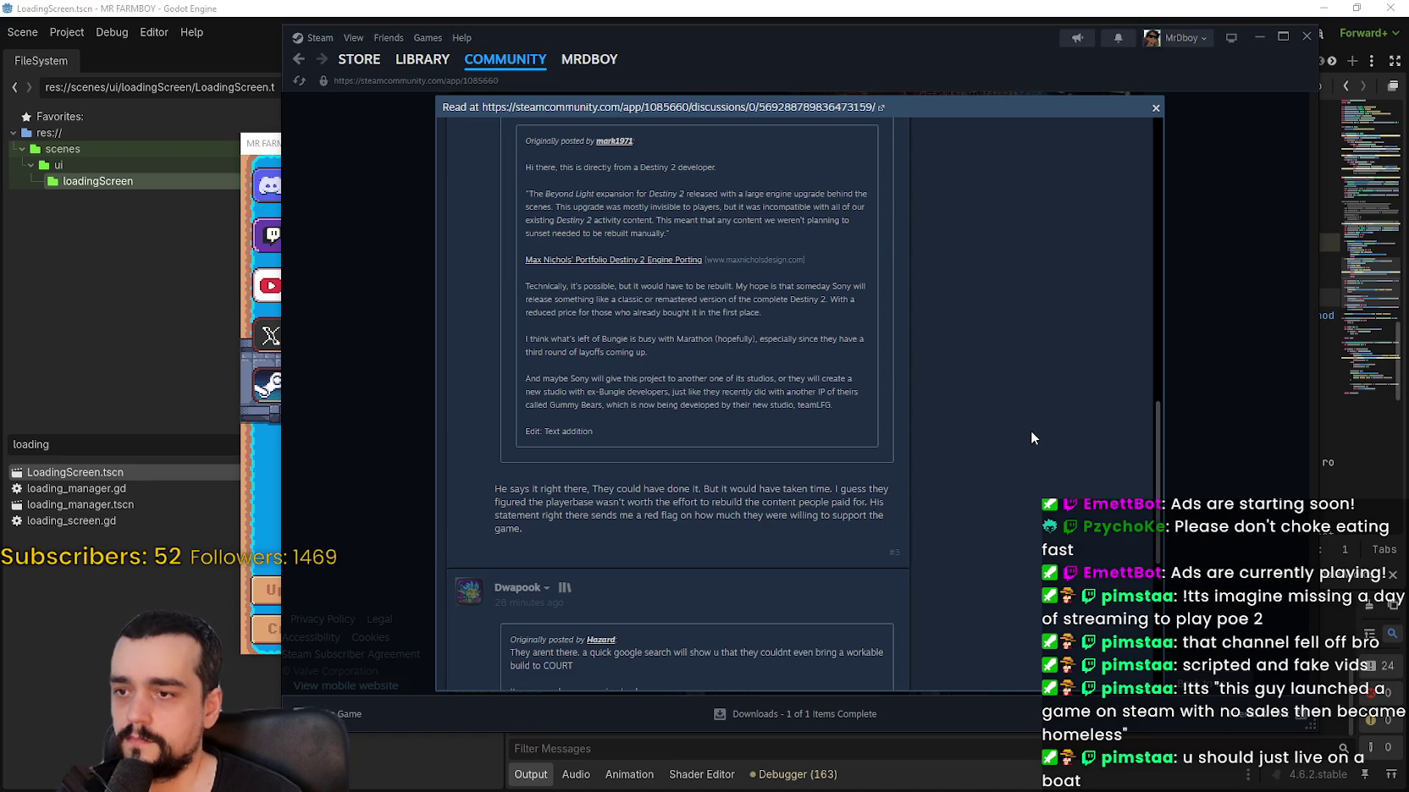
pyautogui.scroll(1, 1031, 438)
pyautogui.scroll(-4, 1028, 433)
pyautogui.scroll(-3, 1028, 427)
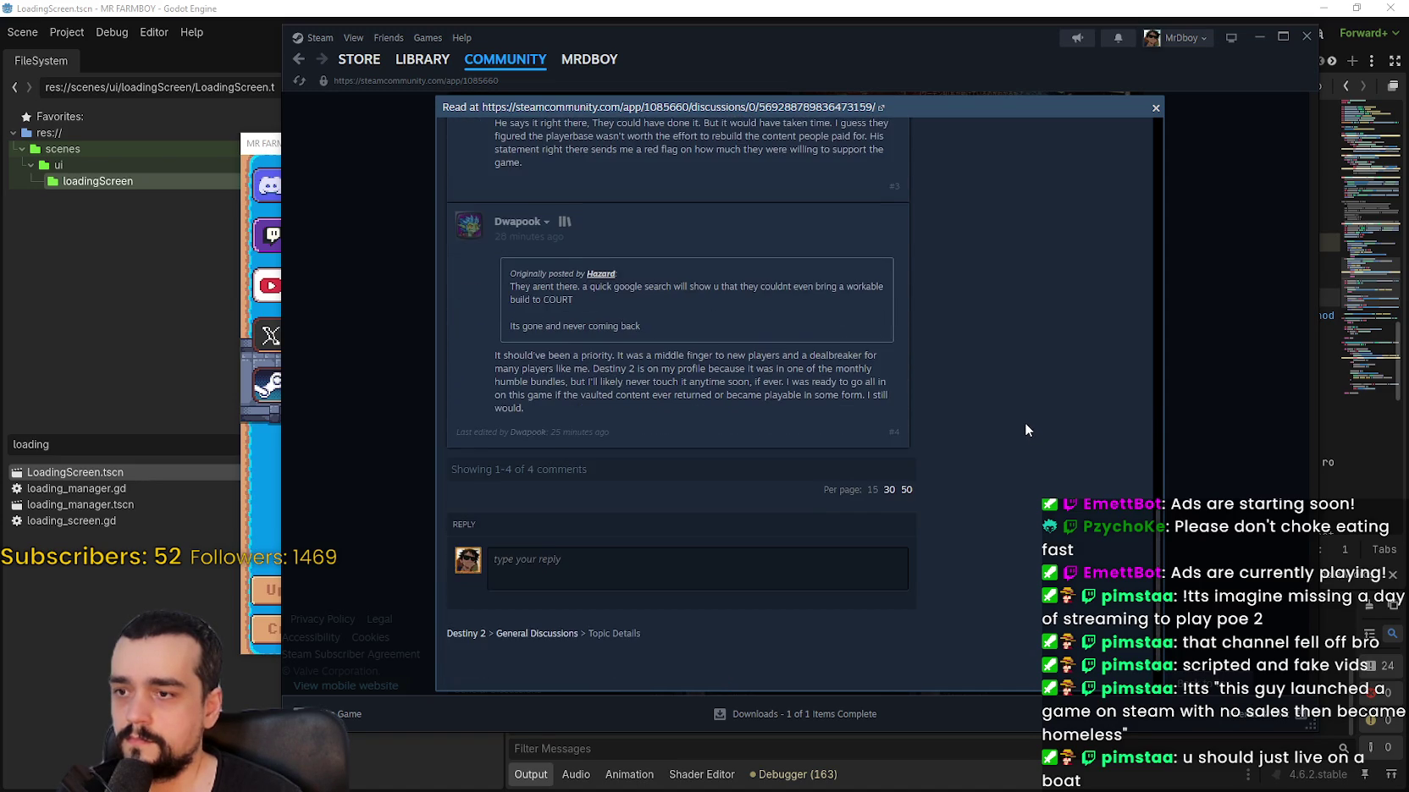
pyautogui.scroll(-1, 1024, 422)
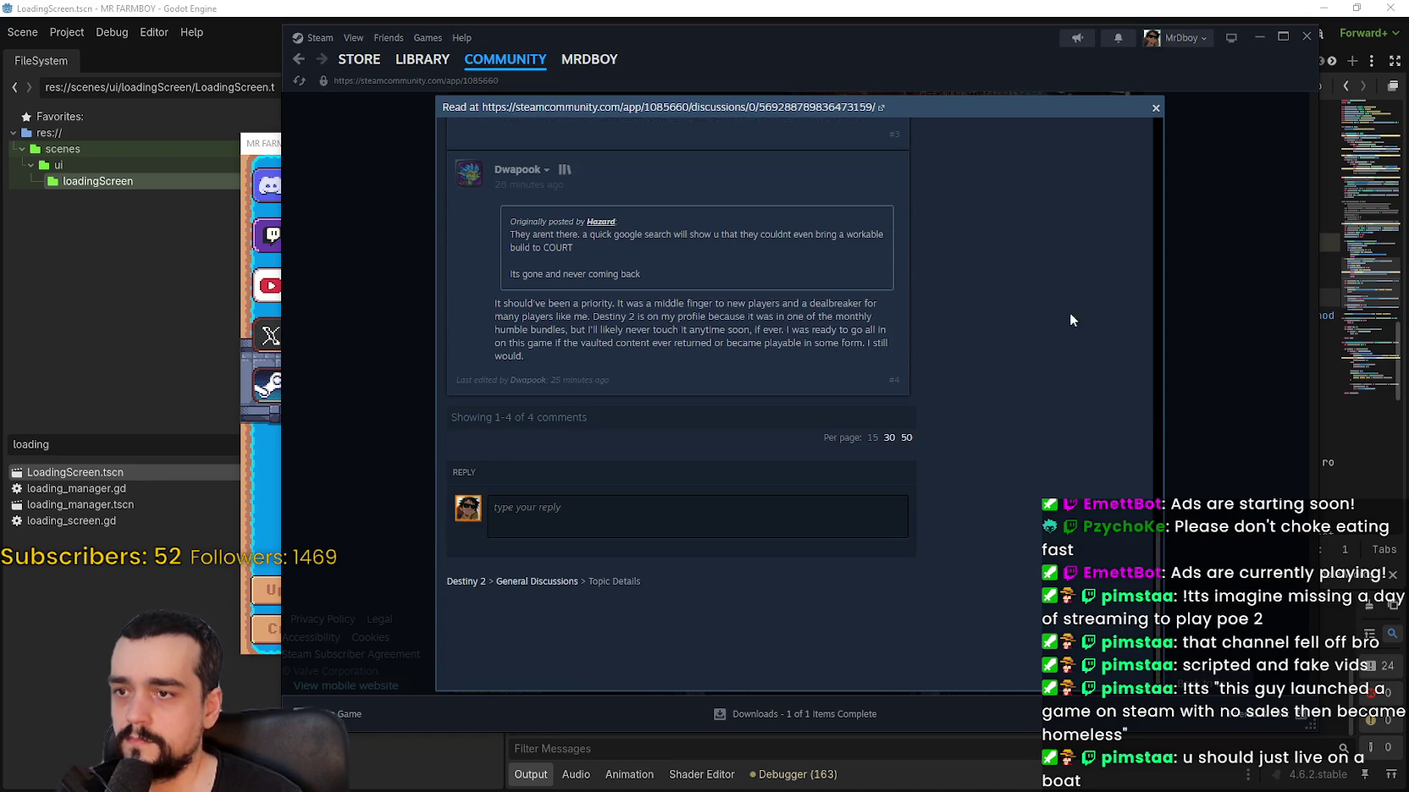
pyautogui.click(1155, 113)
# Return to the Steam store front page and close the Steam window
pyautogui.scroll(4, 1146, 408)
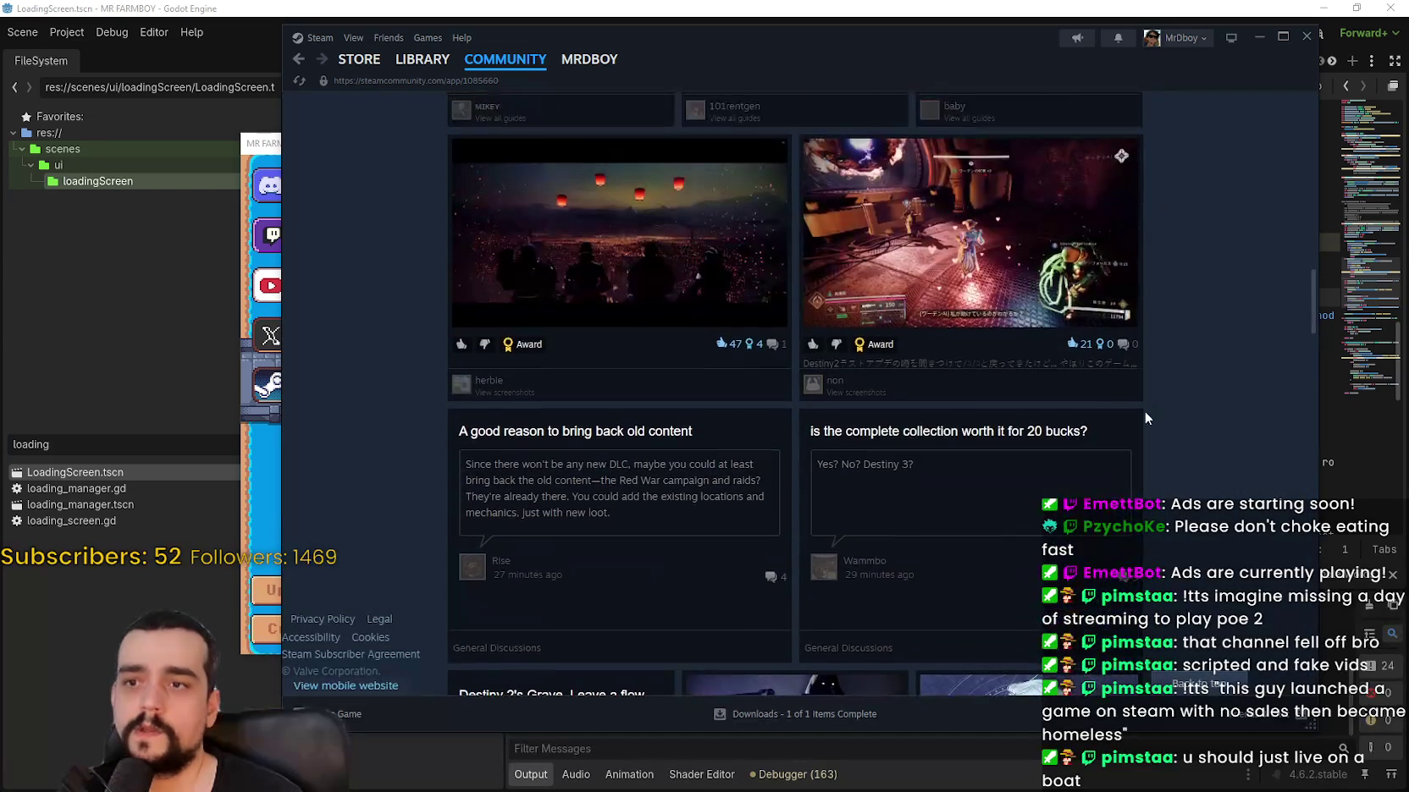
pyautogui.scroll(3, 1143, 410)
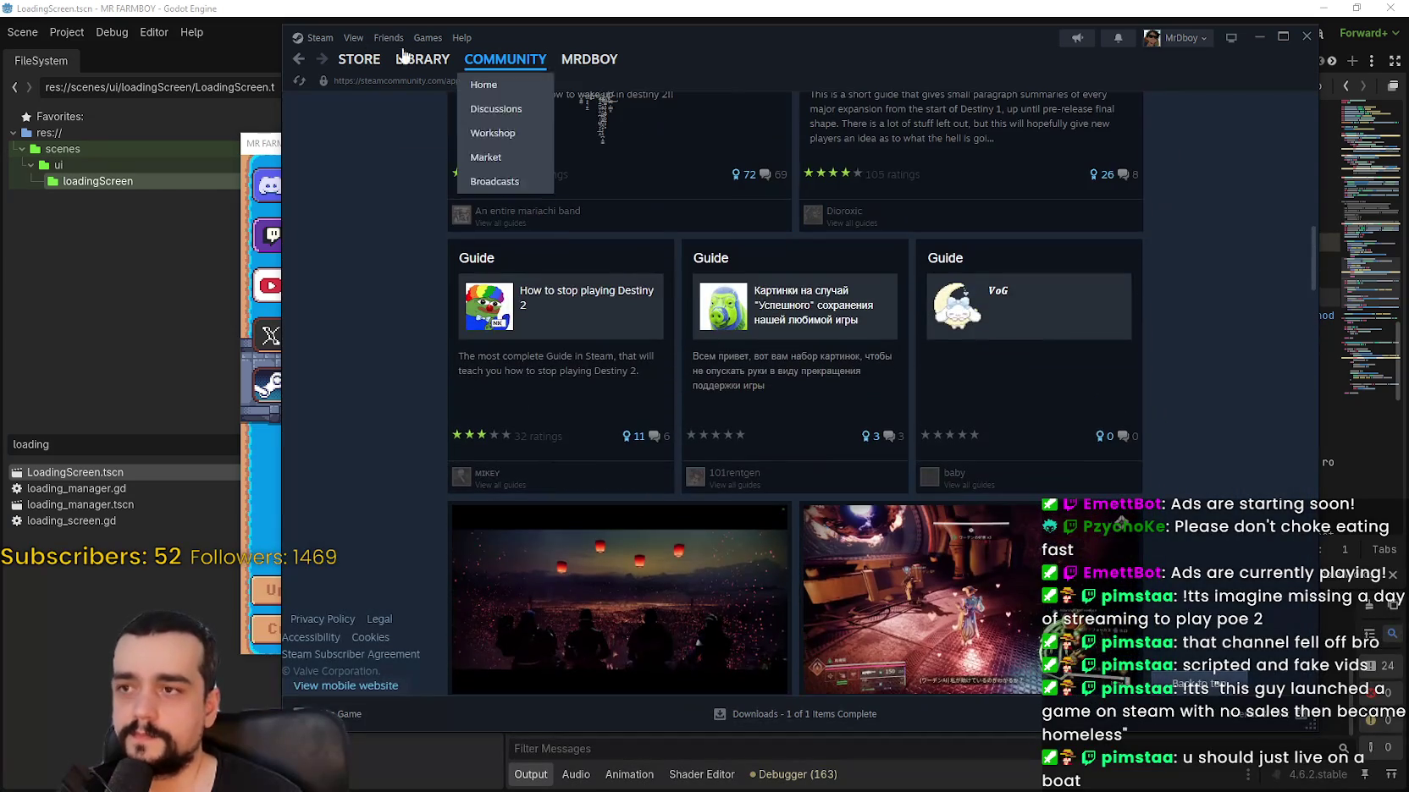
pyautogui.click(359, 59)
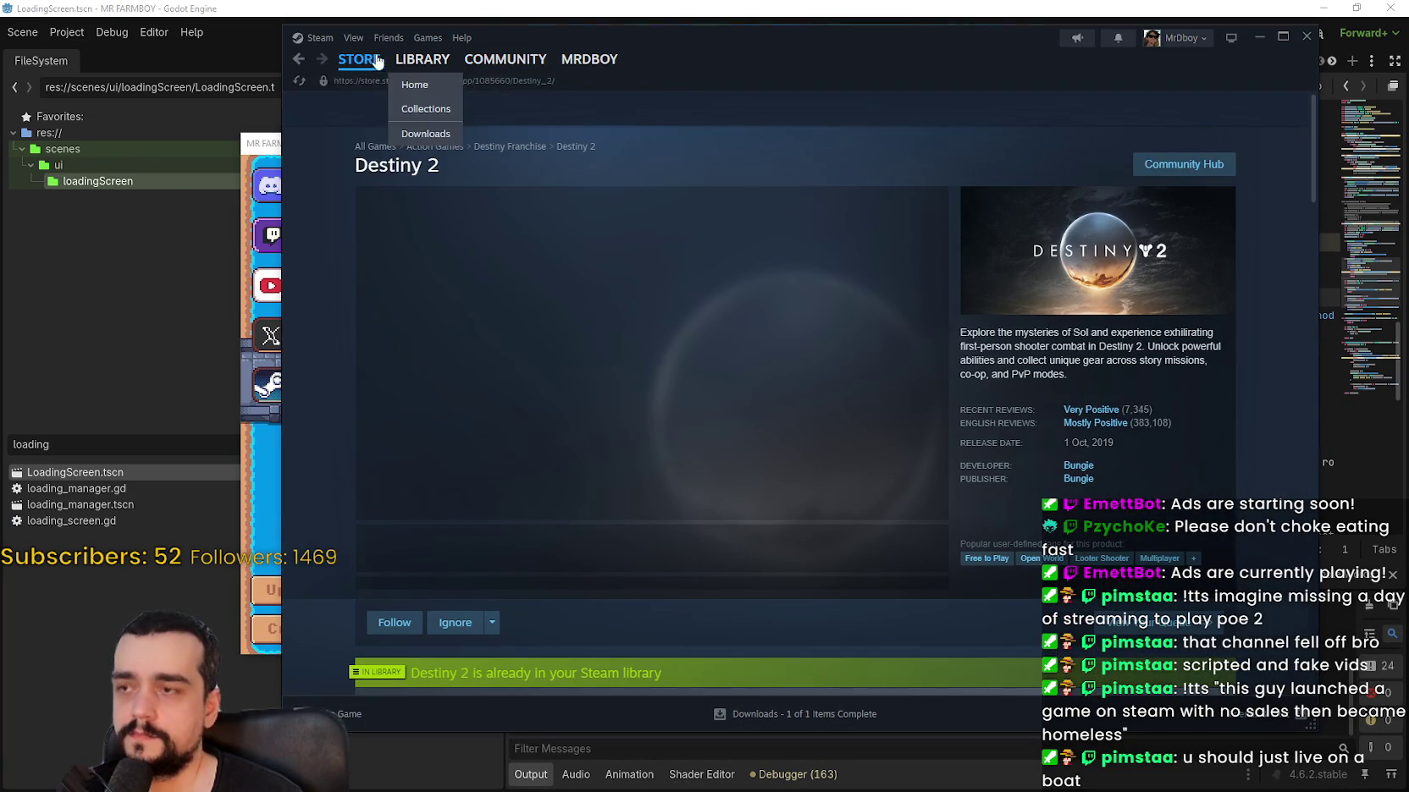
pyautogui.click(370, 66)
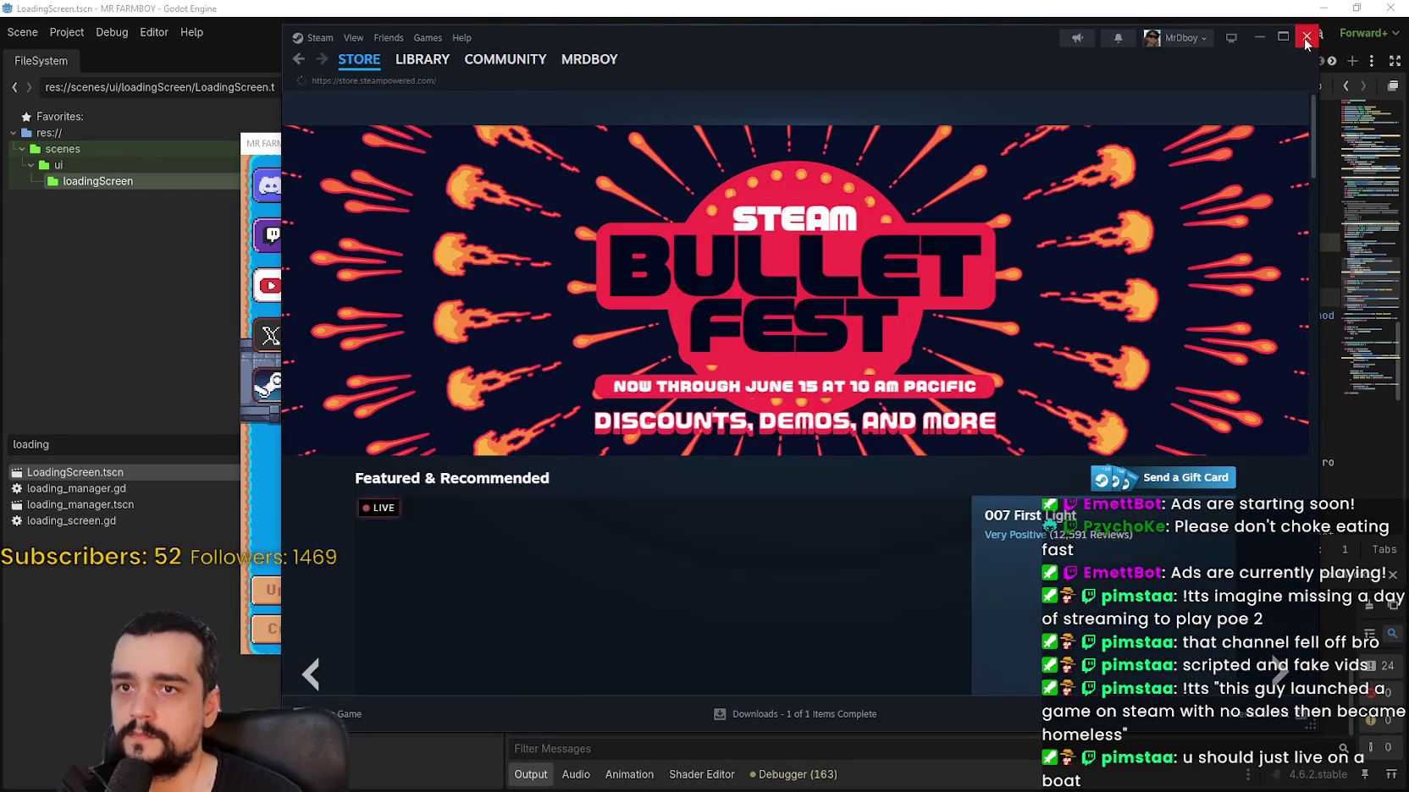
pyautogui.click(1307, 37)
pyautogui.press('F8')
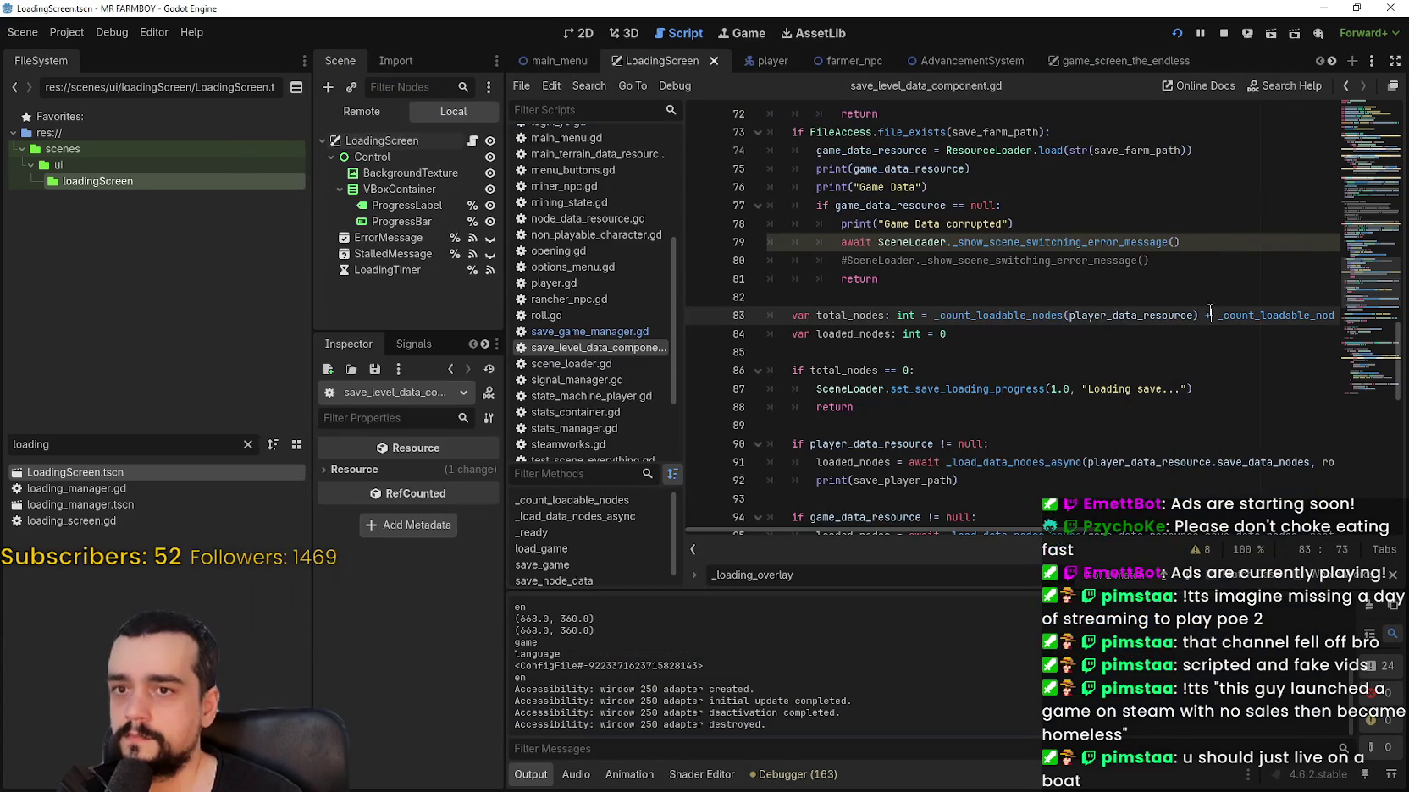
pyautogui.click(928, 295)
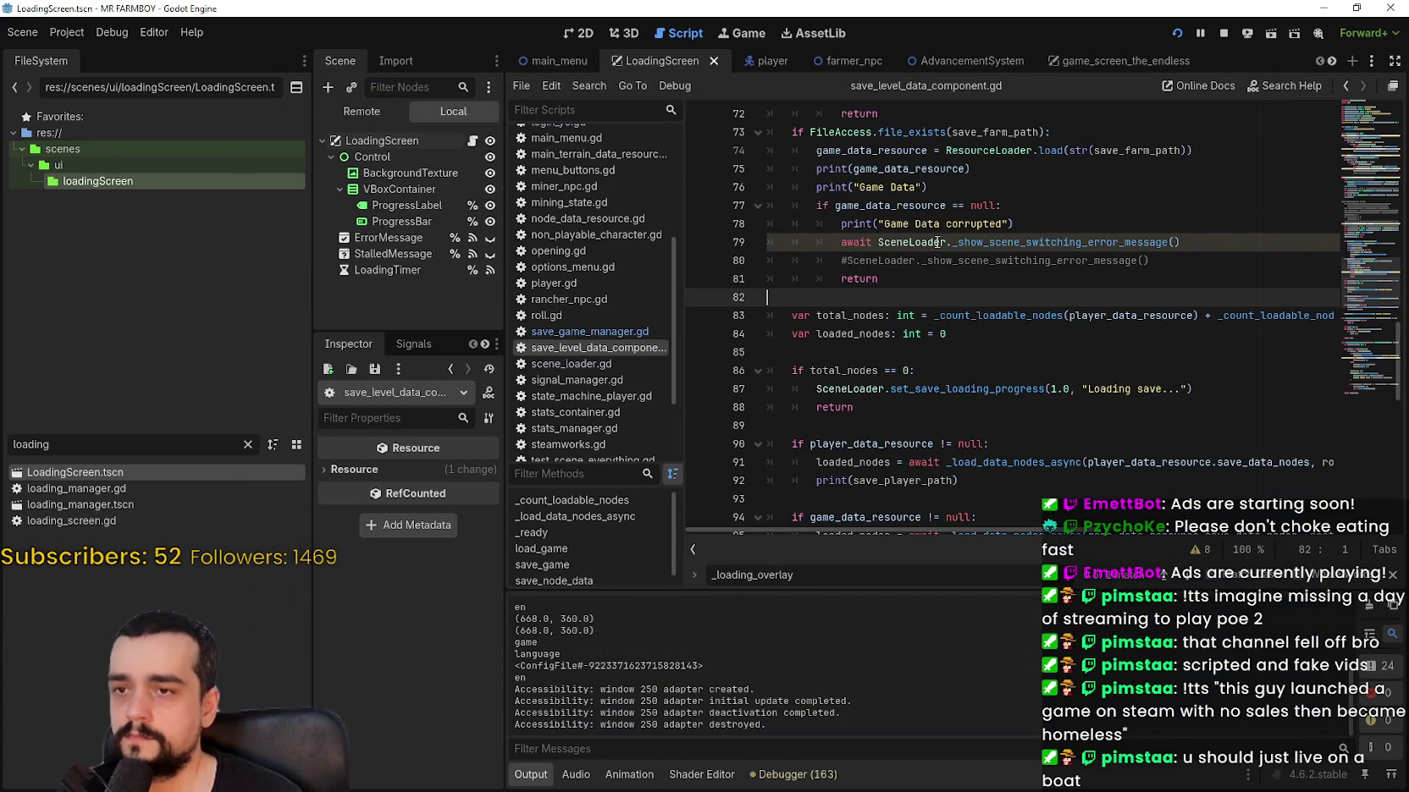
pyautogui.click(1392, 575)
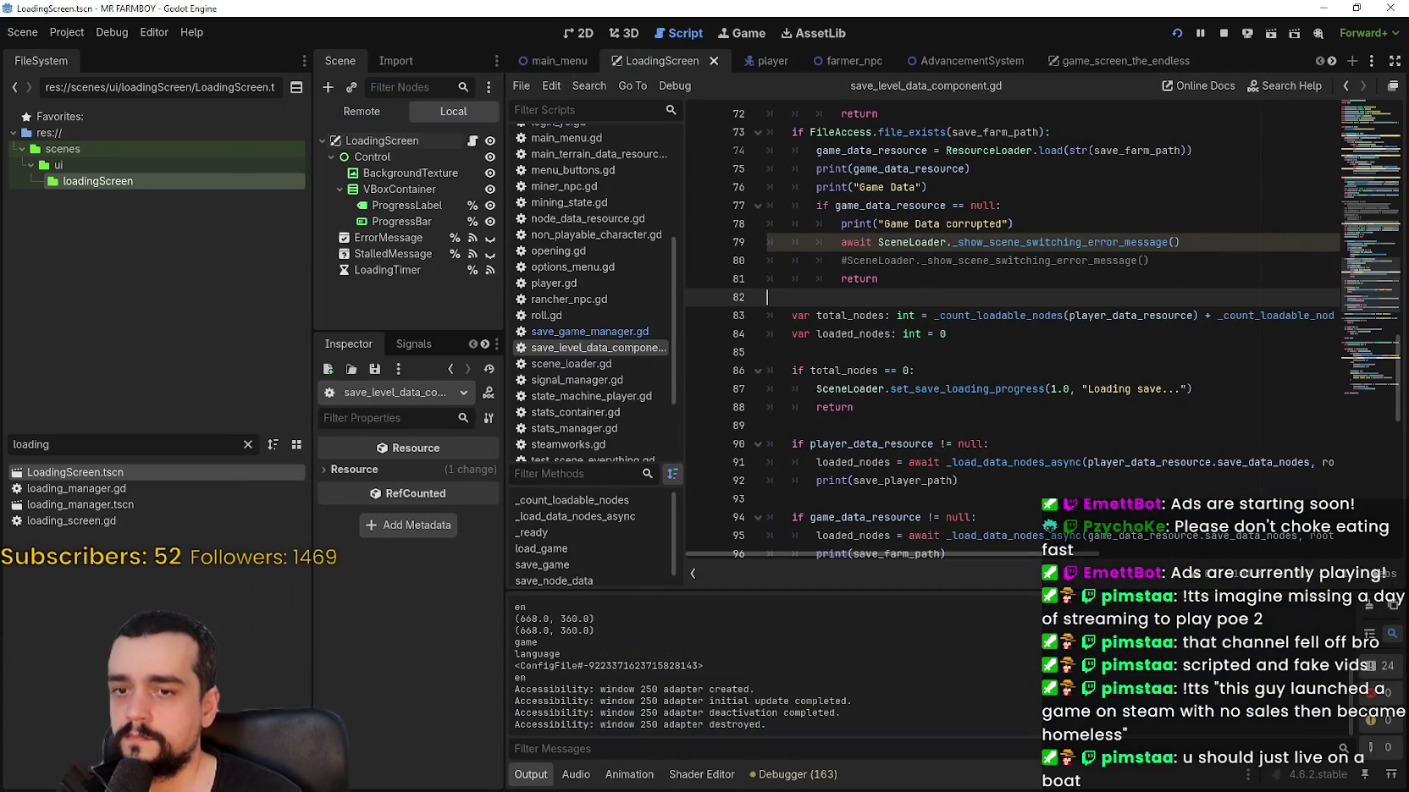
pyautogui.click(1011, 370)
pyautogui.scroll(-3, 1073, 478)
pyautogui.scroll(-2, 1067, 473)
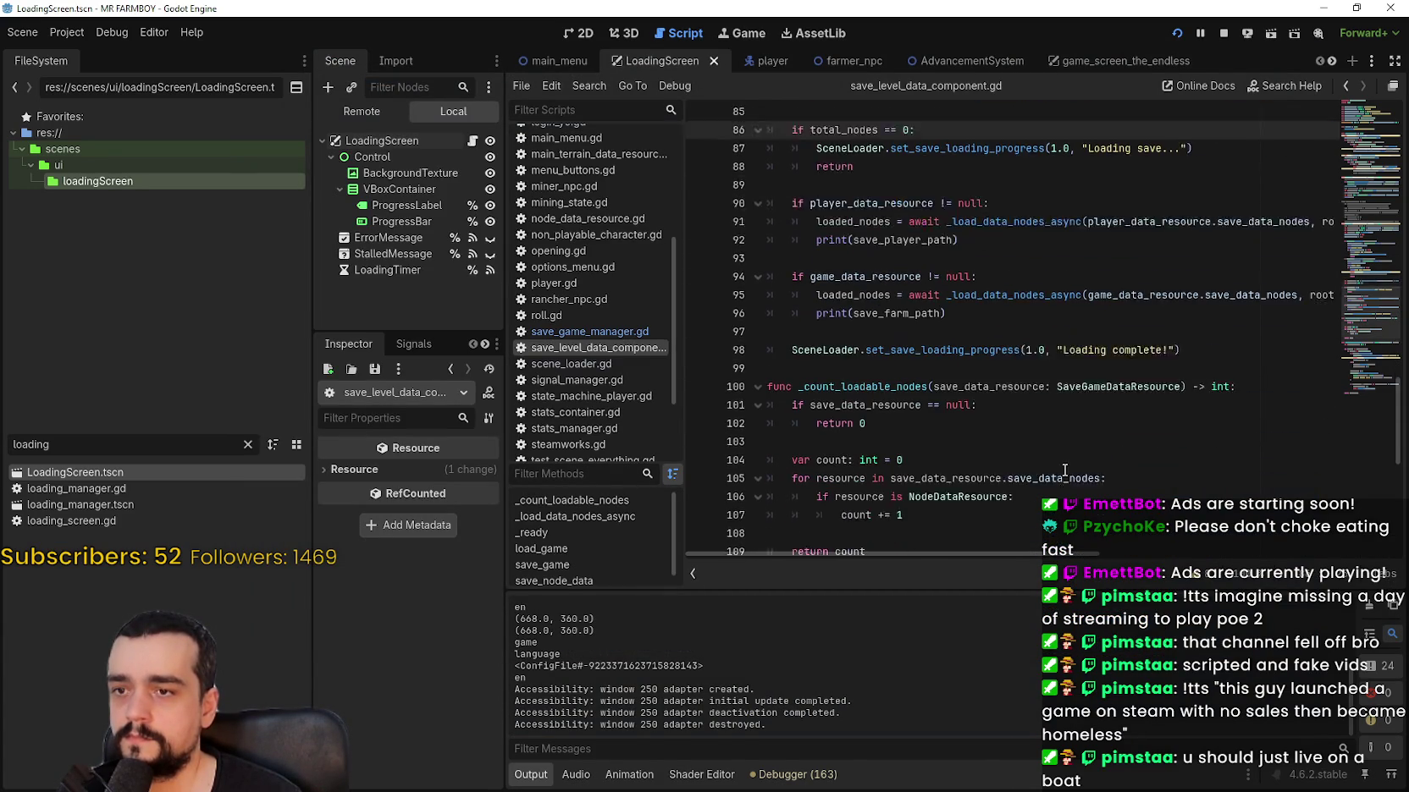
pyautogui.scroll(4, 1063, 466)
pyautogui.scroll(3, 1063, 466)
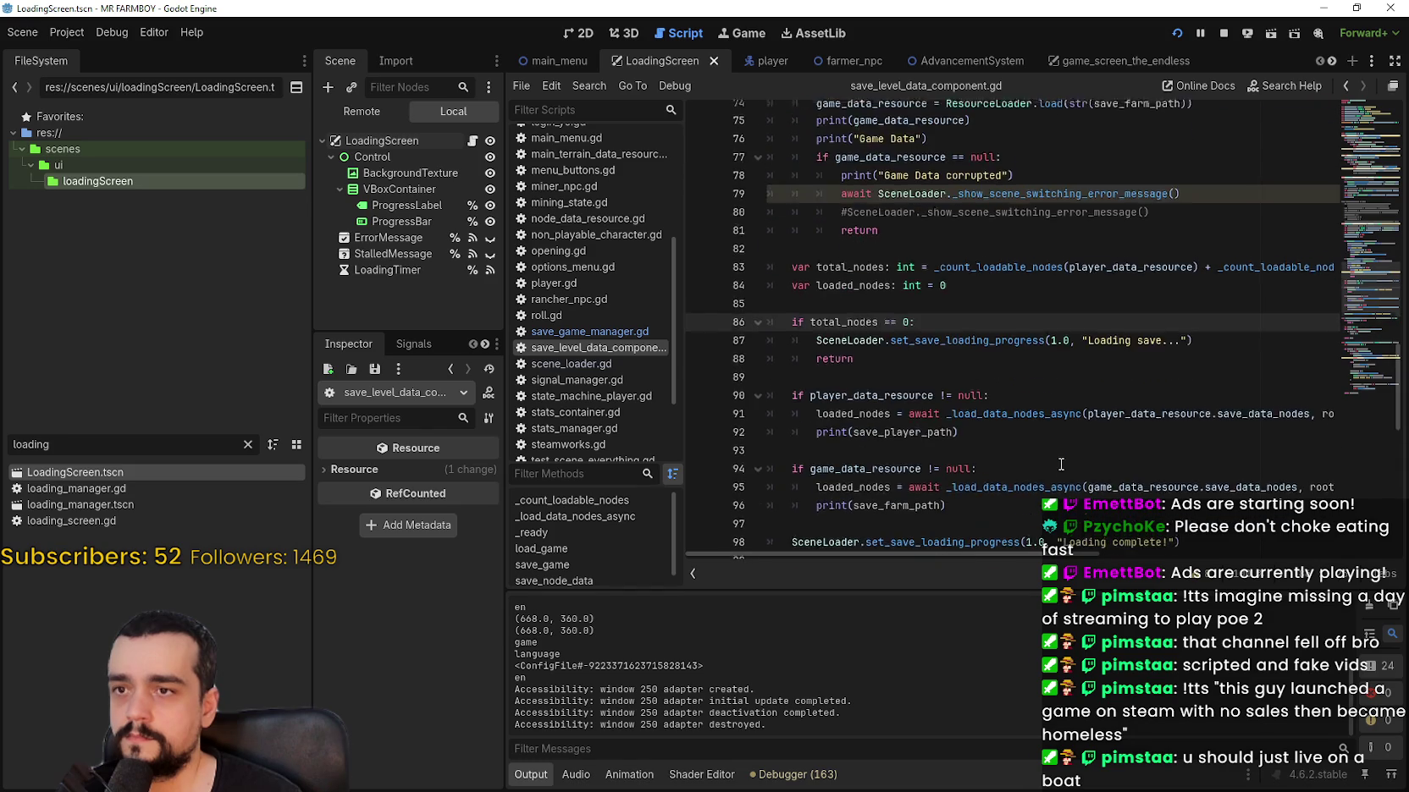
pyautogui.click(939, 393)
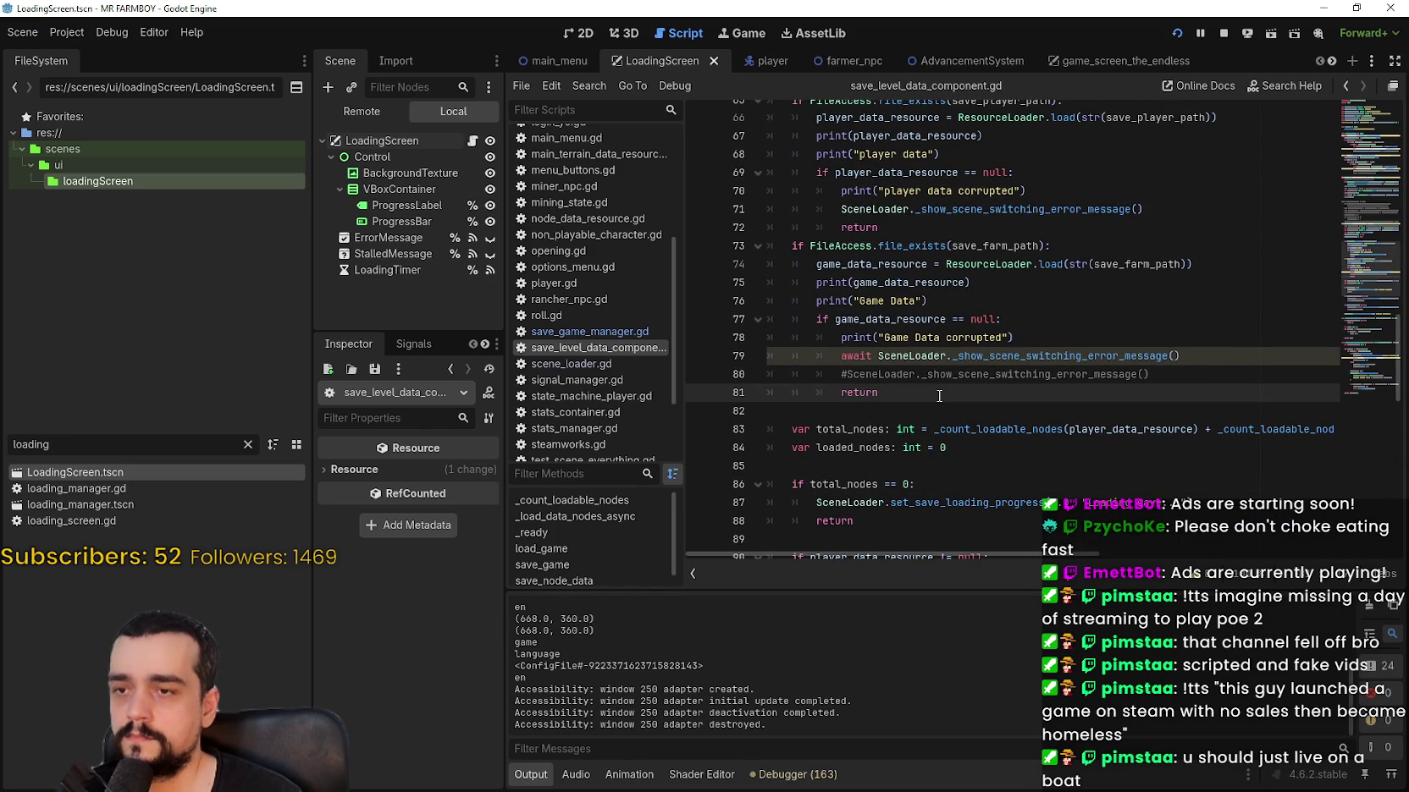
pyautogui.click(893, 303)
pyautogui.doubleClick(889, 320)
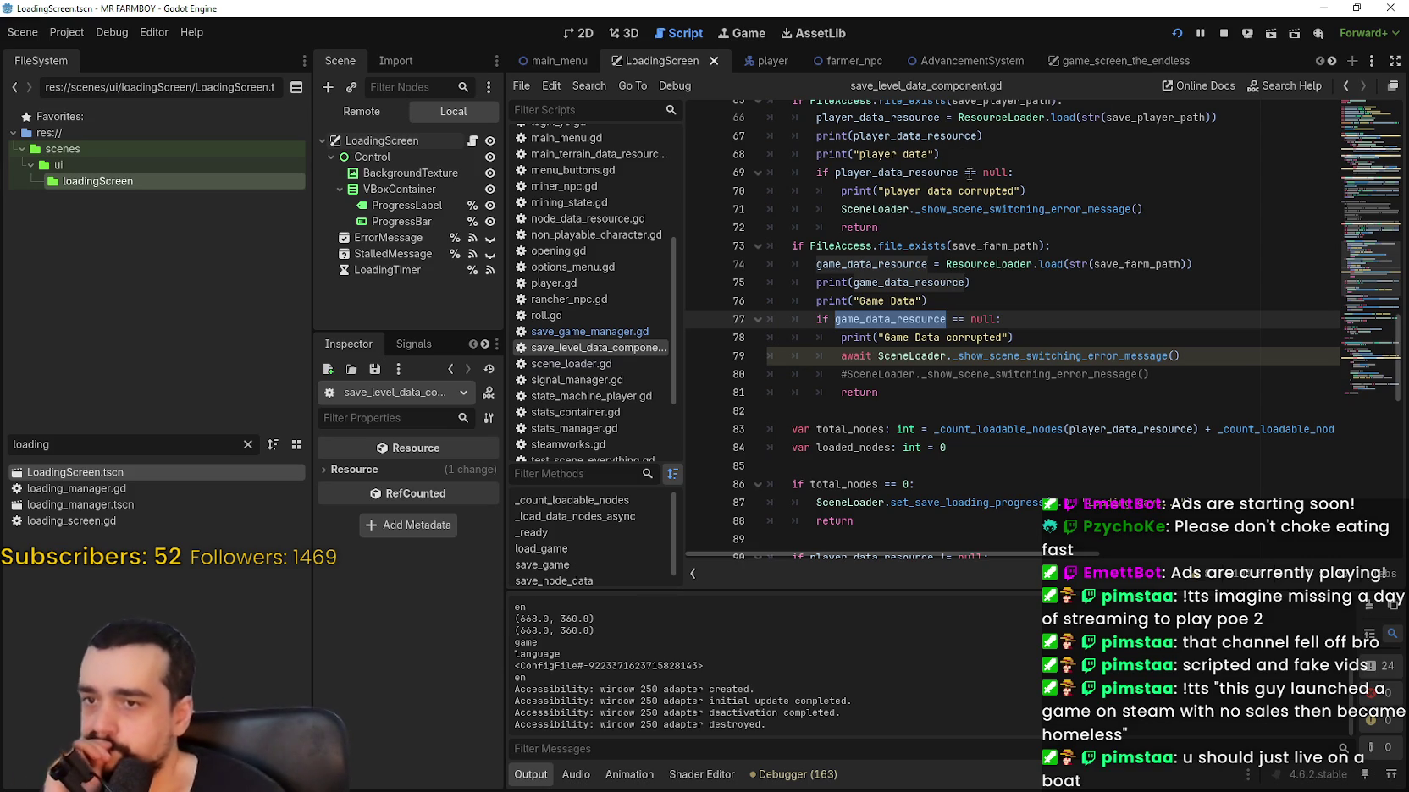
pyautogui.click(955, 374)
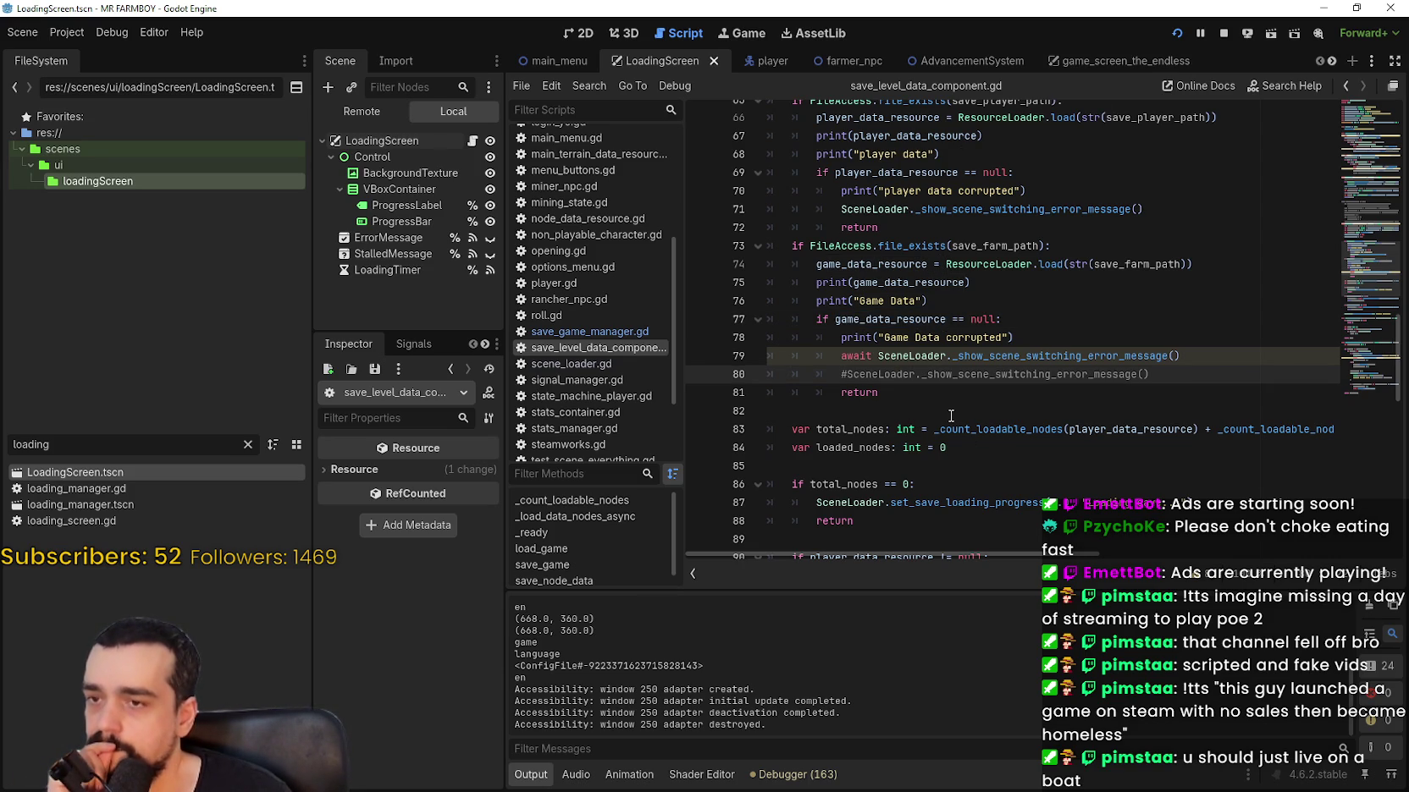
pyautogui.moveTo(1181, 356); pyautogui.dragTo(879, 353)
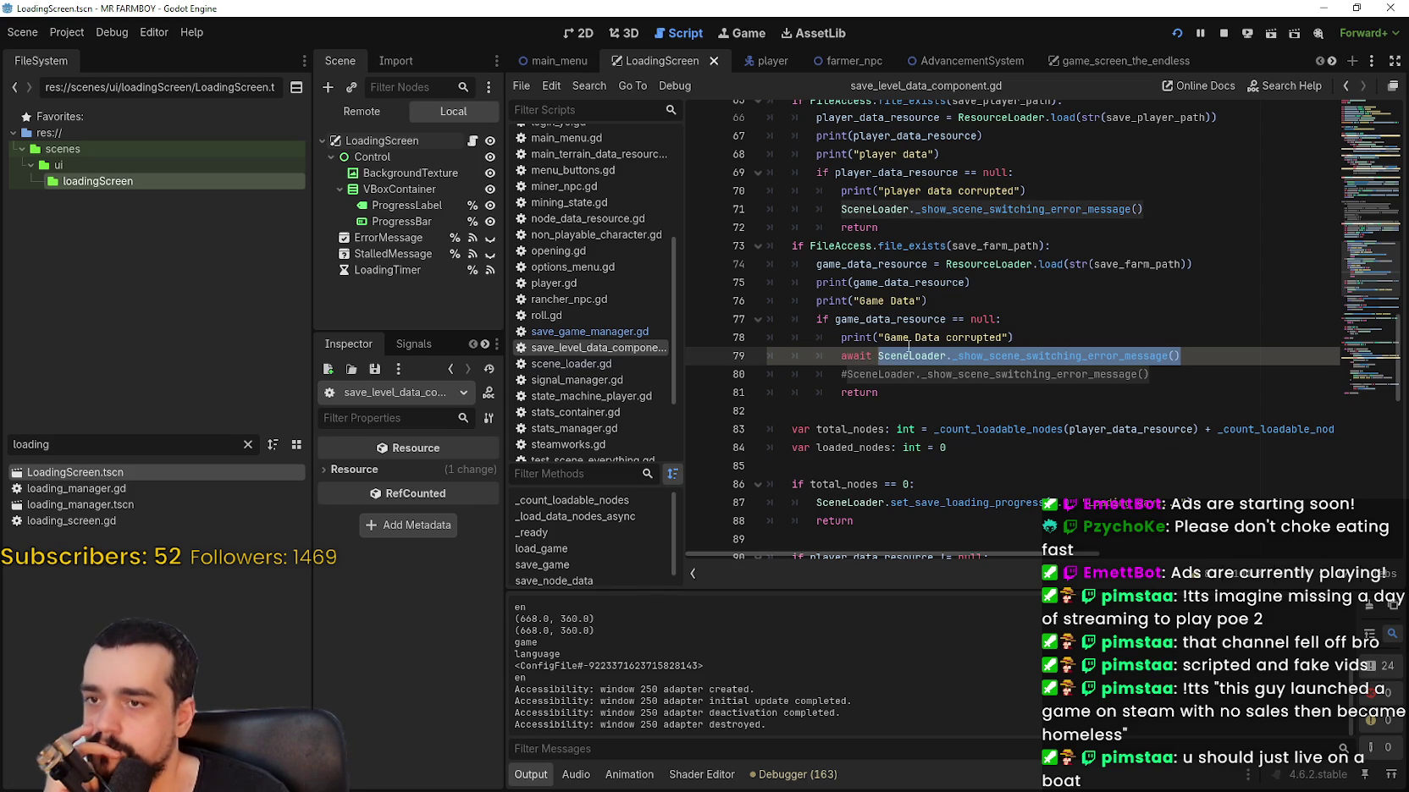
# Try an 'await game_data_resource' line below line 76, then remove it again
pyautogui.click(946, 298)
pyautogui.press('Return')
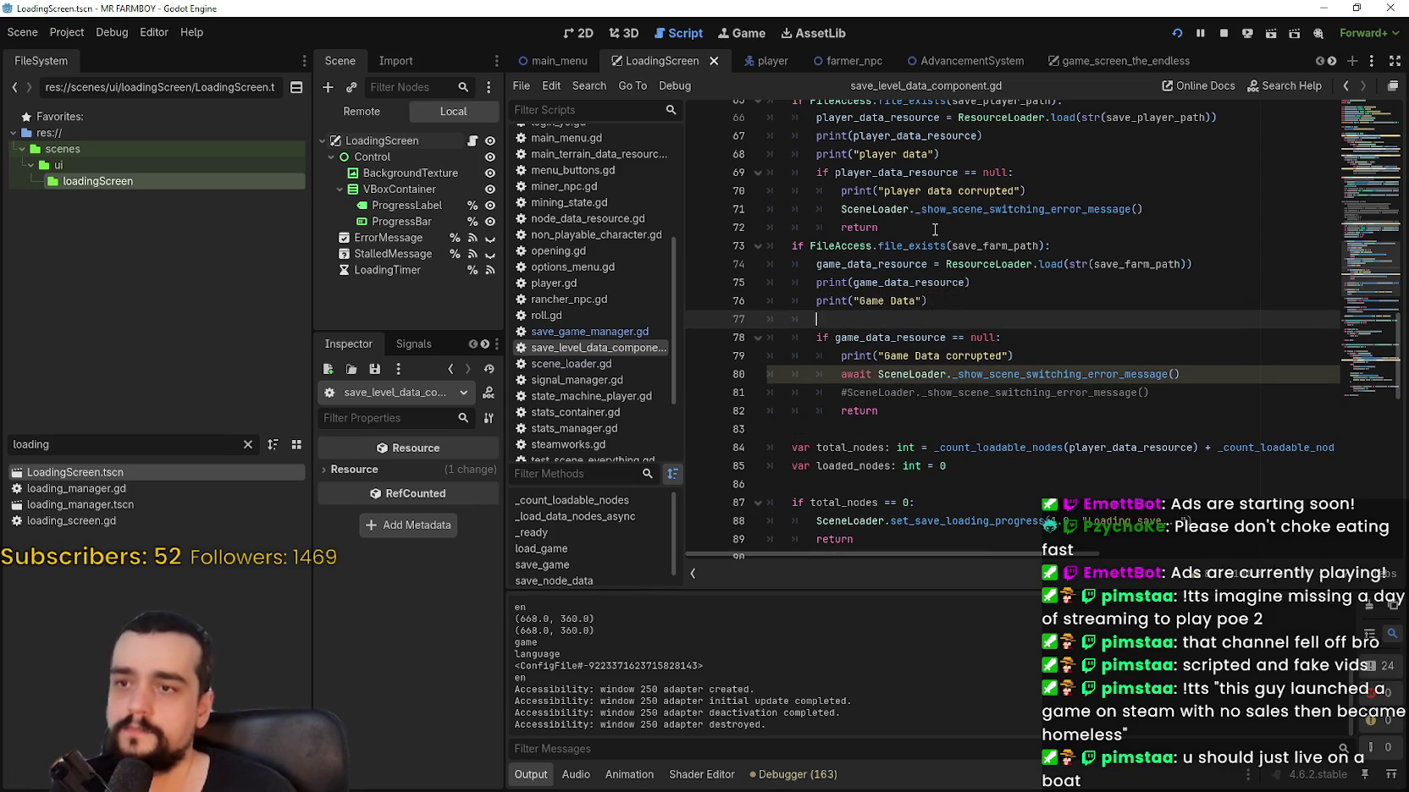
pyautogui.write('await game')
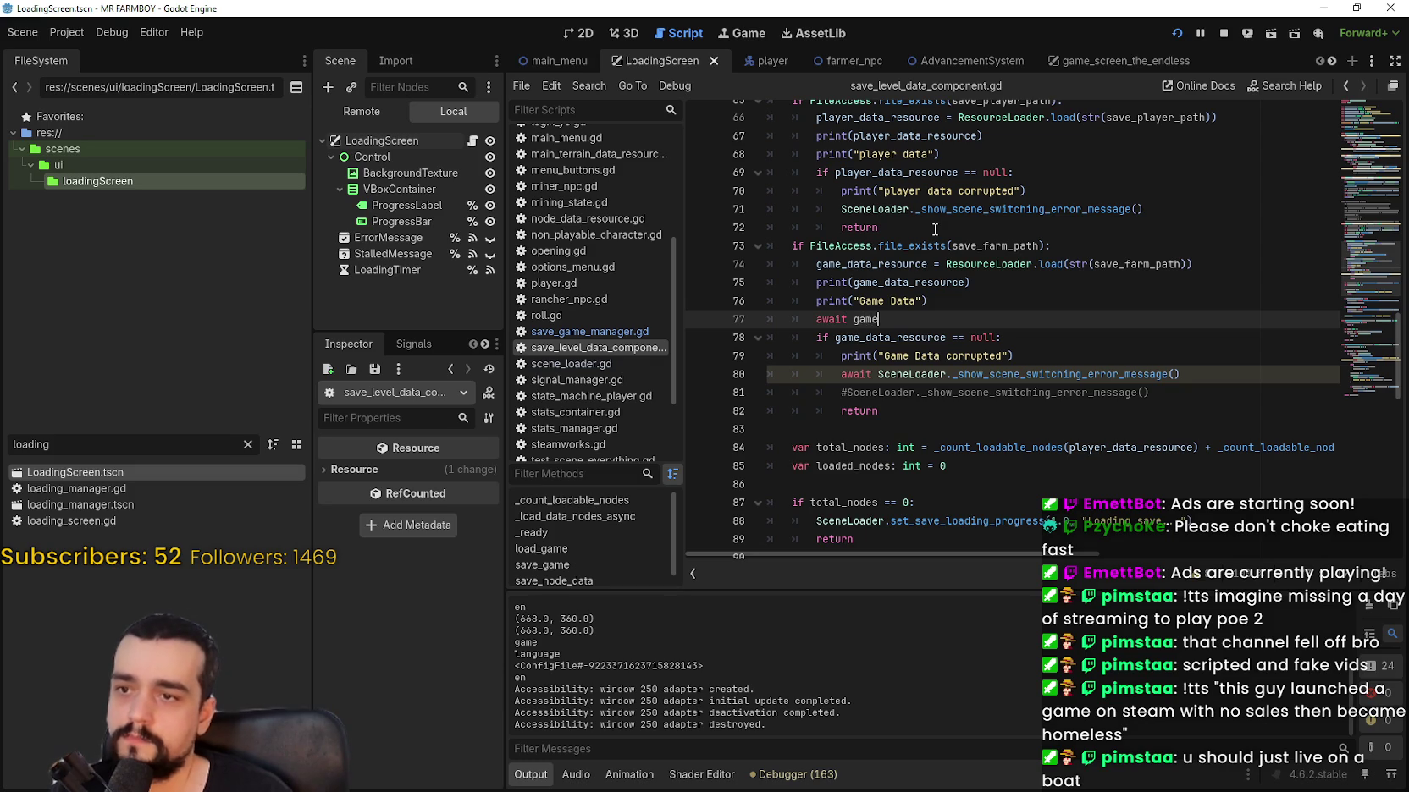
pyautogui.press('Return')
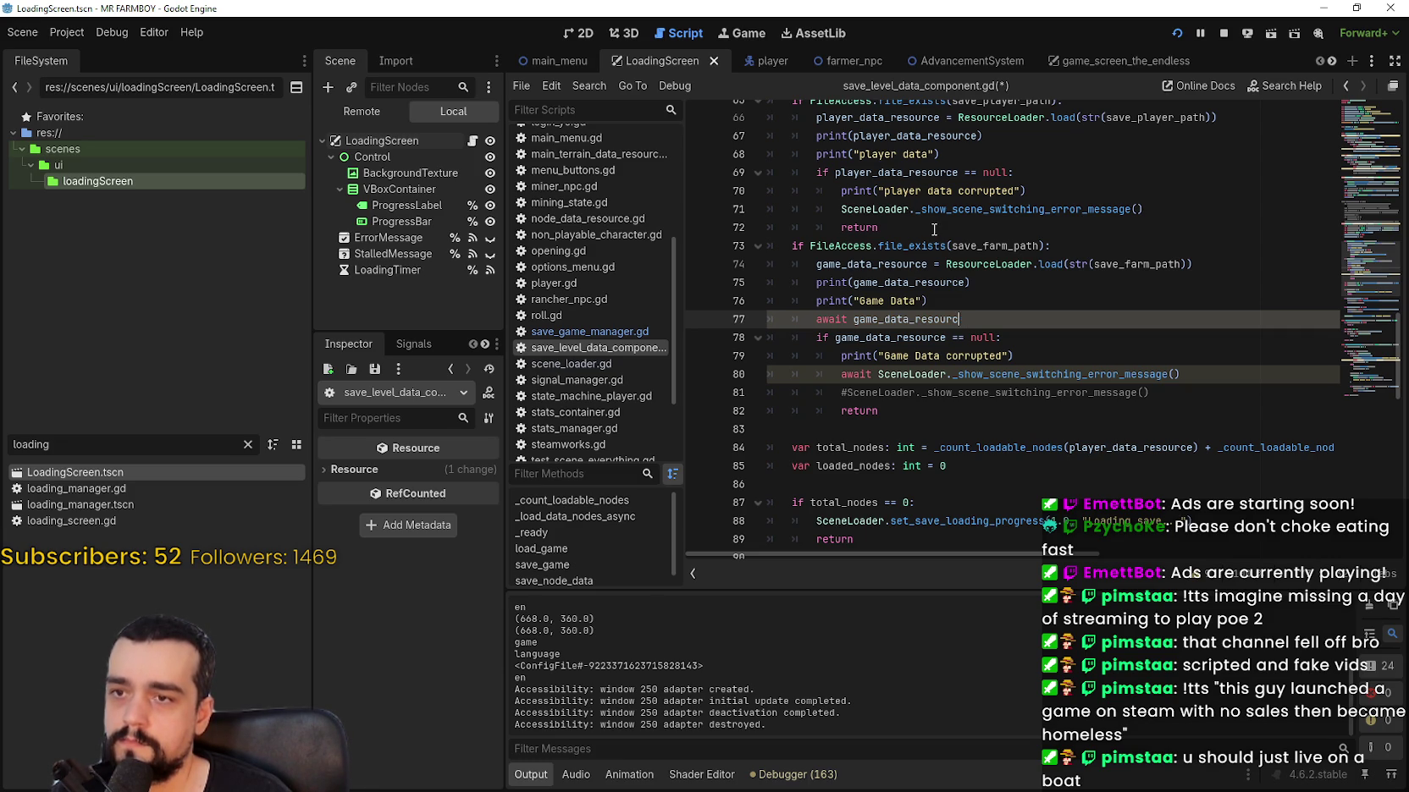
pyautogui.press('BackSpace')
pyautogui.press('BackSpace')
pyautogui.press('BackSpace')
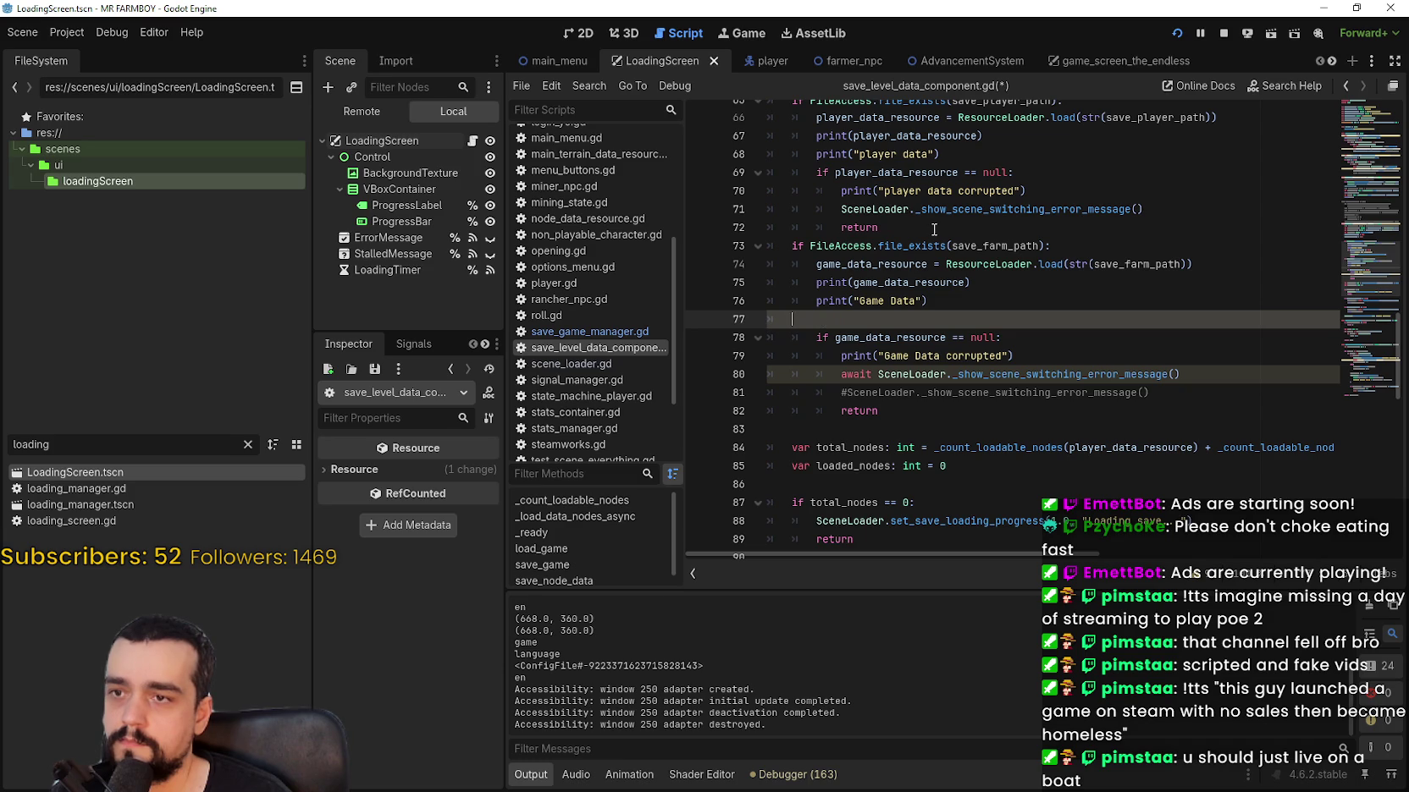
pyautogui.press('BackSpace')
pyautogui.press('BackSpace')
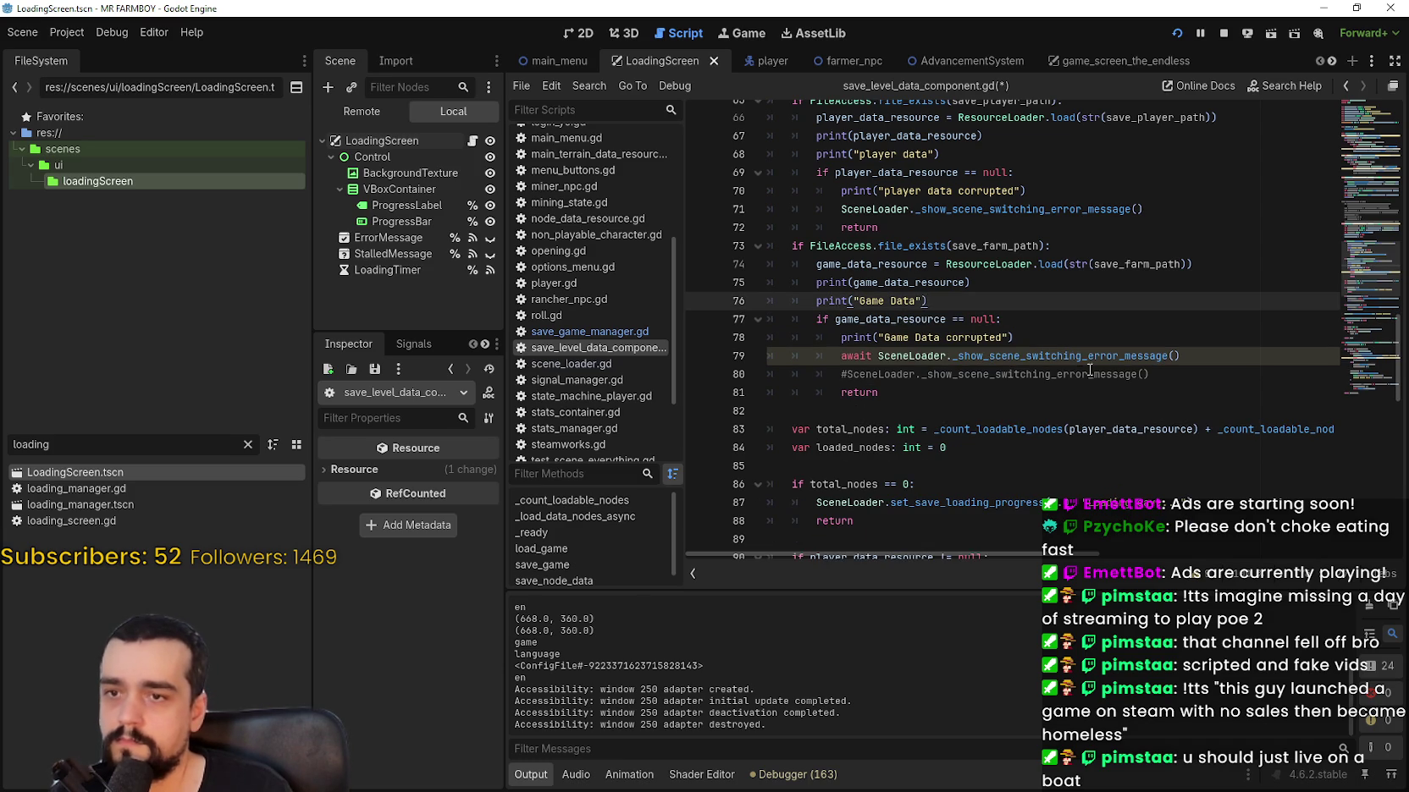
# Add 'await game_data_resource' under the corrupted print and drop await from the SceneLoader call
pyautogui.click(1057, 340)
pyautogui.press('Return')
pyautogui.write('await game')
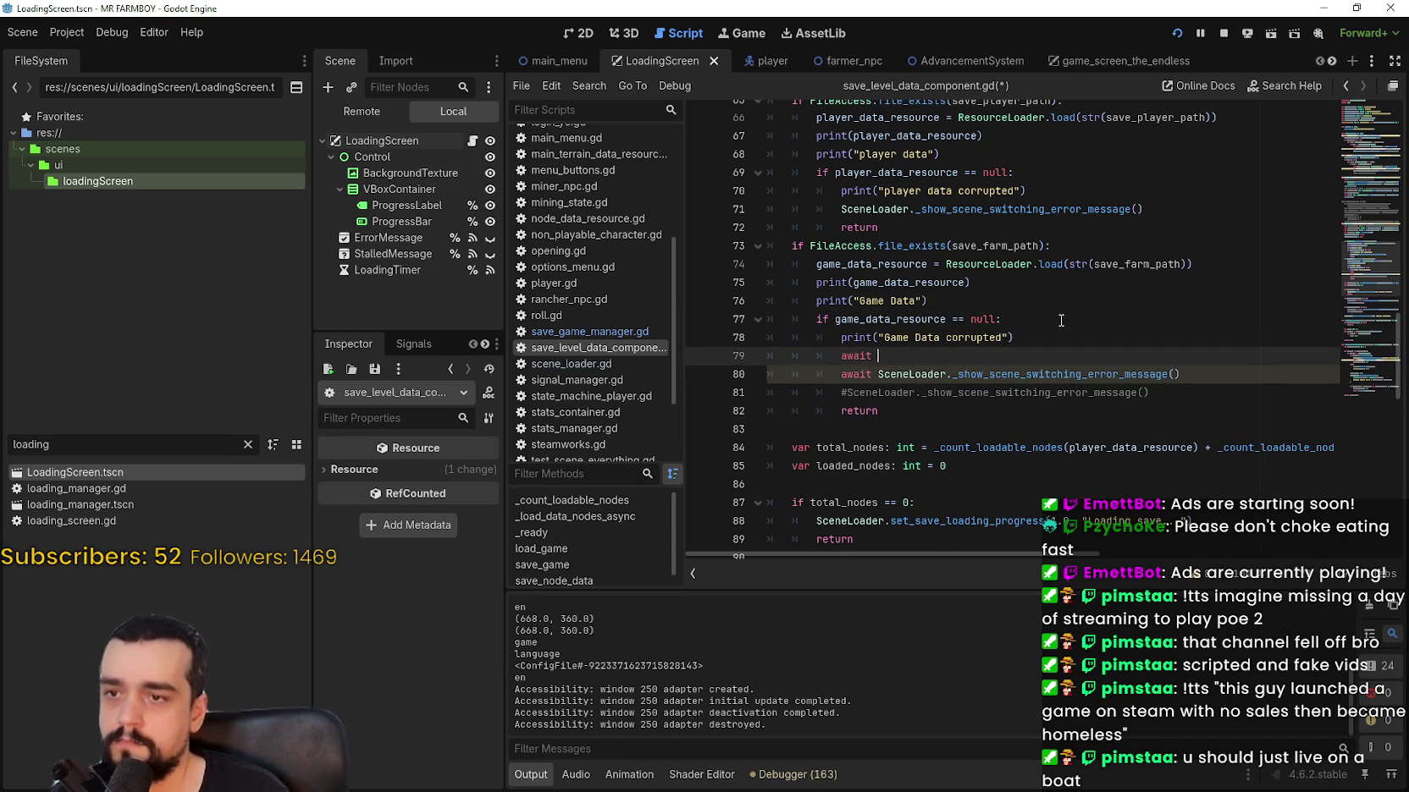
pyautogui.write('_gam')
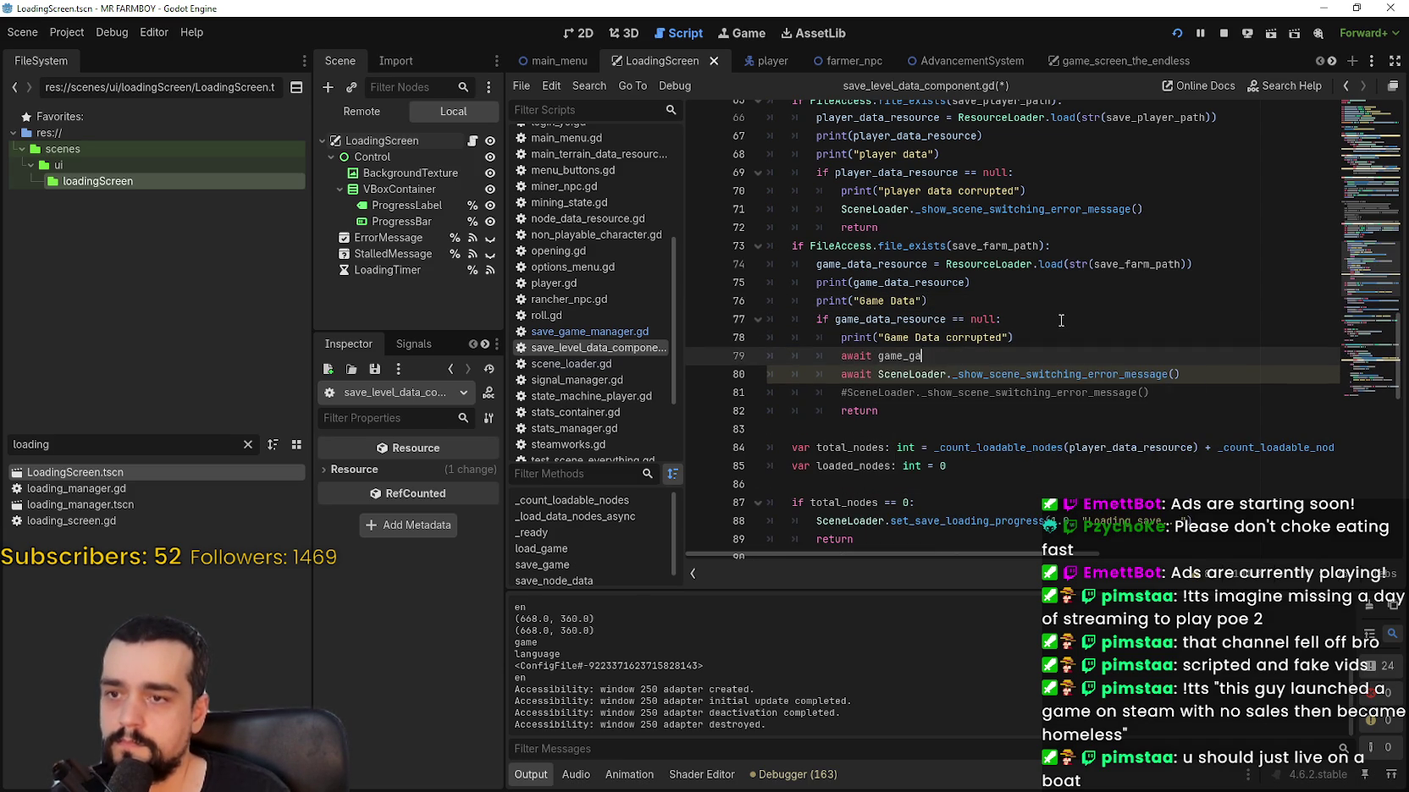
pyautogui.press('Return')
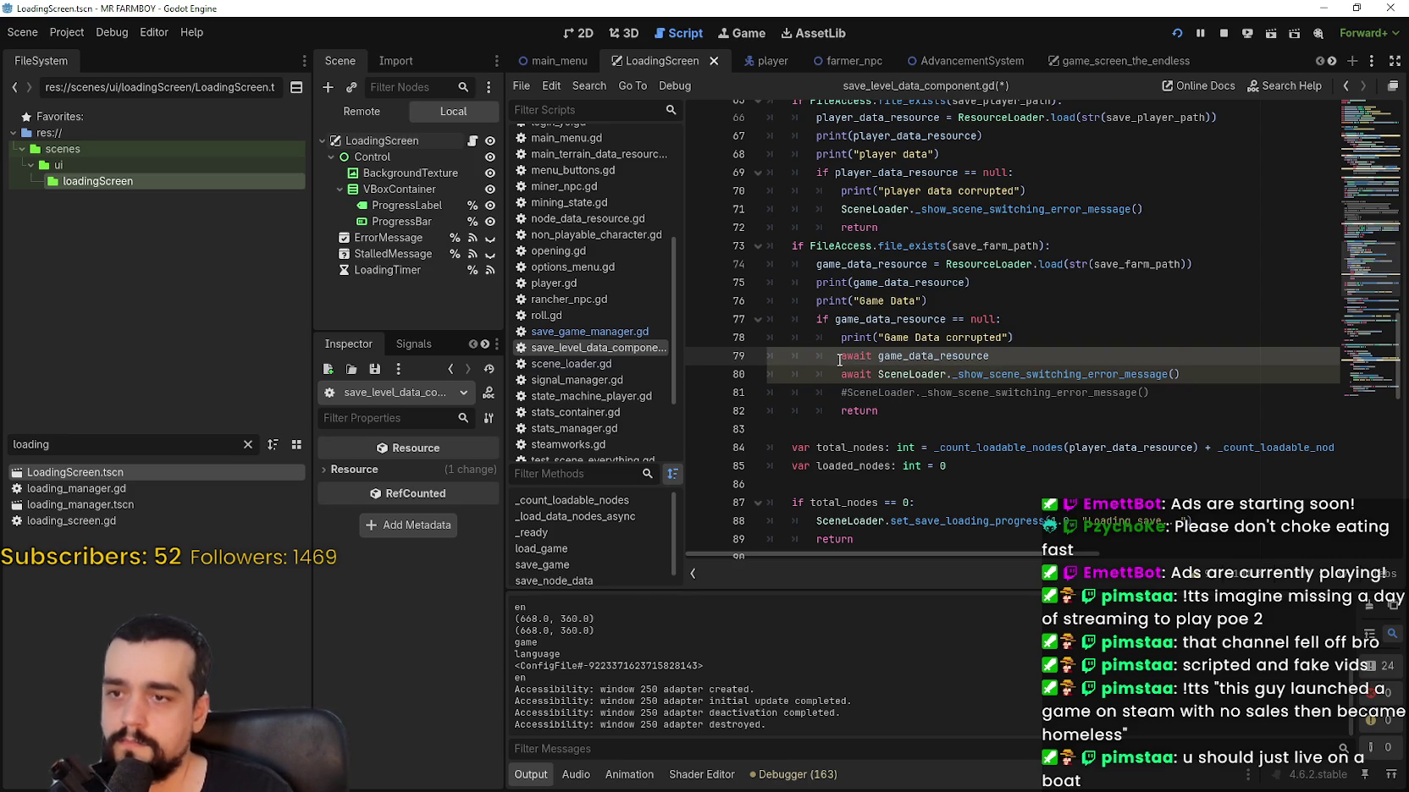
pyautogui.click(872, 375)
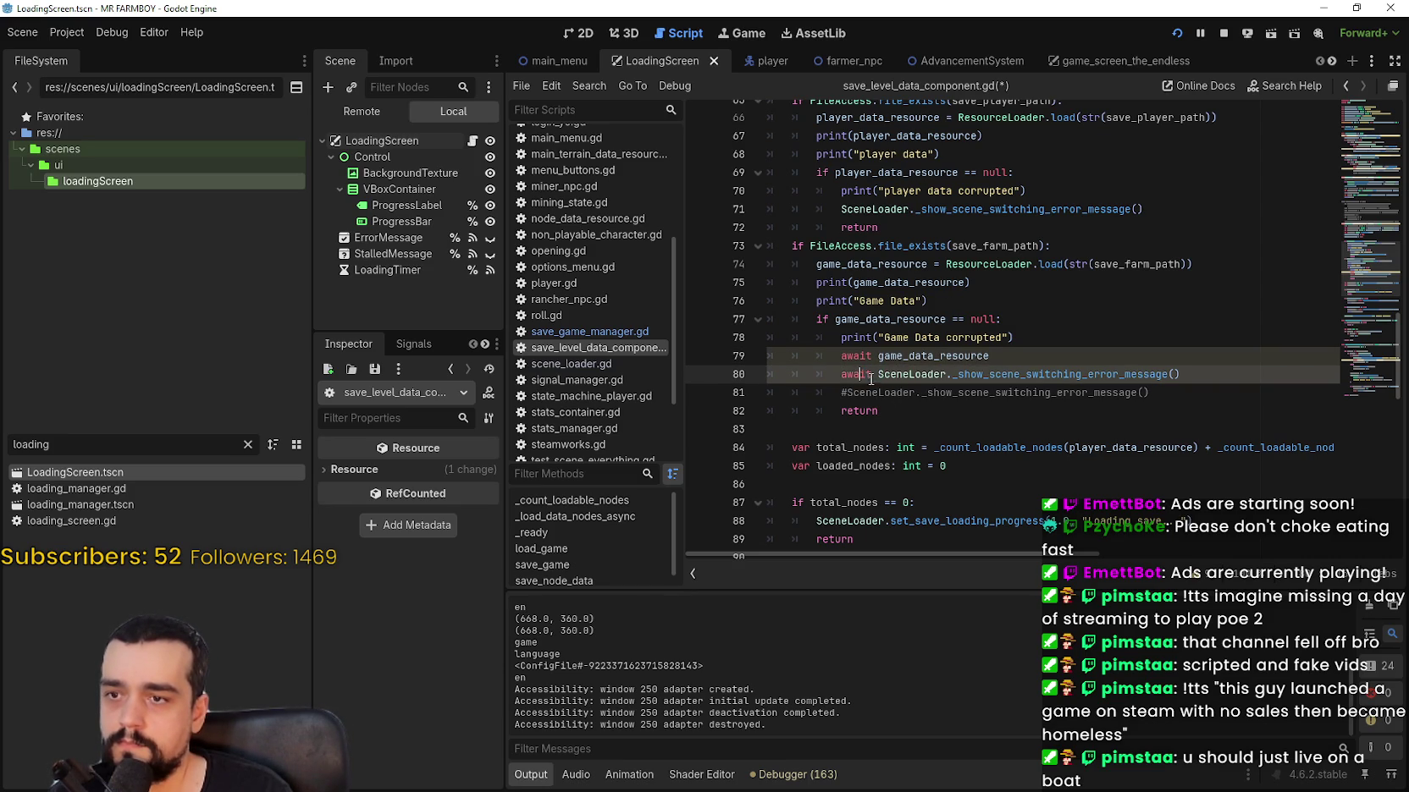
pyautogui.moveTo(871, 375); pyautogui.dragTo(835, 379)
pyautogui.press('BackSpace')
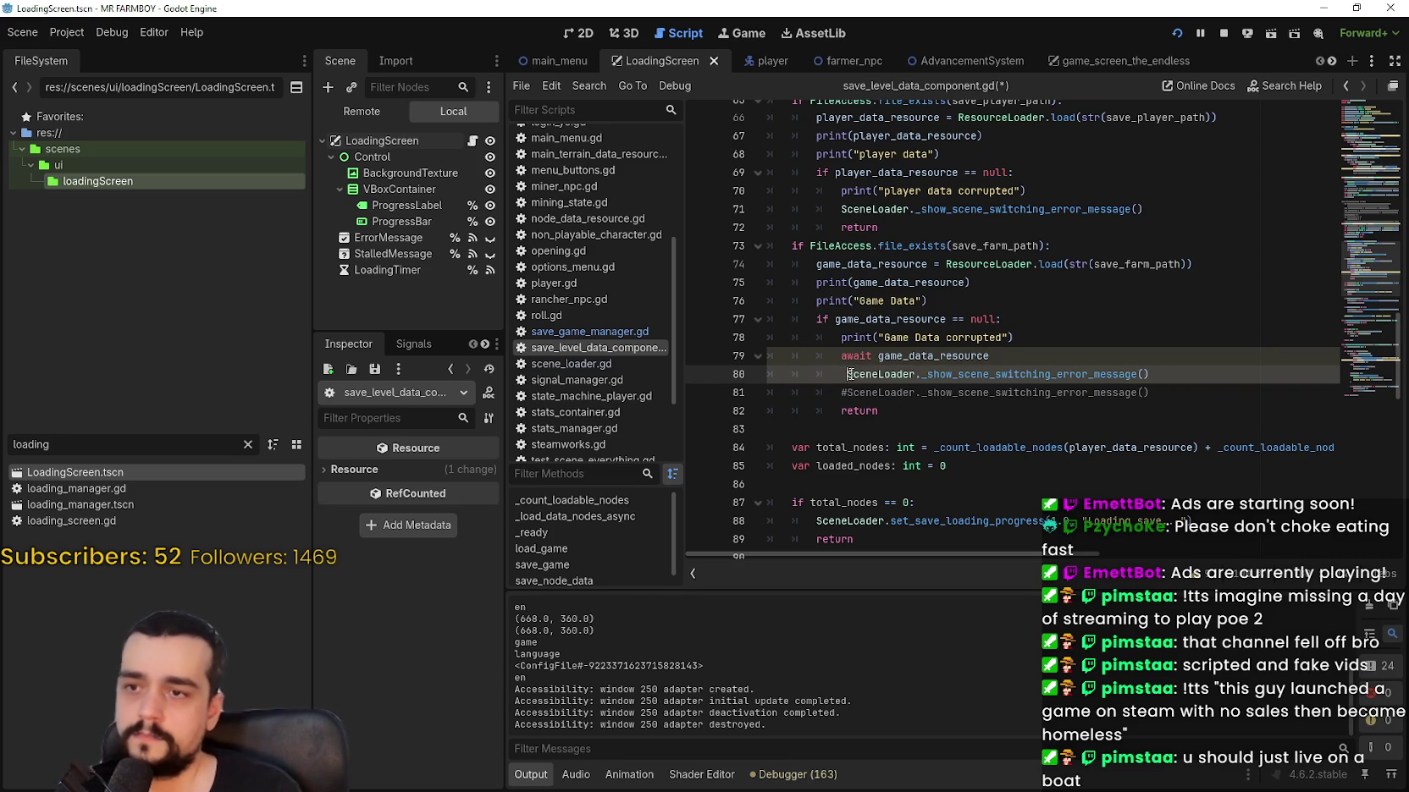
# Move the SceneLoader error call below line 78, comment out the return, and save
pyautogui.click(1033, 330)
pyautogui.press('Return')
pyautogui.write('SceneLoader._show_scene_switching_error_message()')
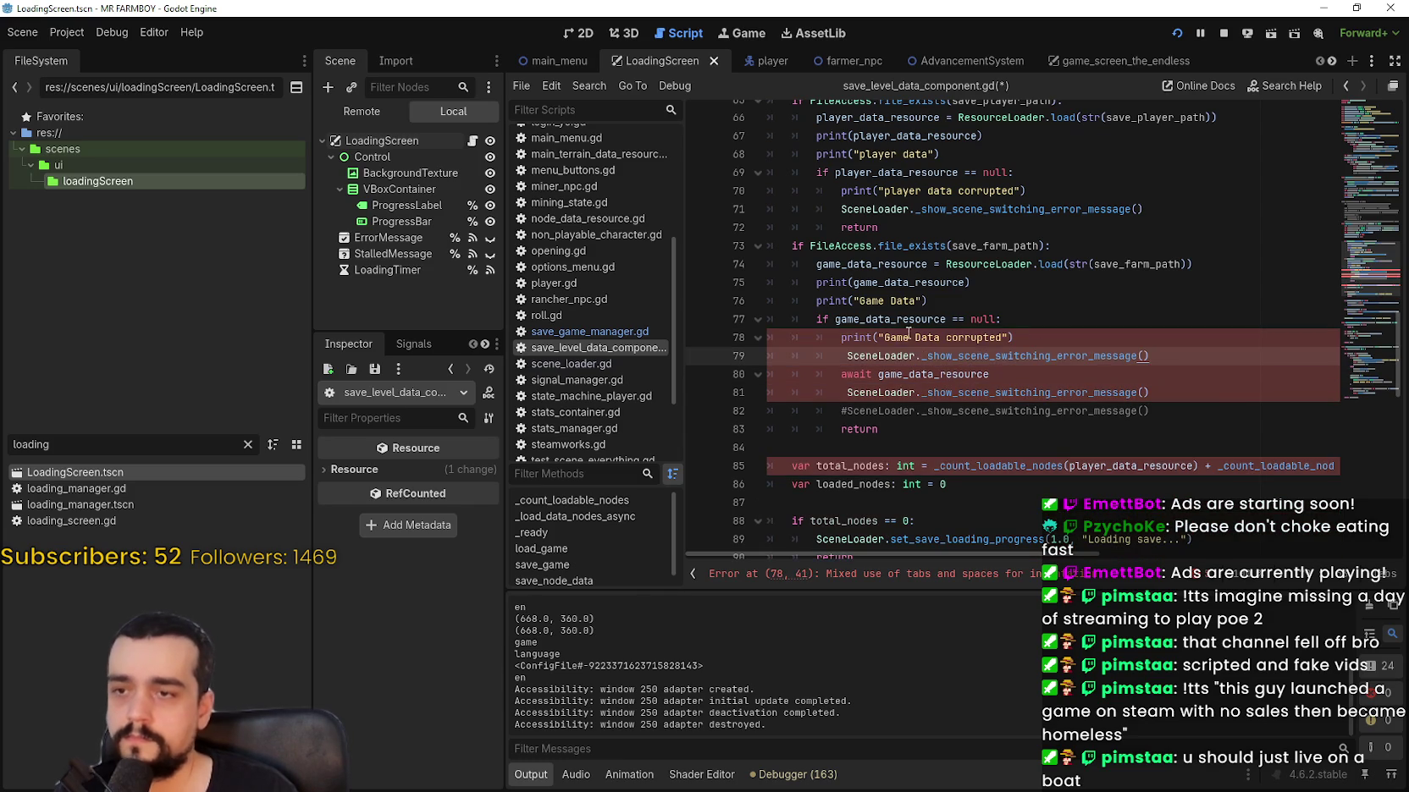
pyautogui.press('BackSpace')
pyautogui.moveTo(1149, 392); pyautogui.dragTo(777, 388)
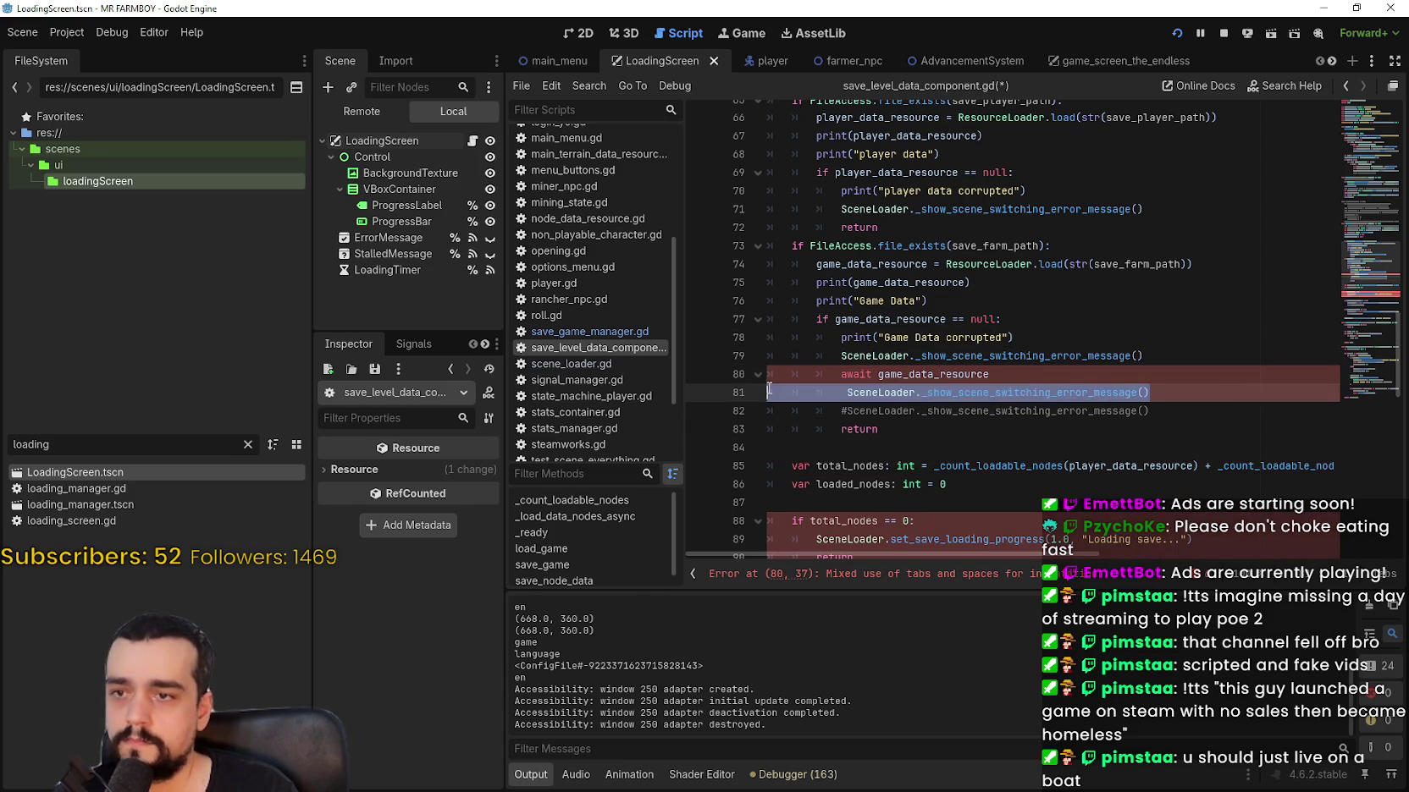
pyautogui.press('BackSpace')
pyautogui.press('BackSpace')
pyautogui.press('Down')
pyautogui.press('Down')
pyautogui.hotkey('ctrl', 'k')
pyautogui.hotkey('ctrl', 's')
pyautogui.scroll(-1, 856, 323)
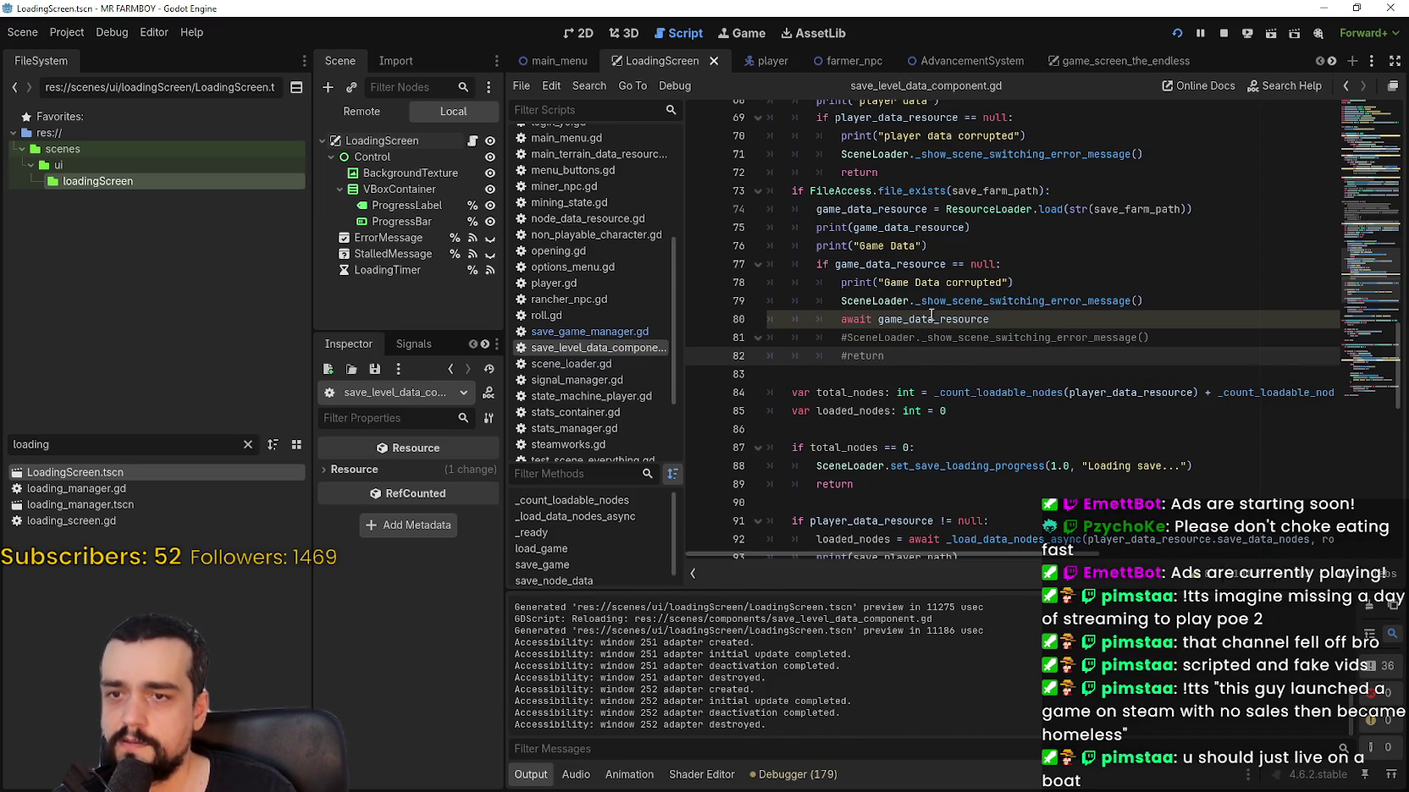
# Stop the game, comment out the player data error call and its return, save, and relaunch
pyautogui.click(879, 321)
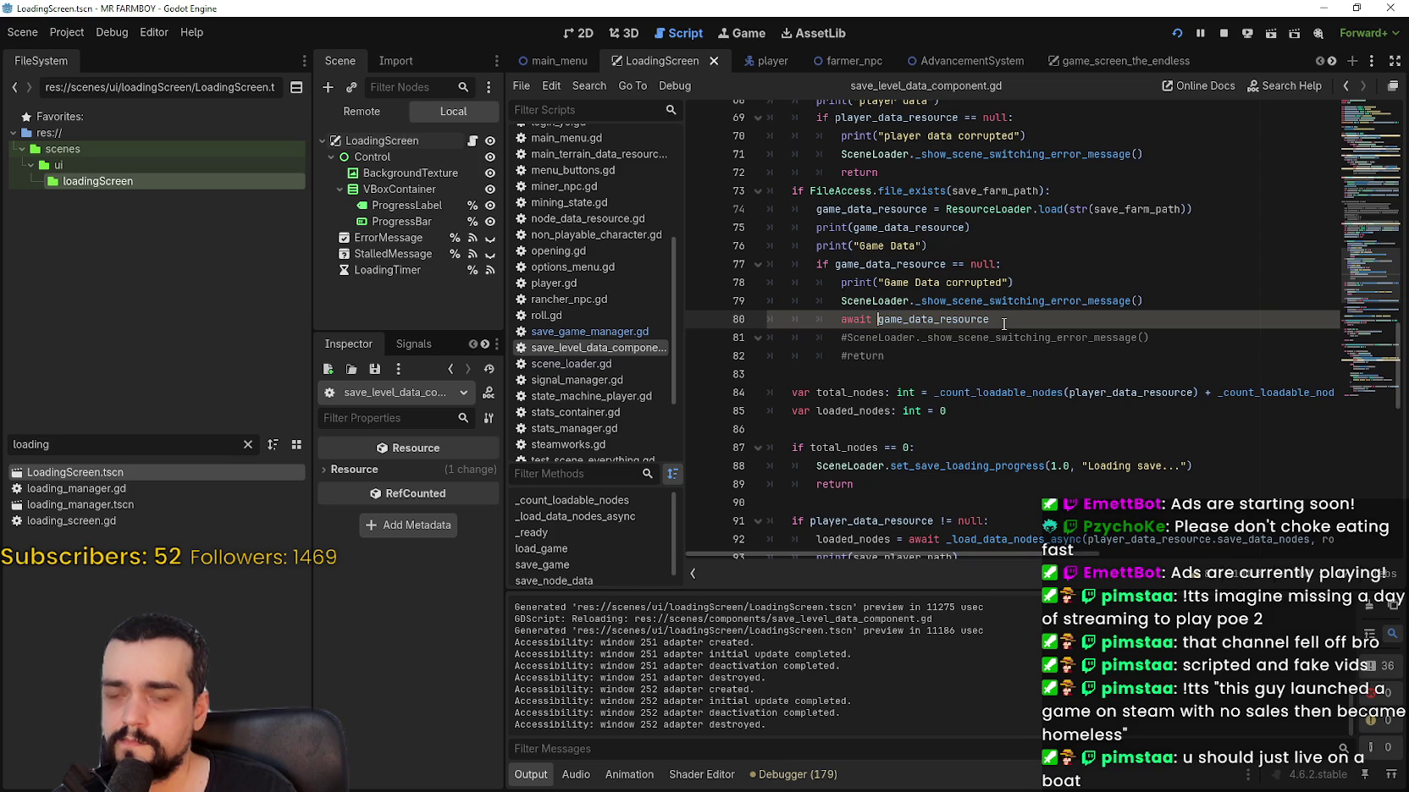
pyautogui.click(1225, 36)
pyautogui.click(842, 153)
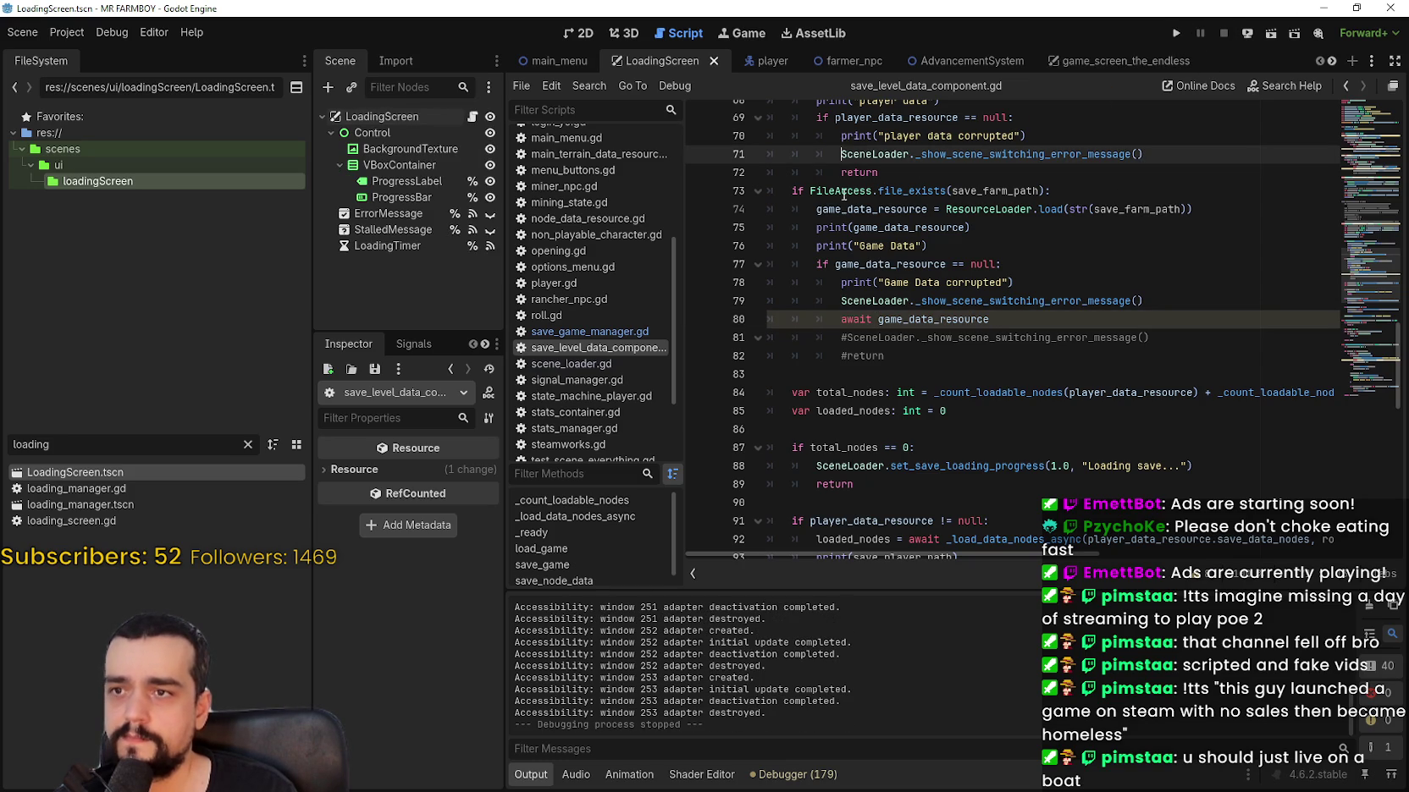
pyautogui.hotkey('ctrl', 'k')
pyautogui.click(829, 172)
pyautogui.write('#')
pyautogui.hotkey('ctrl', 's')
pyautogui.click(1177, 34)
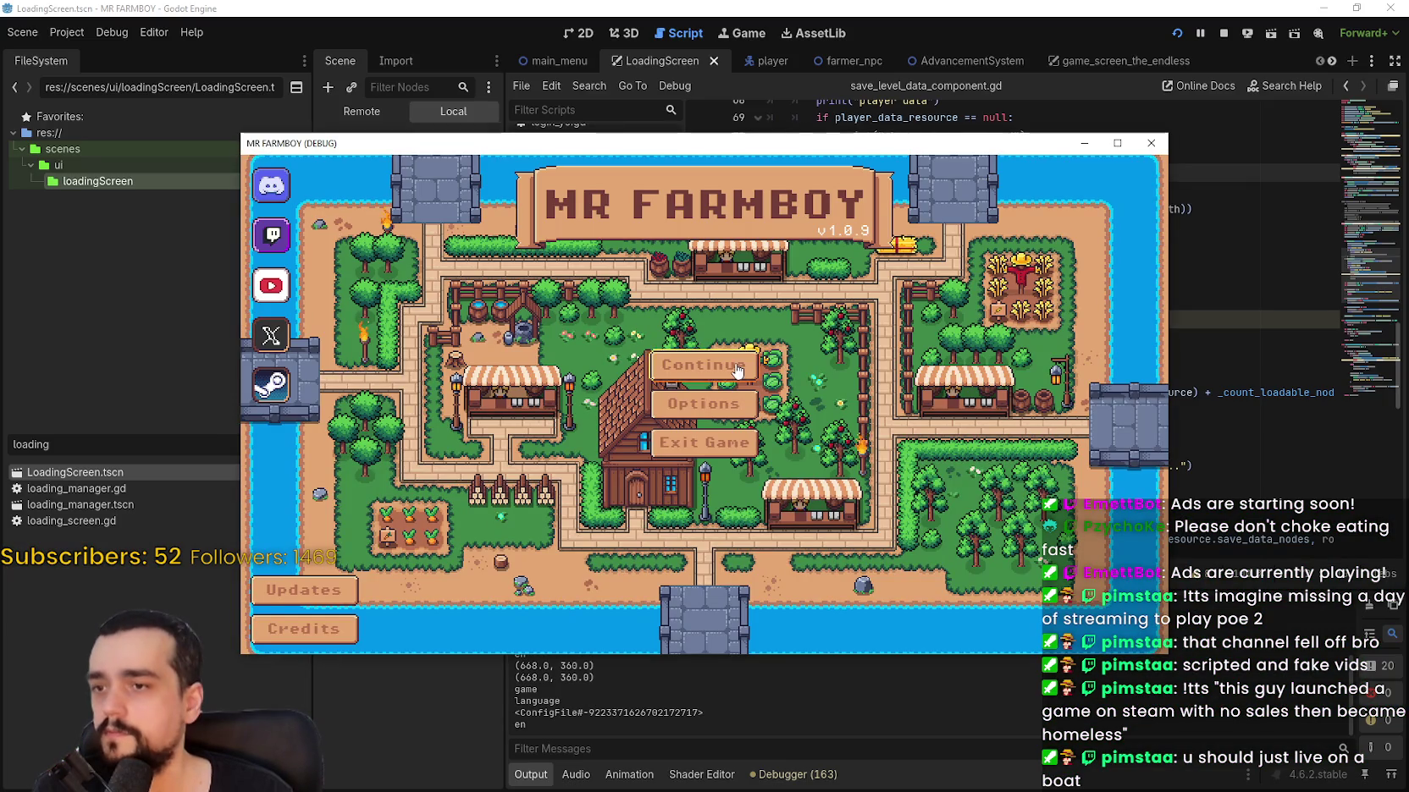
# Continue to the save selection, load a save slot into the farm world, then stop the run
pyautogui.click(699, 360)
pyautogui.scroll(-5, 728, 389)
pyautogui.scroll(-3, 745, 402)
pyautogui.scroll(2, 728, 406)
pyautogui.click(706, 415)
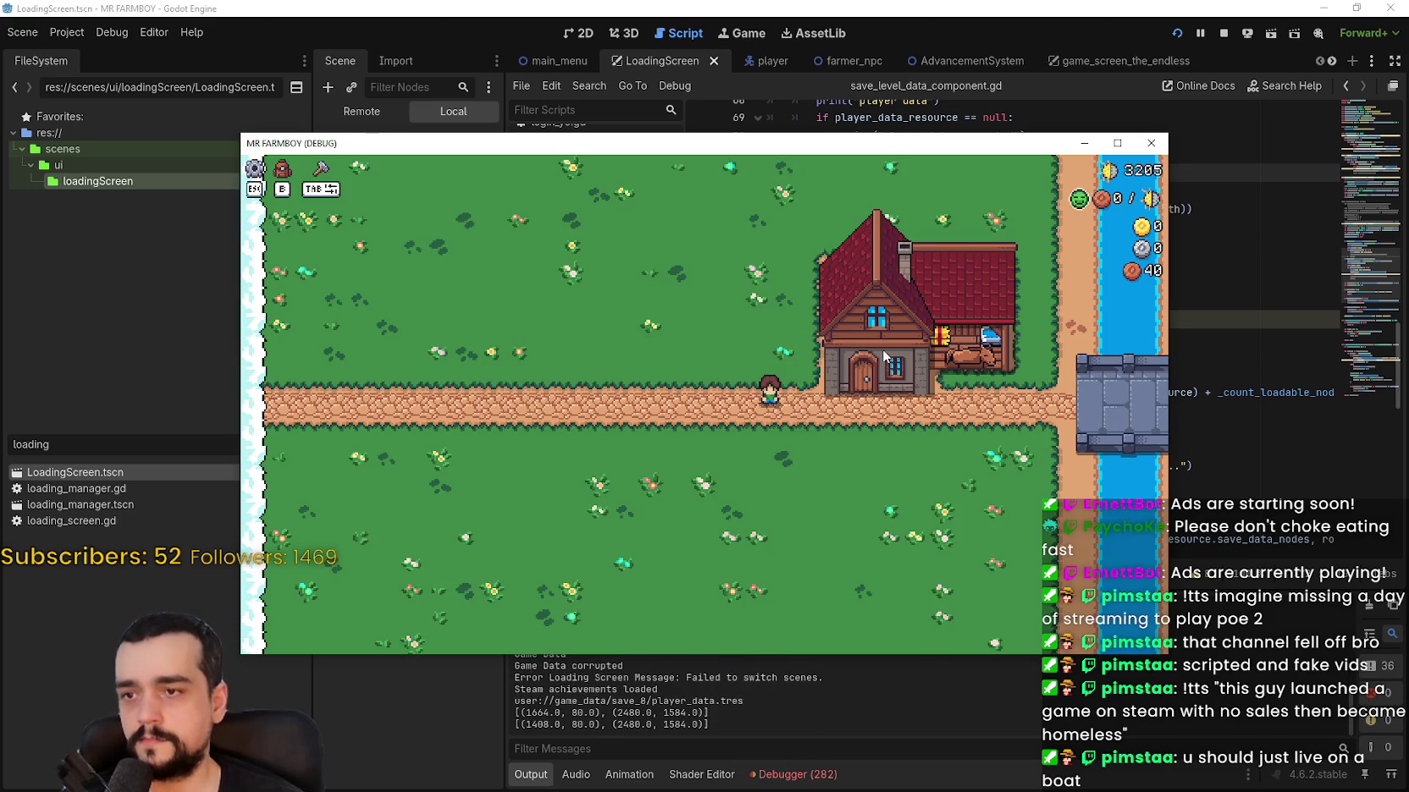
pyautogui.click(1221, 36)
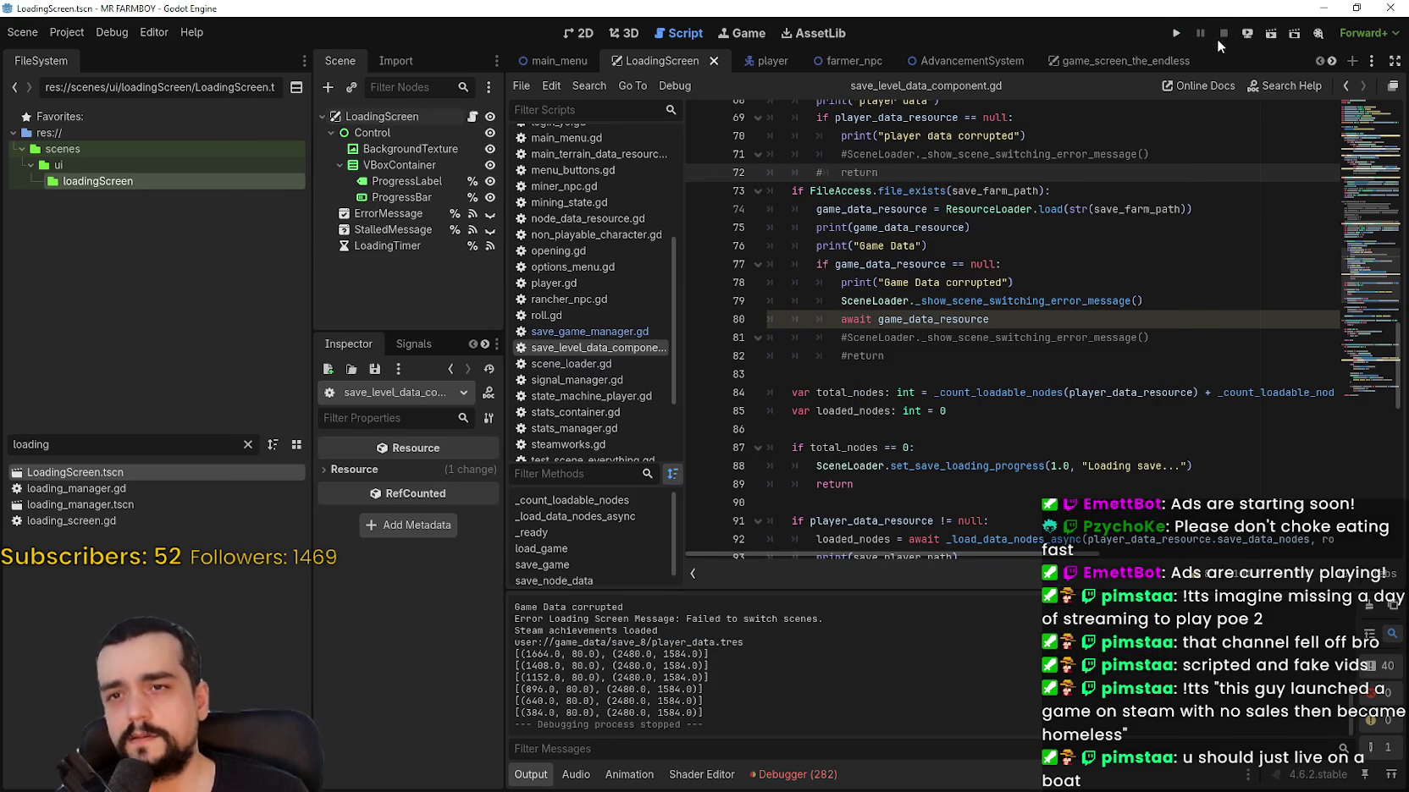
# Experiment with 'not null' and 'is not' conditions on line 80, then delete them
pyautogui.click(1034, 325)
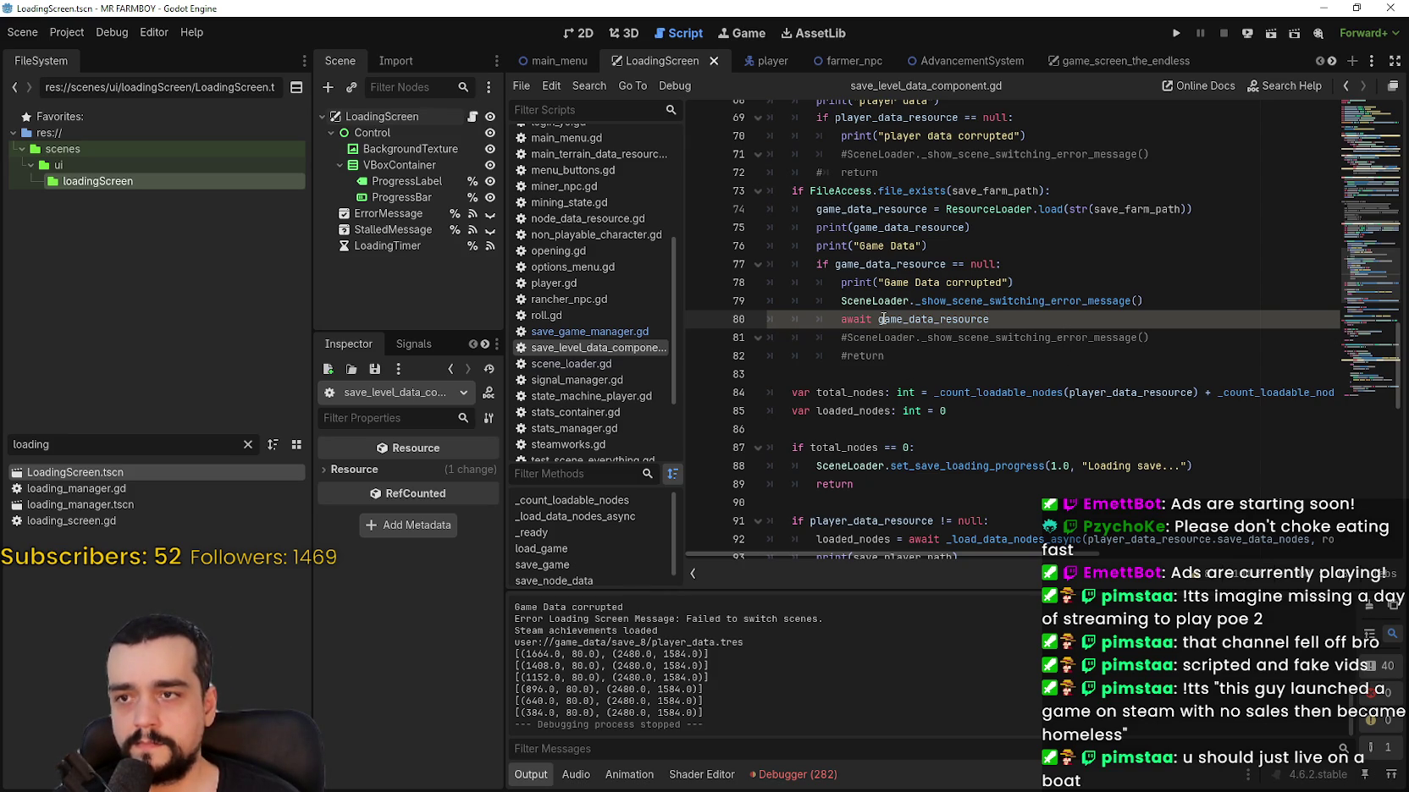
pyautogui.moveTo(883, 318)
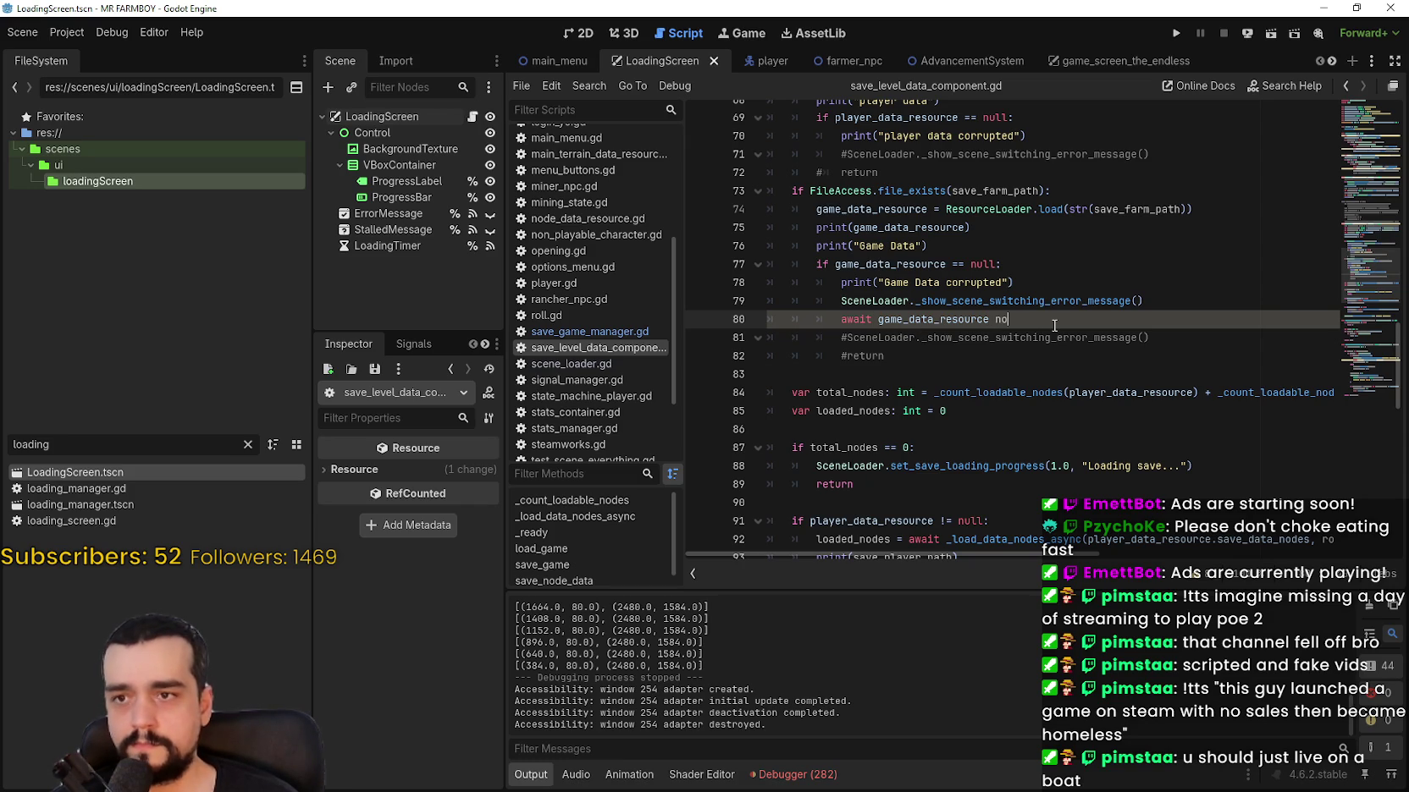
pyautogui.write('t null')
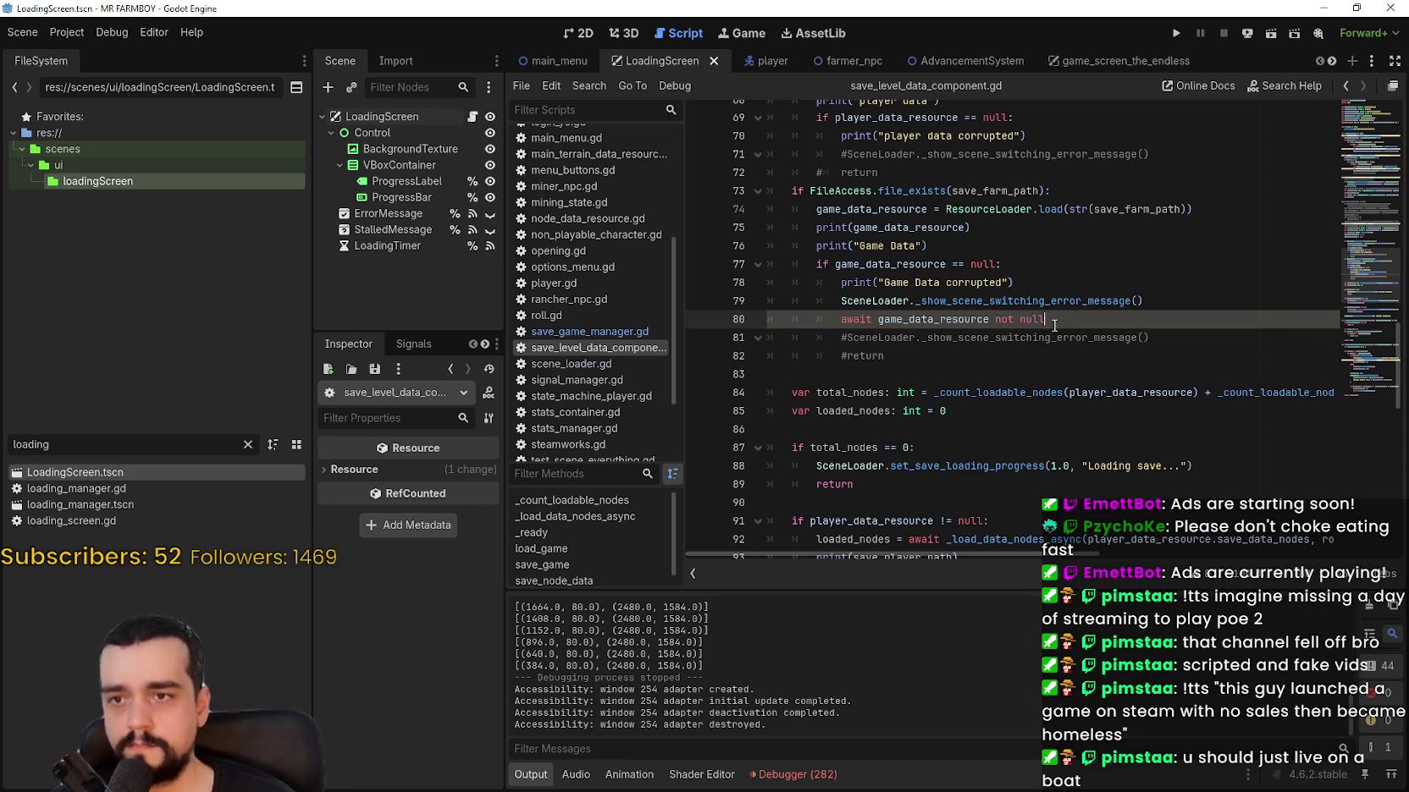
pyautogui.click(1145, 230)
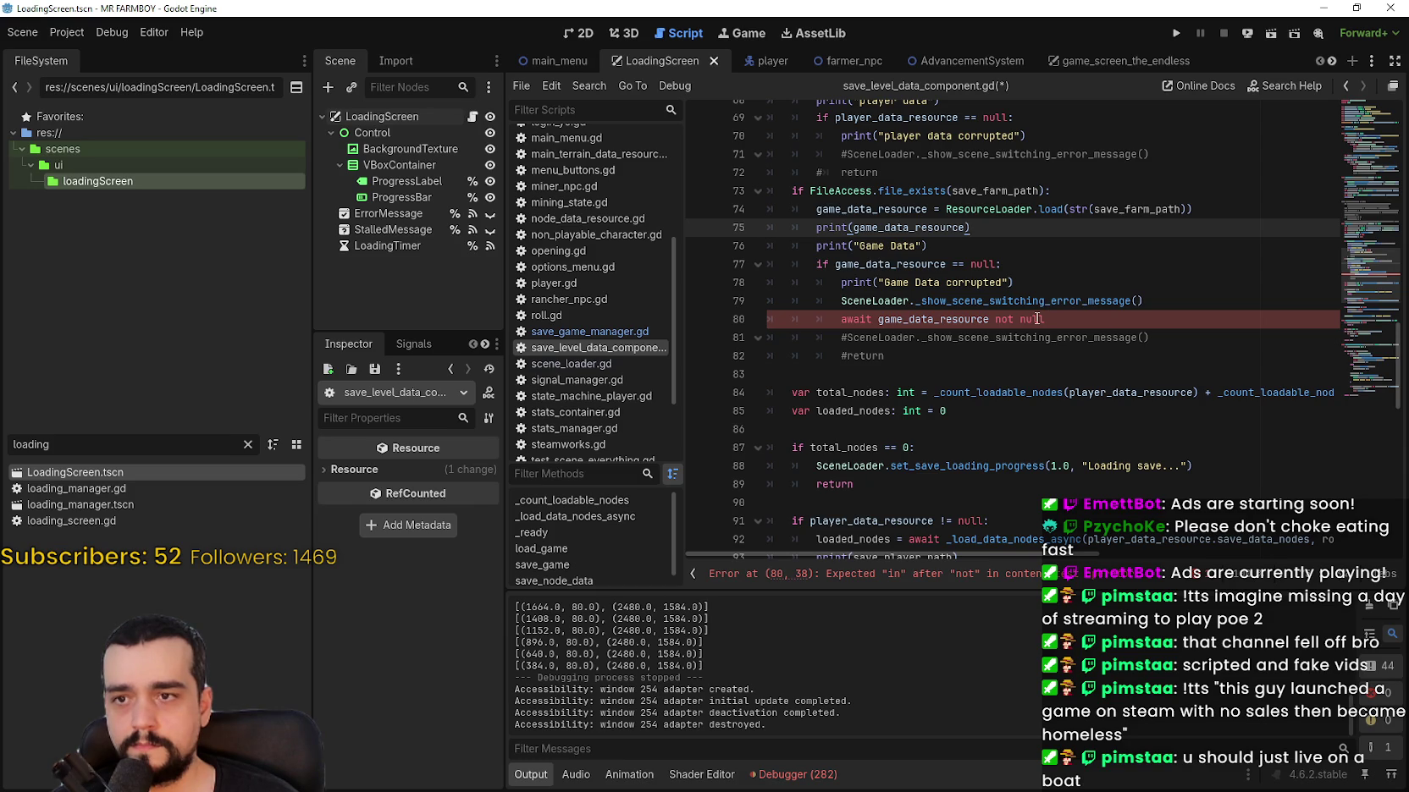
pyautogui.click(997, 320)
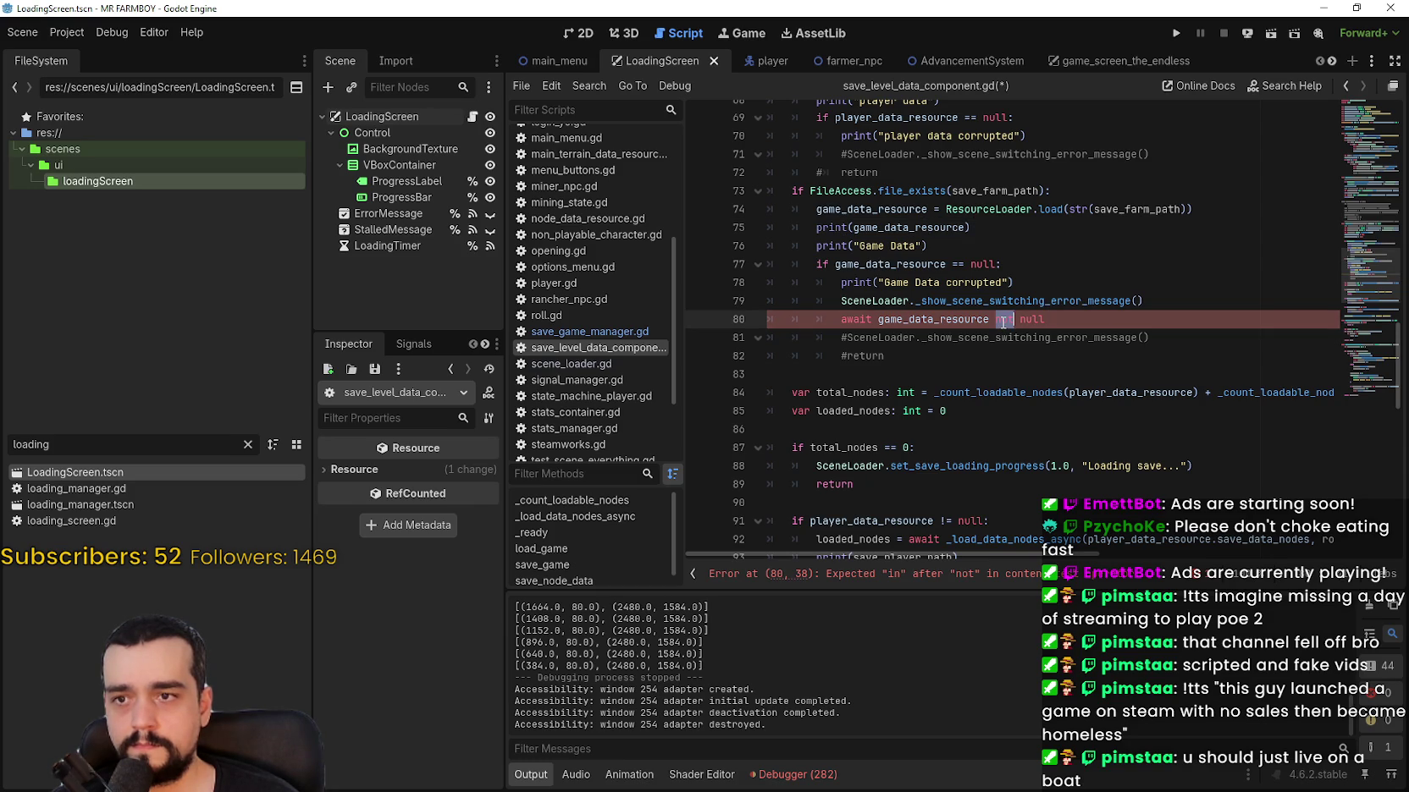
pyautogui.write('is')
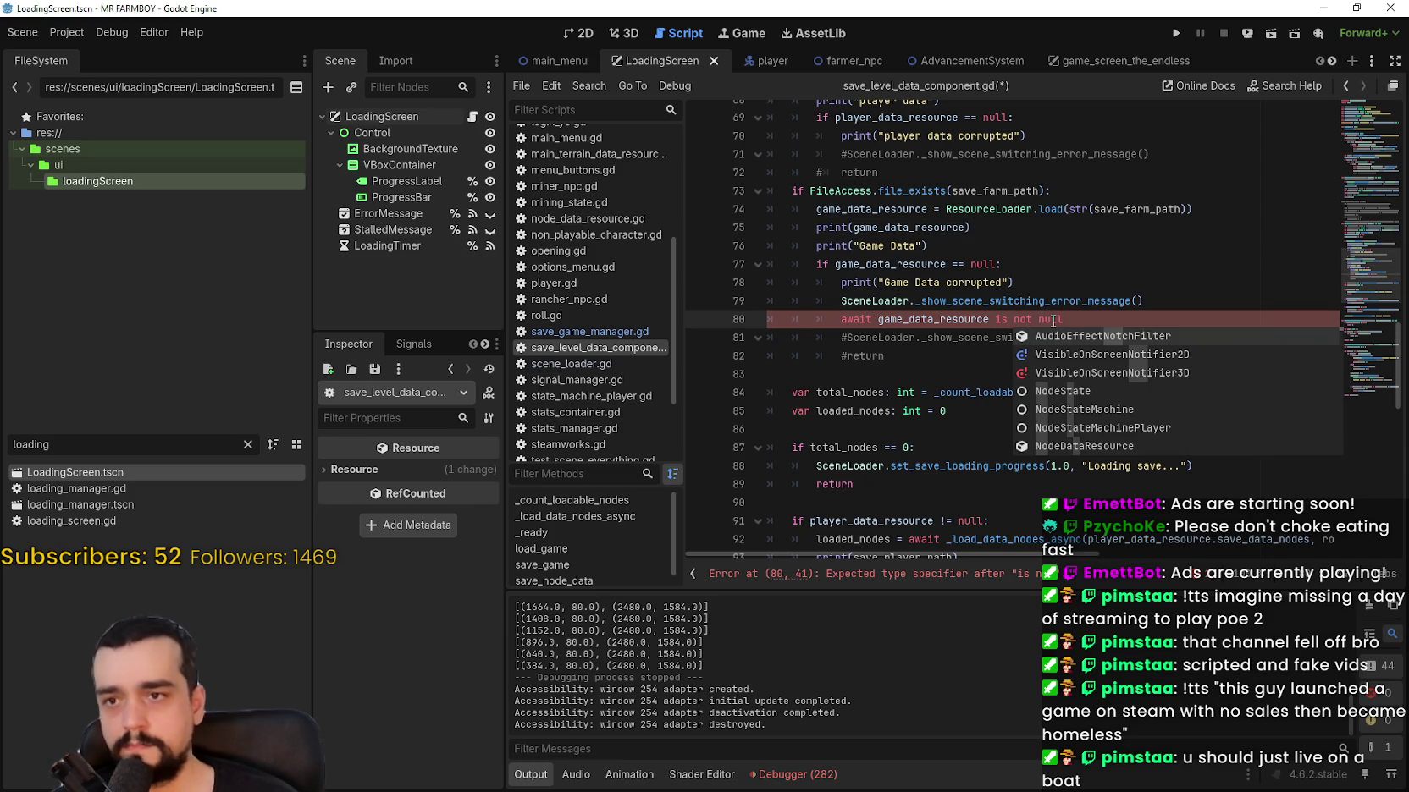
pyautogui.click(1065, 301)
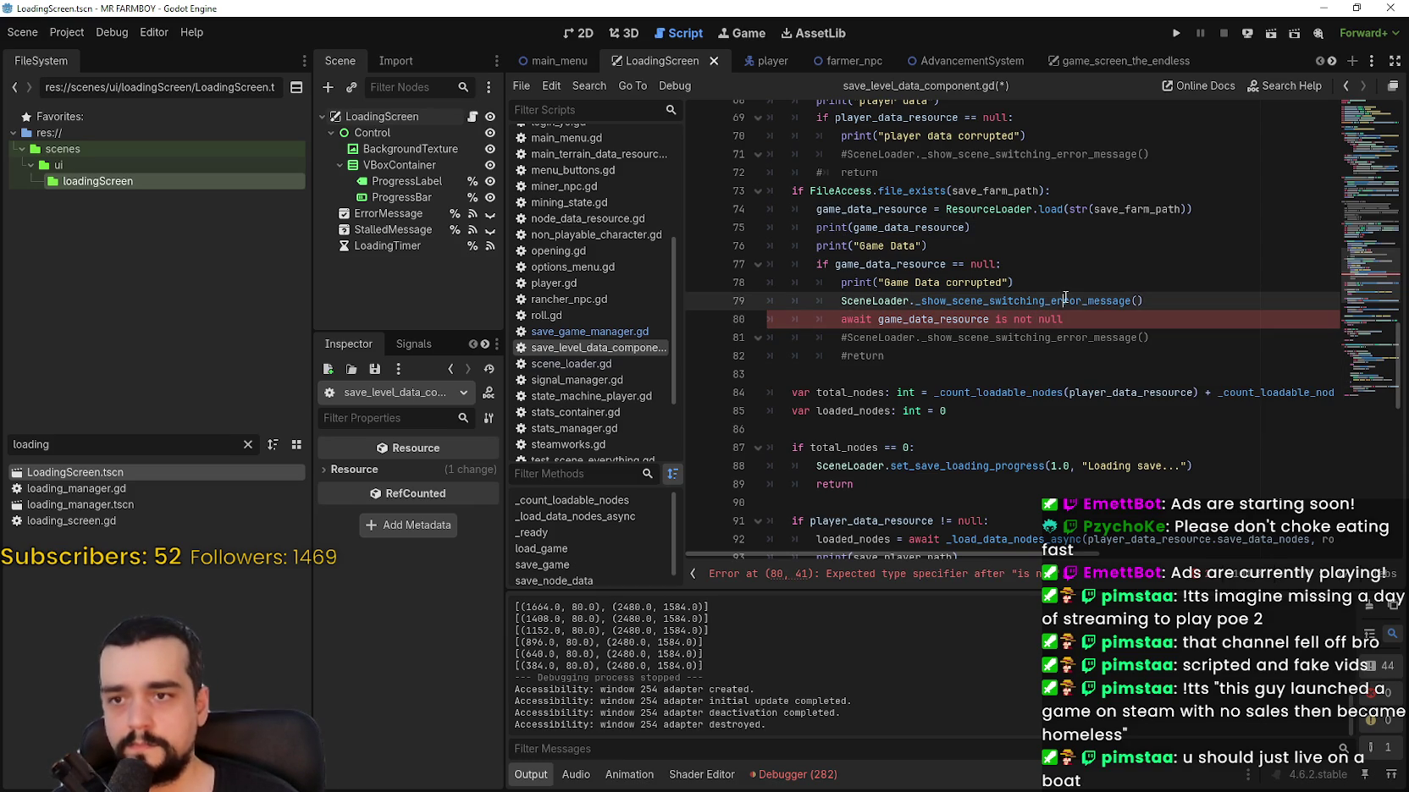
pyautogui.click(993, 322)
pyautogui.press('Delete')
pyautogui.press('Delete')
pyautogui.press('Delete')
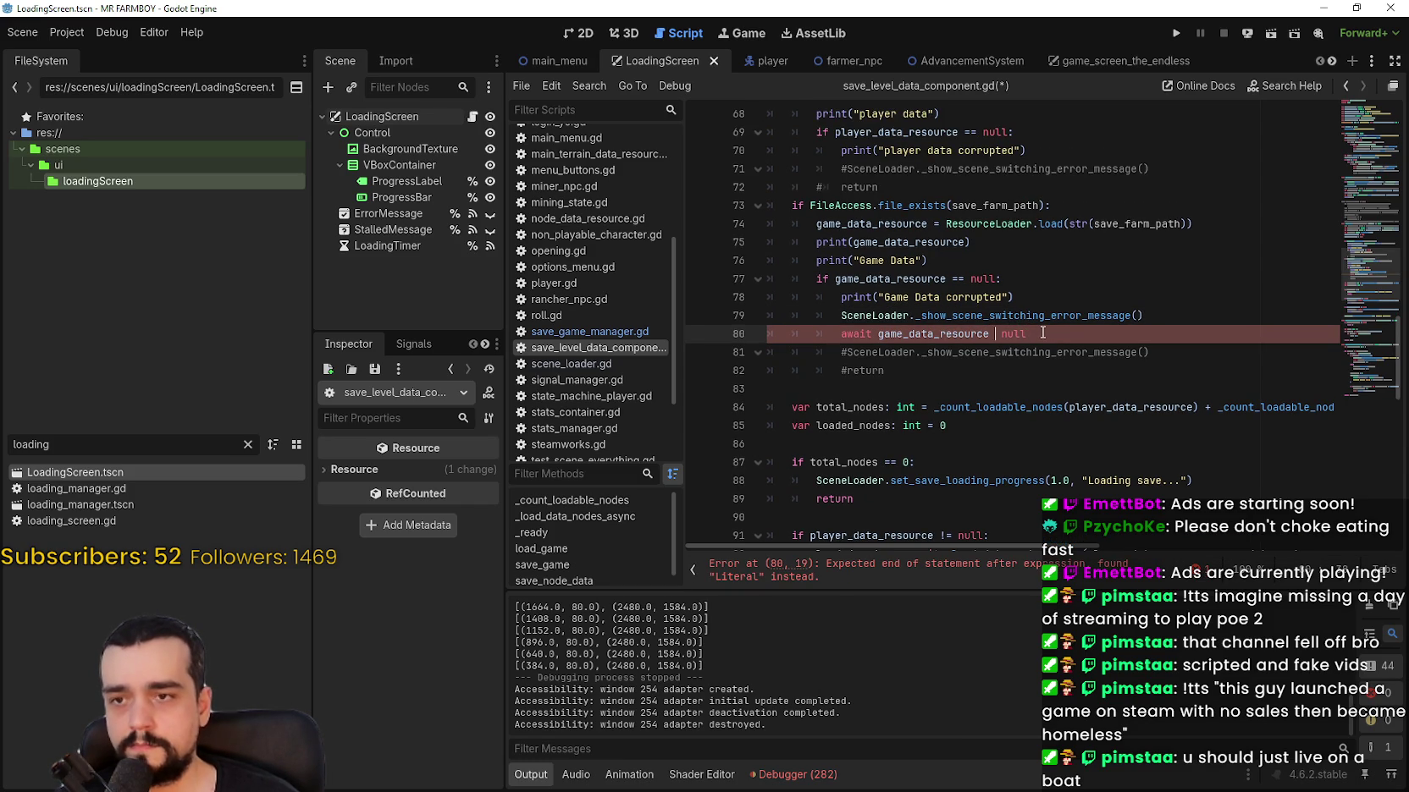
pyautogui.doubleClick(1009, 349)
pyautogui.doubleClick(1008, 337)
pyautogui.press('BackSpace')
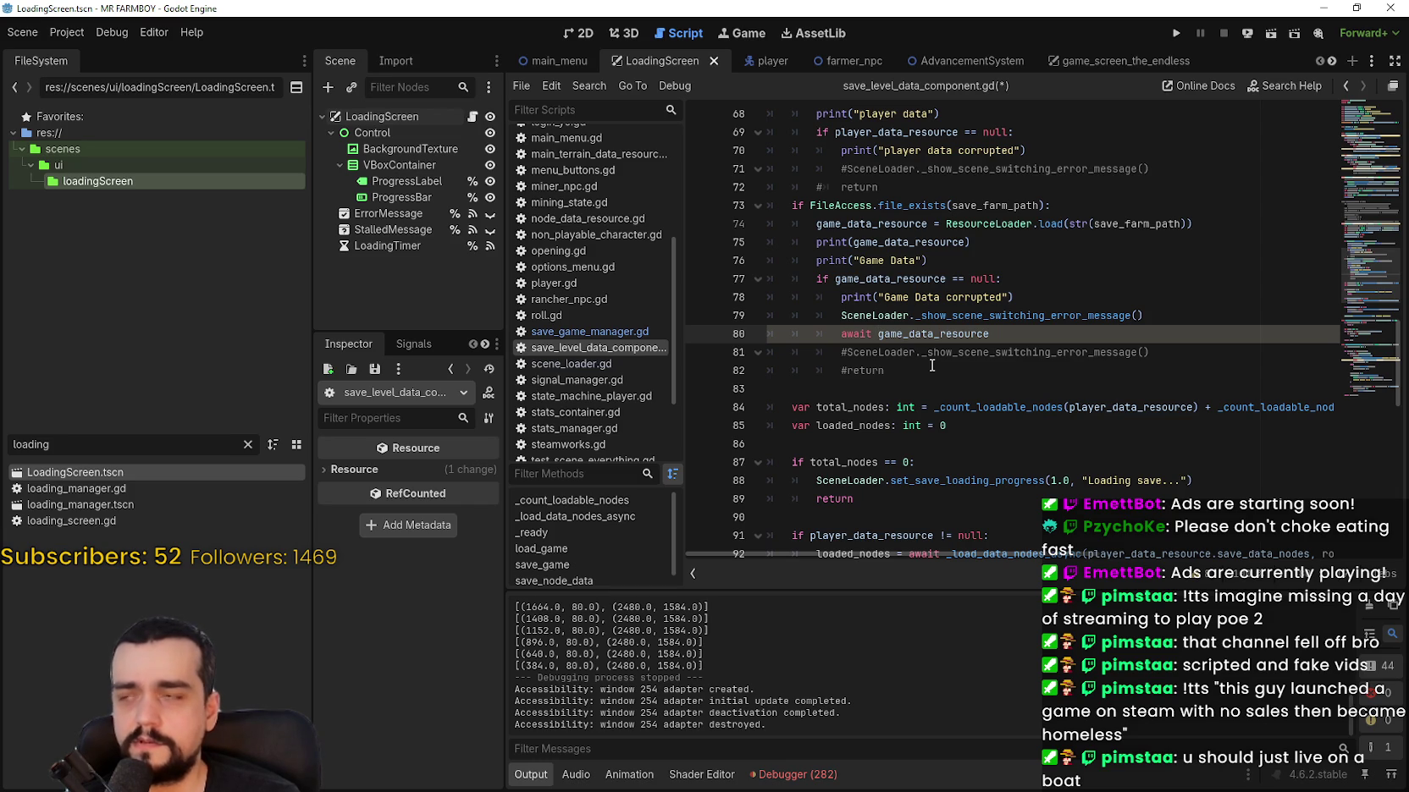
# Complete line 80 as 'await game_data_resource != null' and run the project
pyautogui.click(1033, 327)
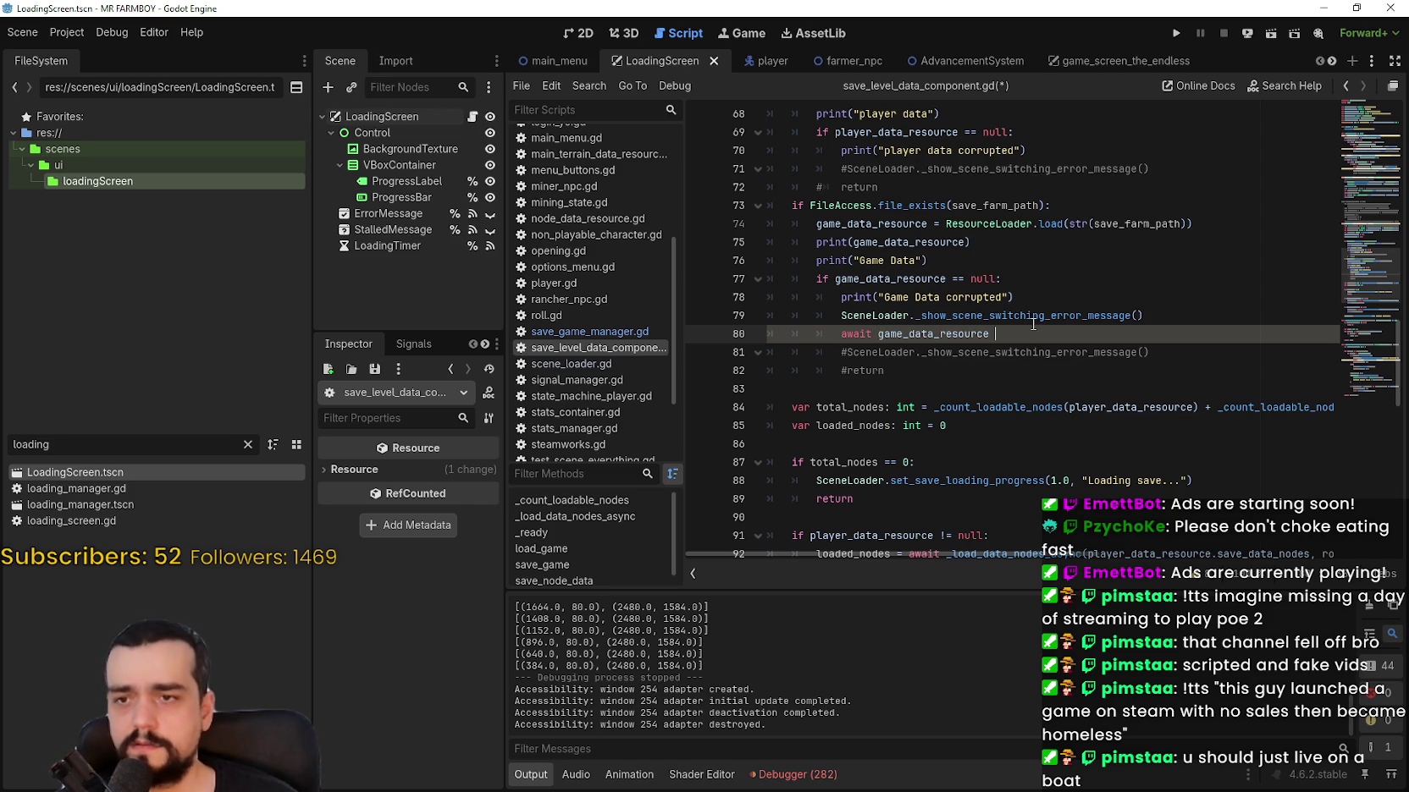
pyautogui.write('=!')
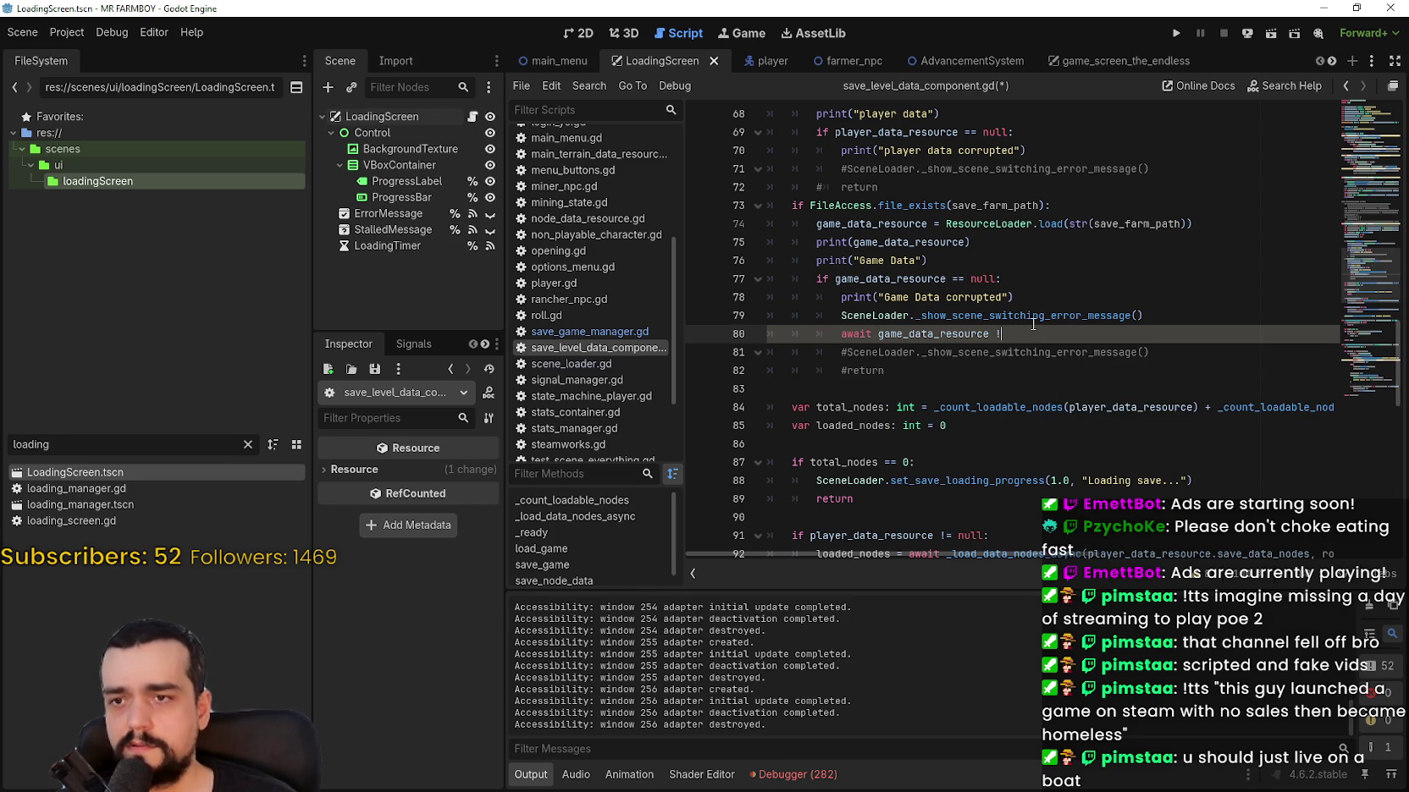
pyautogui.write('= null')
pyautogui.moveTo(1043, 247); pyautogui.dragTo(1046, 262)
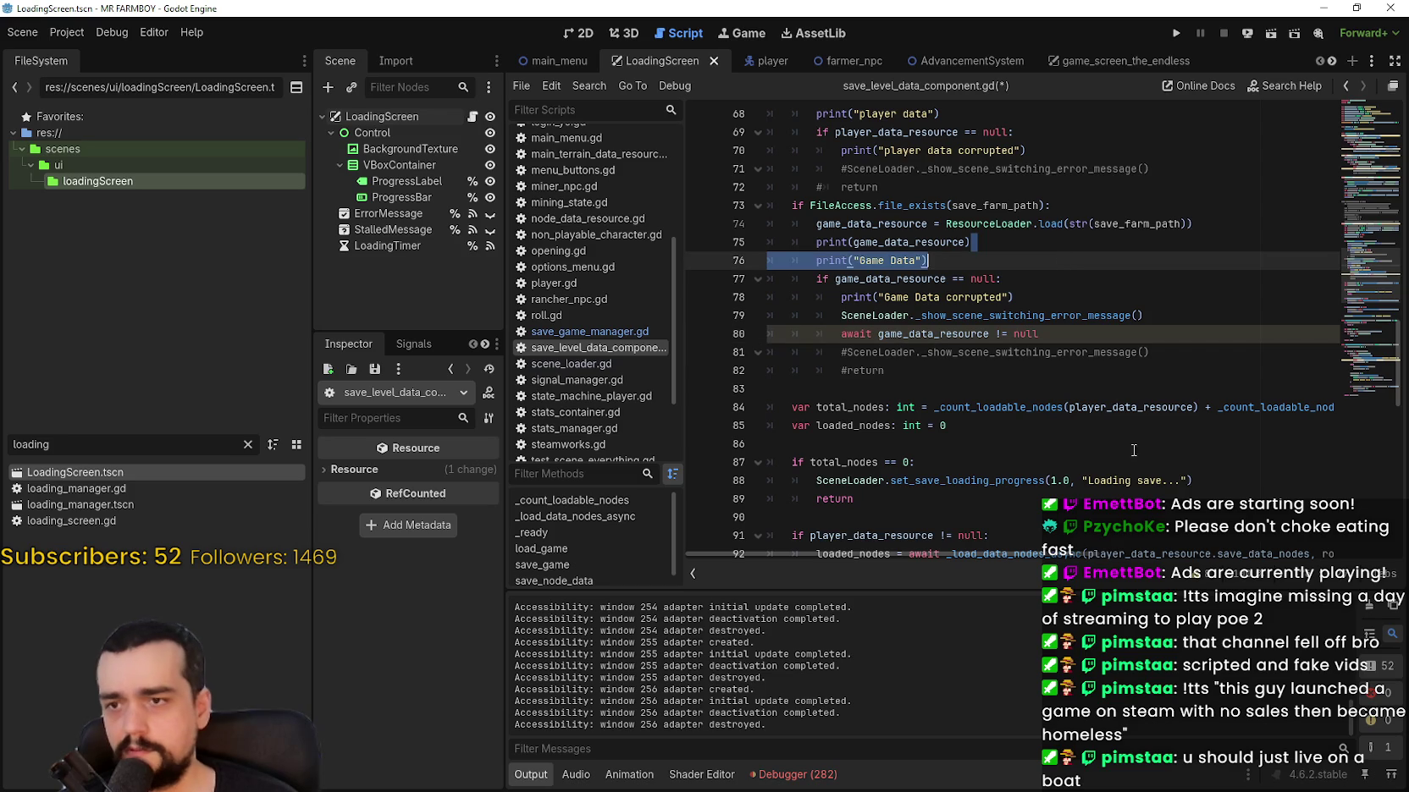
pyautogui.click(1100, 414)
pyautogui.click(1093, 392)
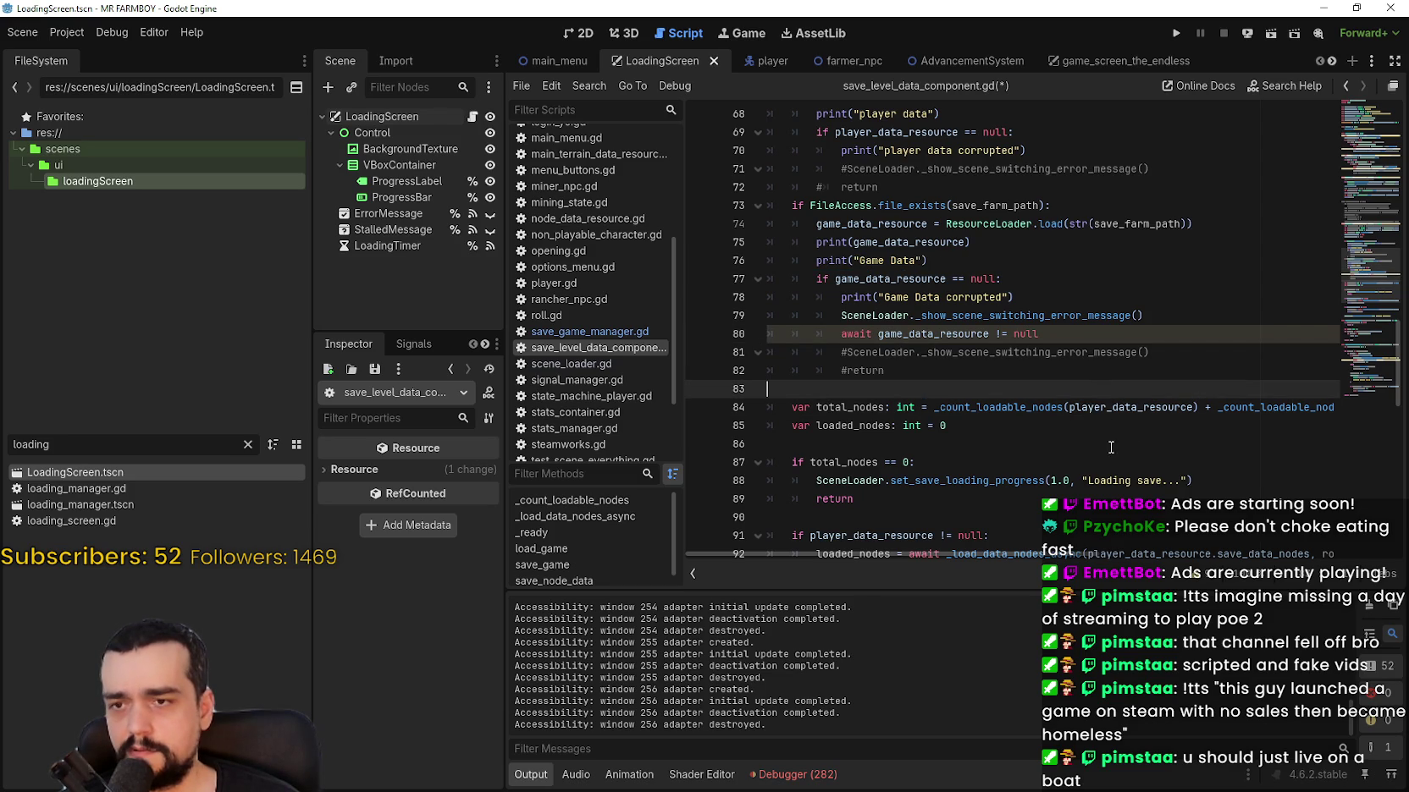
pyautogui.click(1172, 27)
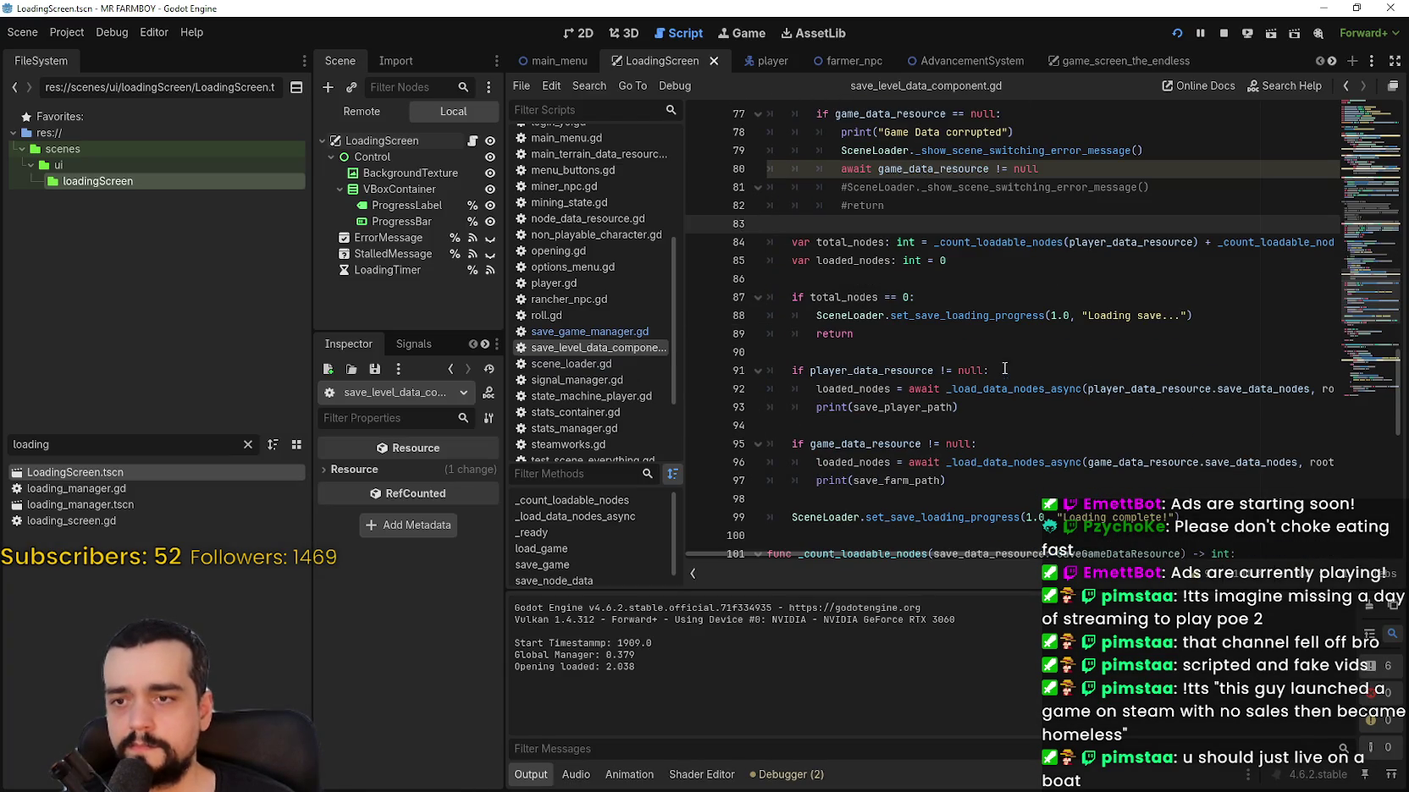
# Jump to the _load_data_nodes_async function definition and inspect its code
pyautogui.click(1006, 355)
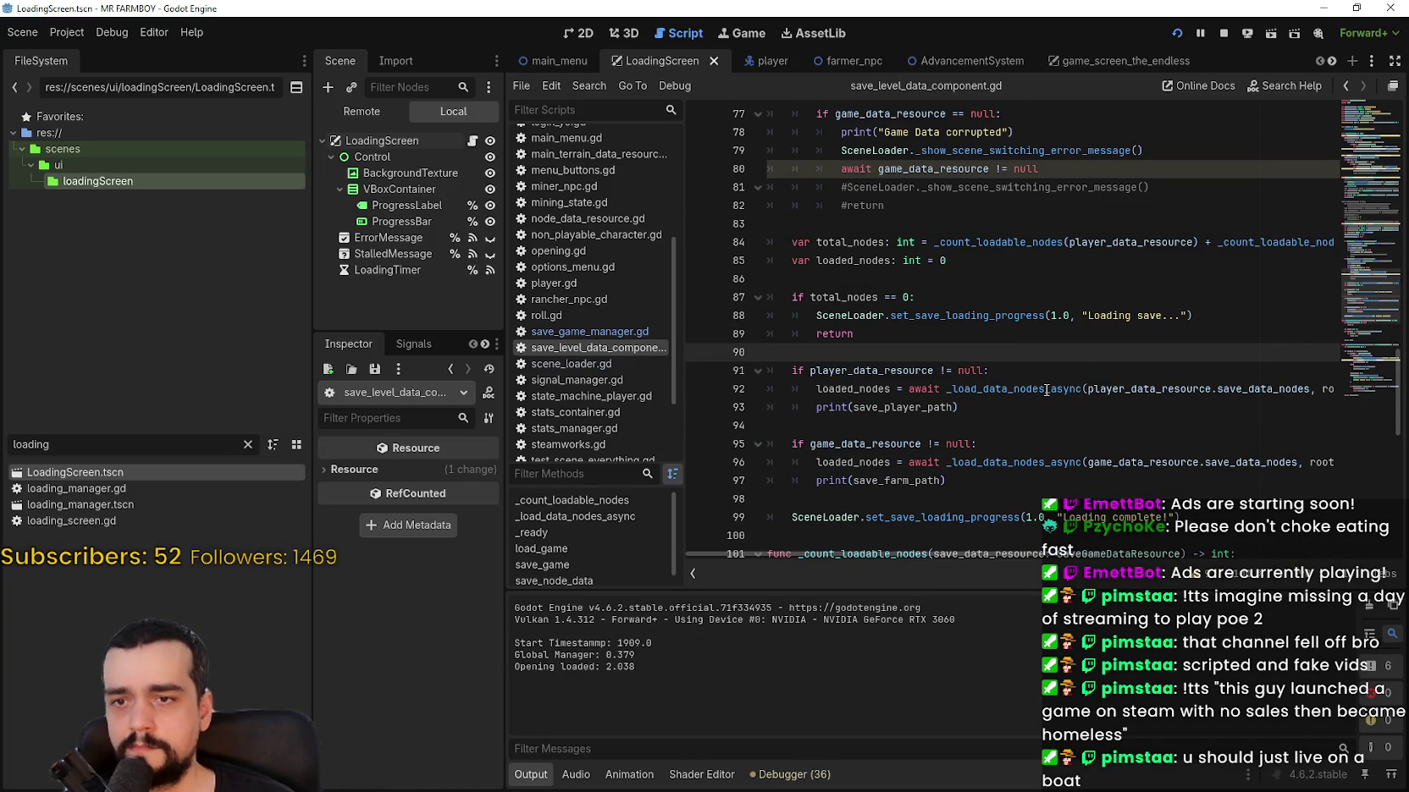
pyautogui.keyDown('ctrl'); pyautogui.click(1046, 389); pyautogui.keyUp('ctrl')
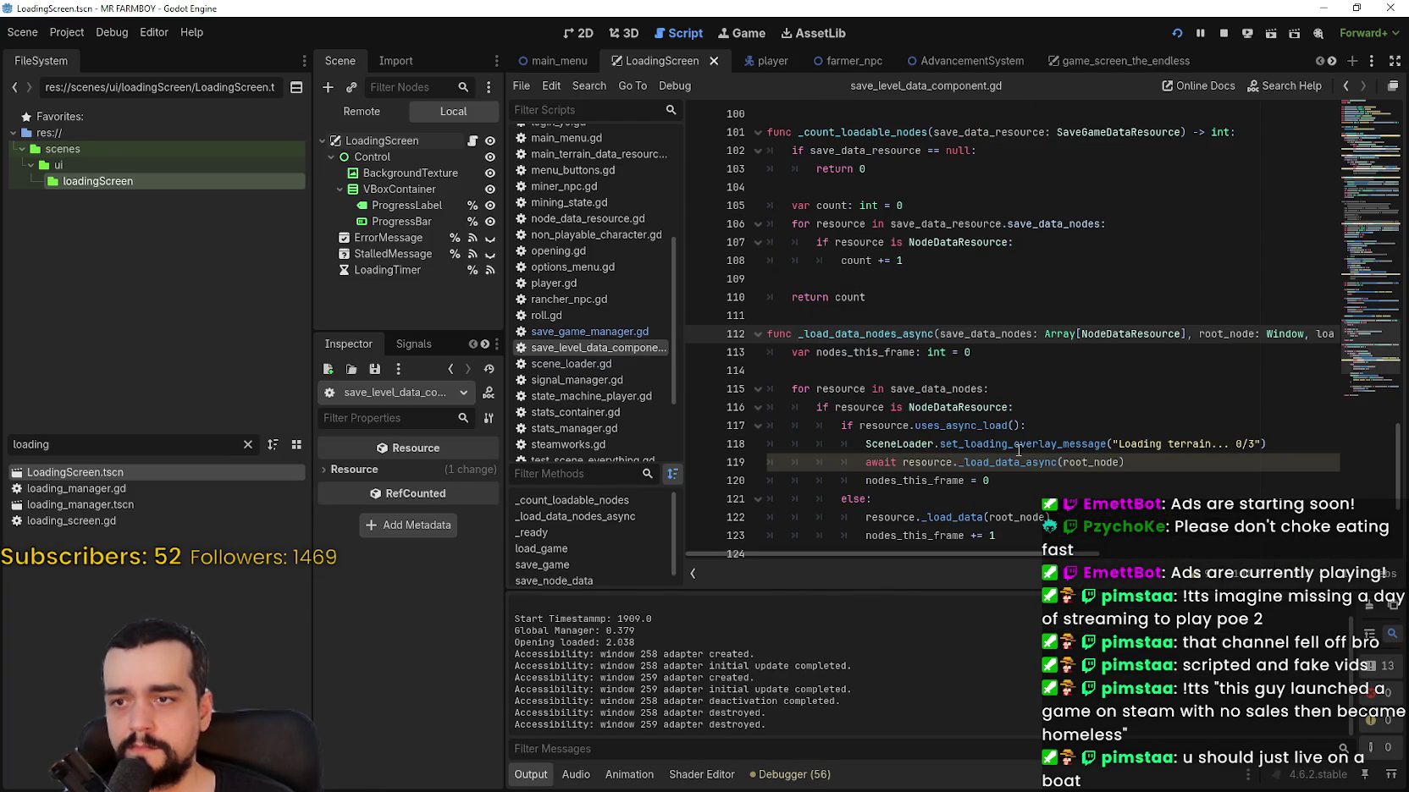
pyautogui.moveTo(1034, 555)
pyautogui.mouseDown()
pyautogui.moveTo(1270, 555)
pyautogui.moveTo(938, 542)
pyautogui.mouseUp()
pyautogui.scroll(-4, 938, 542)
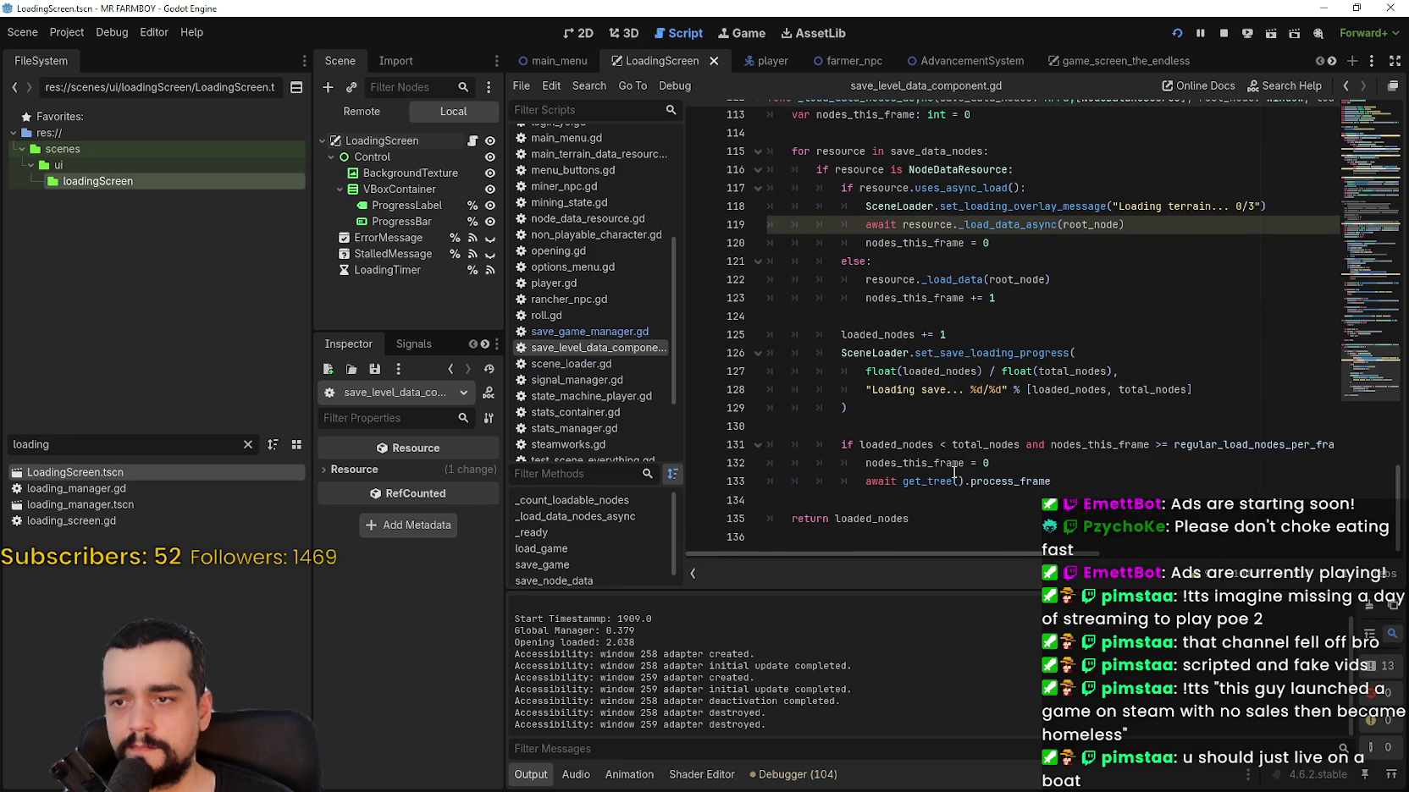
pyautogui.scroll(5, 955, 473)
pyautogui.scroll(4, 954, 471)
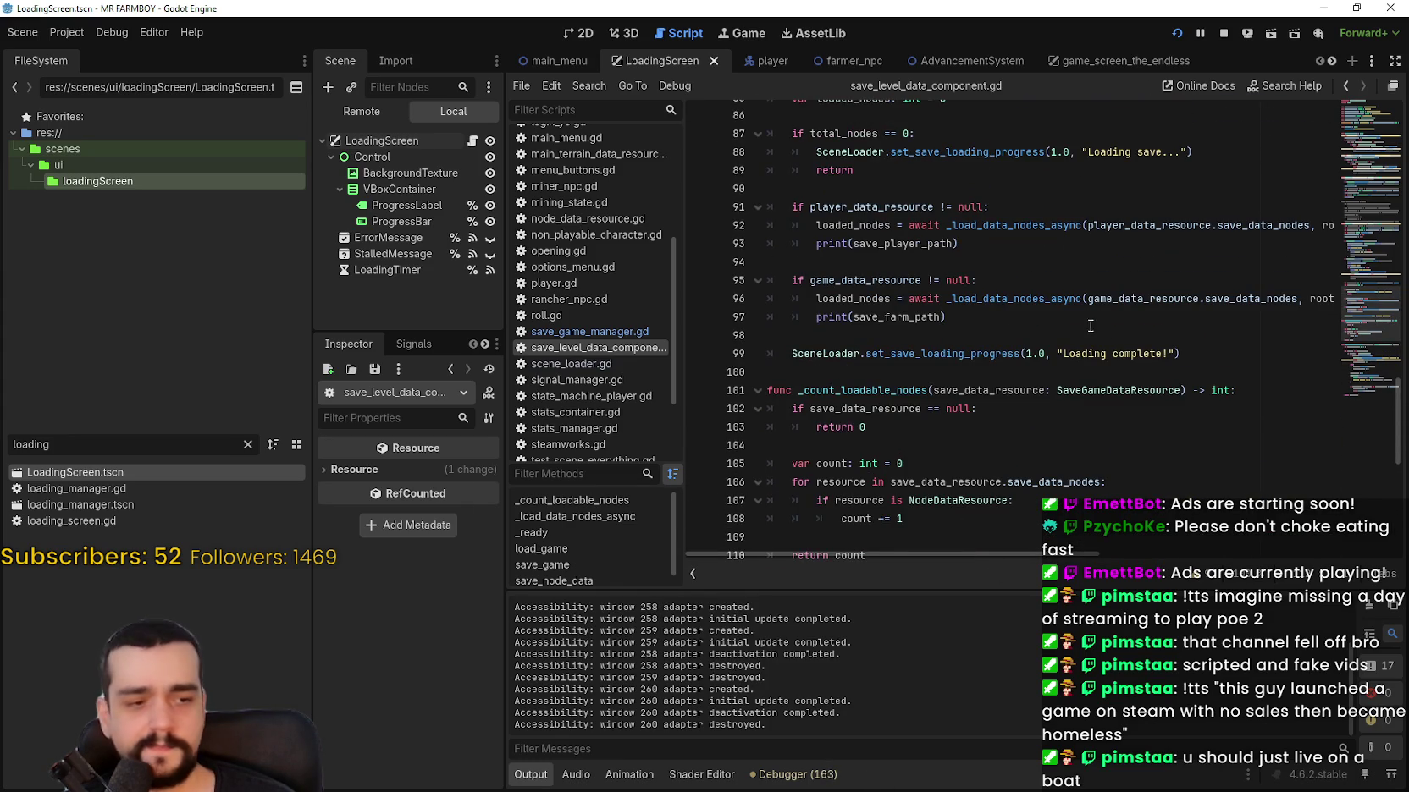
pyautogui.scroll(7, 1091, 338)
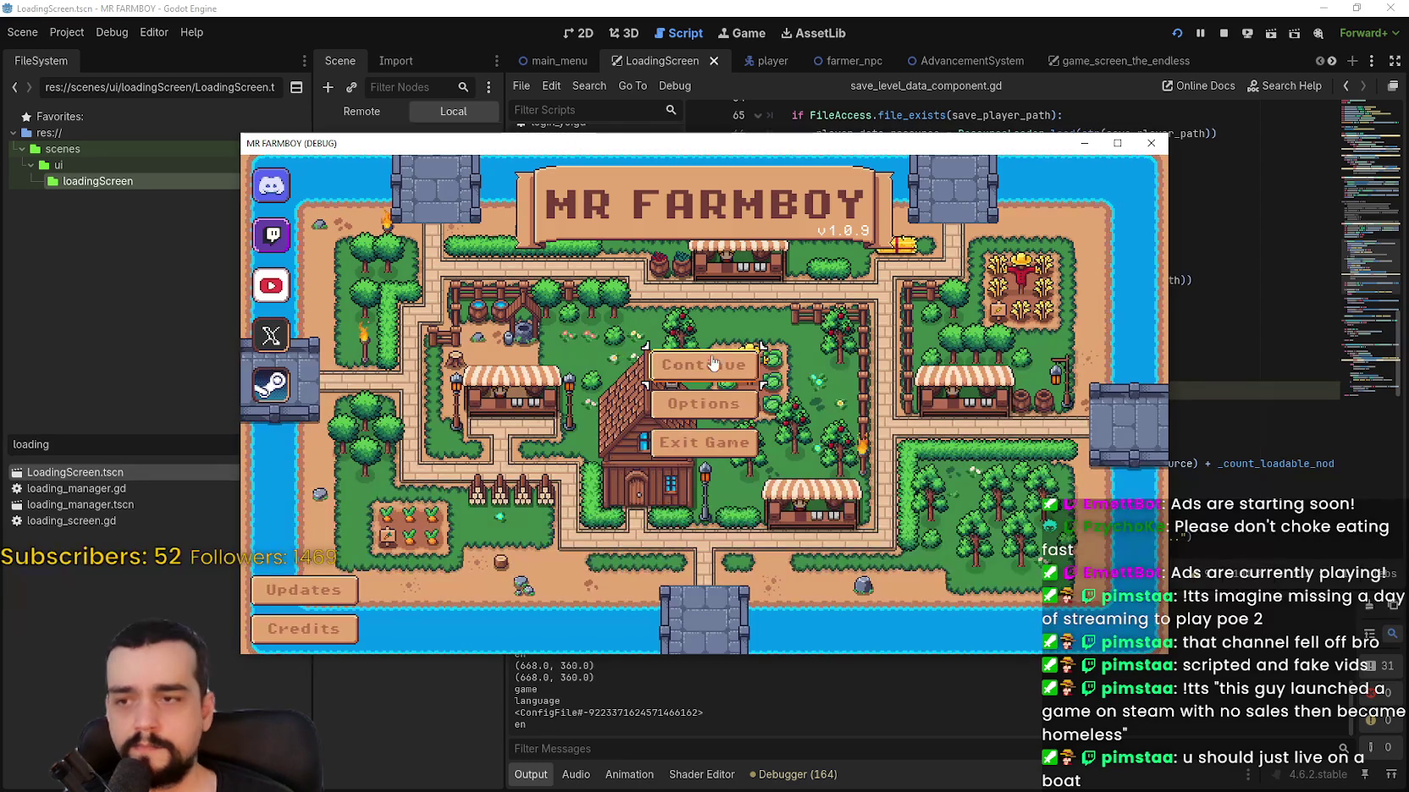
# In the game, expand Save 9 and load it, then stop the debug run
pyautogui.click(713, 362)
pyautogui.scroll(-2, 758, 428)
pyautogui.scroll(-2, 758, 428)
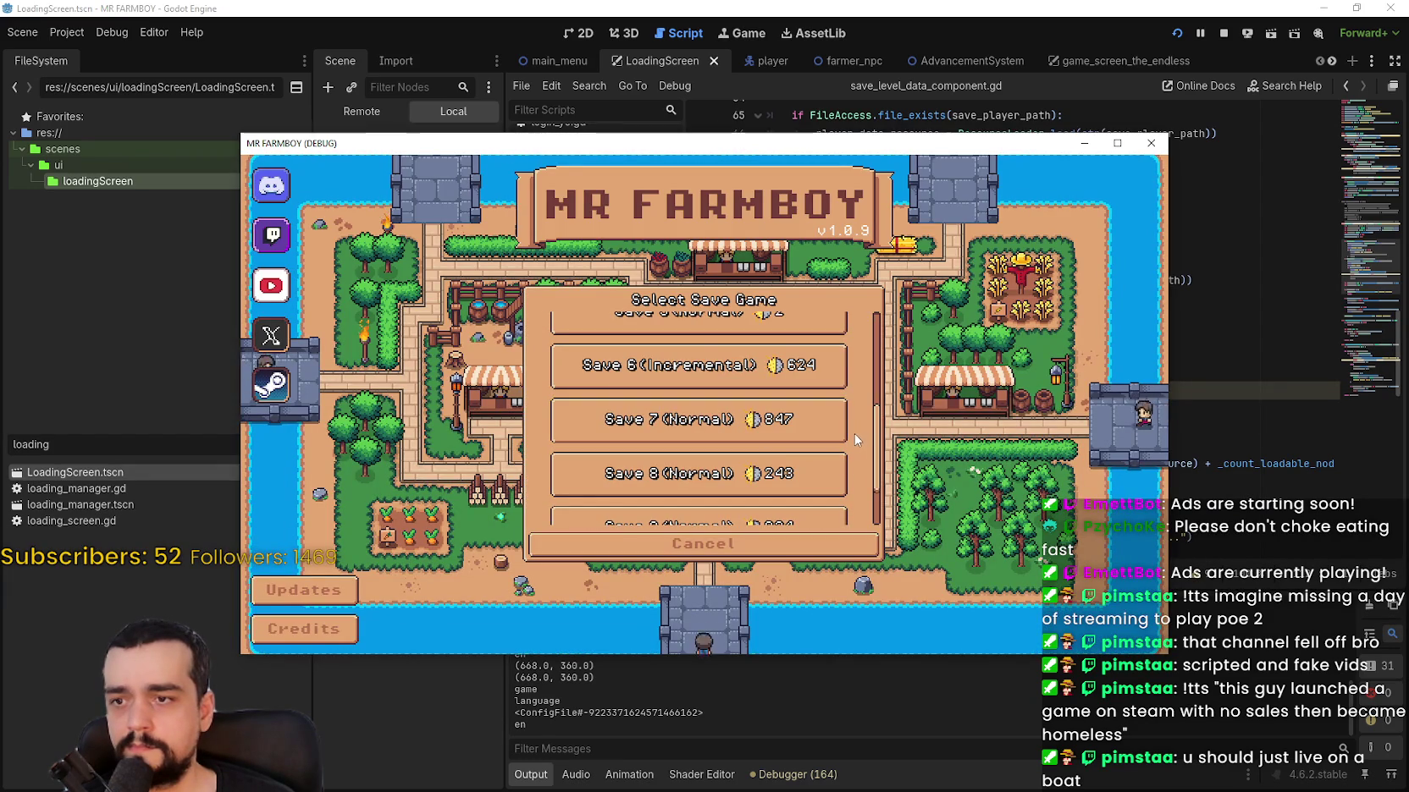
pyautogui.scroll(-3, 783, 476)
pyautogui.click(781, 471)
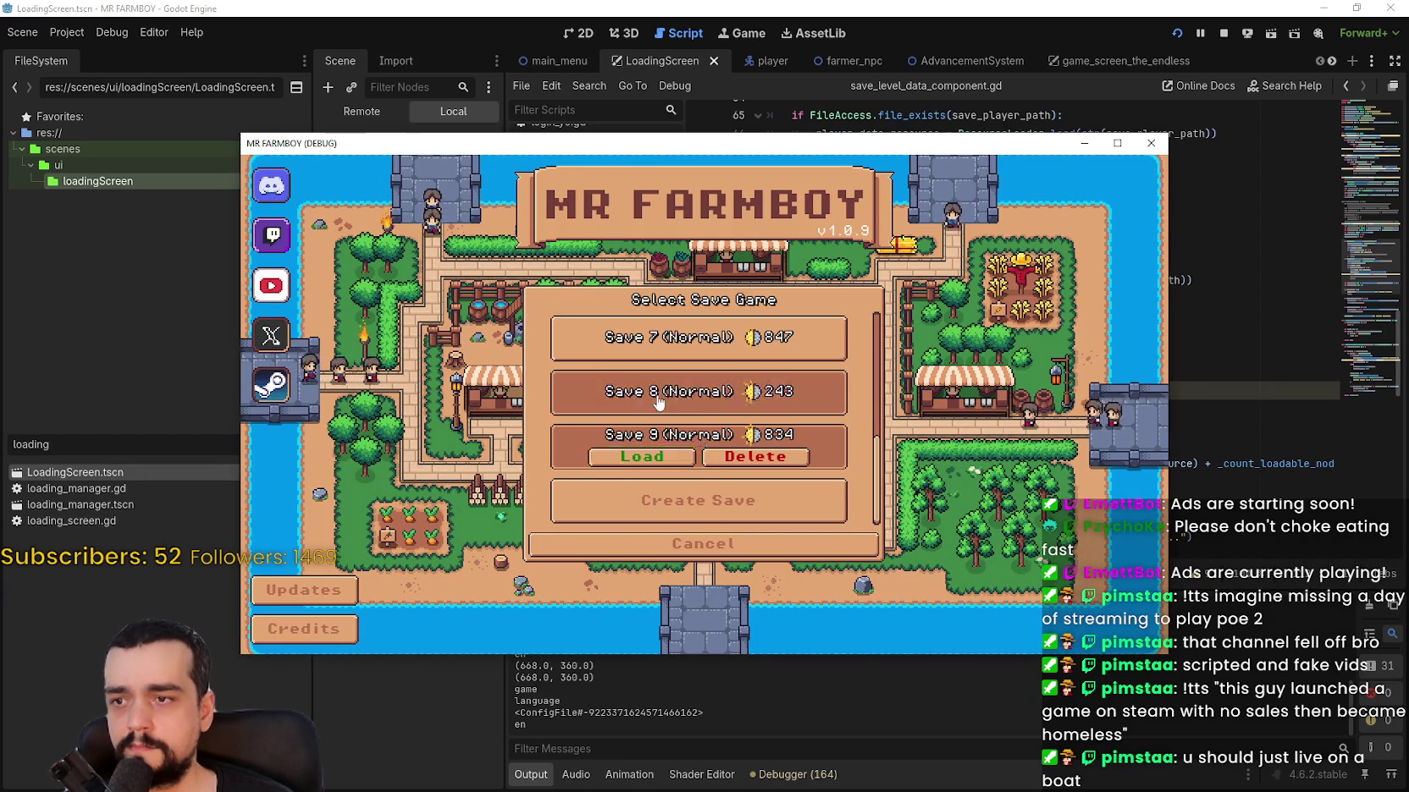
pyautogui.click(635, 451)
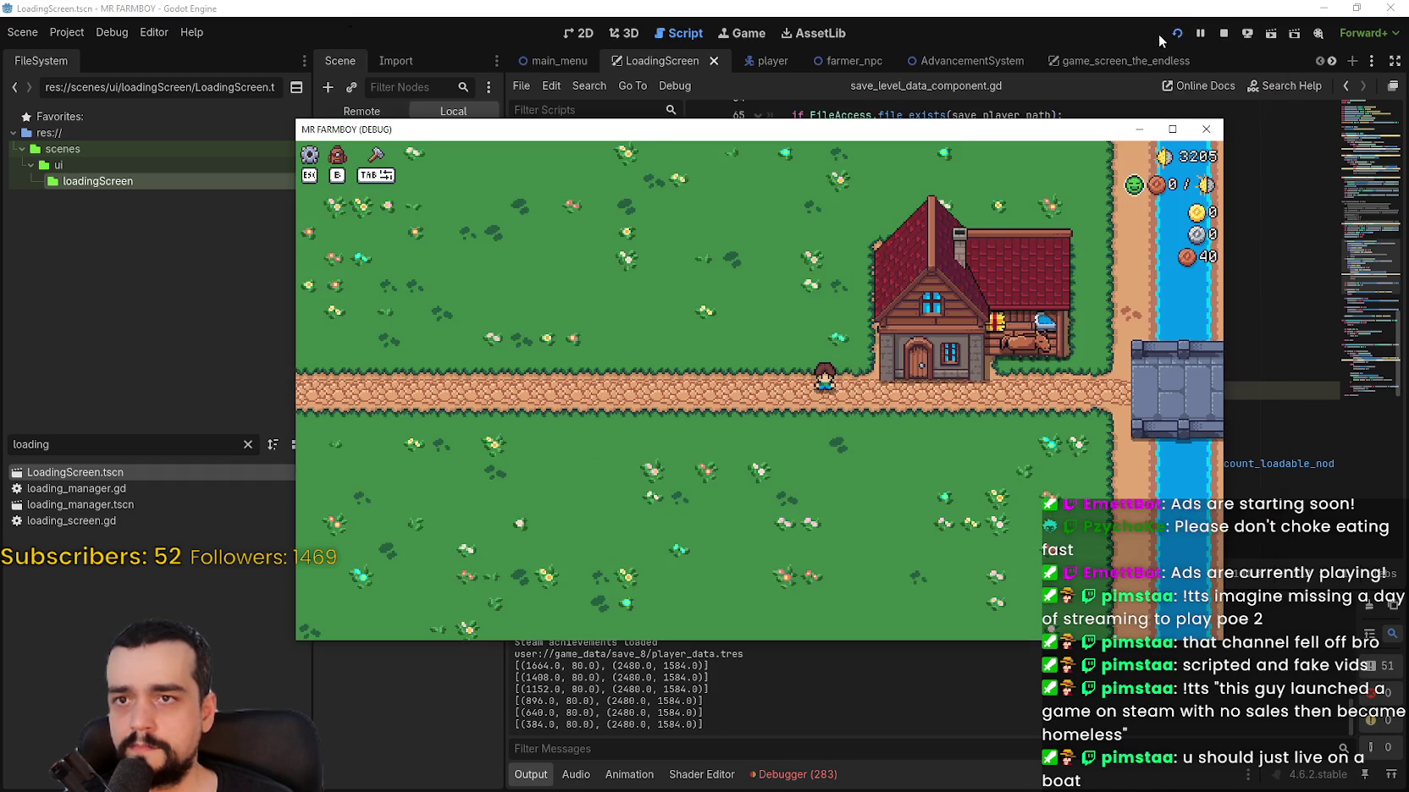
pyautogui.click(1223, 32)
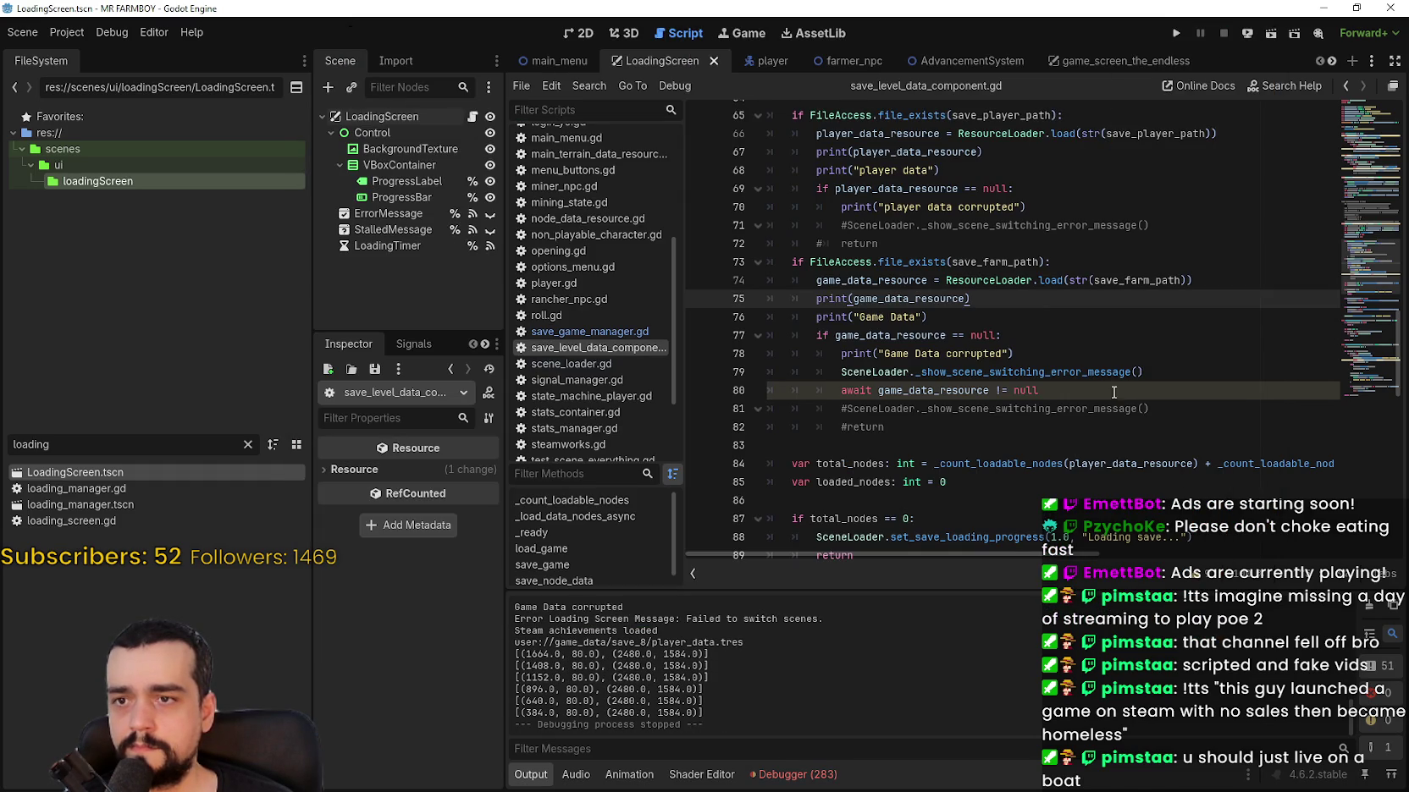
# Delete the '!= null' comparison from the await on line 80
pyautogui.click(1141, 391)
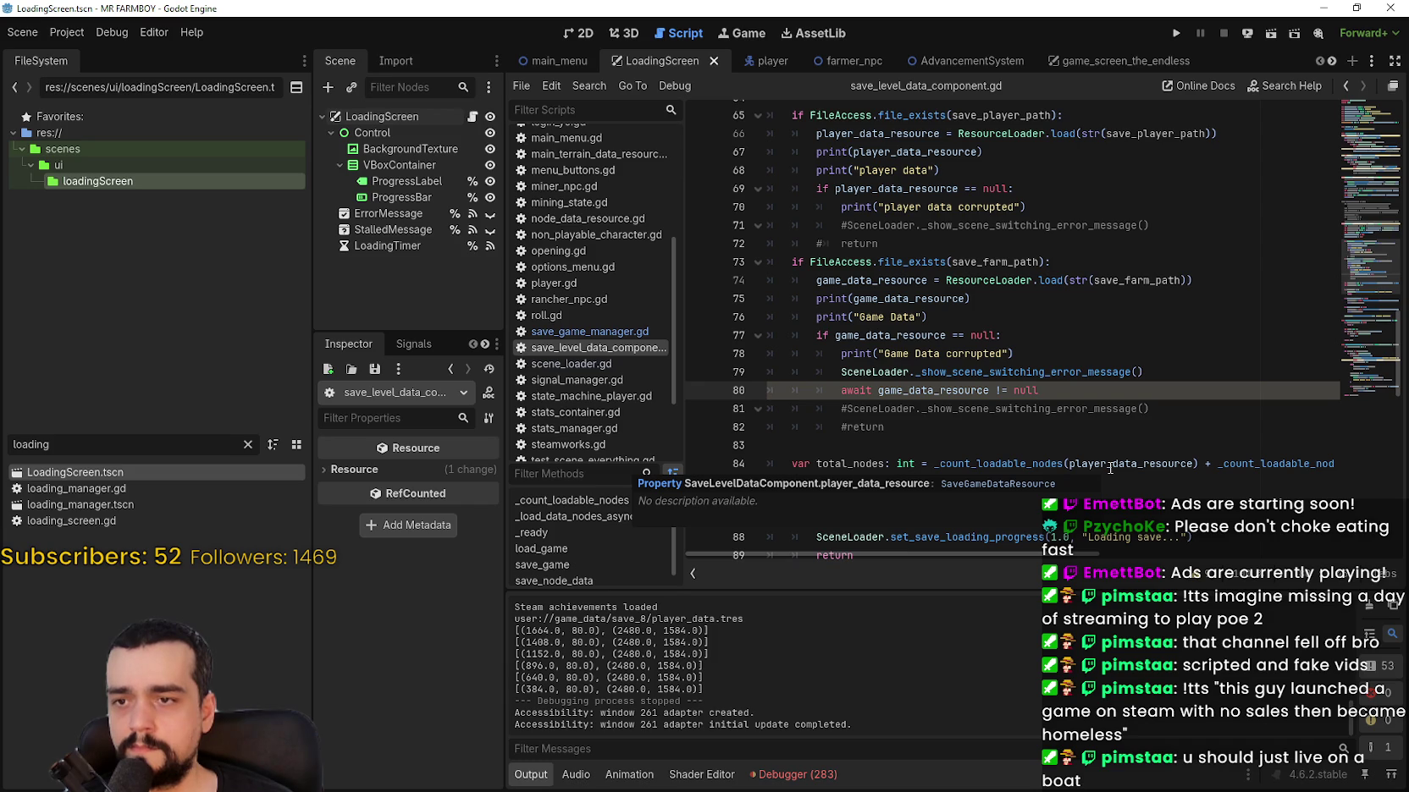
pyautogui.doubleClick(978, 392)
pyautogui.keyDown('shift'); pyautogui.click(1049, 389); pyautogui.keyUp('shift')
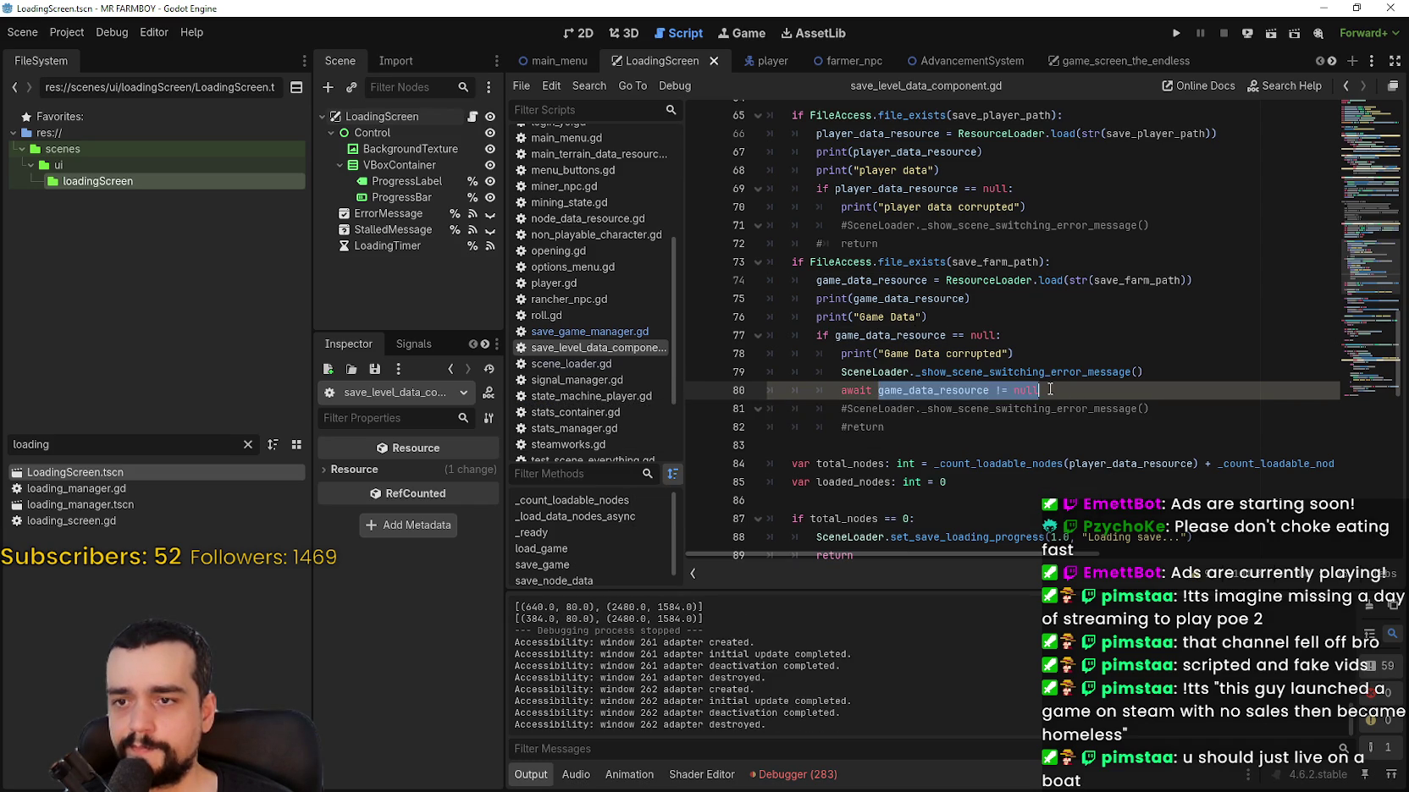
pyautogui.moveTo(996, 390); pyautogui.dragTo(1093, 396)
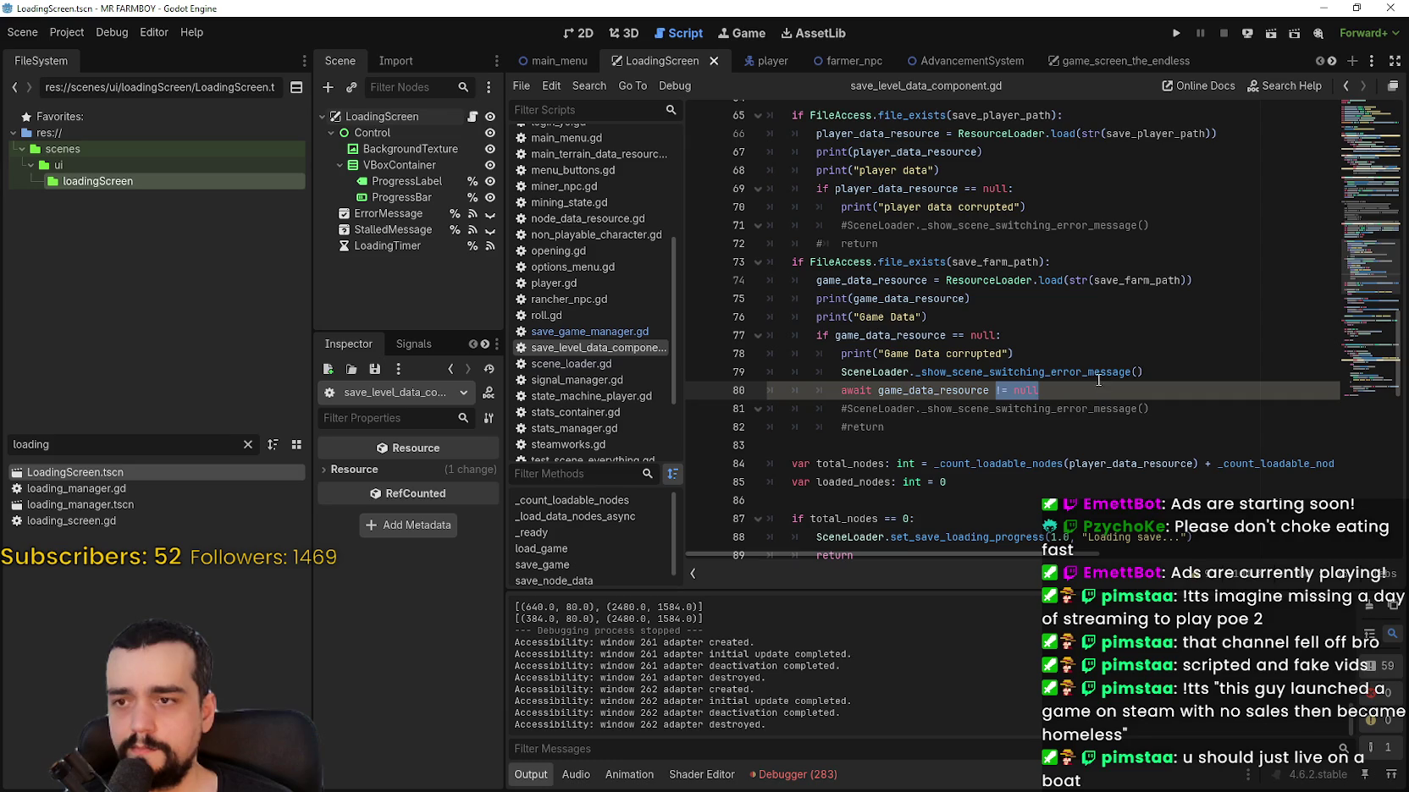
pyautogui.press('BackSpace')
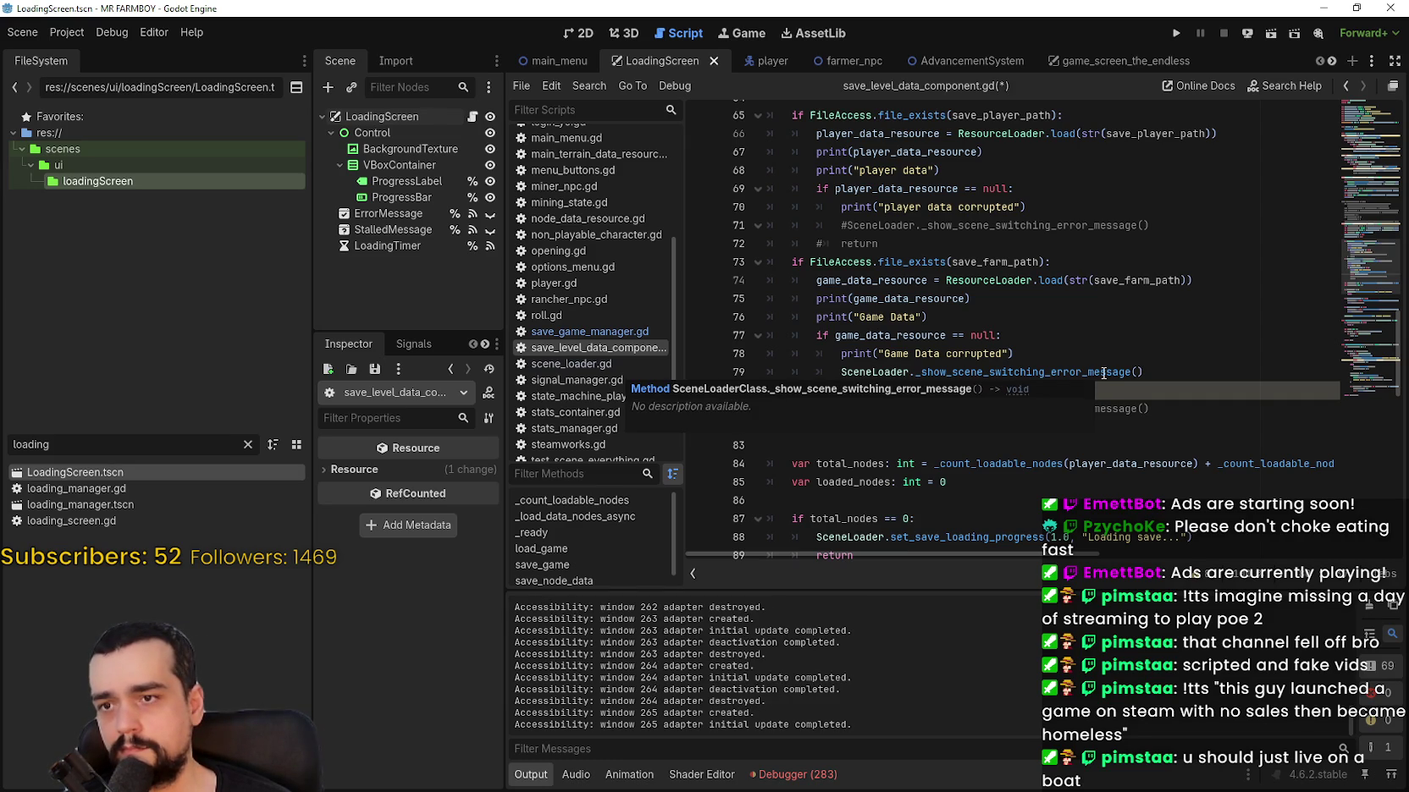
# Add a 'while game_data_resource' line under the null check on line 77
pyautogui.moveTo(998, 336); pyautogui.dragTo(835, 336)
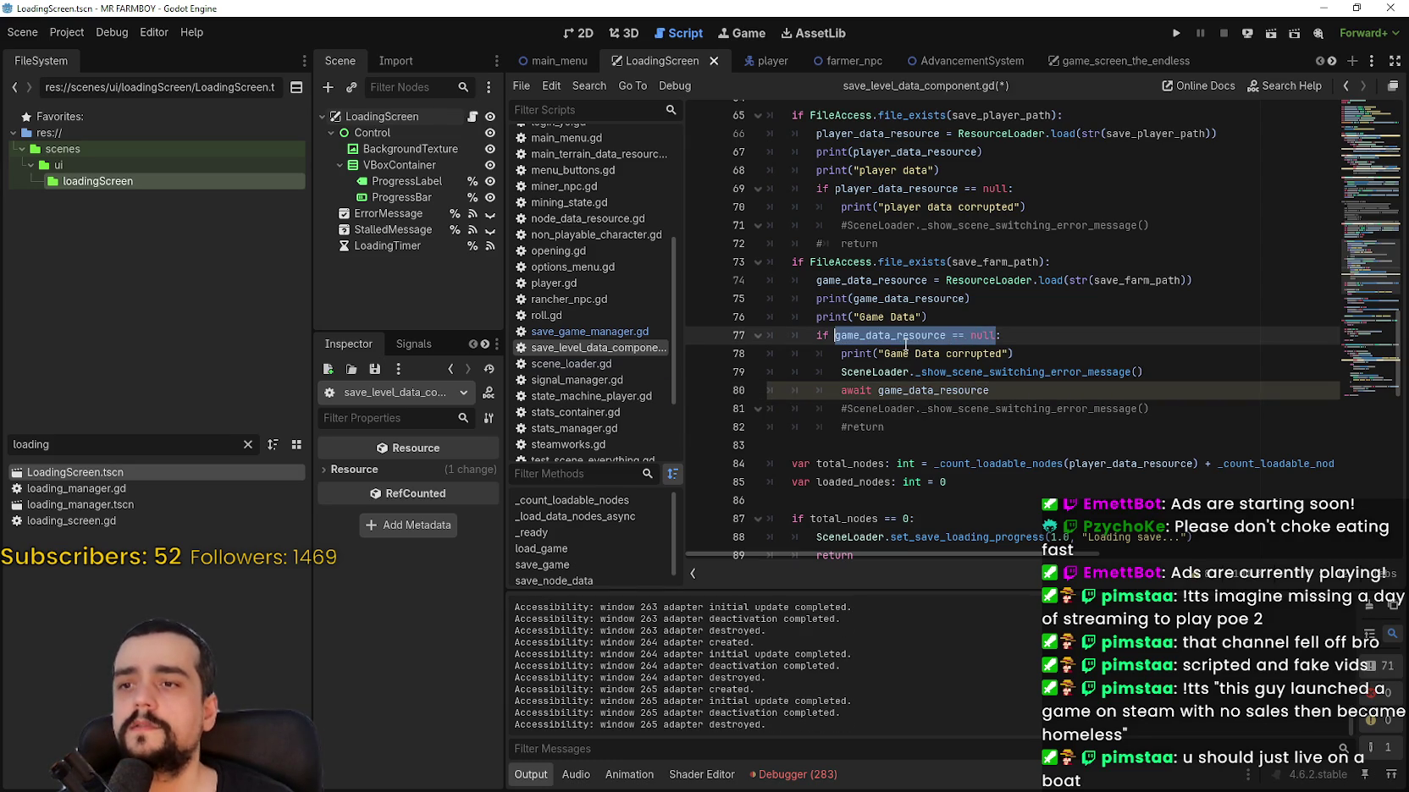
pyautogui.click(1099, 338)
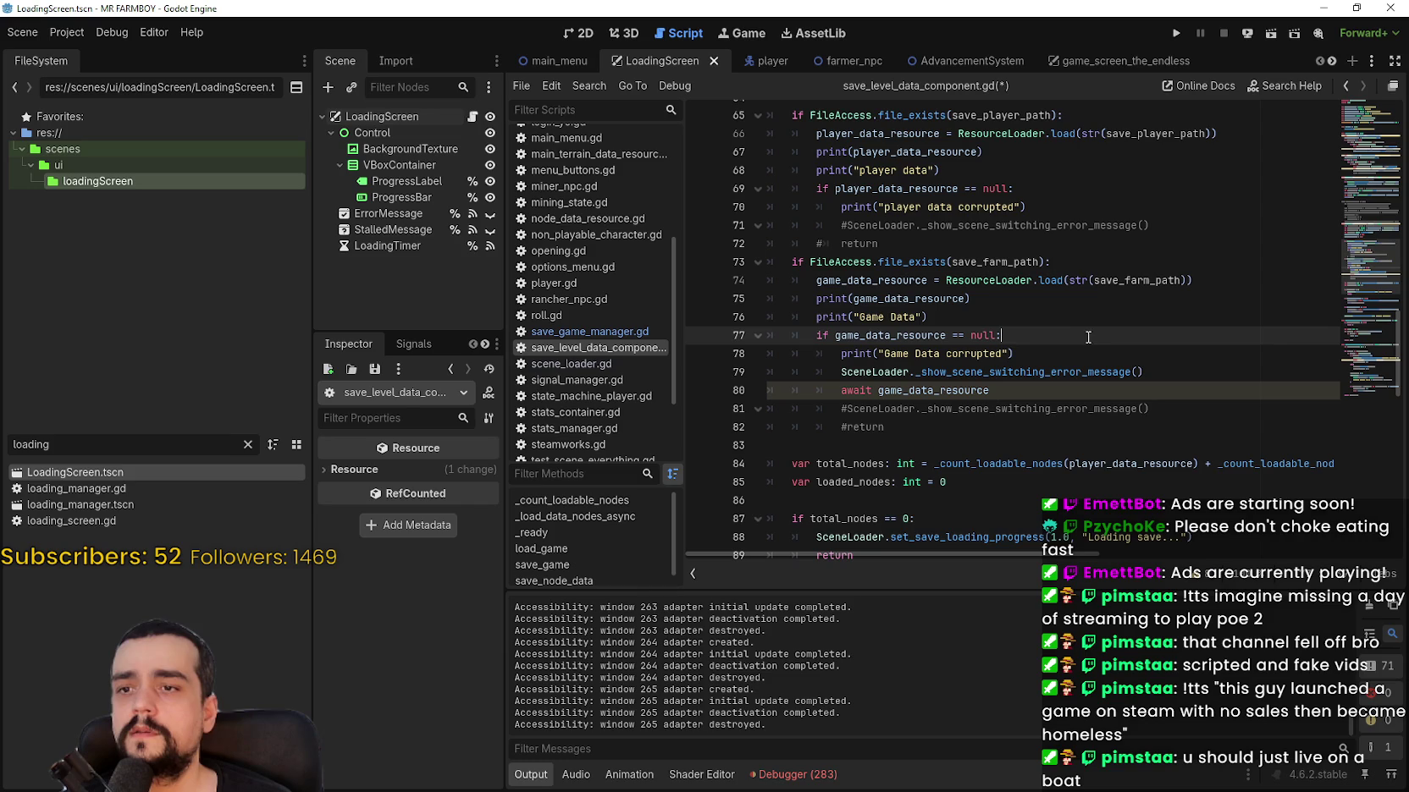
pyautogui.press('Return')
pyautogui.write('we')
pyautogui.press('BackSpace')
pyautogui.write('hile')
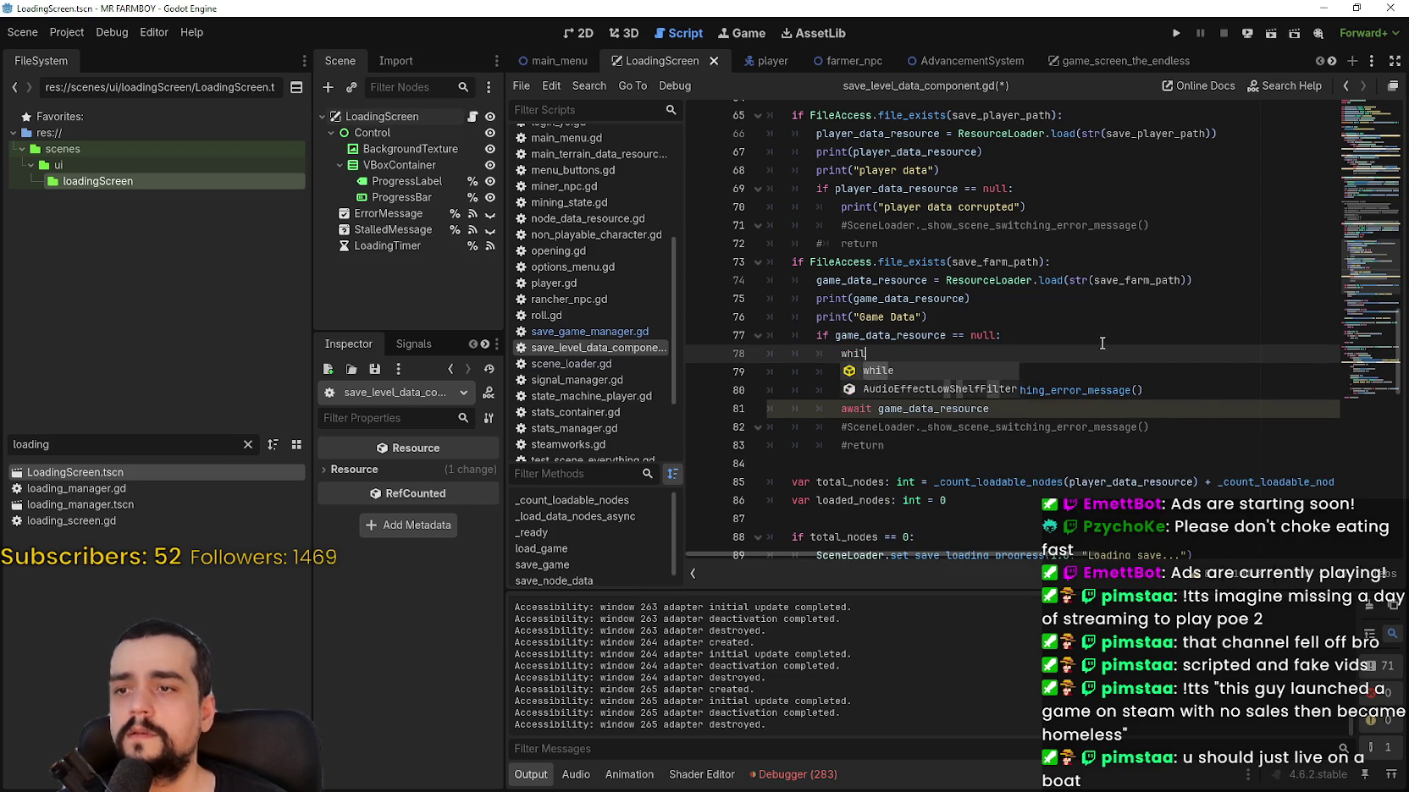
pyautogui.press('Return')
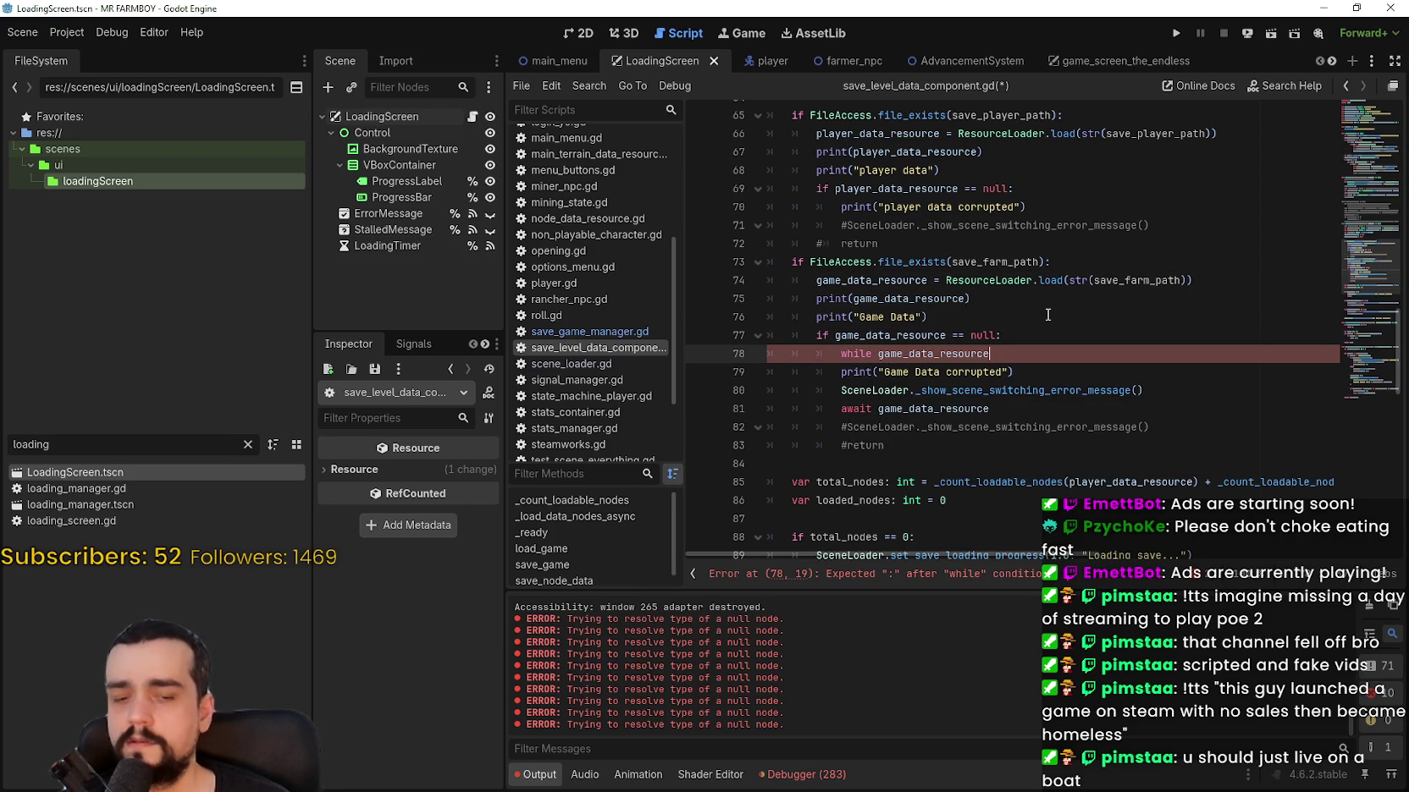
# Indent the print and error calls into the loop and negate it to 'while !game_data_resource:'
pyautogui.click(836, 373)
pyautogui.press('Tab')
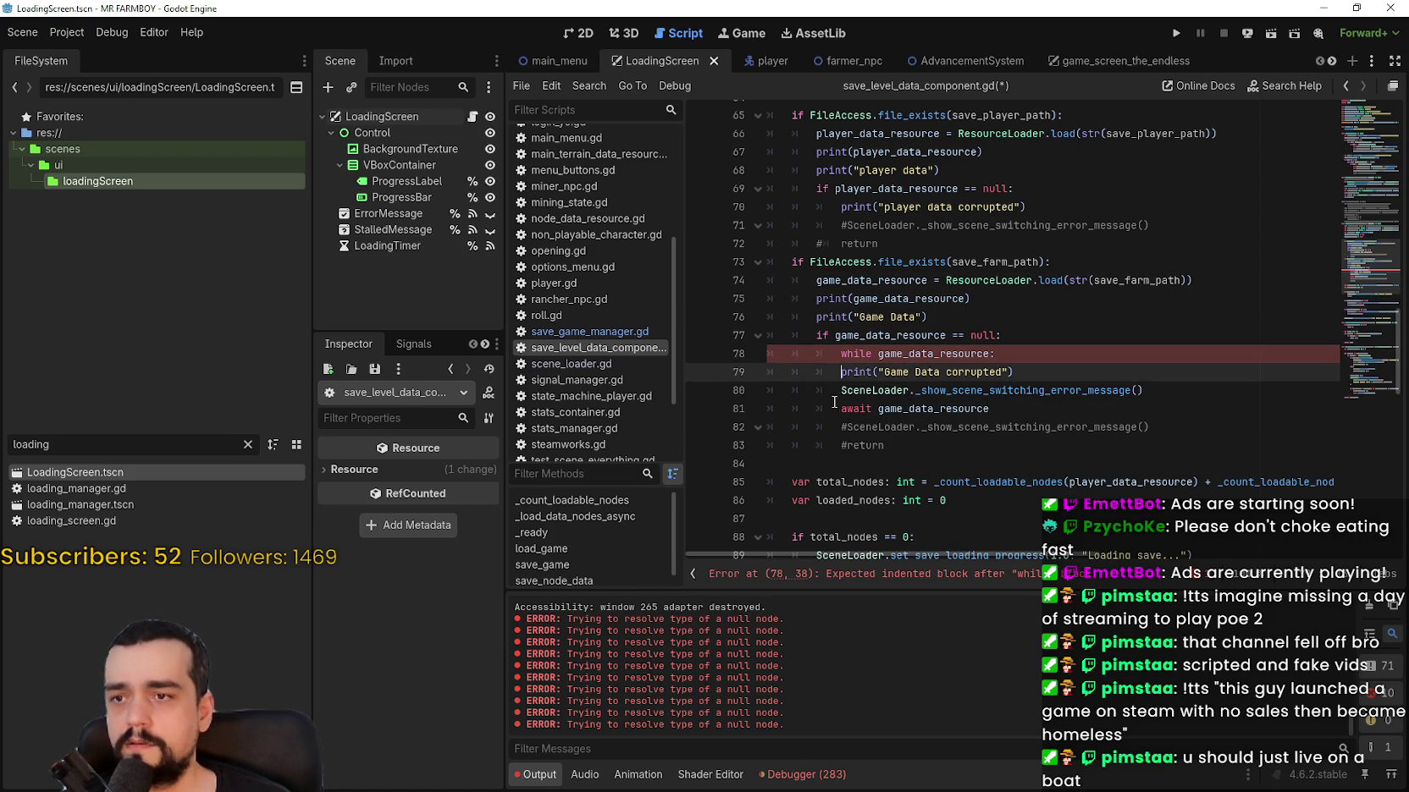
pyautogui.click(824, 393)
pyautogui.press('Tab')
pyautogui.click(832, 408)
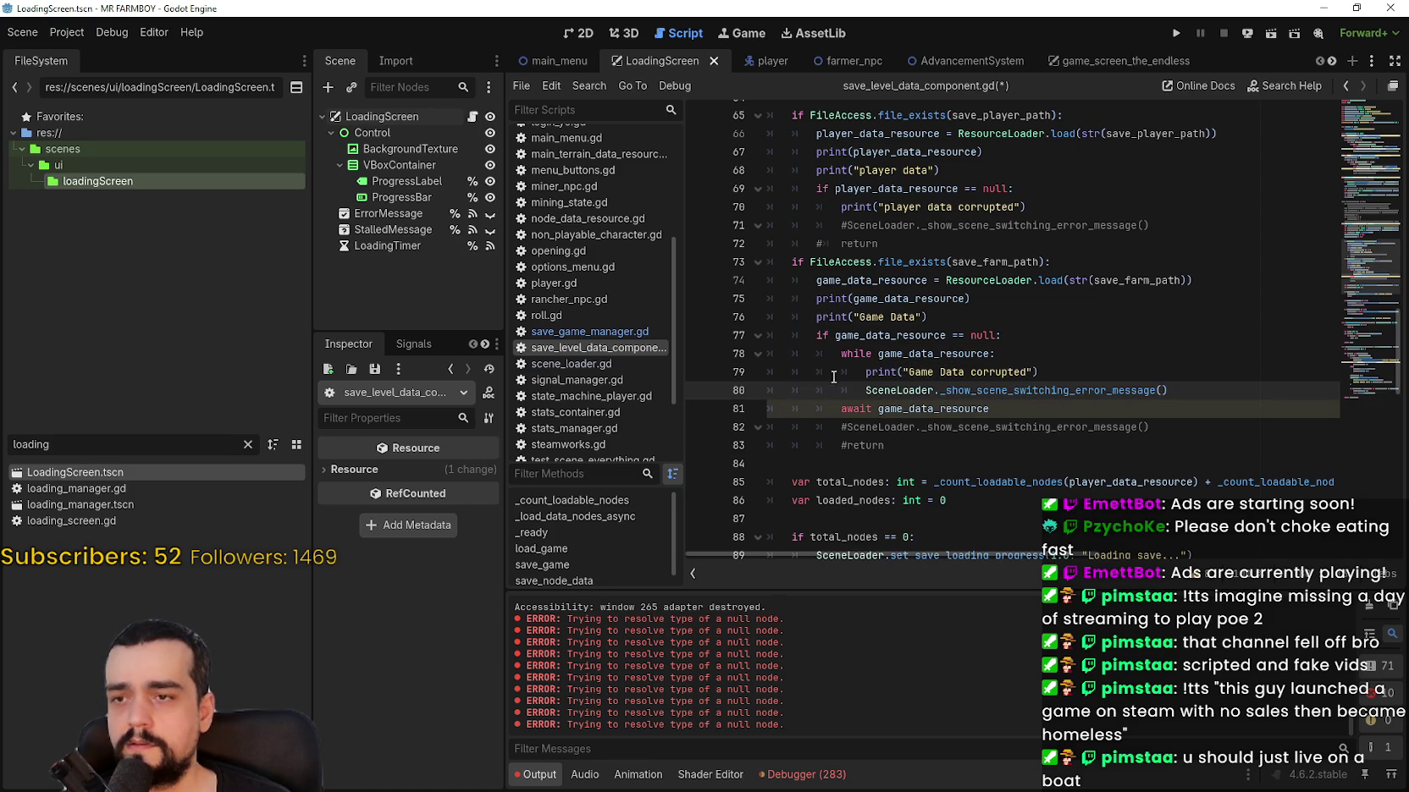
pyautogui.click(879, 354)
pyautogui.write('!')
# Indent the await line into the loop, comment it out, and save the script
pyautogui.click(874, 403)
pyautogui.moveTo(1093, 487)
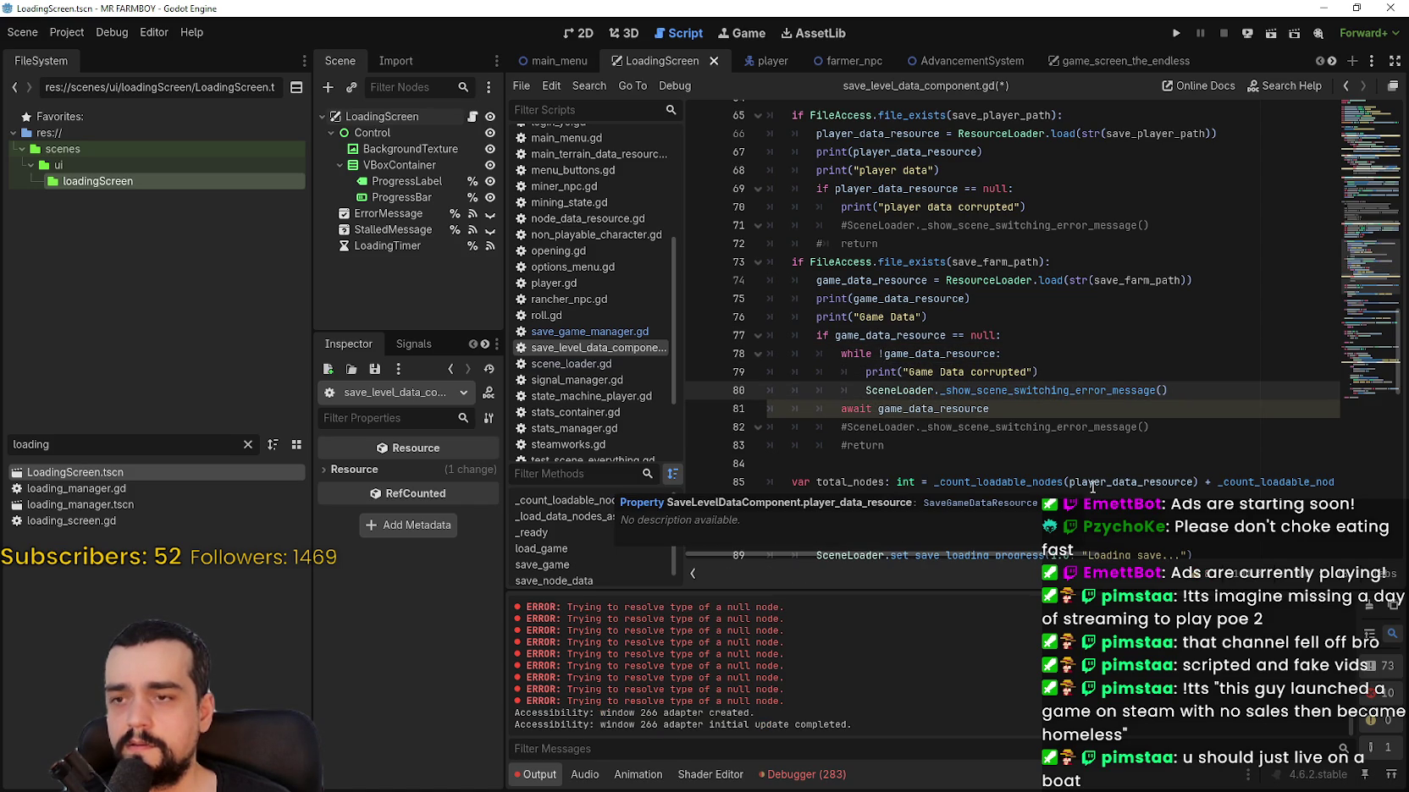
pyautogui.click(836, 408)
pyautogui.press('Tab')
pyautogui.click(842, 426)
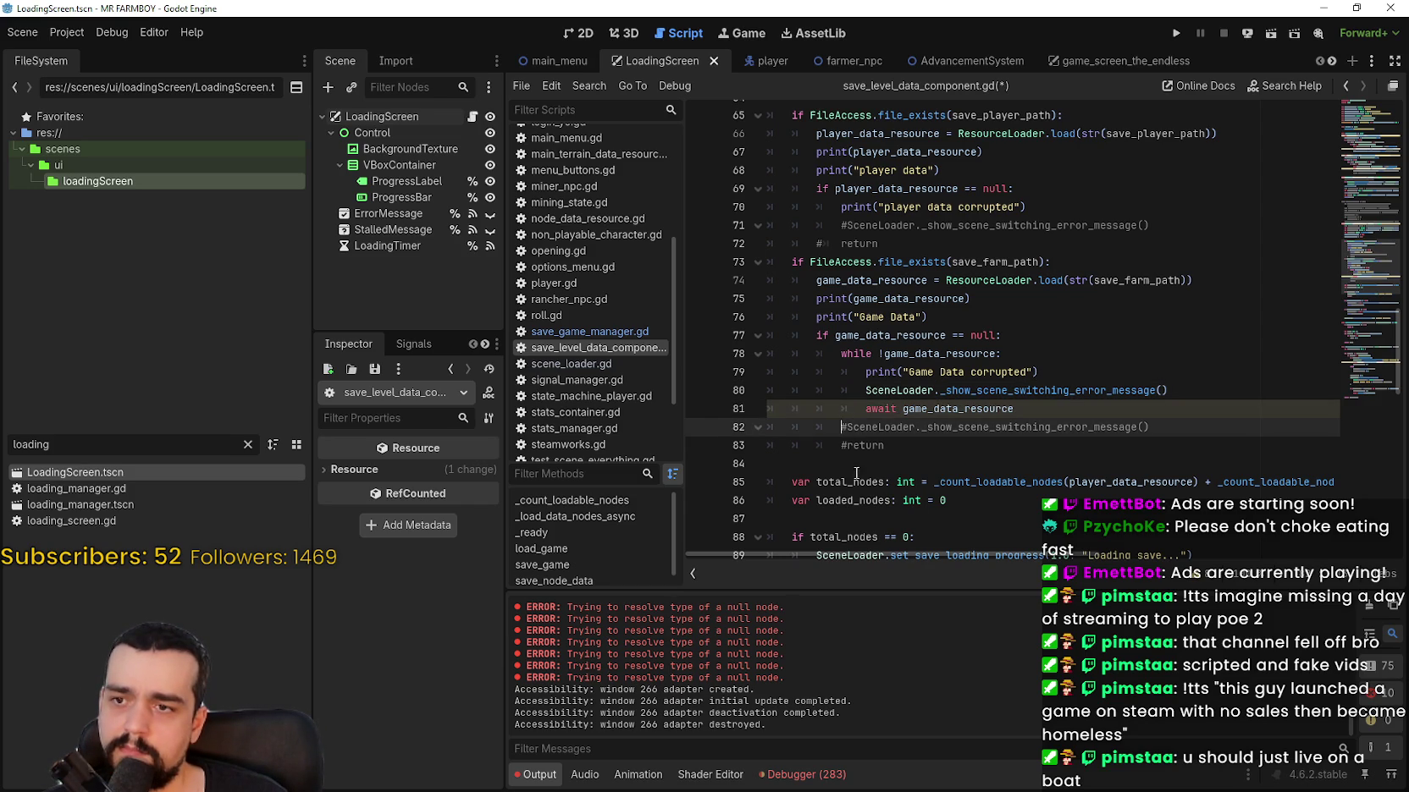
pyautogui.click(861, 408)
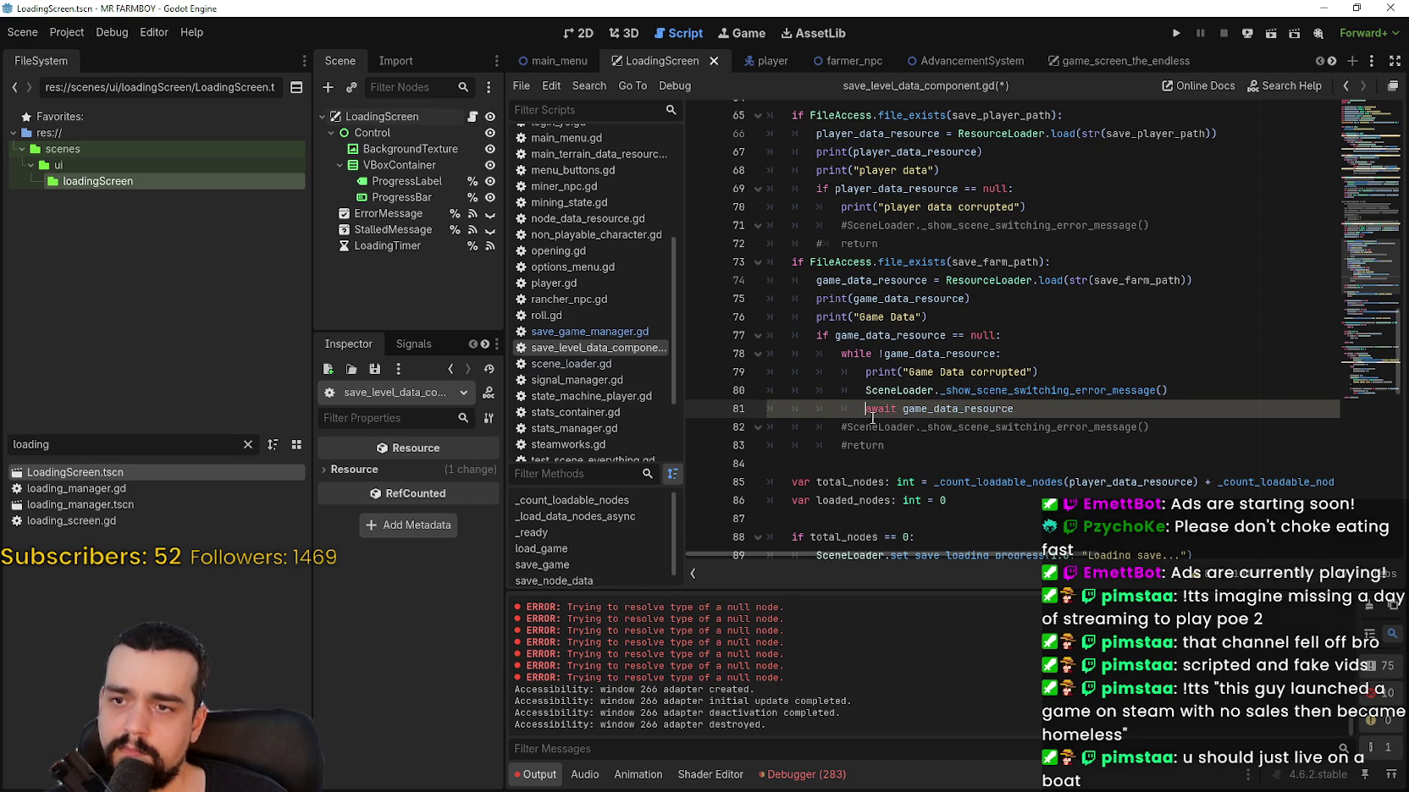
pyautogui.write('#')
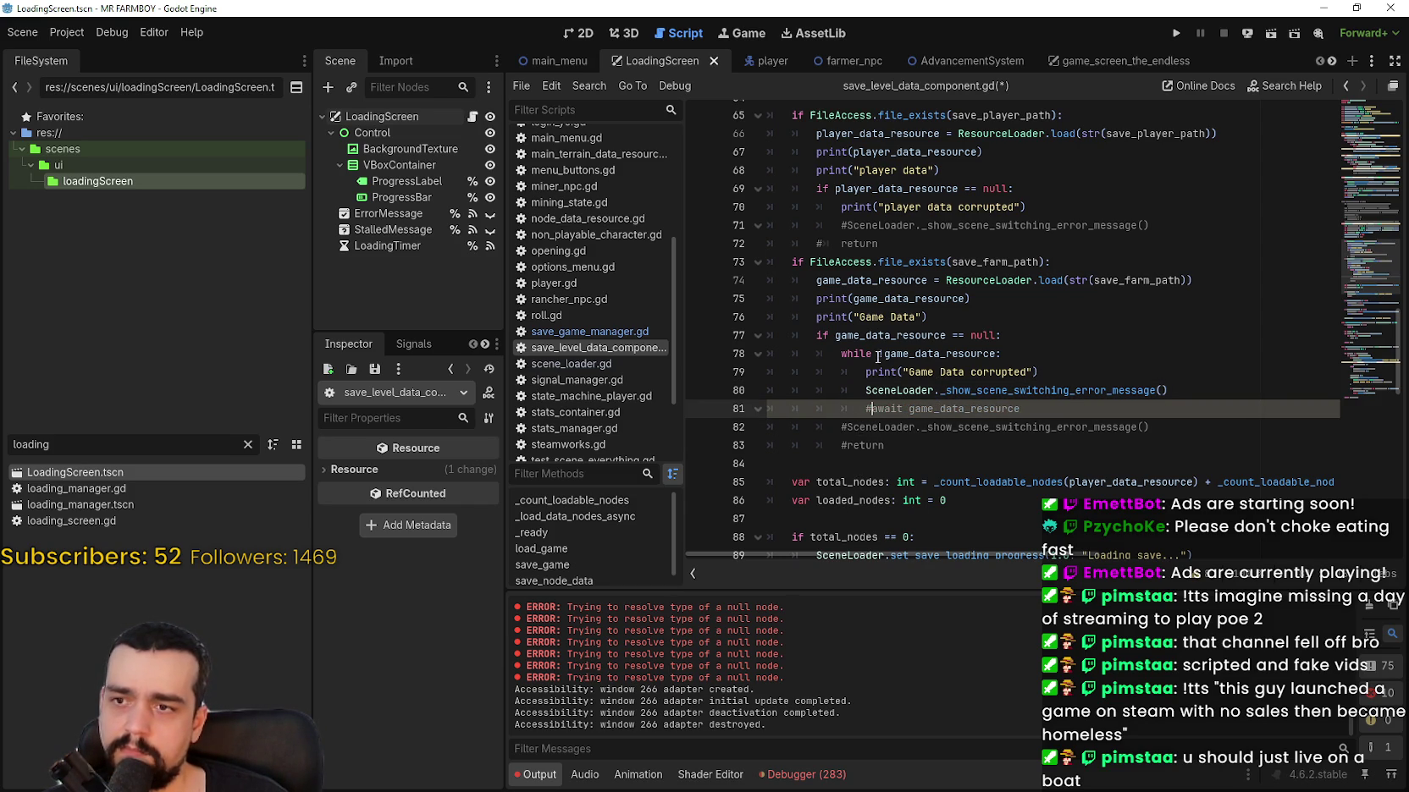
pyautogui.click(877, 357)
pyautogui.press('Home')
pyautogui.hotkey('shift', 'End')
pyautogui.moveTo(1031, 359); pyautogui.dragTo(1138, 401)
pyautogui.click(1138, 402)
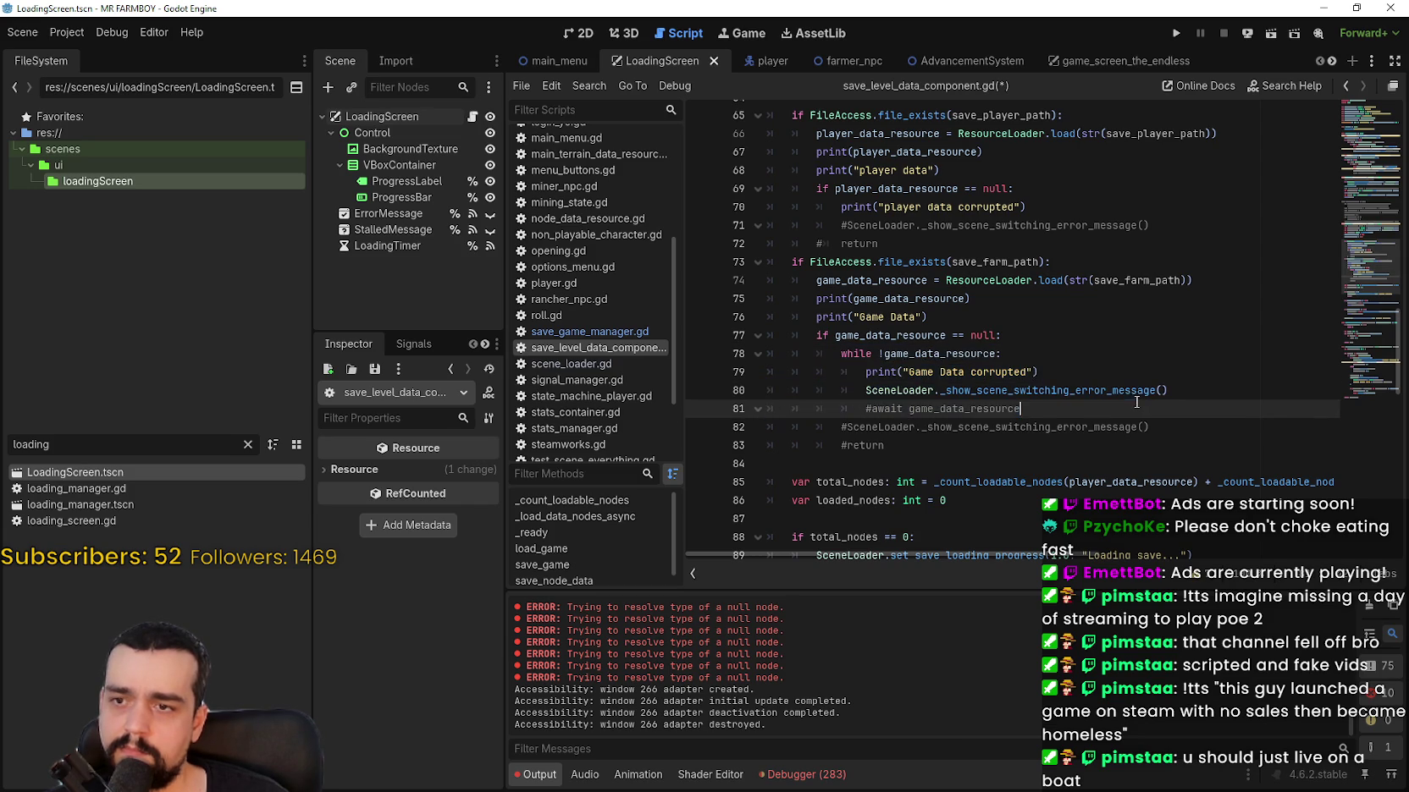
pyautogui.hotkey('ctrl', 's')
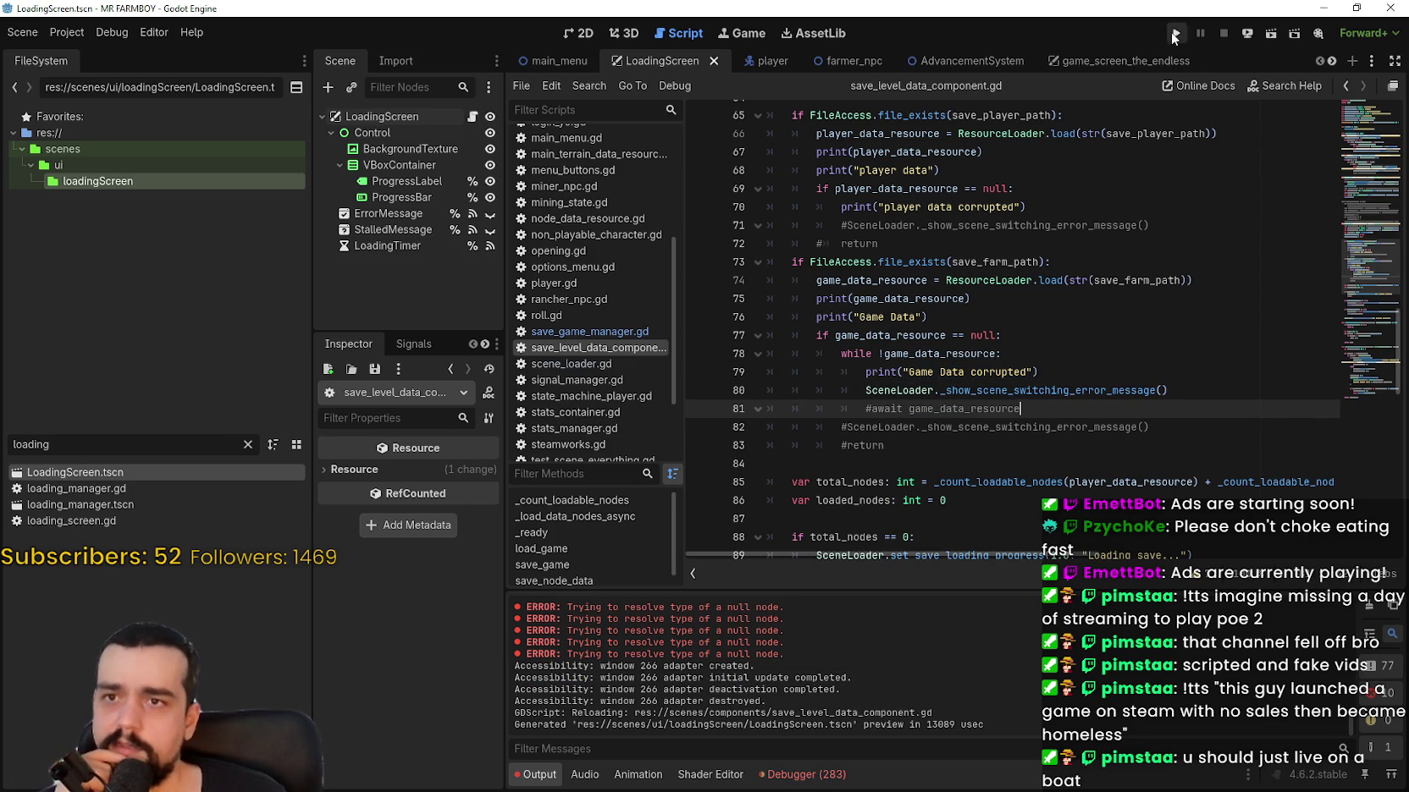
# Rerun the project, load Save 8, and stop the game once it hangs at 50%
pyautogui.click(1175, 34)
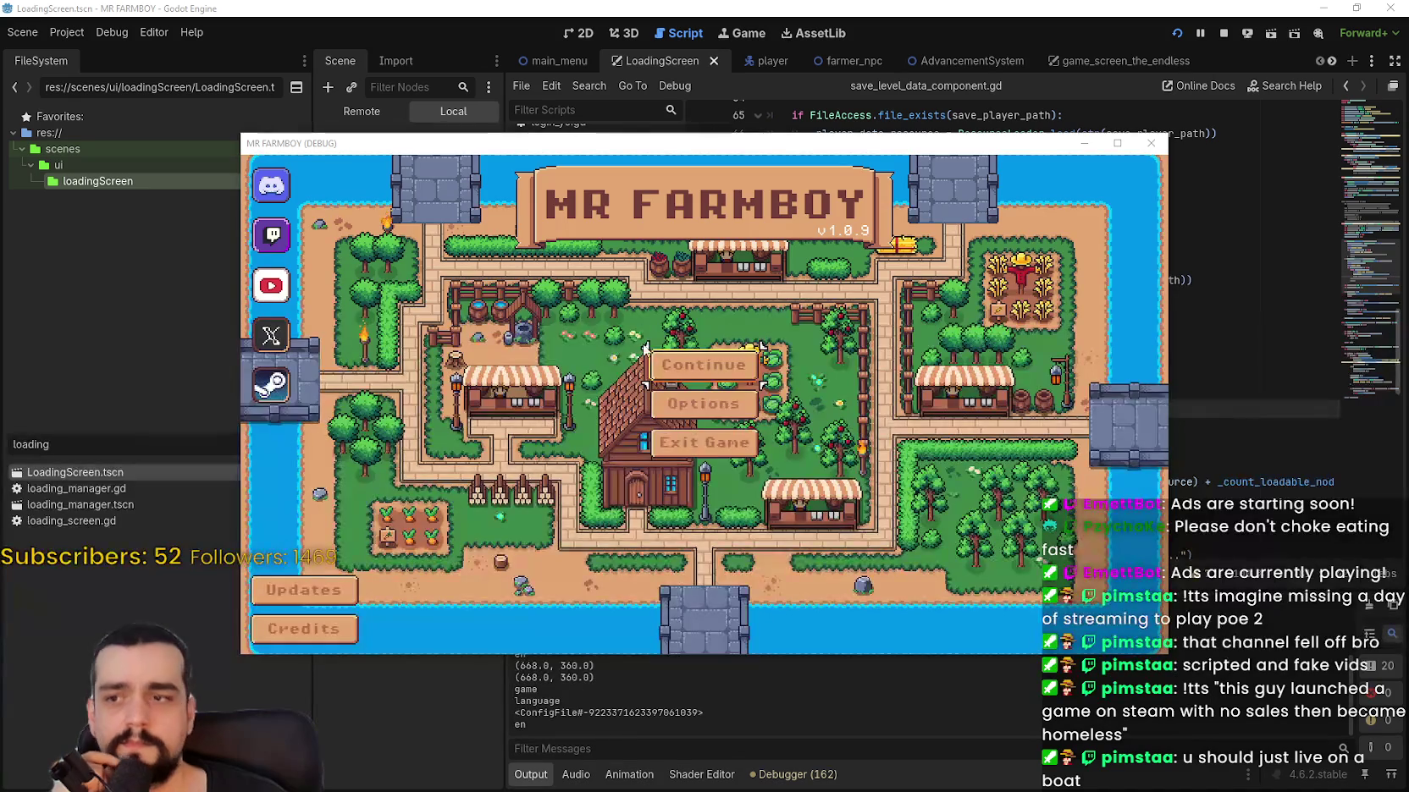
pyautogui.click(728, 364)
pyautogui.scroll(-5, 737, 388)
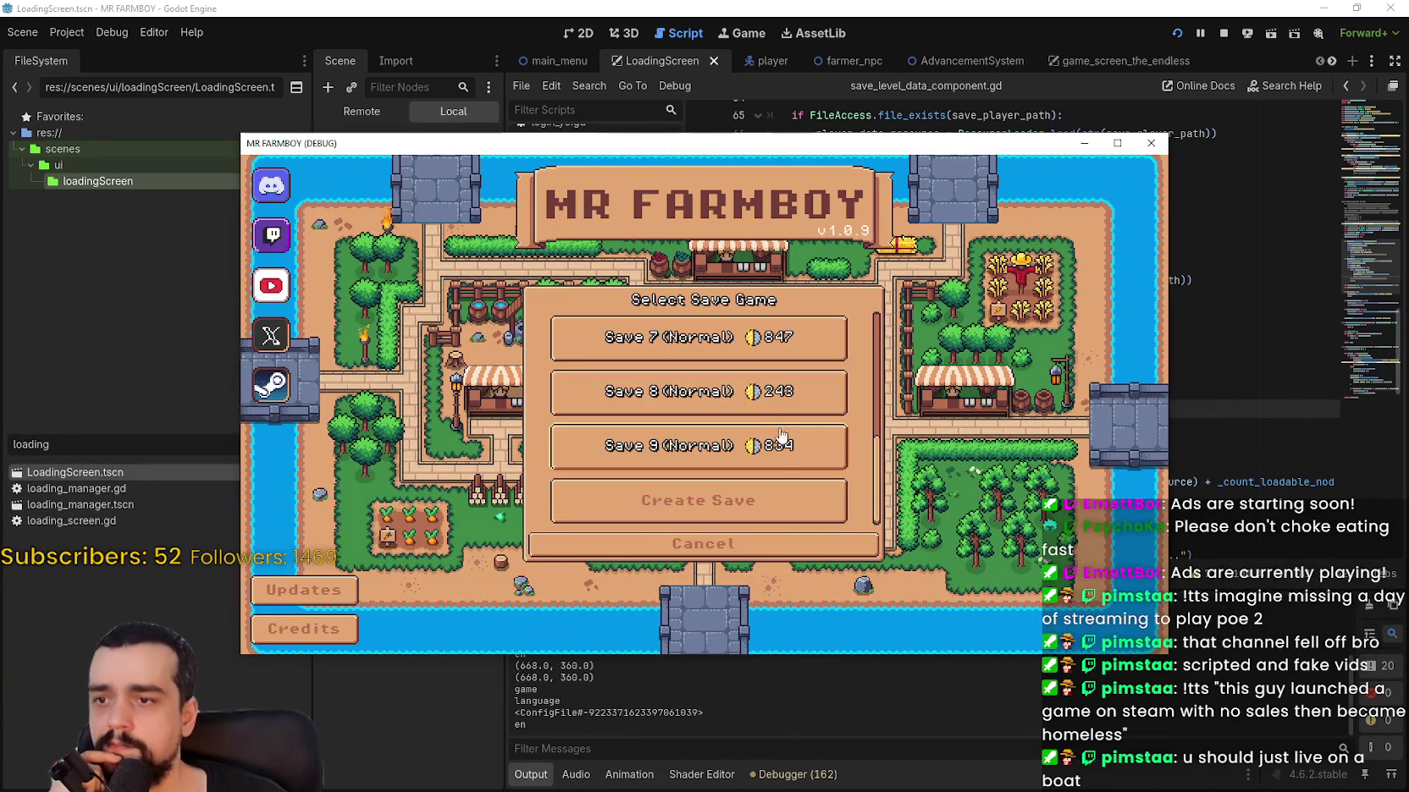
pyautogui.click(759, 410)
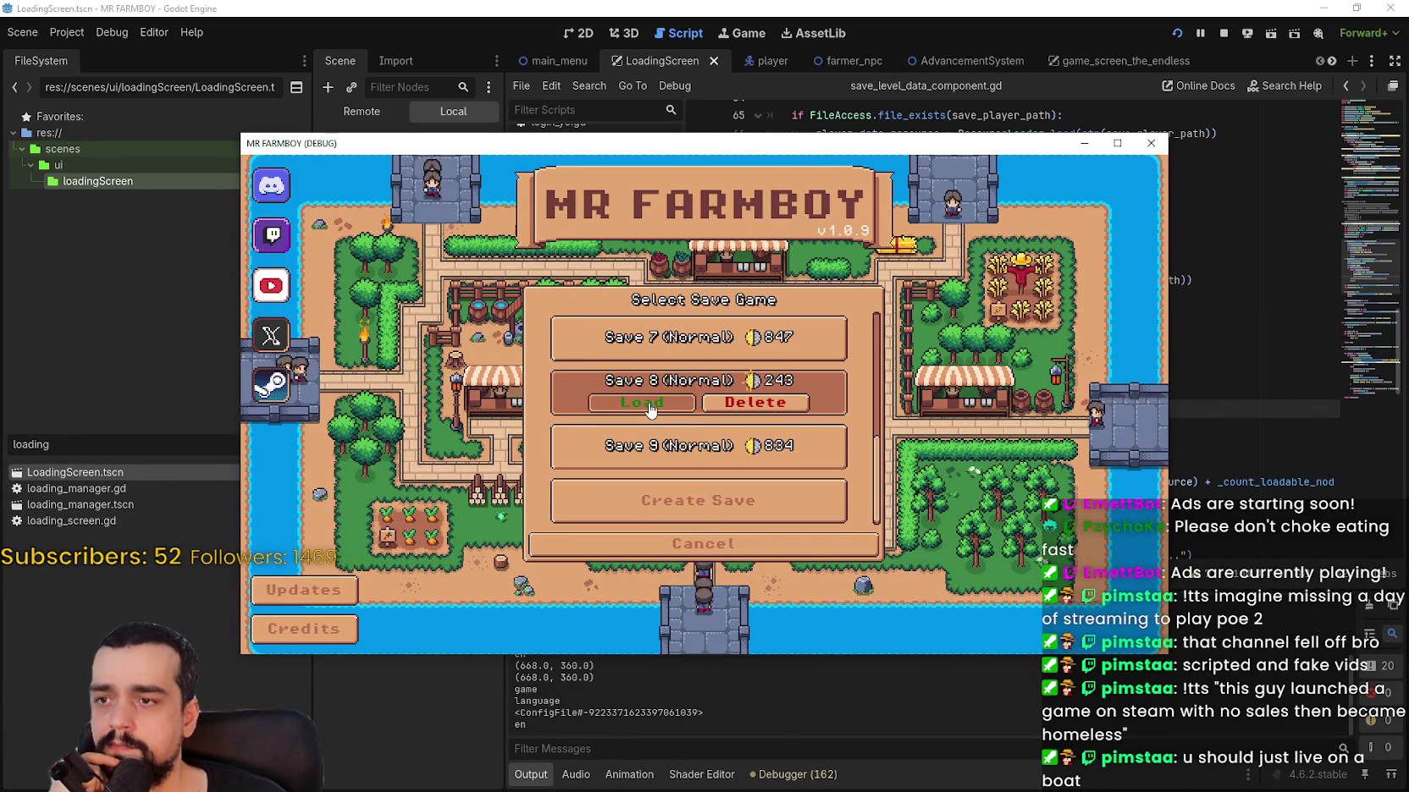
pyautogui.click(649, 406)
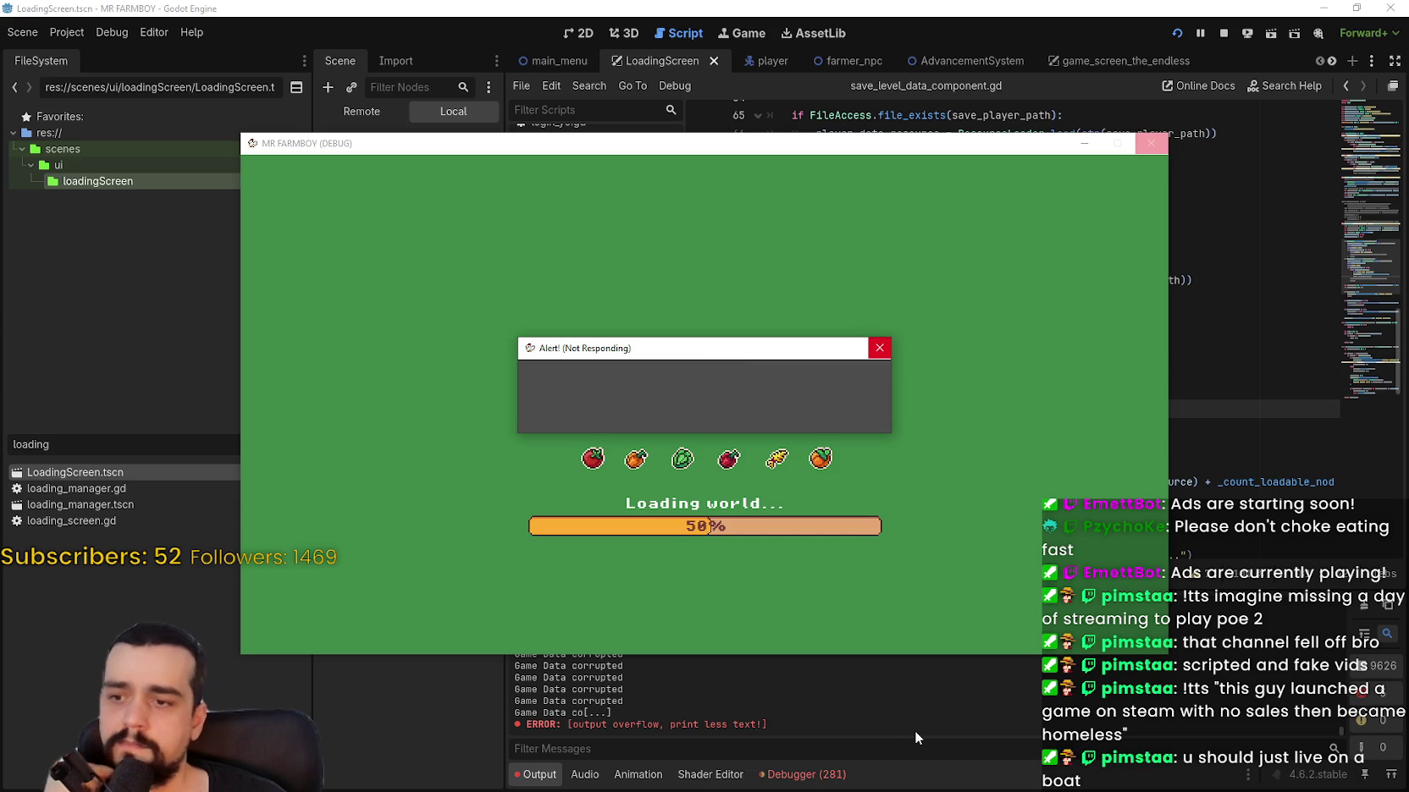
pyautogui.click(1224, 29)
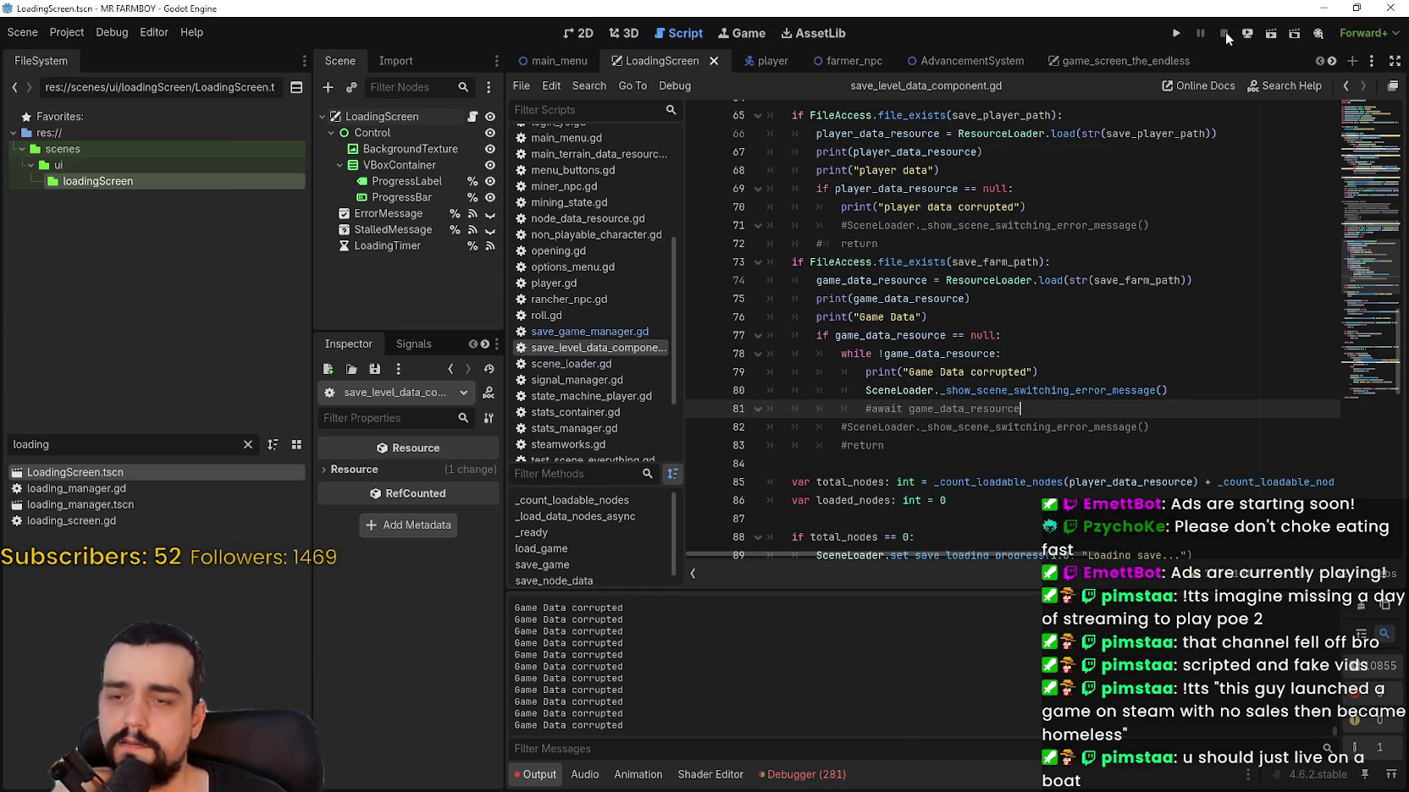
# Delete the # before 'await game_data_resource' on line 81 inside the while loop
pyautogui.click(1110, 428)
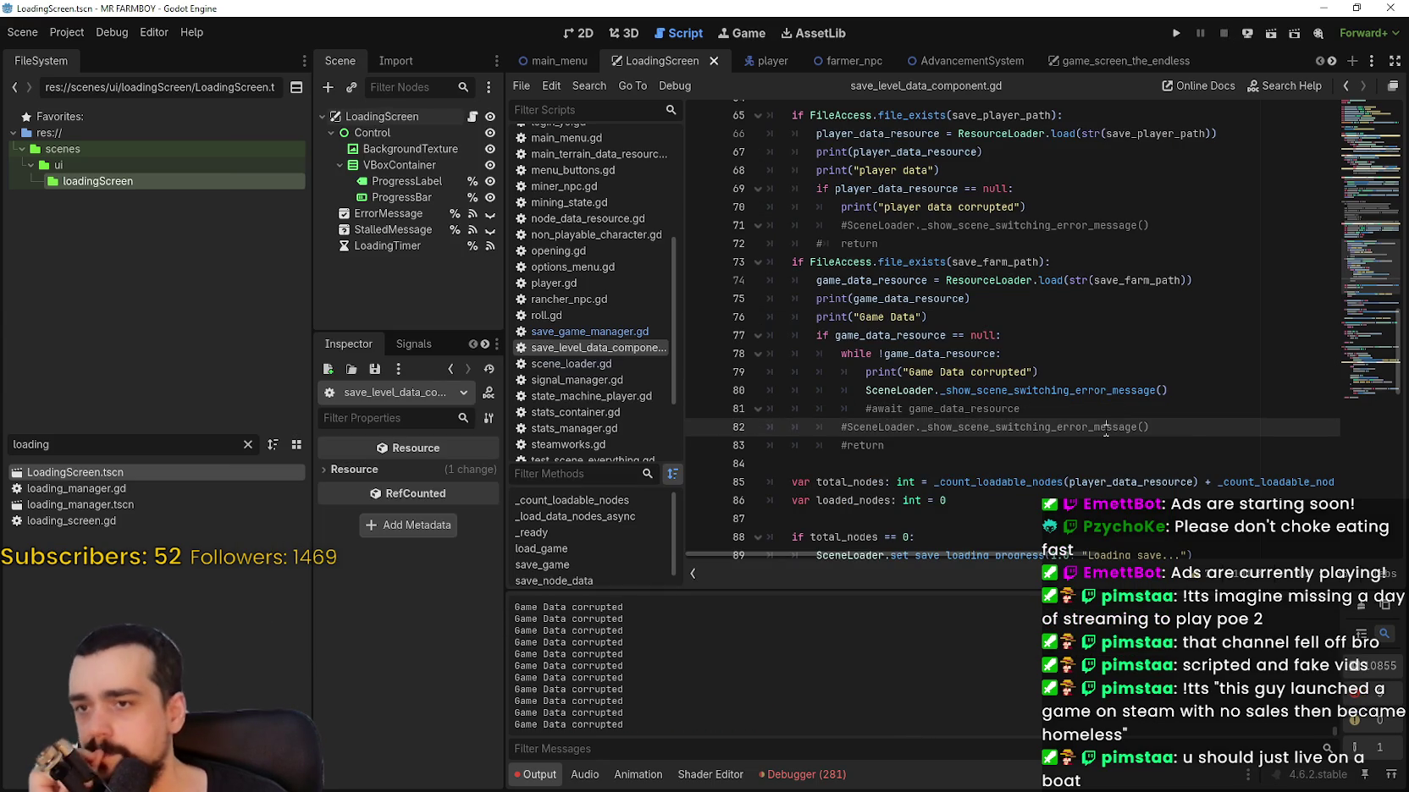
pyautogui.doubleClick(969, 354)
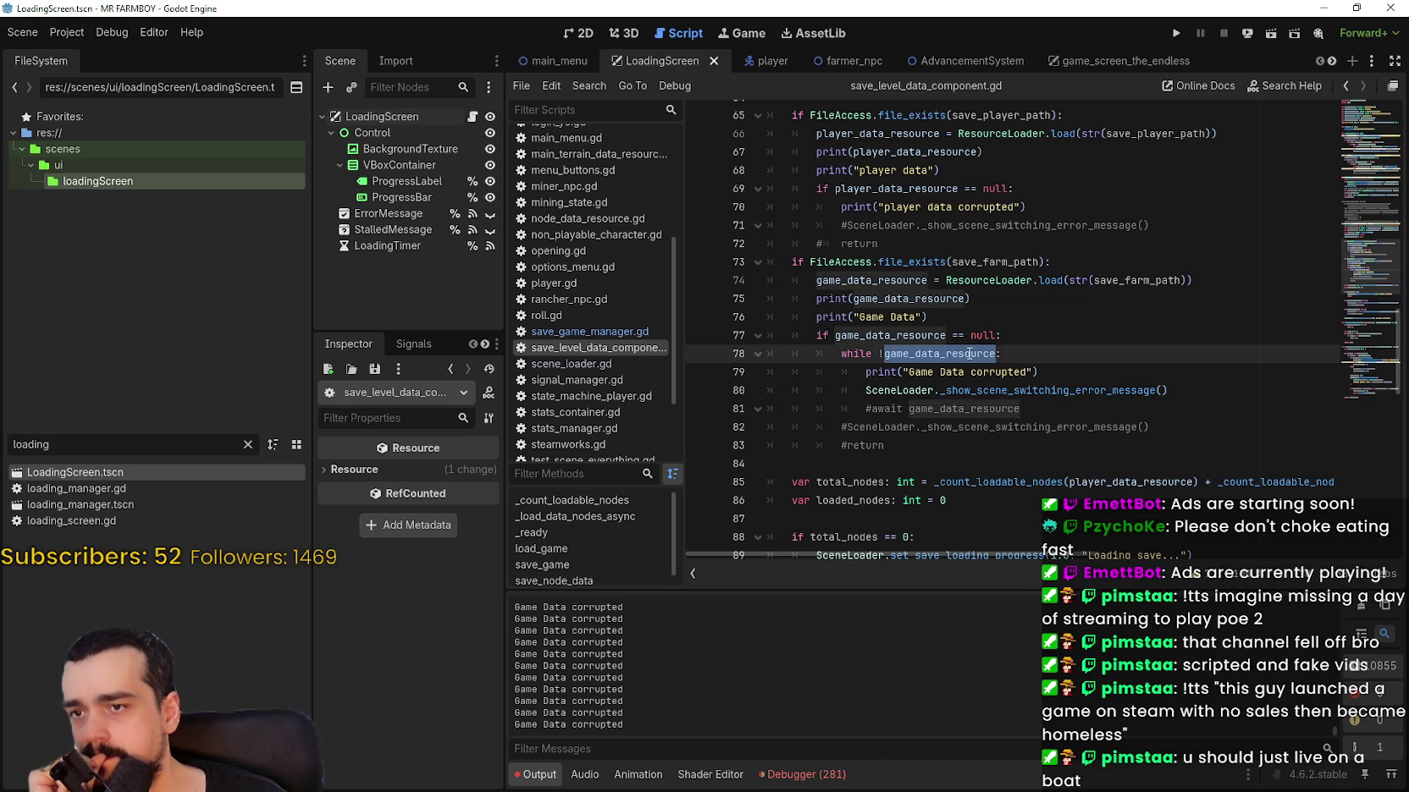
pyautogui.click(1070, 415)
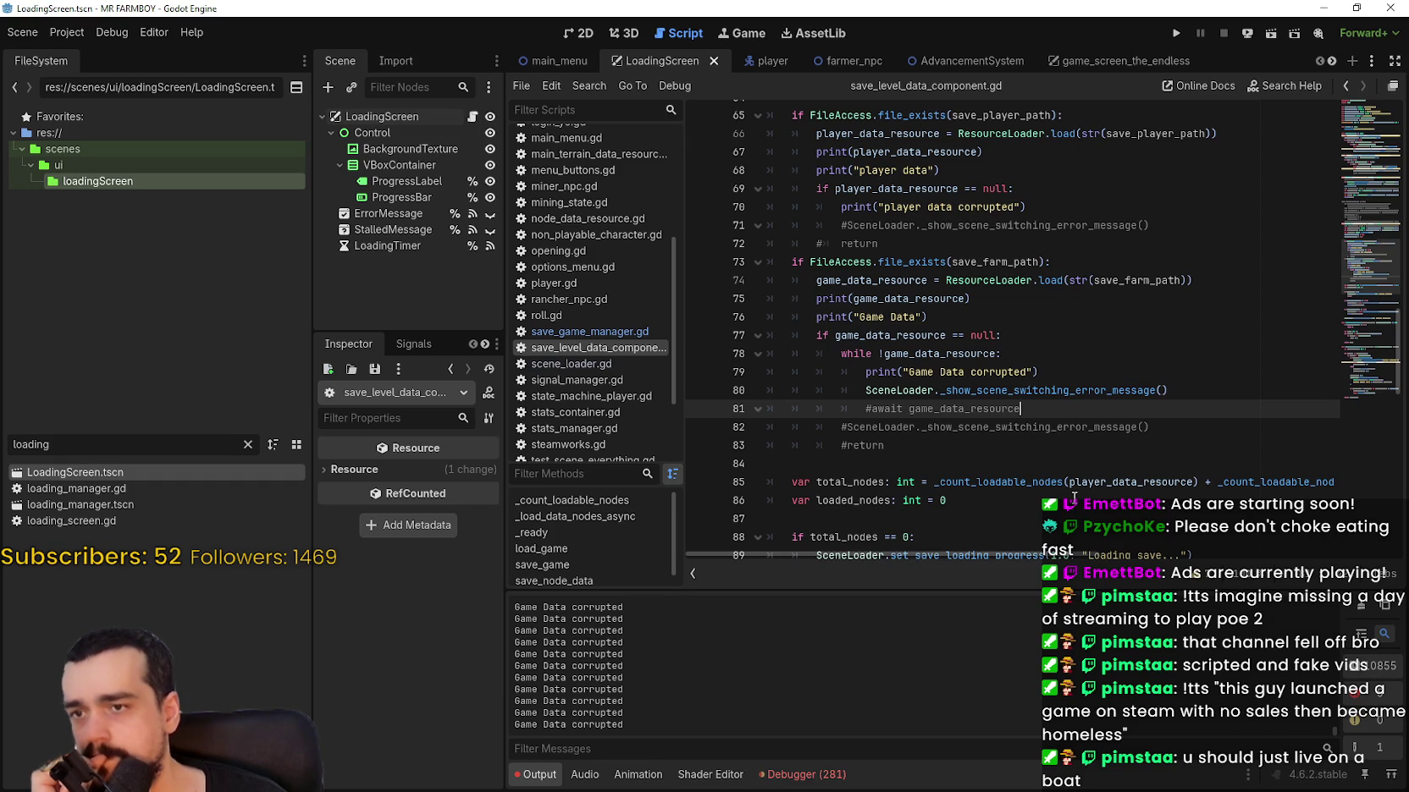
pyautogui.doubleClick(978, 353)
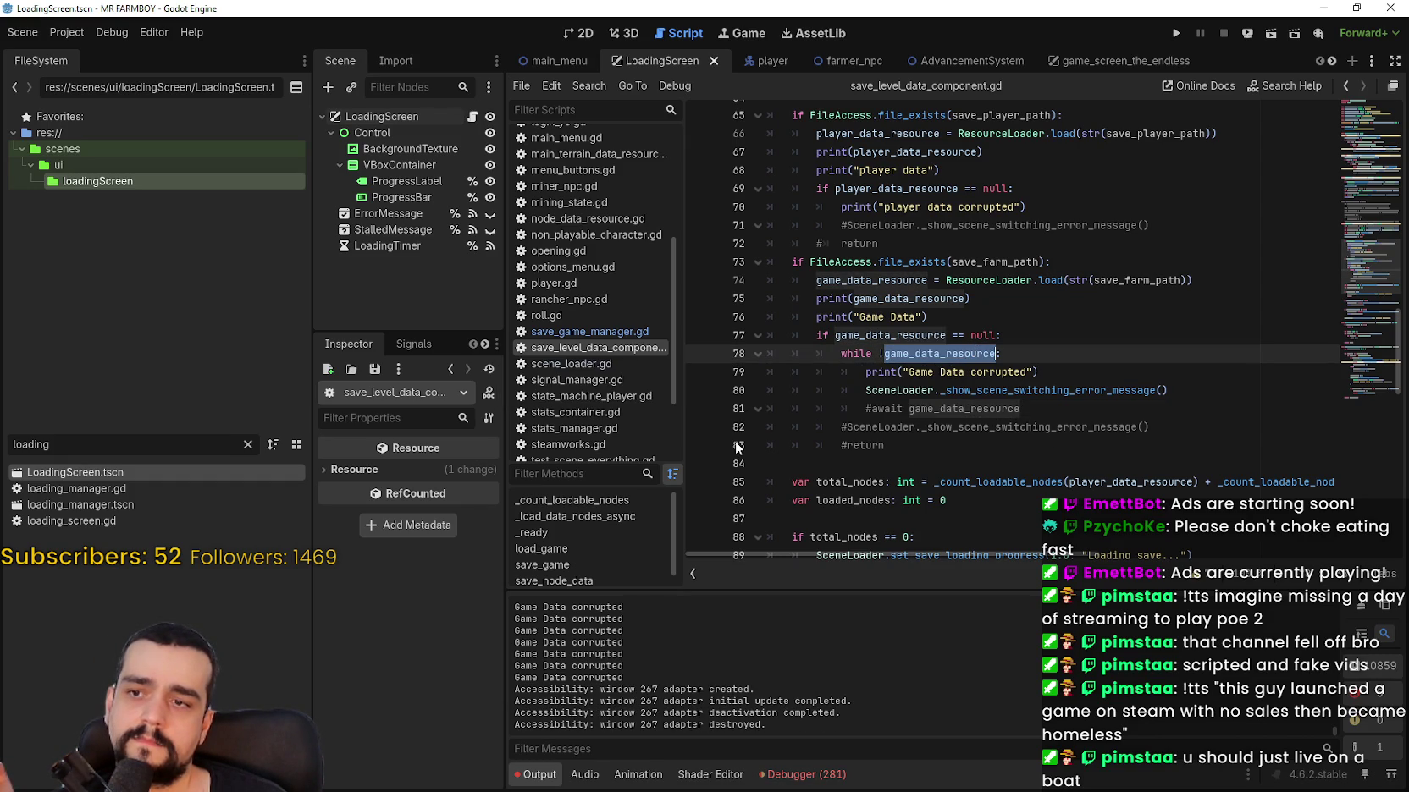
pyautogui.click(868, 409)
pyautogui.press('BackSpace')
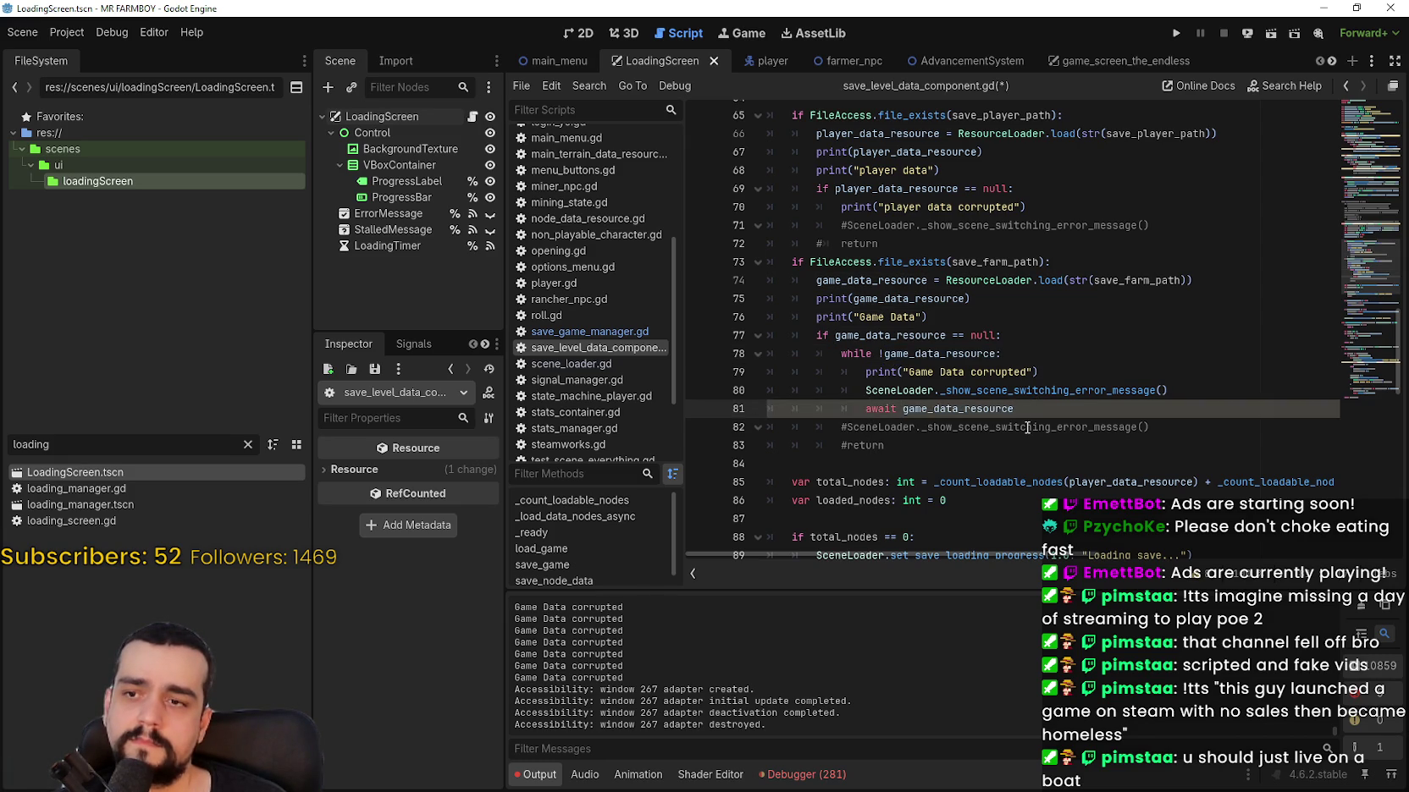
pyautogui.click(1026, 427)
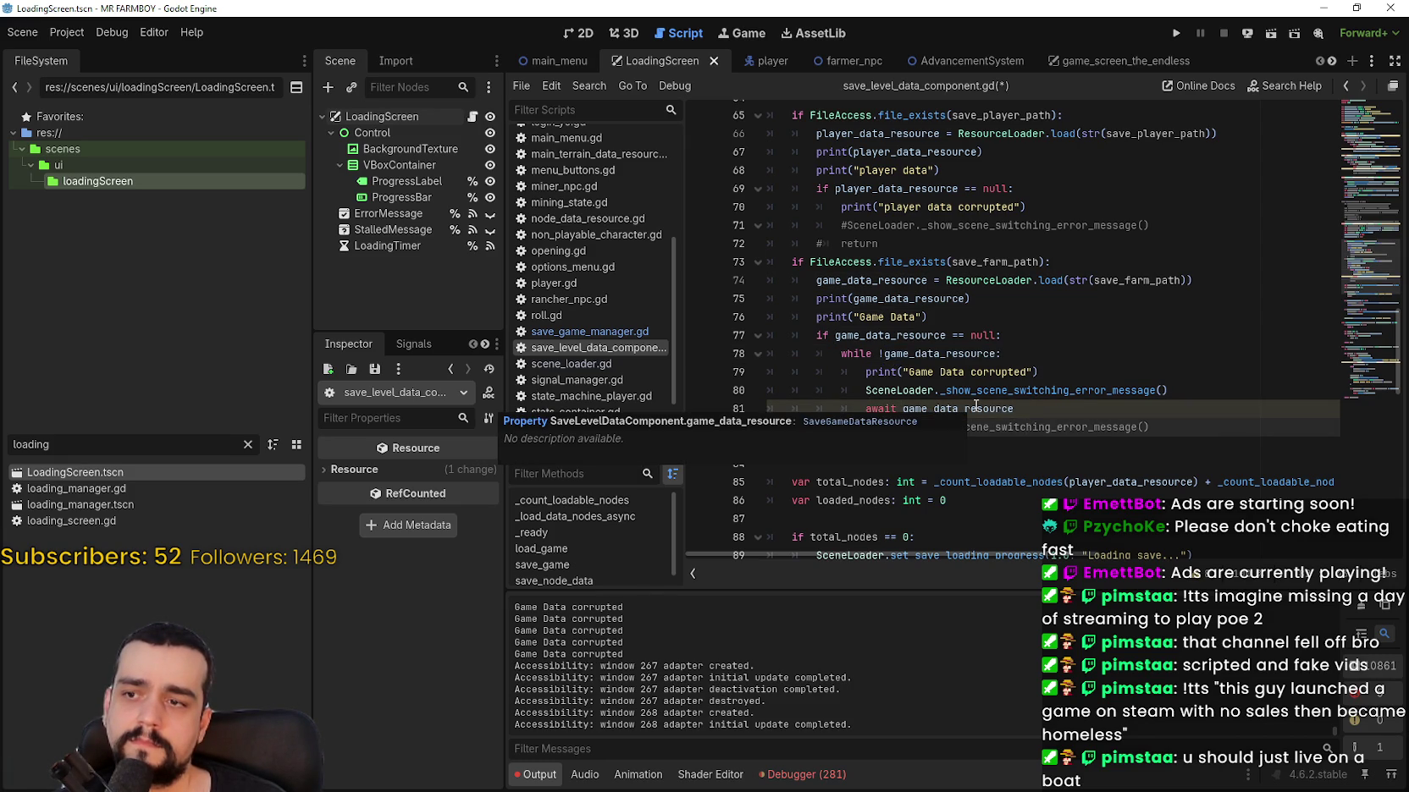
pyautogui.click(1060, 410)
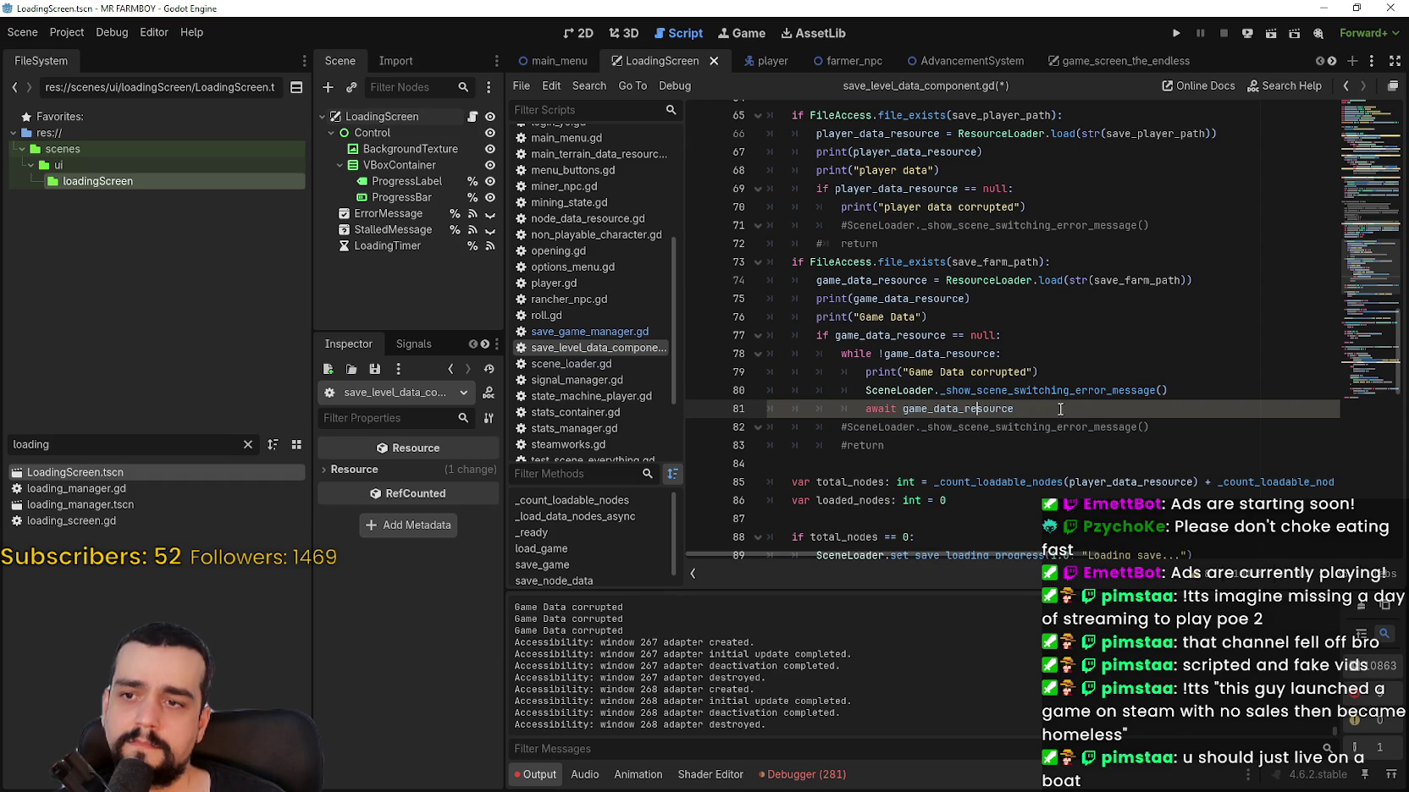
pyautogui.click(860, 354)
pyautogui.moveTo(1021, 354); pyautogui.dragTo(773, 354)
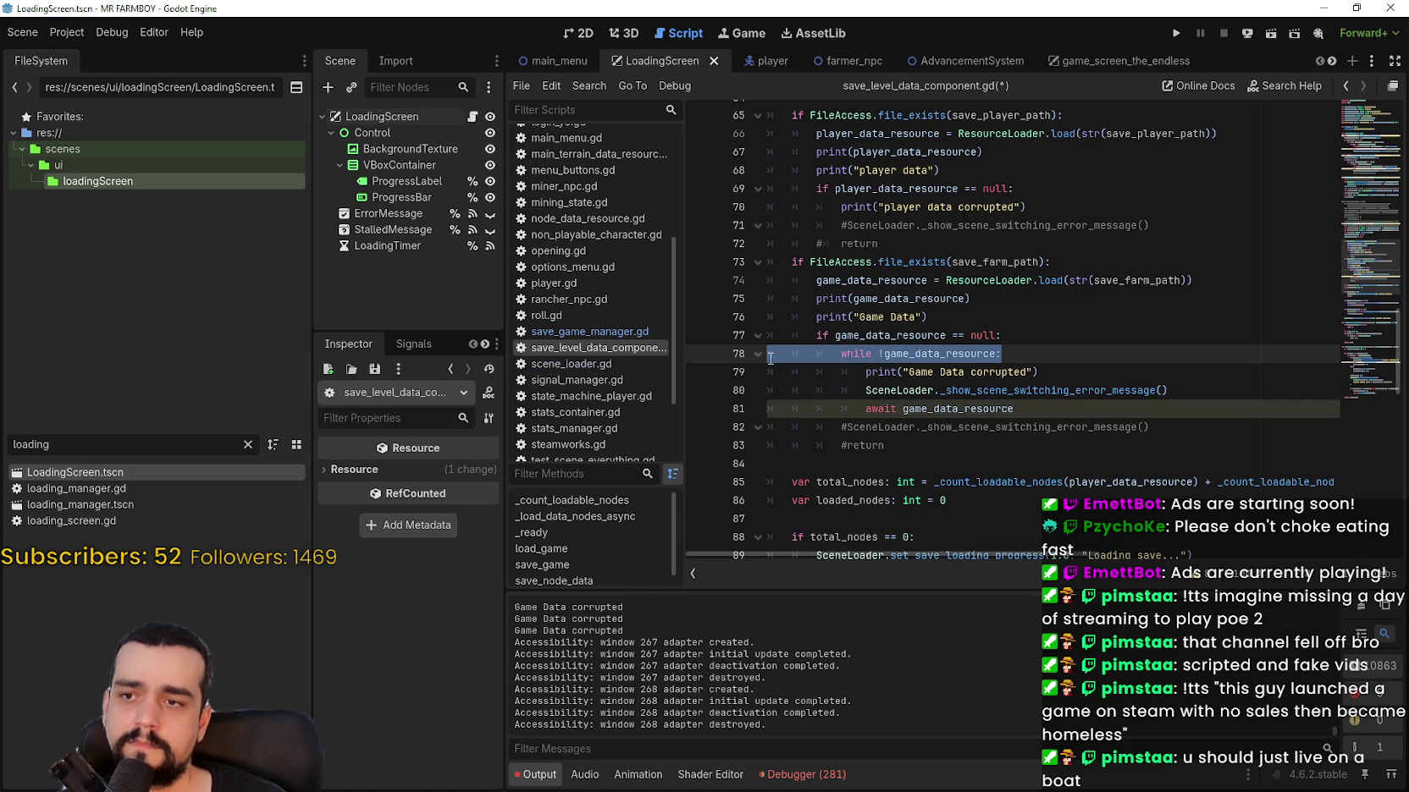
pyautogui.click(1182, 395)
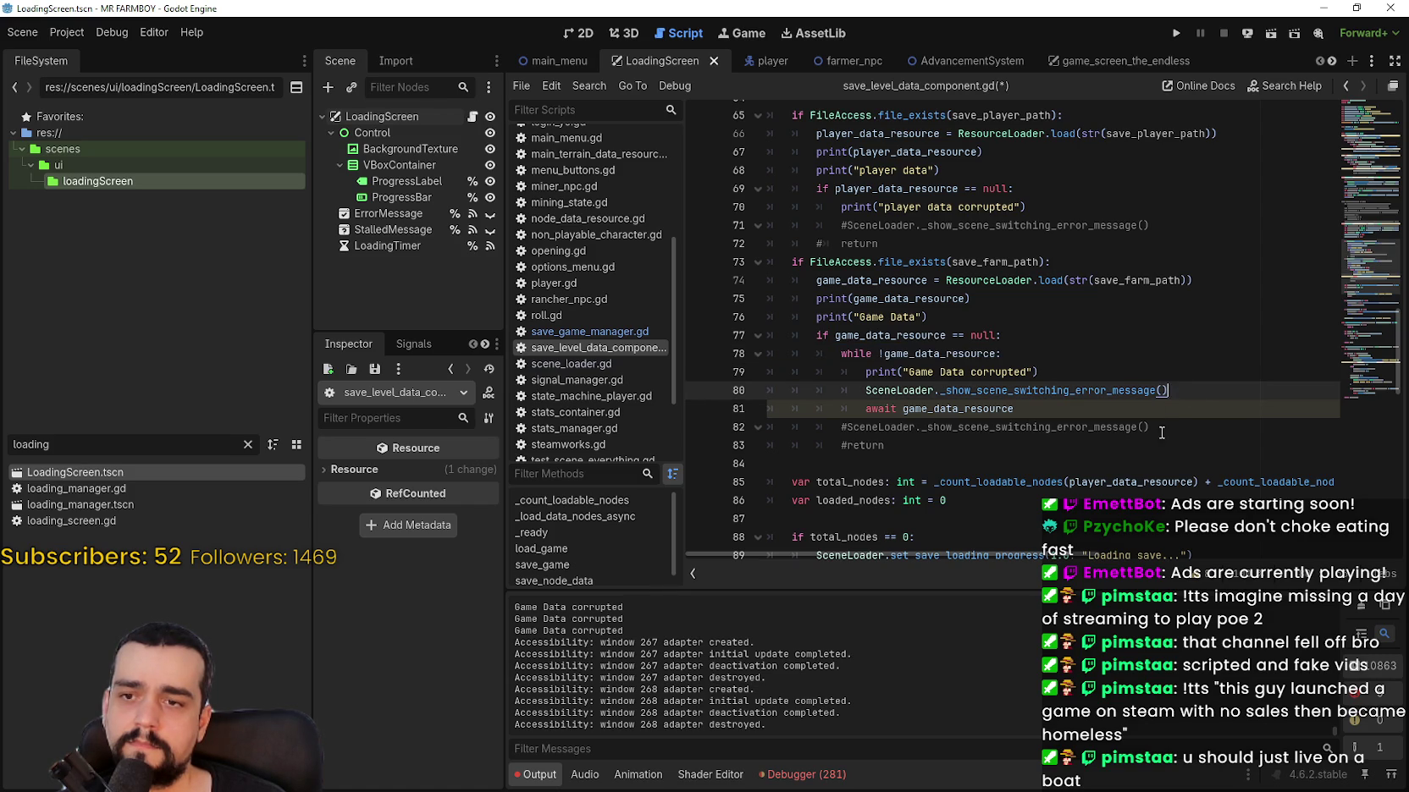
# Add a new 'while !game_data_resource:' loop below the error-message call
pyautogui.press('BackSpace')
pyautogui.scroll(1, 953, 332)
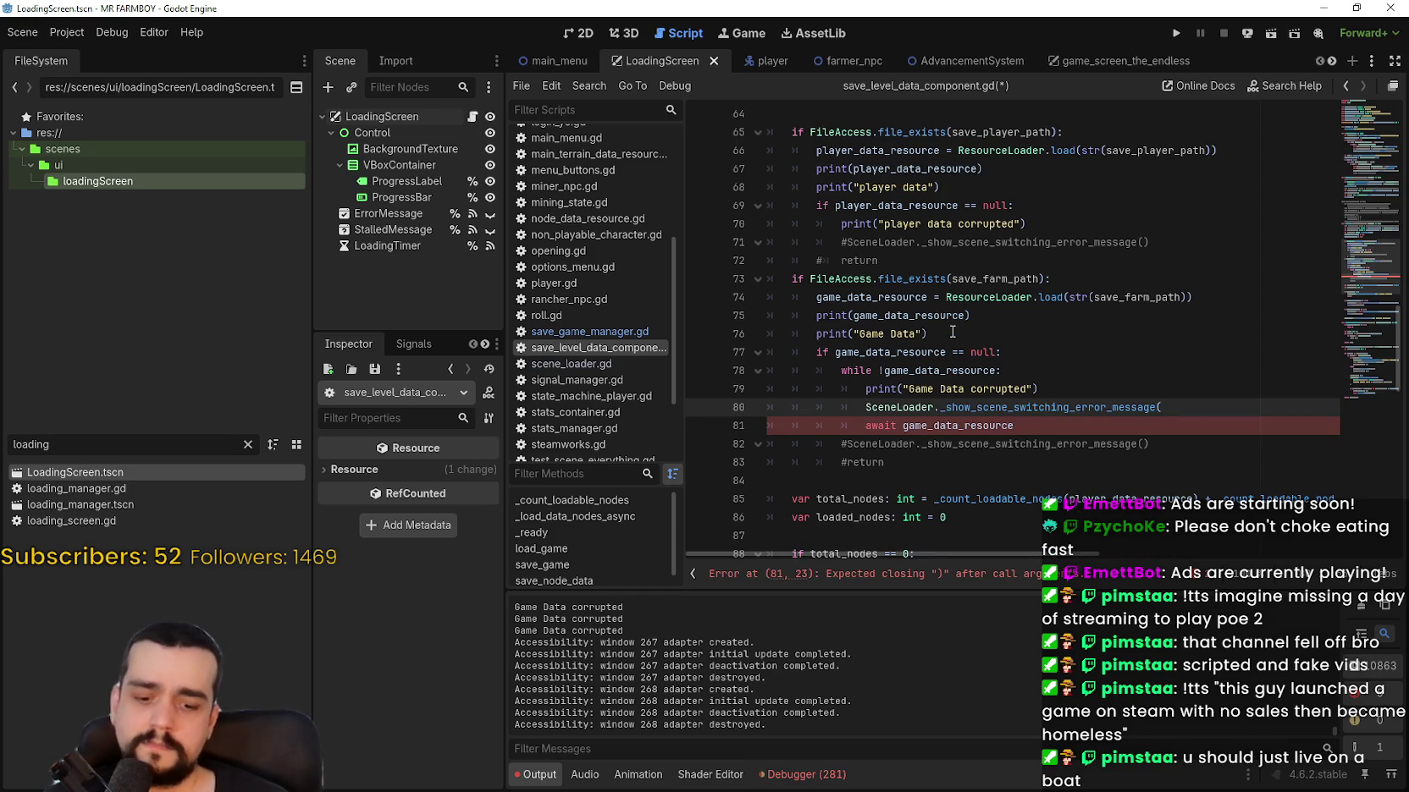
pyautogui.hotkey('ctrl', 'z')
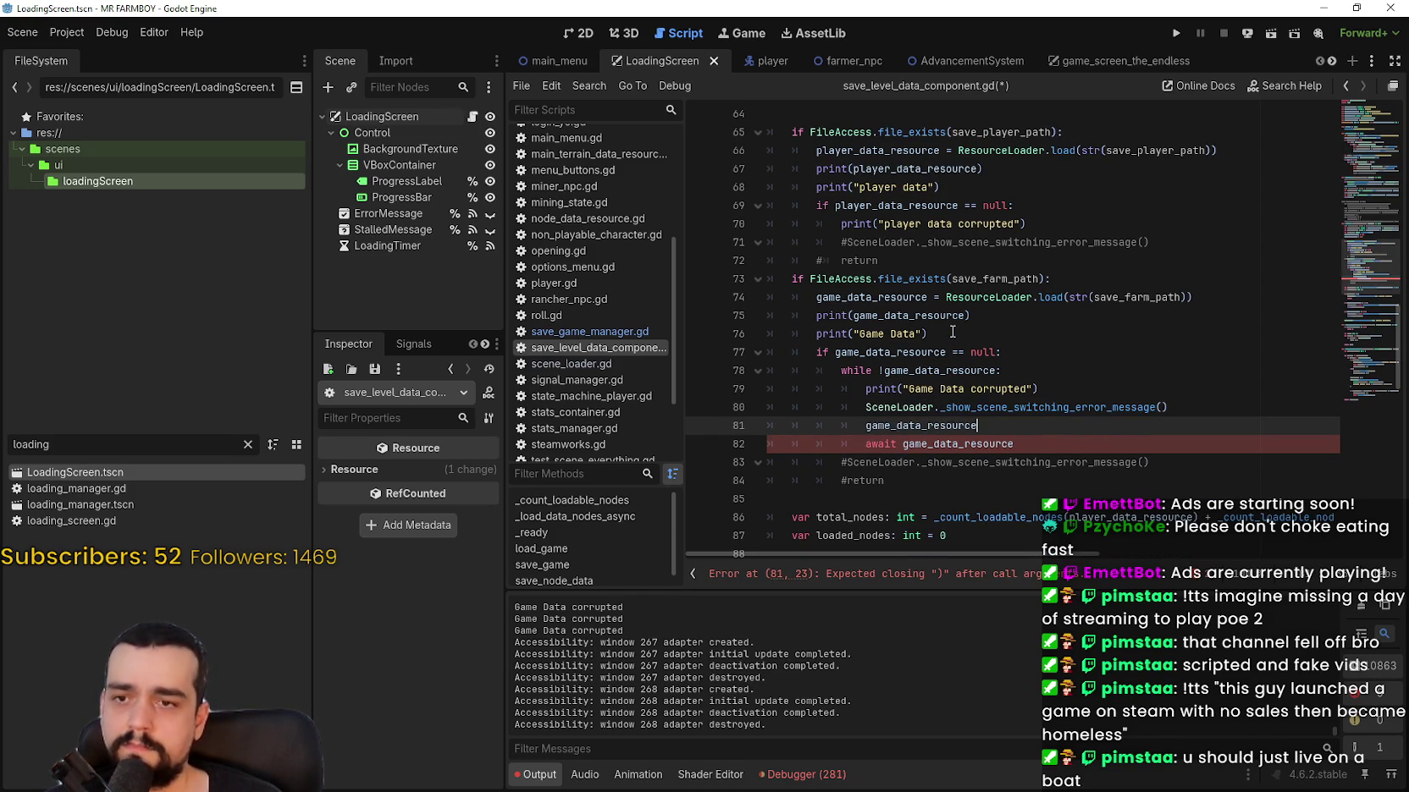
pyautogui.hotkey('ctrl', 'BackSpace')
pyautogui.write('while !gam')
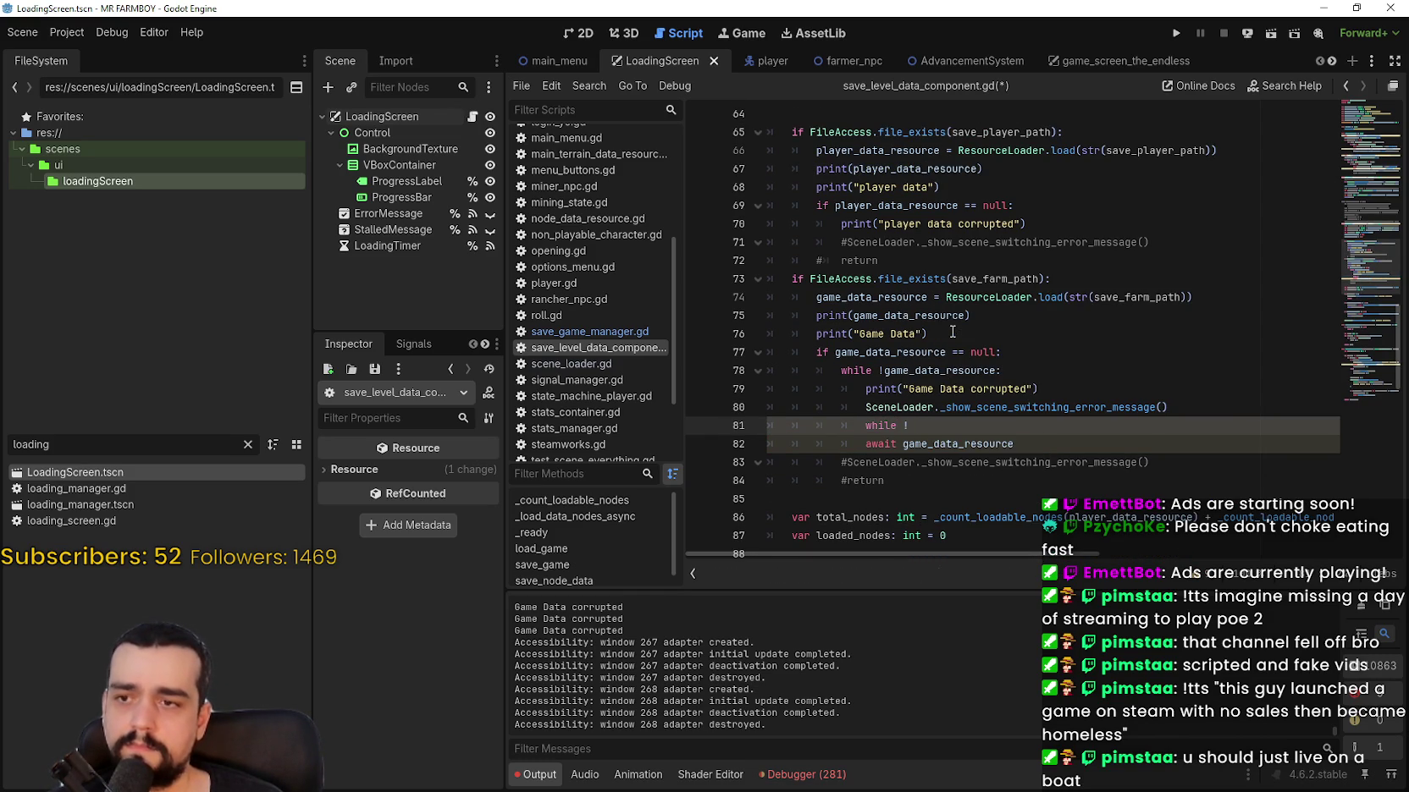
pyautogui.write('e_data_resource:')
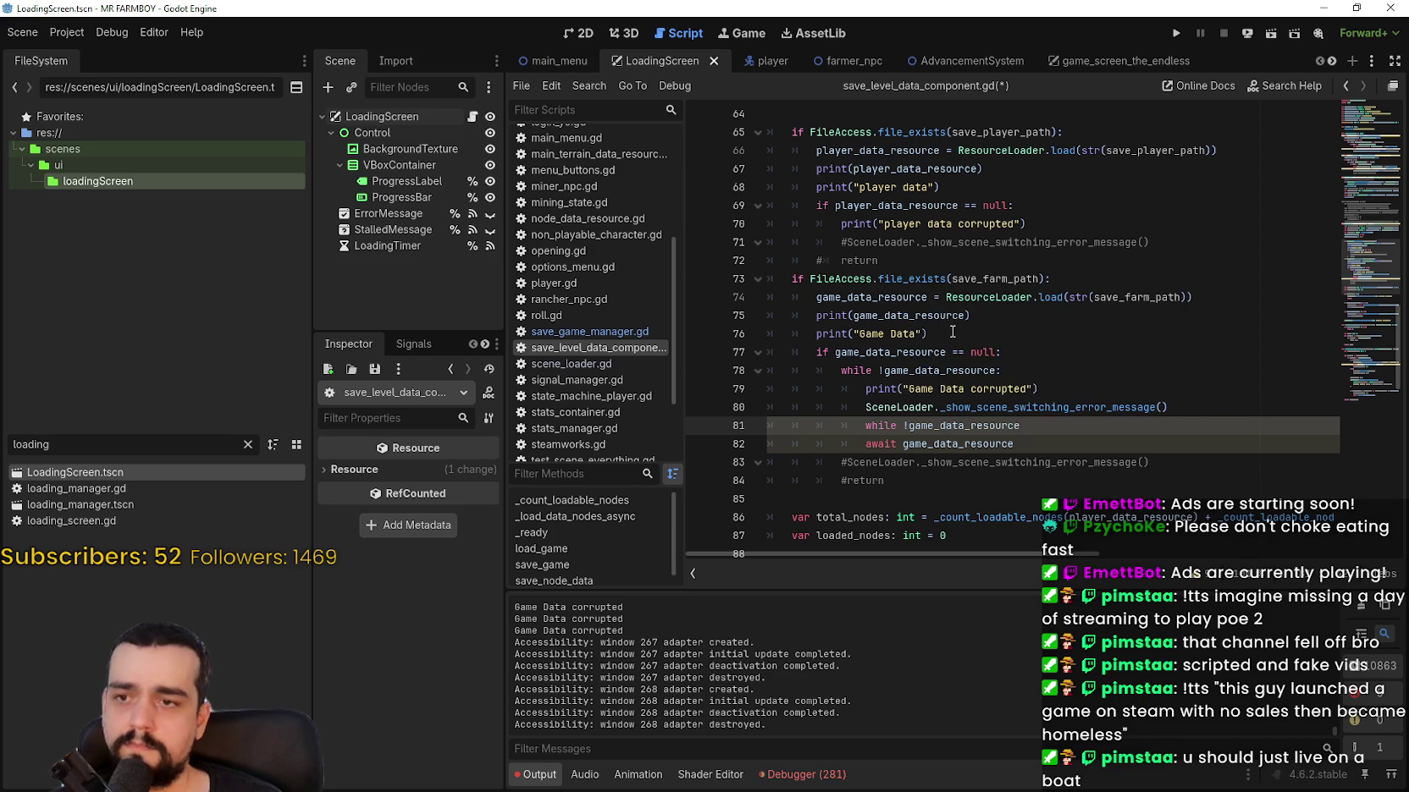
pyautogui.press('Return')
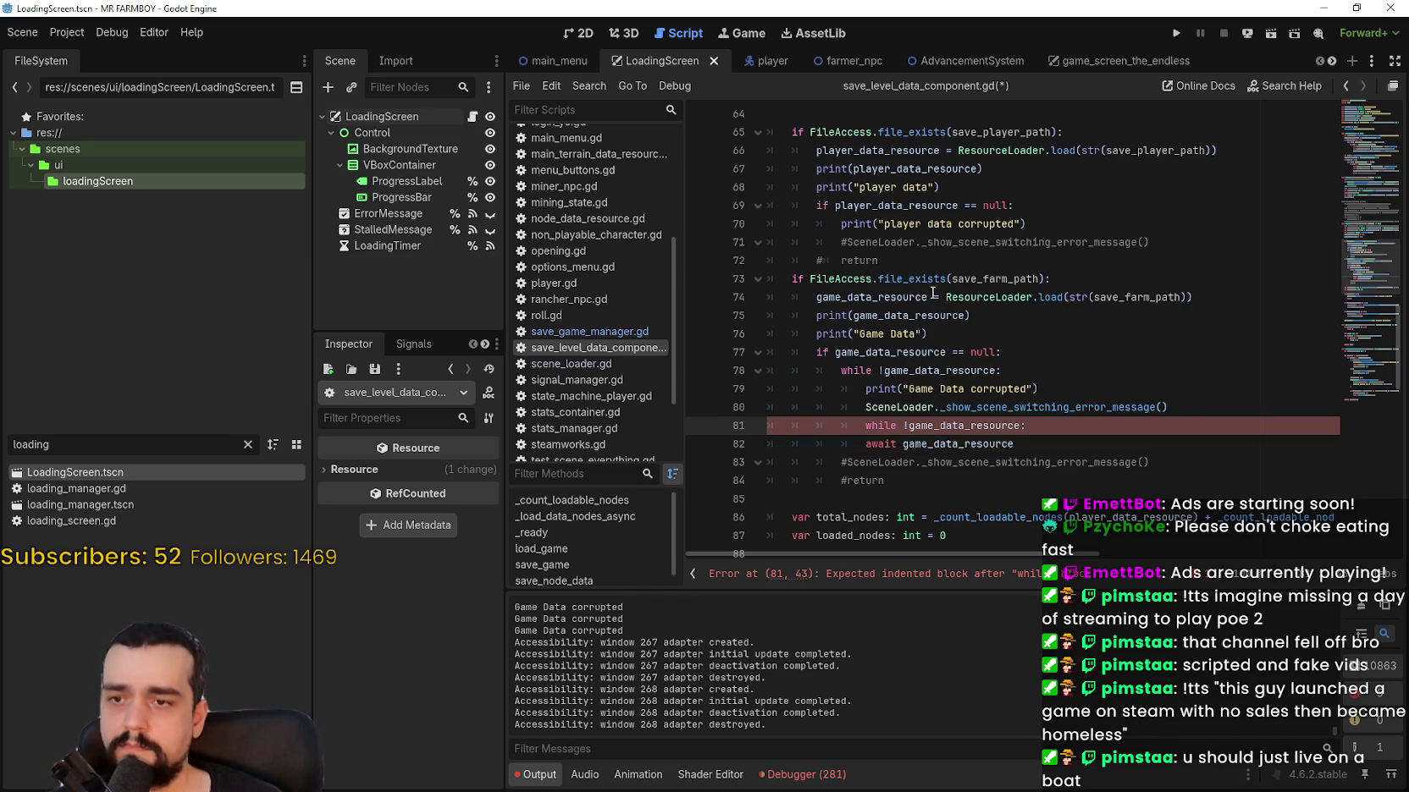
# Nest the await game_data_resource line under the new inner loop with correct indentation
pyautogui.moveTo(896, 443); pyautogui.dragTo(776, 452)
pyautogui.press('BackSpace')
pyautogui.press('Delete')
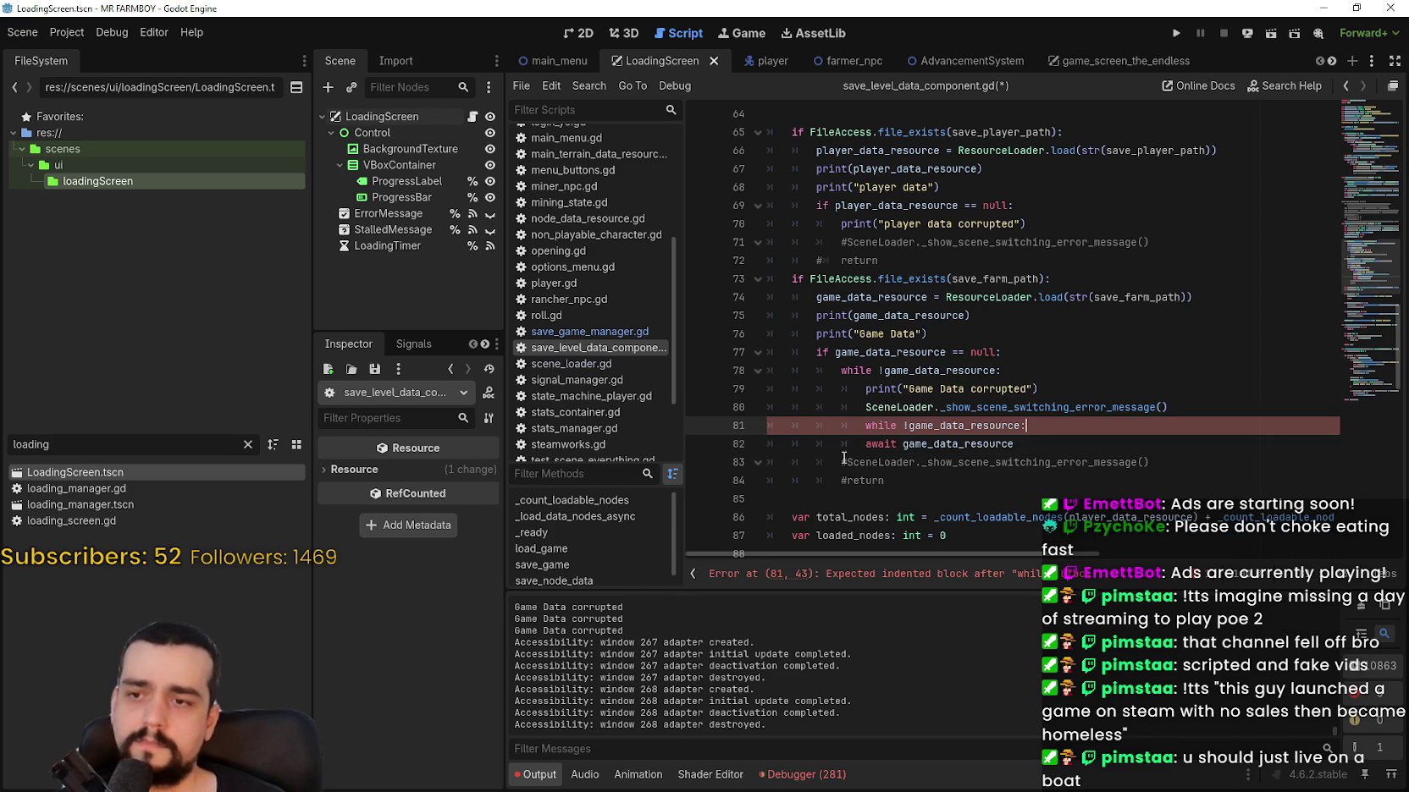
pyautogui.press('Tab')
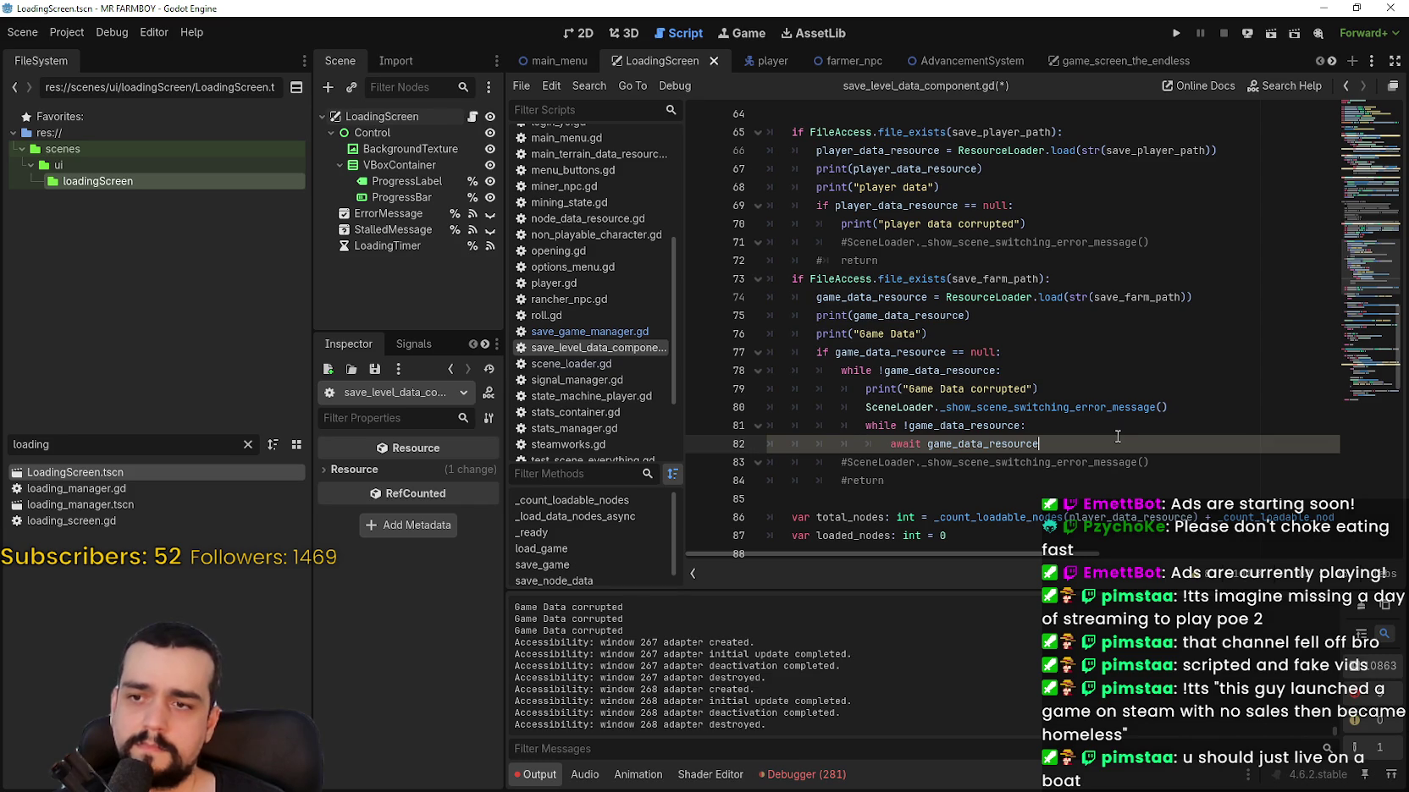
pyautogui.press('Up')
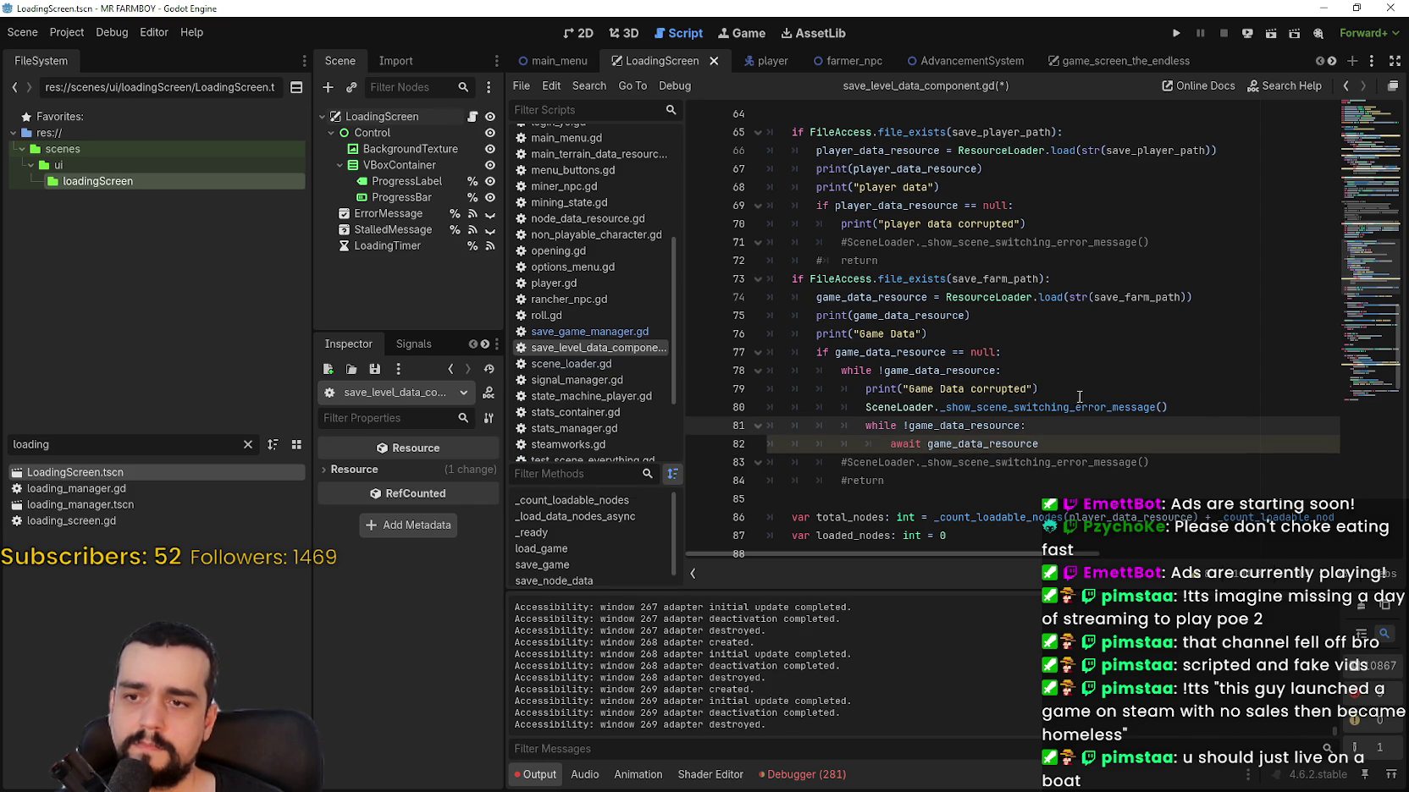
# Delete the outer while line and outdent the remaining lines one level
pyautogui.click(857, 370)
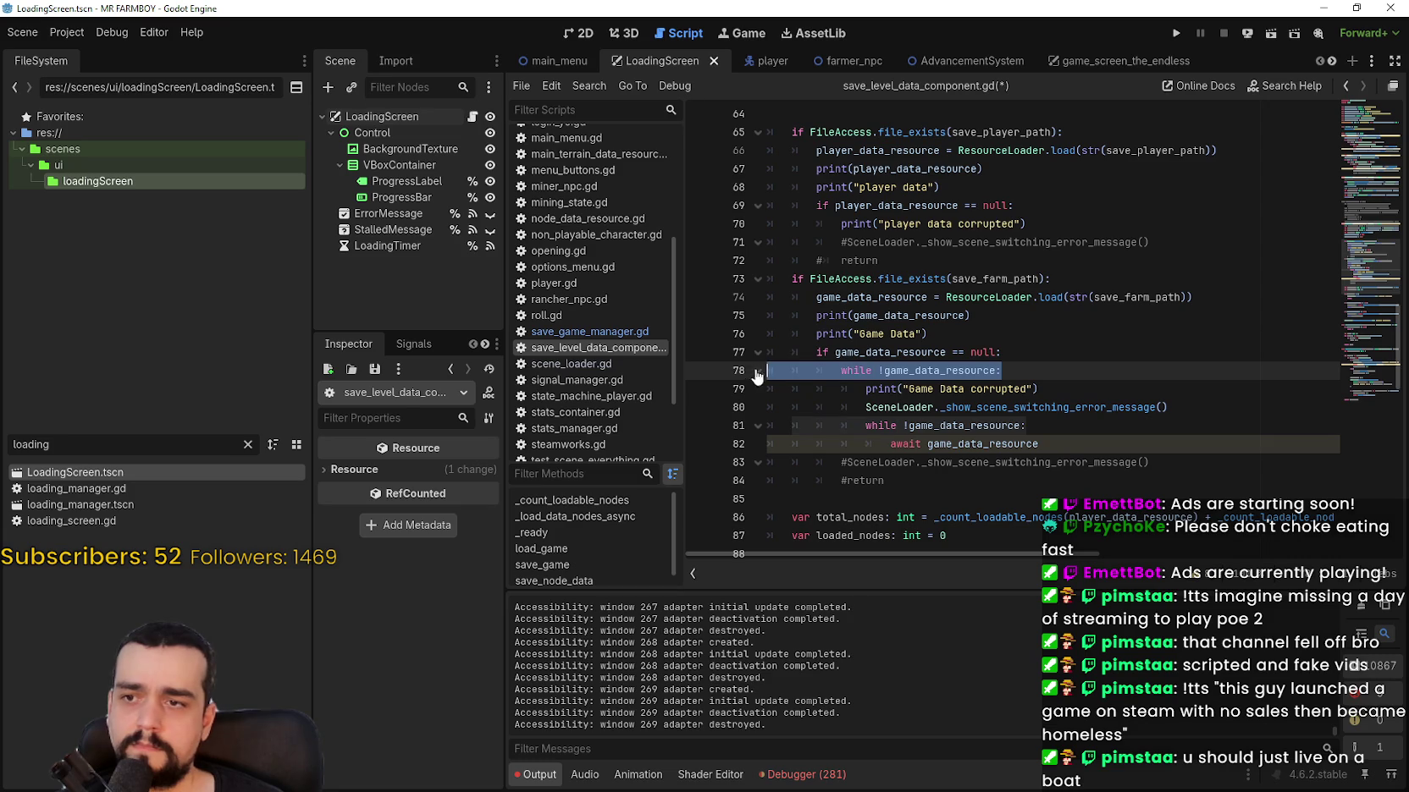
pyautogui.hotkey('ctrl', 'shift', 'k')
pyautogui.hotkey('shift', 'Tab')
pyautogui.press('Down')
pyautogui.hotkey('shift', 'Tab')
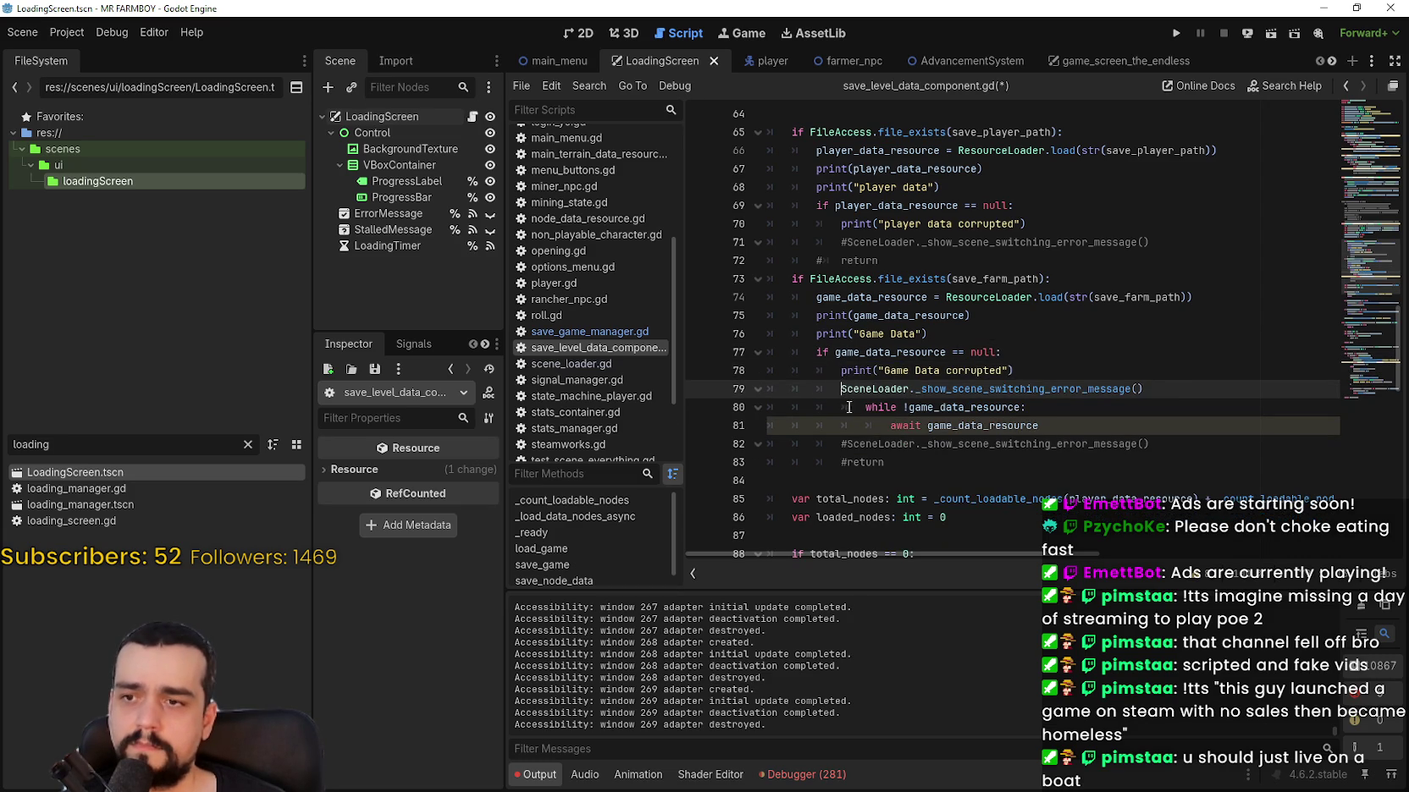
pyautogui.press('Down')
pyautogui.hotkey('shift', 'Tab')
pyautogui.click(1109, 429)
pyautogui.hotkey('shift', 'Tab')
# Copy the print 'Game Data corrupted' line into the inner while loop
pyautogui.click(1071, 468)
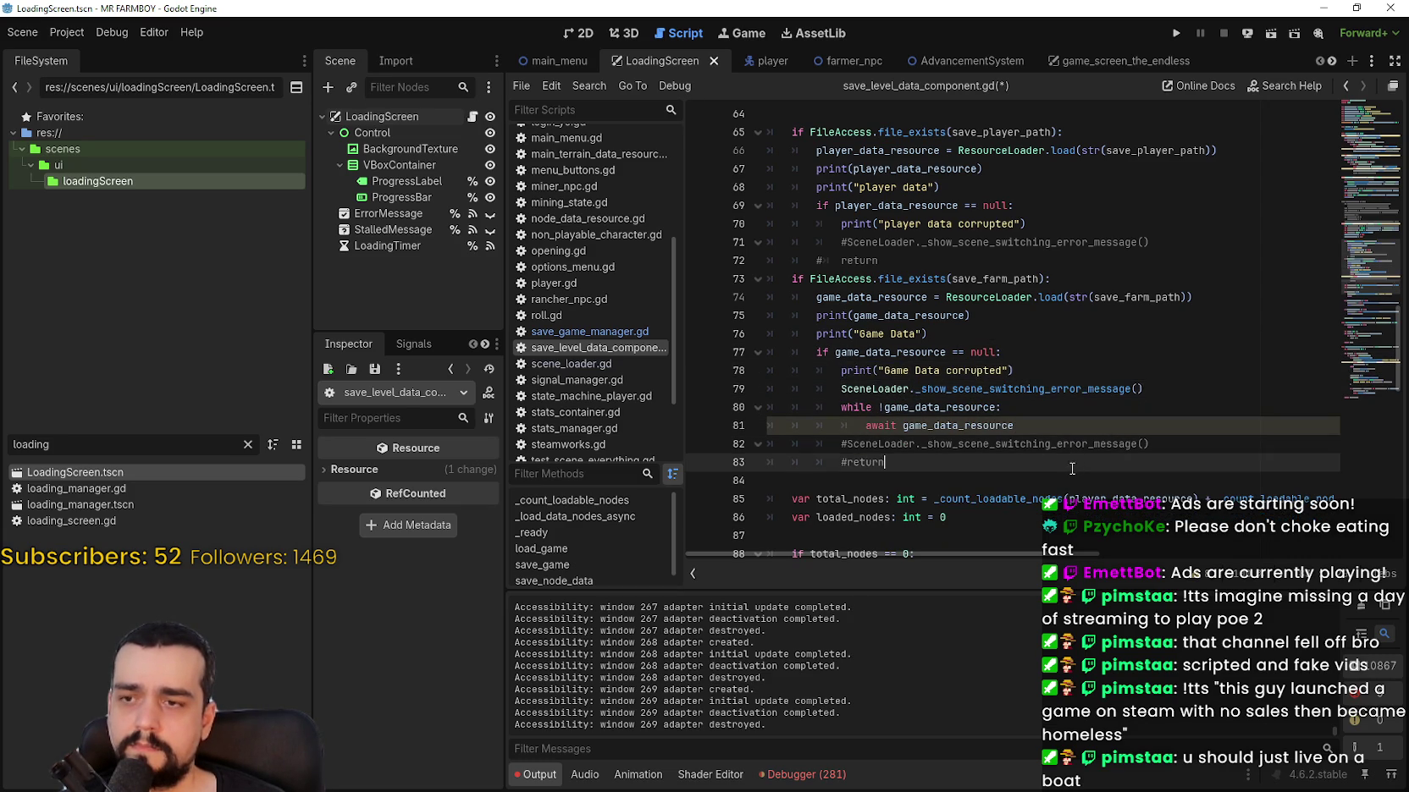
pyautogui.click(1038, 424)
pyautogui.moveTo(1049, 388)
pyautogui.mouseDown()
pyautogui.moveTo(1035, 366)
pyautogui.moveTo(841, 372)
pyautogui.mouseUp()
pyautogui.click(1006, 371)
pyautogui.hotkey('ctrl', 'c')
pyautogui.click(1043, 406)
pyautogui.press('Return')
pyautogui.hotkey('ctrl', 'v')
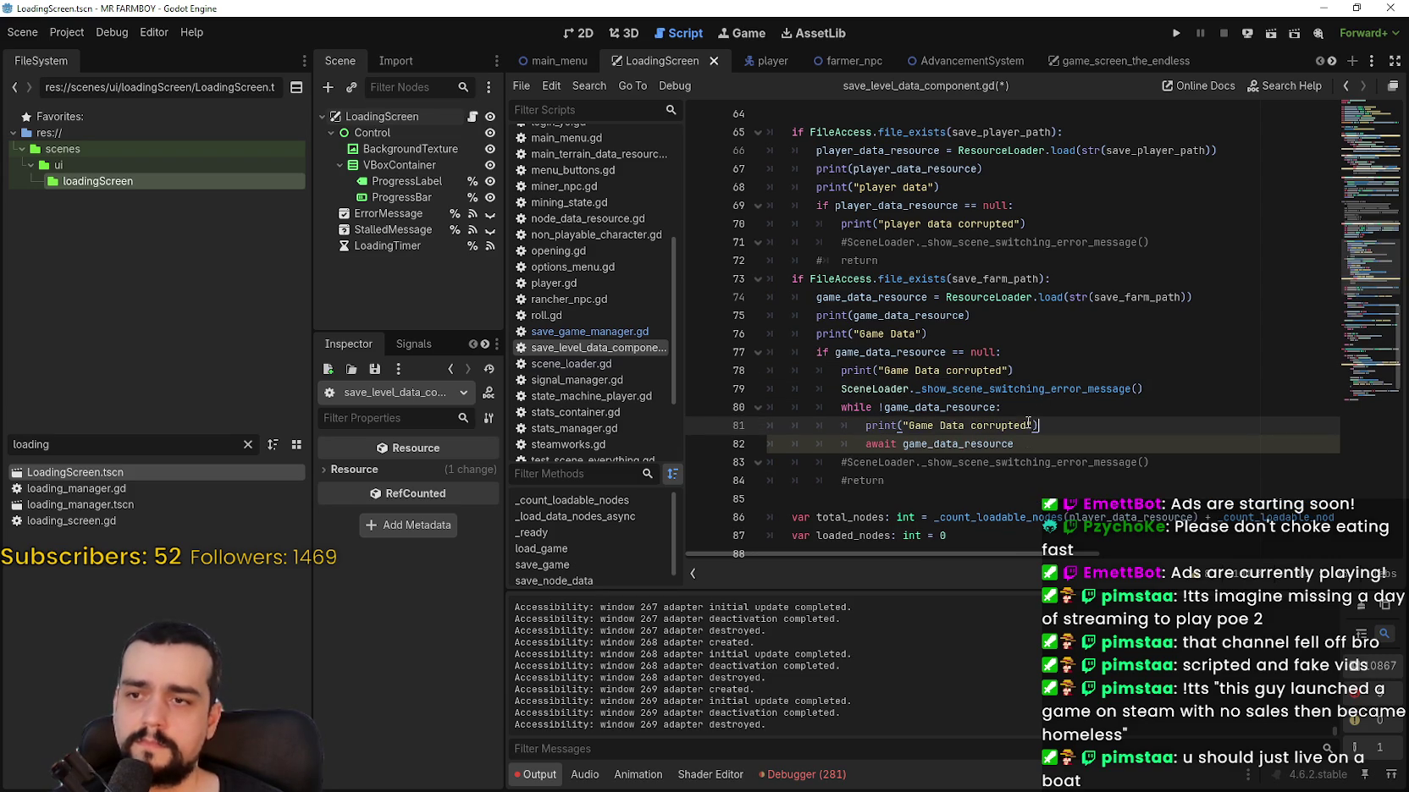
# Comment out the await line in the loop and save the script
pyautogui.click(861, 444)
pyautogui.write('#')
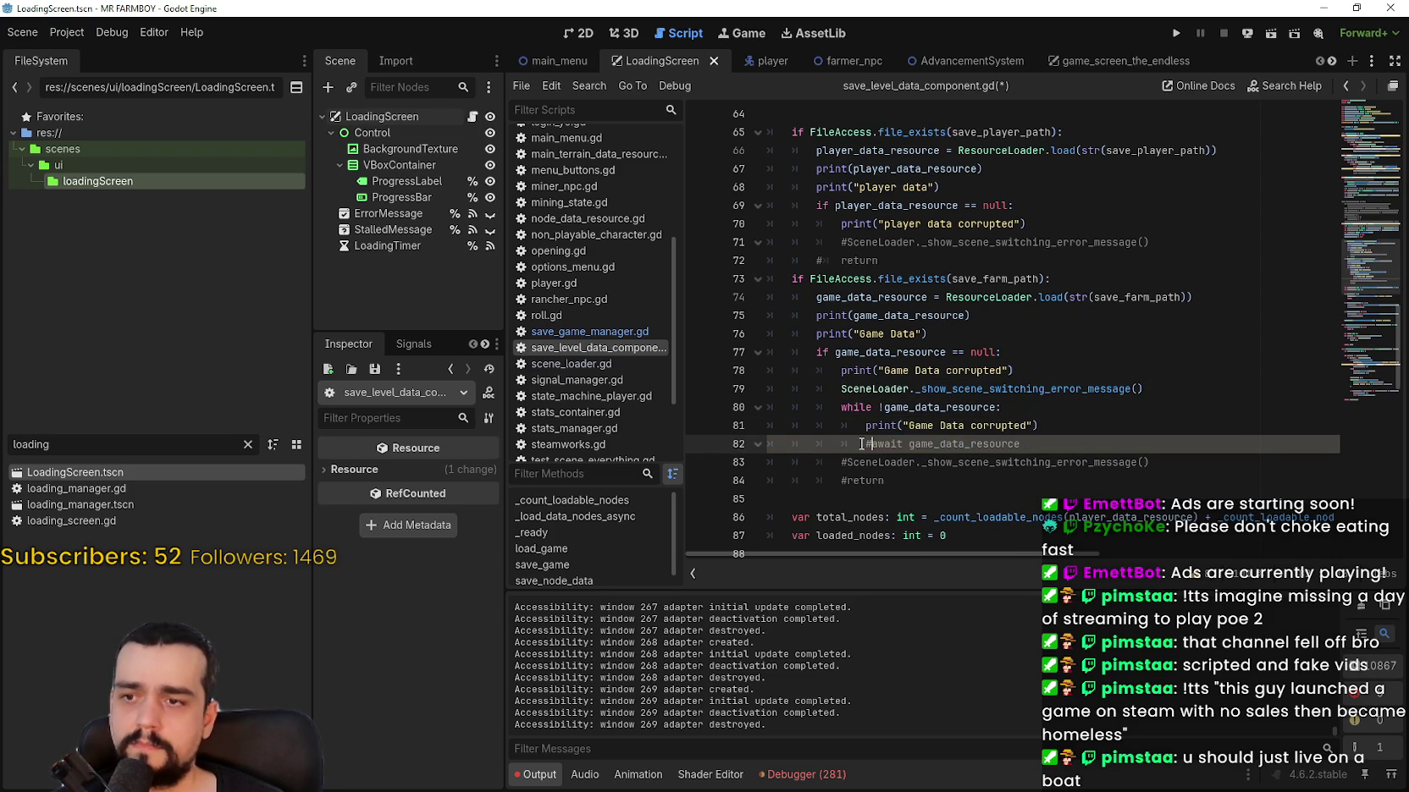
pyautogui.click(811, 407)
pyautogui.hotkey('ctrl', 's')
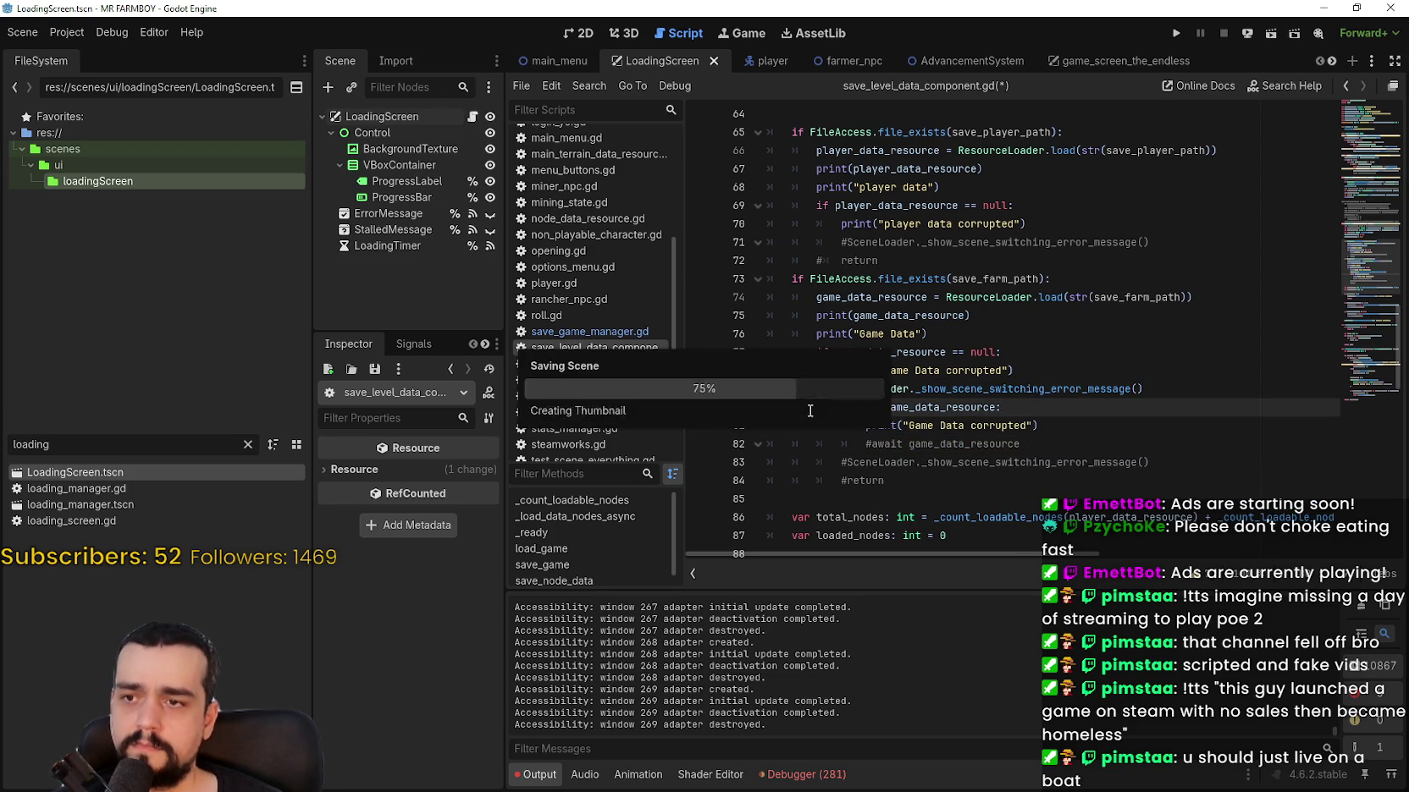
# Run the MR FARMBOY project and dismiss the Steam store window that pops up
pyautogui.click(1180, 30)
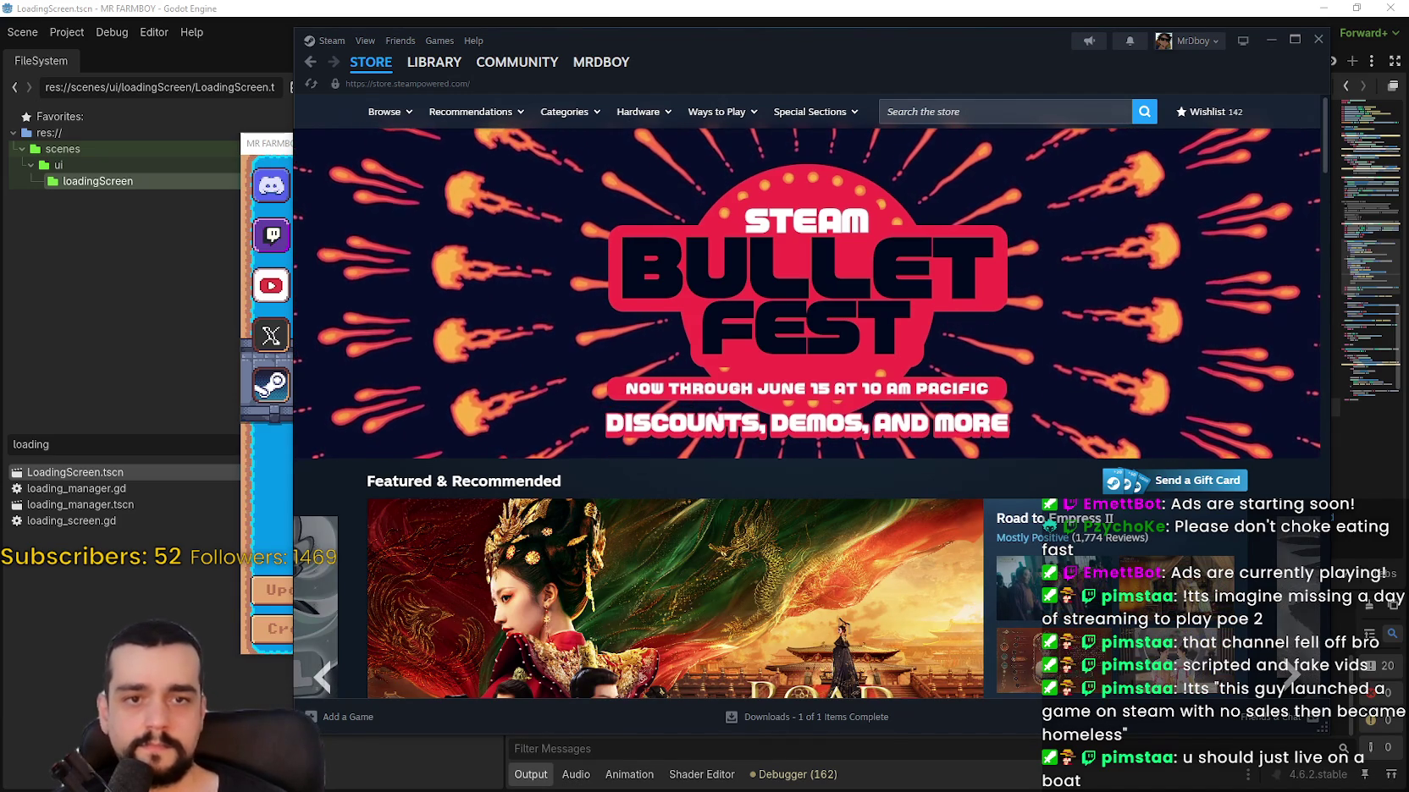
pyautogui.hotkey('alt', 'Tab')
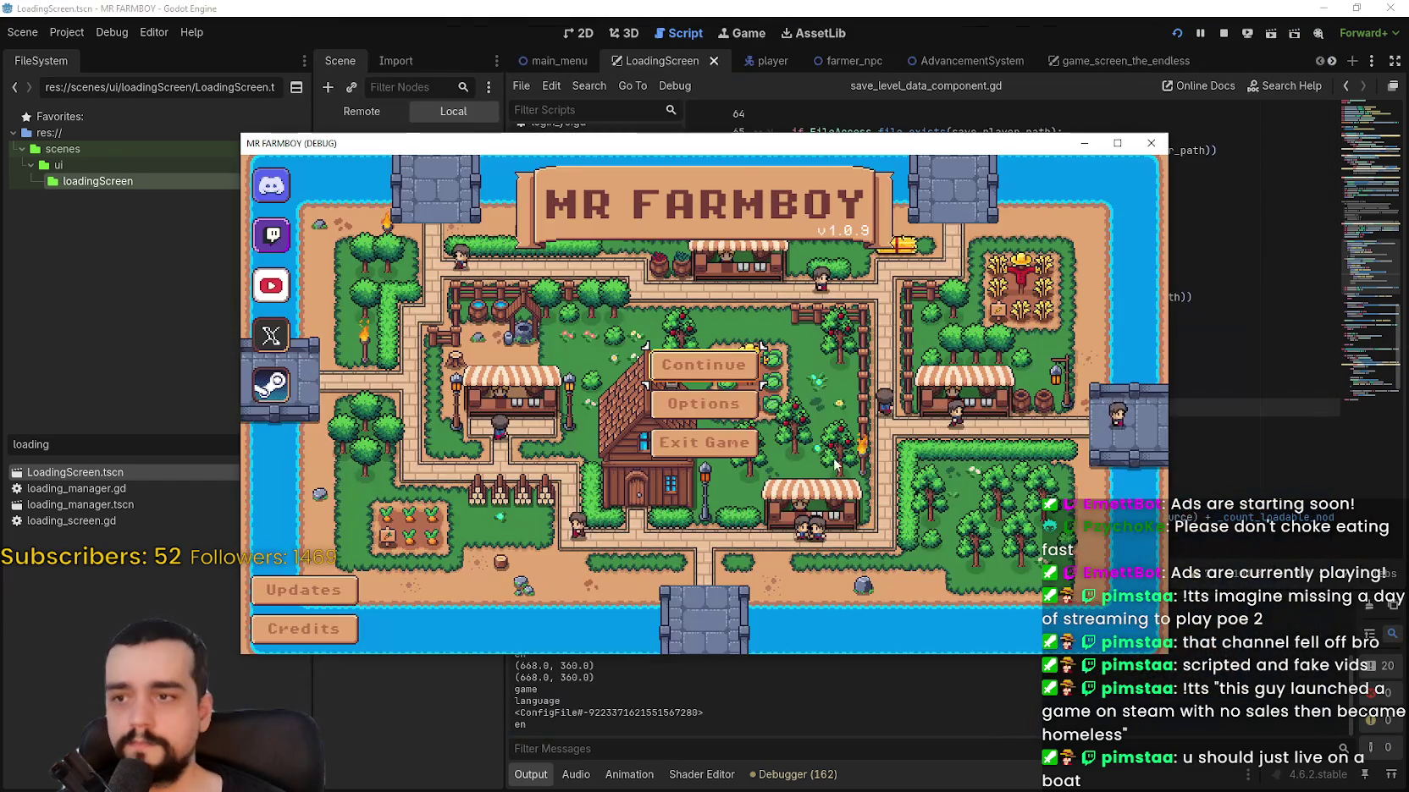
# Continue to the saved games list and load Save 8
pyautogui.click(703, 364)
pyautogui.scroll(-5, 707, 424)
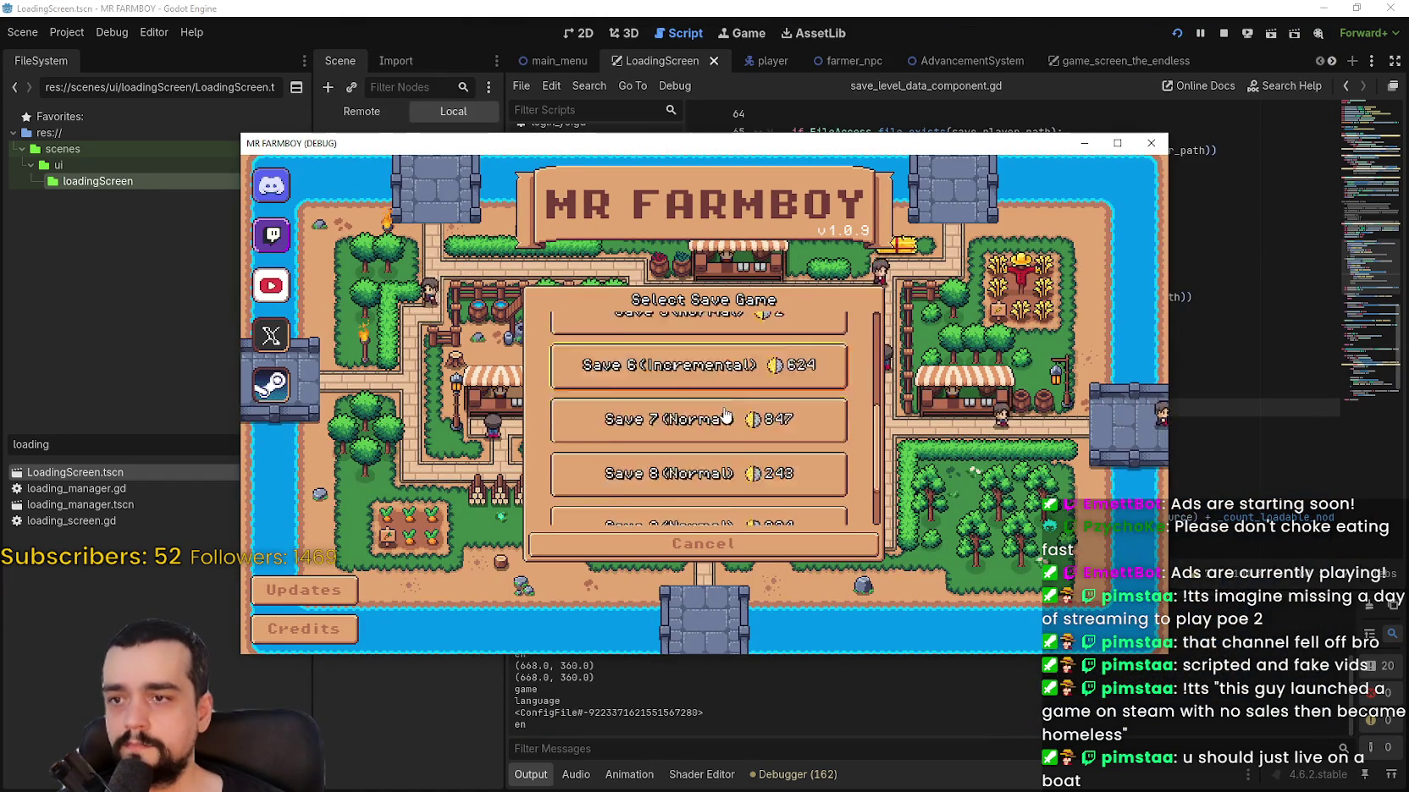
pyautogui.click(707, 439)
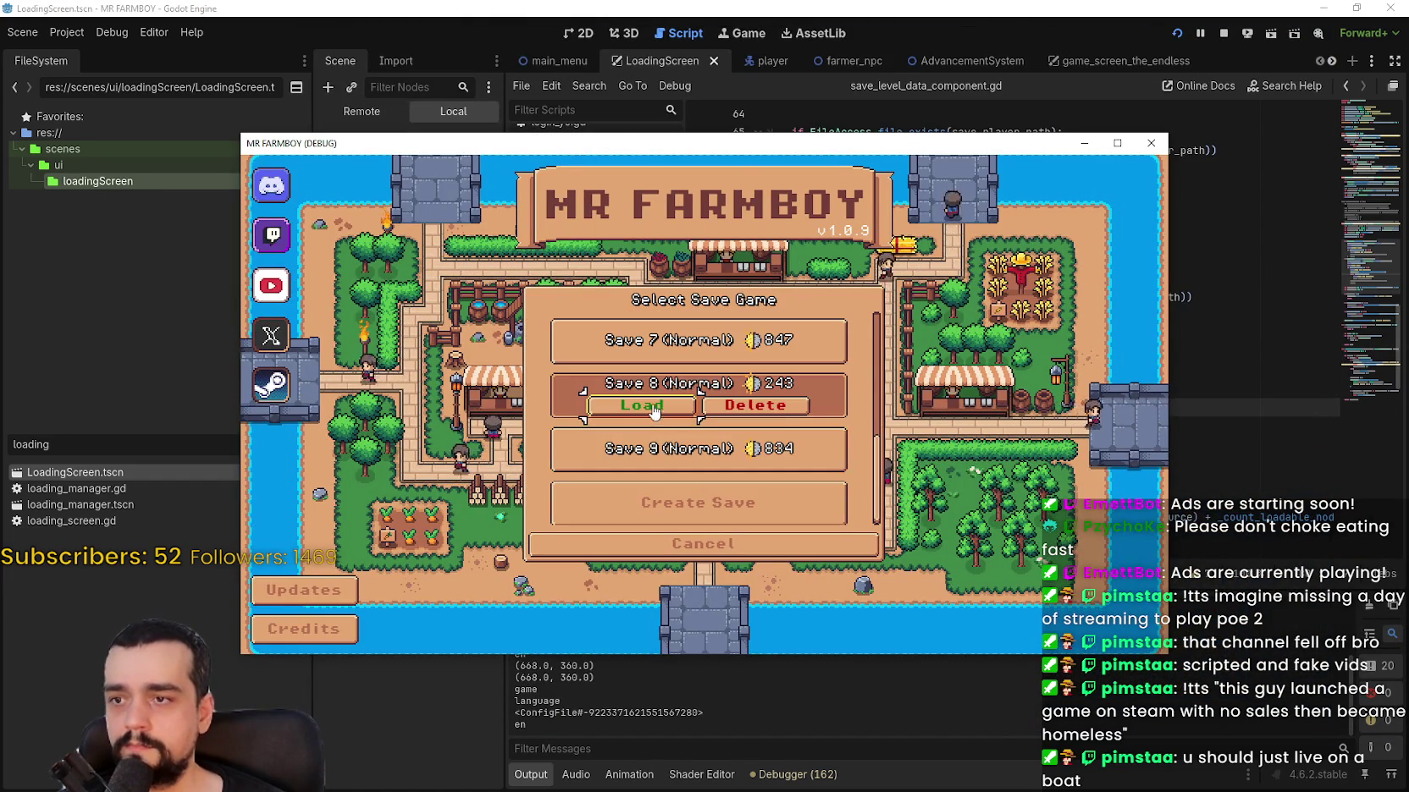
pyautogui.click(645, 401)
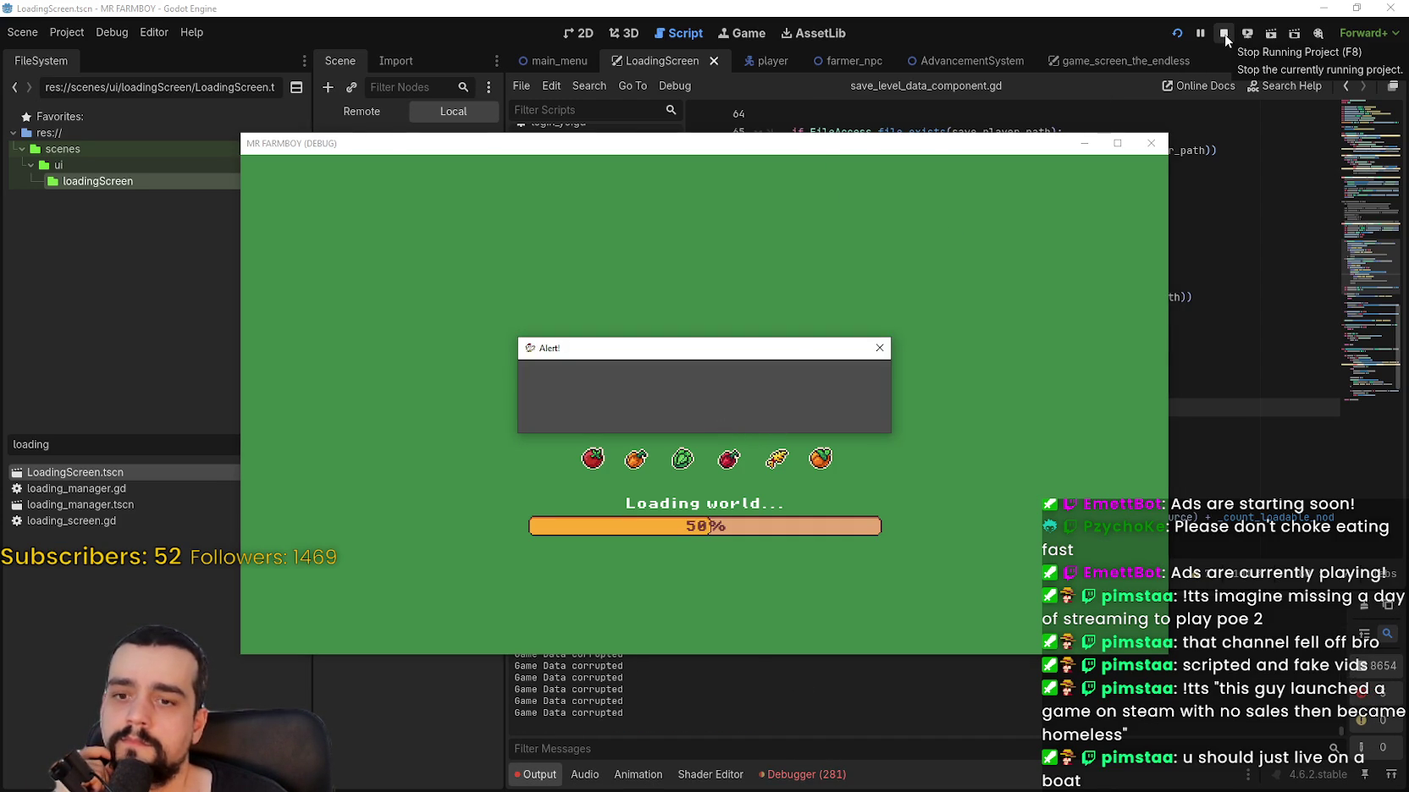
# Stop the frozen game, force-close its unresponsive window, and dismiss the report
pyautogui.moveTo(627, 351); pyautogui.dragTo(640, 235)
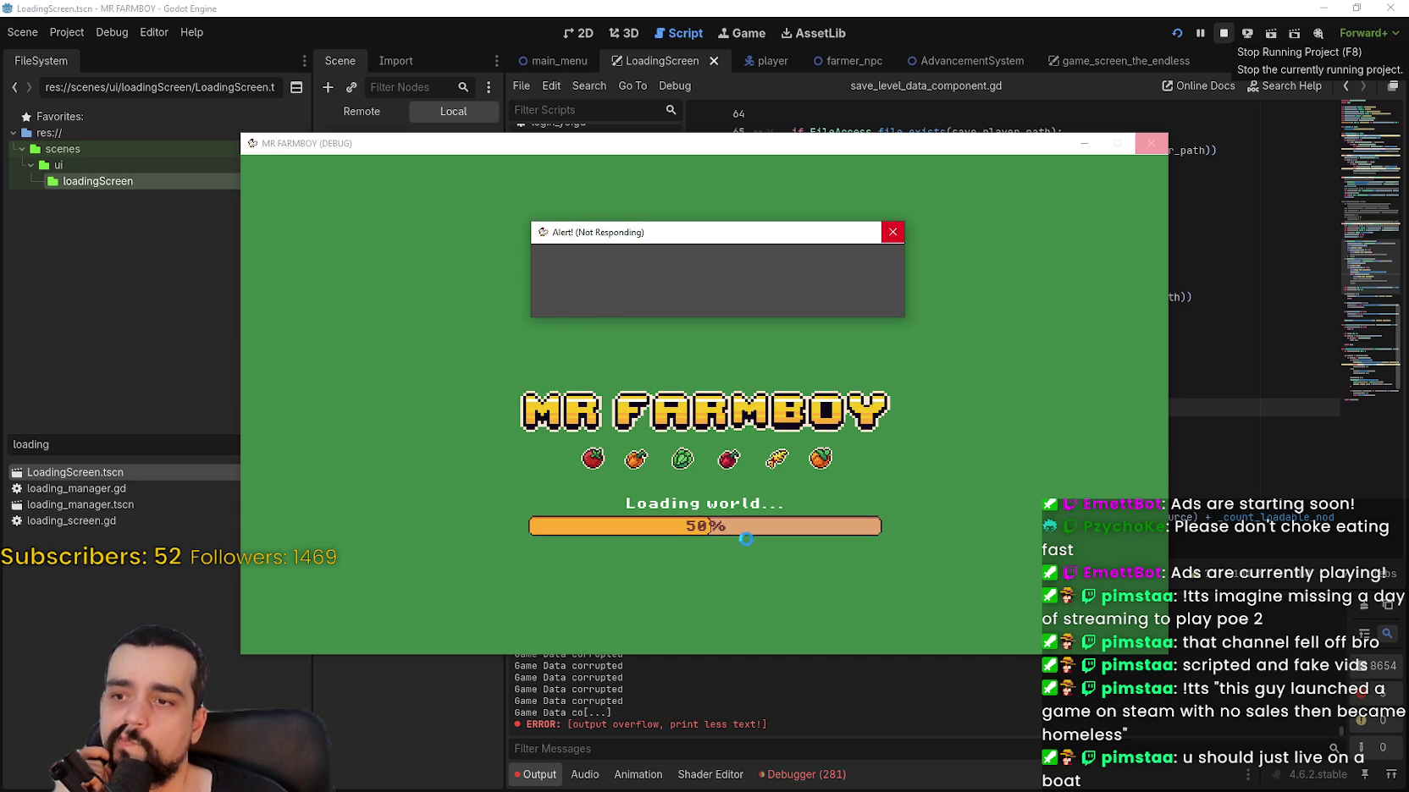
pyautogui.click(1224, 36)
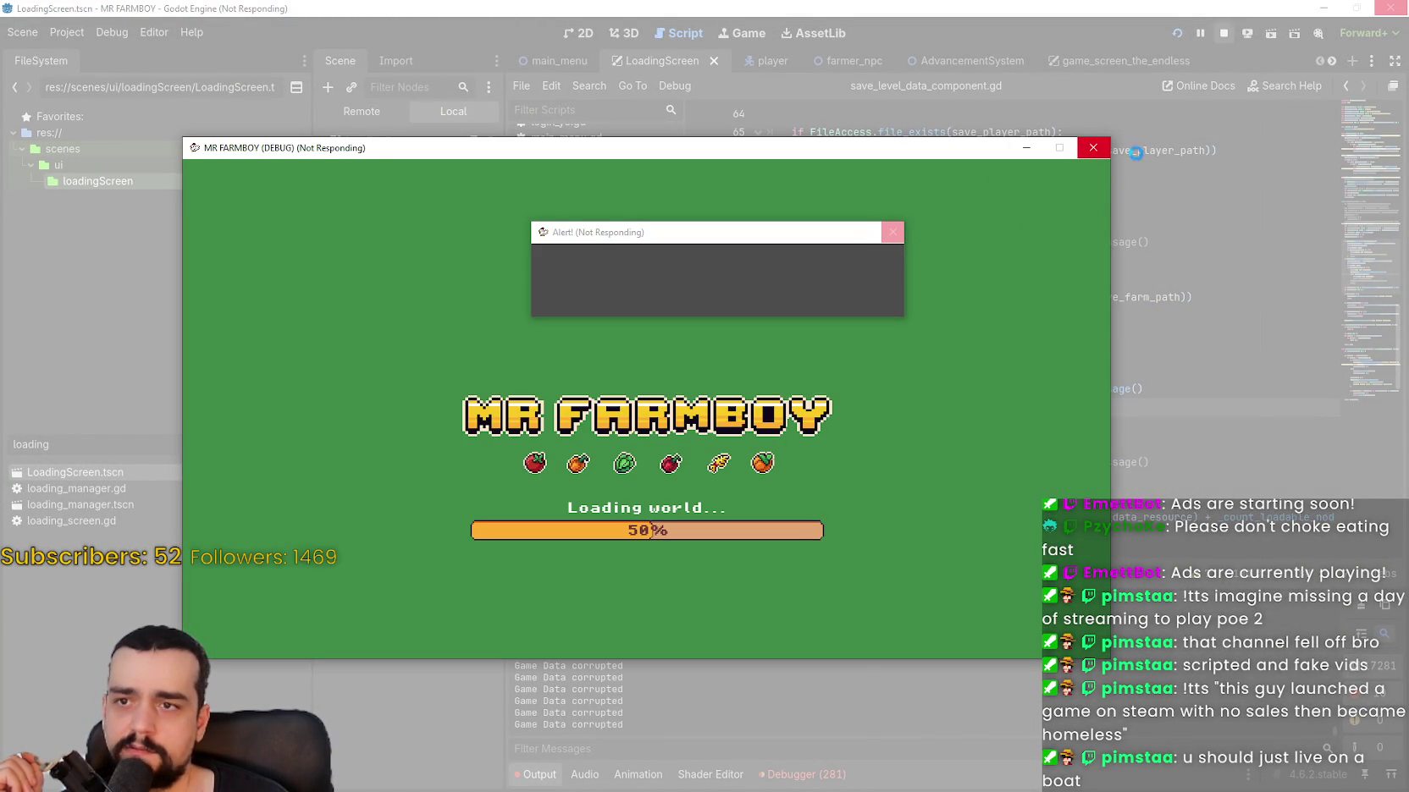
pyautogui.click(1081, 156)
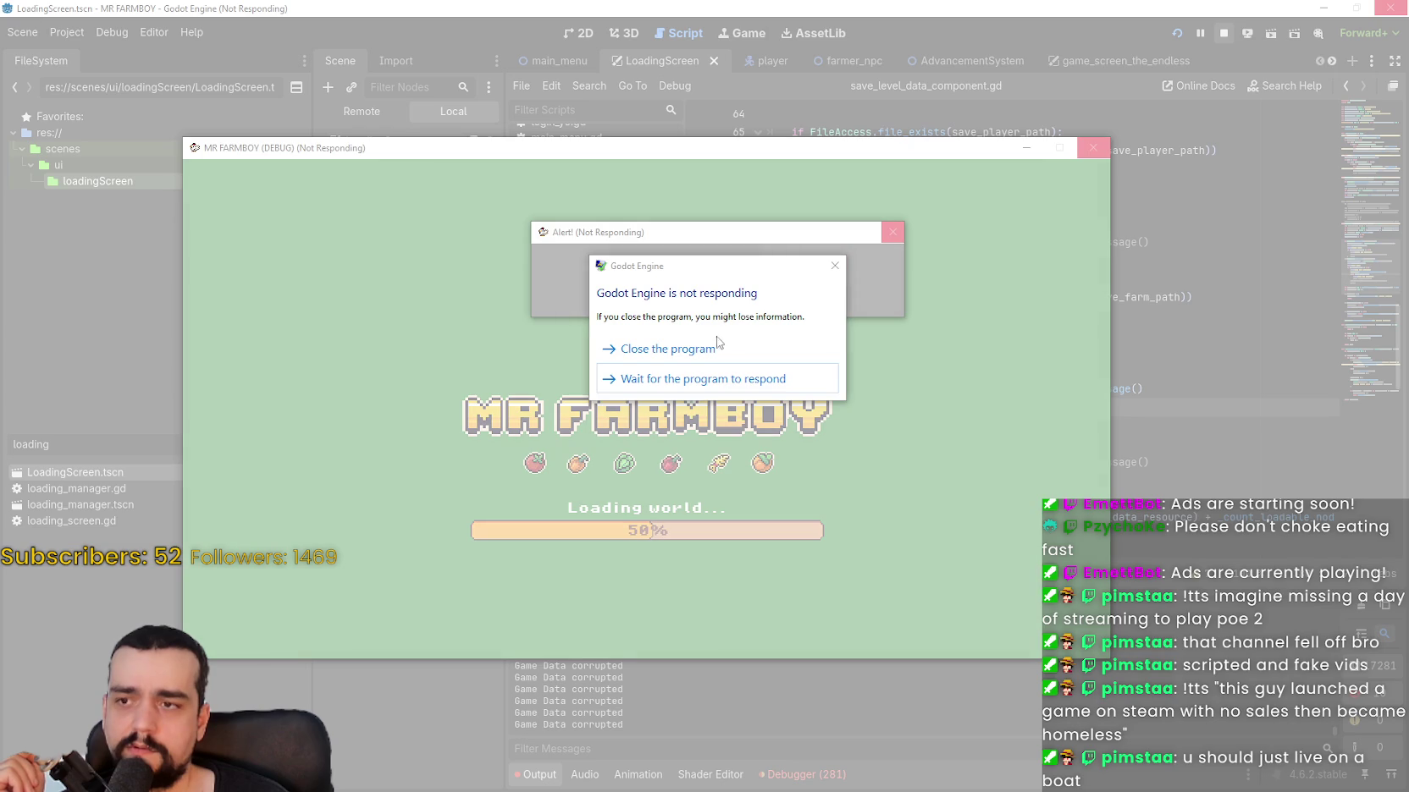
pyautogui.click(711, 345)
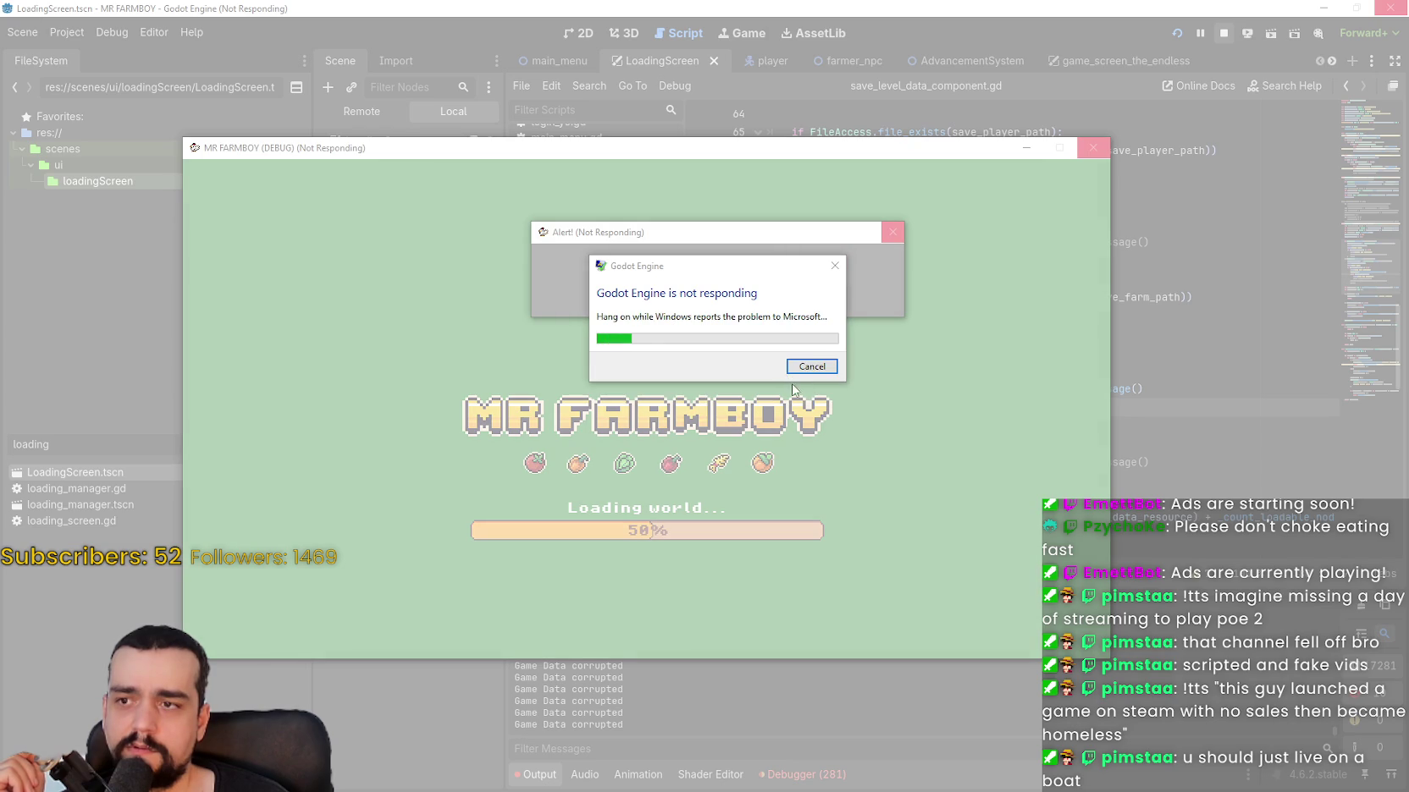
pyautogui.click(812, 367)
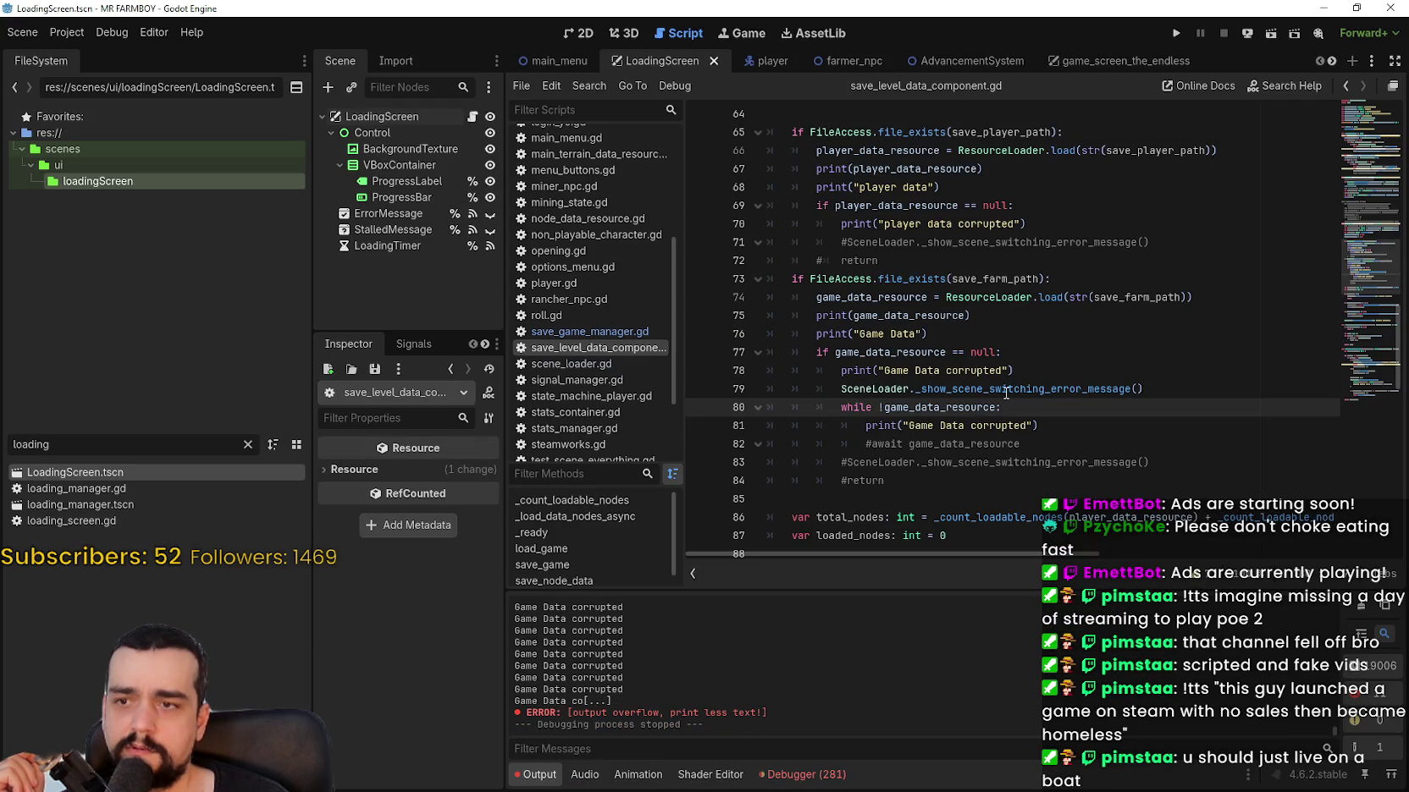
# Refocus the editor and review the while loop and error-message call around lines 77–79
pyautogui.click(1037, 371)
pyautogui.click(1040, 354)
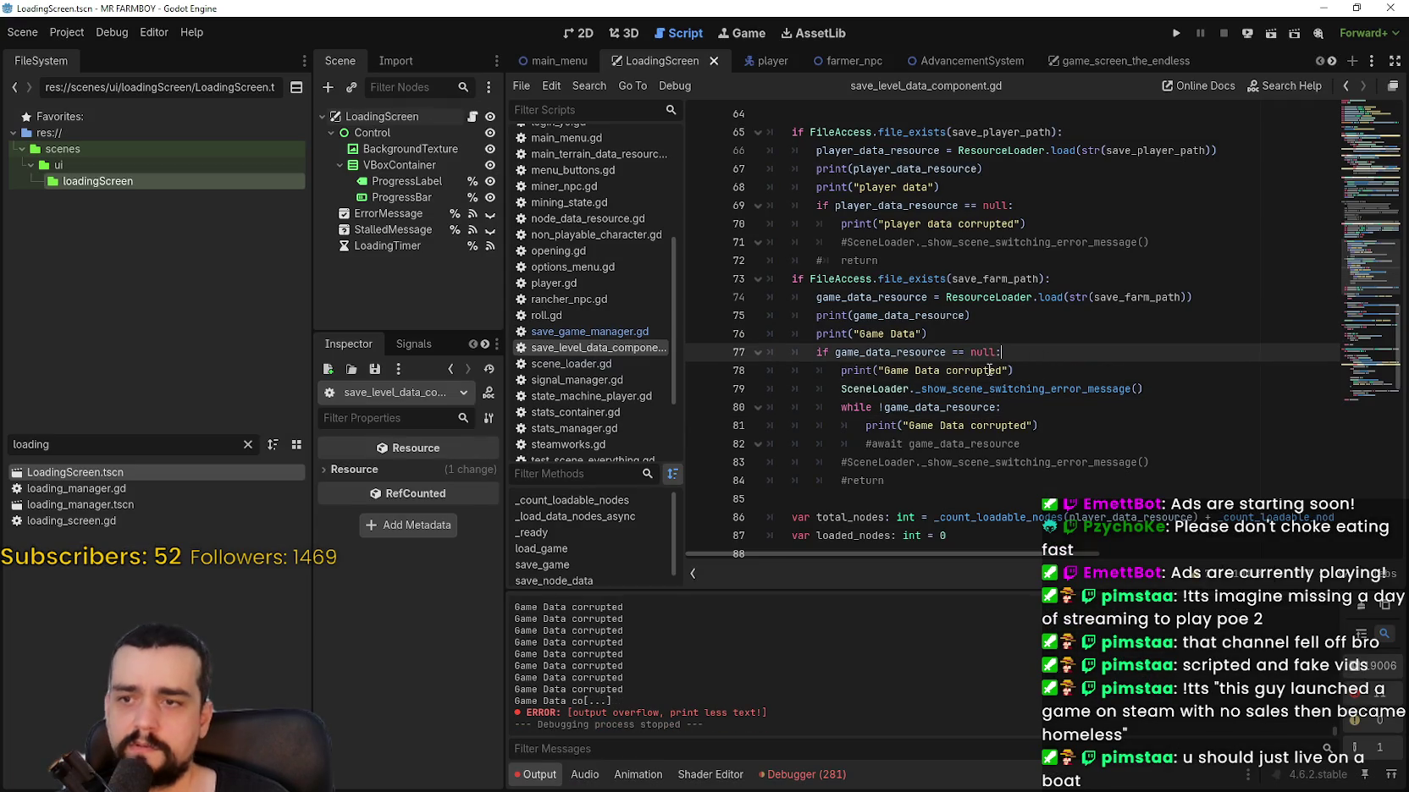
pyautogui.scroll(-1, 989, 370)
pyautogui.click(865, 370)
pyautogui.press('Up')
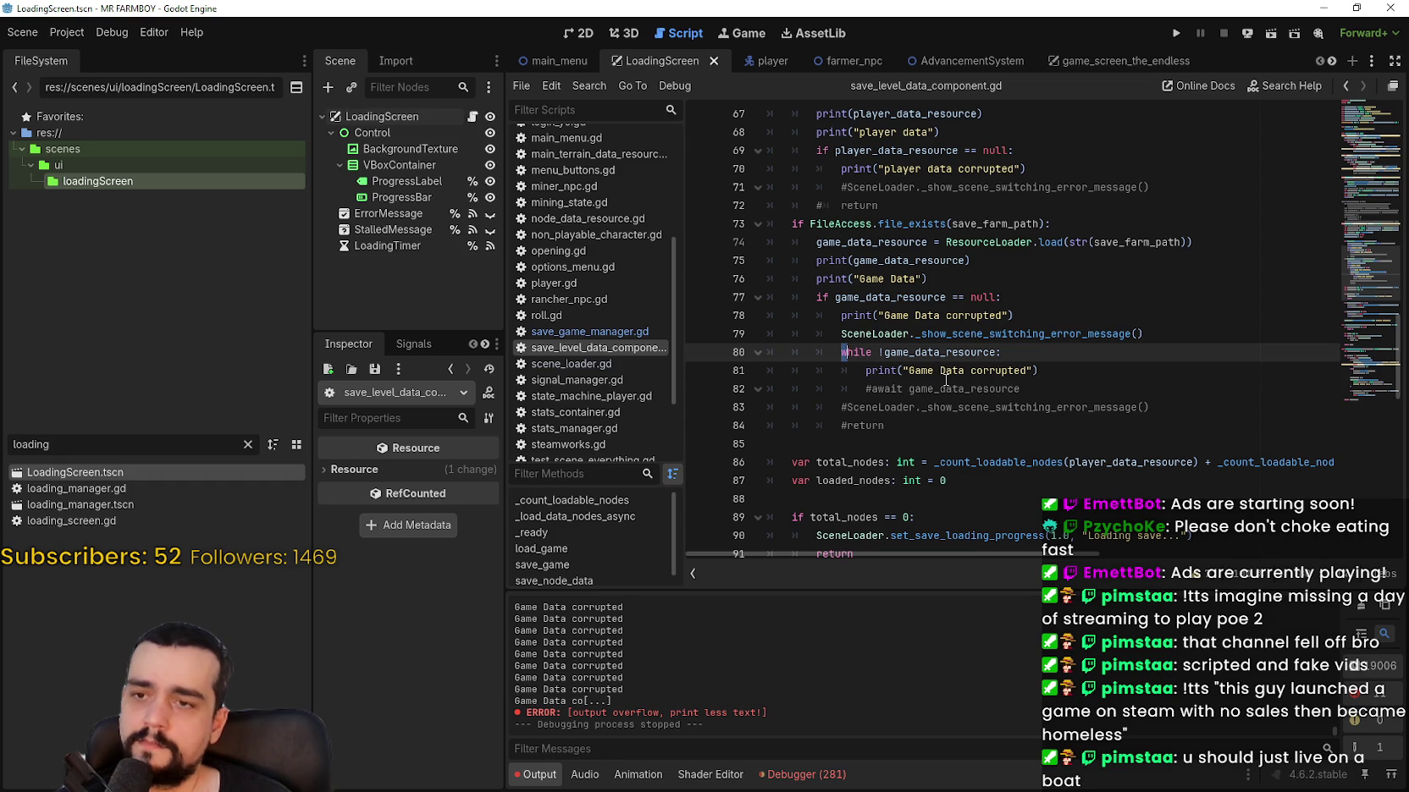
pyautogui.click(1100, 370)
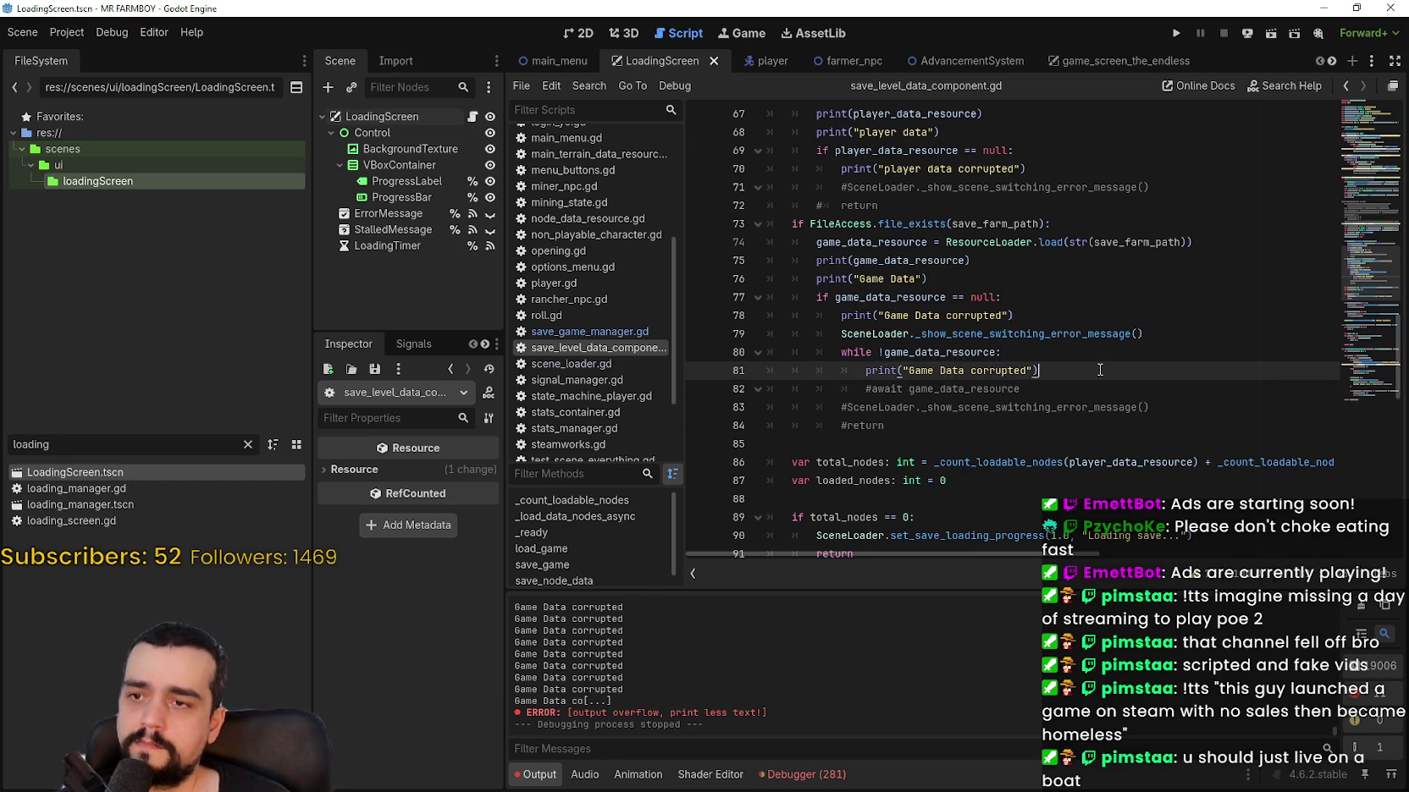
pyautogui.moveTo(1144, 334); pyautogui.dragTo(836, 331)
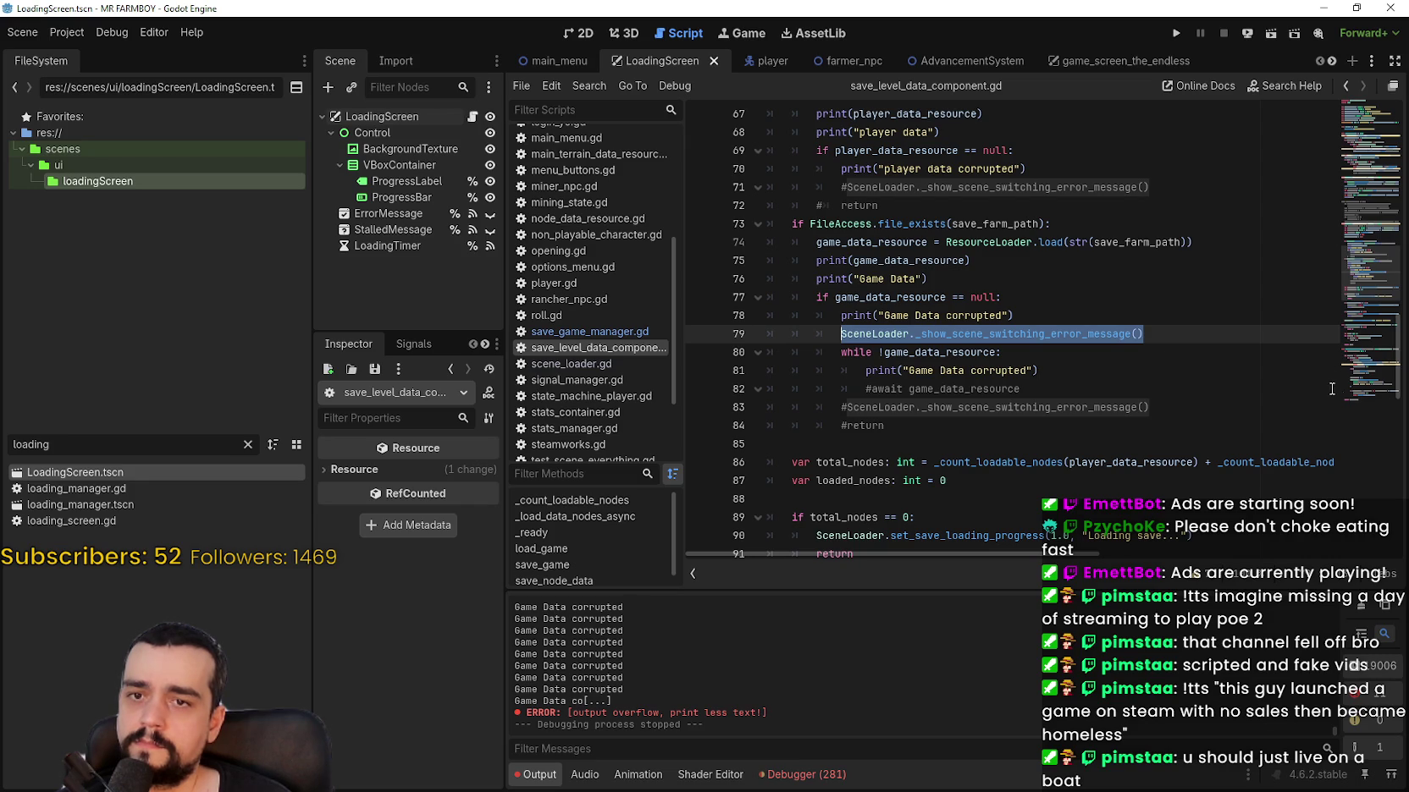
# Inspect _count_loadable_nodes and the _show_scene_switching_error_message call in load_game
pyautogui.click(1358, 394)
pyautogui.scroll(5, 1046, 395)
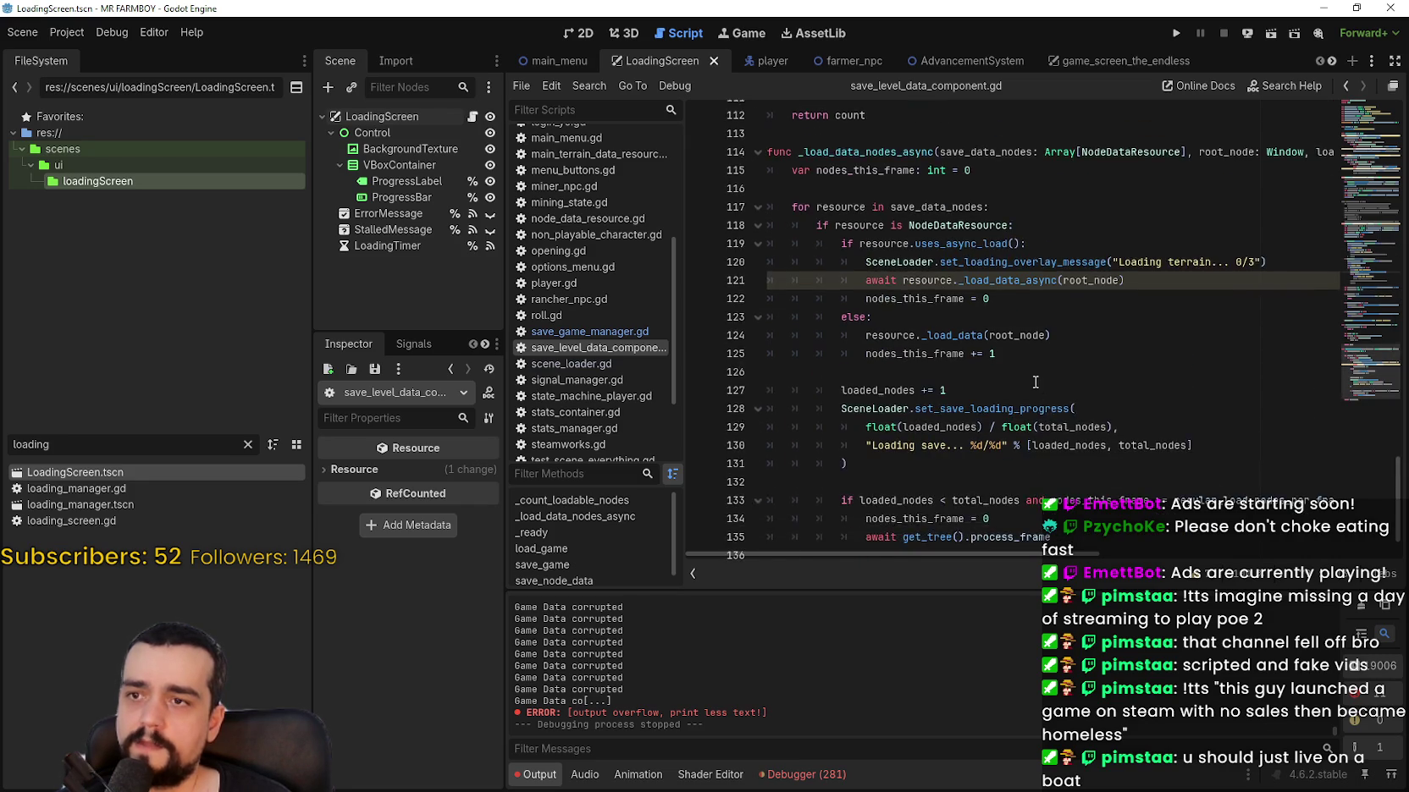
pyautogui.scroll(-5, 1099, 468)
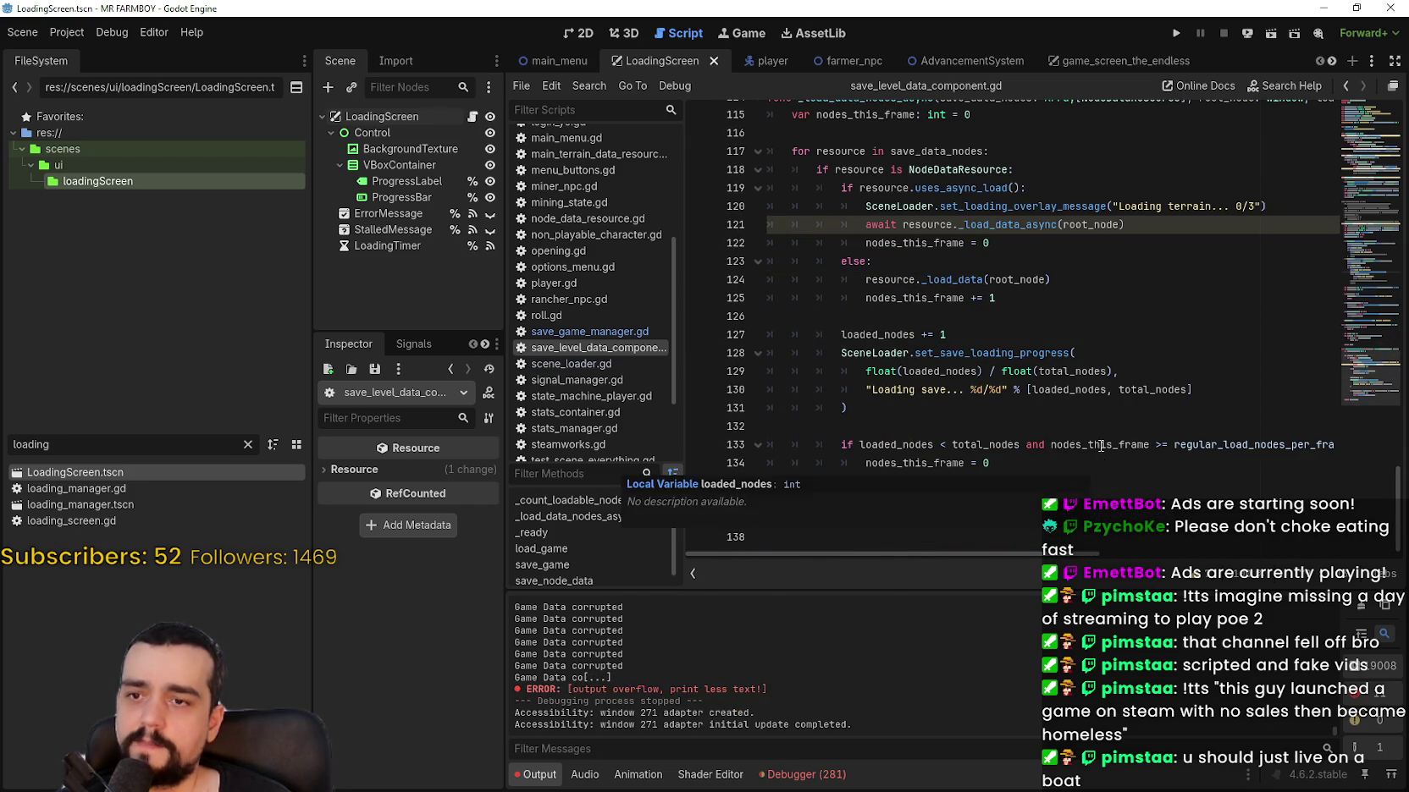
pyautogui.scroll(8, 1100, 437)
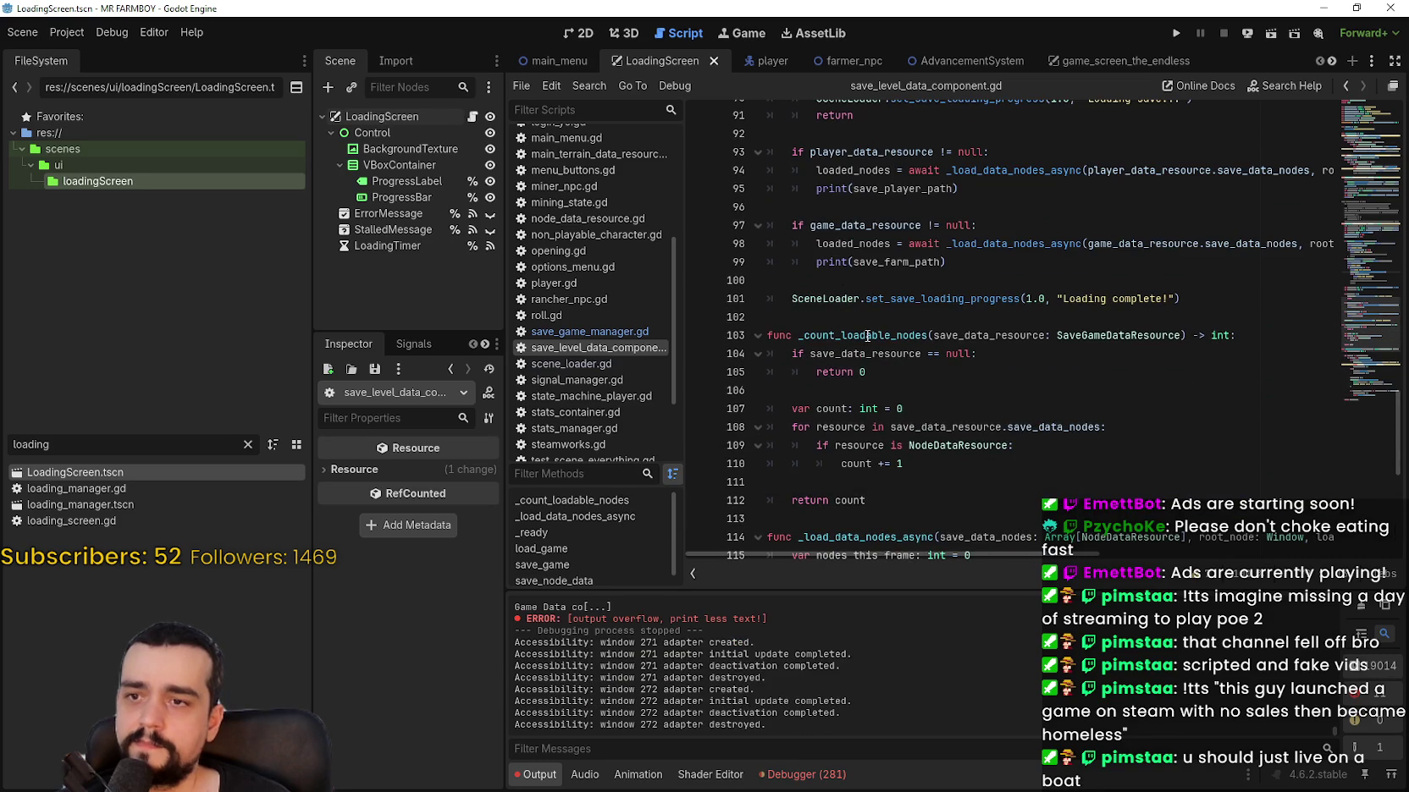
pyautogui.tripleClick(868, 336)
pyautogui.click(971, 483)
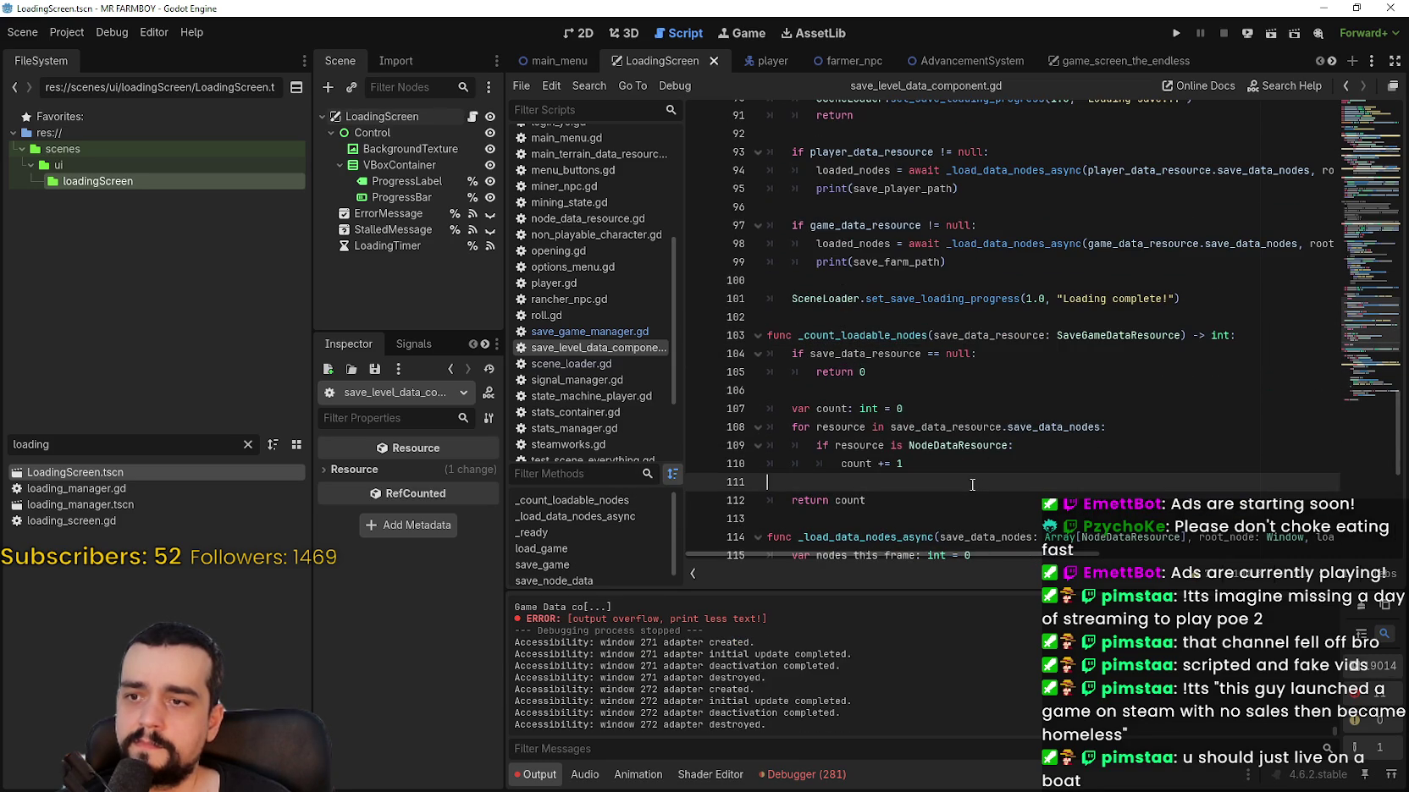
pyautogui.scroll(5, 1101, 485)
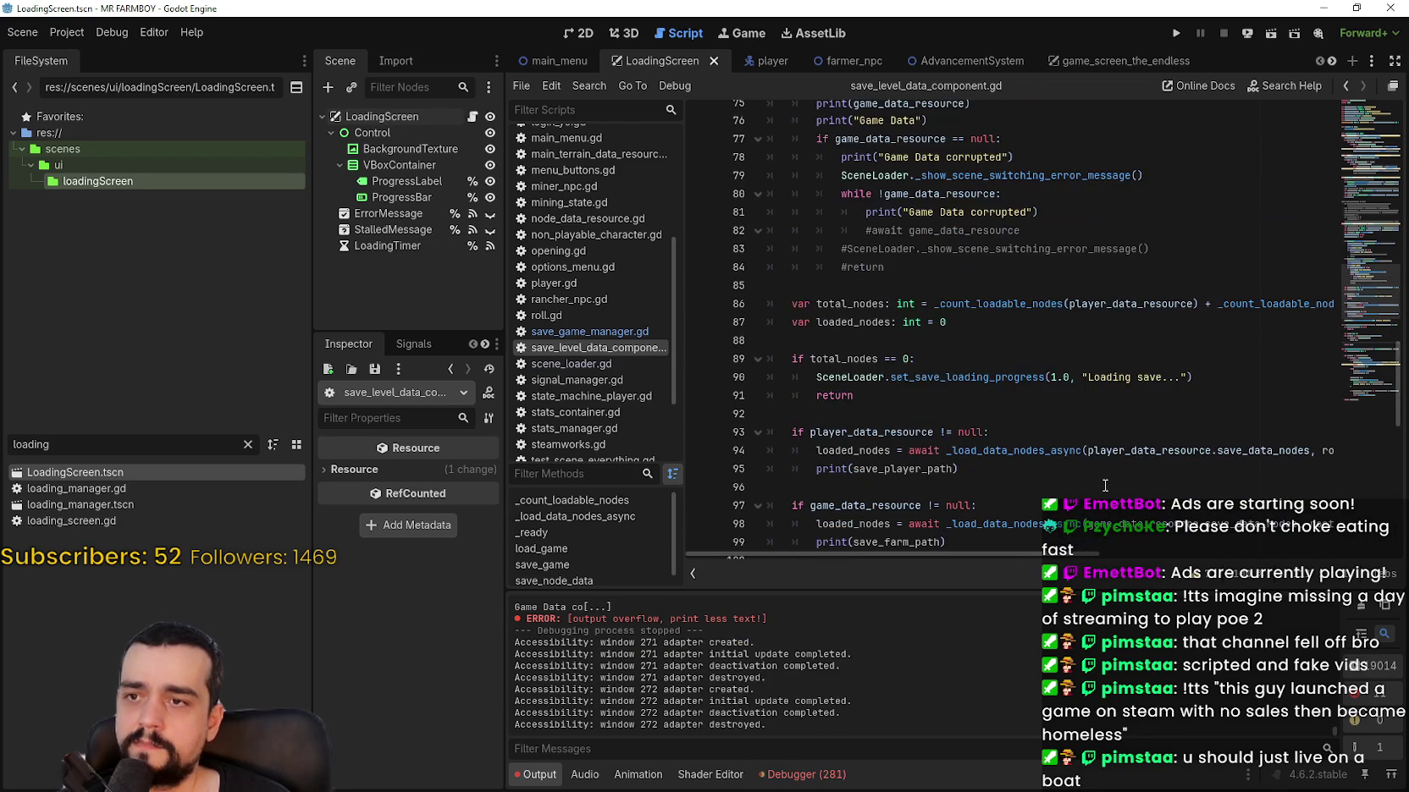
pyautogui.doubleClick(1000, 307)
pyautogui.scroll(4, 1057, 429)
pyautogui.click(1077, 396)
pyautogui.doubleClick(1077, 397)
pyautogui.scroll(6, 1092, 432)
pyautogui.scroll(-9, 1105, 433)
pyautogui.scroll(-1, 1104, 433)
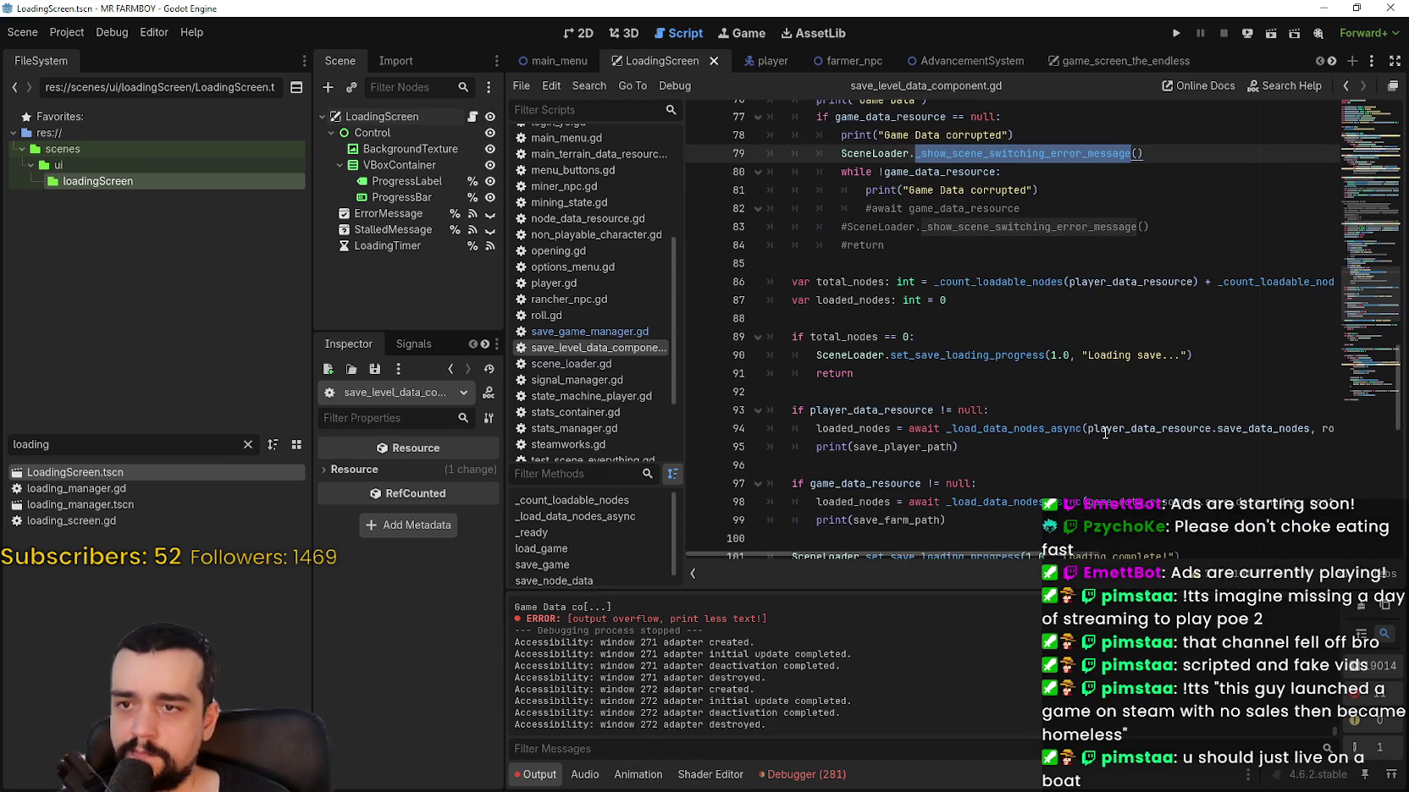
# Jump to the _load_data_nodes_async definition and read through it
pyautogui.doubleClick(1043, 427)
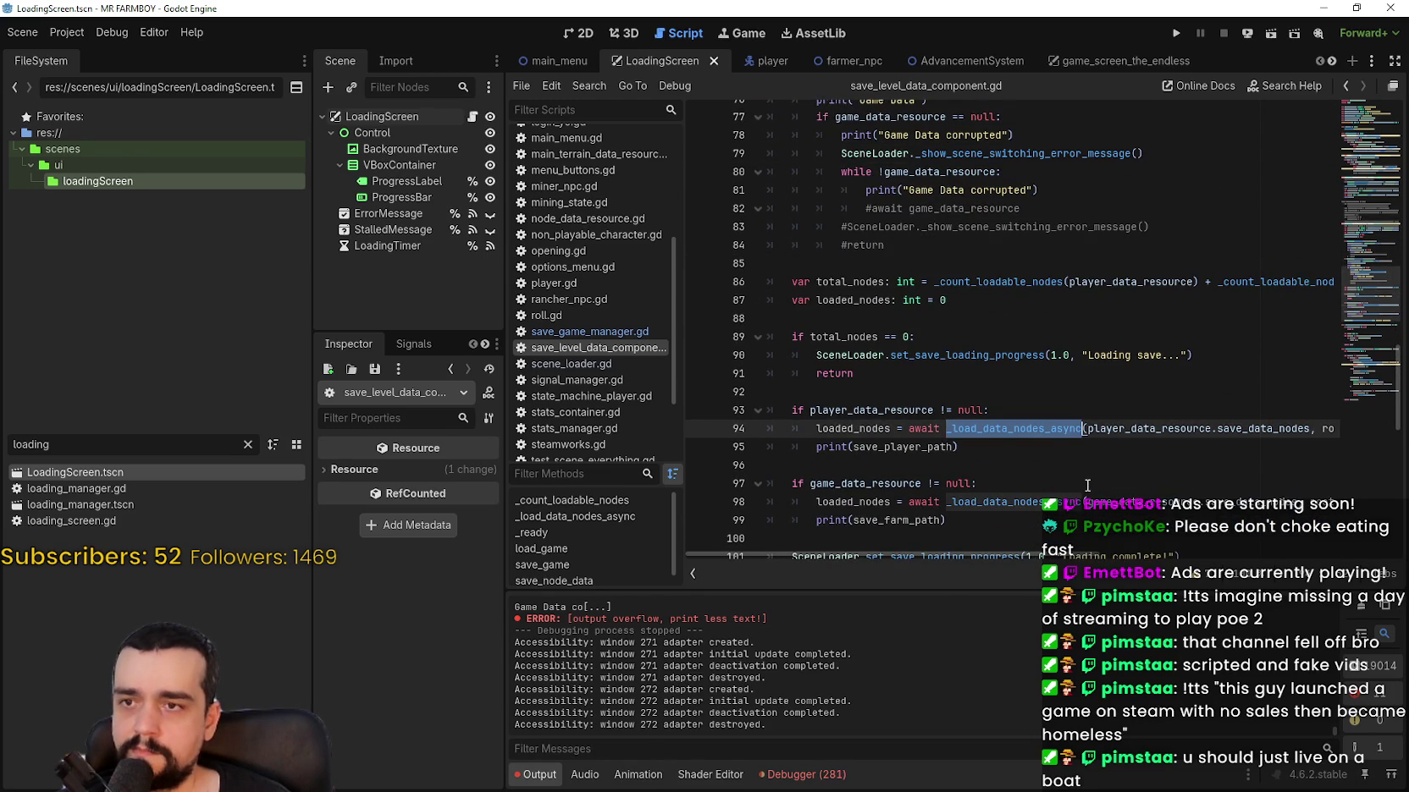
pyautogui.moveTo(909, 429); pyautogui.dragTo(1082, 428)
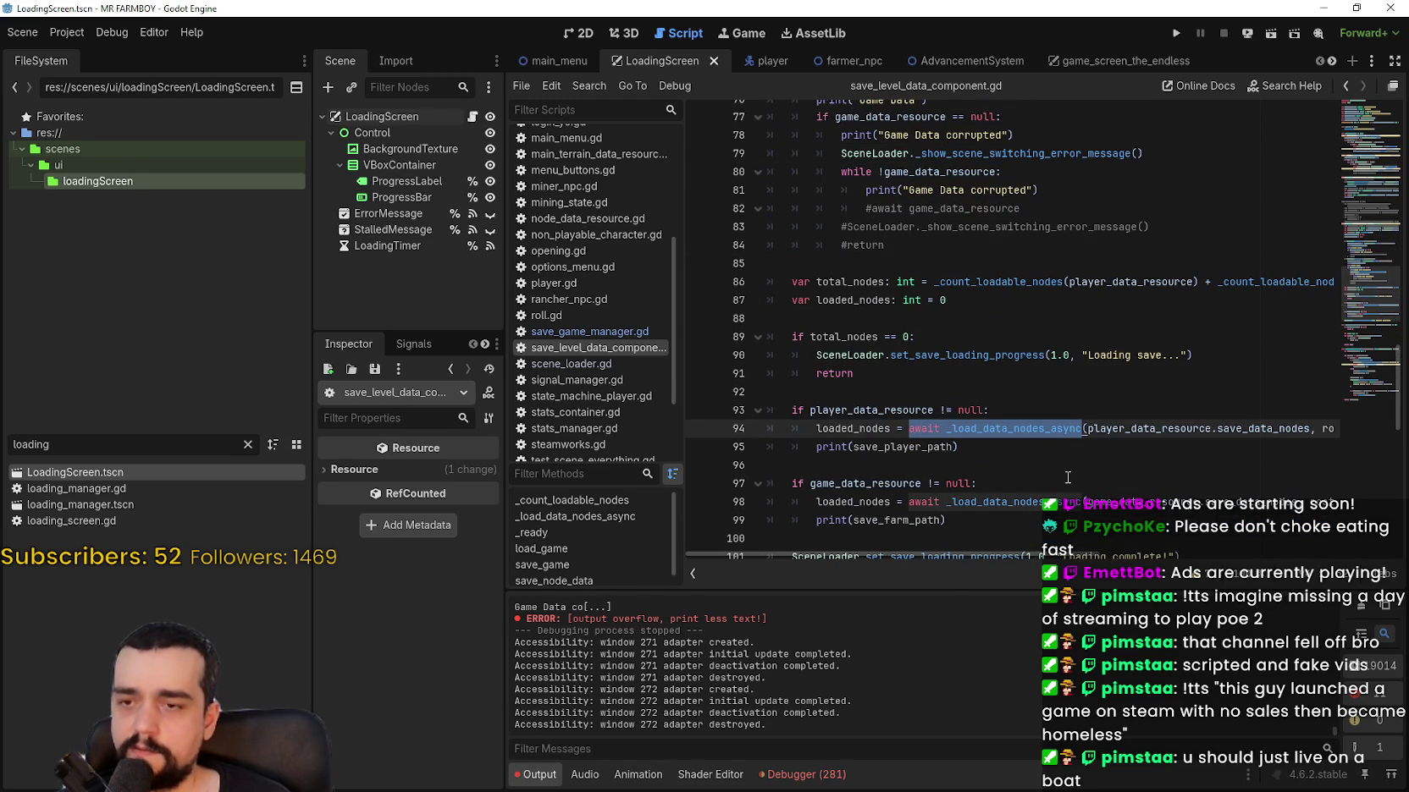
pyautogui.keyDown('ctrl'); pyautogui.click(1025, 432); pyautogui.keyUp('ctrl')
pyautogui.scroll(-2, 1016, 479)
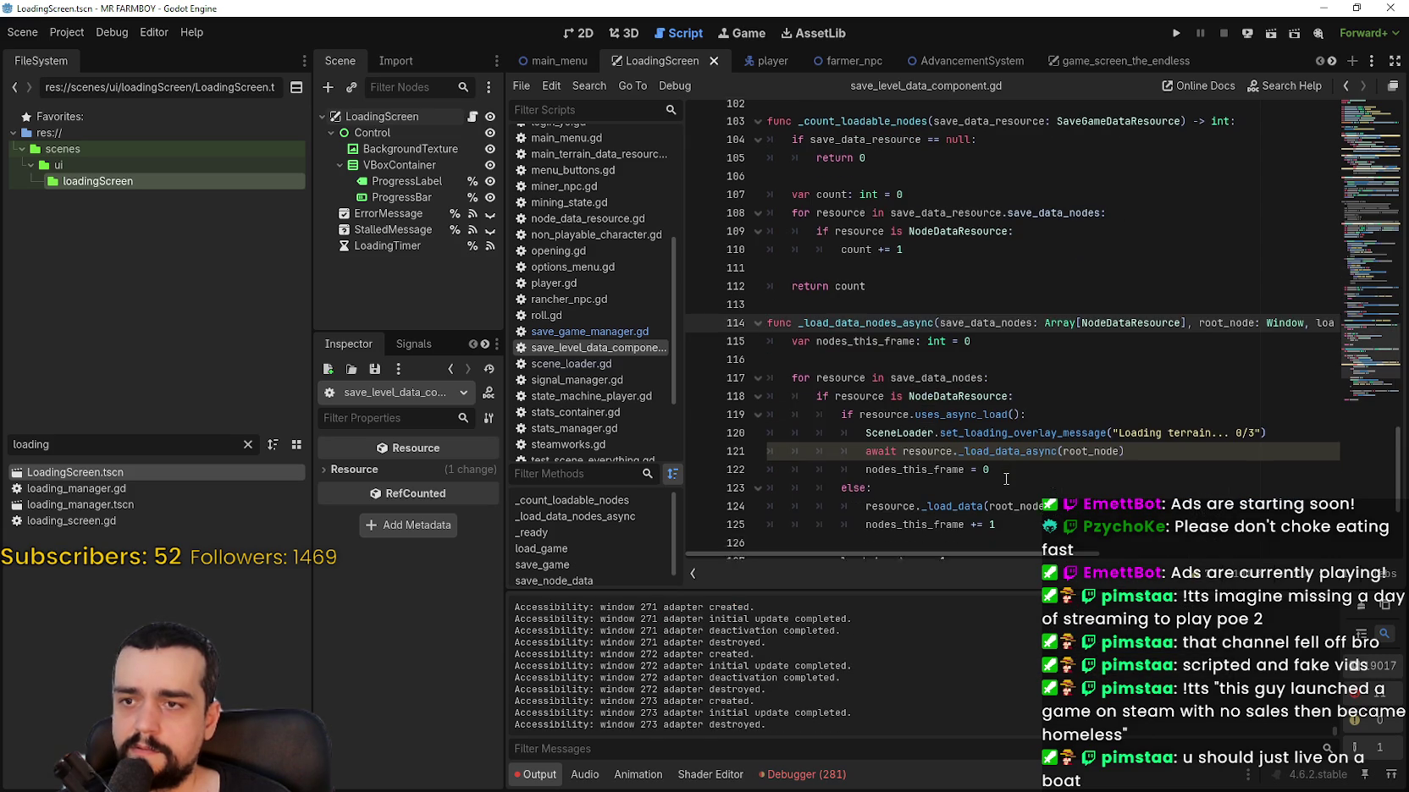
pyautogui.scroll(-2, 1044, 280)
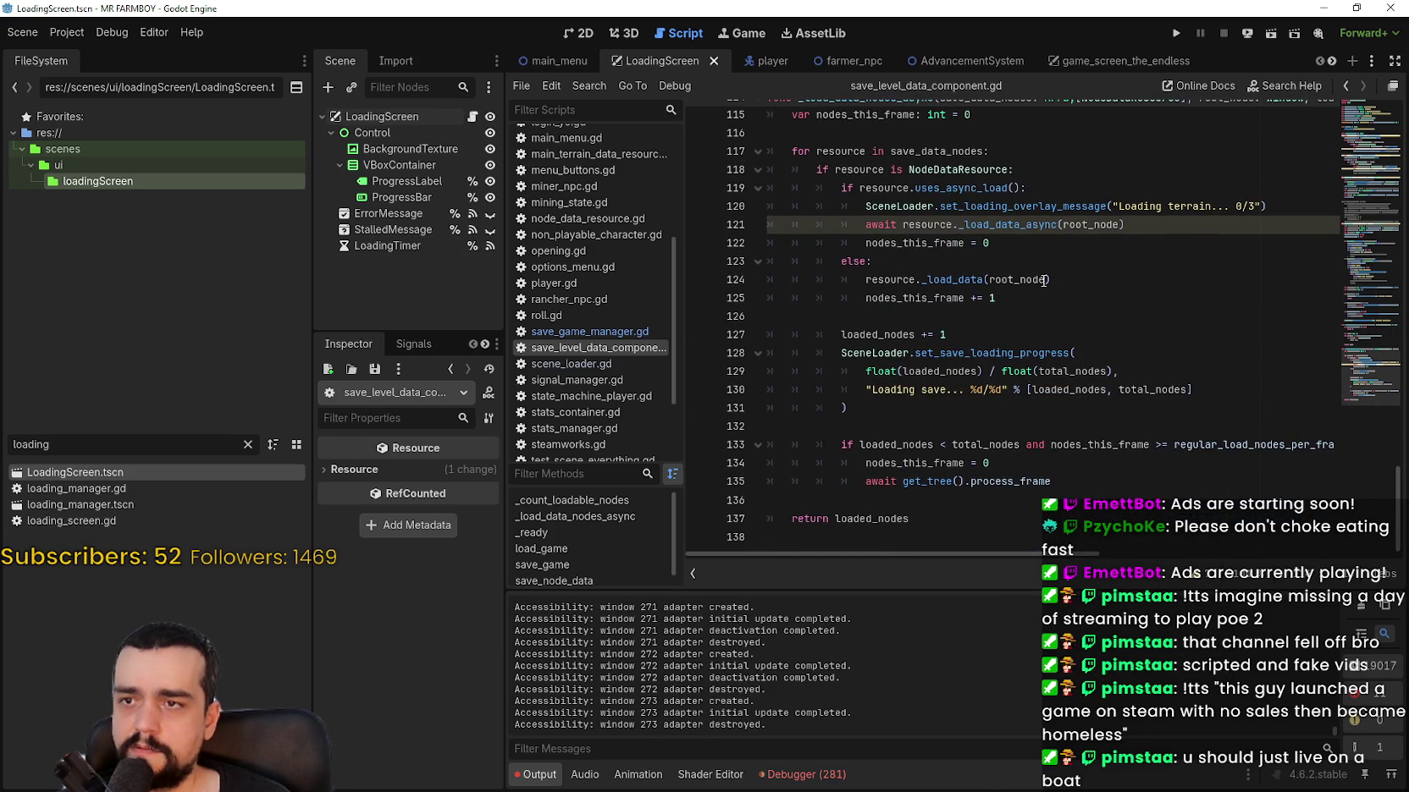
pyautogui.scroll(14, 1002, 383)
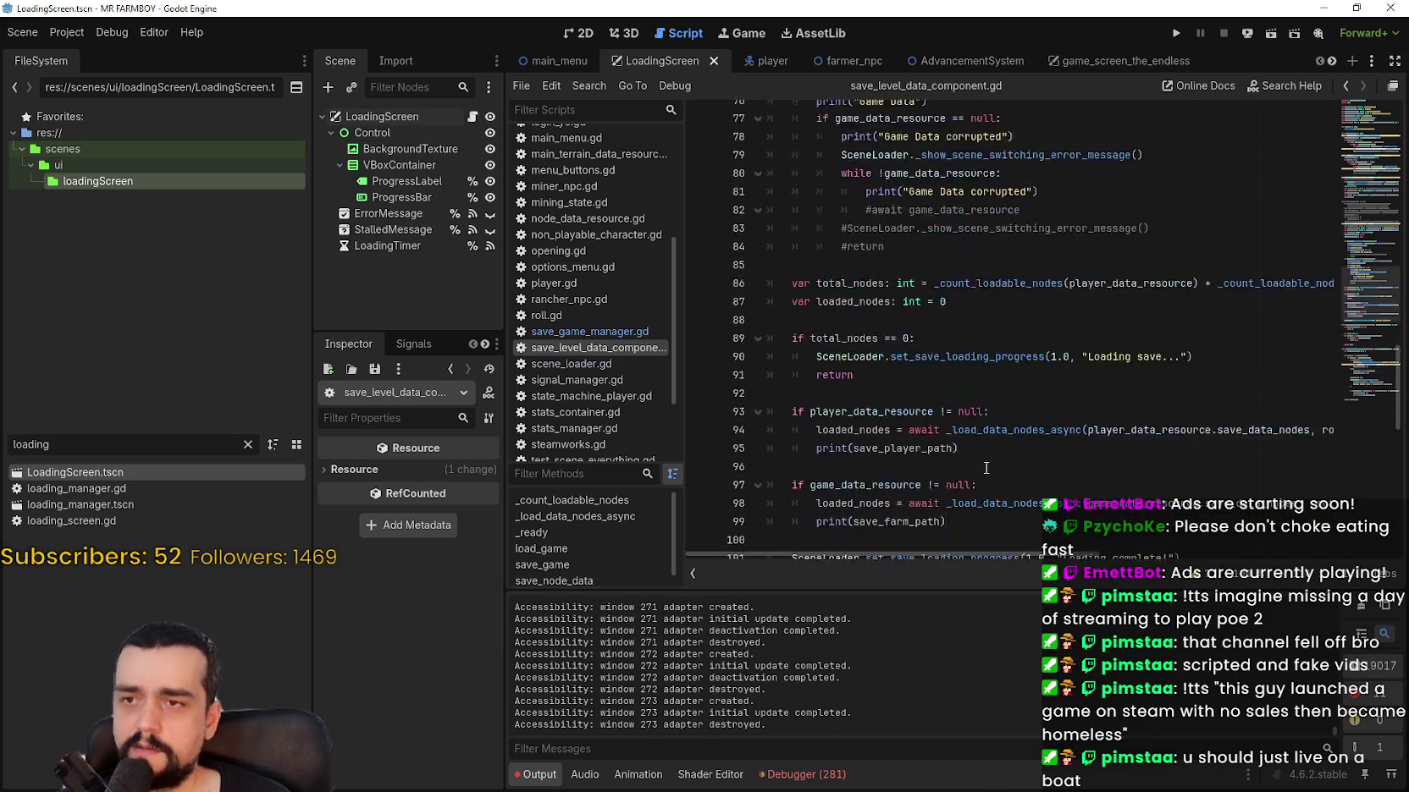
pyautogui.scroll(11, 972, 448)
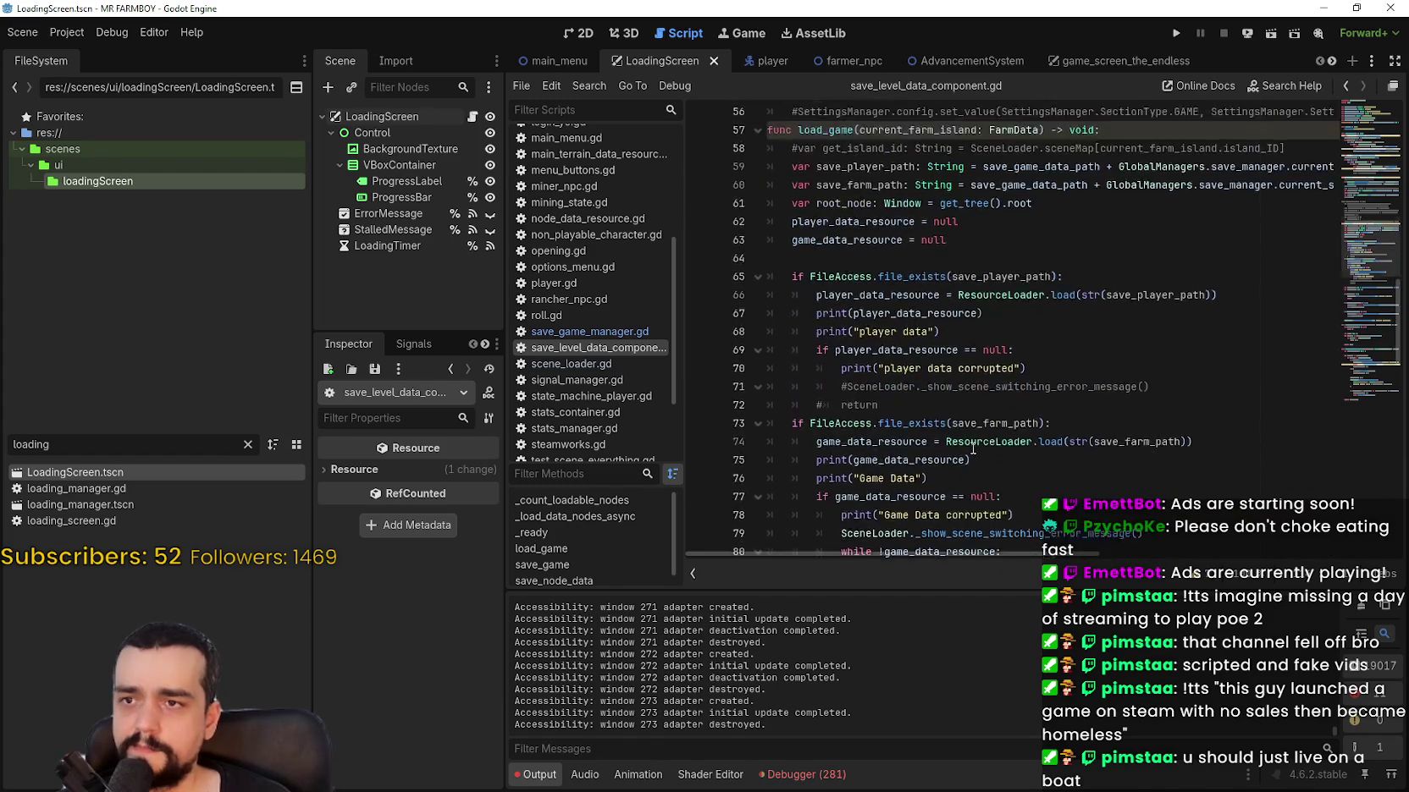
pyautogui.scroll(3, 928, 362)
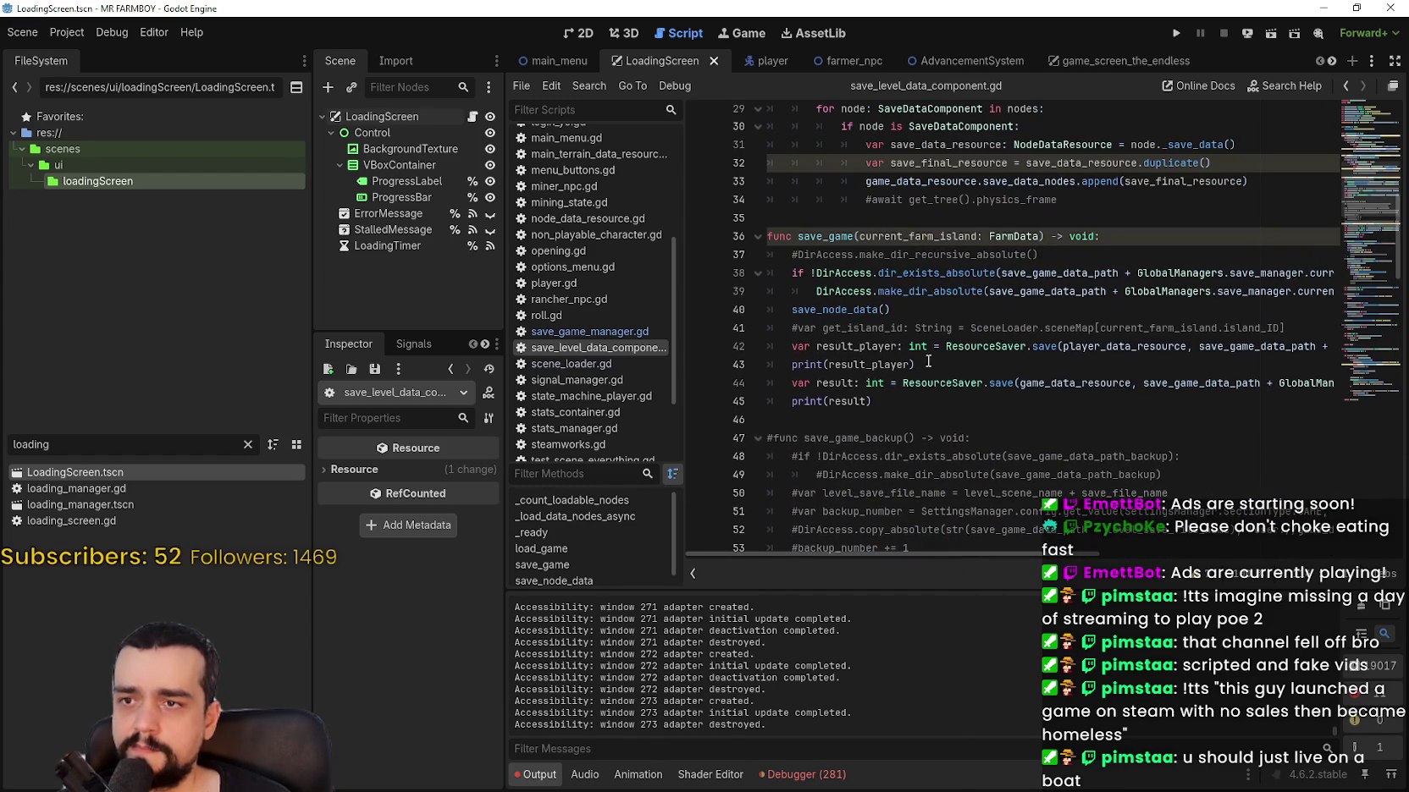
pyautogui.scroll(1, 959, 431)
pyautogui.scroll(2, 959, 433)
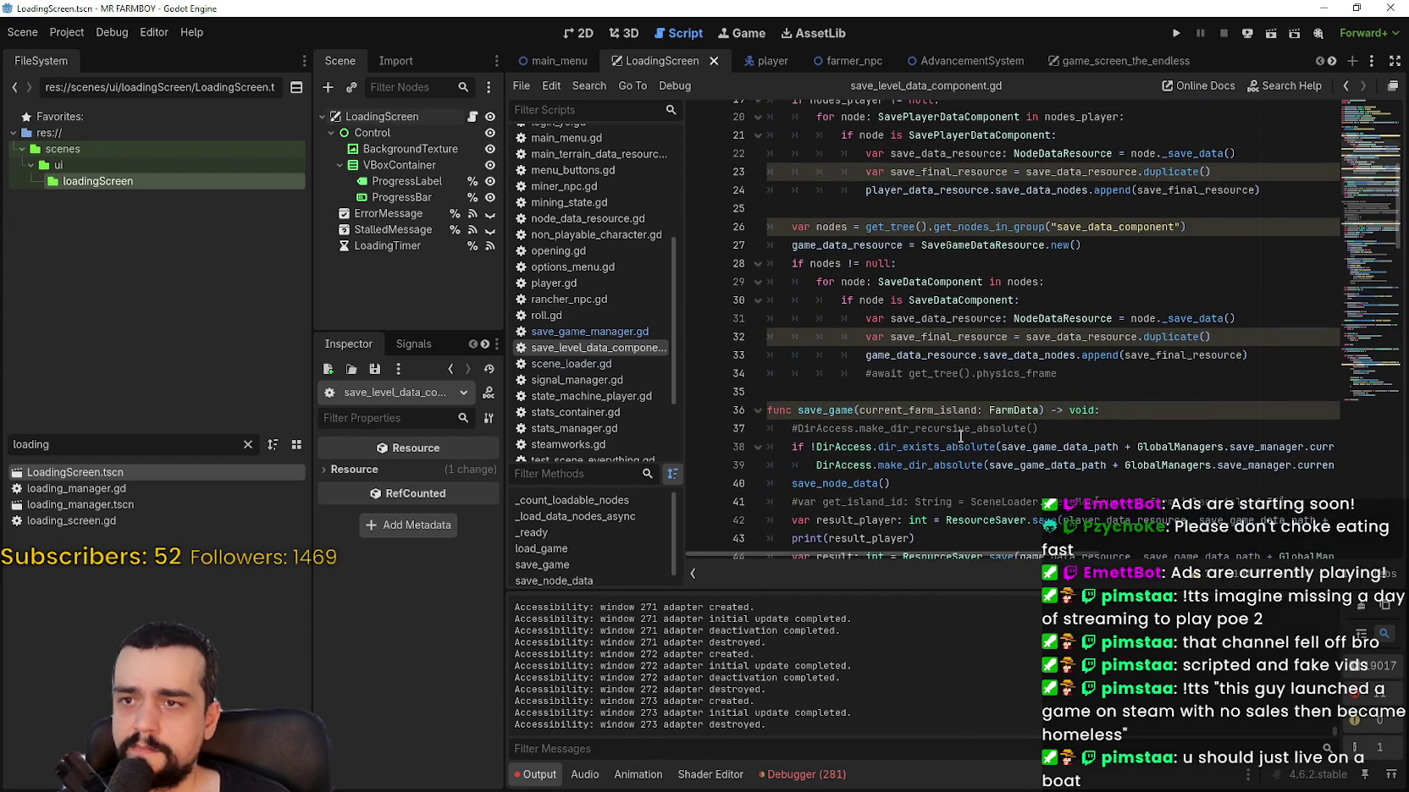
pyautogui.scroll(4, 957, 423)
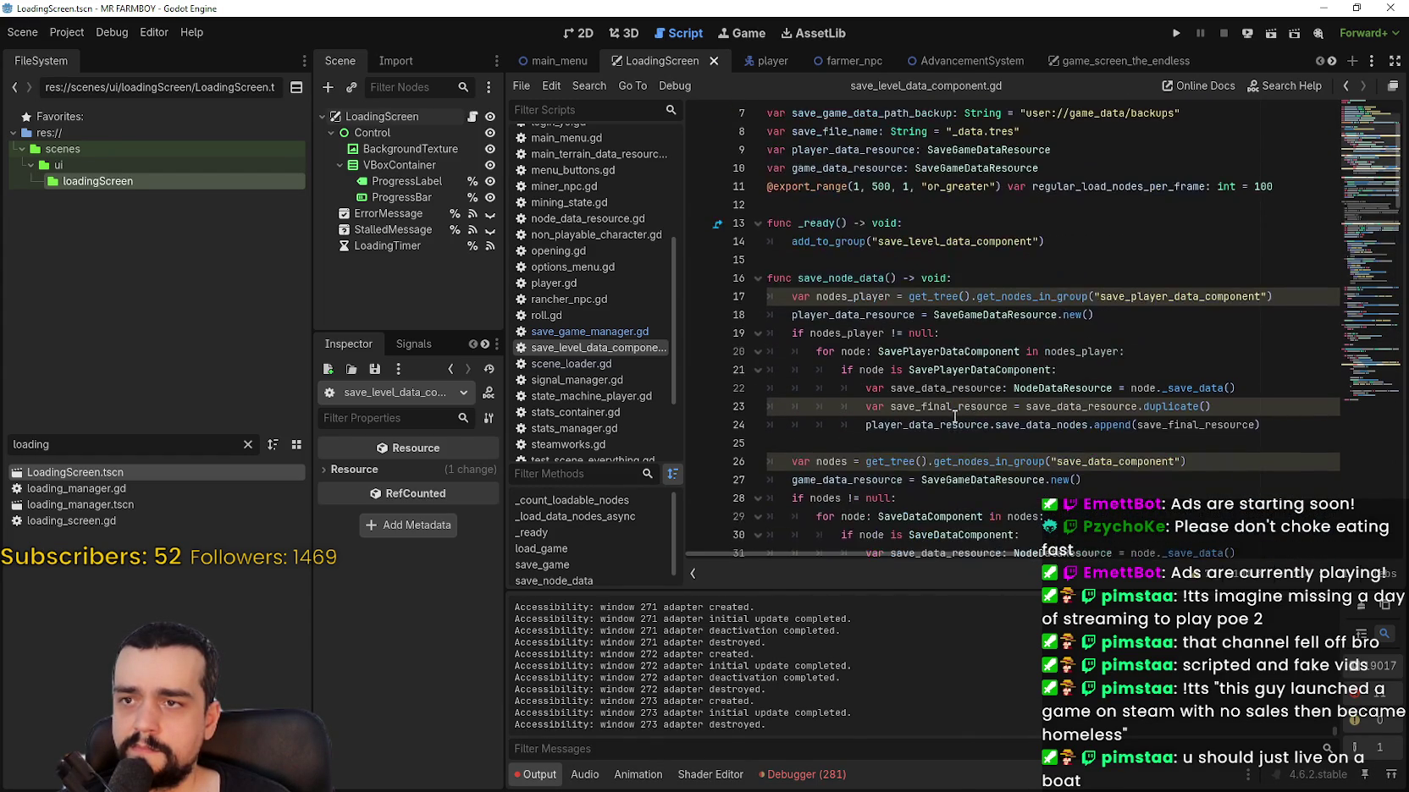
pyautogui.moveTo(1372, 217)
pyautogui.mouseDown()
pyautogui.moveTo(1362, 311)
pyautogui.moveTo(1362, 234)
pyautogui.mouseUp()
pyautogui.scroll(-10, 1363, 233)
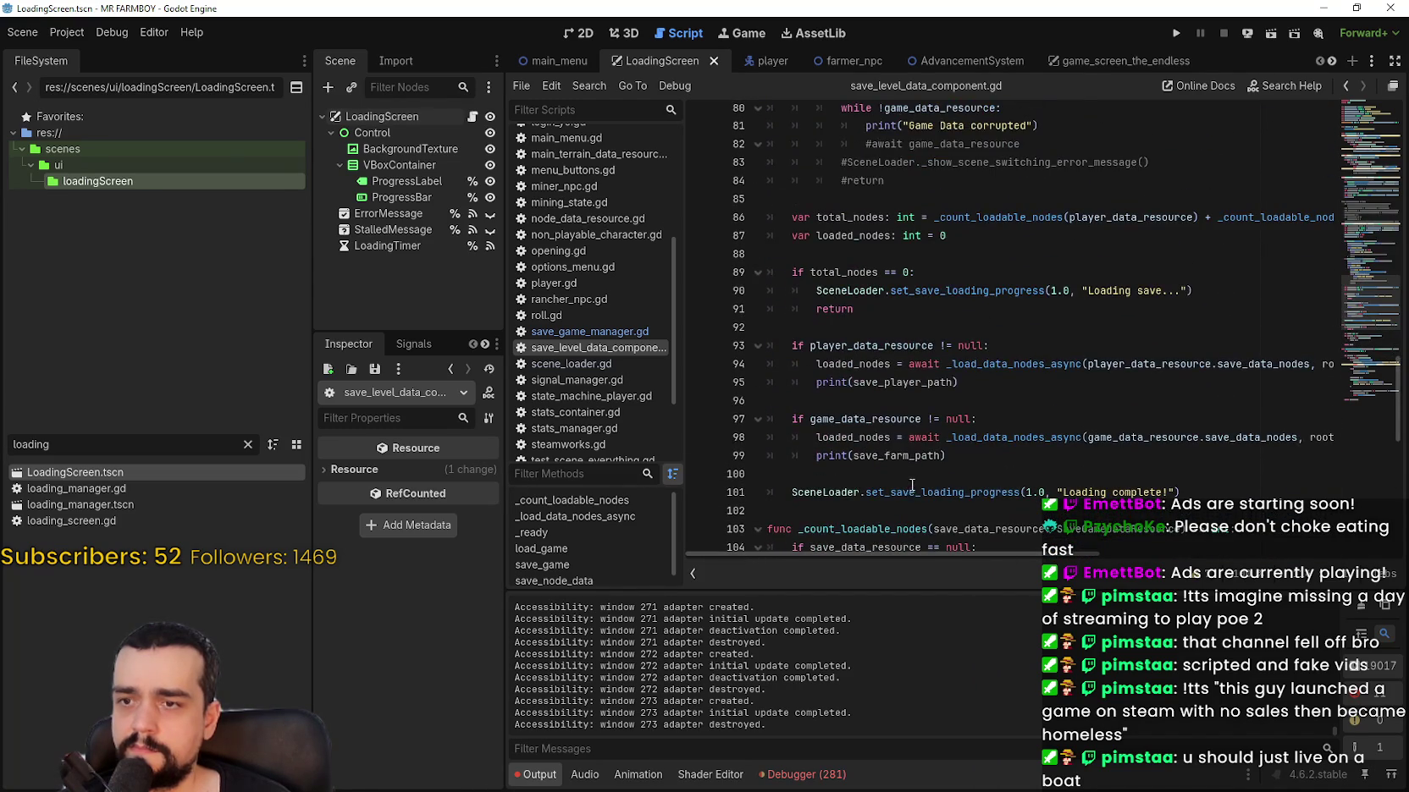
pyautogui.scroll(8, 898, 385)
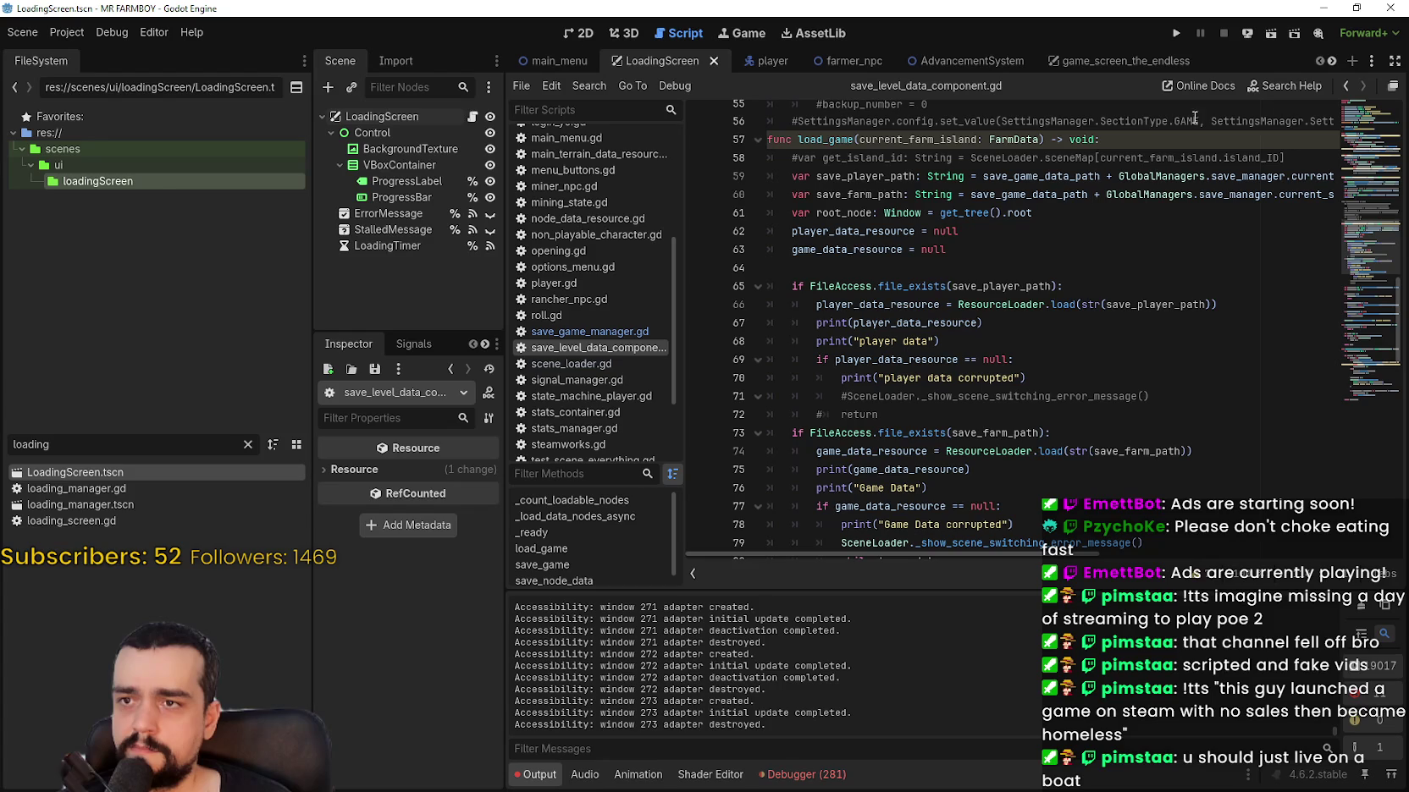
# Create a game_is_corrupted() -> bool function header above load_game
pyautogui.click(1194, 117)
pyautogui.press('End')
pyautogui.press('Return')
pyautogui.press('Return')
pyautogui.moveTo(828, 149); pyautogui.dragTo(701, 154)
pyautogui.write('func ')
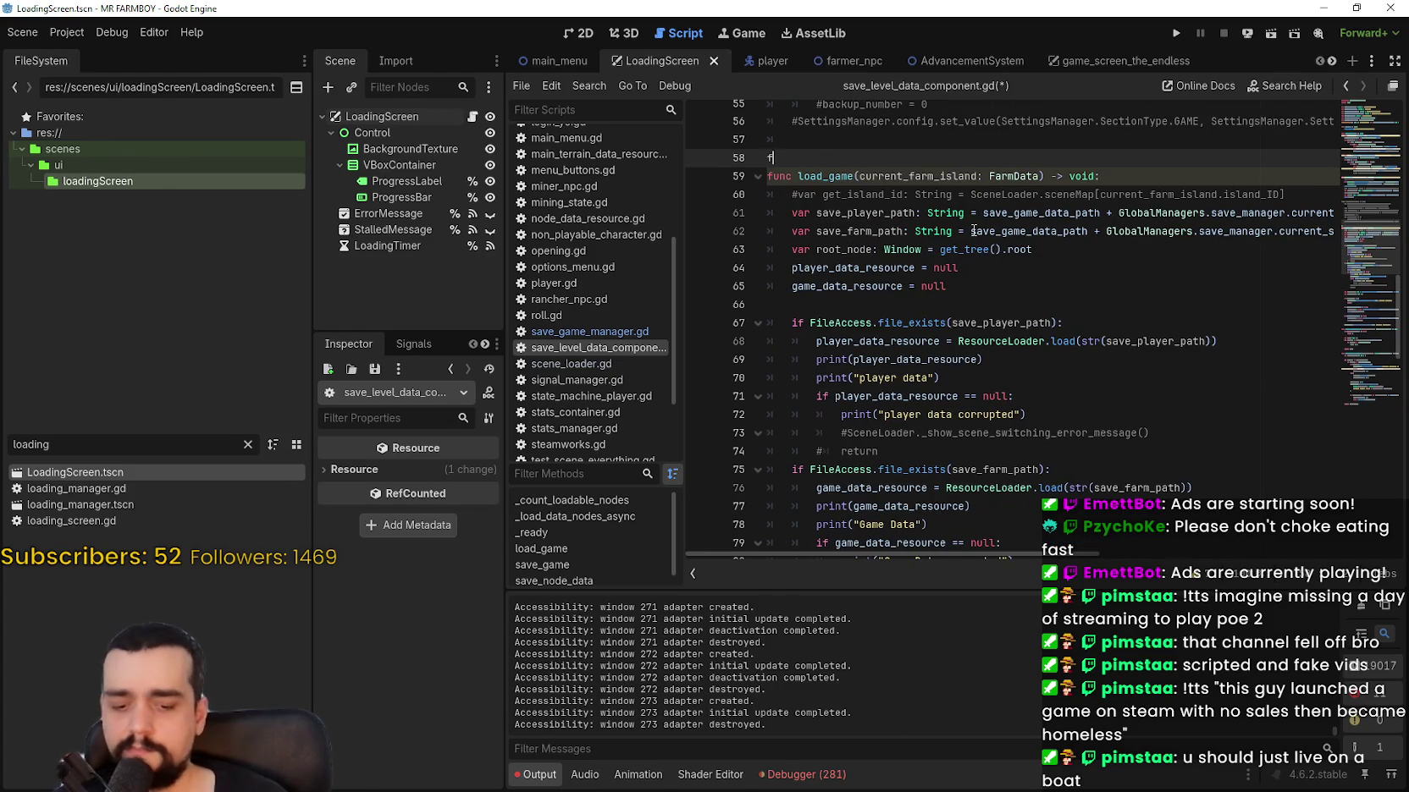
pyautogui.write('game_is_corrupted(')
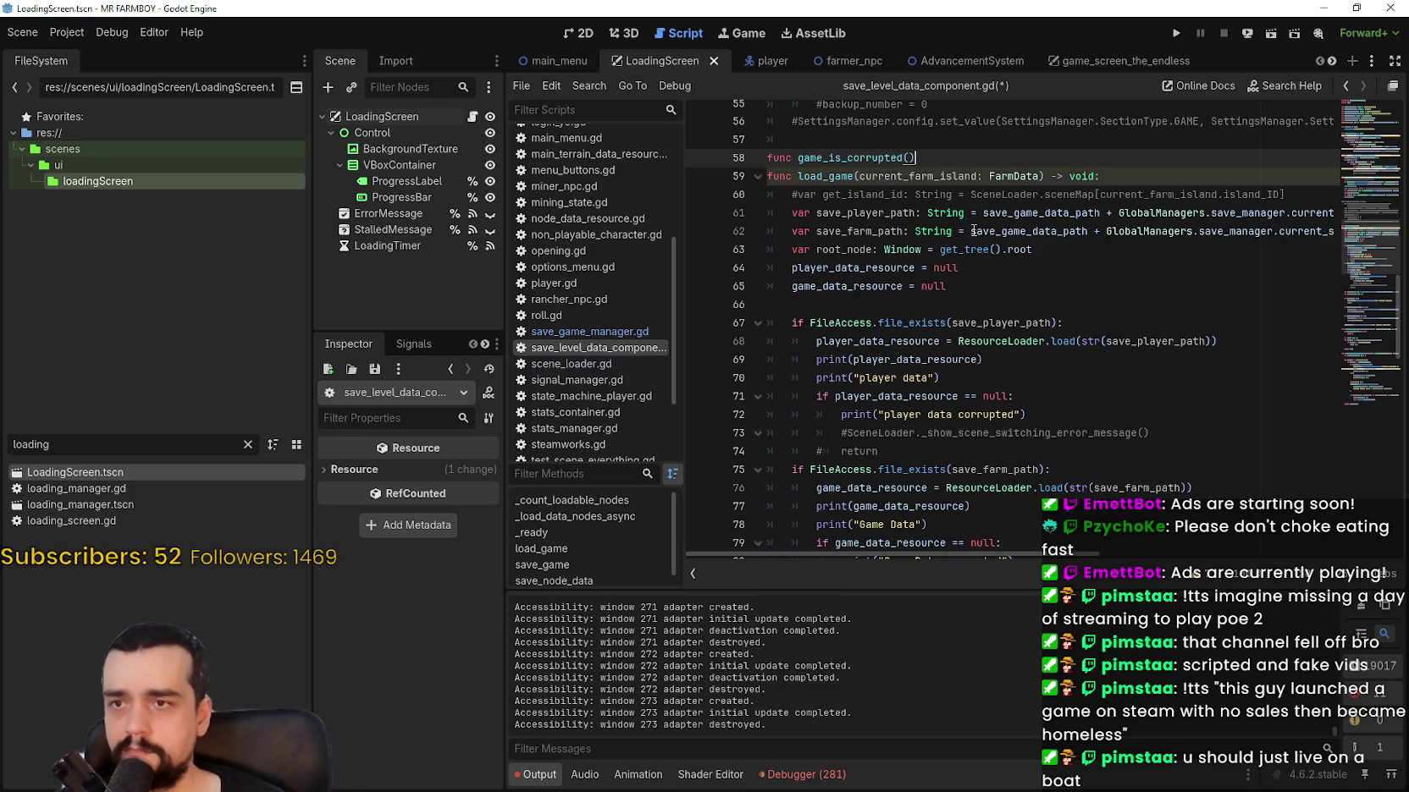
pyautogui.write('-')
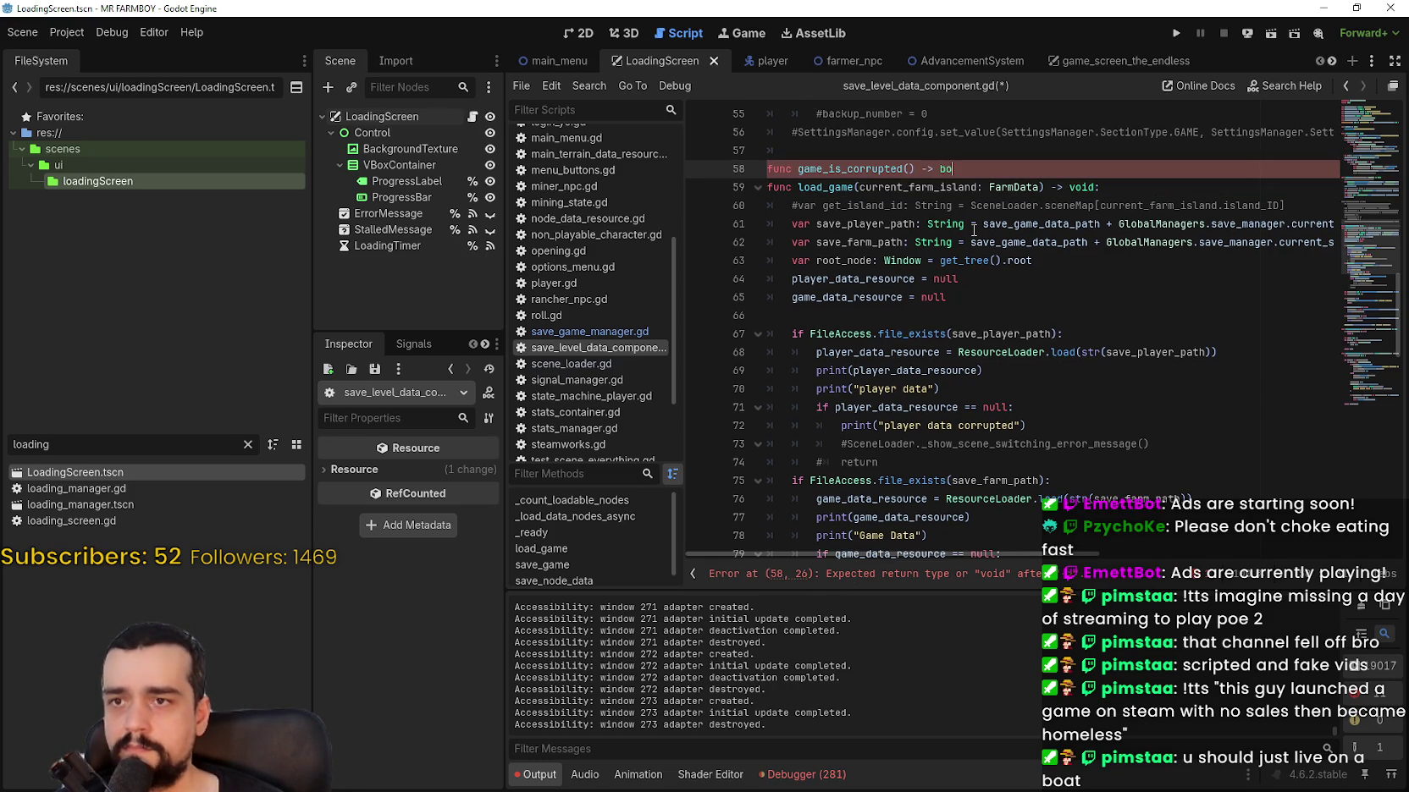
pyautogui.write(':')
pyautogui.press('Return')
pyautogui.write('return true')
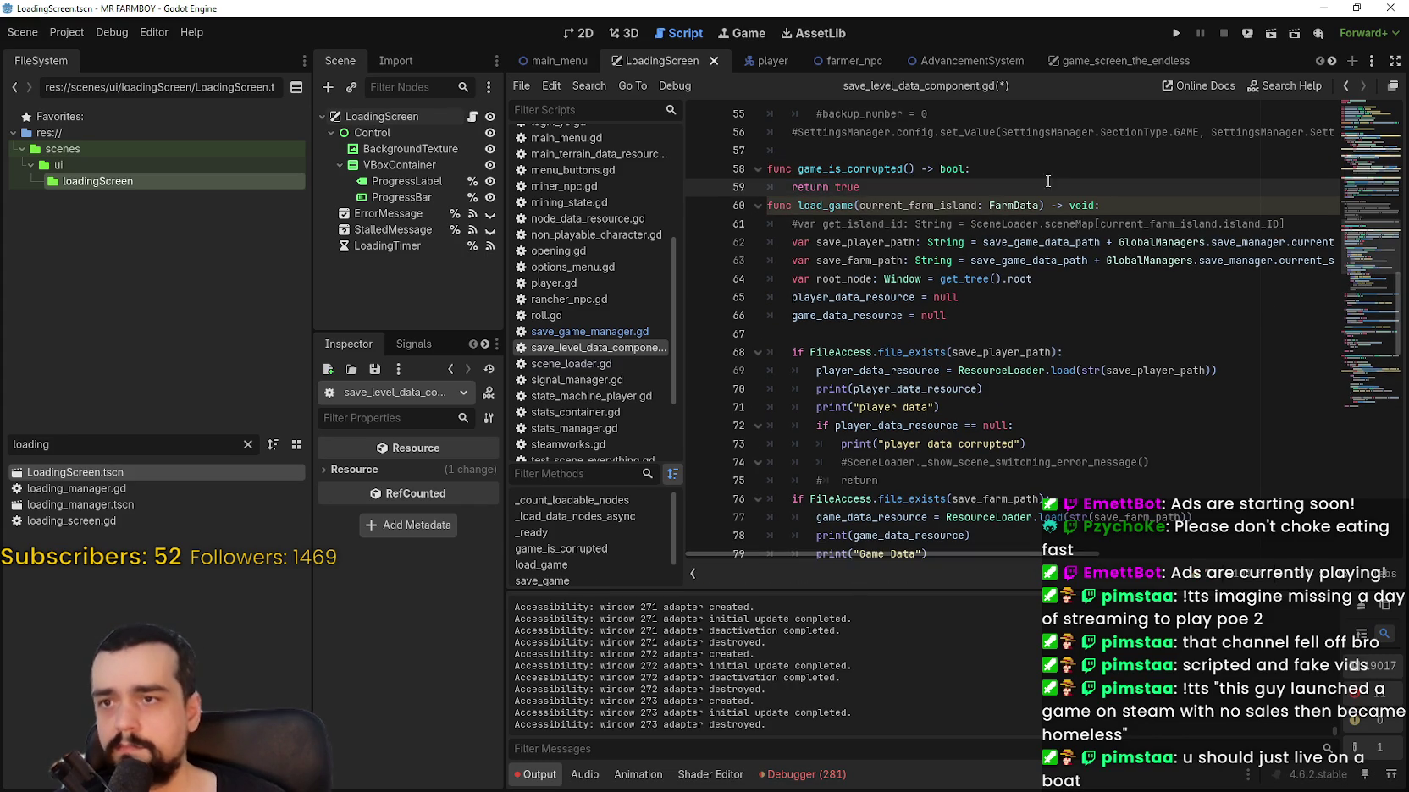
# Start the function body with a 'while !game_data_resource' loop
pyautogui.click(1038, 167)
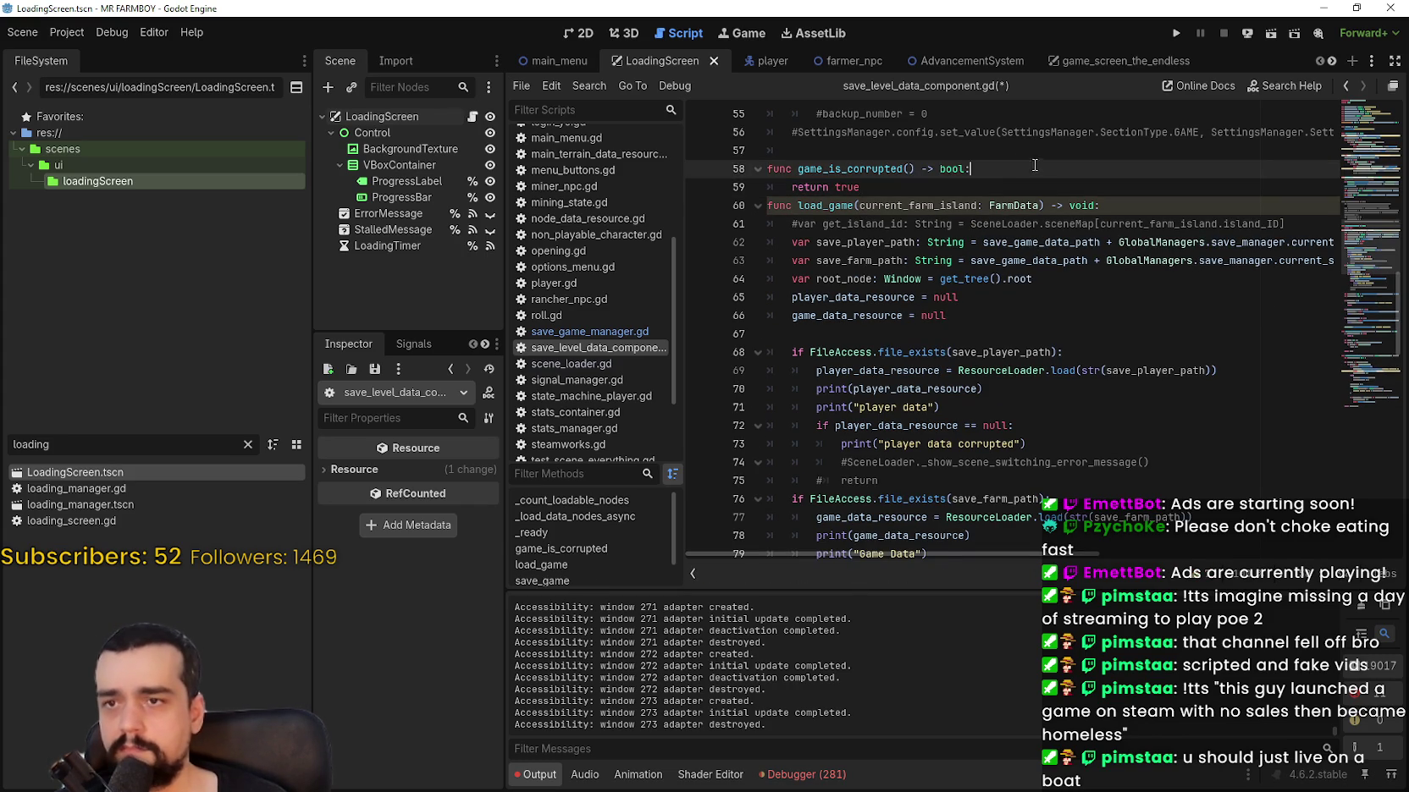
pyautogui.press('Return')
pyautogui.write('while')
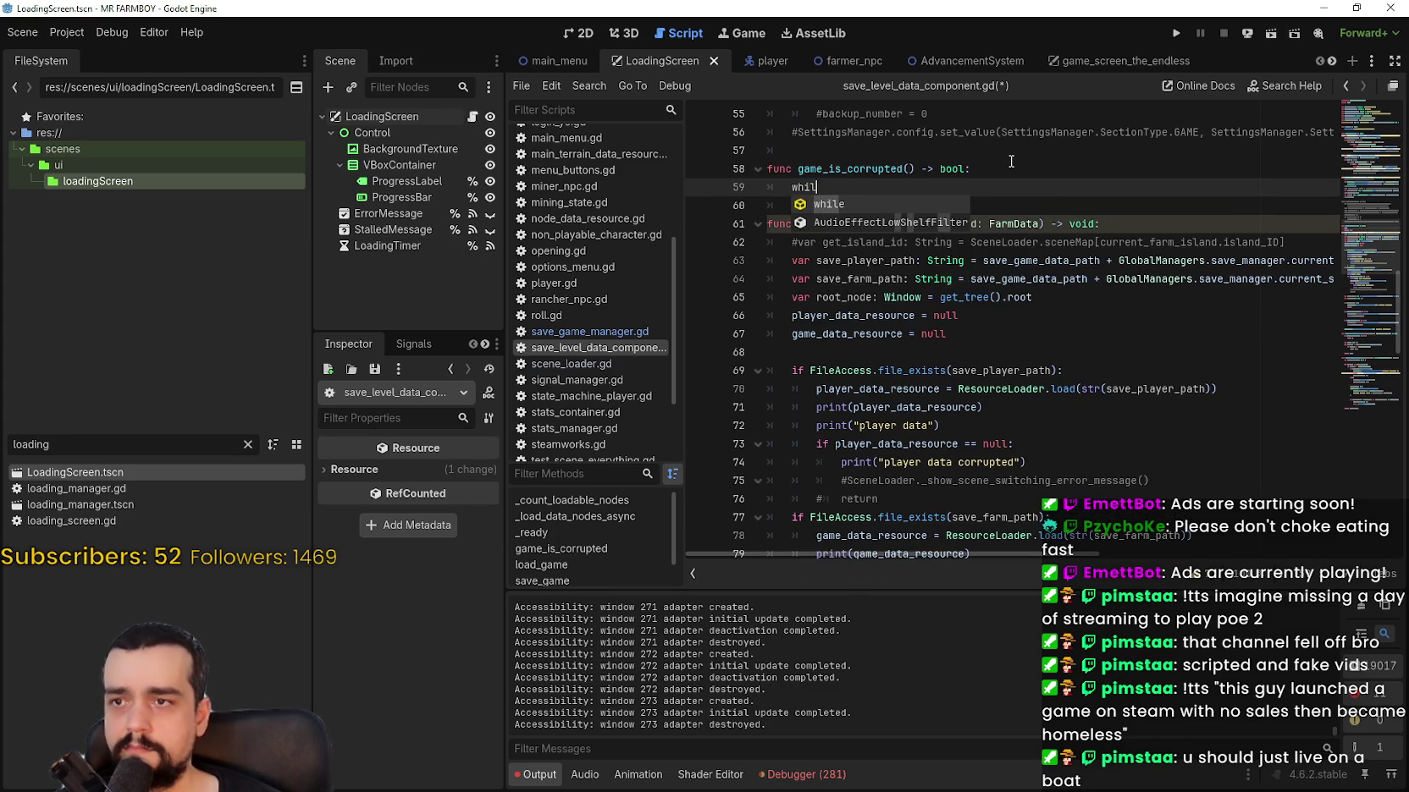
pyautogui.scroll(-5, 1074, 251)
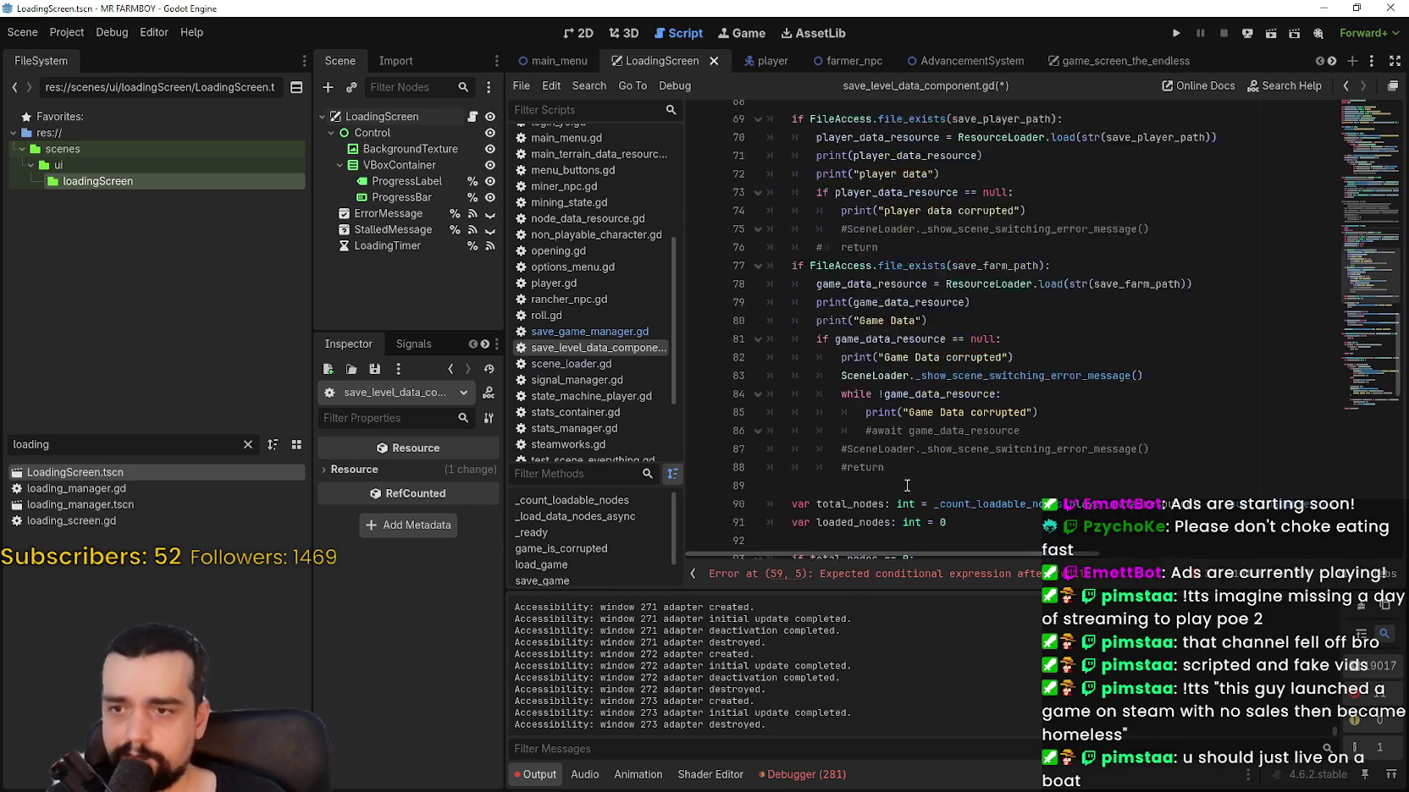
pyautogui.doubleClick(912, 371)
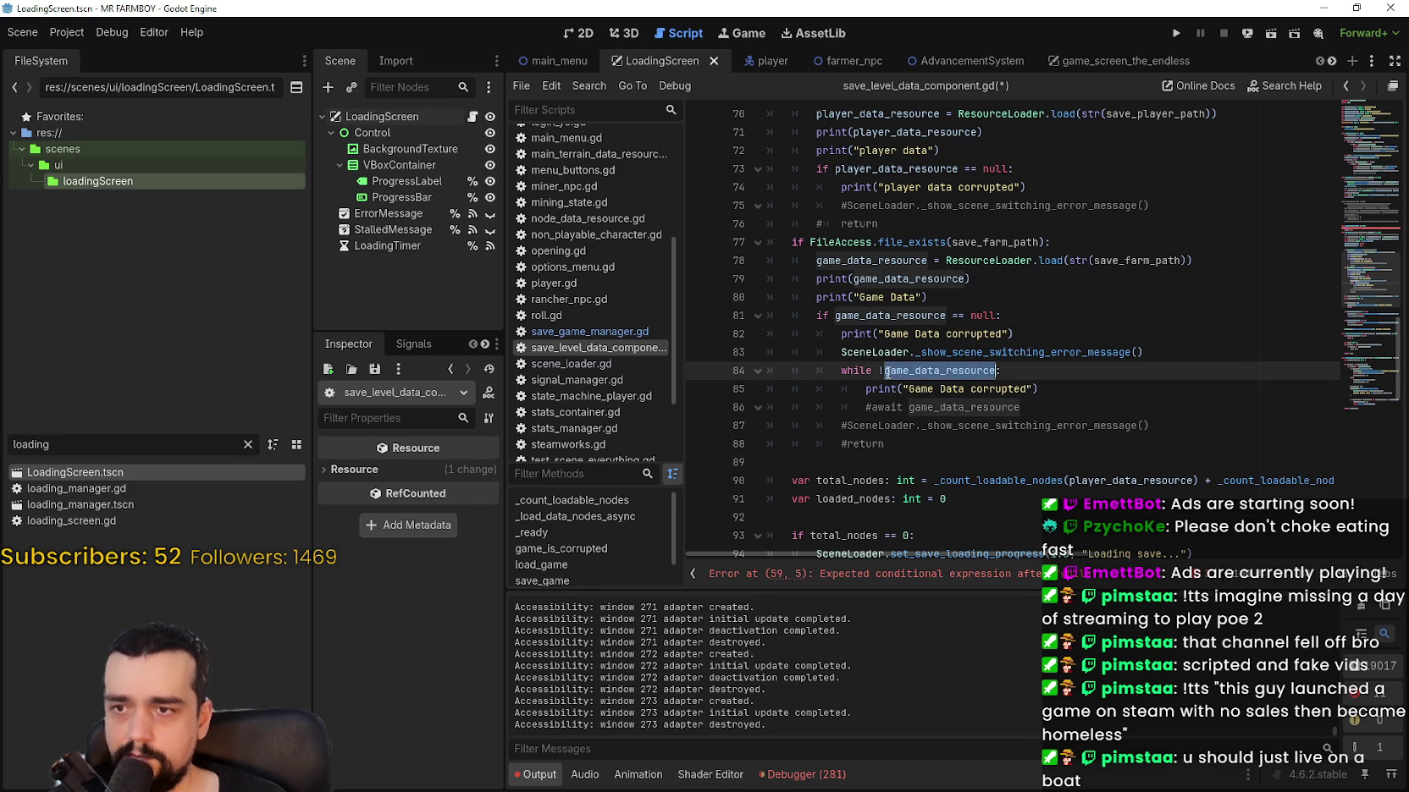
pyautogui.scroll(4, 848, 352)
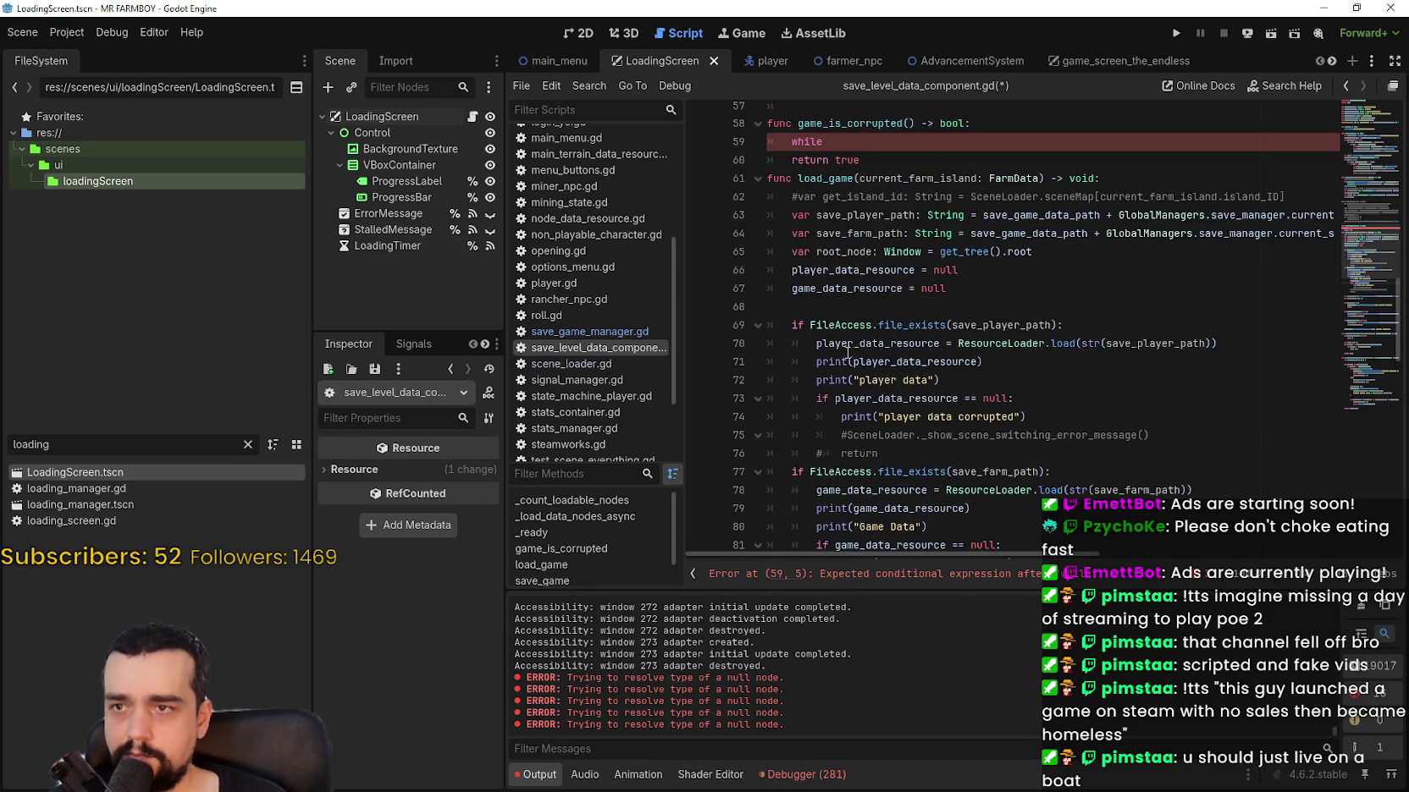
pyautogui.scroll(3, 848, 352)
pyautogui.click(970, 204)
pyautogui.write('!game_data_resource:')
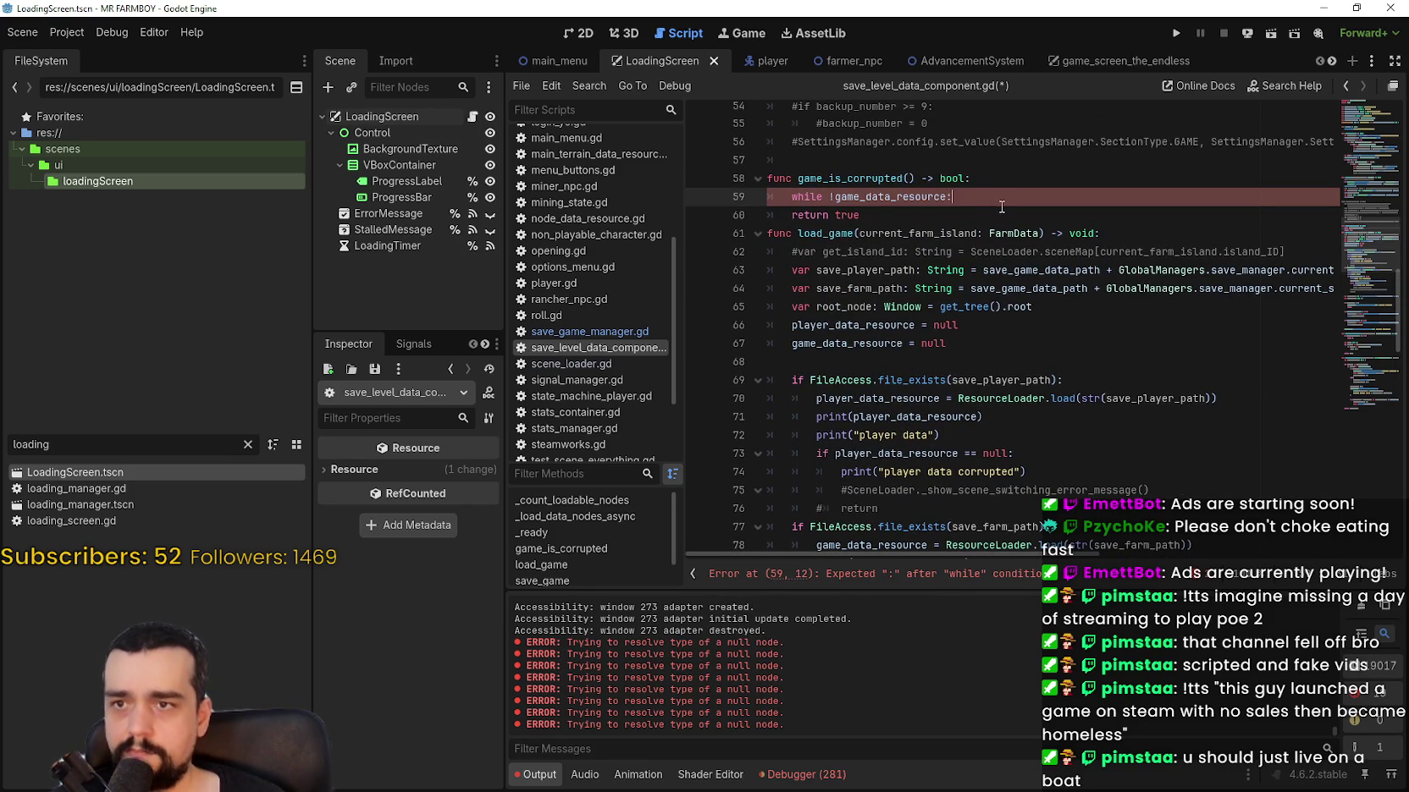
# Return true inside the loop and false at the end of game_is_corrupted()
pyautogui.press('Return')
pyautogui.write('return')
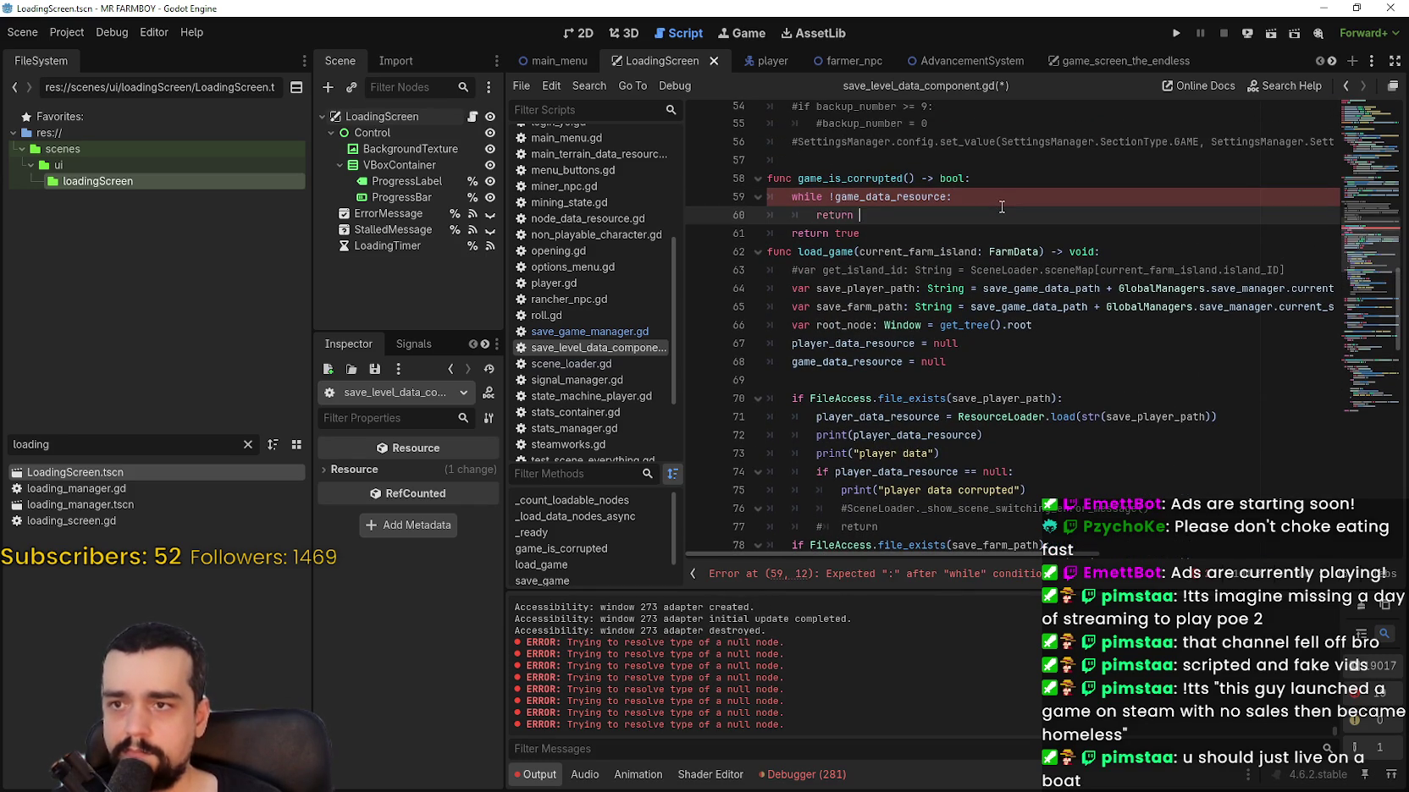
pyautogui.press('BackSpace')
pyautogui.press('BackSpace')
pyautogui.press('BackSpace')
pyautogui.write('true')
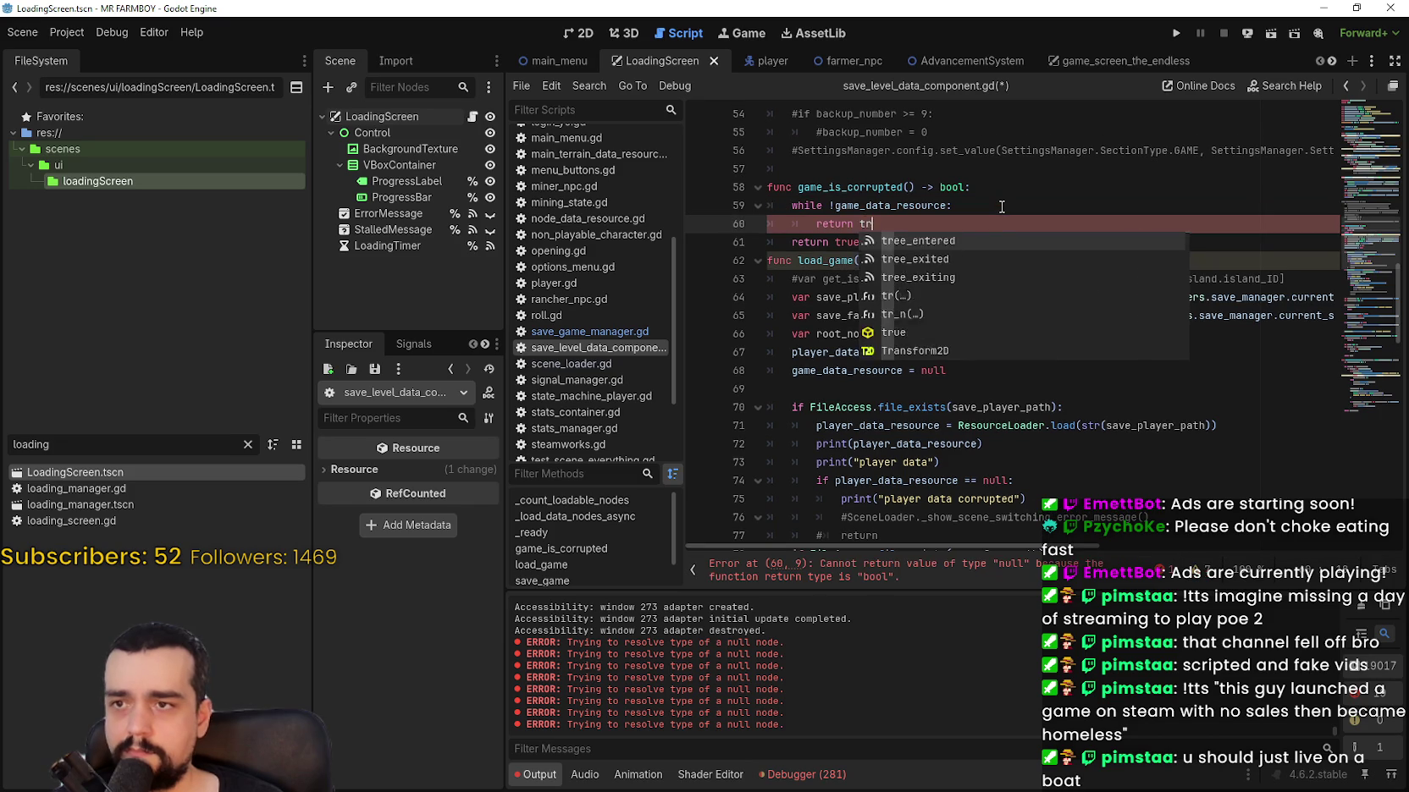
pyautogui.doubleClick(838, 243)
pyautogui.write('false')
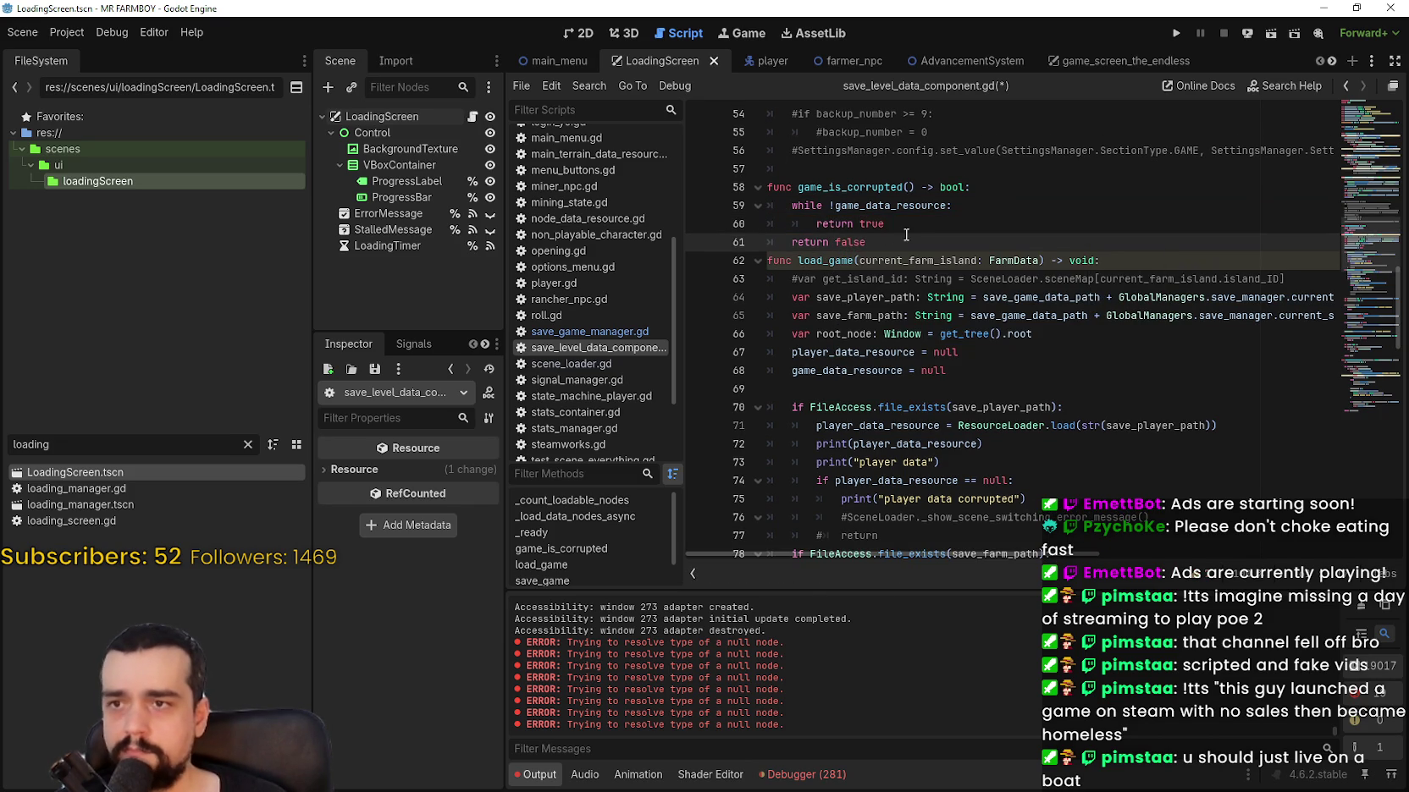
# Replace the while loop on lines 85–86 with a game_is_corrupted() call
pyautogui.moveTo(798, 187); pyautogui.dragTo(916, 188)
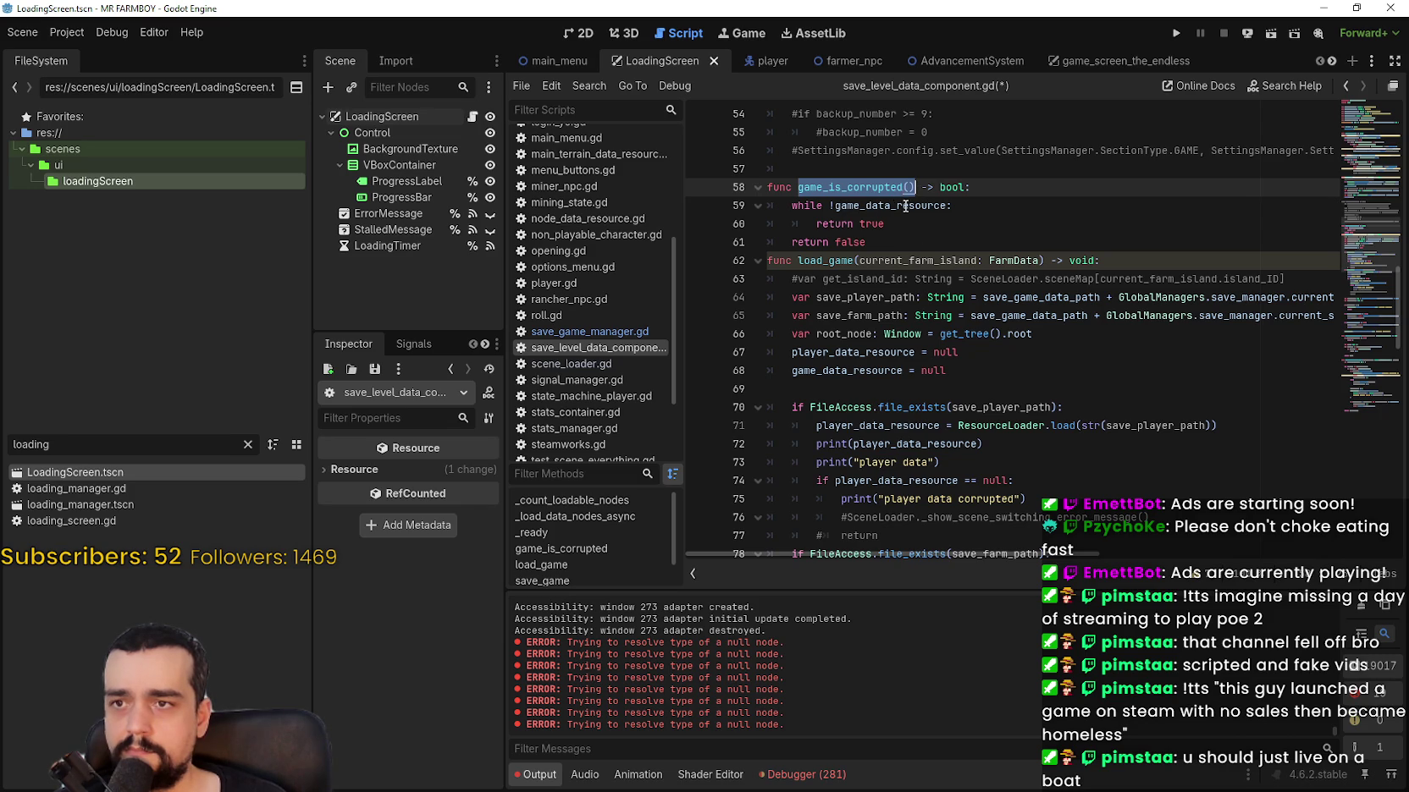
pyautogui.scroll(-4, 1037, 355)
pyautogui.scroll(-1, 1032, 364)
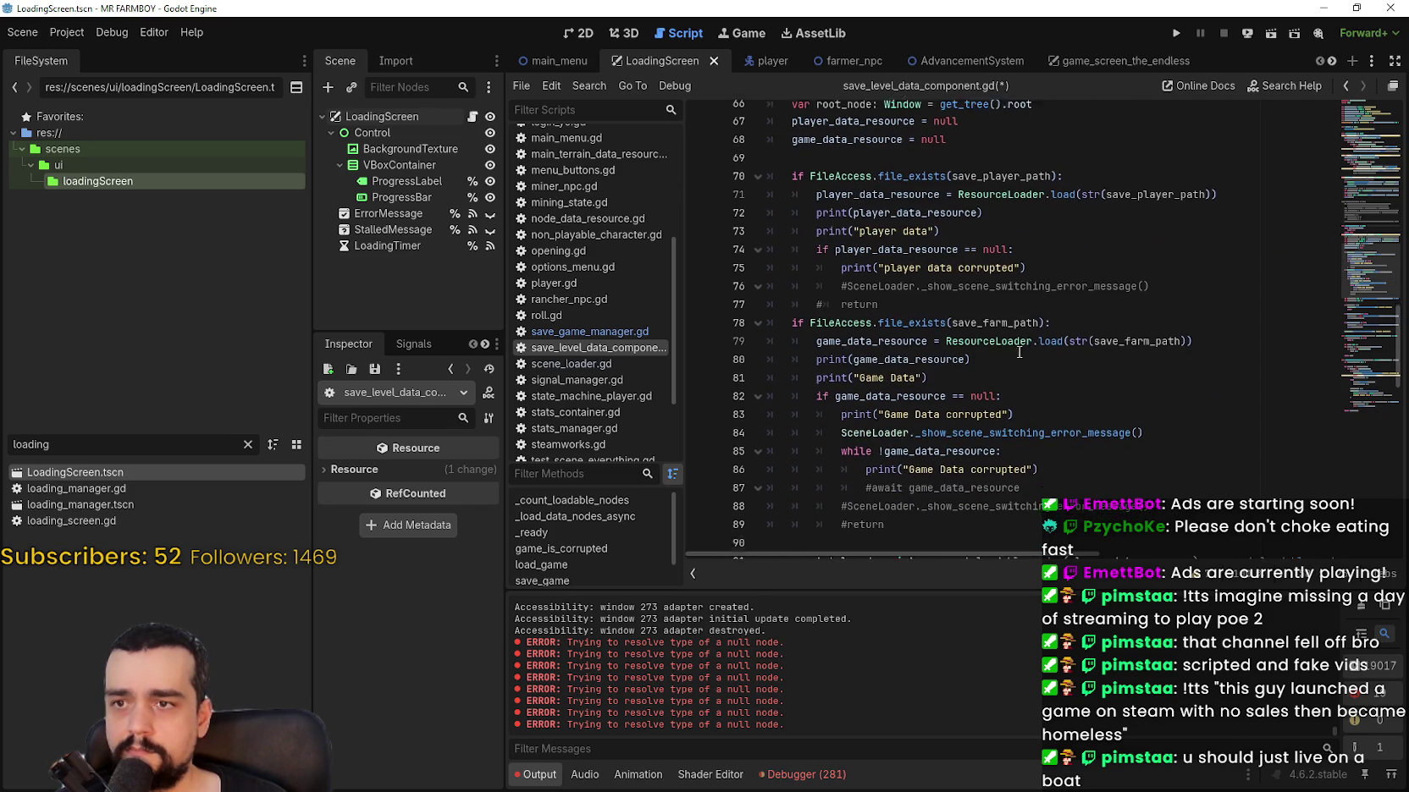
pyautogui.scroll(-2, 1032, 359)
pyautogui.click(1057, 315)
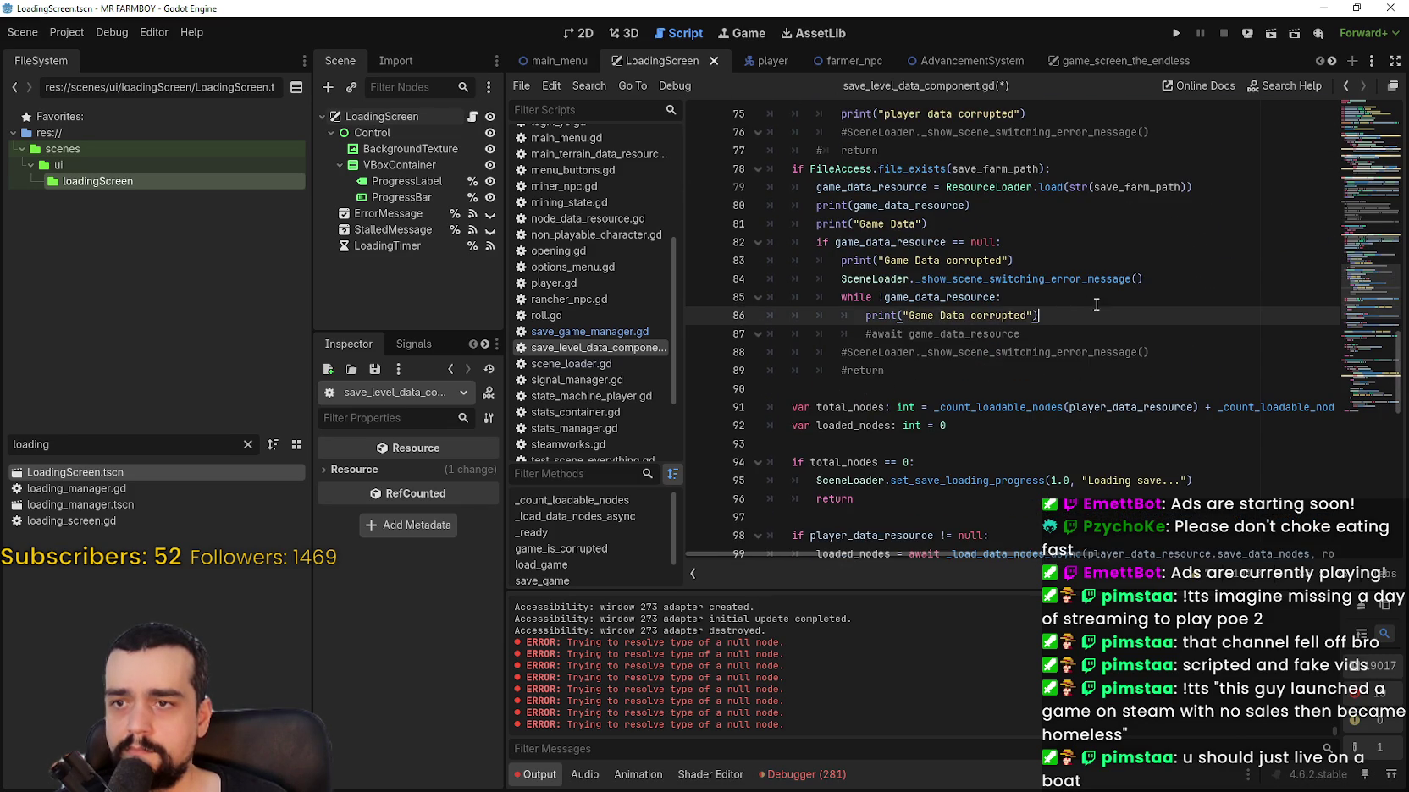
pyautogui.moveTo(1057, 314)
pyautogui.mouseDown()
pyautogui.moveTo(817, 298)
pyautogui.moveTo(839, 303)
pyautogui.mouseUp()
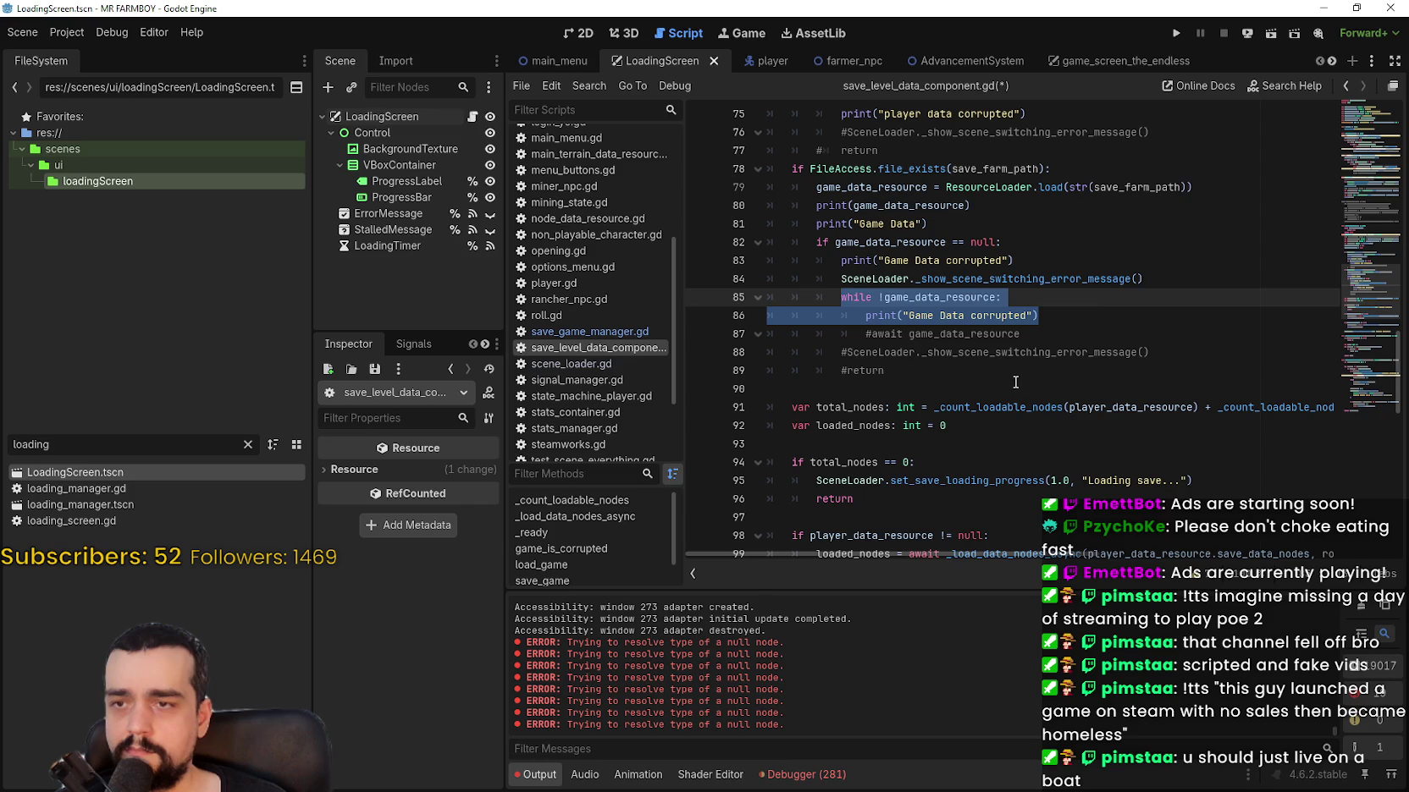
pyautogui.write('game_is_corrupted()')
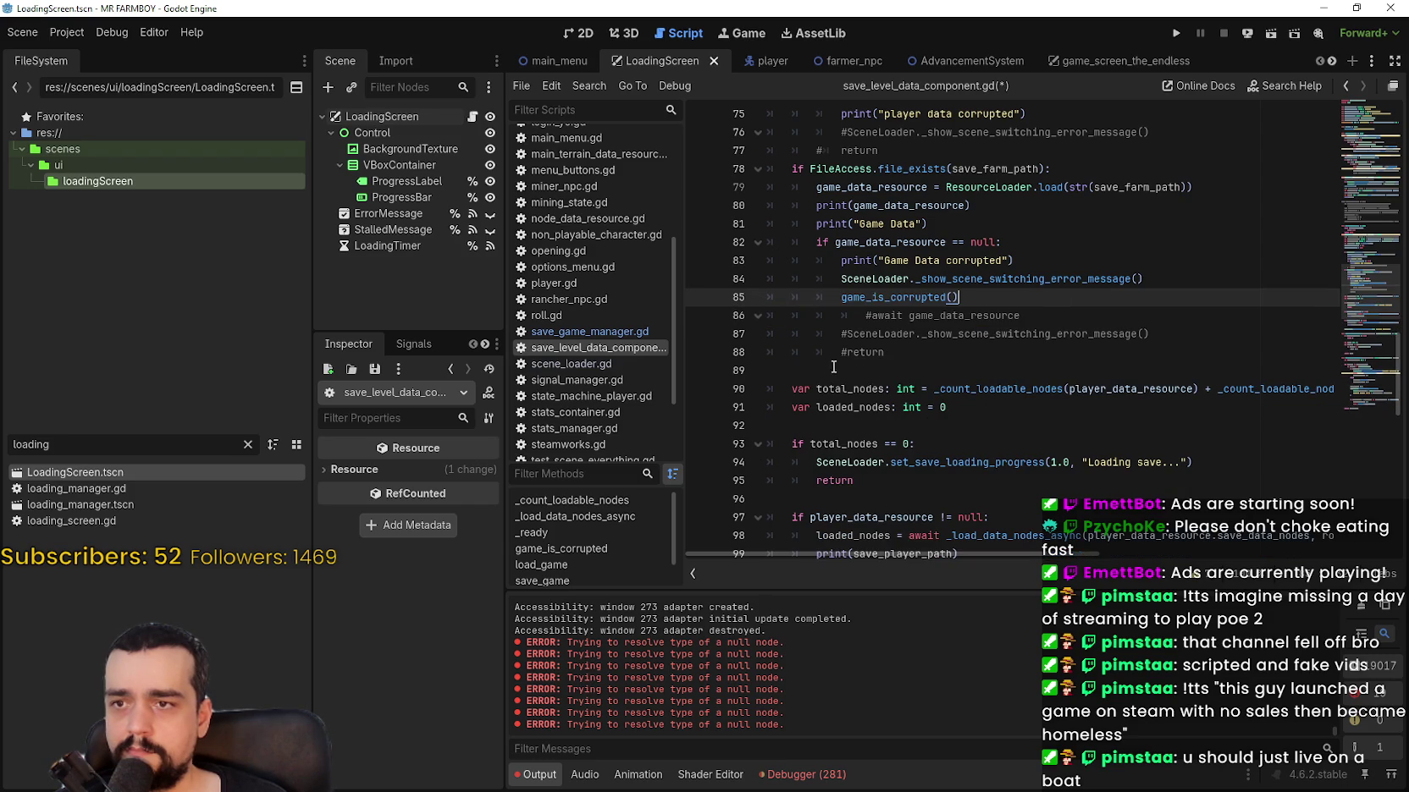
pyautogui.click(958, 347)
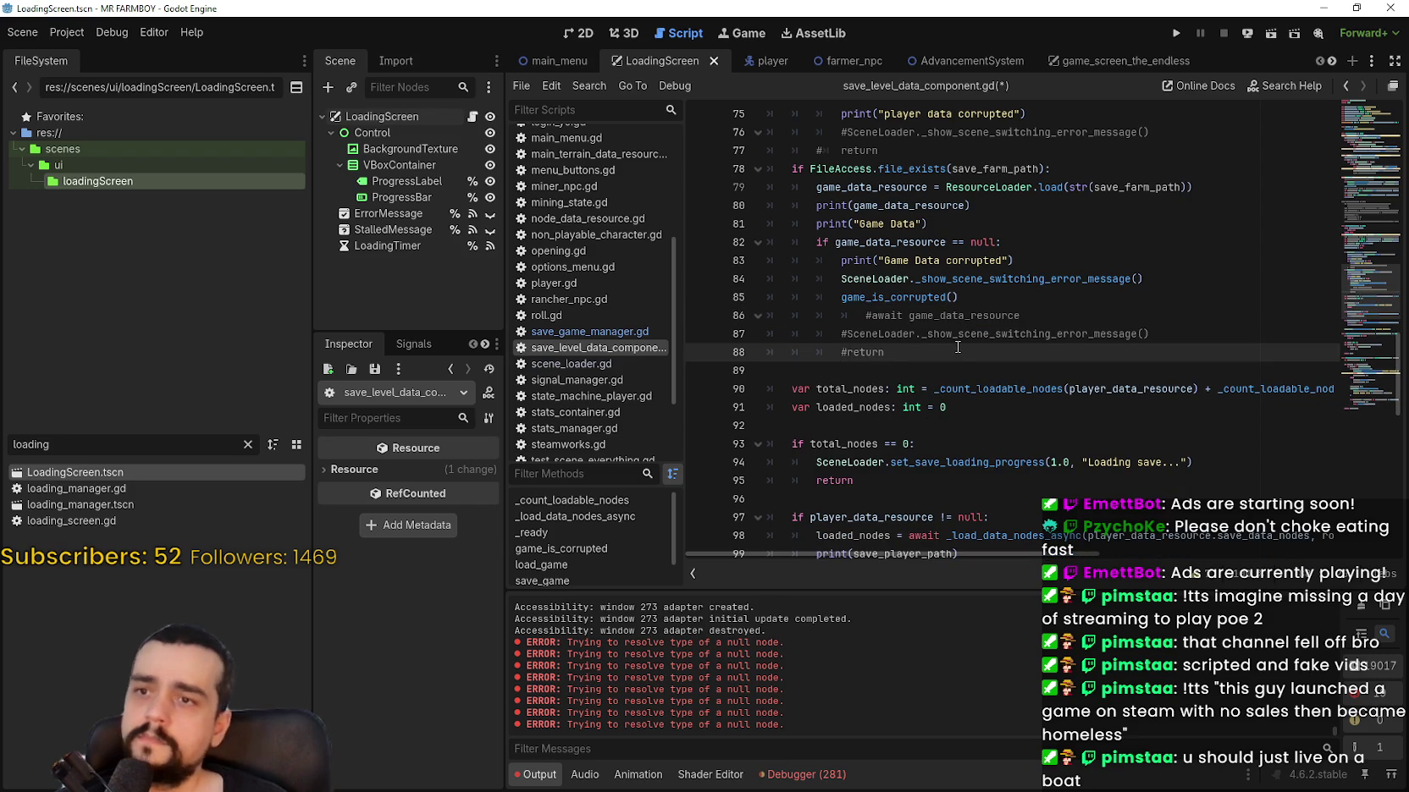
# Add 'await' before the game_is_corrupted() call on line 85 and save the script
pyautogui.hotkey('ctrl', 's')
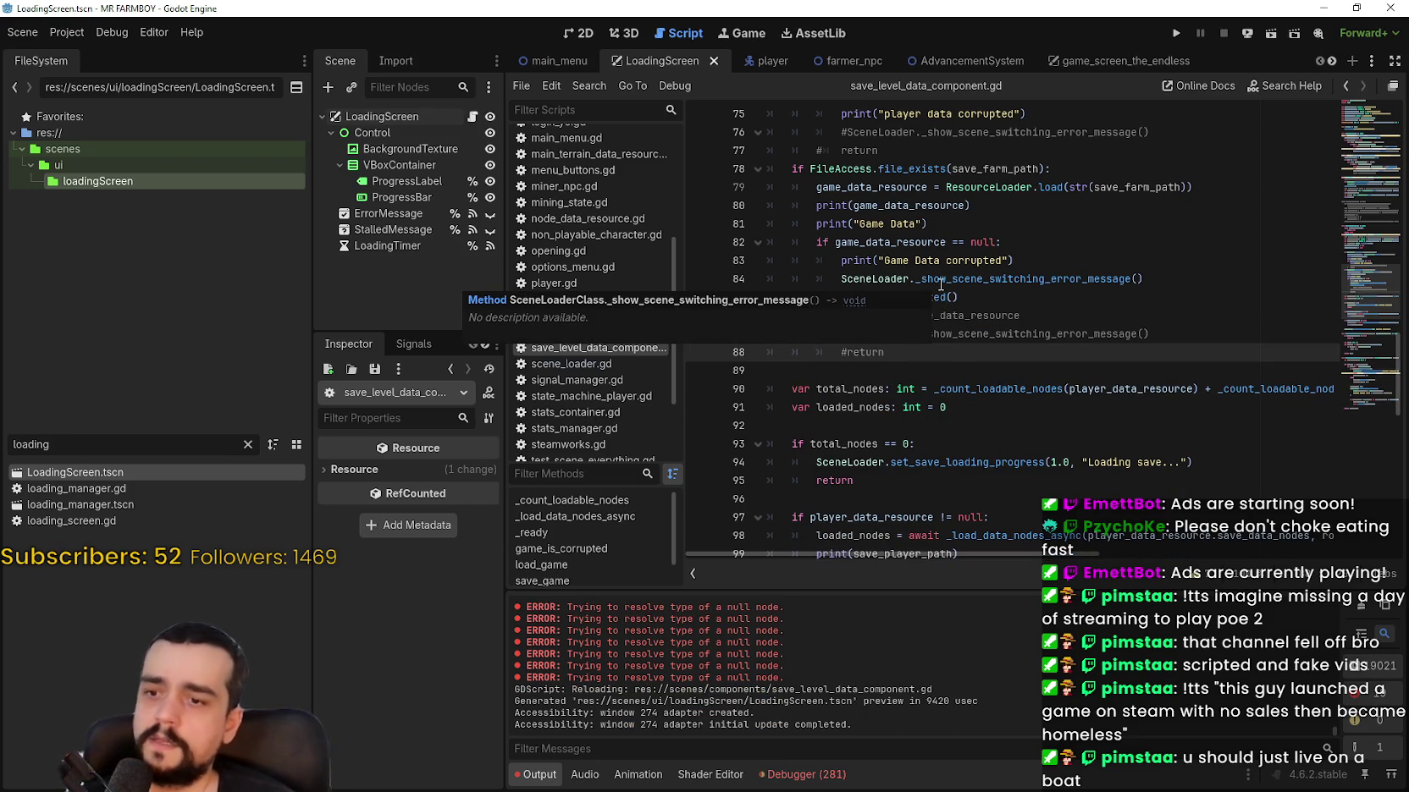
pyautogui.tripleClick(921, 301)
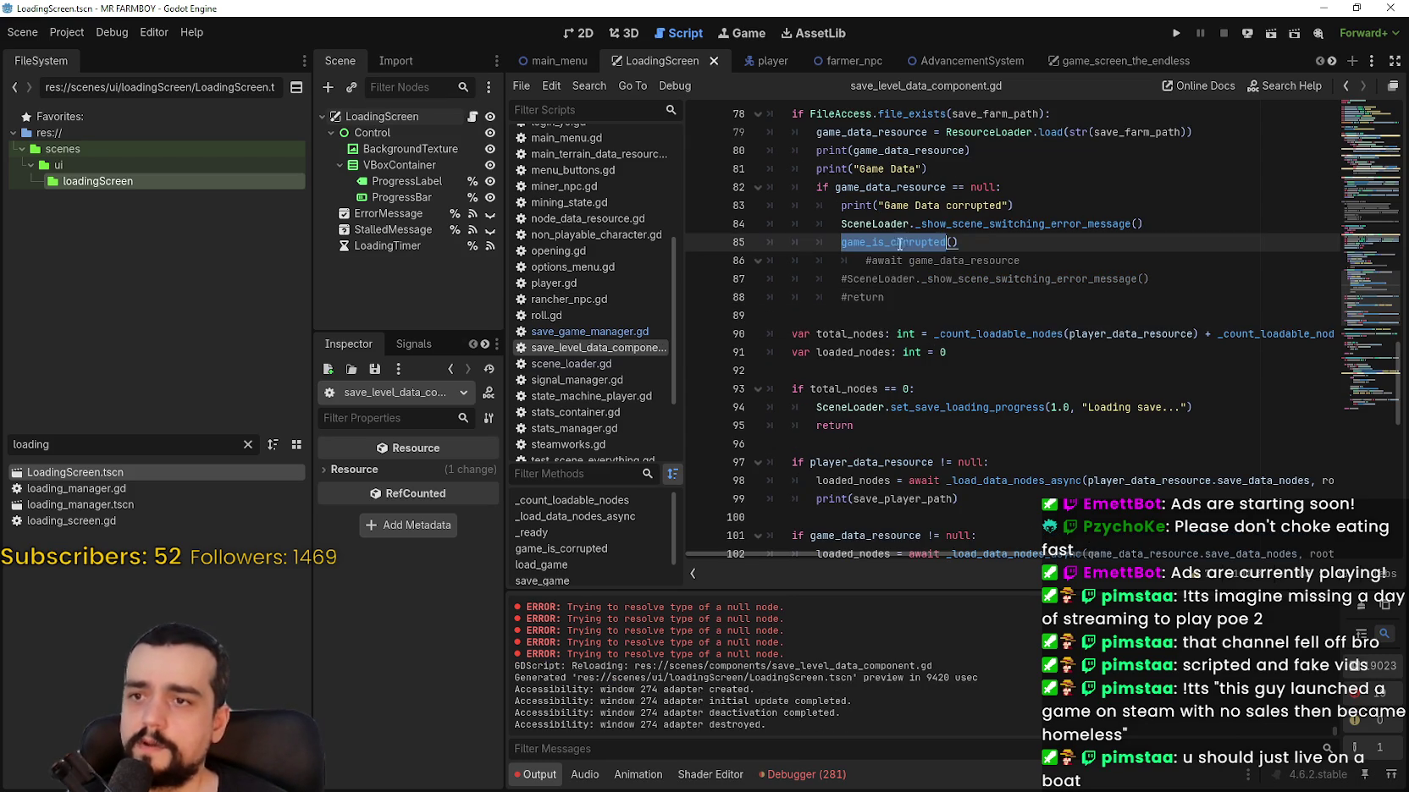
pyautogui.scroll(1, 921, 325)
pyautogui.scroll(1, 922, 325)
pyautogui.click(840, 352)
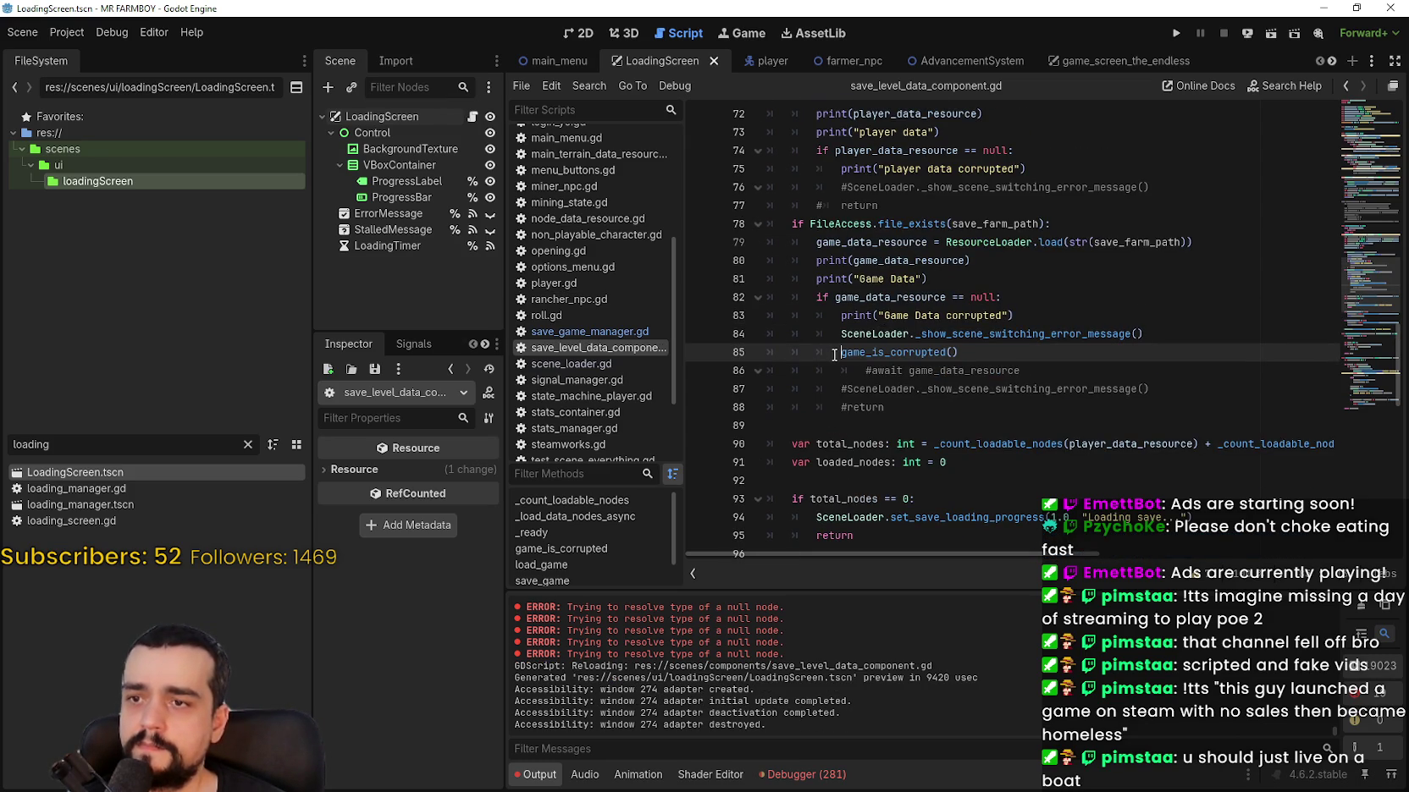
pyautogui.write('#await')
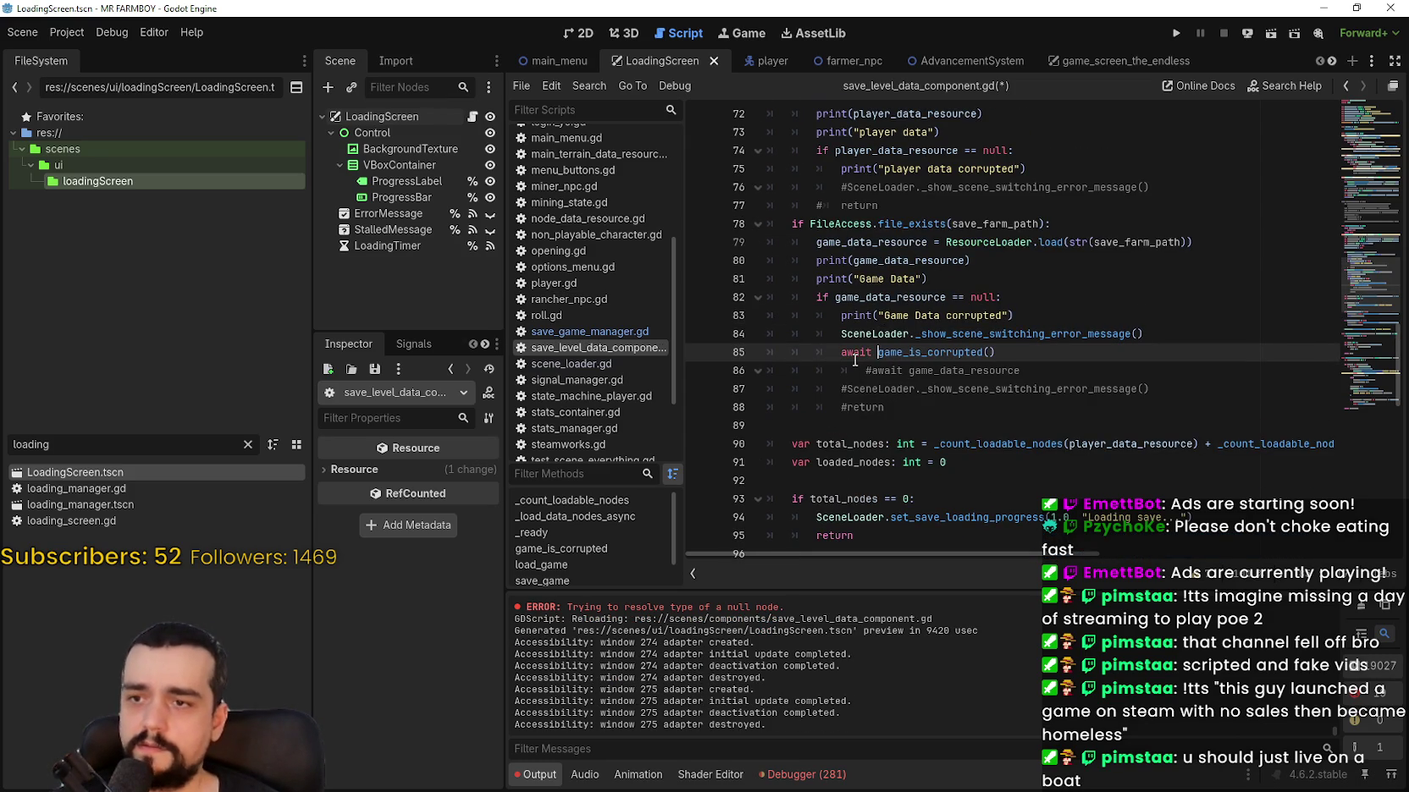
pyautogui.hotkey('ctrl', 's')
# Review the helper's return false line, then run the game project
pyautogui.press('End')
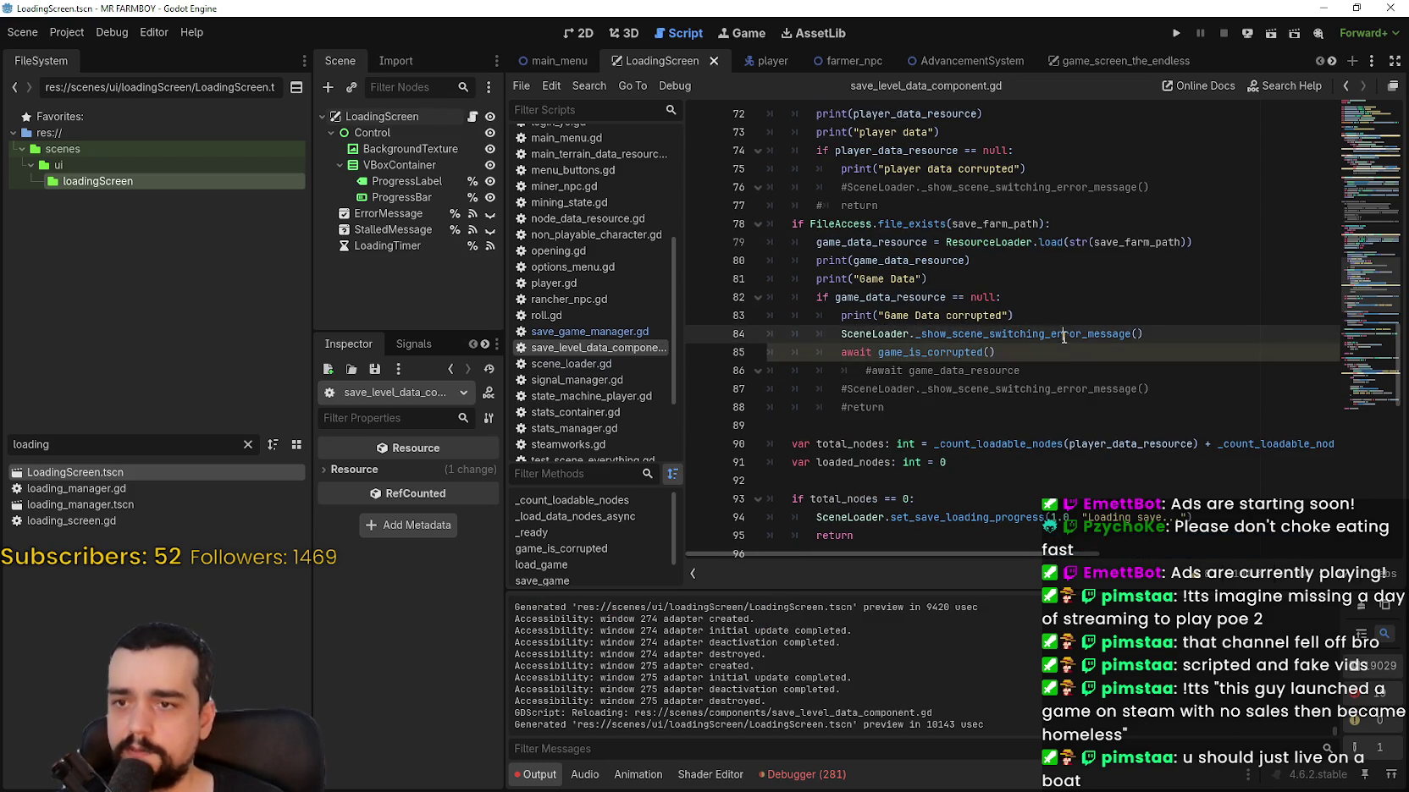
pyautogui.click(1124, 388)
pyautogui.scroll(7, 1101, 365)
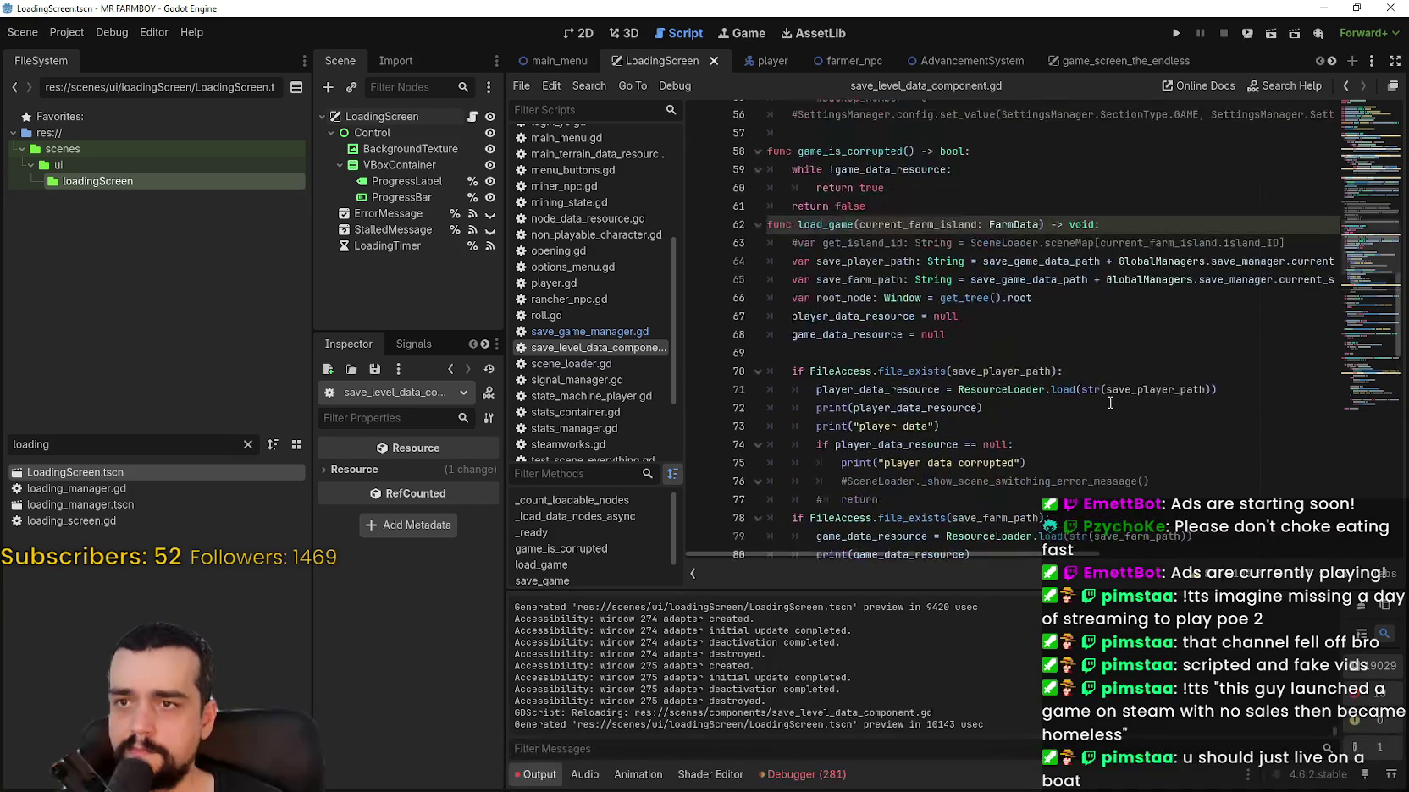
pyautogui.click(1063, 333)
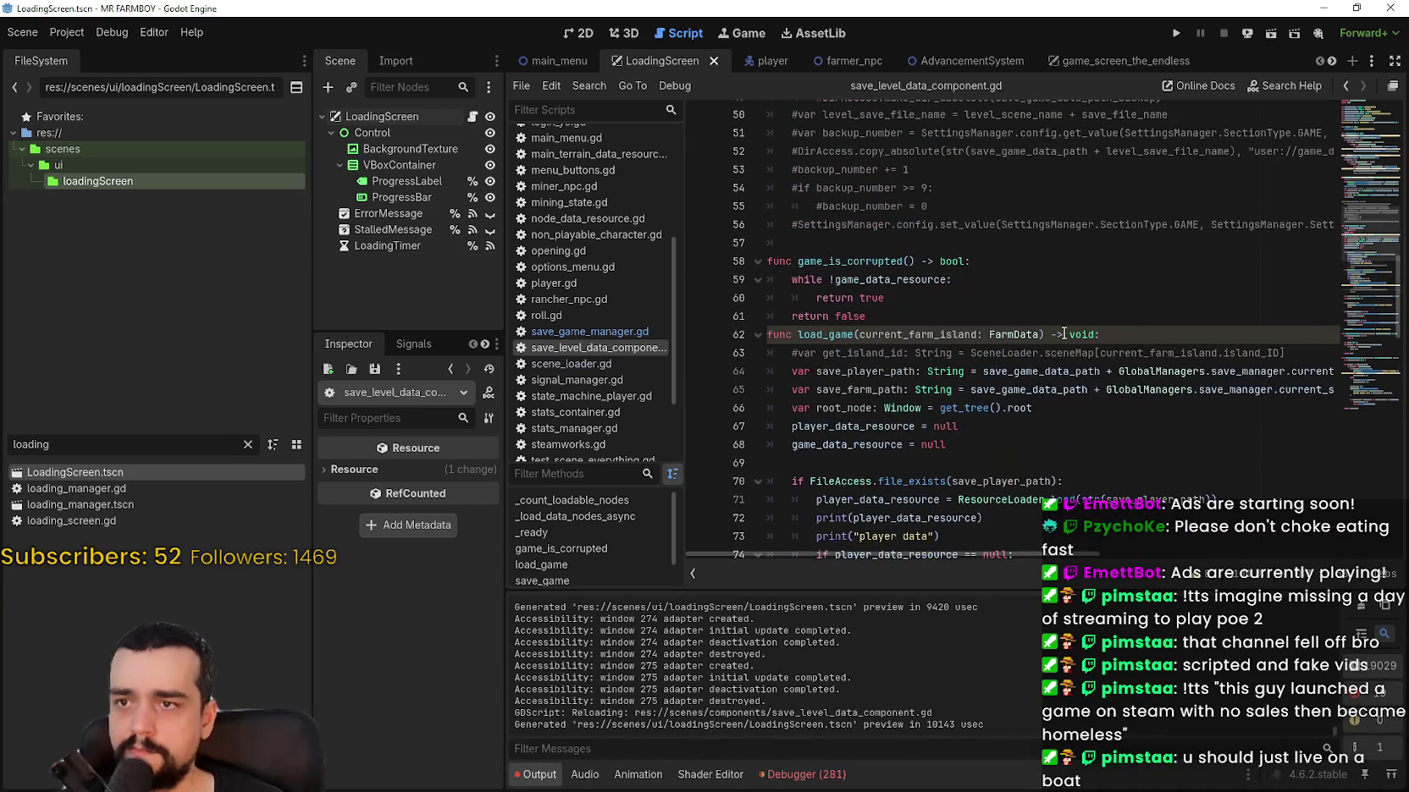
pyautogui.click(871, 311)
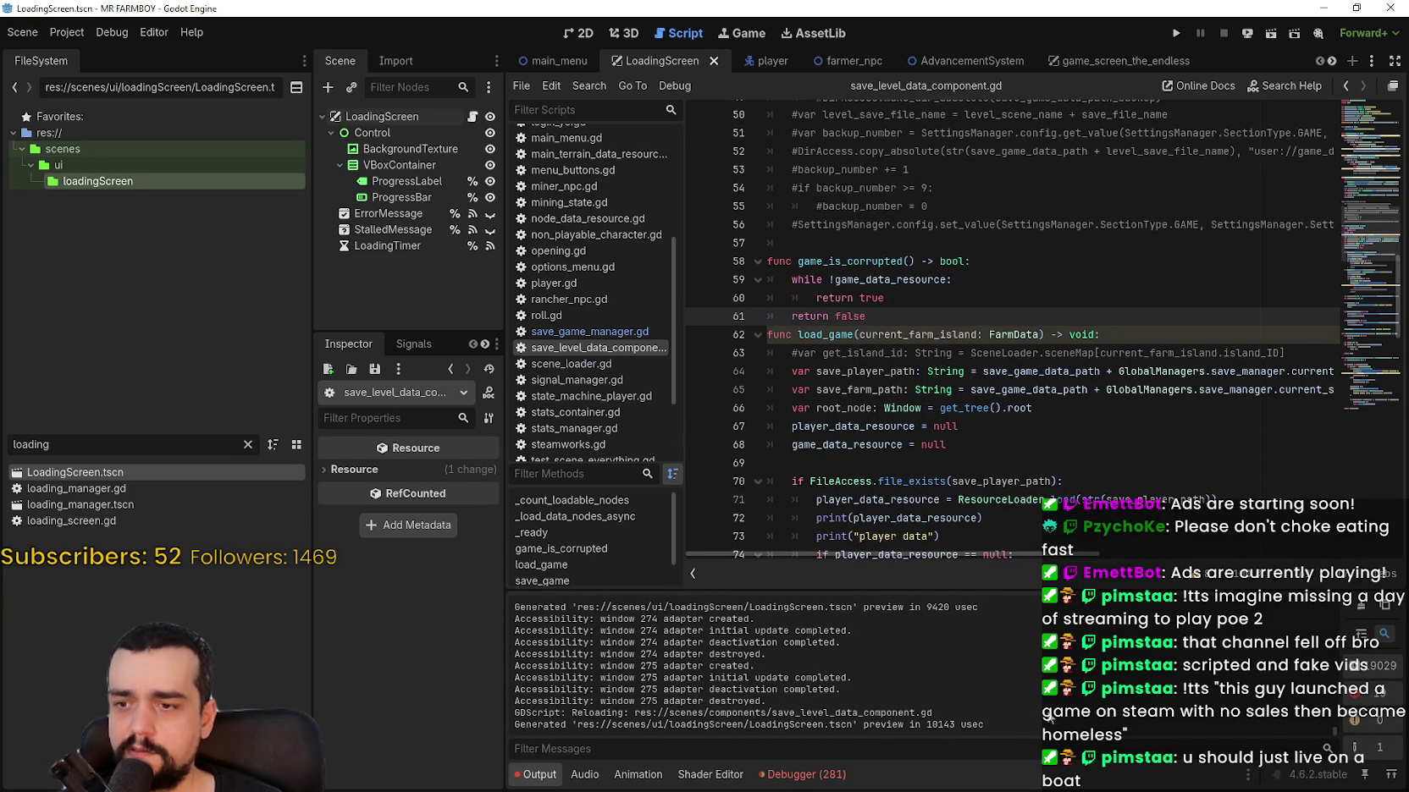
pyautogui.scroll(-5, 1066, 331)
pyautogui.scroll(-3, 1067, 331)
pyautogui.scroll(8, 1067, 331)
pyautogui.scroll(-6, 1066, 318)
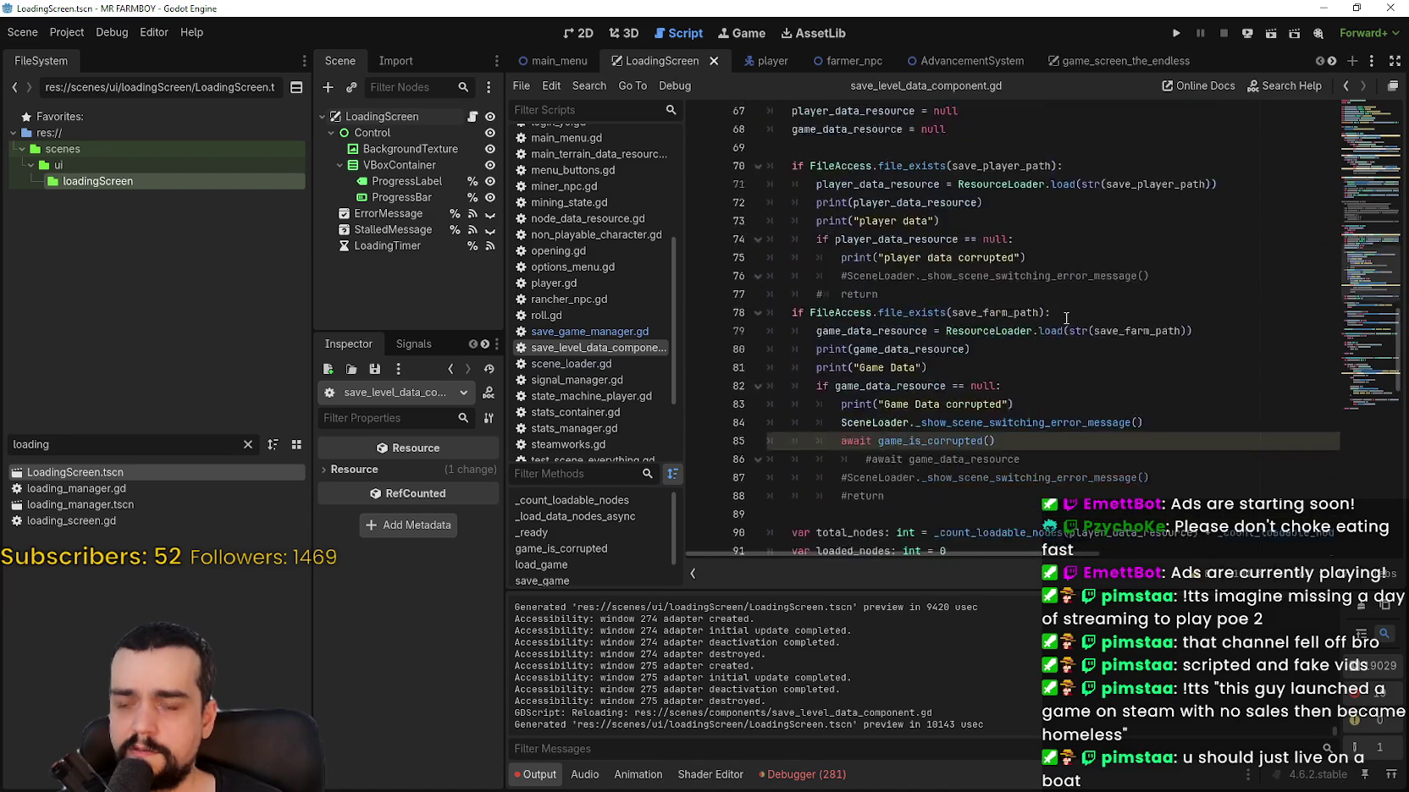
pyautogui.scroll(-3, 1066, 318)
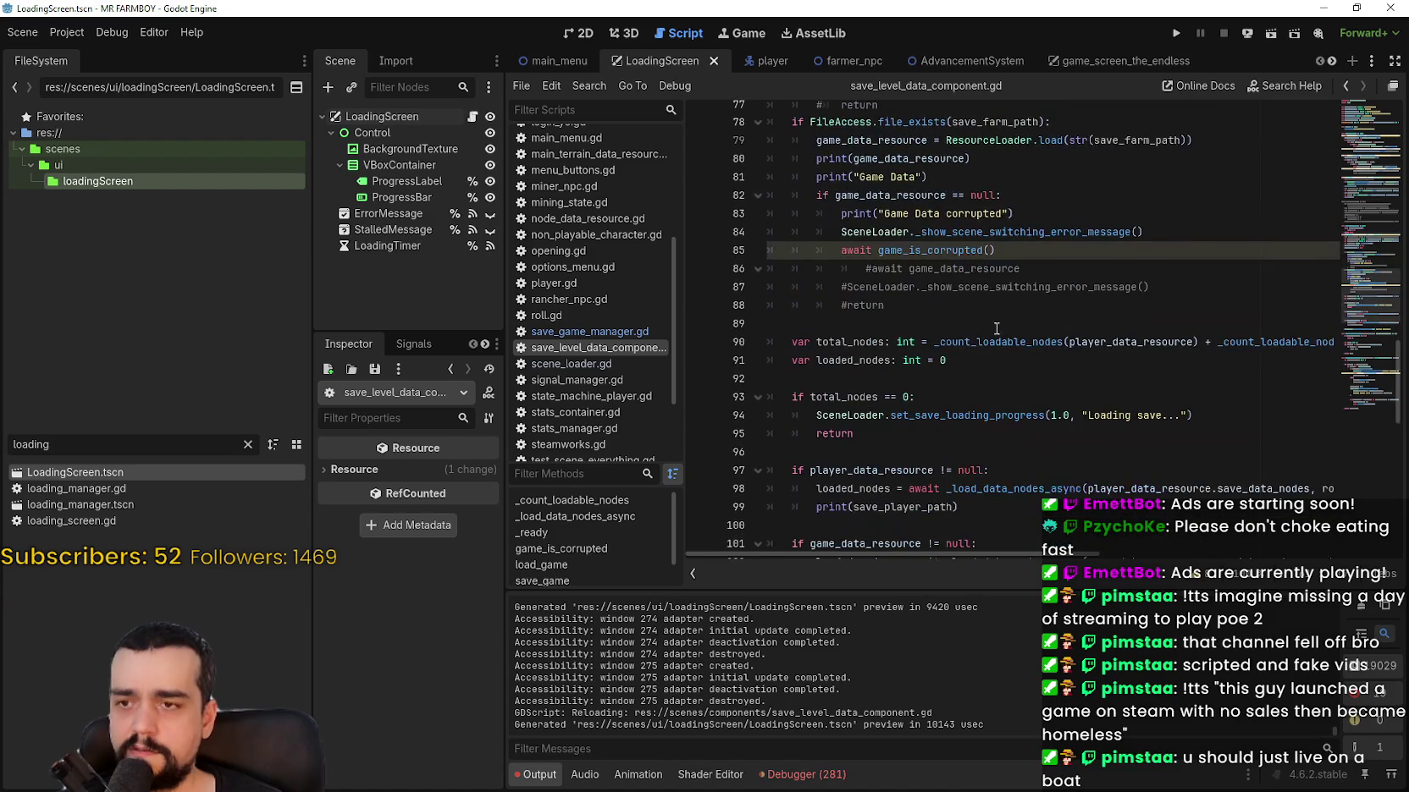
pyautogui.click(1178, 32)
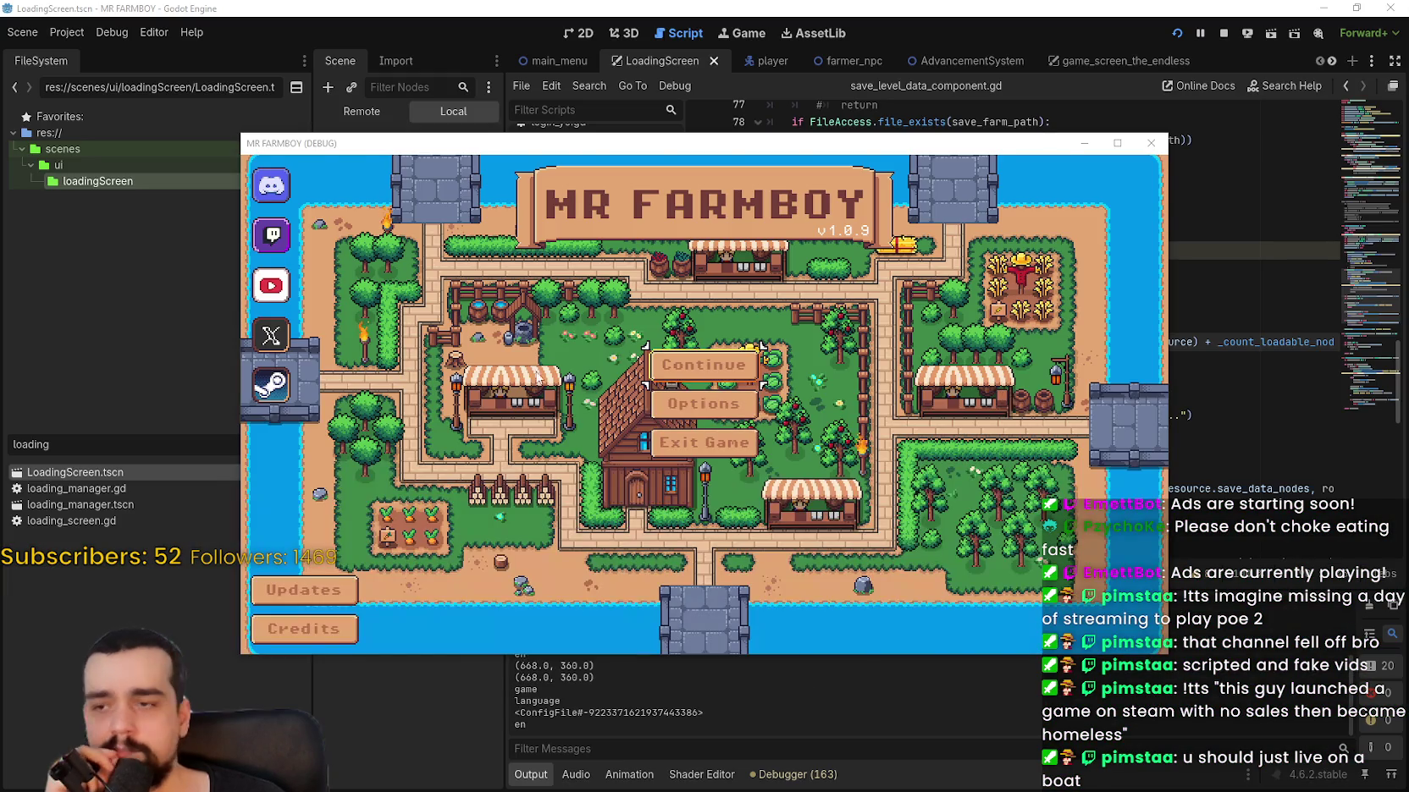
# Load a save slot from the save list, then stop the game and show the debugger errors
pyautogui.click(748, 383)
pyautogui.scroll(-6, 737, 406)
pyautogui.click(726, 433)
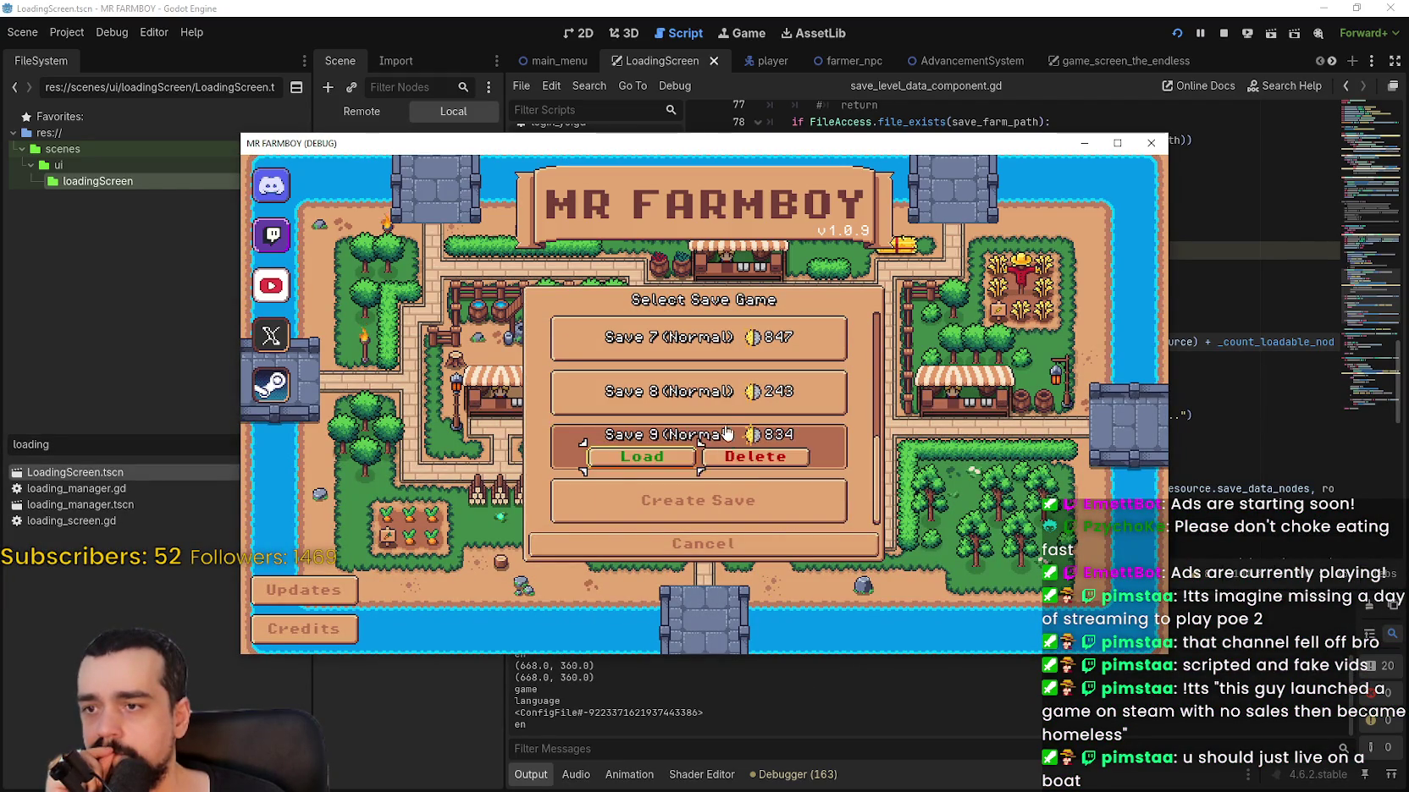
pyautogui.click(643, 400)
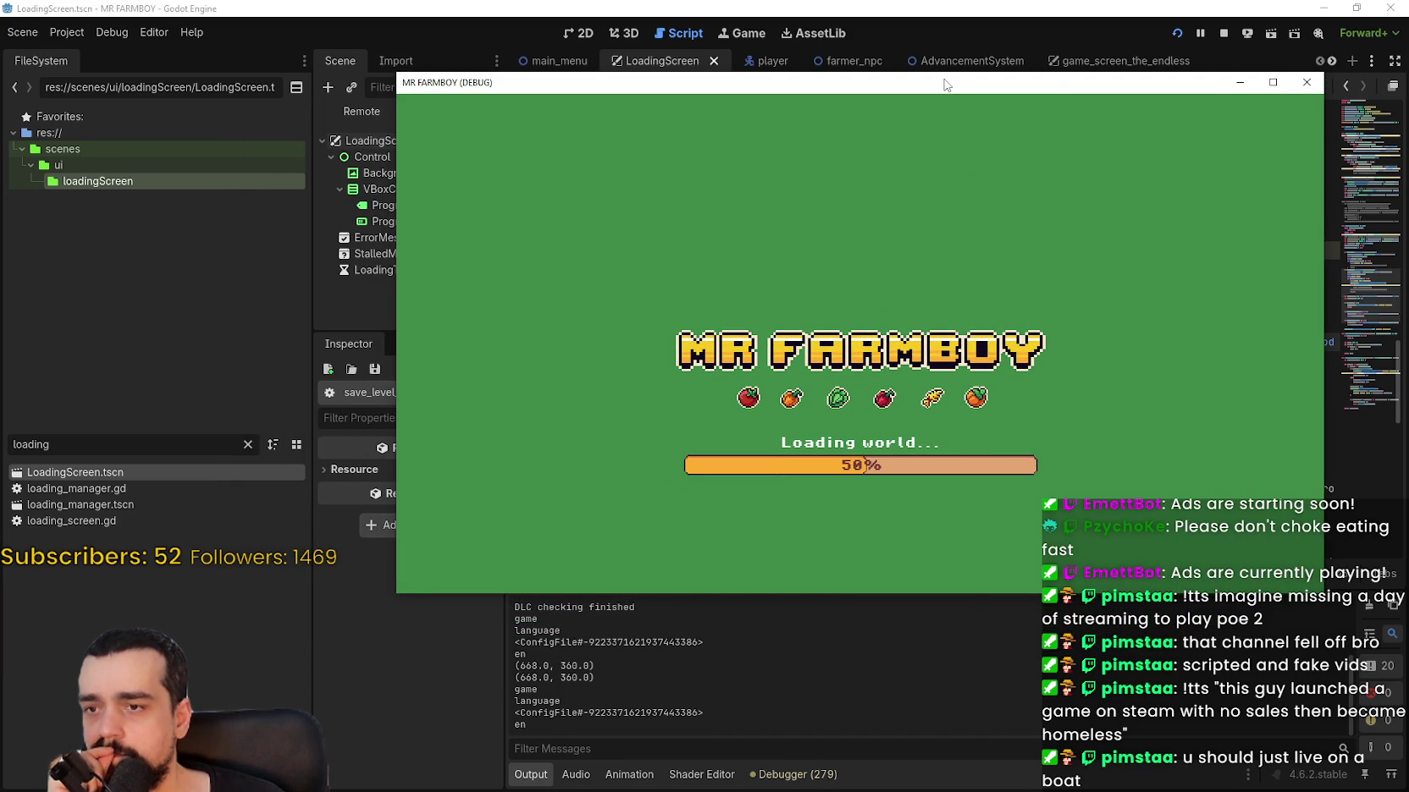
pyautogui.click(1224, 34)
pyautogui.click(812, 774)
# Scroll through the debugger's errors list to inspect the failed resource loads for save 8
pyautogui.scroll(-10, 849, 738)
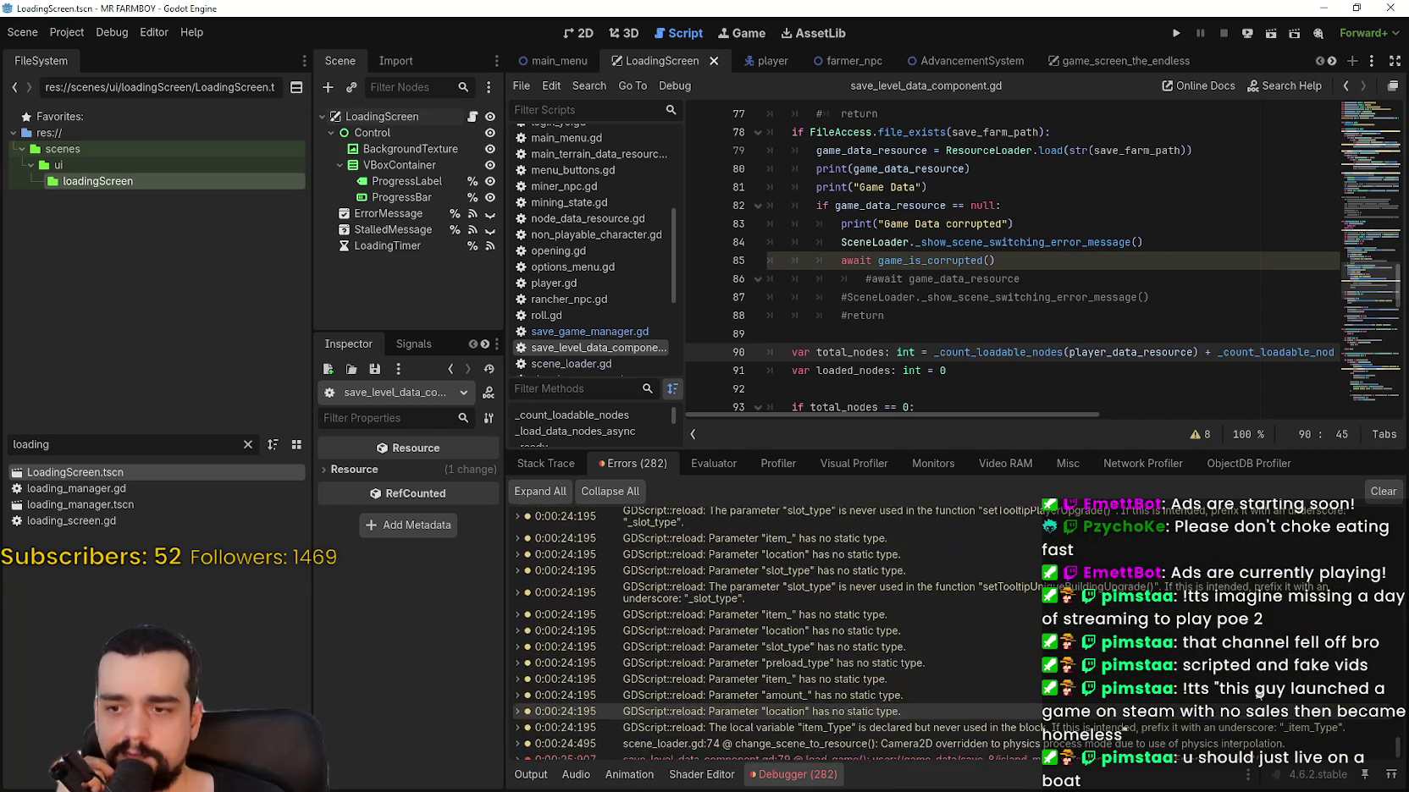
pyautogui.scroll(-3, 1174, 716)
pyautogui.moveTo(1174, 717)
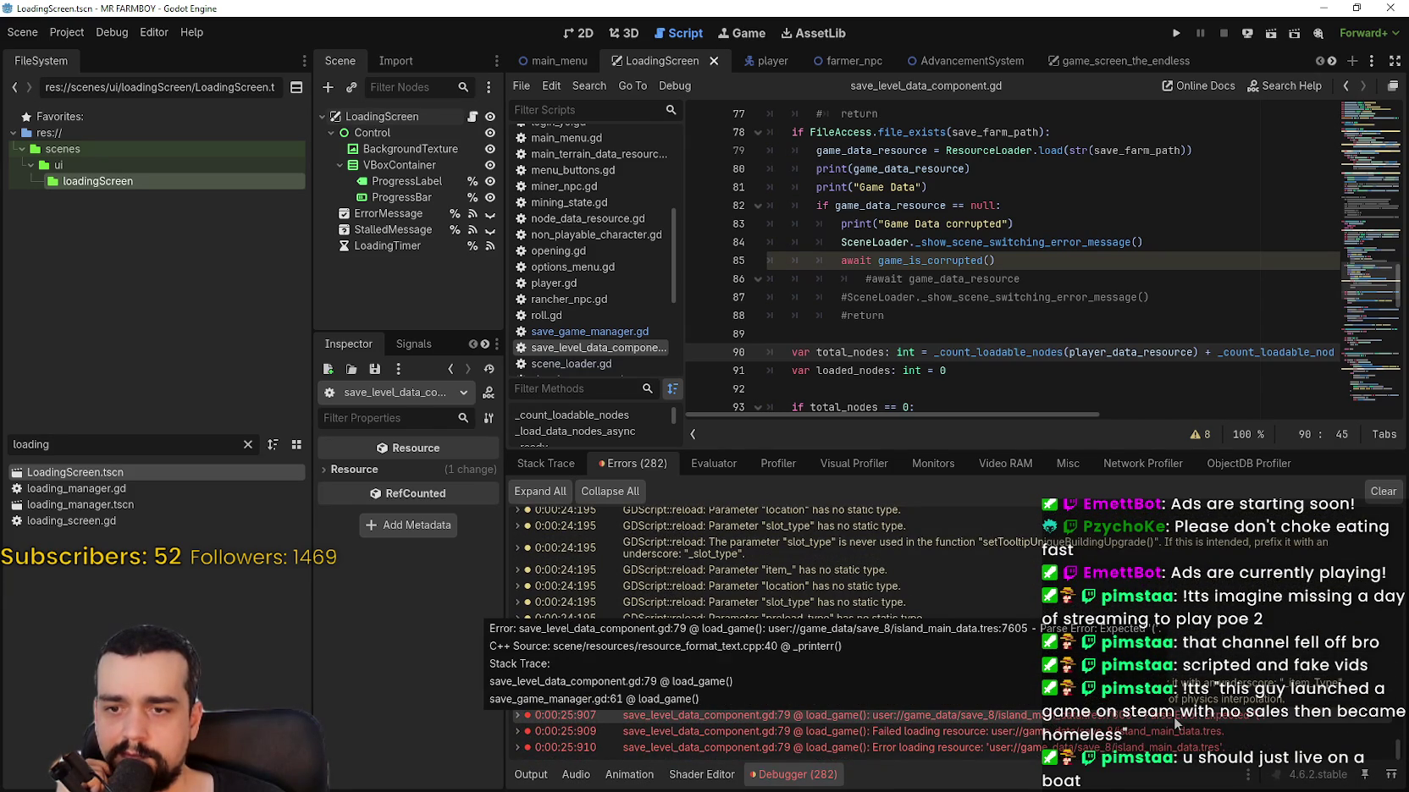
pyautogui.moveTo(1208, 756)
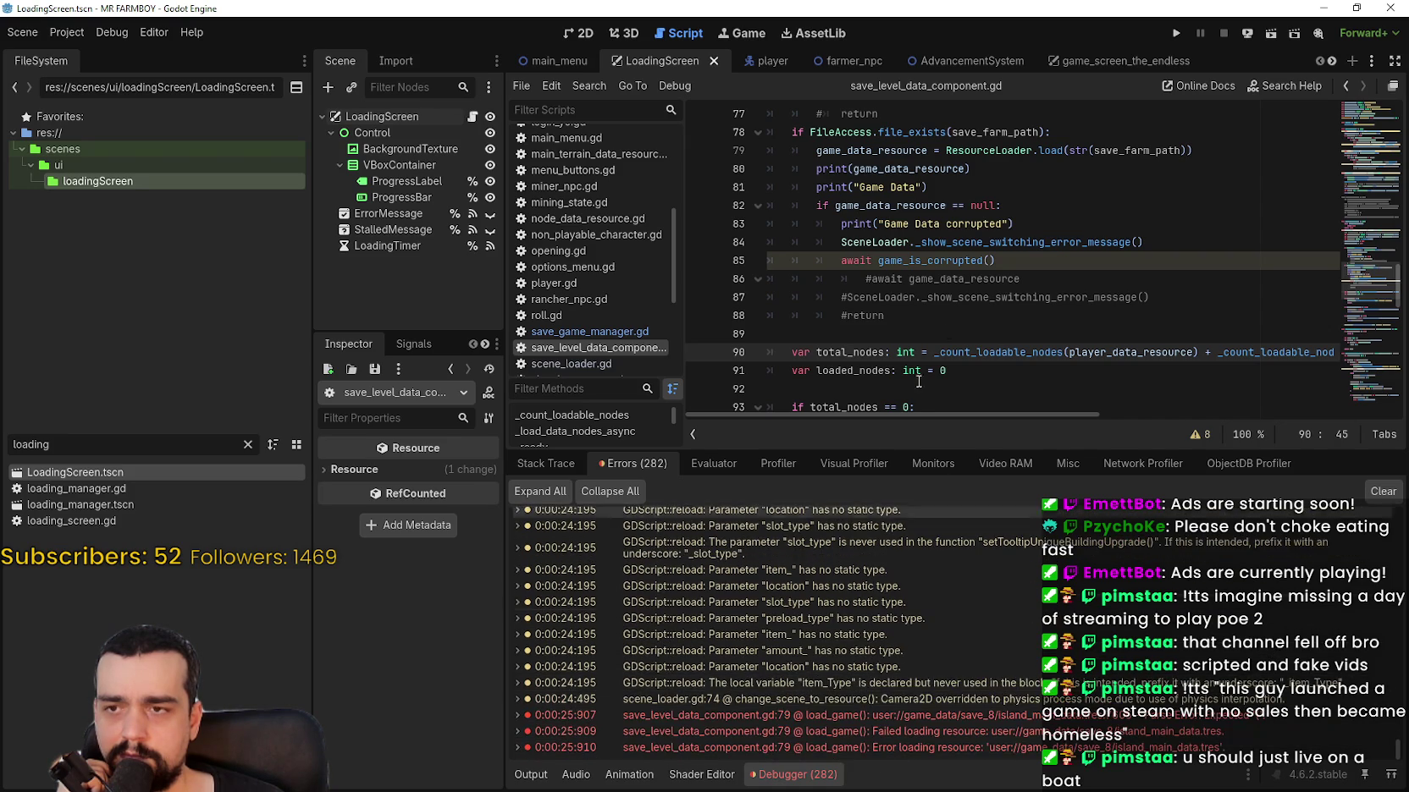
pyautogui.scroll(-3, 924, 293)
pyautogui.scroll(-1, 1016, 381)
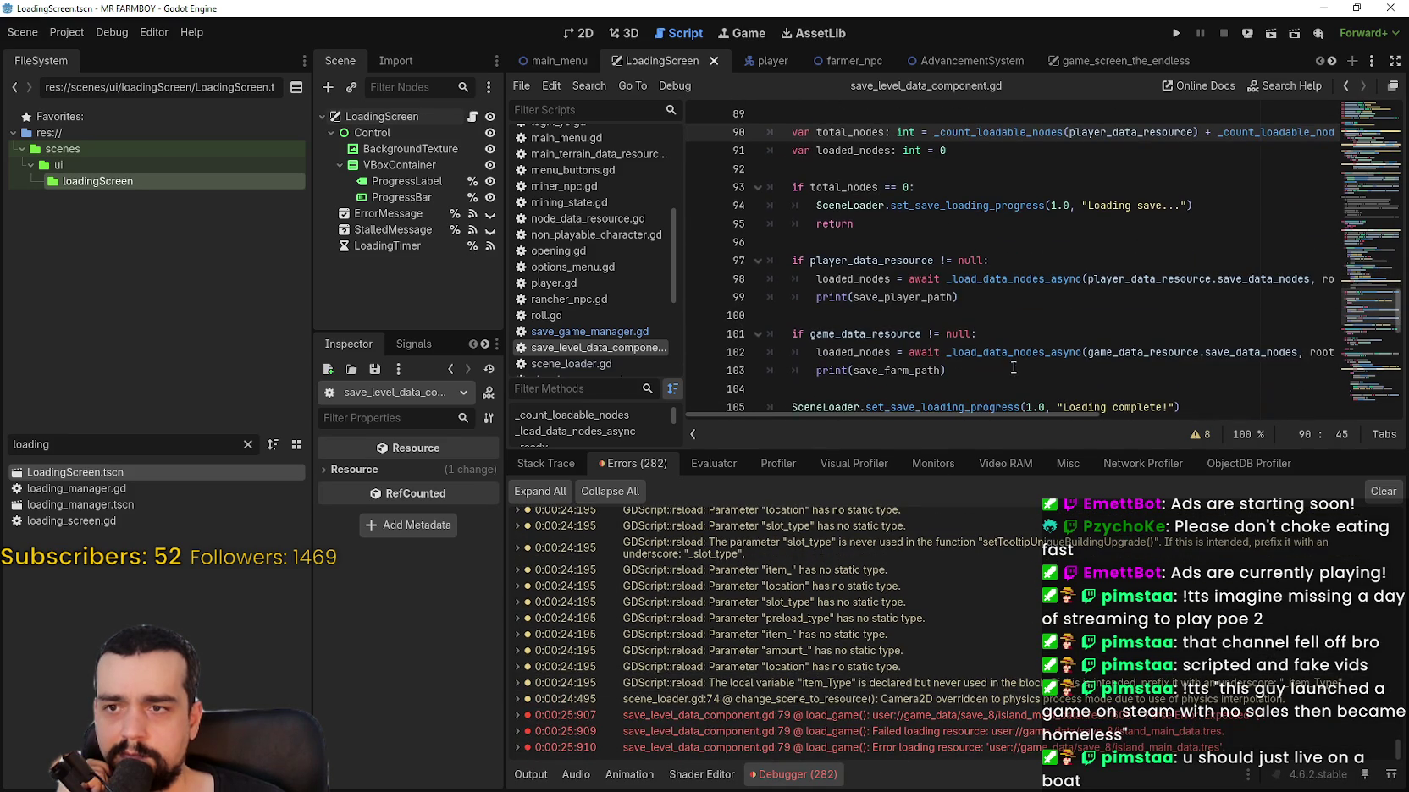
pyautogui.hscroll(3, 1049, 414)
pyautogui.hscroll(-3, 974, 431)
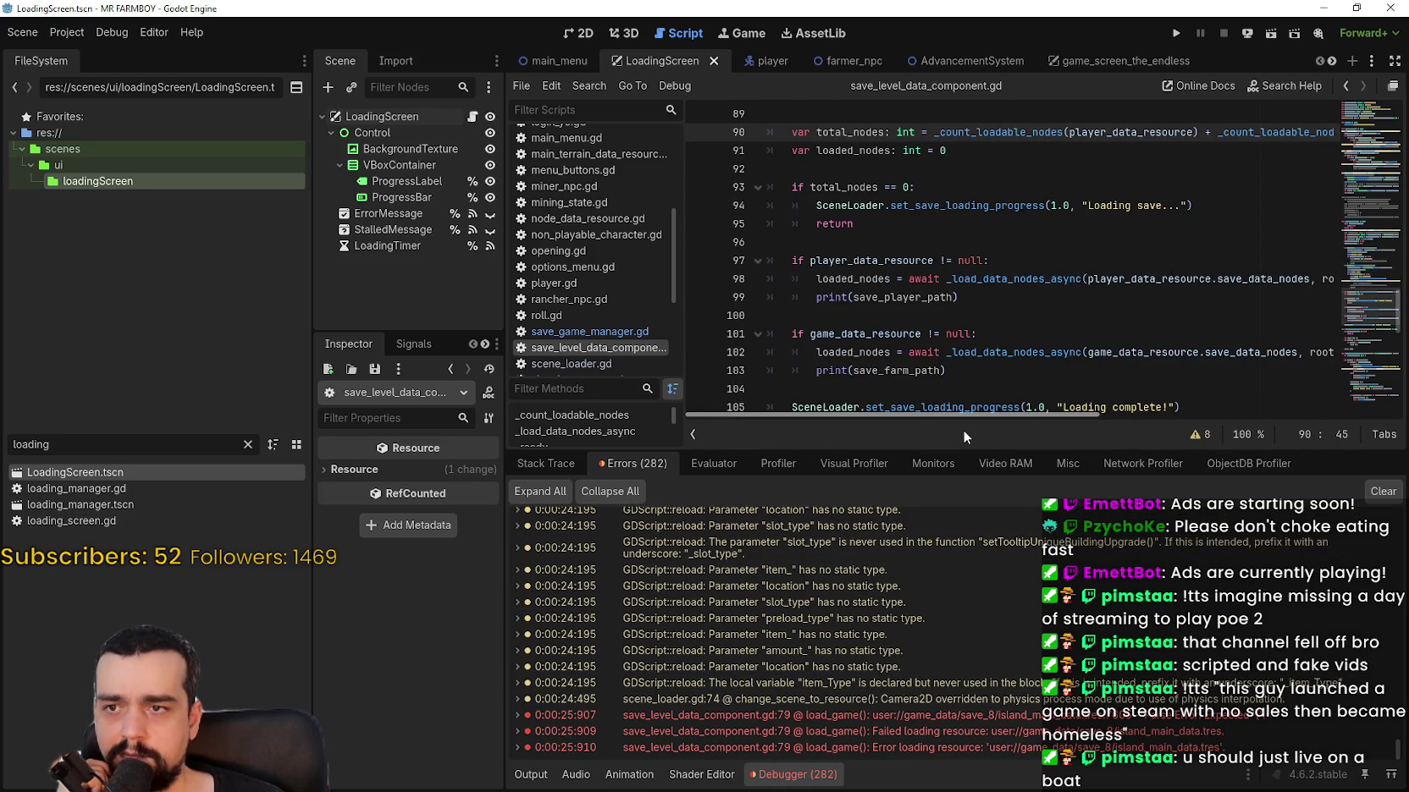
pyautogui.scroll(2, 948, 381)
pyautogui.scroll(3, 929, 338)
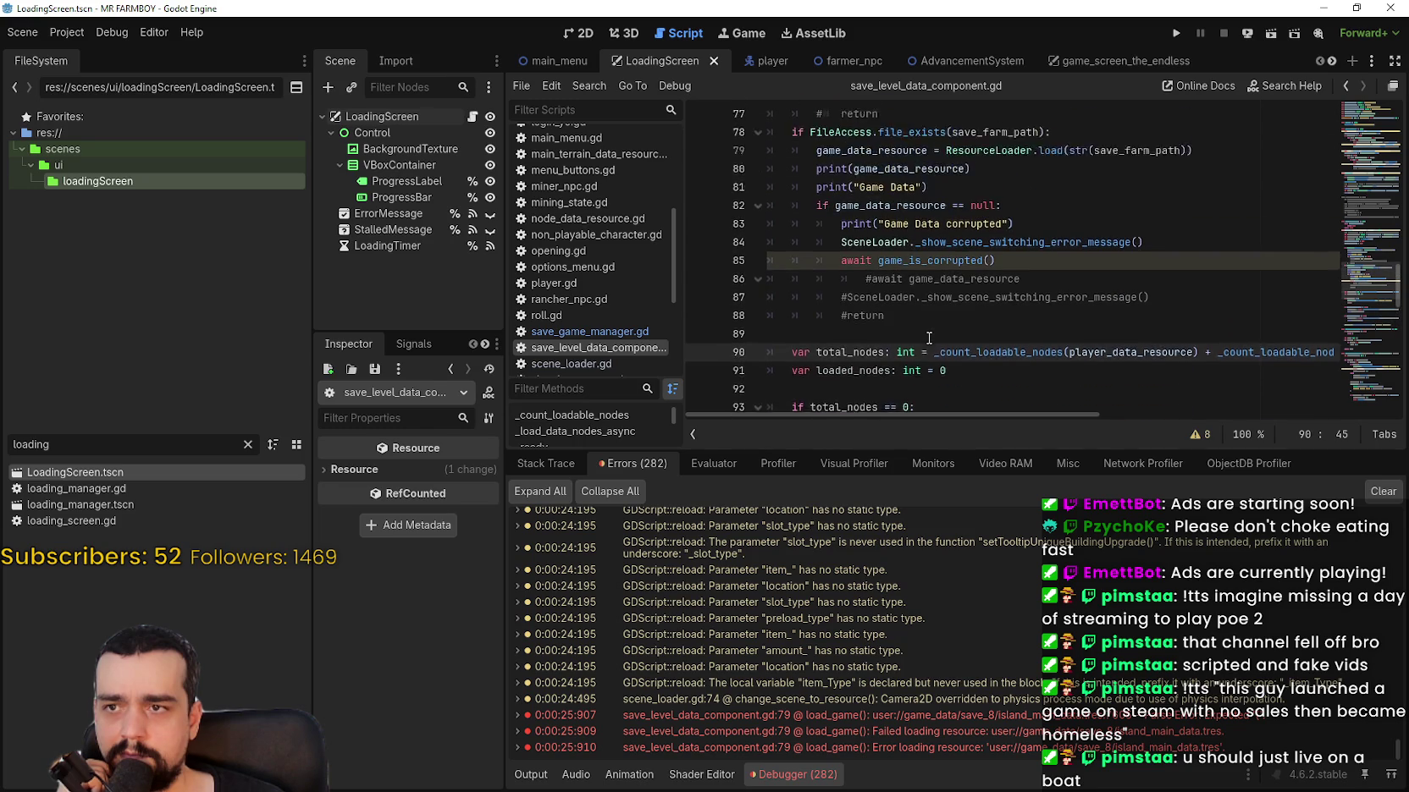
# Go to the await game_is_corrupted() line and scroll the script back up to the helper
pyautogui.click(838, 313)
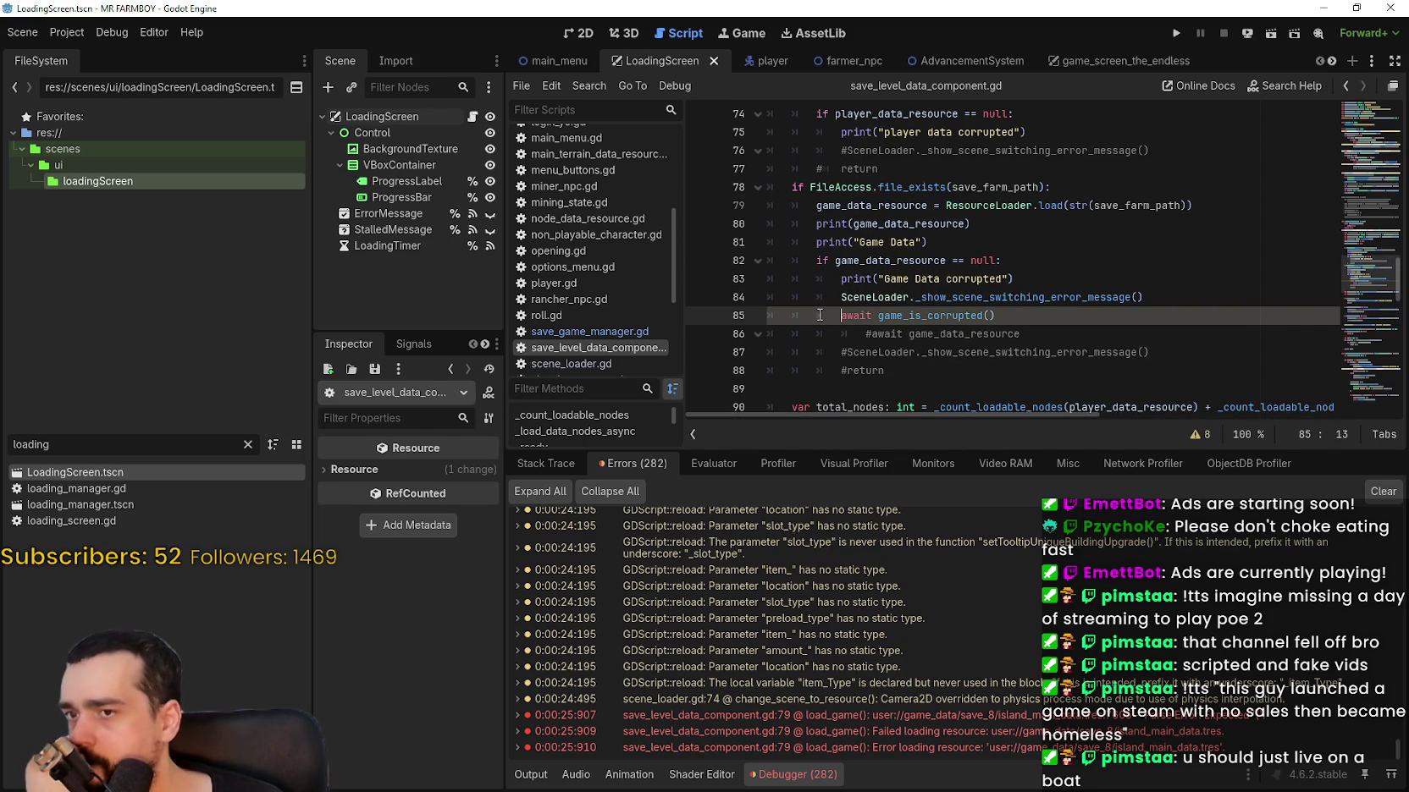
pyautogui.scroll(-2, 820, 309)
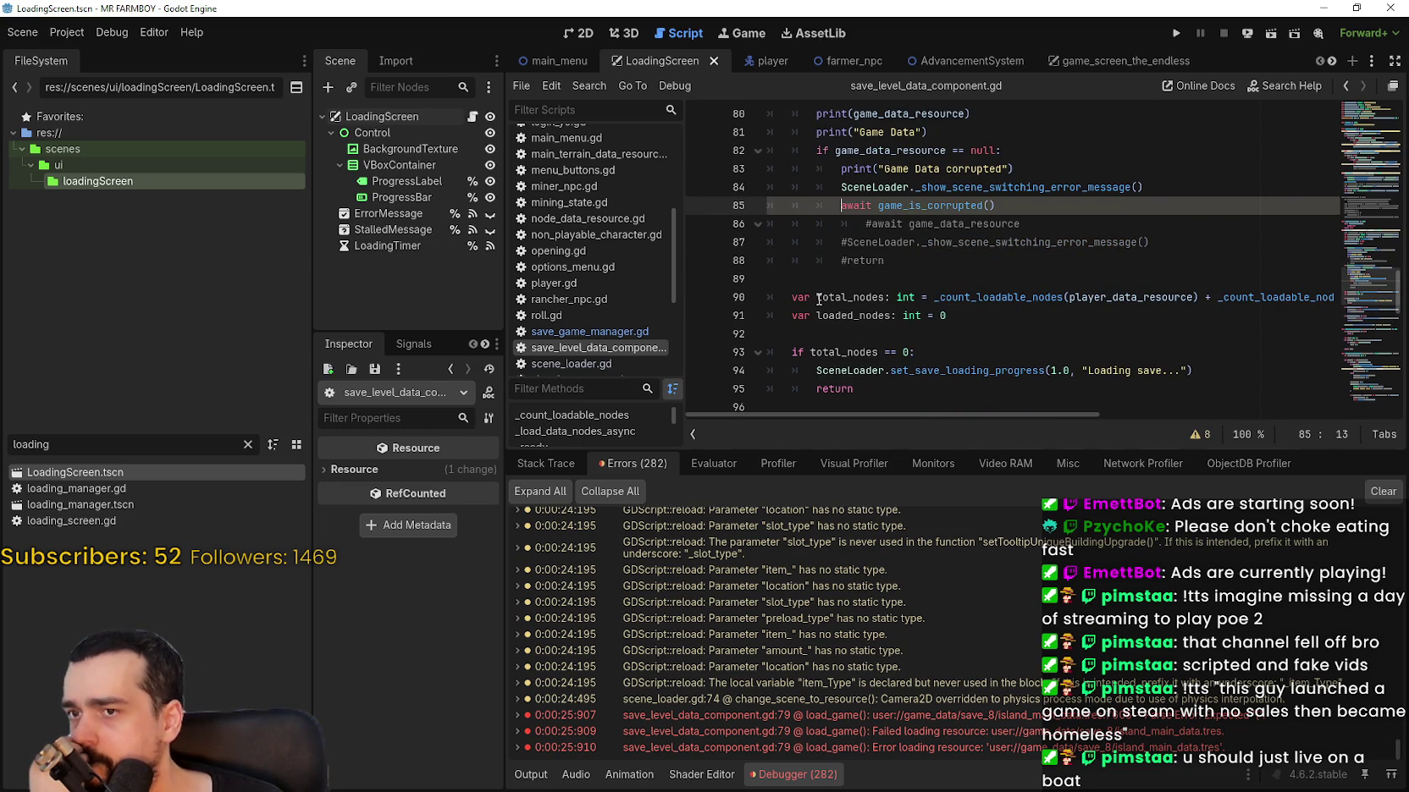
pyautogui.scroll(4, 820, 299)
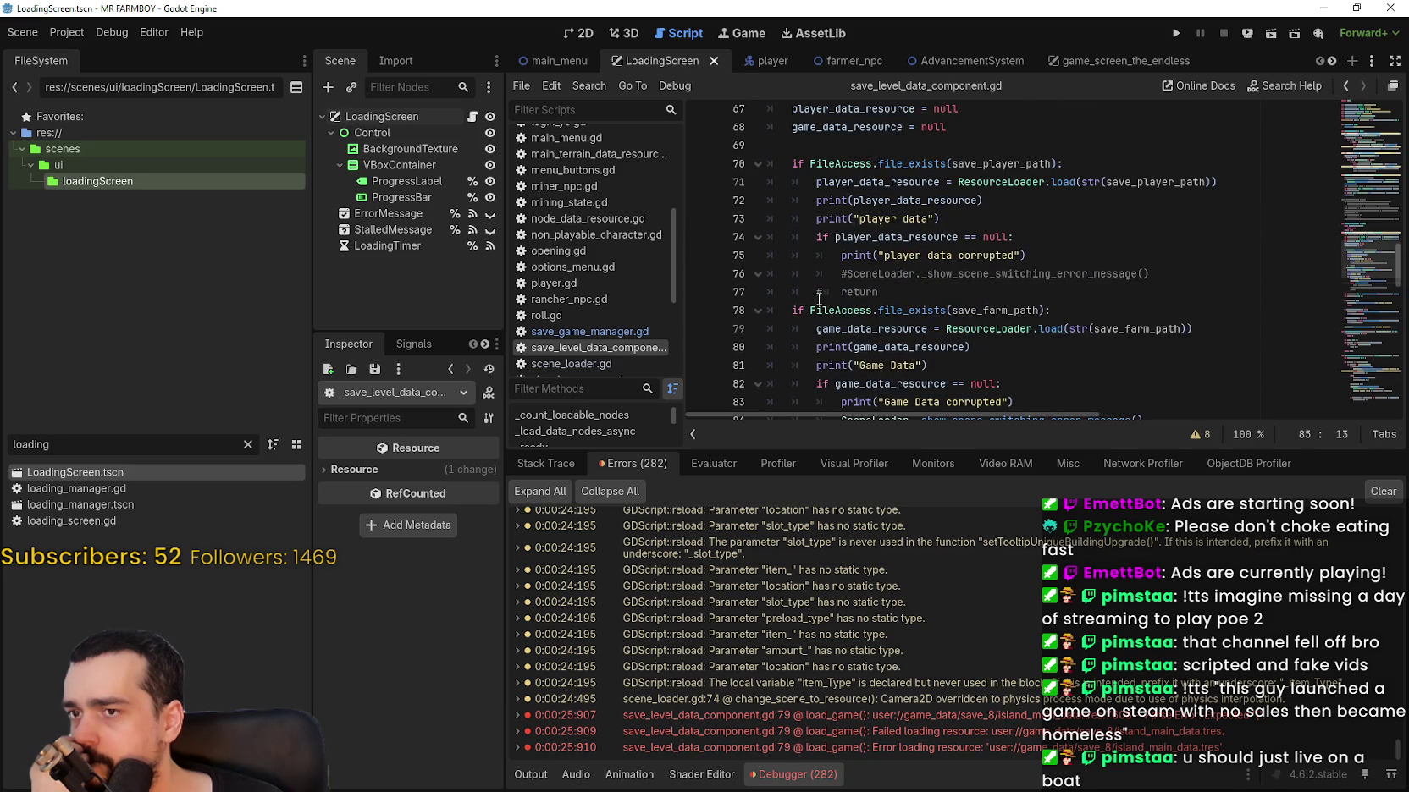
pyautogui.scroll(3, 820, 299)
pyautogui.scroll(1, 828, 279)
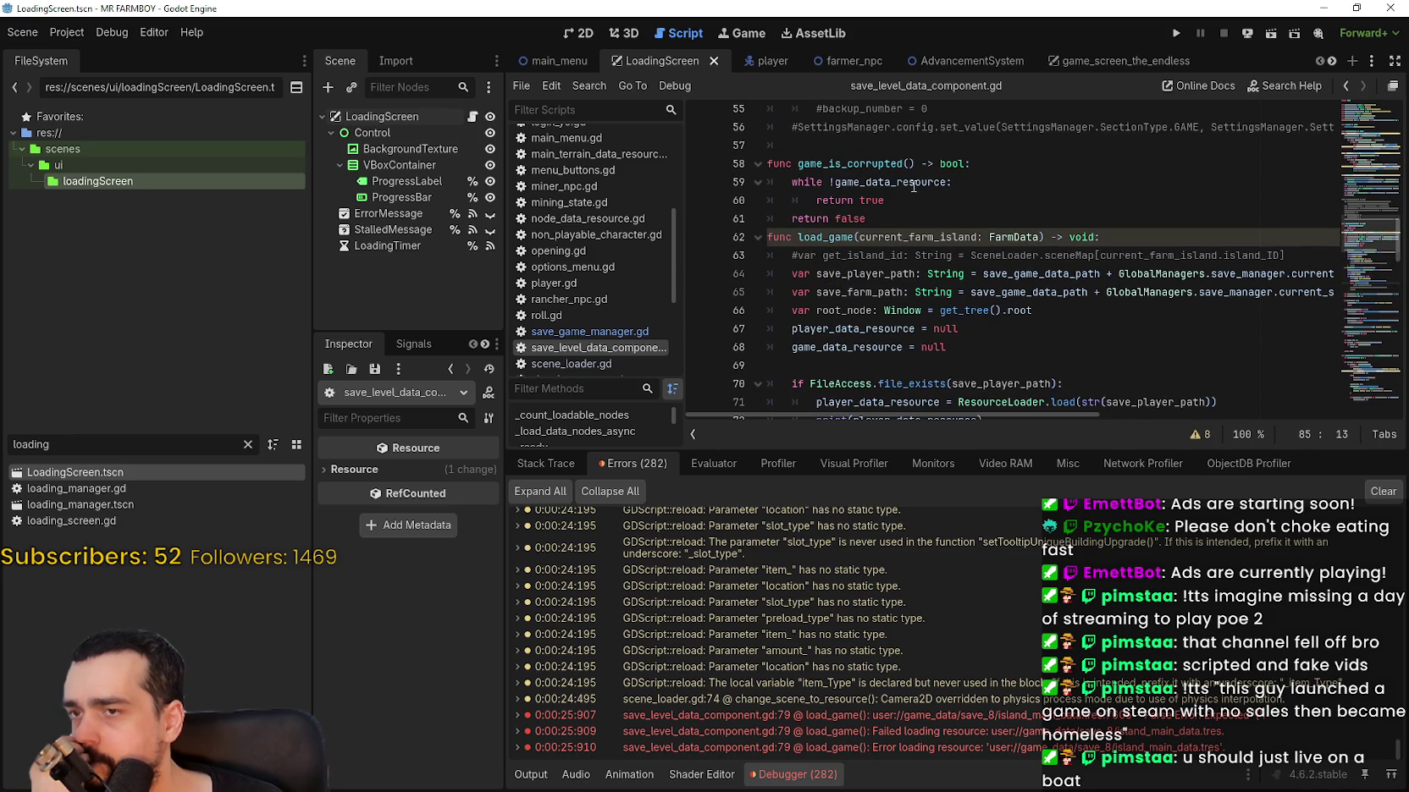
# Change line 60 to 'return false' and the final return to 'true', then save
pyautogui.doubleClick(872, 200)
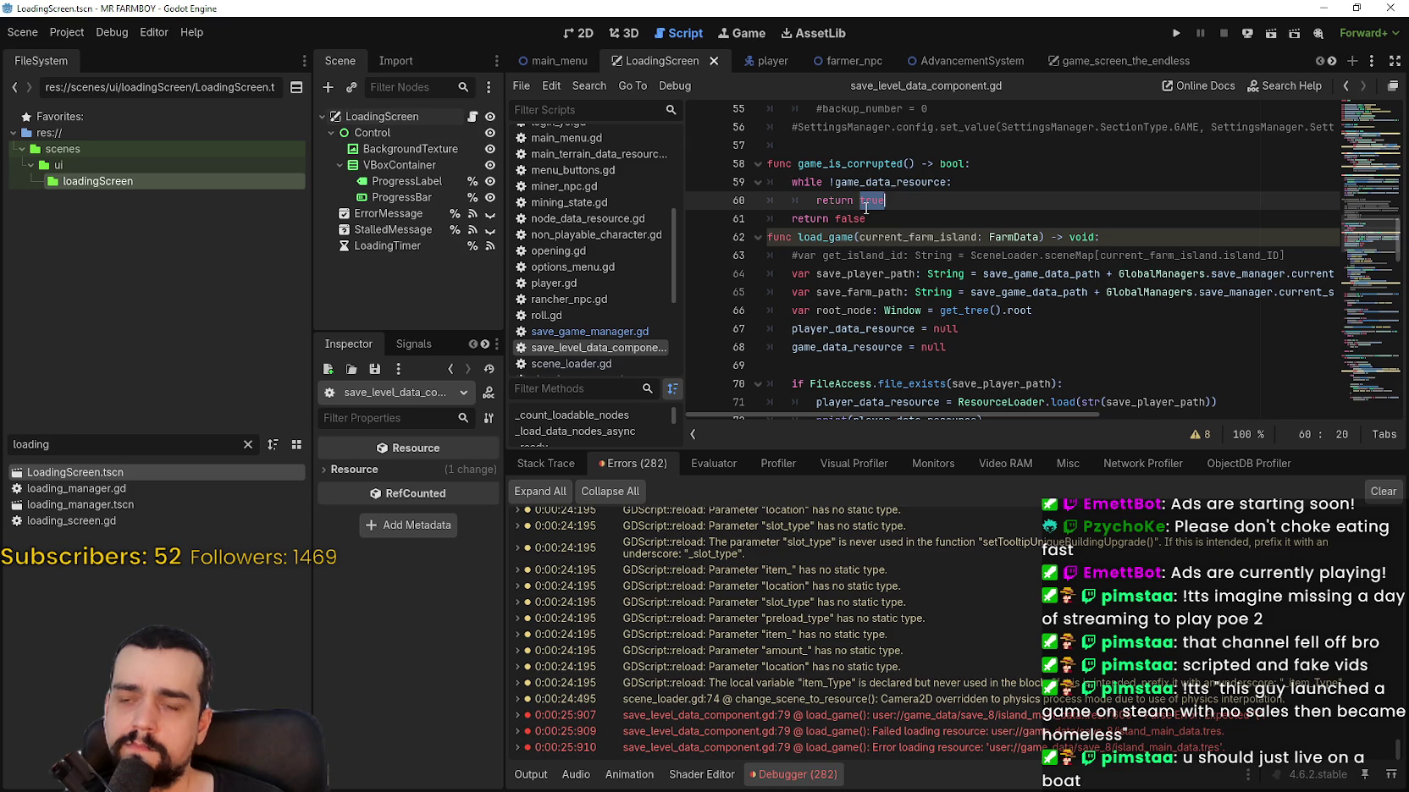
pyautogui.scroll(-7, 866, 208)
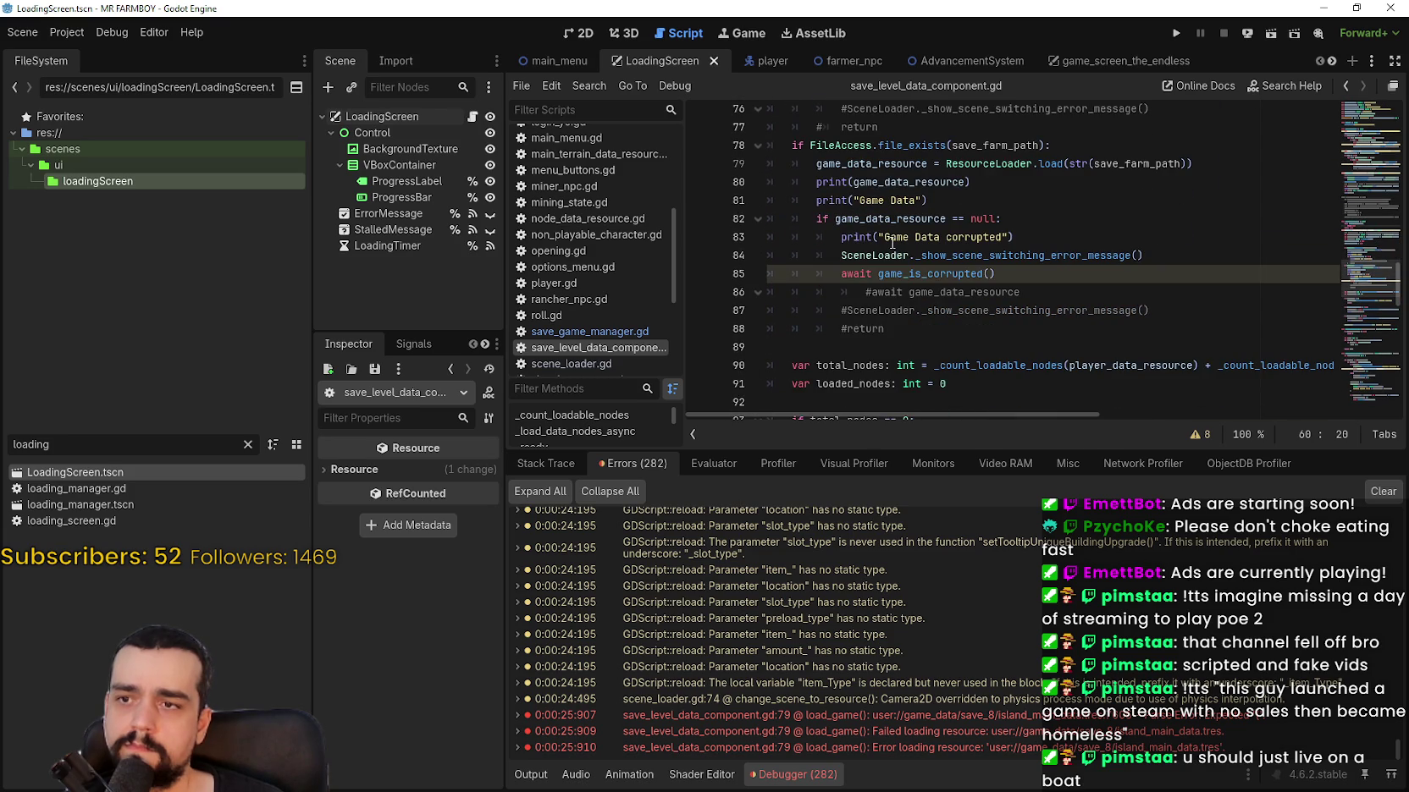
pyautogui.scroll(1, 893, 243)
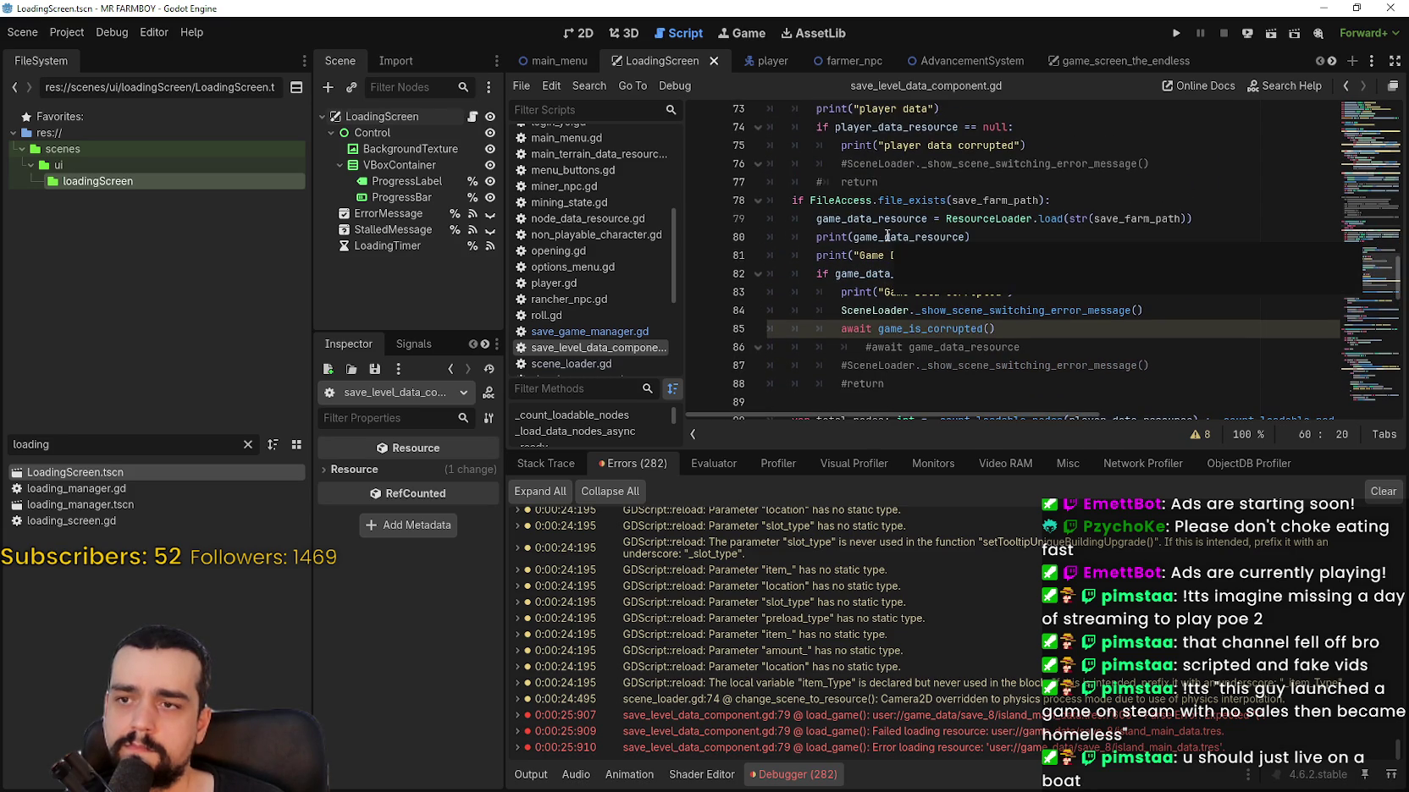
pyautogui.scroll(6, 834, 219)
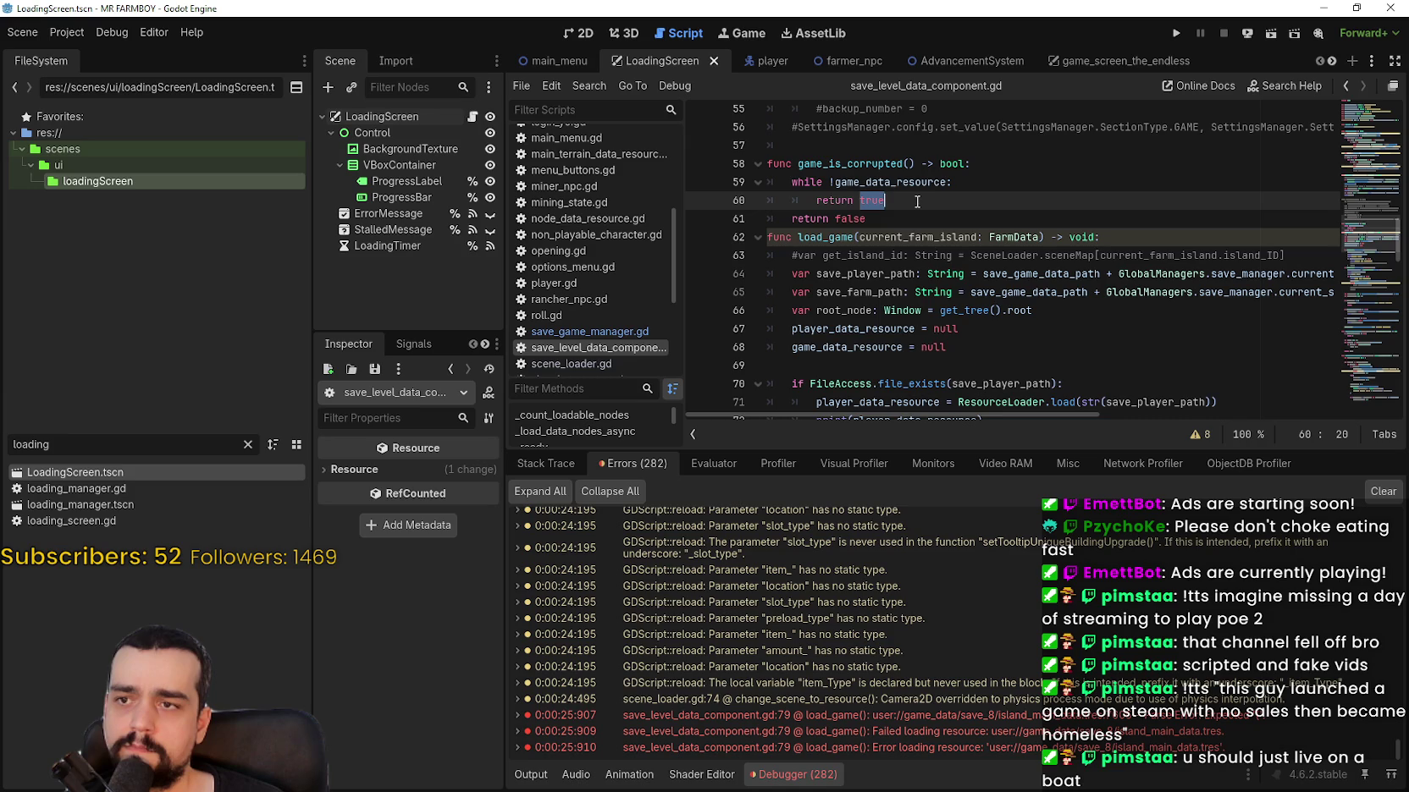
pyautogui.write('false')
pyautogui.doubleClick(893, 221)
pyautogui.write('t')
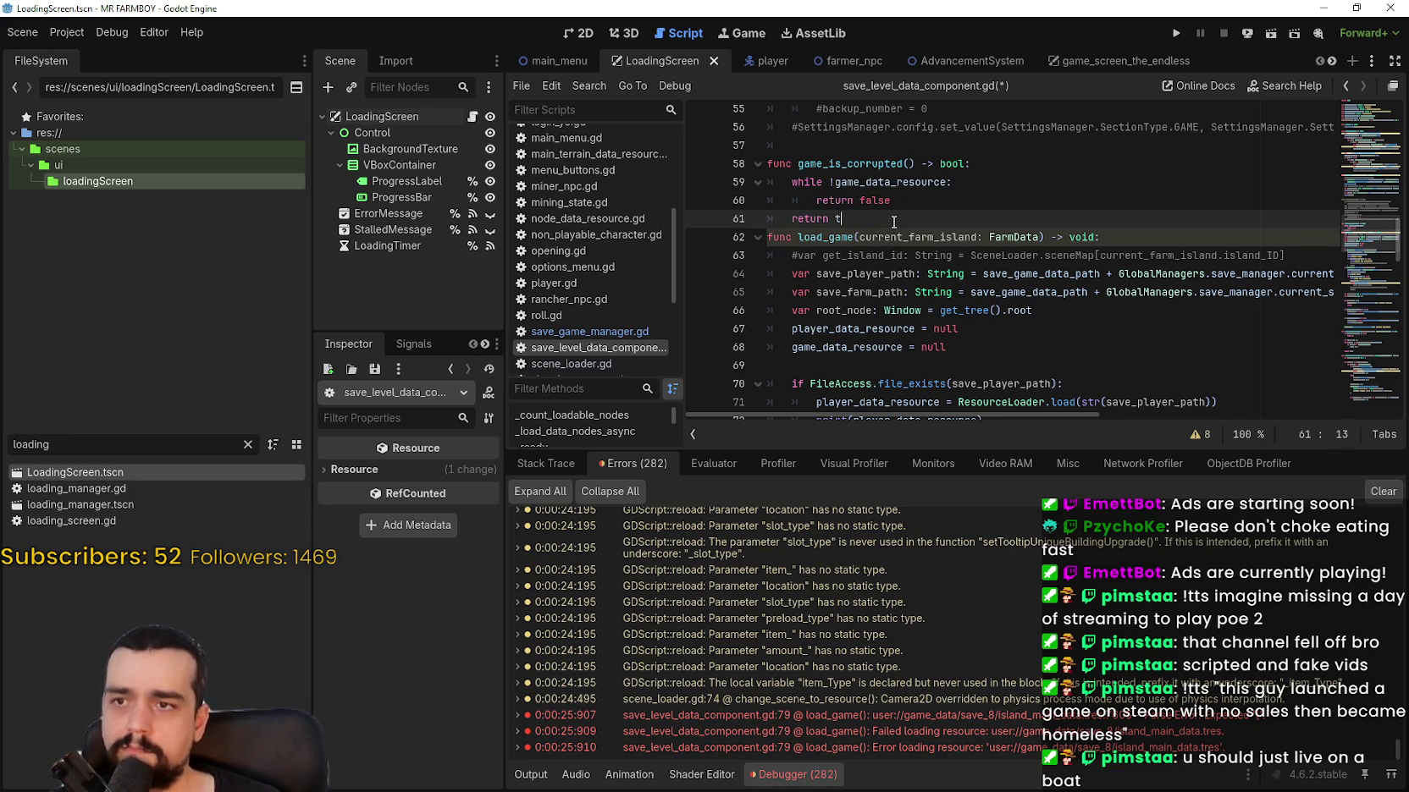
pyautogui.write('rue')
pyautogui.hotkey('ctrl', 's')
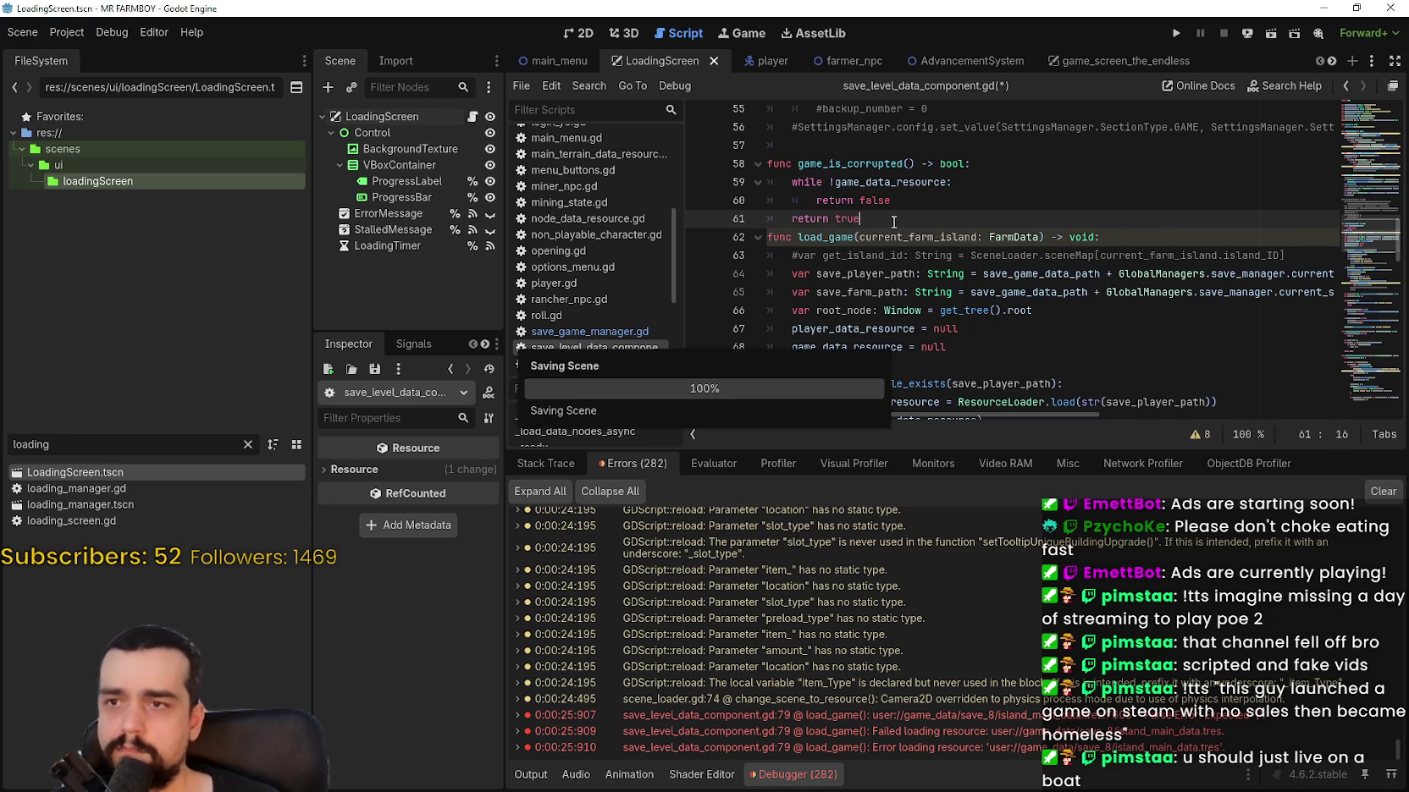
# Select the 'await game_is_corrupted()' call on line 85
pyautogui.scroll(-8, 931, 271)
pyautogui.click(905, 277)
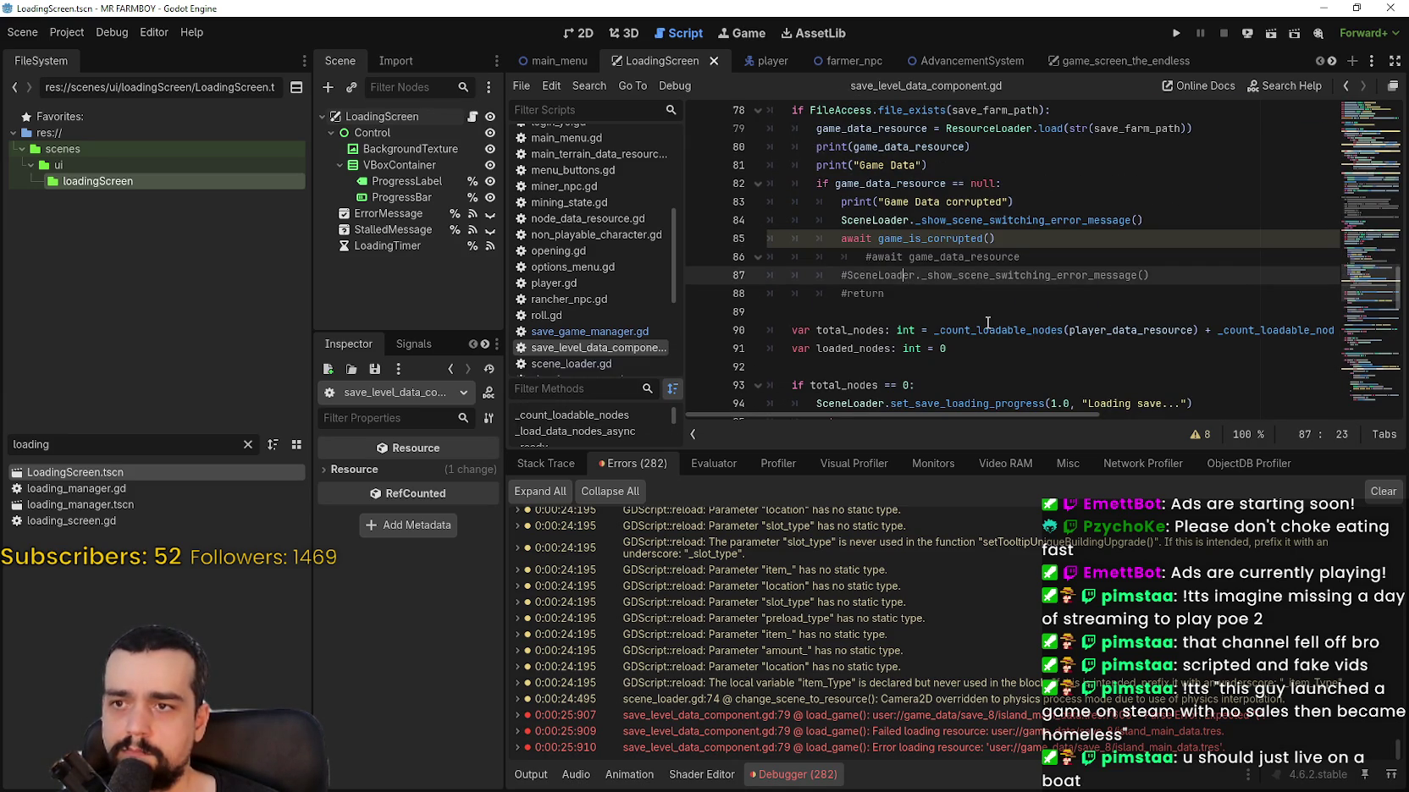
pyautogui.click(984, 315)
pyautogui.click(853, 236)
pyautogui.scroll(1, 926, 339)
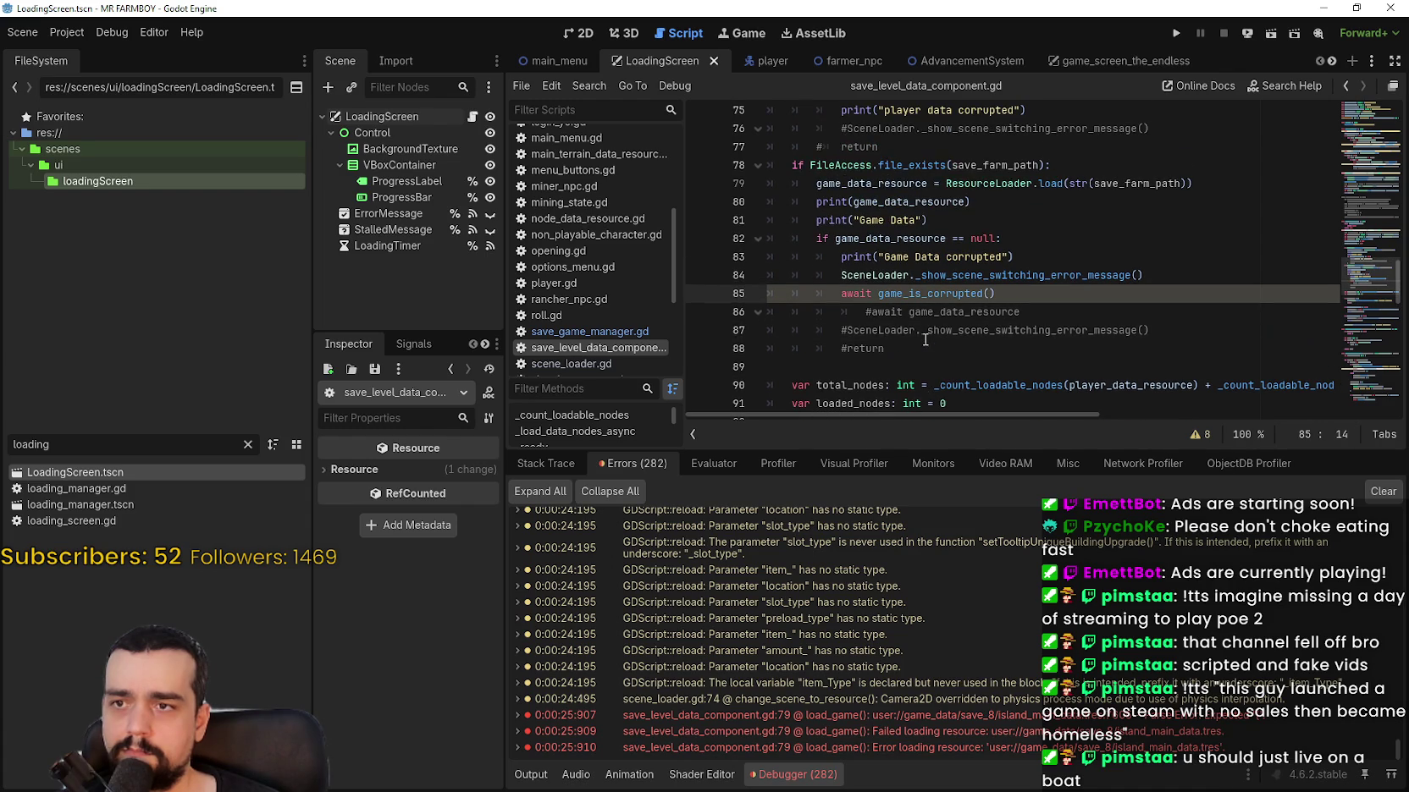
pyautogui.doubleClick(848, 294)
pyautogui.moveTo(848, 293)
pyautogui.mouseDown()
pyautogui.moveTo(1010, 277)
pyautogui.moveTo(1018, 296)
pyautogui.mouseUp()
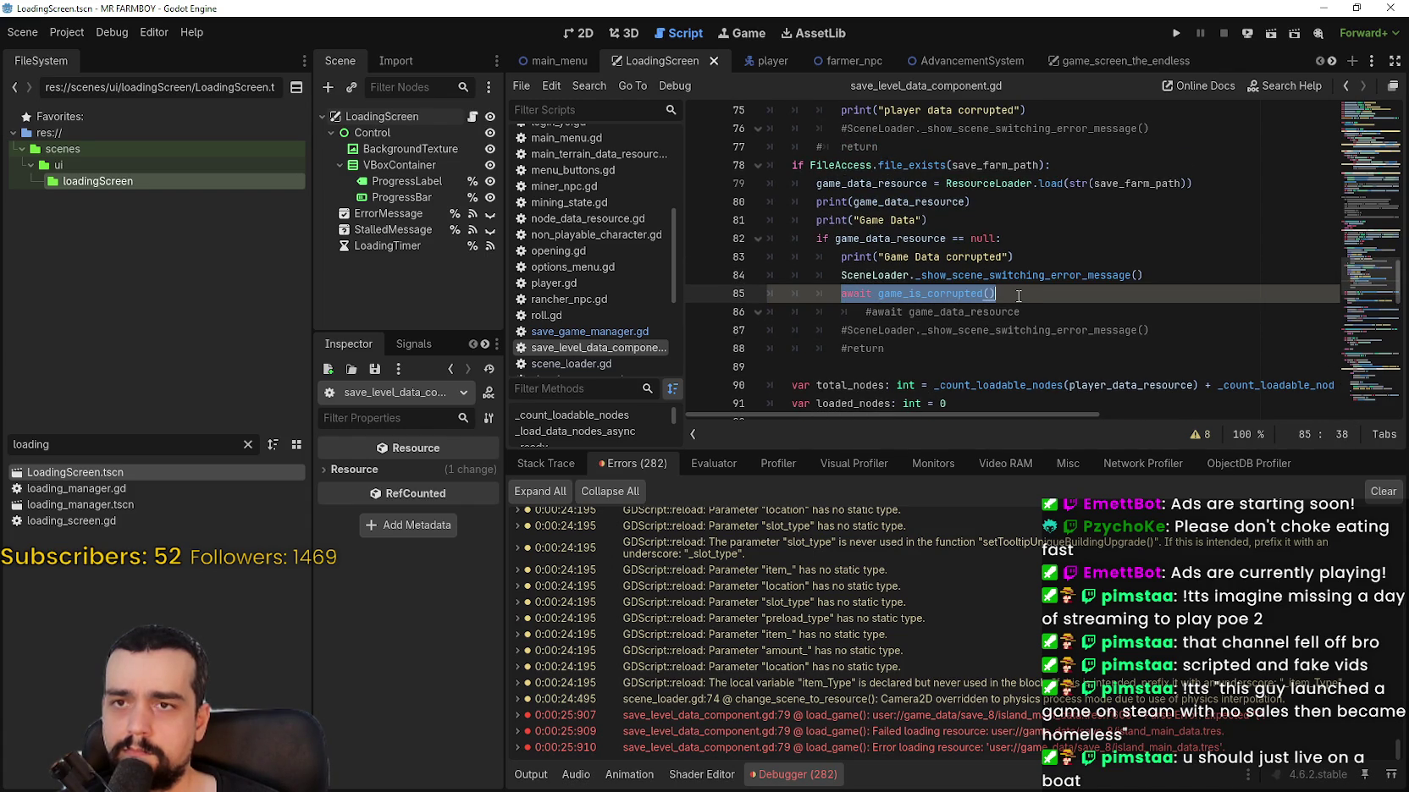
# Run the game, load Save 8 from the Continue list, then stop it once the farm world appears
pyautogui.click(1175, 34)
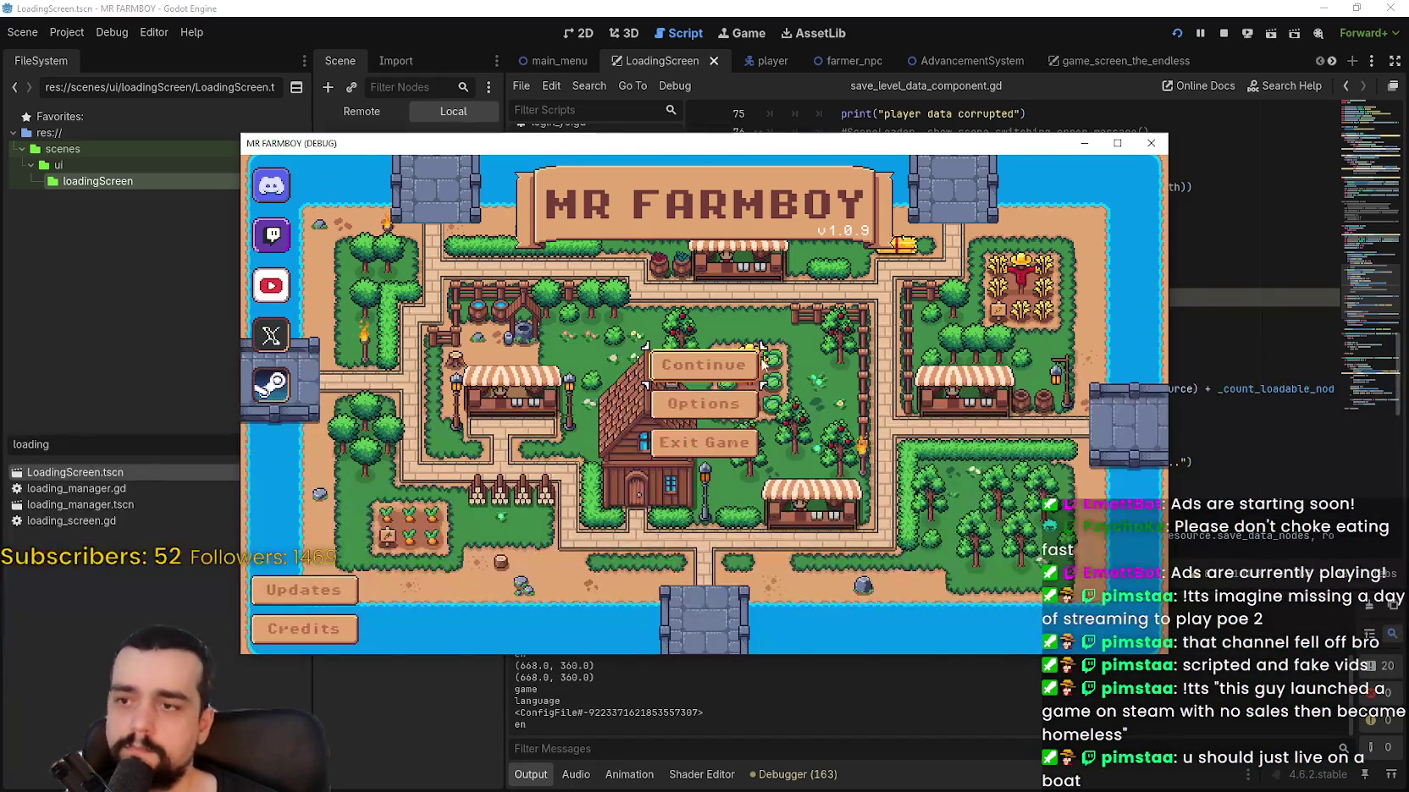
pyautogui.click(762, 364)
pyautogui.scroll(-3, 762, 398)
pyautogui.scroll(-2, 761, 406)
pyautogui.click(728, 389)
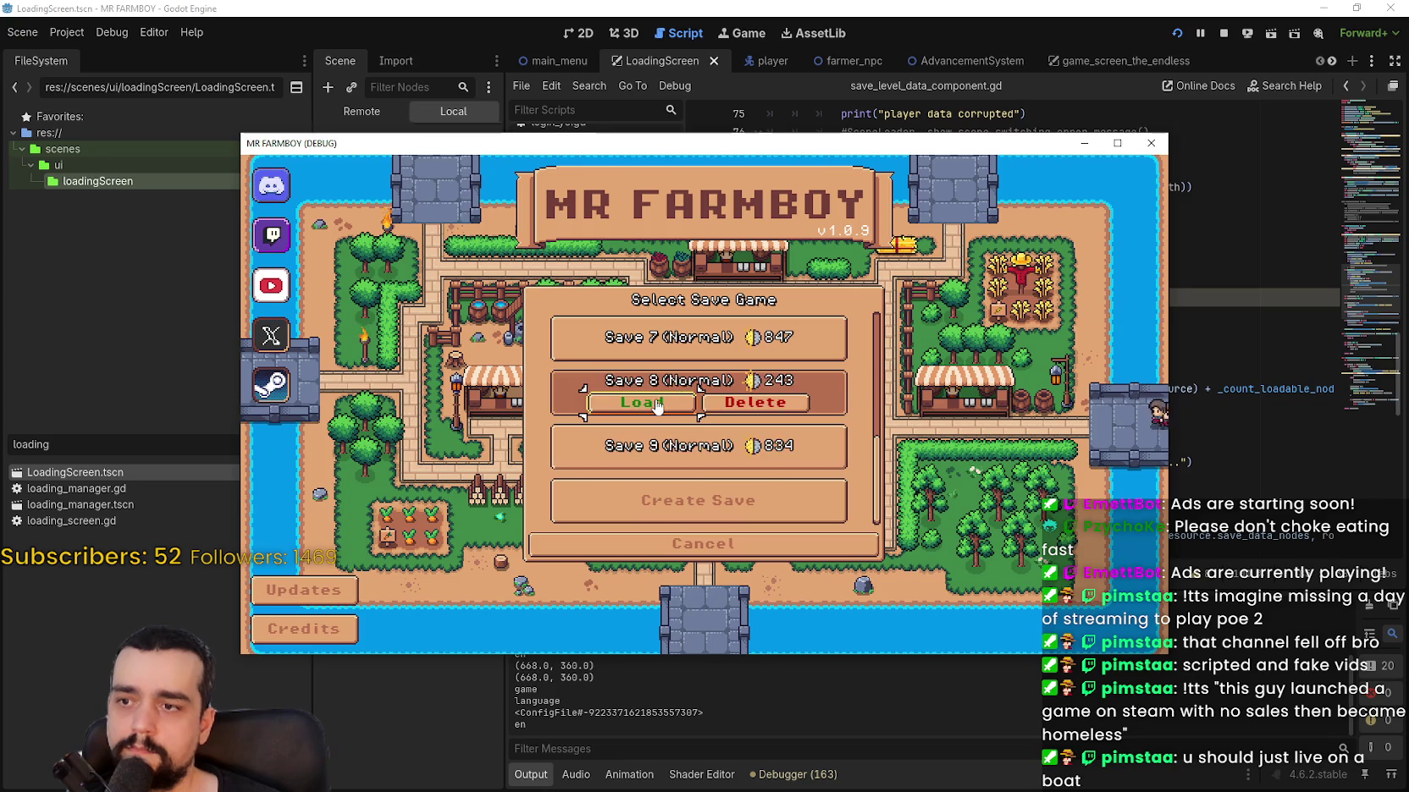
pyautogui.click(657, 406)
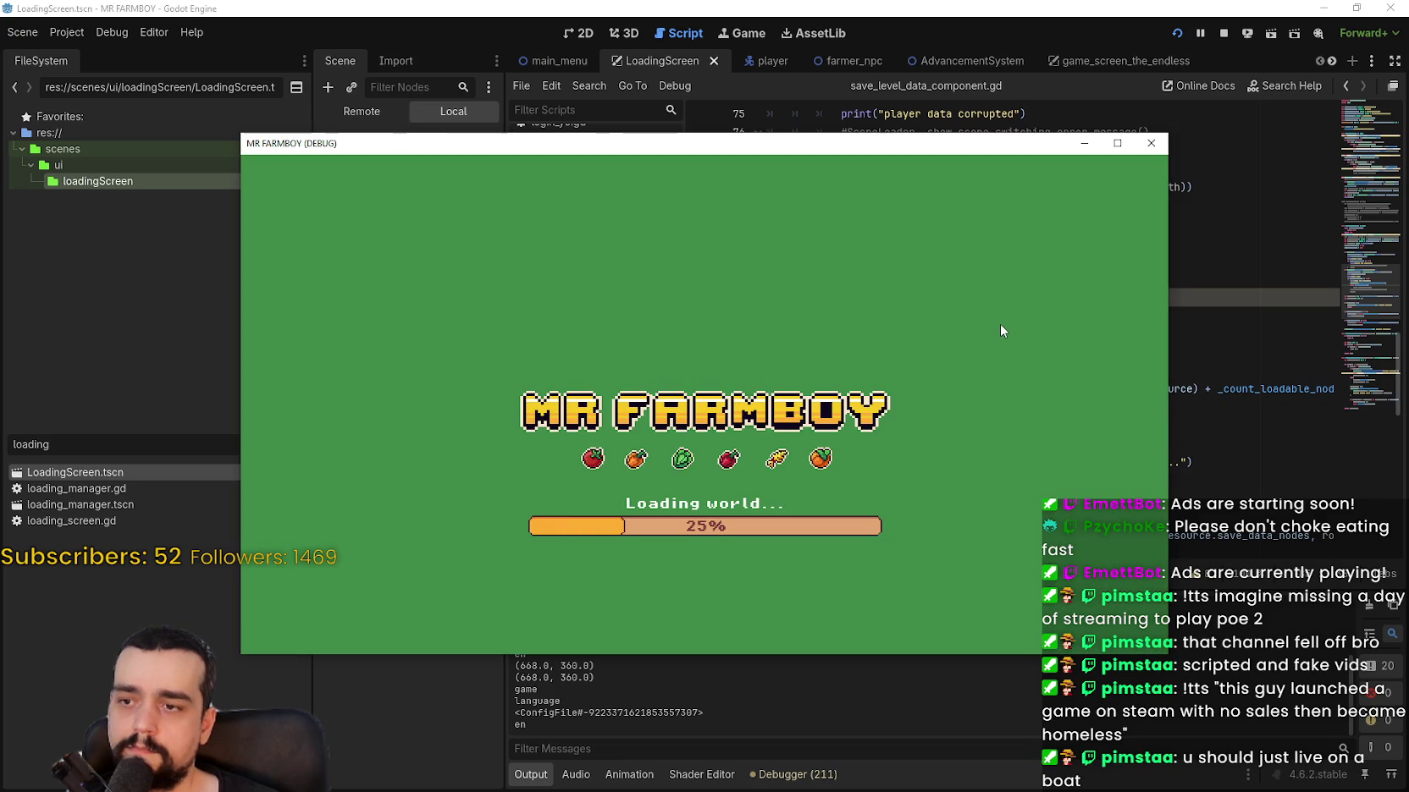
pyautogui.moveTo(948, 131); pyautogui.dragTo(999, 89)
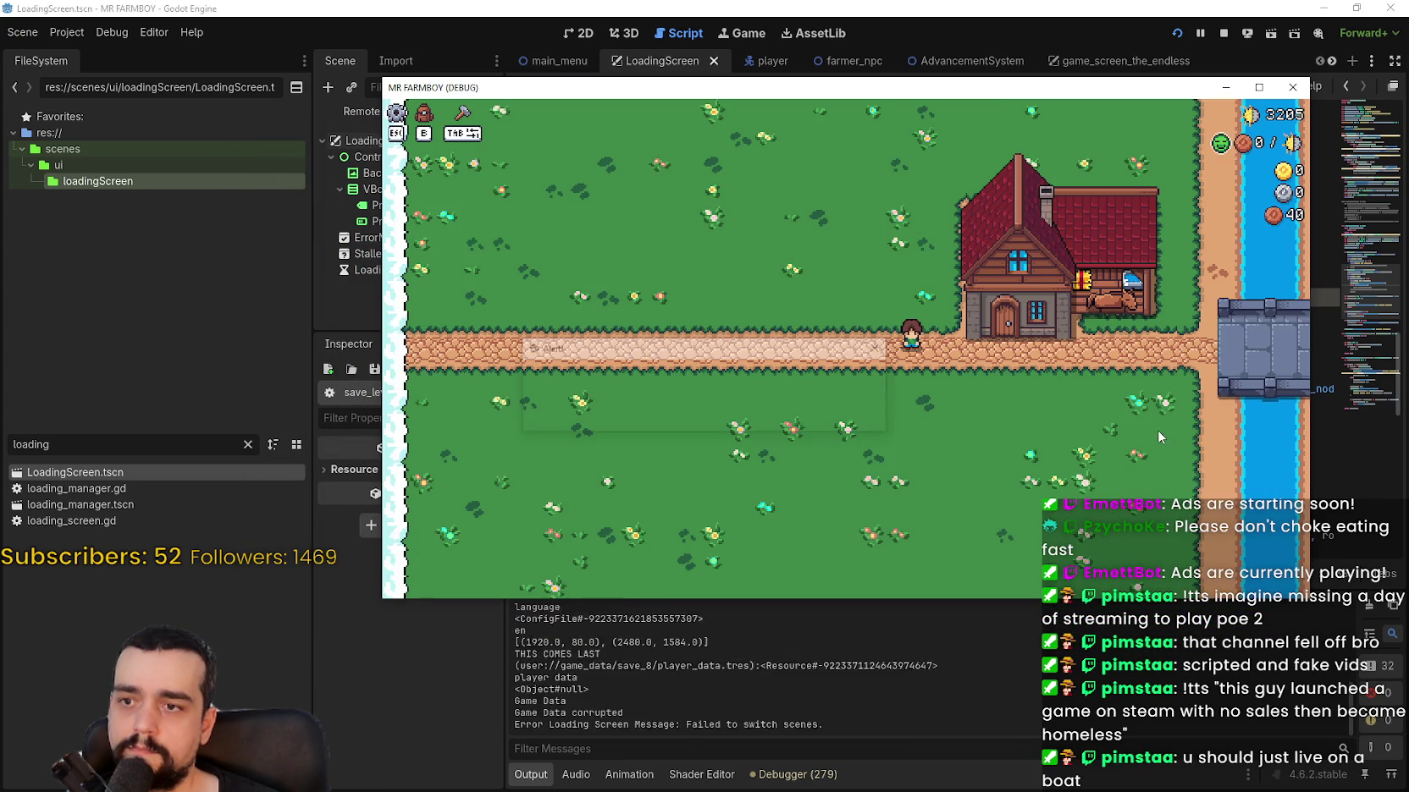
pyautogui.click(1225, 34)
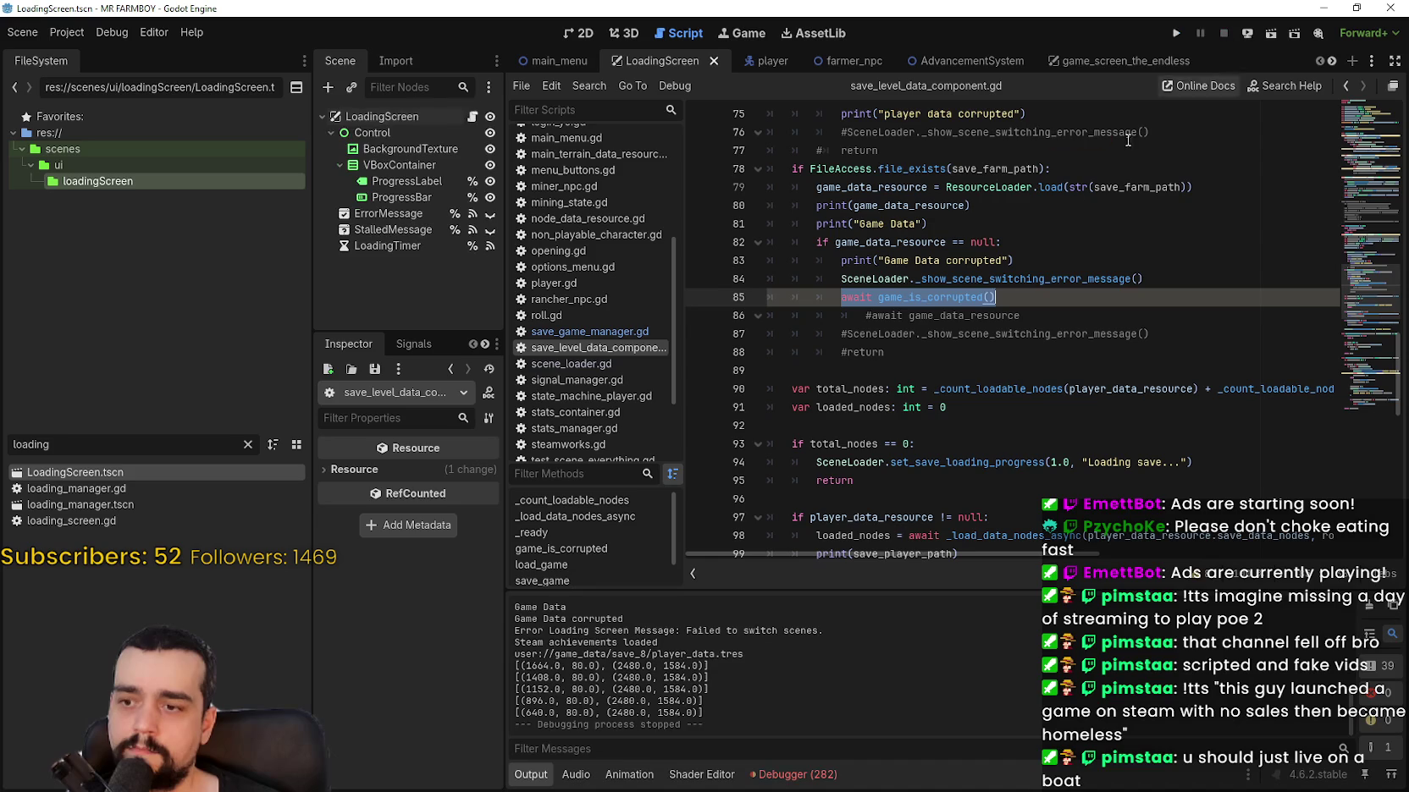
pyautogui.click(991, 316)
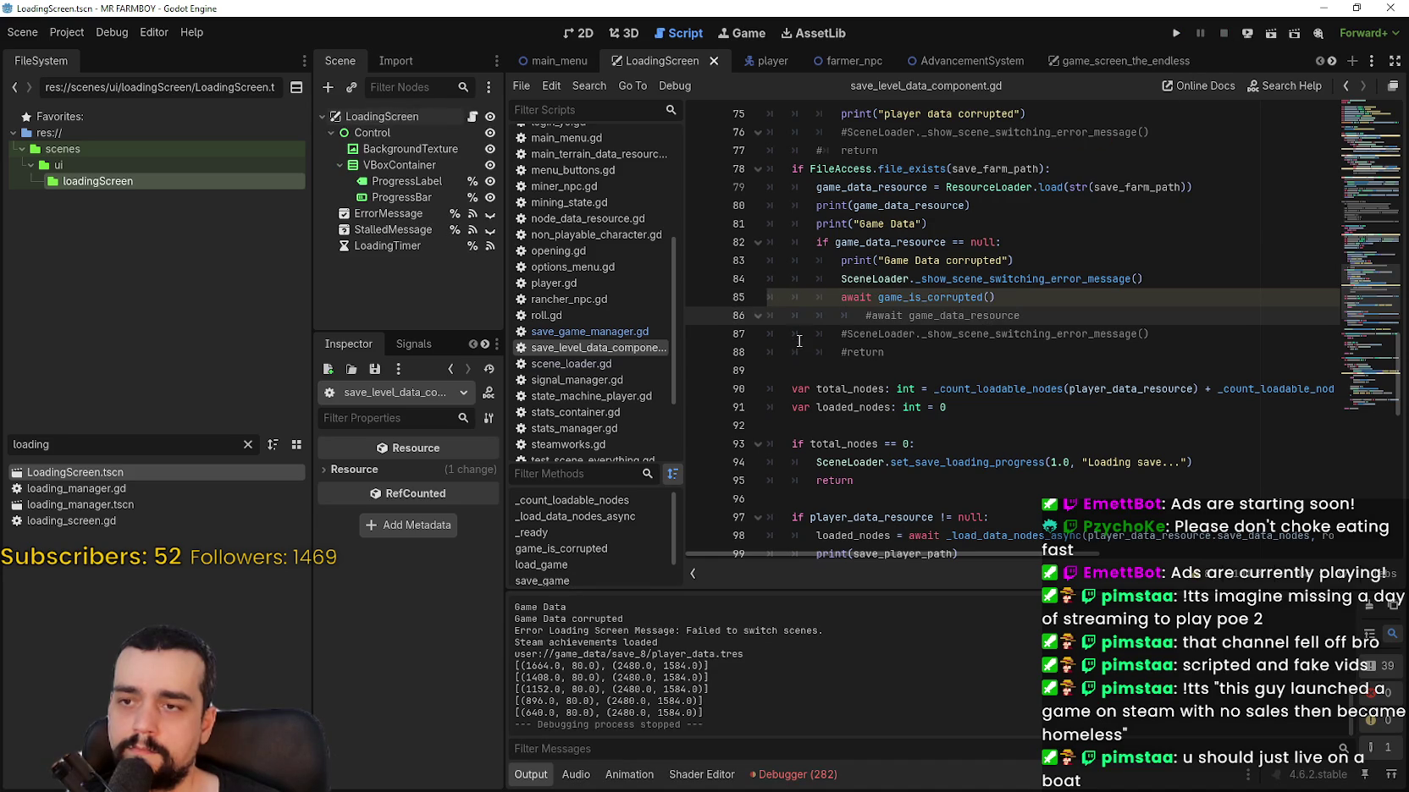
pyautogui.scroll(-2, 943, 506)
pyautogui.scroll(-3, 944, 506)
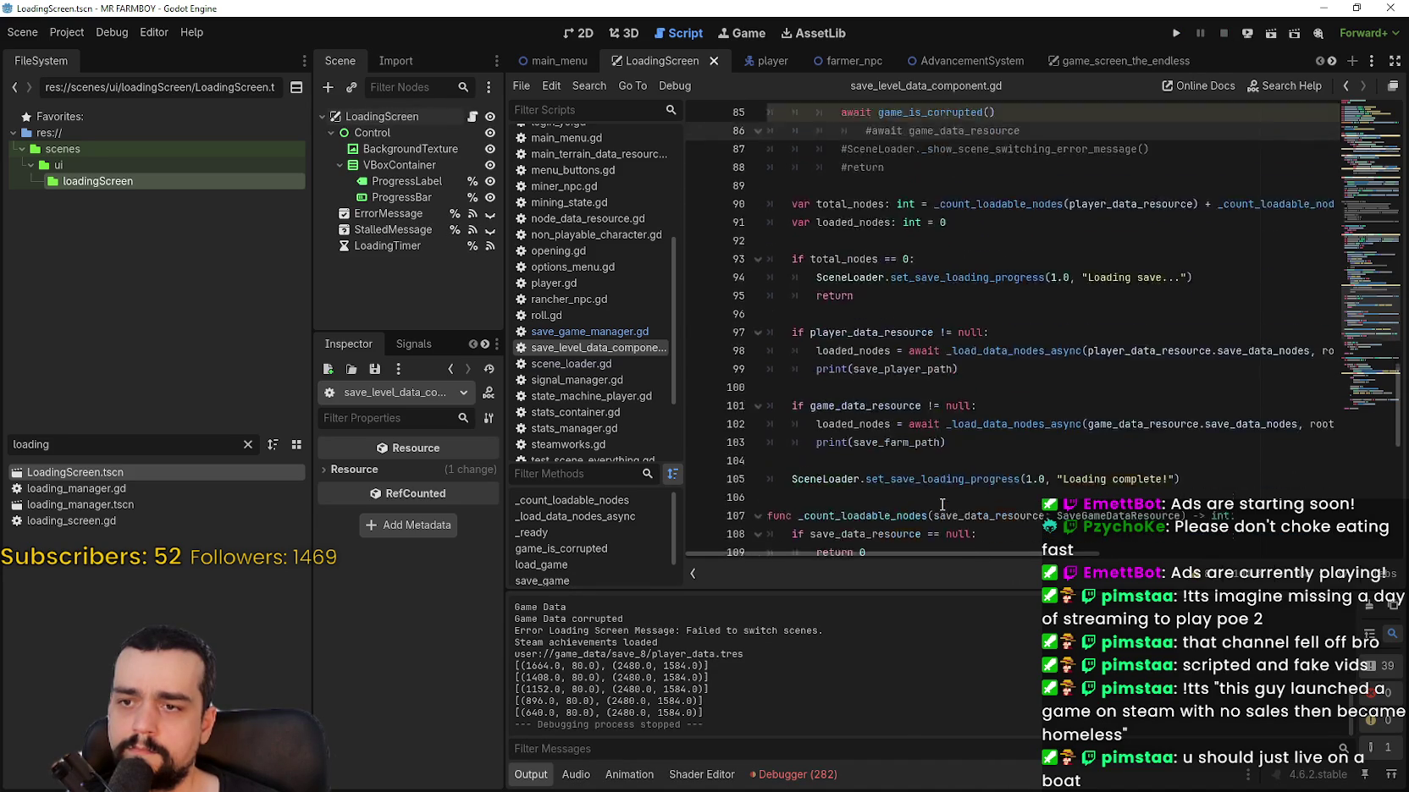
pyautogui.scroll(4, 860, 367)
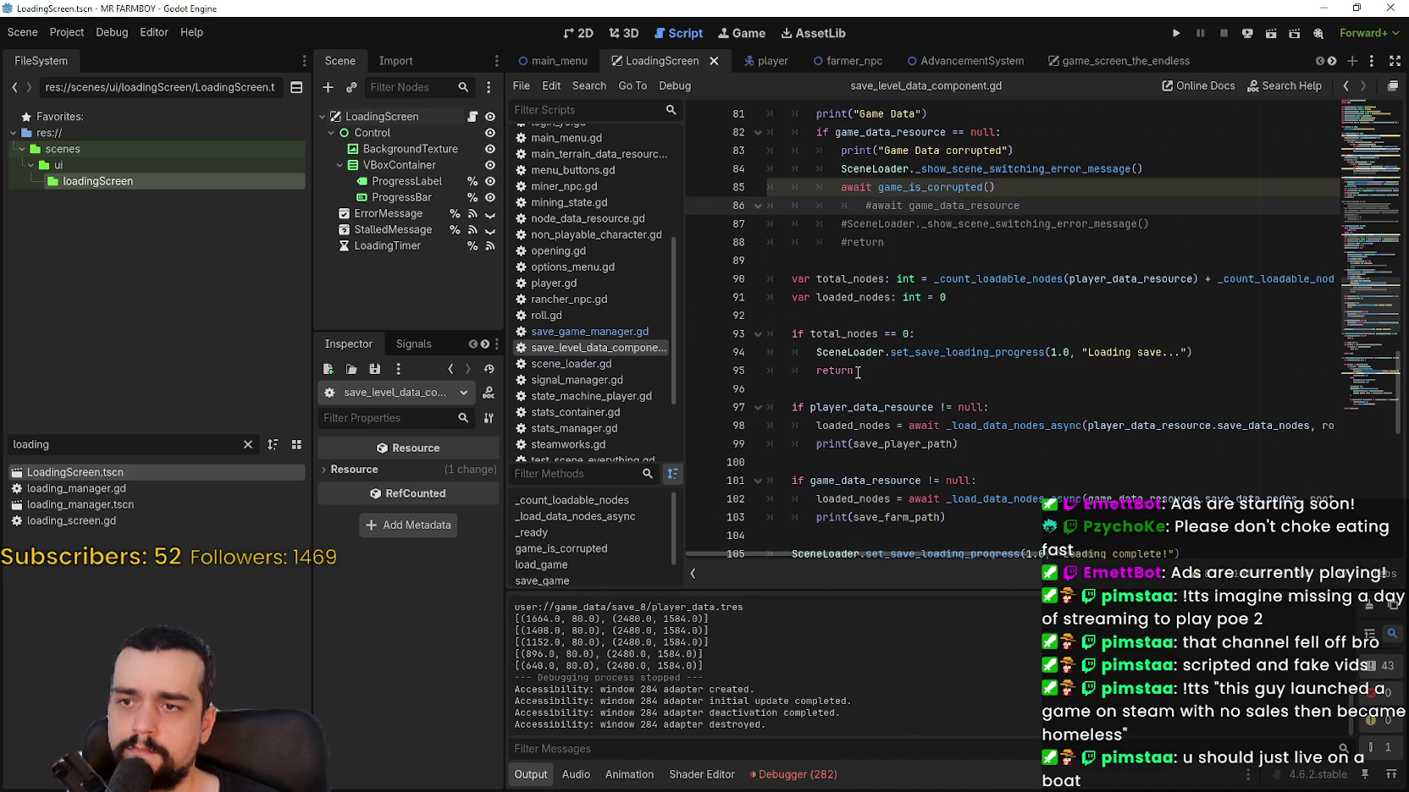
pyautogui.scroll(3, 860, 407)
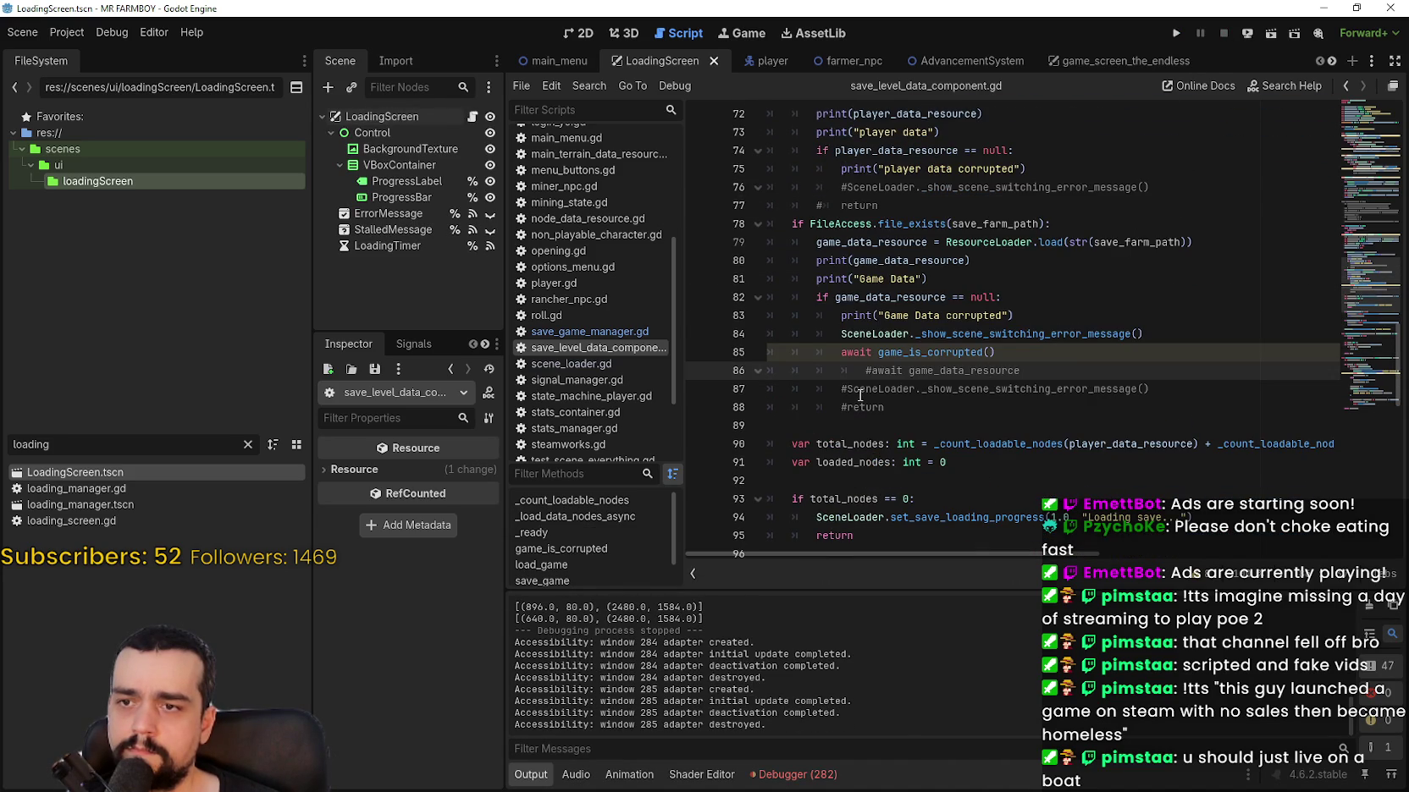
pyautogui.scroll(4, 961, 364)
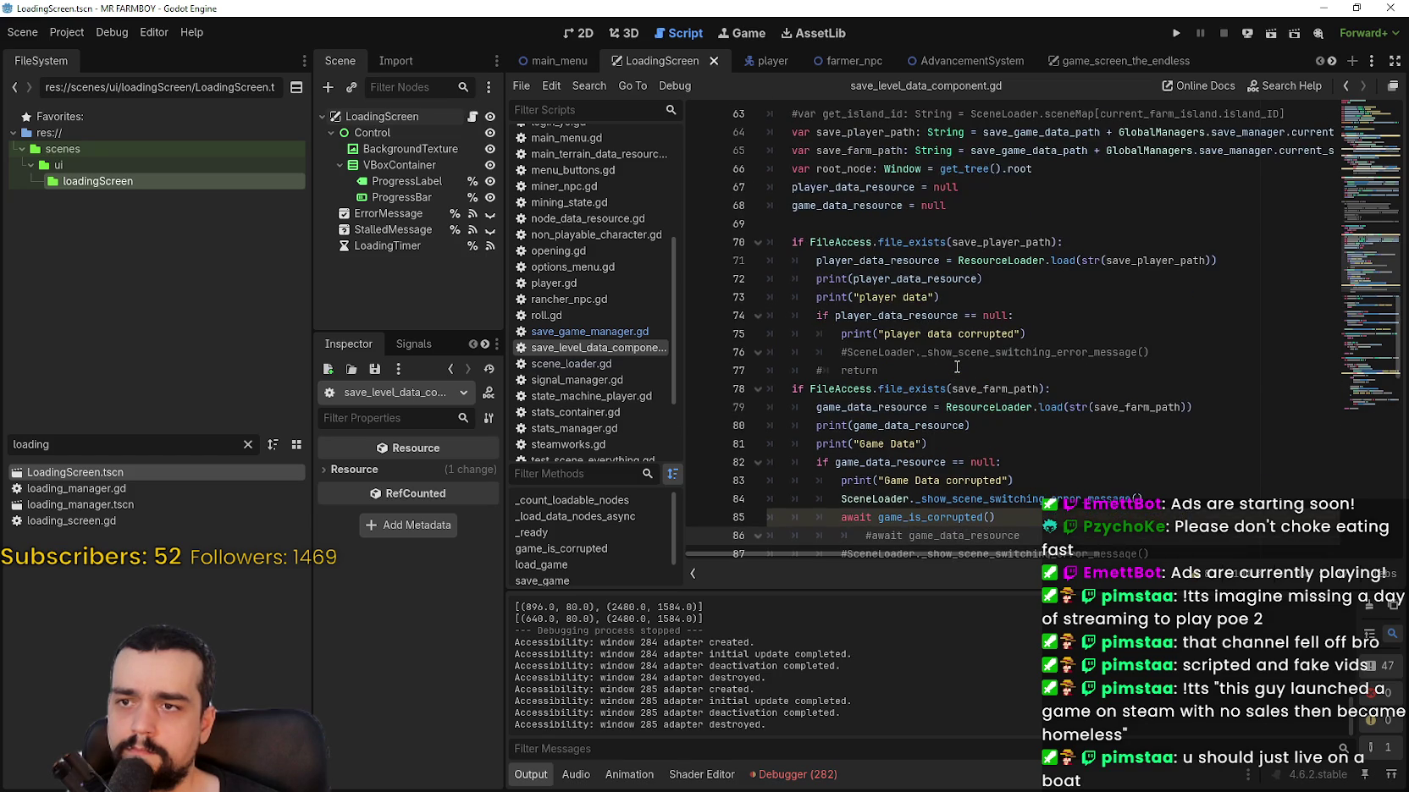
pyautogui.scroll(2, 958, 367)
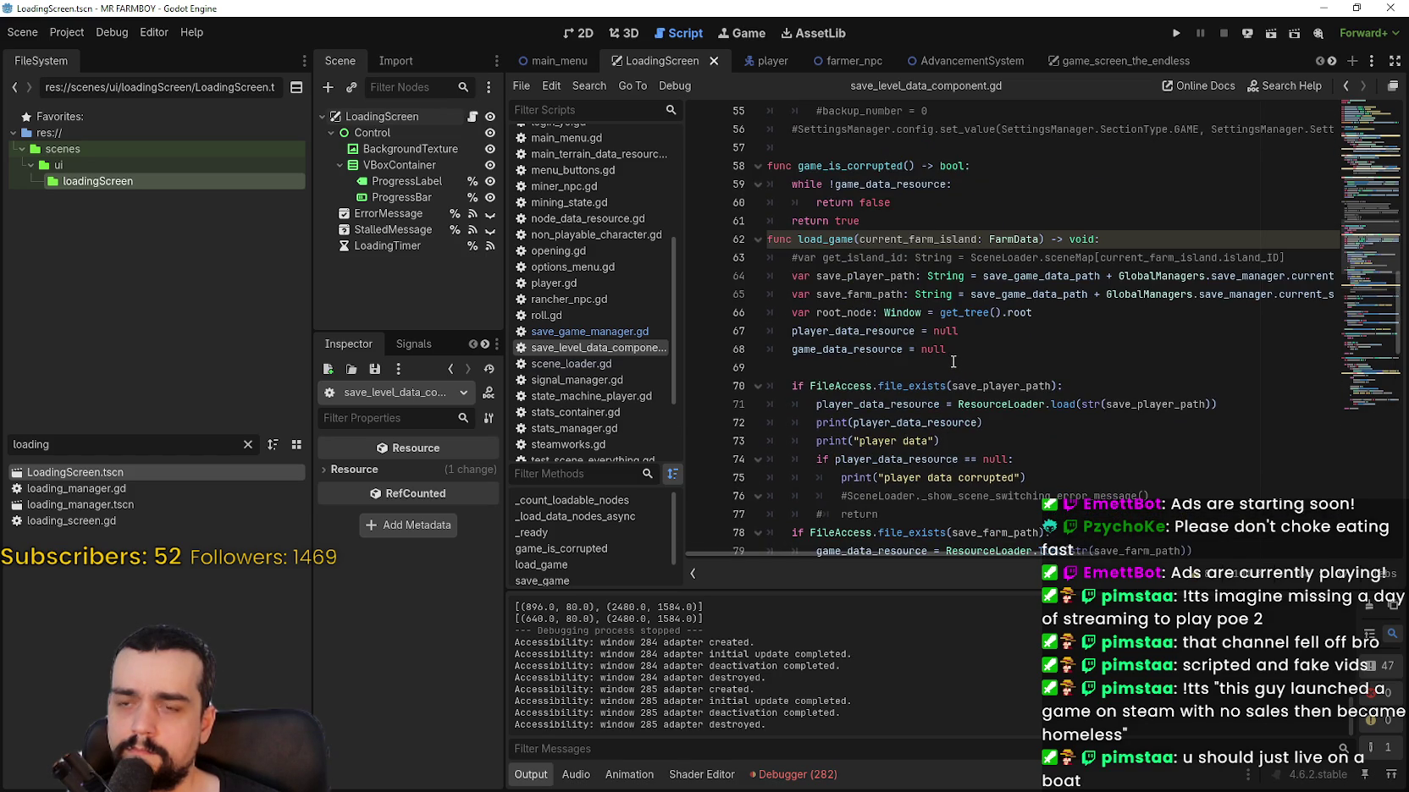
pyautogui.scroll(-3, 953, 361)
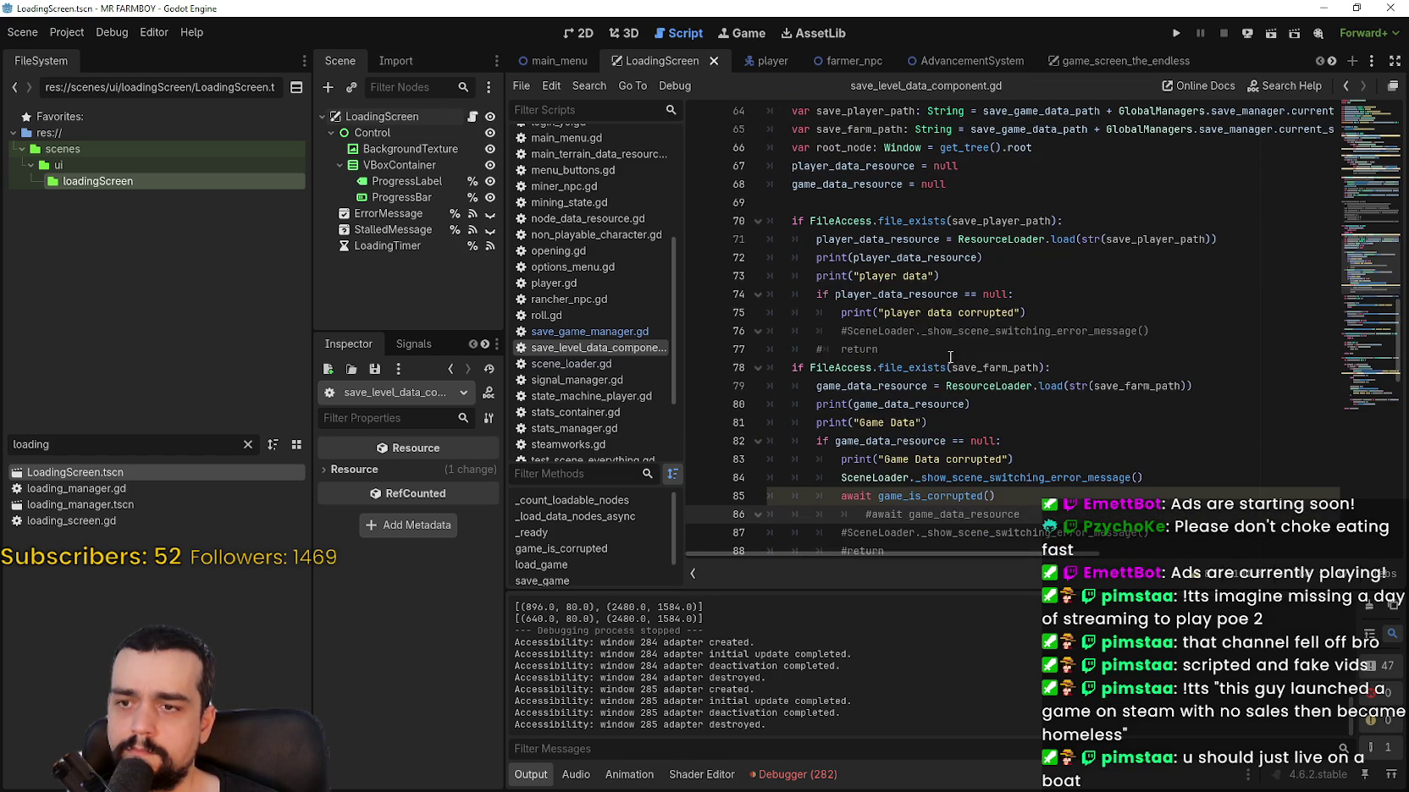
pyautogui.scroll(3, 950, 356)
pyautogui.scroll(-4, 948, 353)
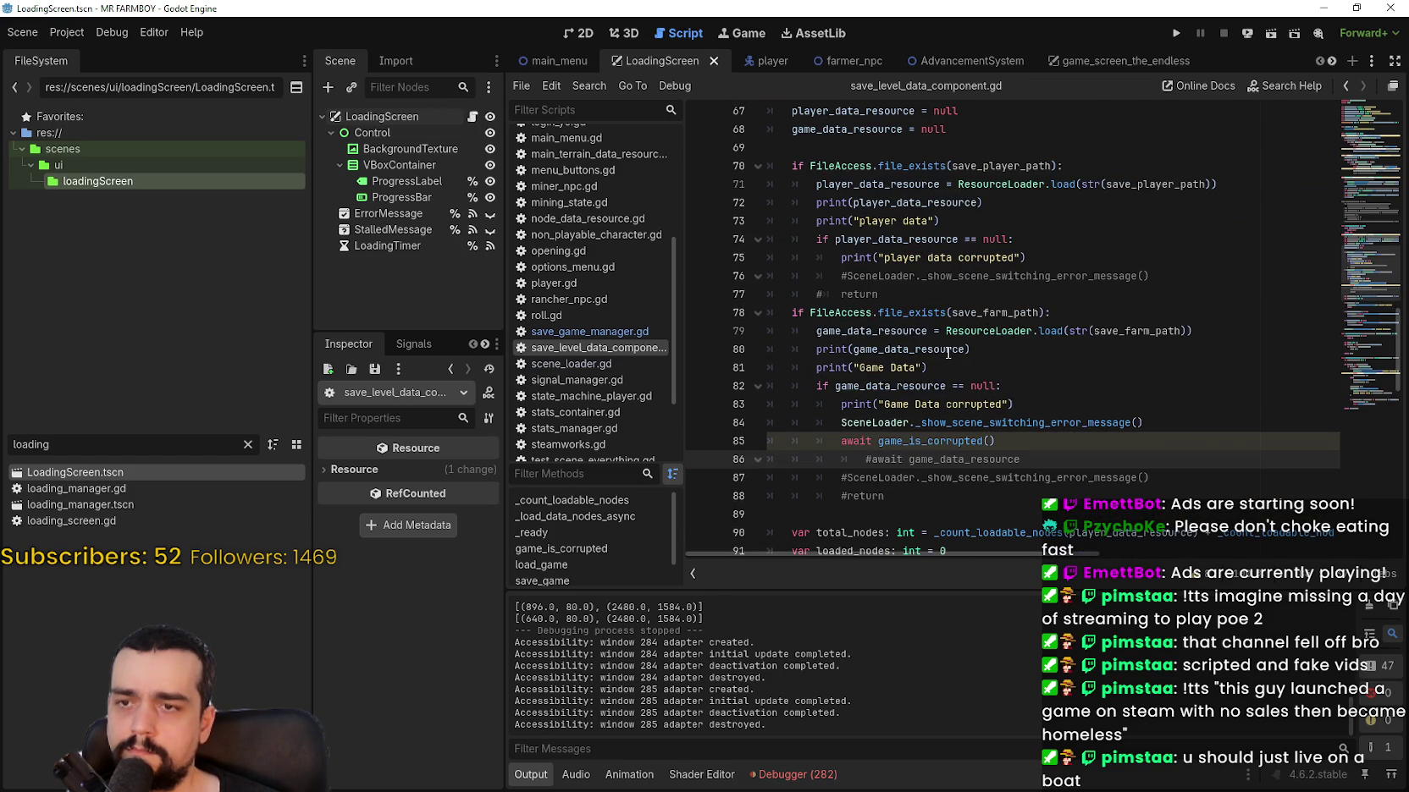
pyautogui.moveTo(971, 323)
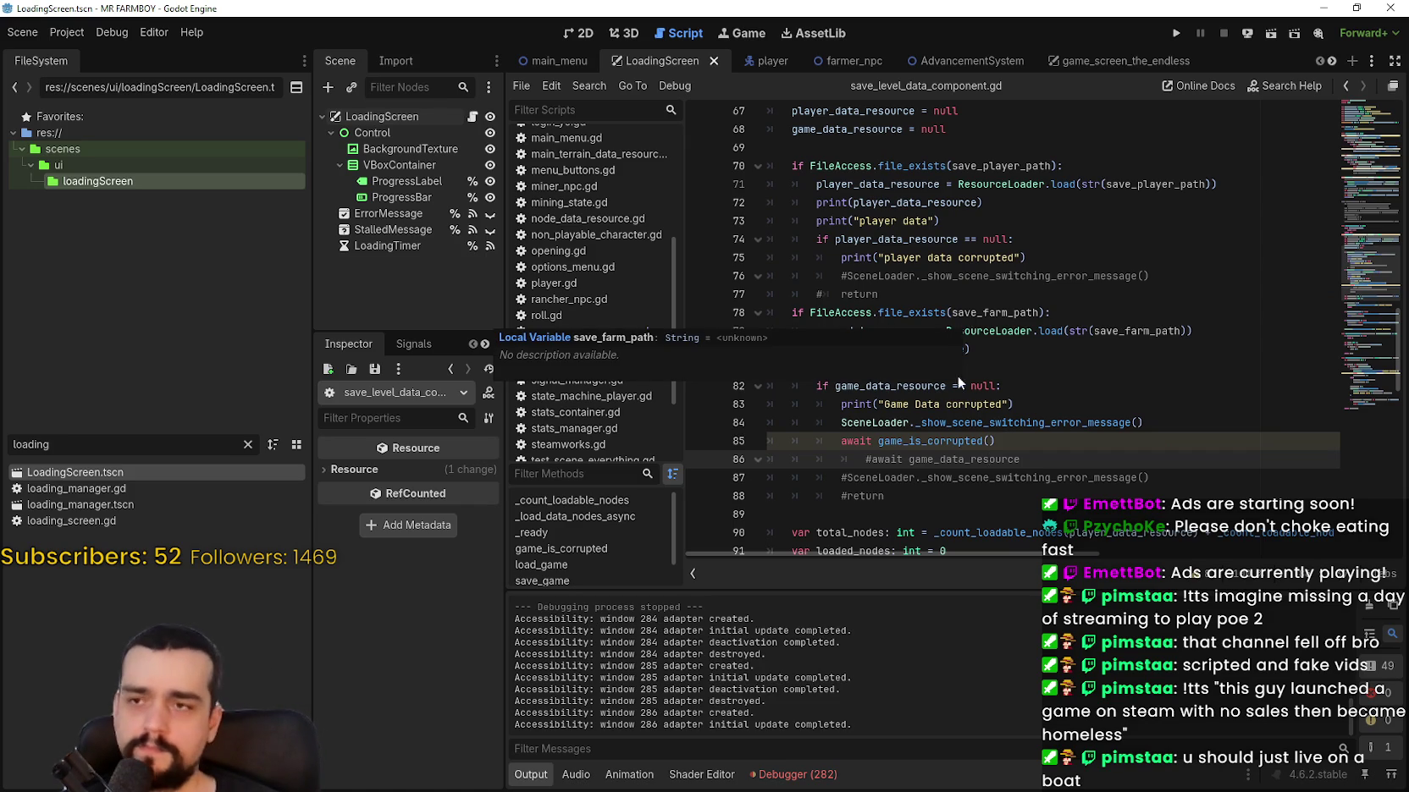
pyautogui.scroll(2, 983, 394)
pyautogui.scroll(2, 983, 394)
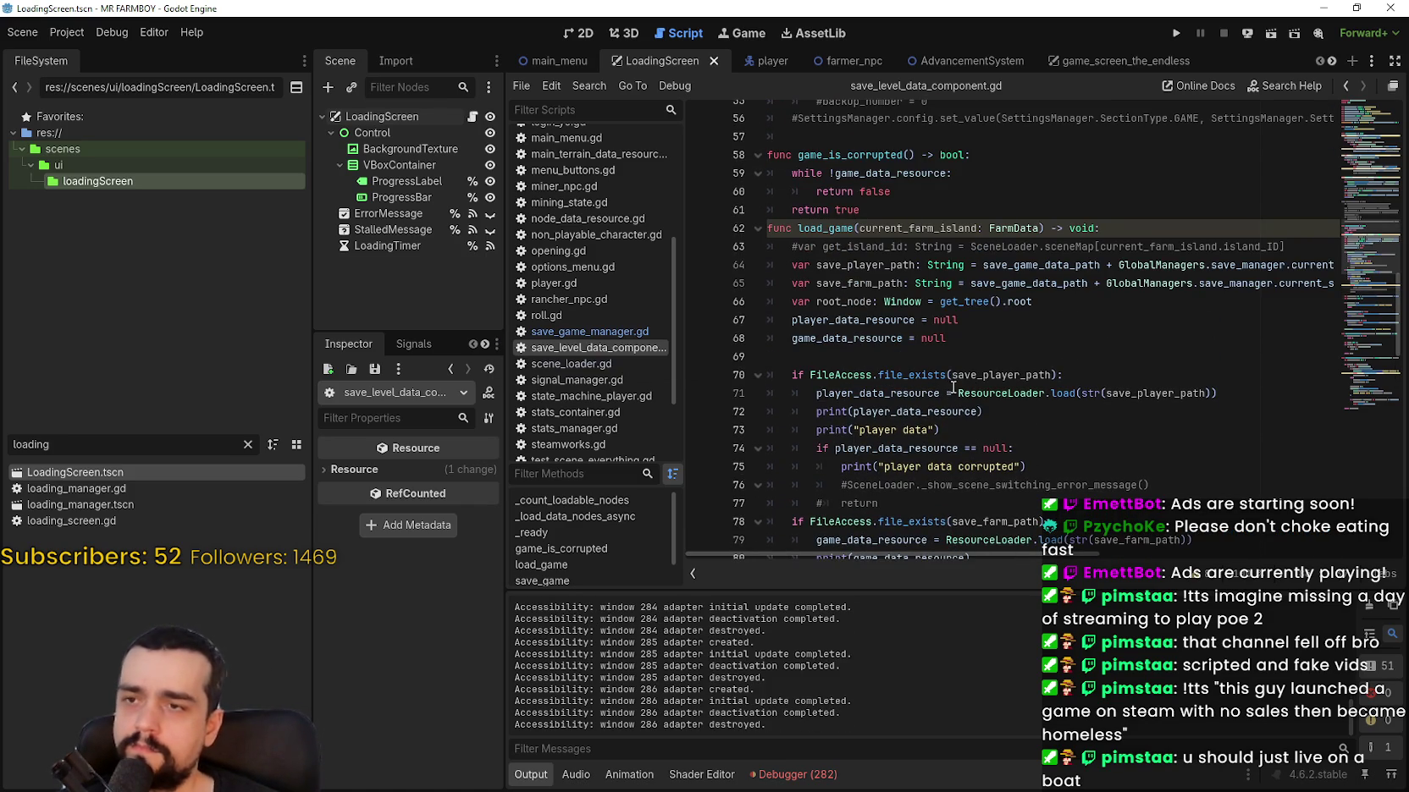
pyautogui.moveTo(891, 192); pyautogui.dragTo(769, 173)
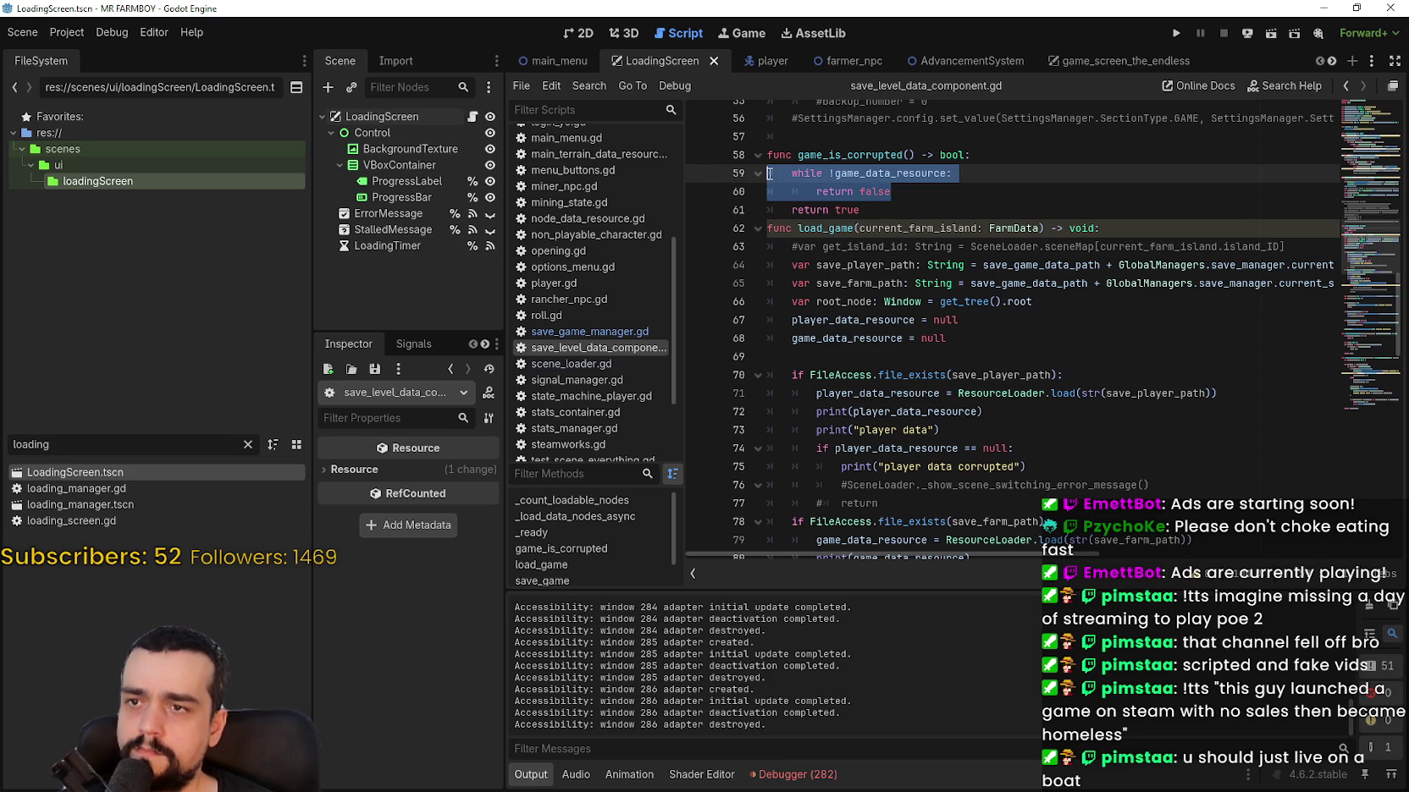
pyautogui.moveTo(859, 210)
pyautogui.mouseDown()
pyautogui.moveTo(724, 157)
pyautogui.moveTo(726, 173)
pyautogui.mouseUp()
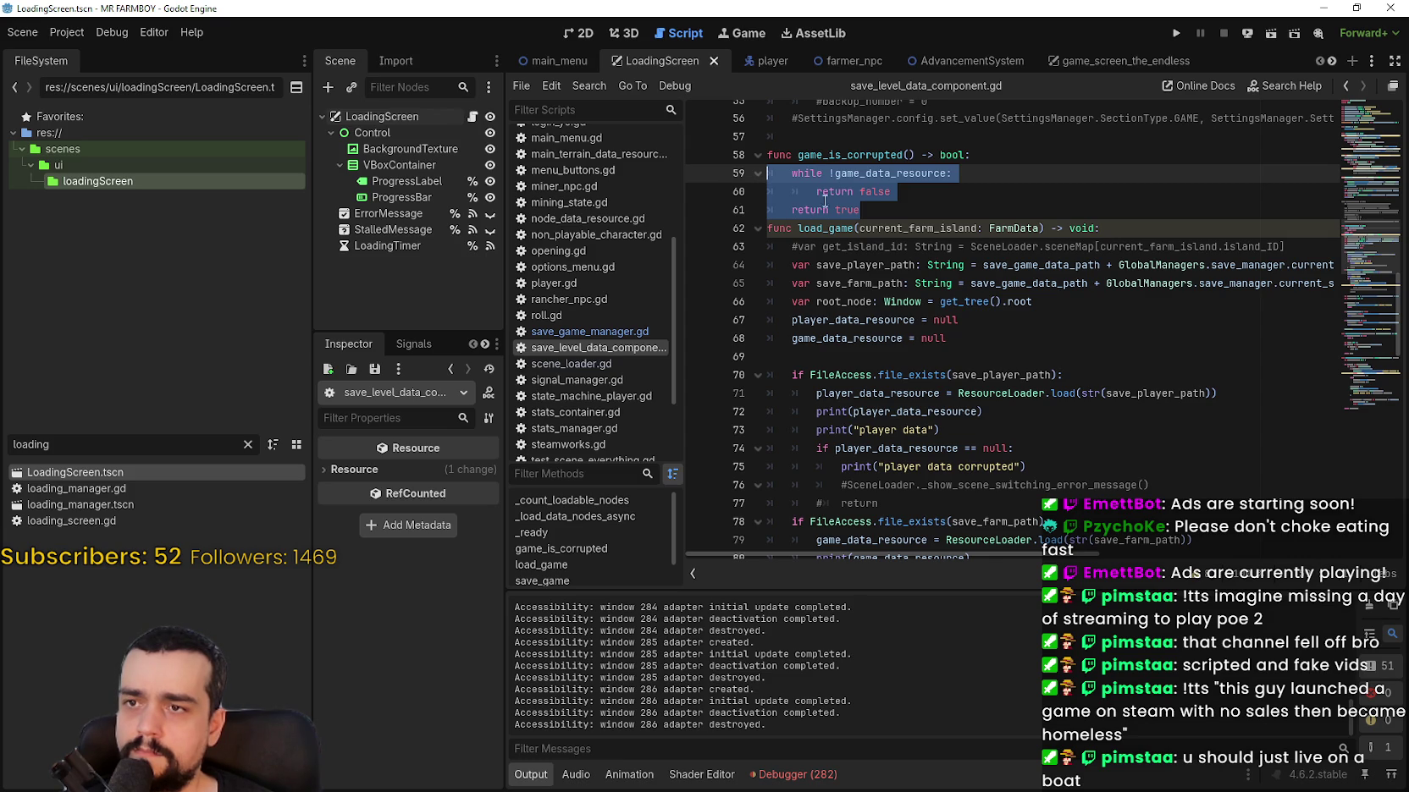
pyautogui.doubleClick(889, 173)
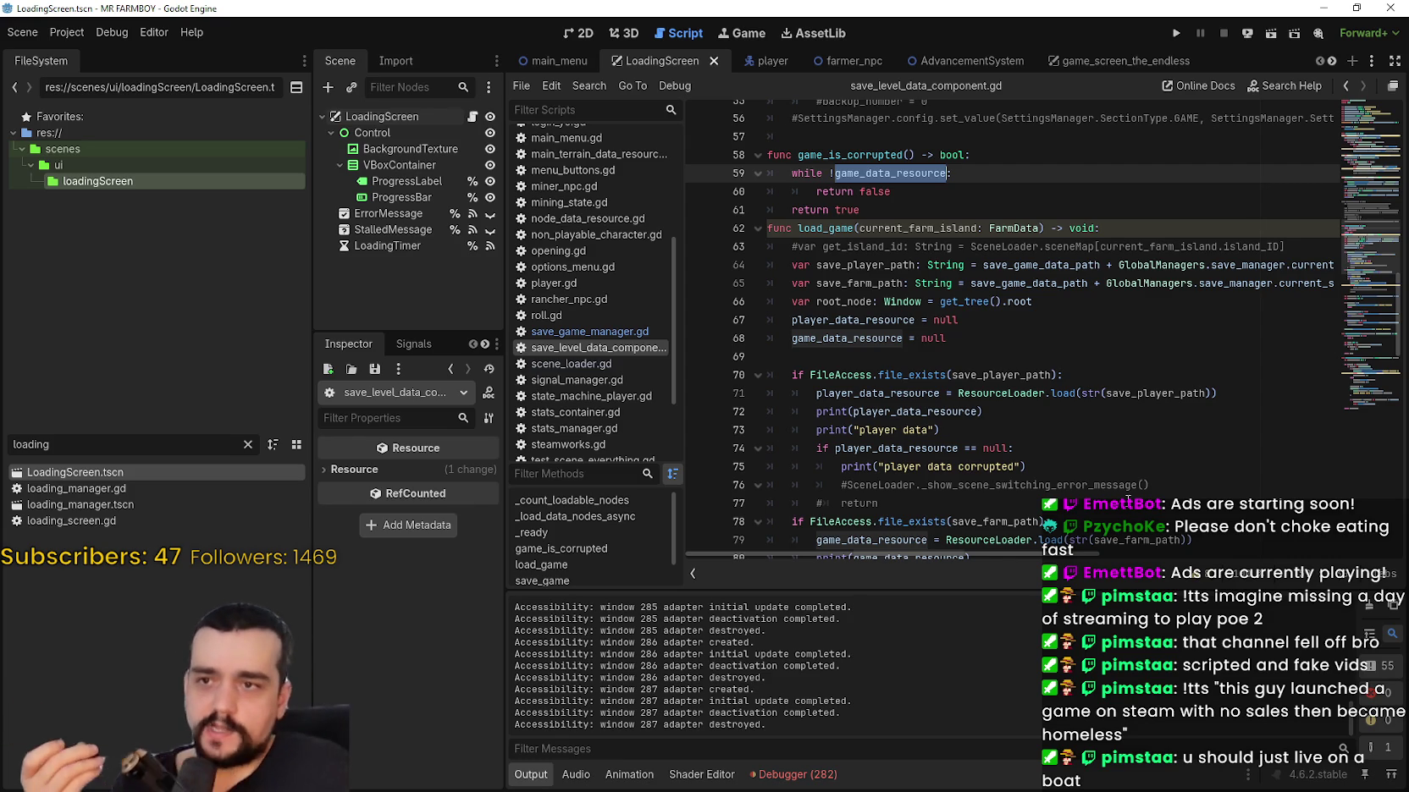
pyautogui.scroll(-1, 1066, 427)
pyautogui.click(1066, 429)
# Append '== true:' after the game_is_corrupted() call on line 85
pyautogui.scroll(-3, 1066, 428)
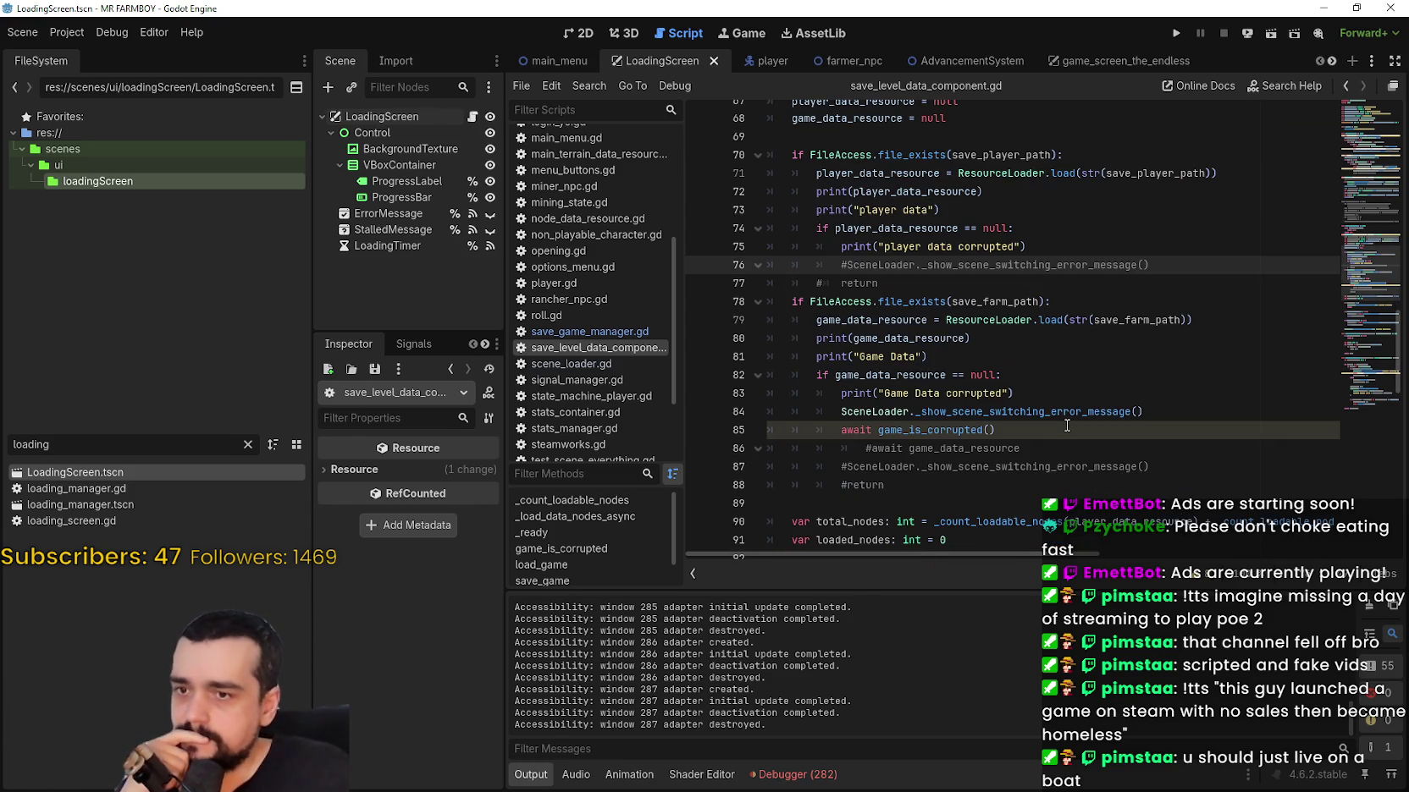
pyautogui.click(873, 429)
pyautogui.moveTo(1026, 437)
pyautogui.mouseDown()
pyautogui.moveTo(1023, 412)
pyautogui.moveTo(1008, 434)
pyautogui.mouseUp()
pyautogui.click(1015, 414)
pyautogui.click(1006, 433)
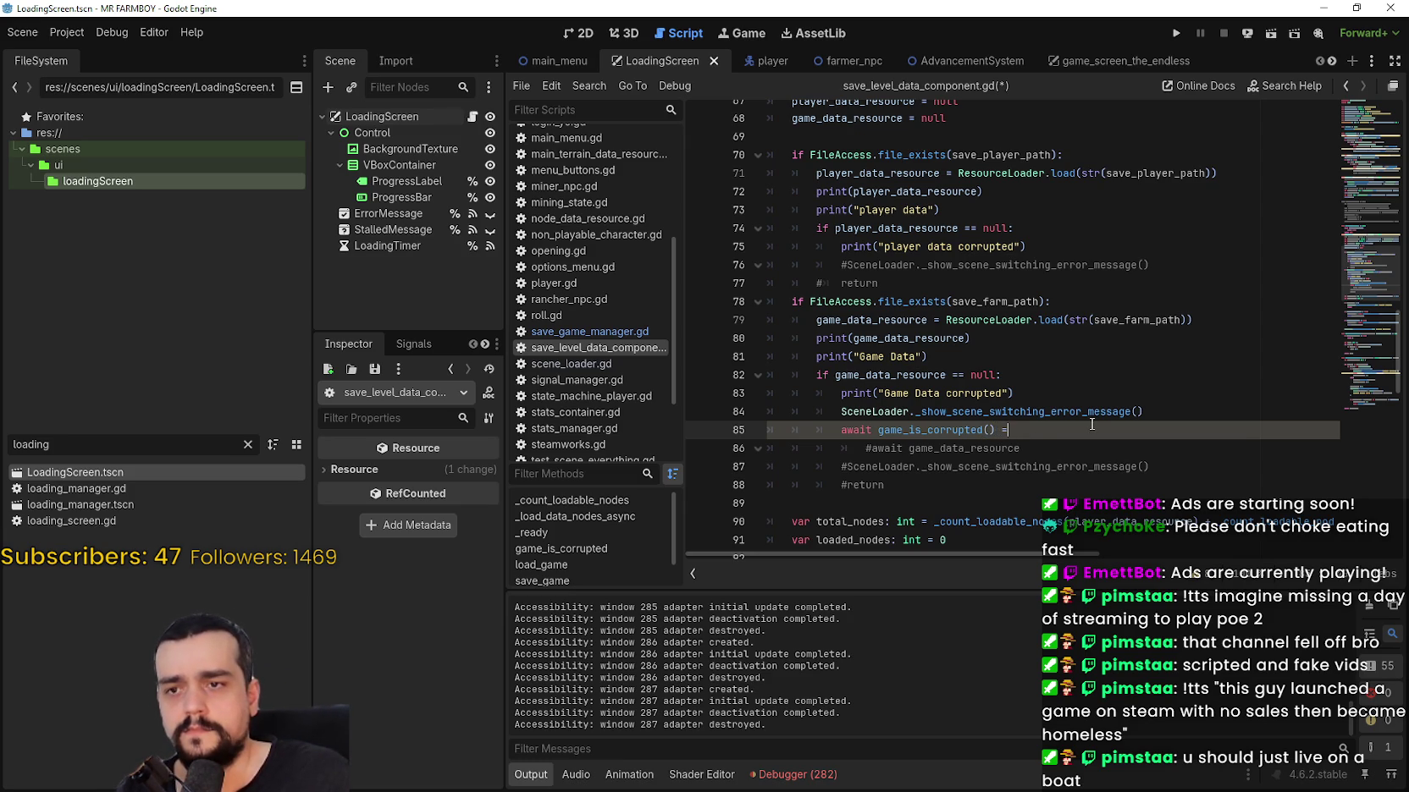
pyautogui.write('== tr')
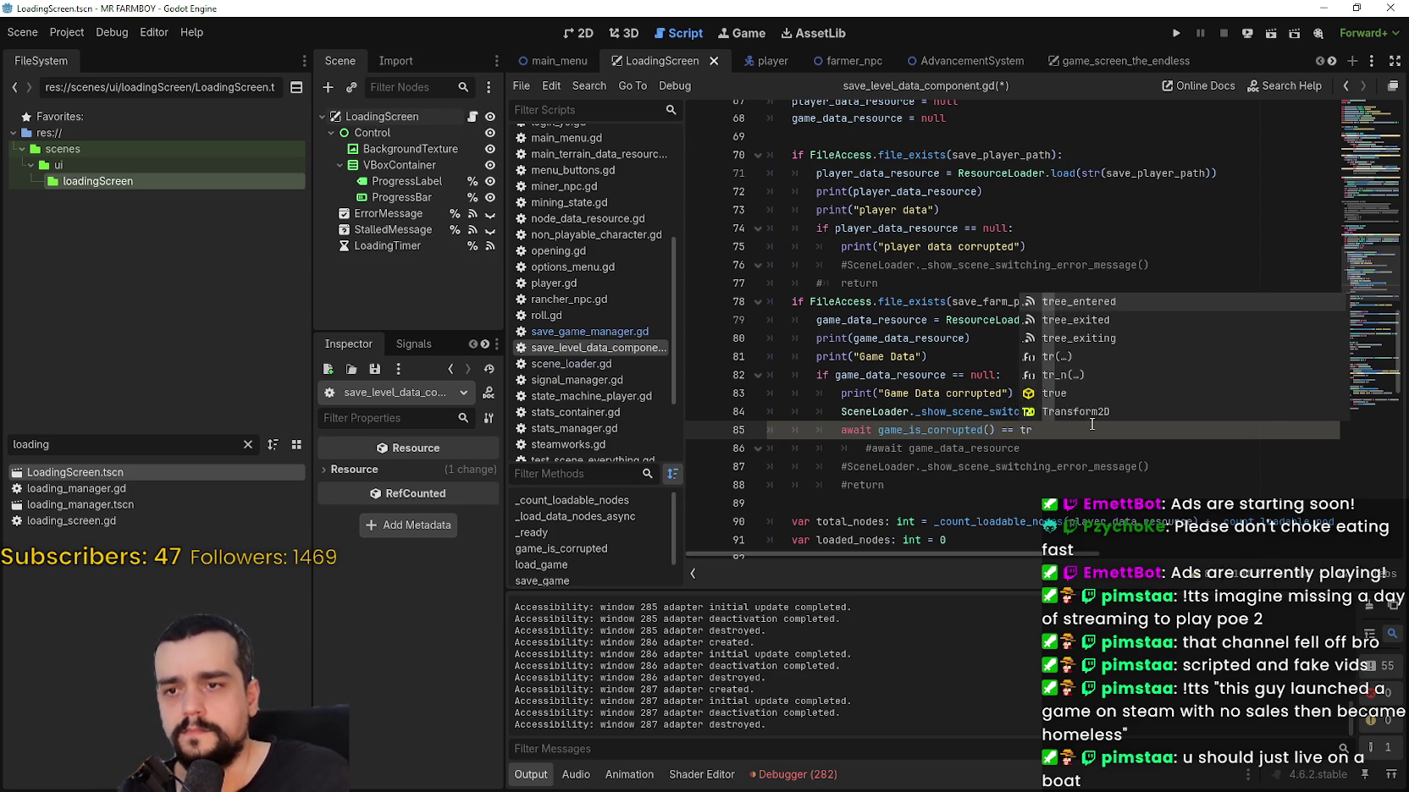
pyautogui.write('ue:')
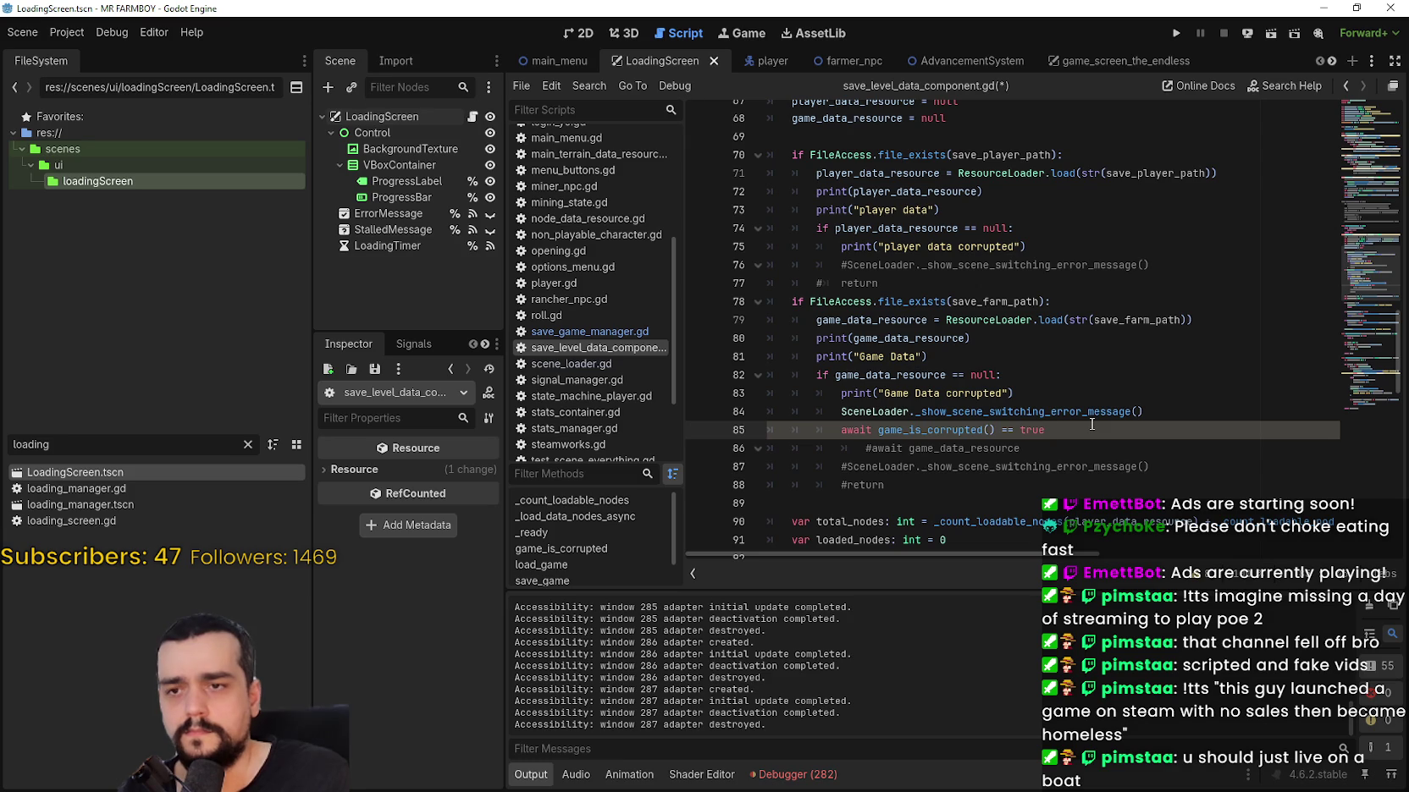
# Undo the trailing colon so line 85 reads 'await game_is_corrupted() == true', then run the project
pyautogui.click(1085, 415)
pyautogui.press('Down')
pyautogui.press('Up')
pyautogui.press('Up')
pyautogui.press('Up')
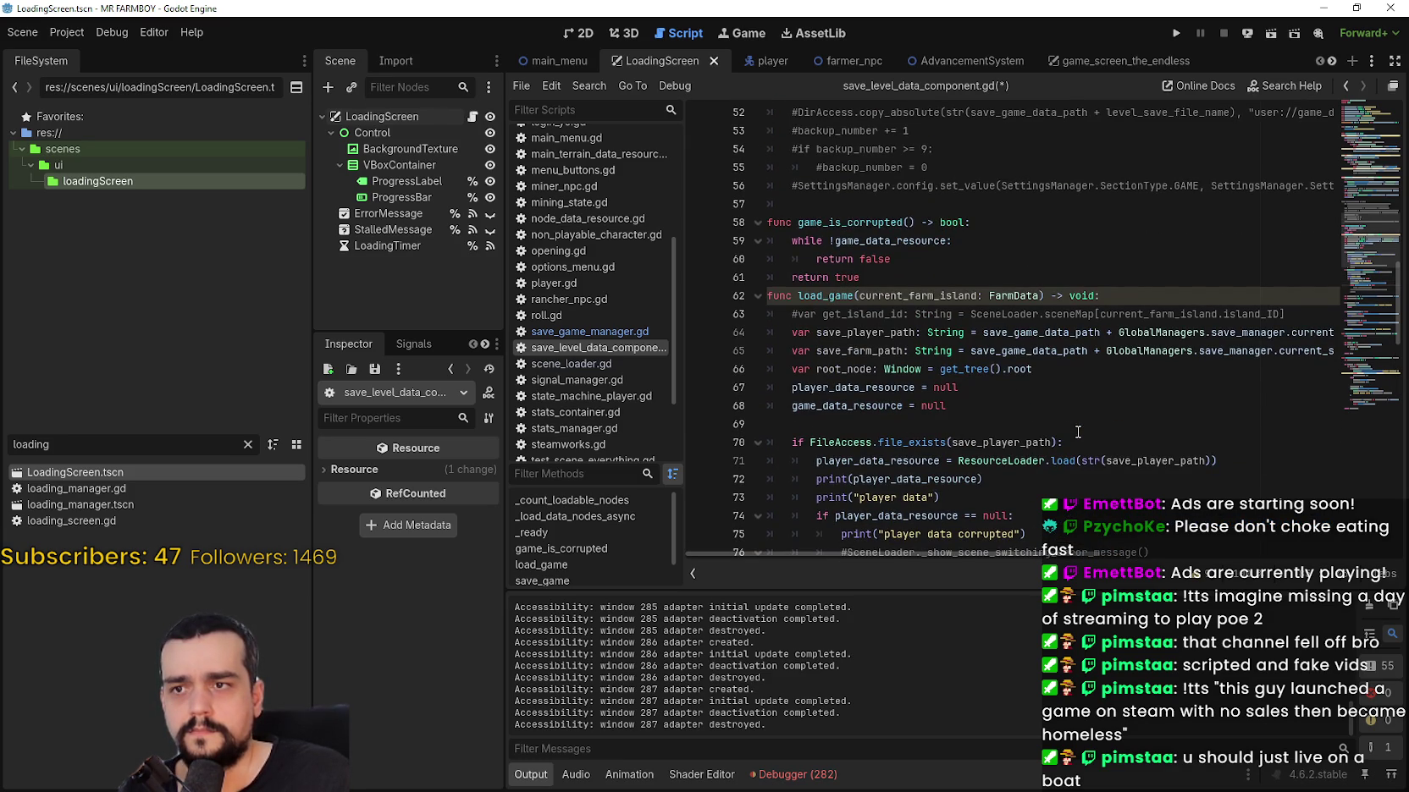
pyautogui.hotkey('ctrl', 'z')
pyautogui.click(1082, 415)
pyautogui.click(1081, 360)
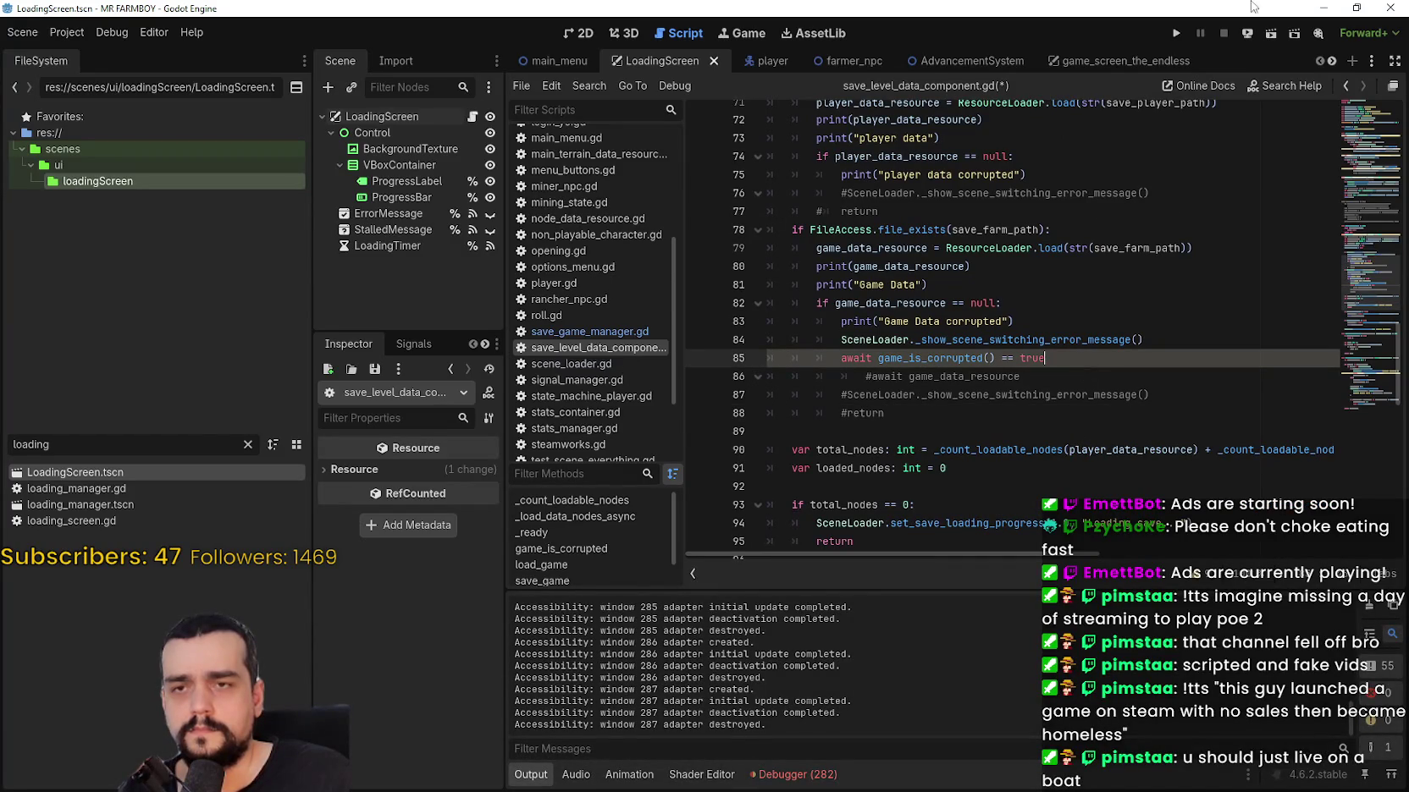
pyautogui.click(1173, 35)
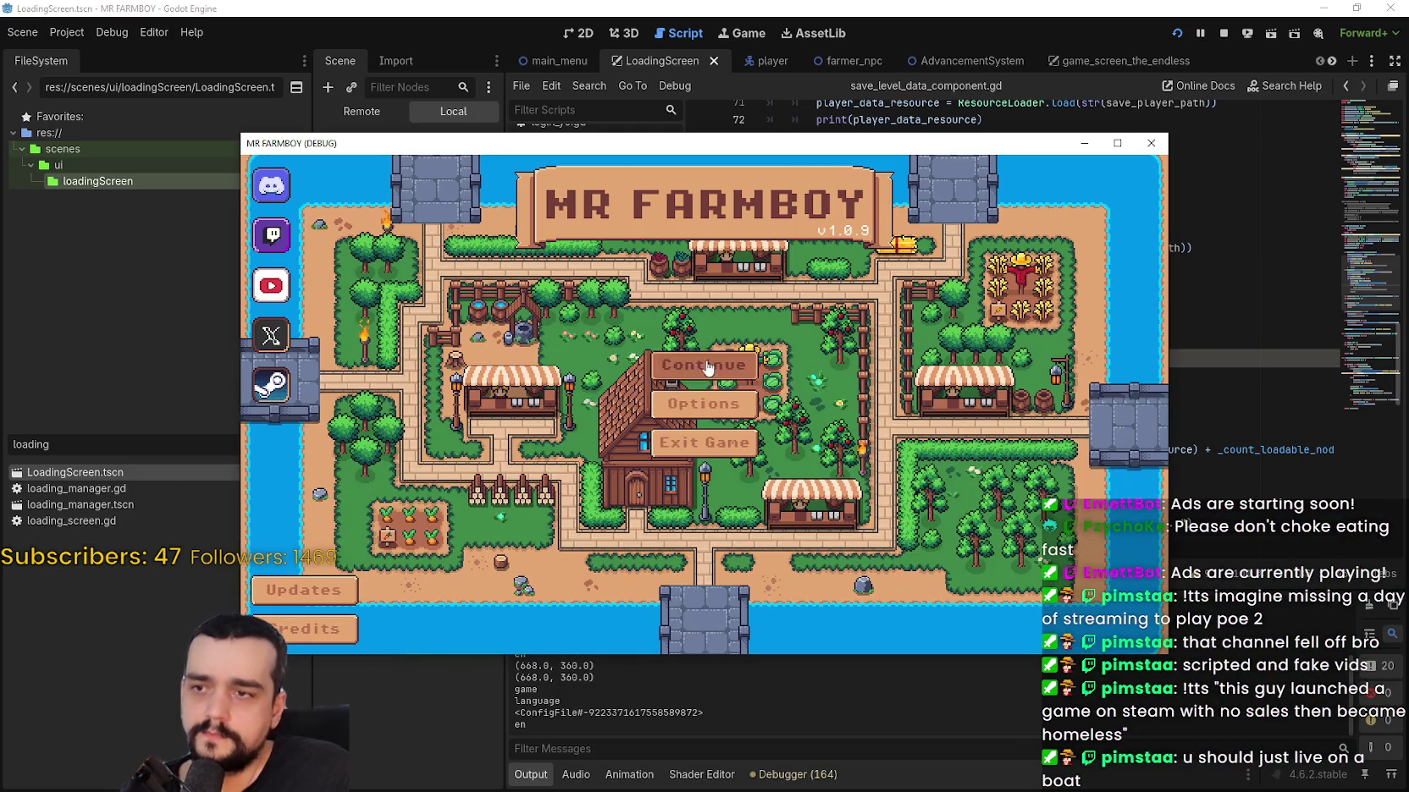
# Load Save 8 from the save list, then stop the run after the farm world loads
pyautogui.click(745, 362)
pyautogui.scroll(-5, 765, 435)
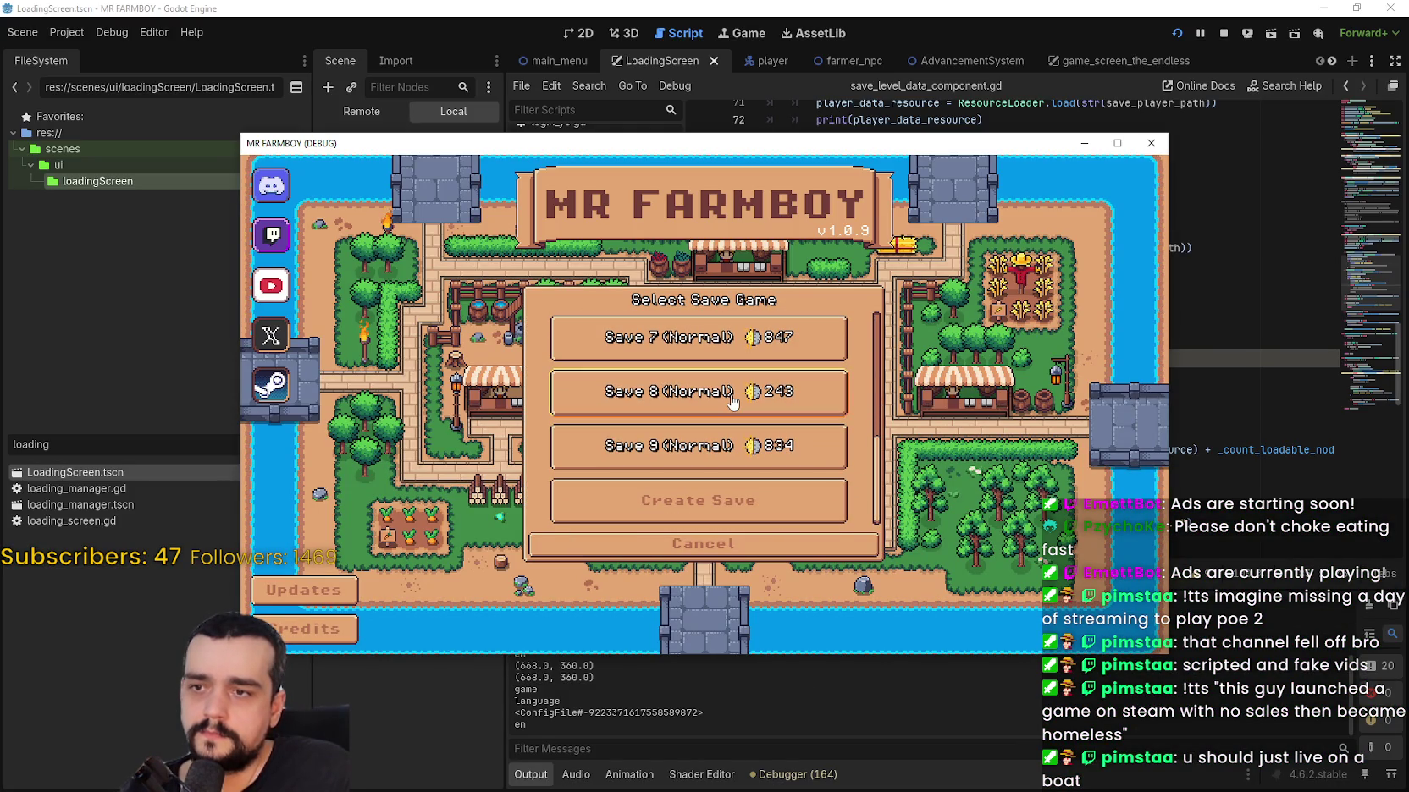
pyautogui.click(739, 396)
pyautogui.click(642, 403)
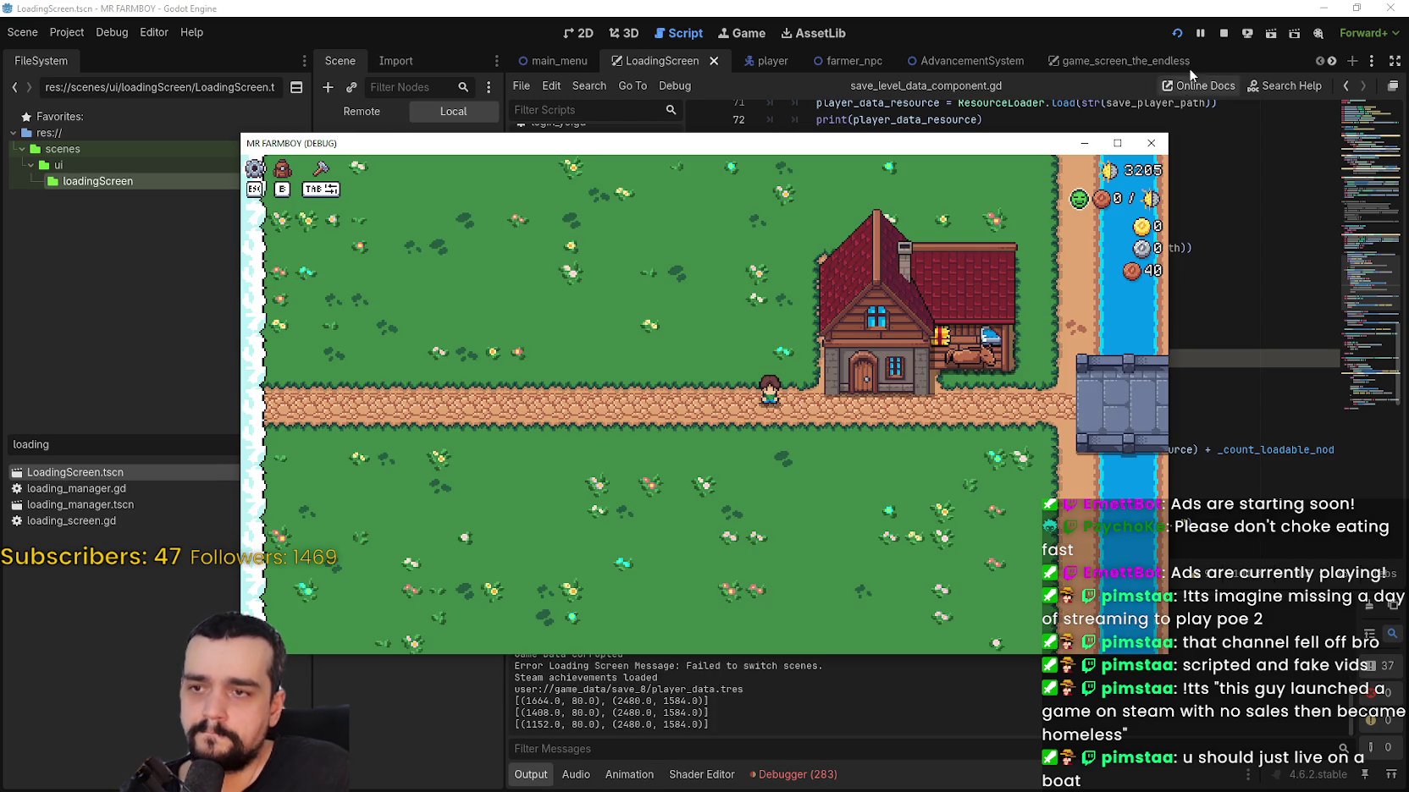
pyautogui.click(1223, 34)
pyautogui.scroll(3, 919, 345)
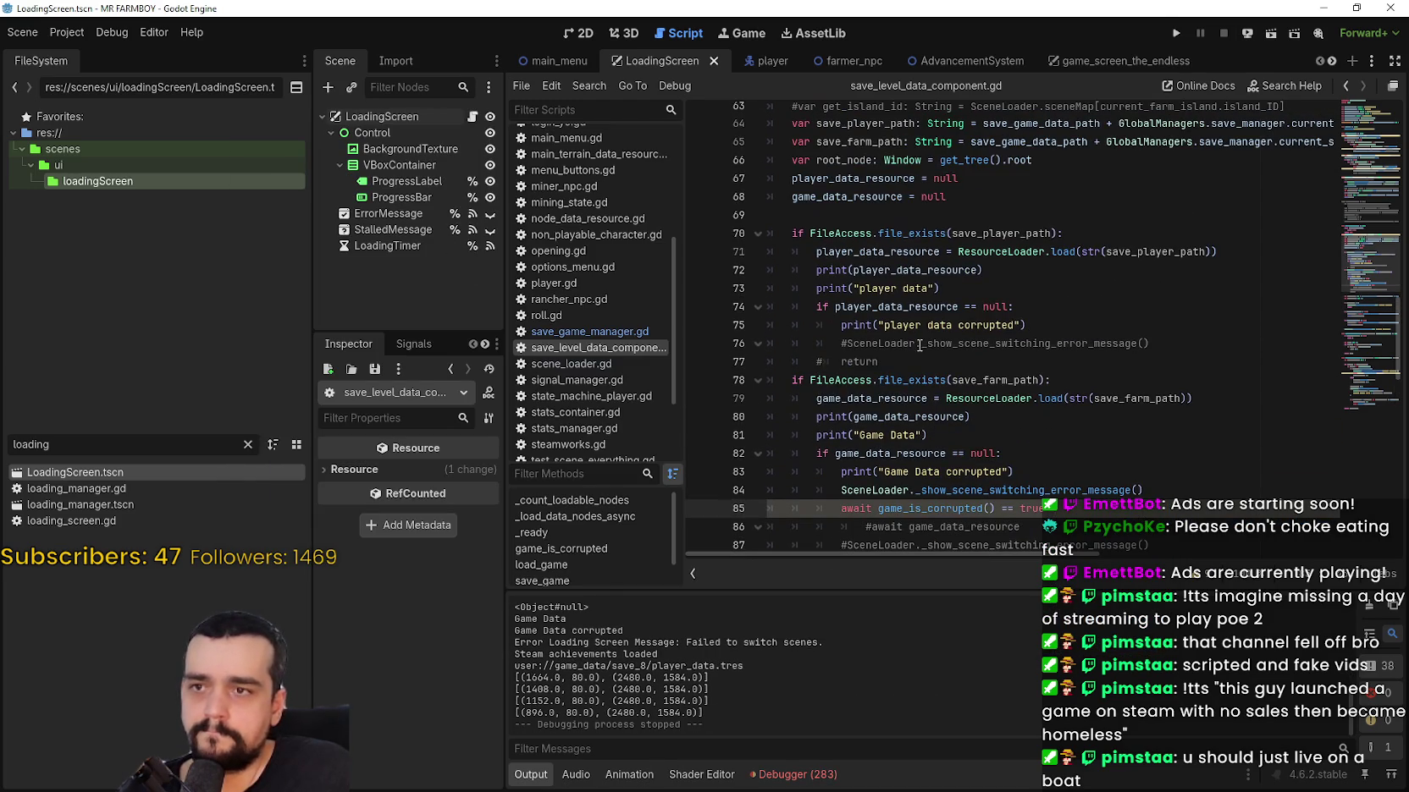
pyautogui.scroll(3, 930, 276)
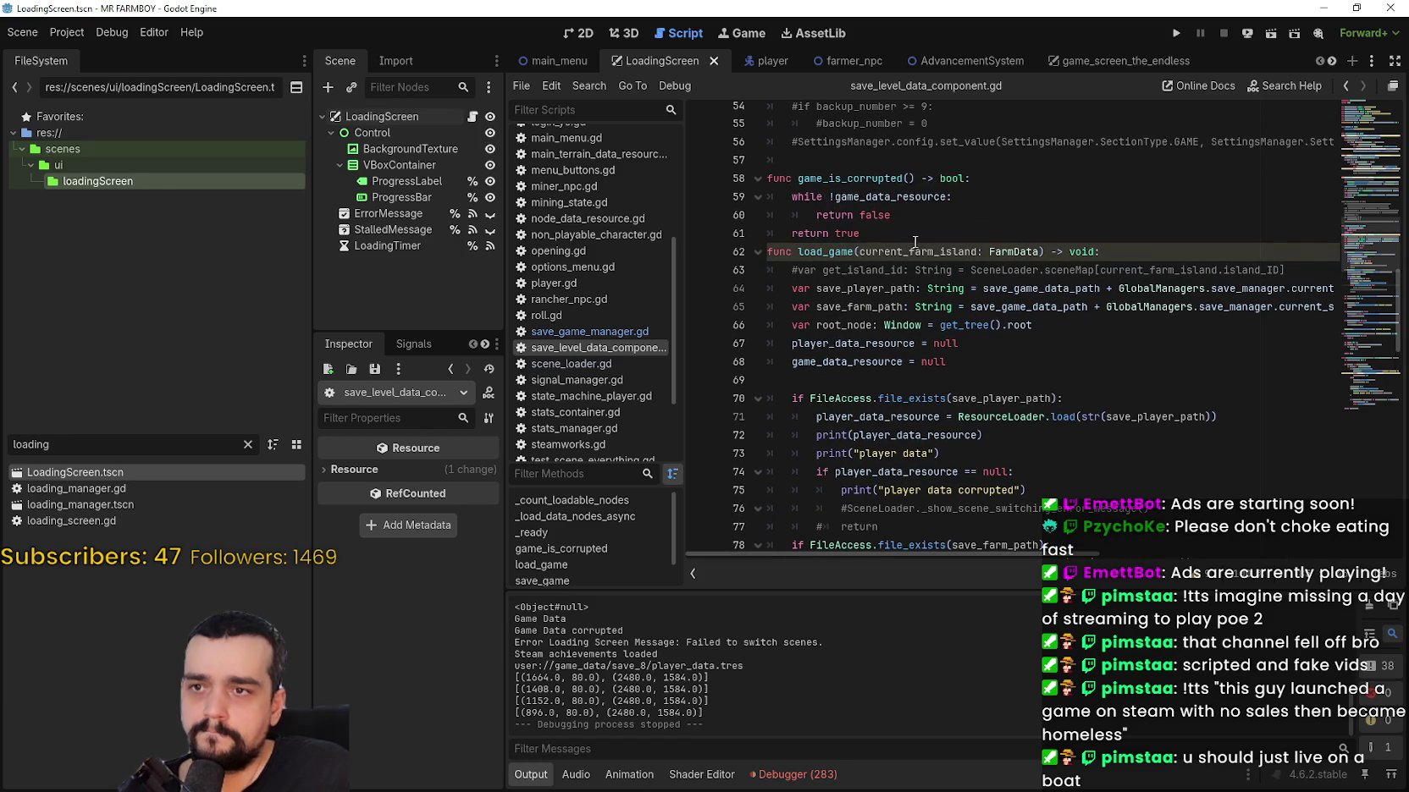
pyautogui.click(860, 230)
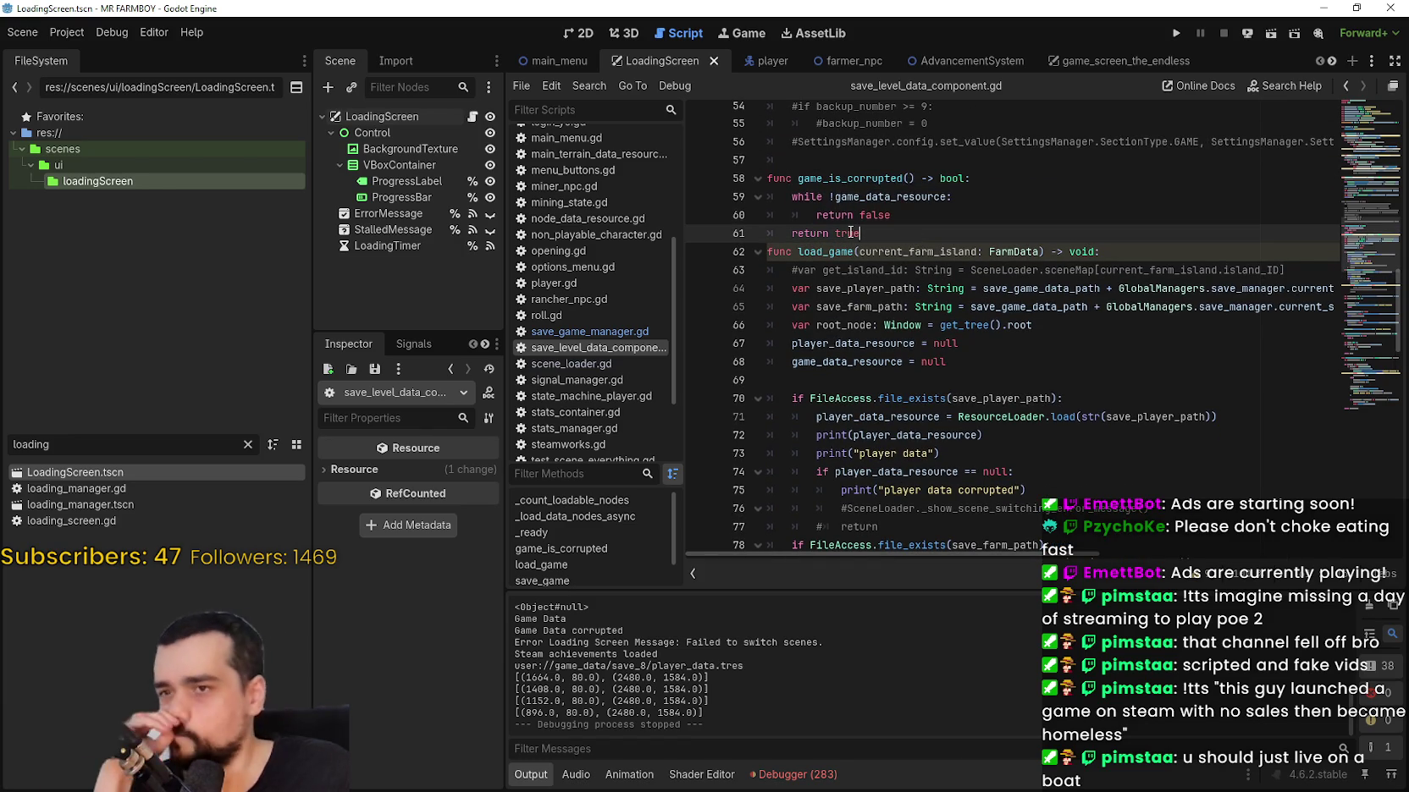
pyautogui.scroll(-5, 864, 242)
pyautogui.scroll(2, 905, 385)
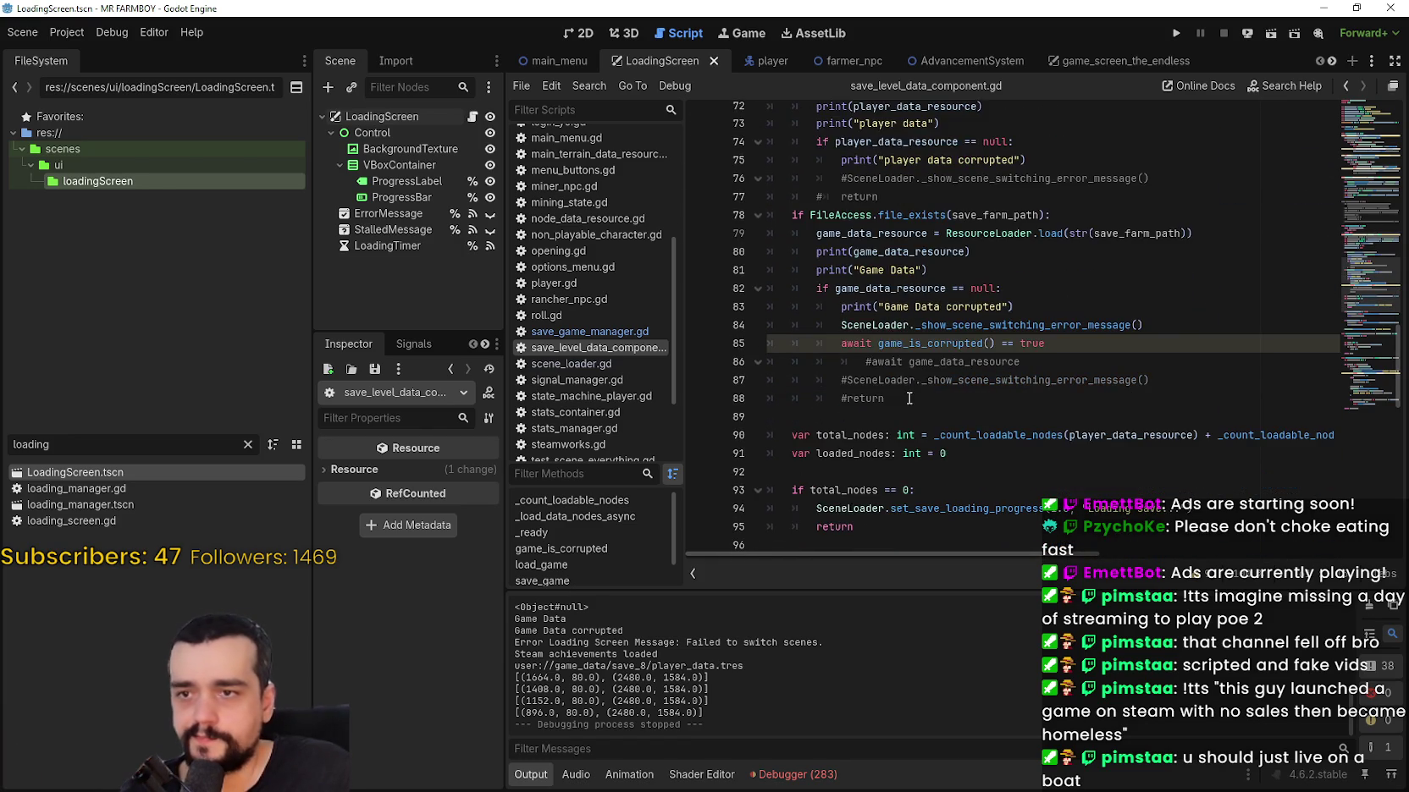
pyautogui.scroll(4, 904, 385)
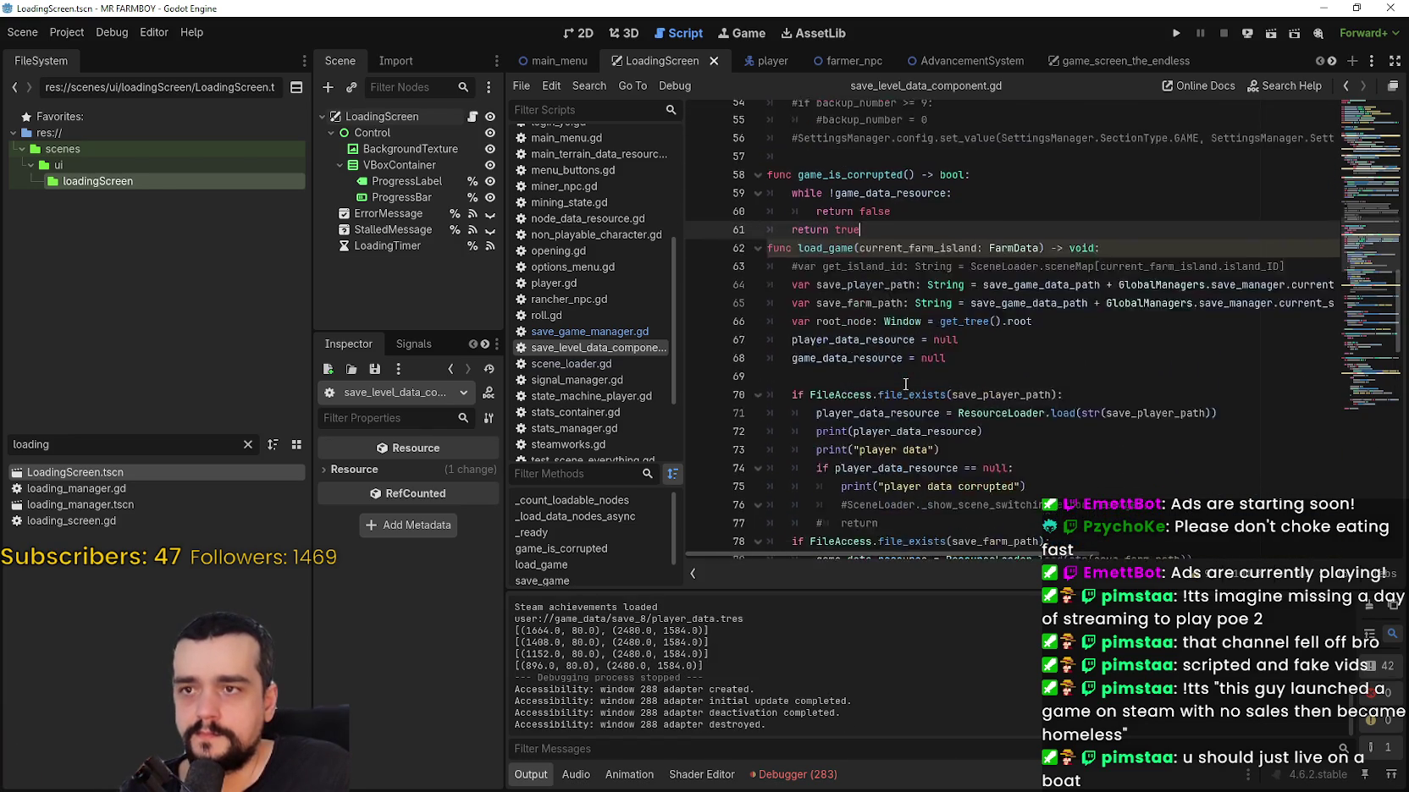
pyautogui.moveTo(799, 223); pyautogui.dragTo(872, 289)
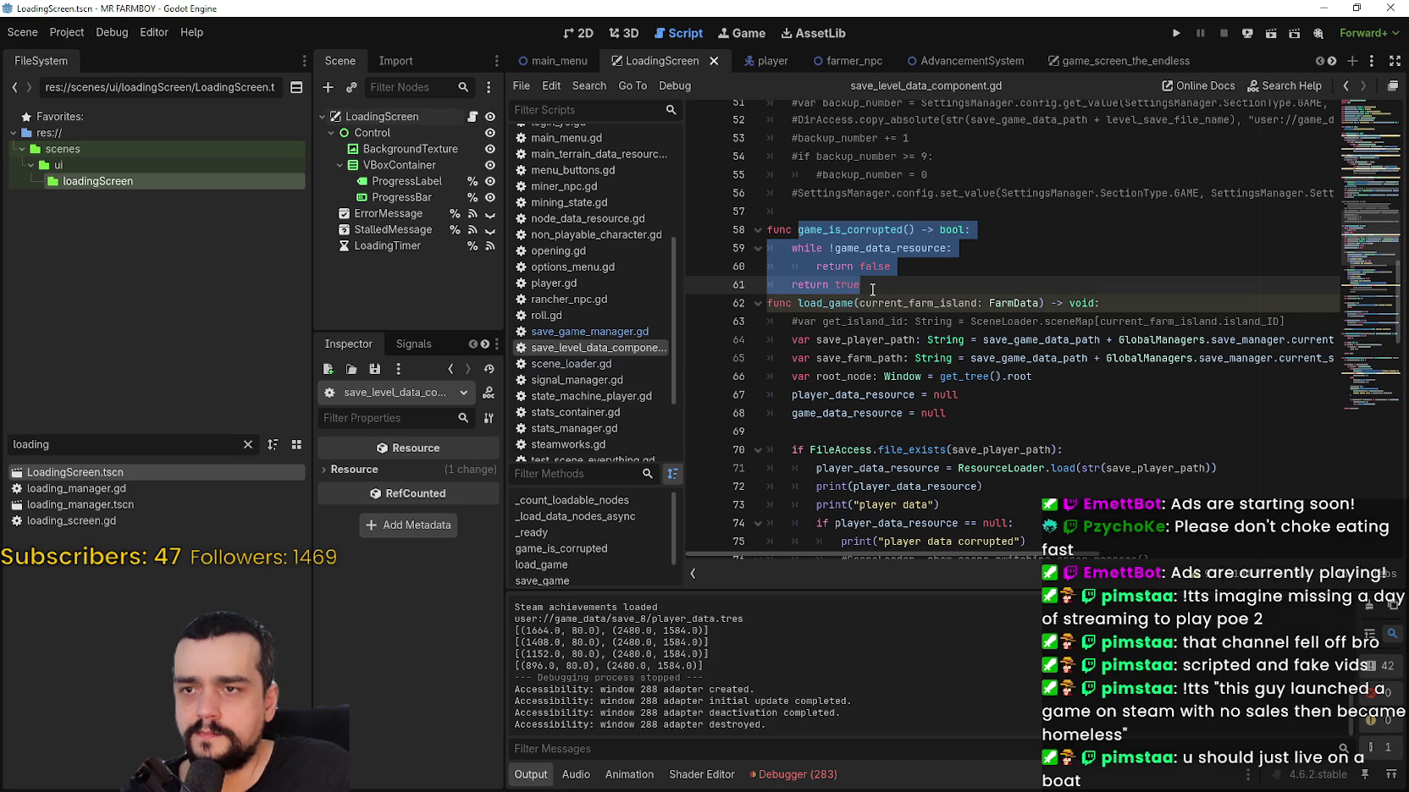
pyautogui.press('pagedown')
pyautogui.doubleClick(895, 339)
pyautogui.moveTo(895, 339); pyautogui.dragTo(1045, 338)
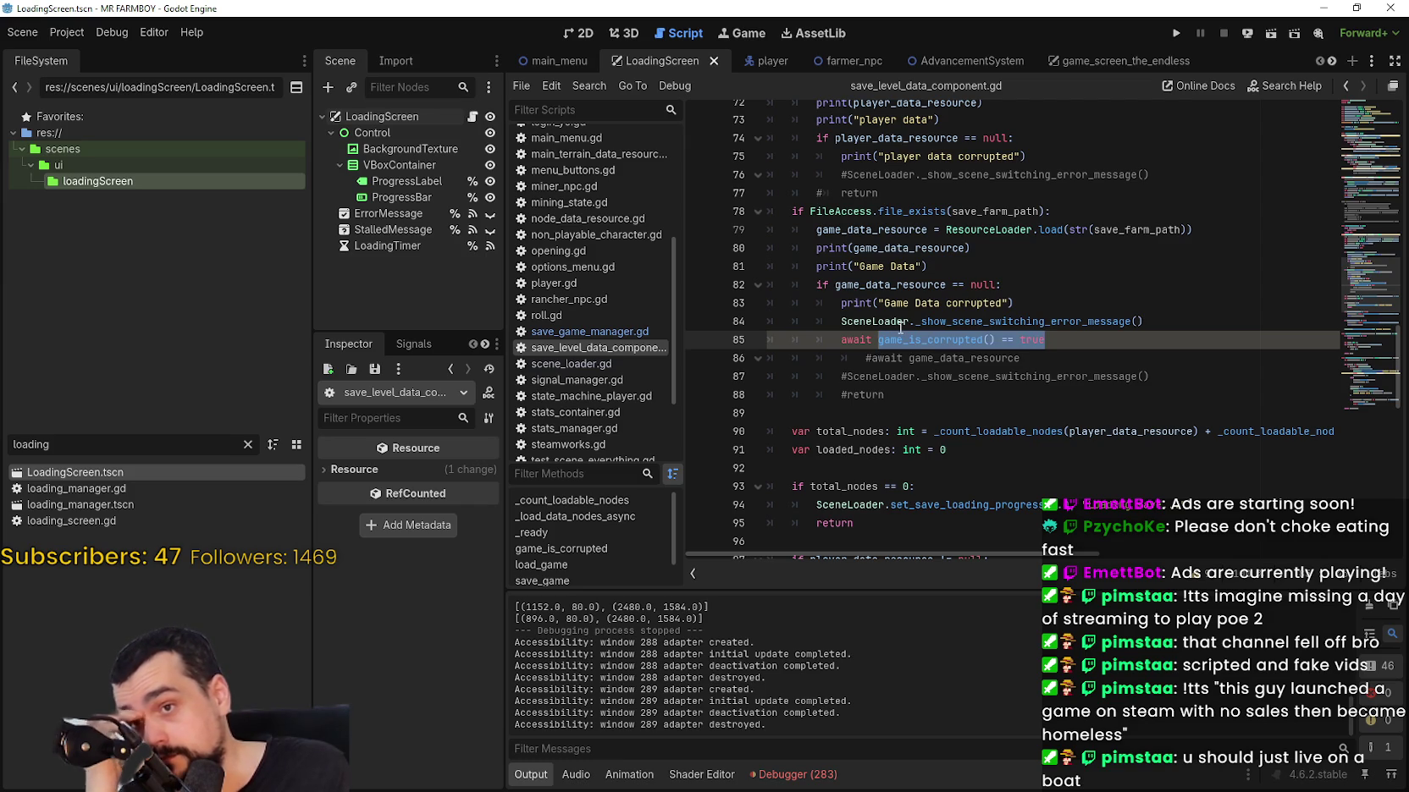
pyautogui.keyDown('ctrl'); pyautogui.click(901, 337); pyautogui.keyUp('ctrl')
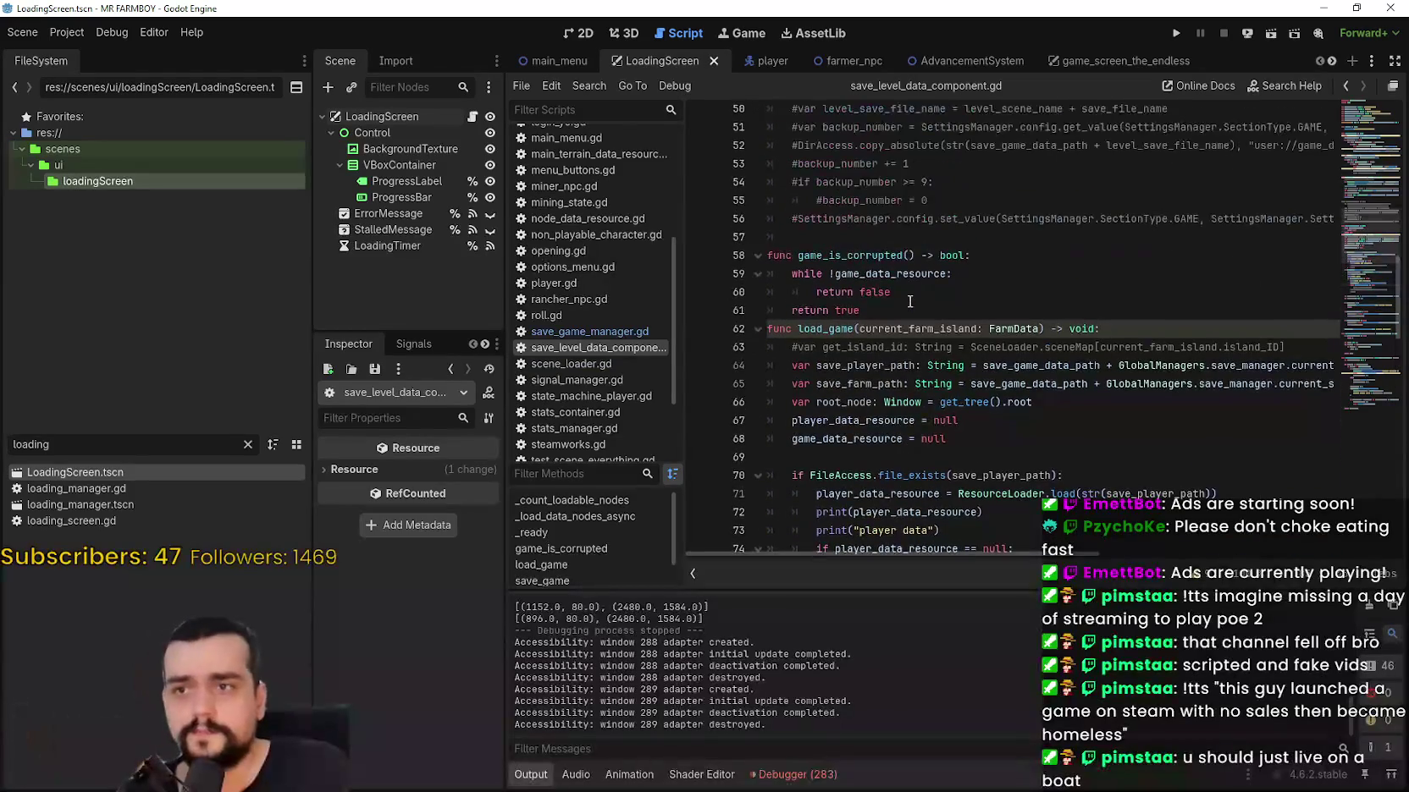
pyautogui.click(893, 292)
pyautogui.moveTo(891, 292); pyautogui.dragTo(844, 293)
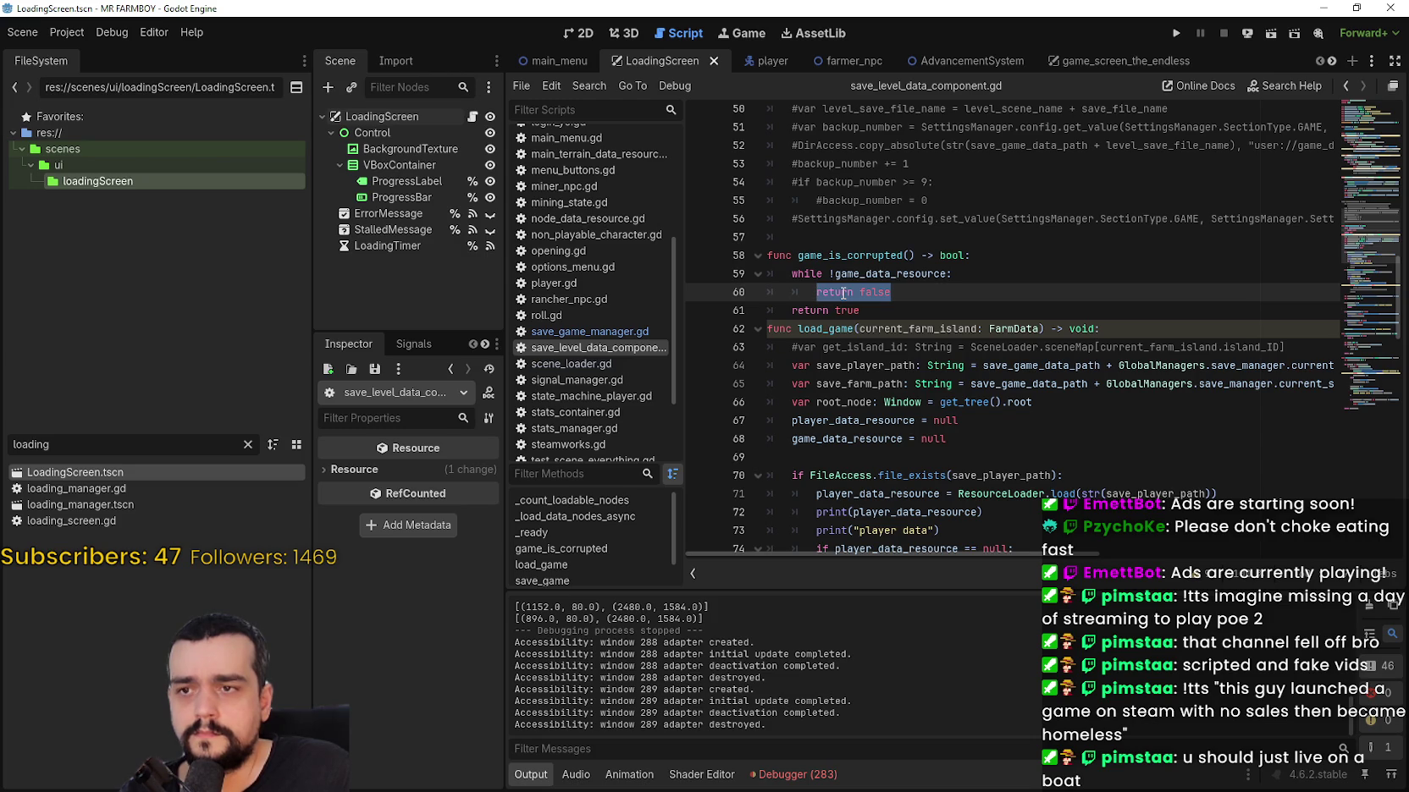
pyautogui.press('BackSpace')
pyautogui.press('BackSpace')
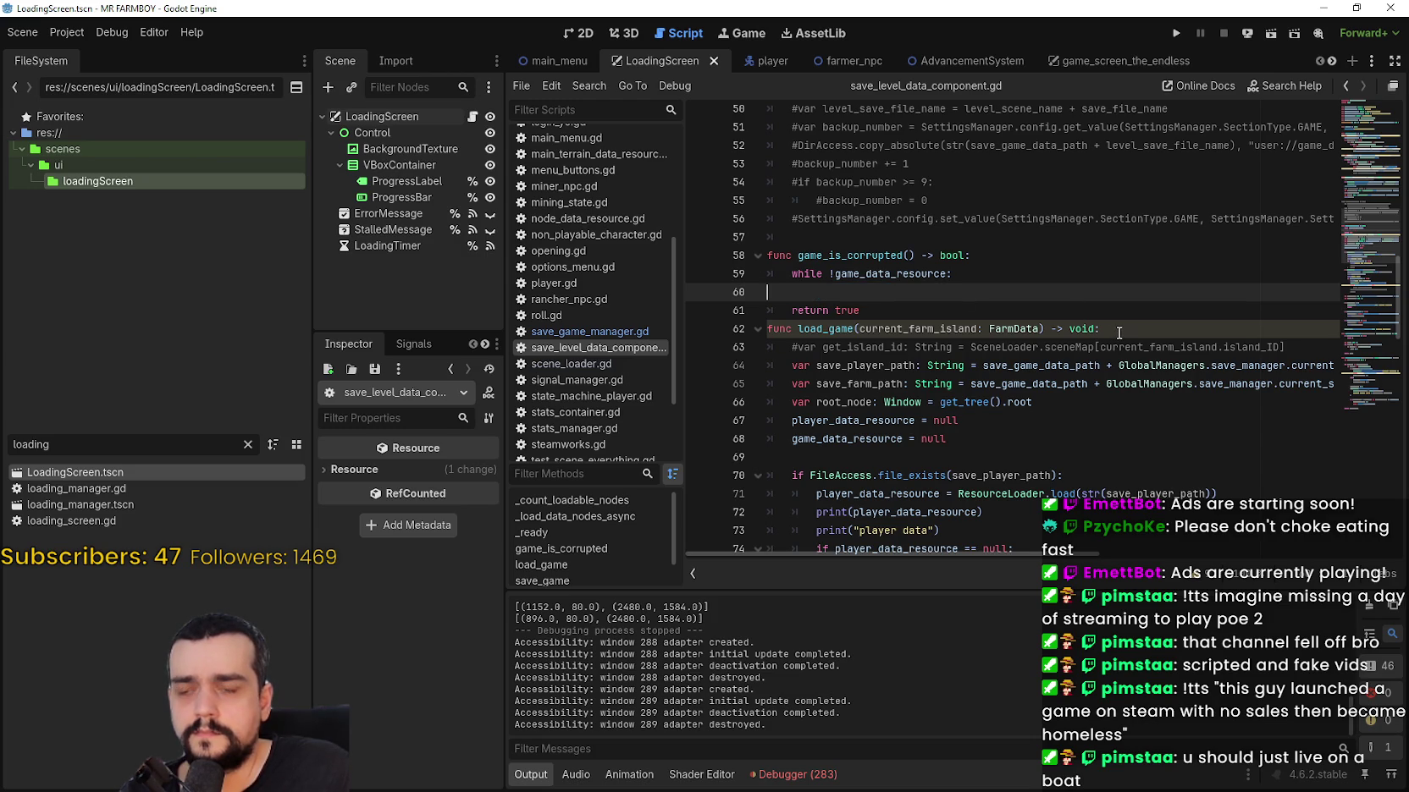
# Rewrite the loop line as a 'Game is corrupted' print, add 'return true' after it, and save
pyautogui.press('BackSpace')
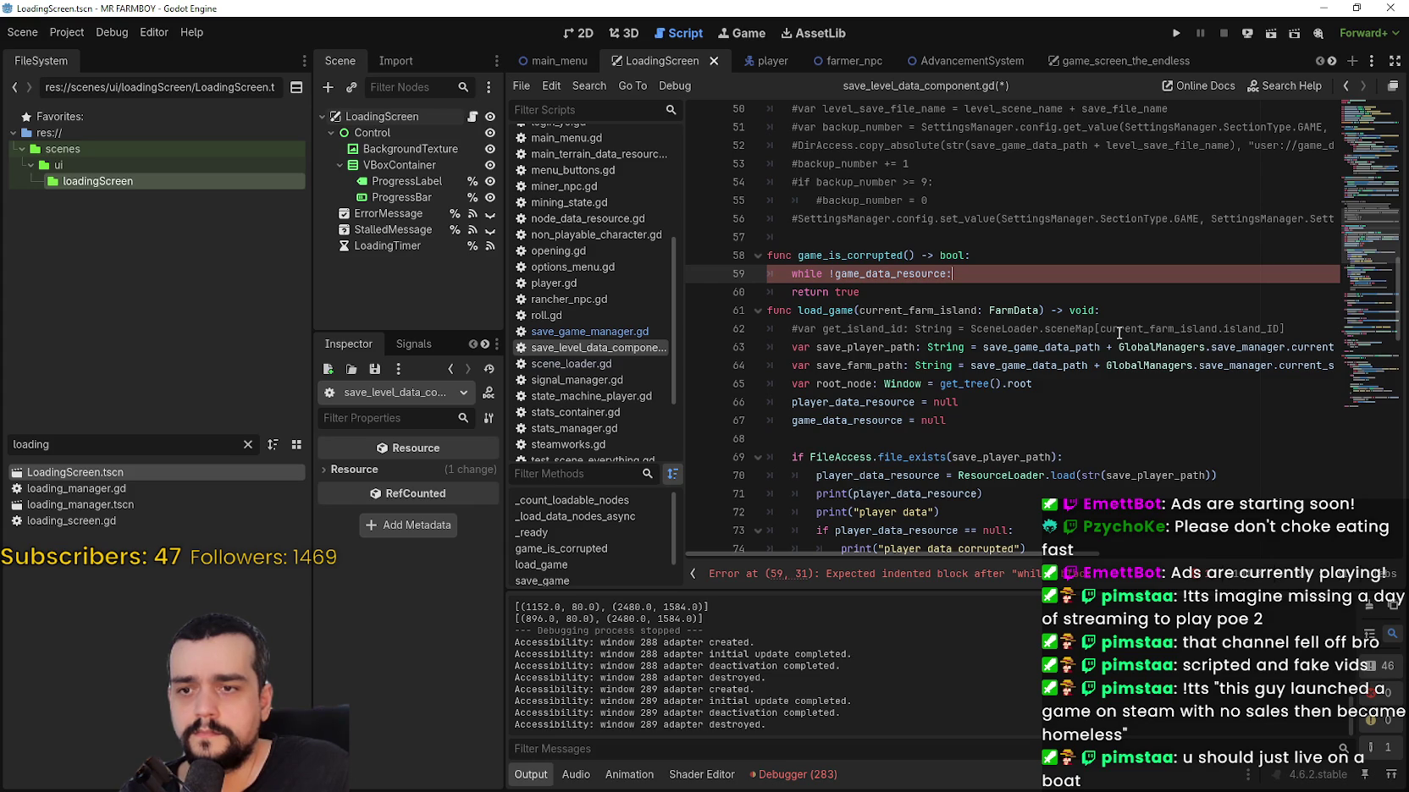
pyautogui.press('Return')
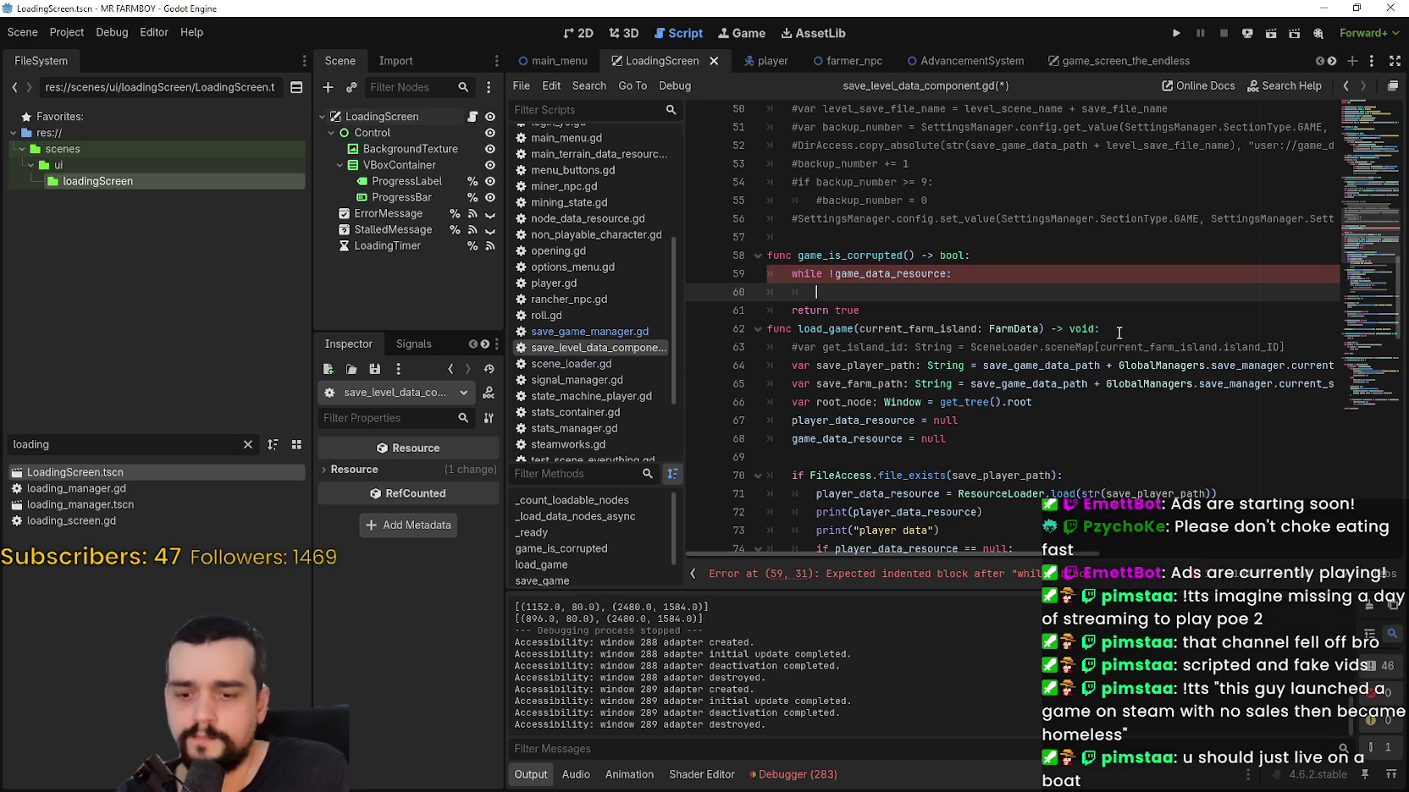
pyautogui.write('return')
pyautogui.click(1119, 332)
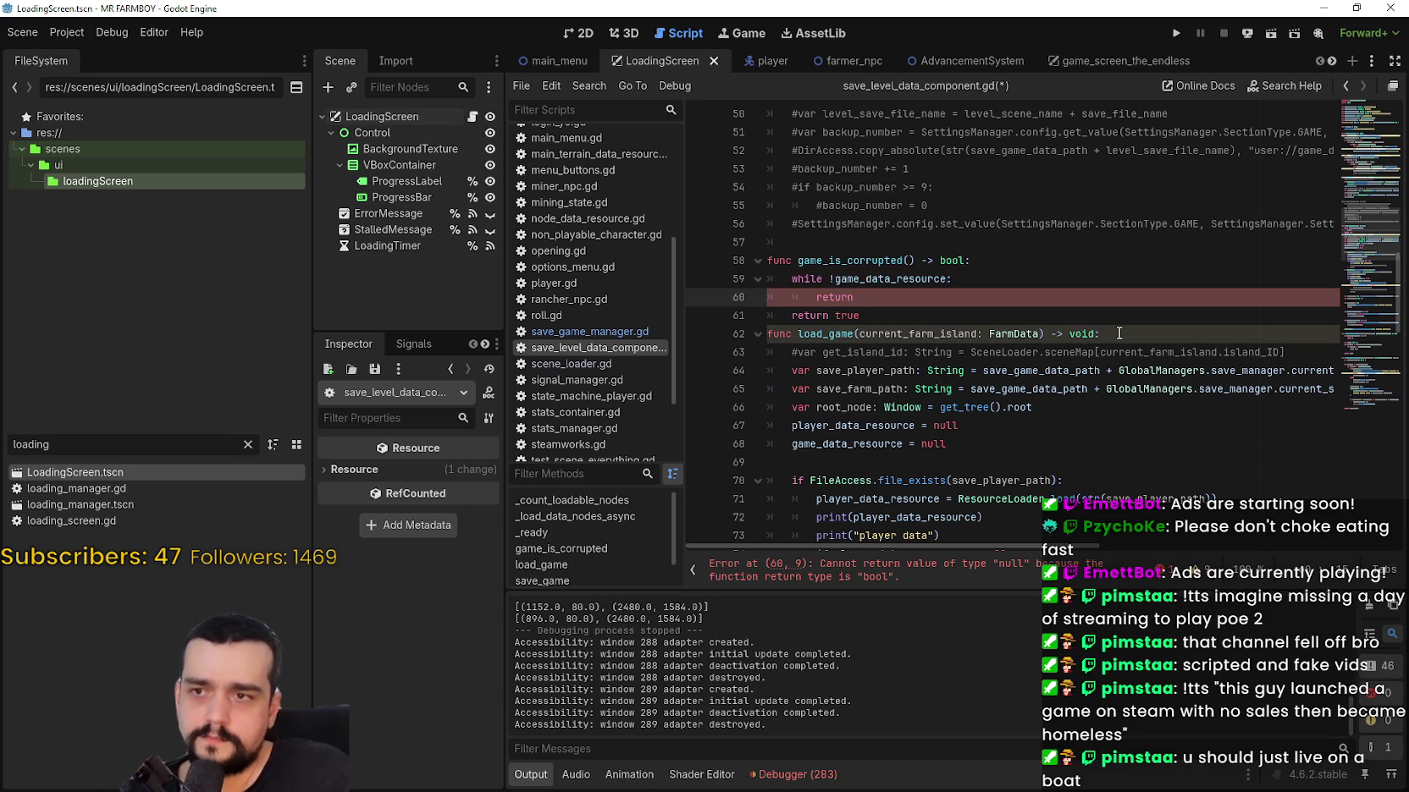
pyautogui.press('BackSpace')
pyautogui.press('BackSpace')
pyautogui.press('BackSpace')
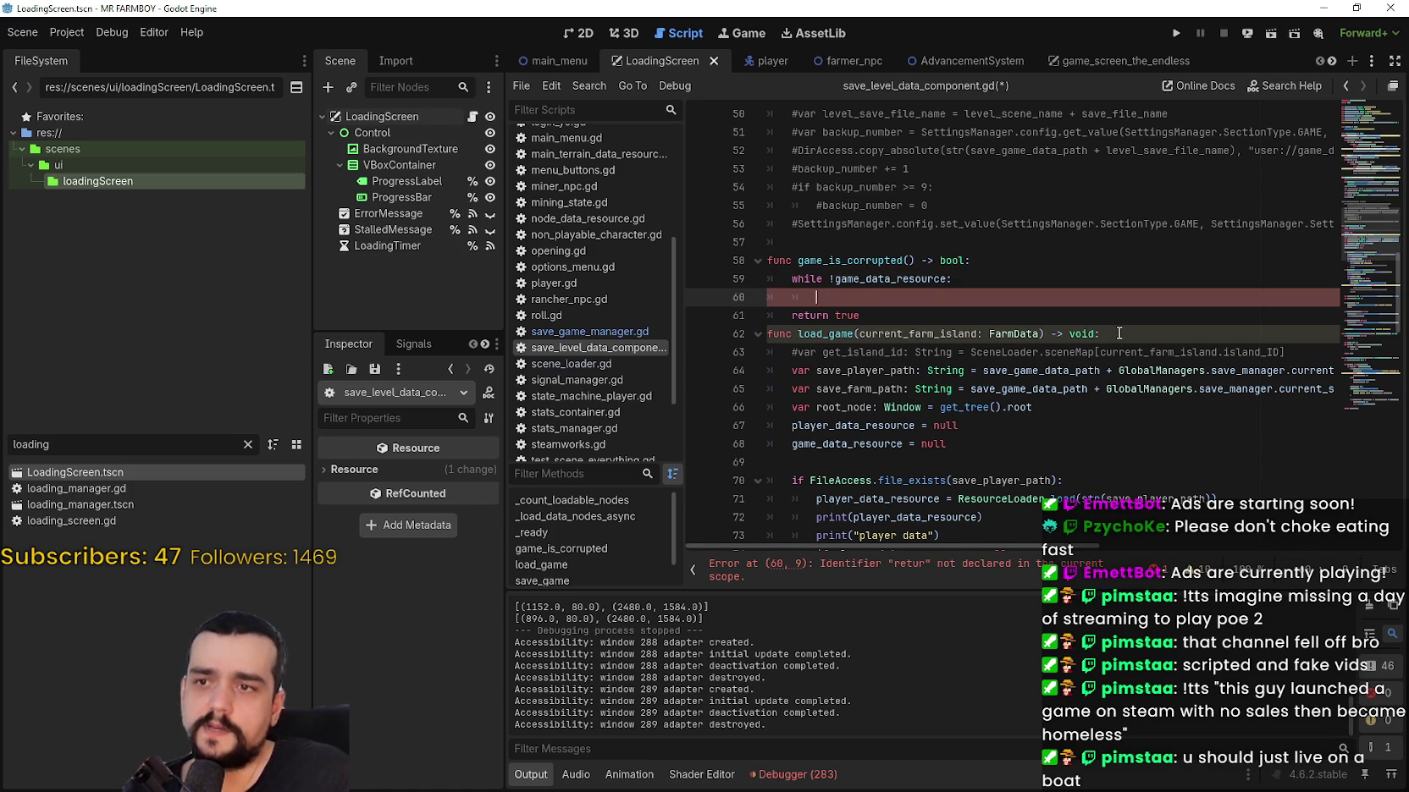
pyautogui.write('print("')
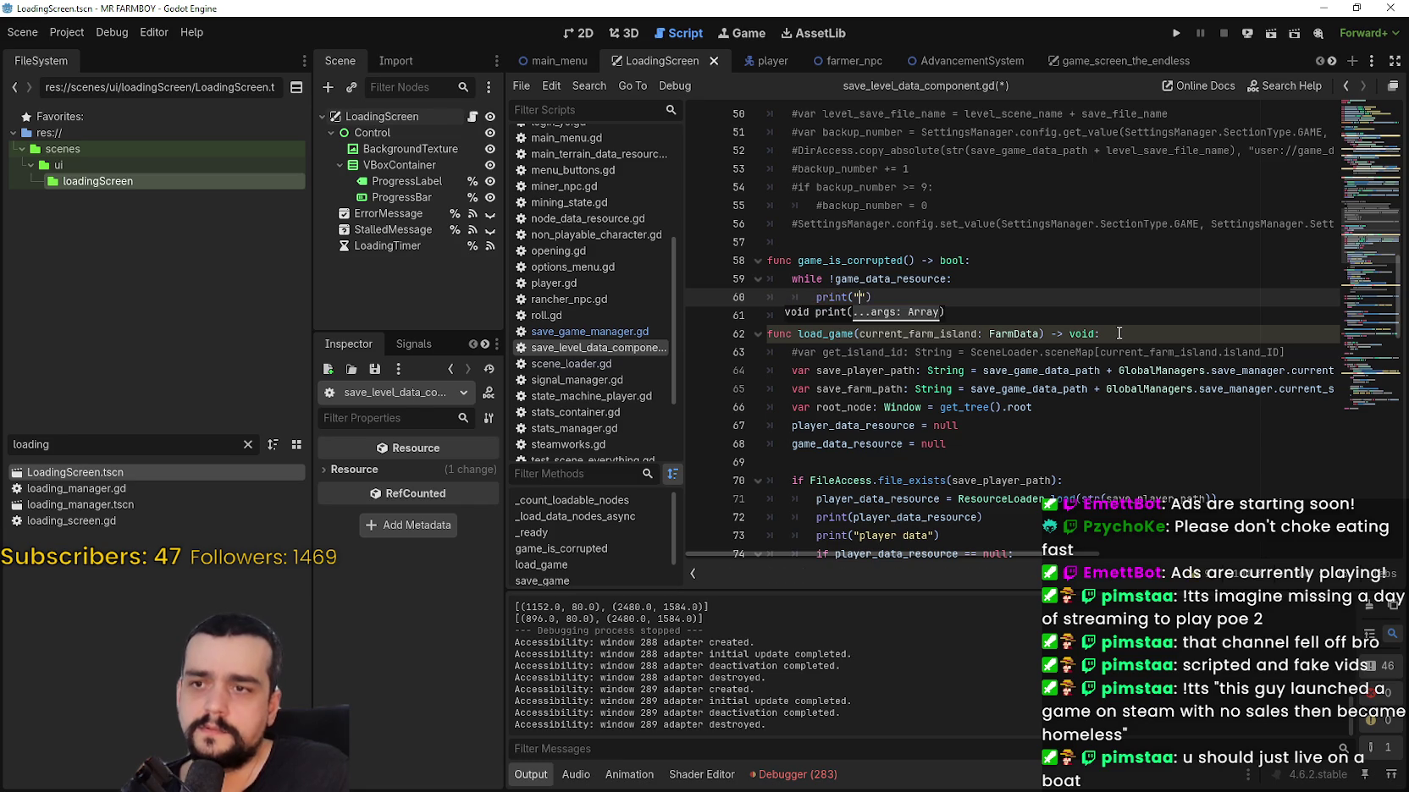
pyautogui.write('Game is corrupted')
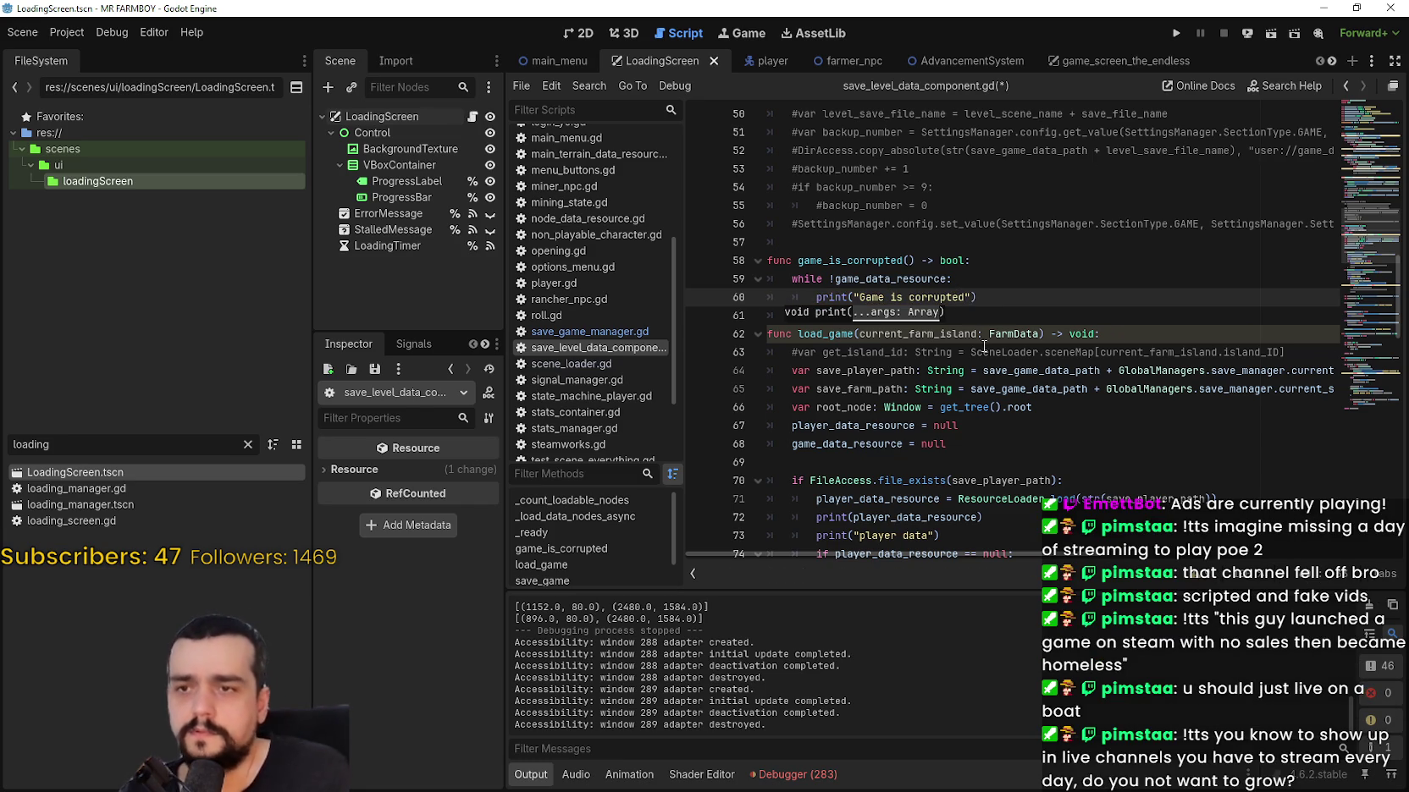
pyautogui.press('Down')
pyautogui.write('return true')
pyautogui.hotkey('ctrl', 's')
# Replace the print line inside the while loop with 'pass' and save
pyautogui.moveTo(1001, 301)
pyautogui.mouseDown()
pyautogui.moveTo(766, 299)
pyautogui.moveTo(815, 297)
pyautogui.mouseUp()
pyautogui.write('pass')
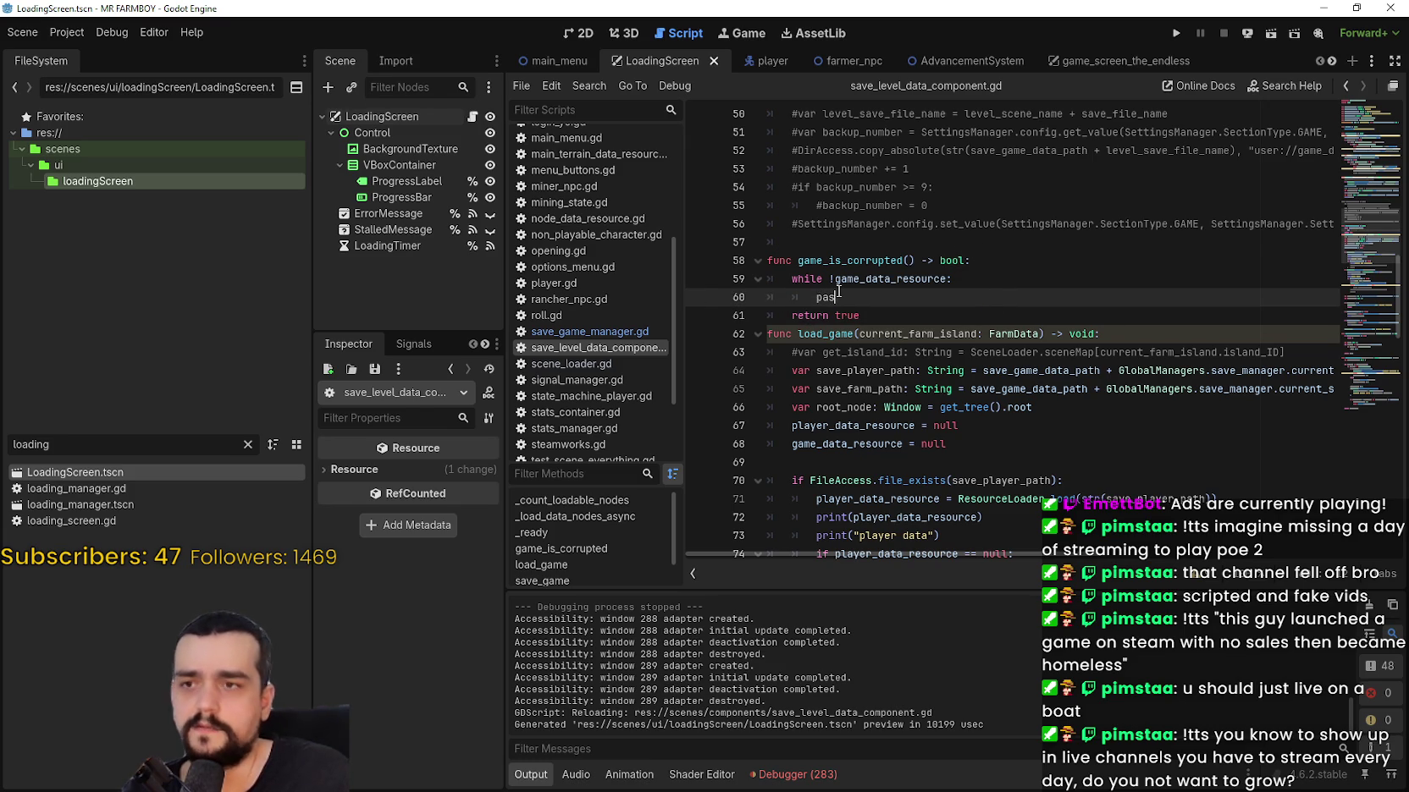
pyautogui.click(975, 333)
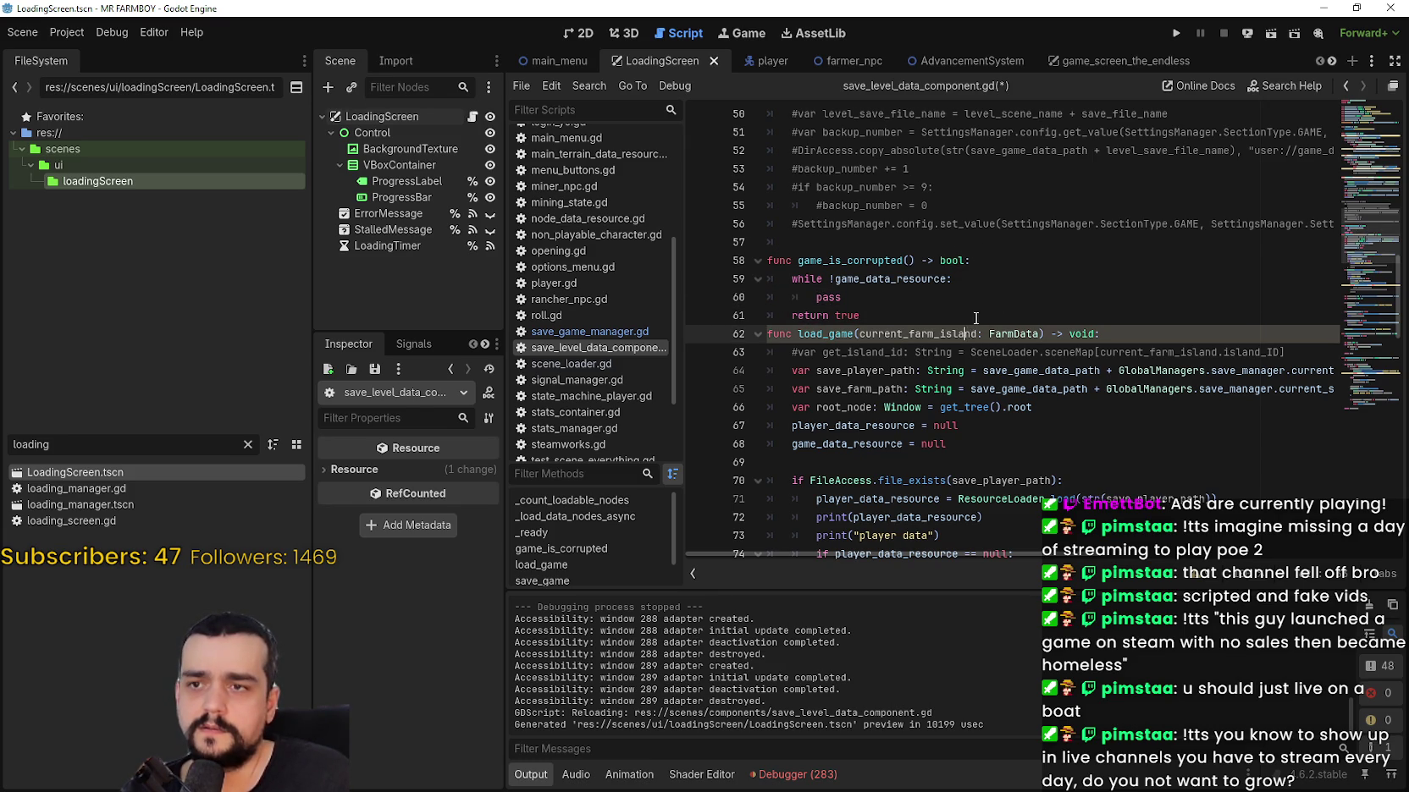
pyautogui.scroll(-3, 975, 326)
pyautogui.hotkey('ctrl', 's')
# Delete ' == true' from line 85, save the script, and rerun the project with F5
pyautogui.scroll(-4, 991, 398)
pyautogui.click(994, 411)
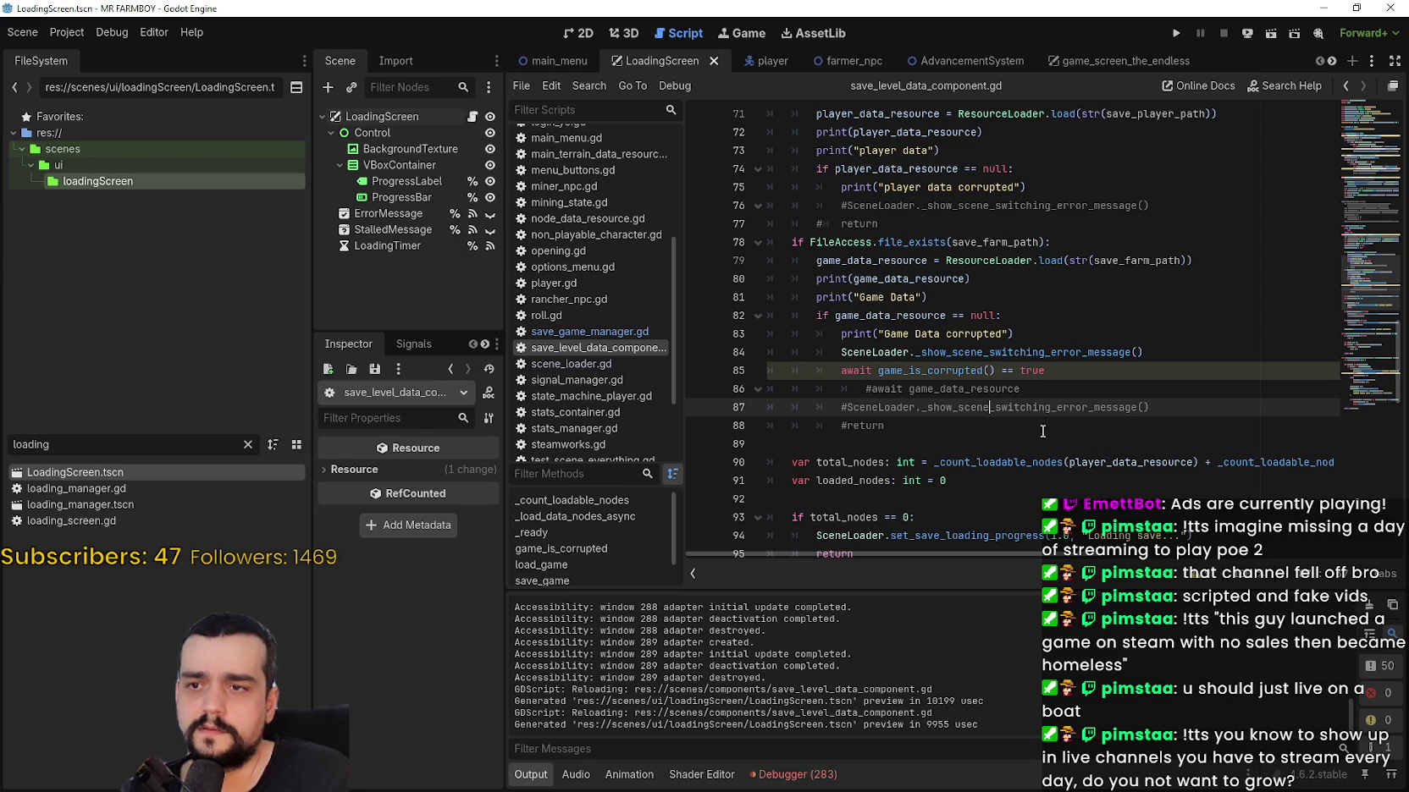
pyautogui.moveTo(997, 371); pyautogui.dragTo(1096, 373)
pyautogui.press('BackSpace')
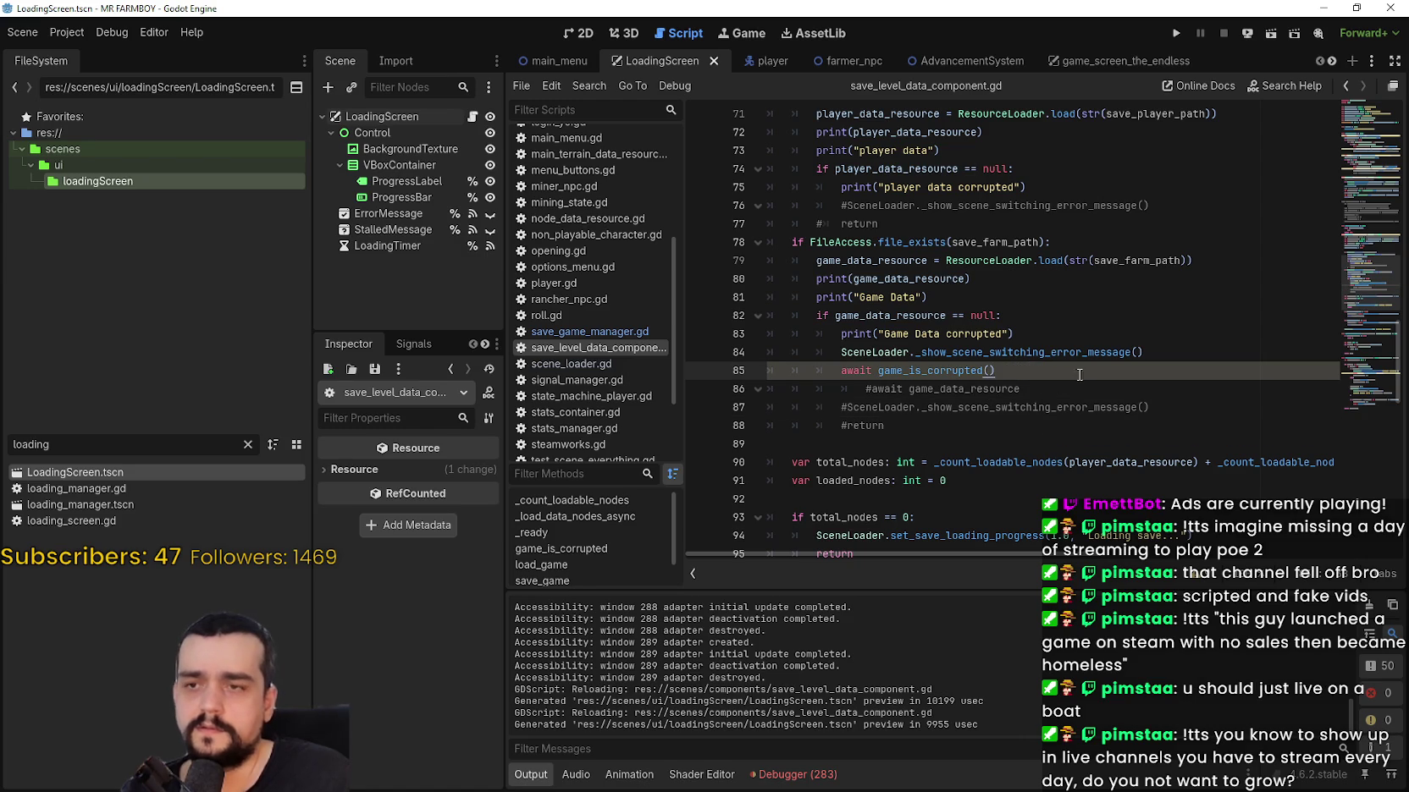
pyautogui.click(1042, 423)
pyautogui.hotkey('ctrl', 's')
pyautogui.click(1017, 373)
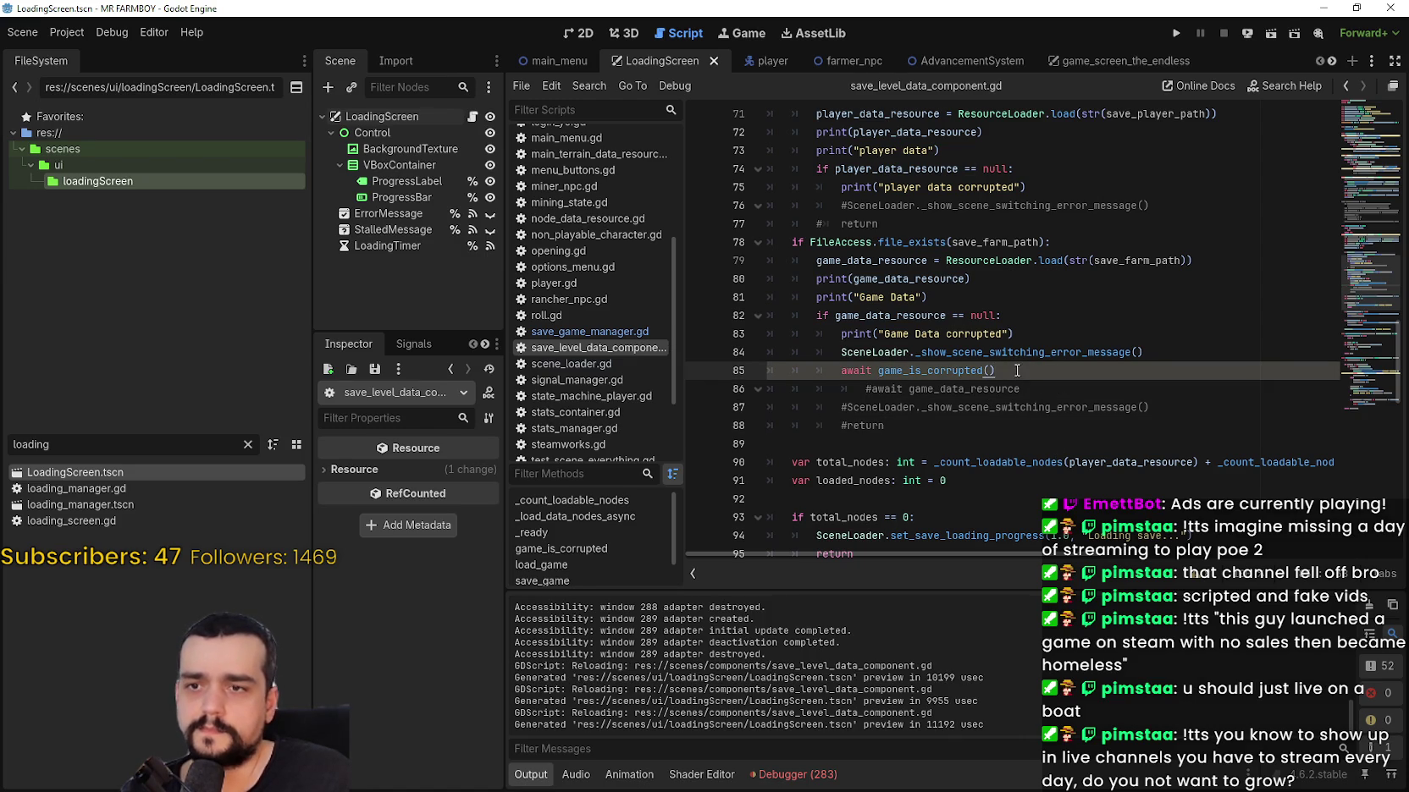
pyautogui.press('F5')
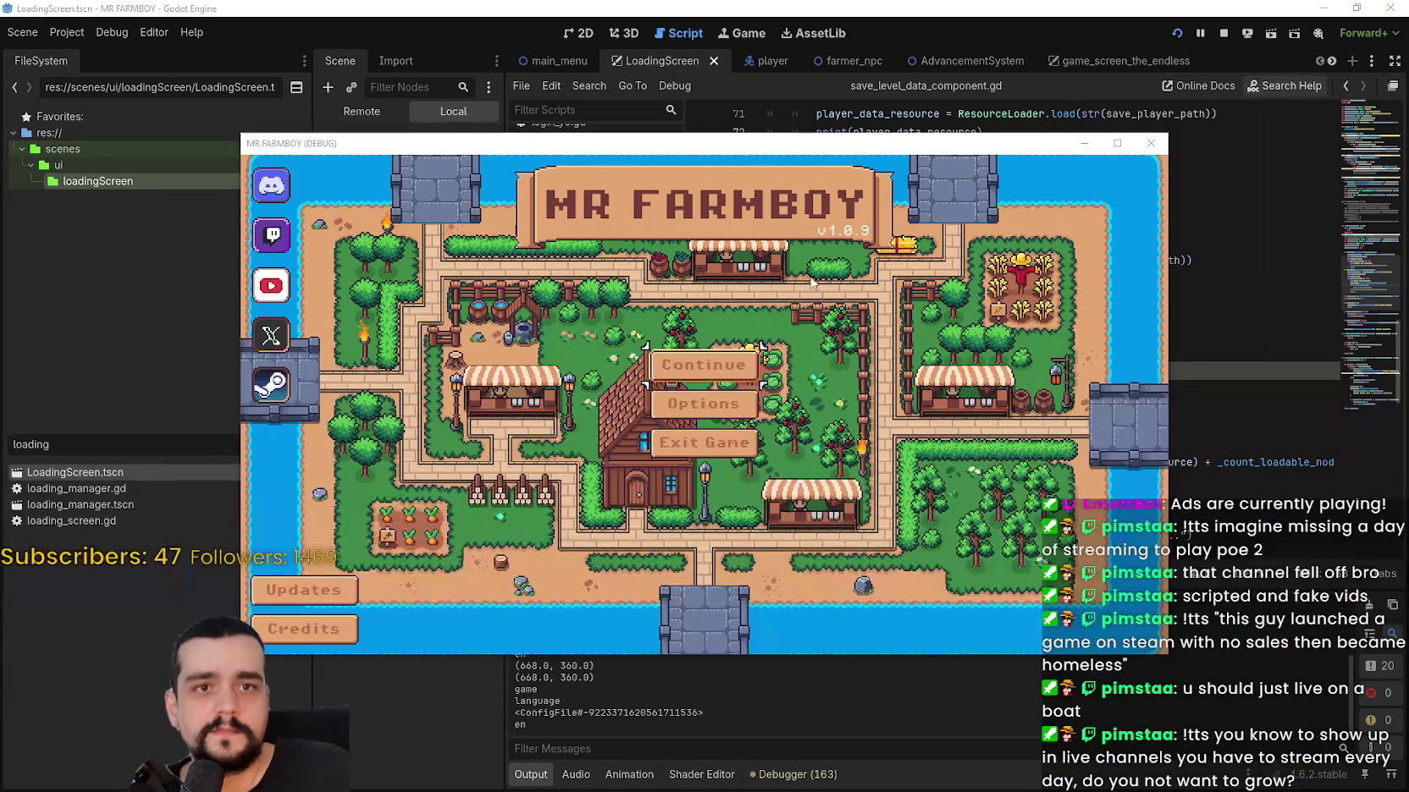
# Open the save list from Continue and load Save 8
pyautogui.click(702, 367)
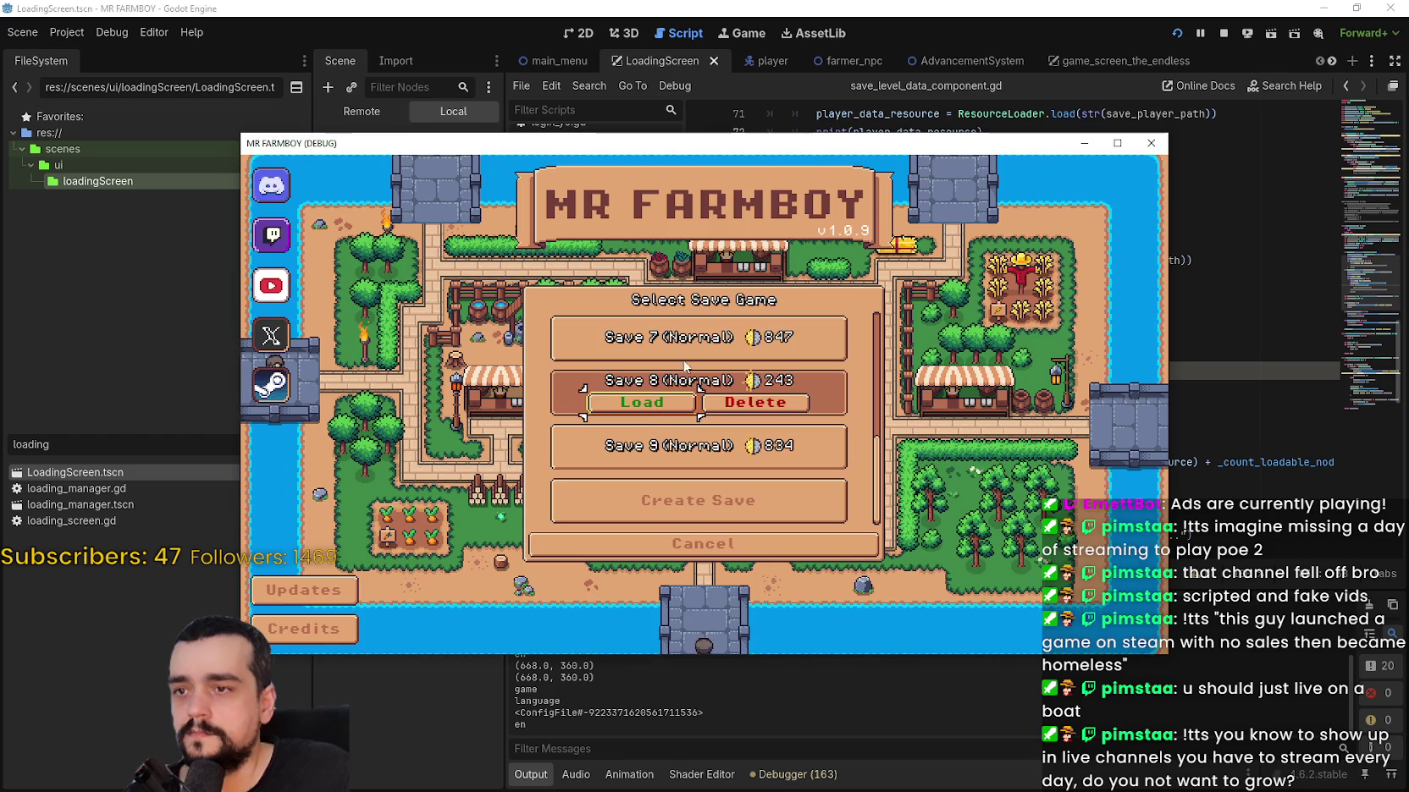
pyautogui.click(667, 404)
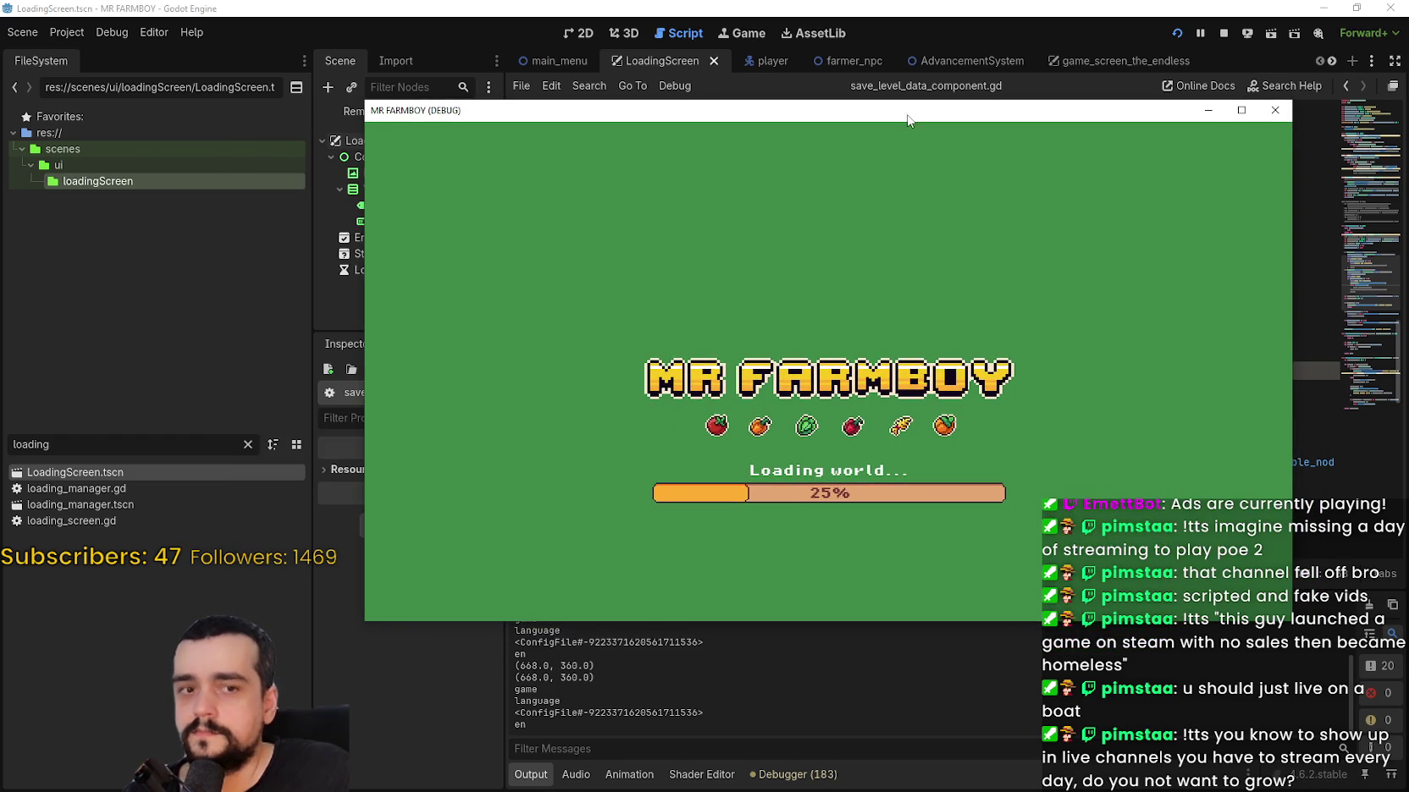
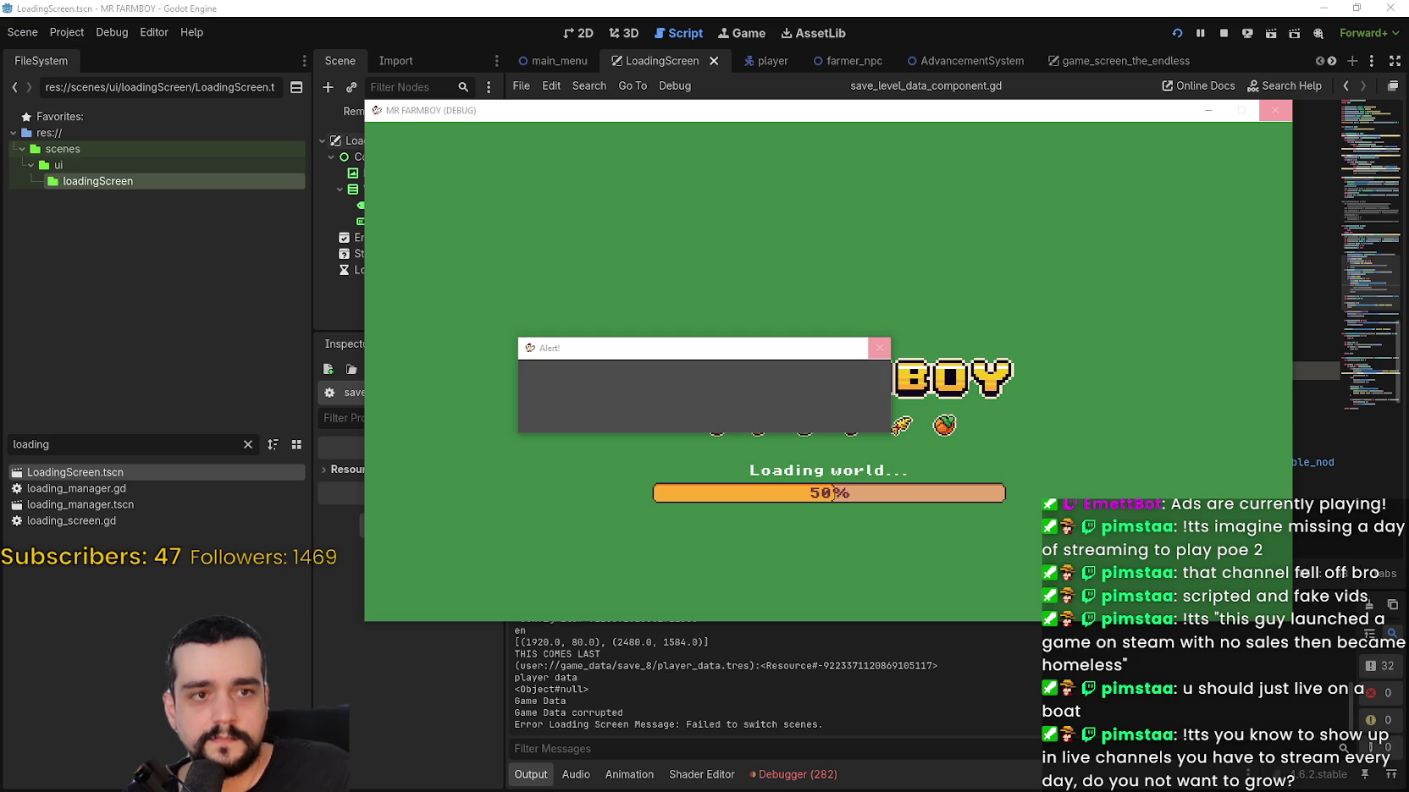
# Move the empty alert aside and stop the hung MR FARMBOY debug run
pyautogui.moveTo(802, 358); pyautogui.dragTo(1015, 265)
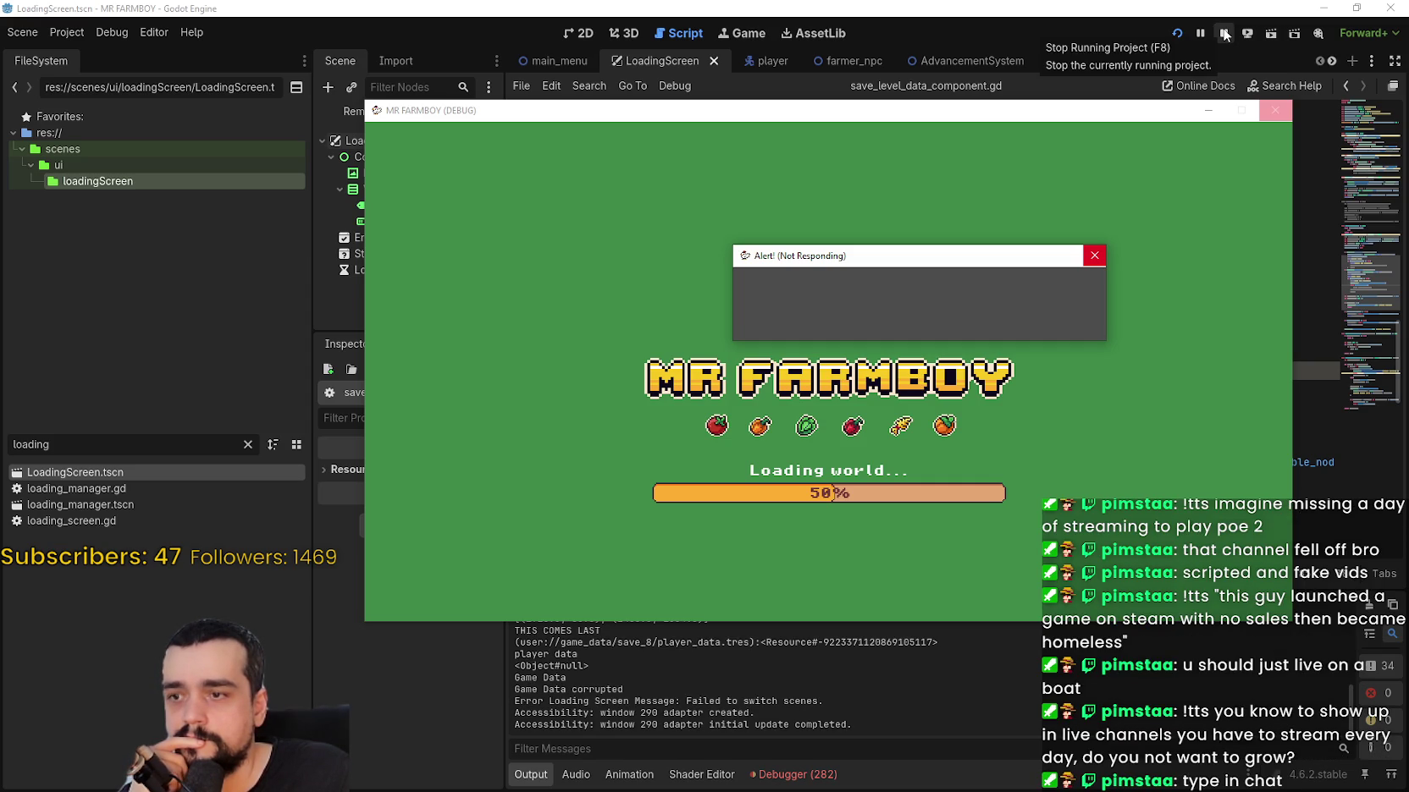
pyautogui.click(1224, 34)
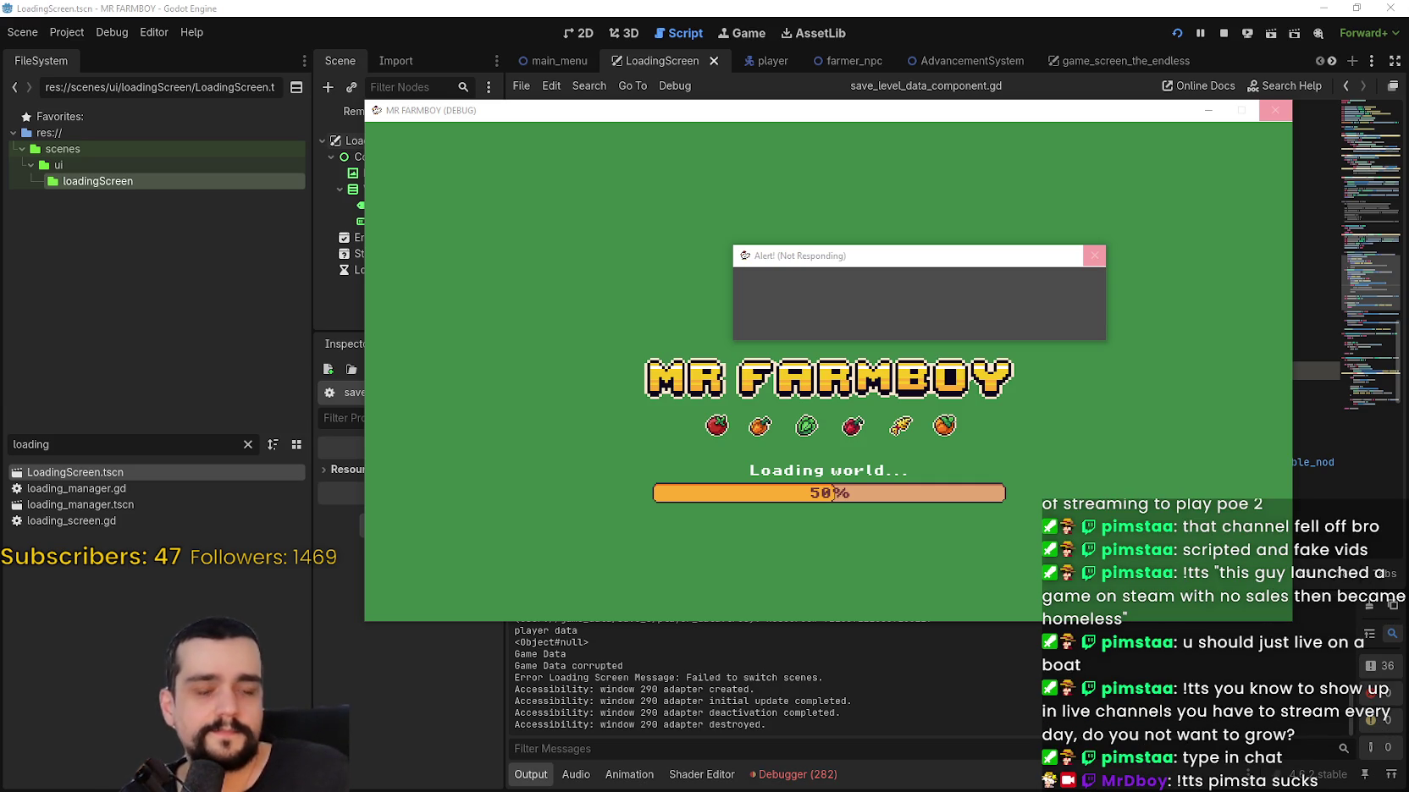
pyautogui.click(1222, 33)
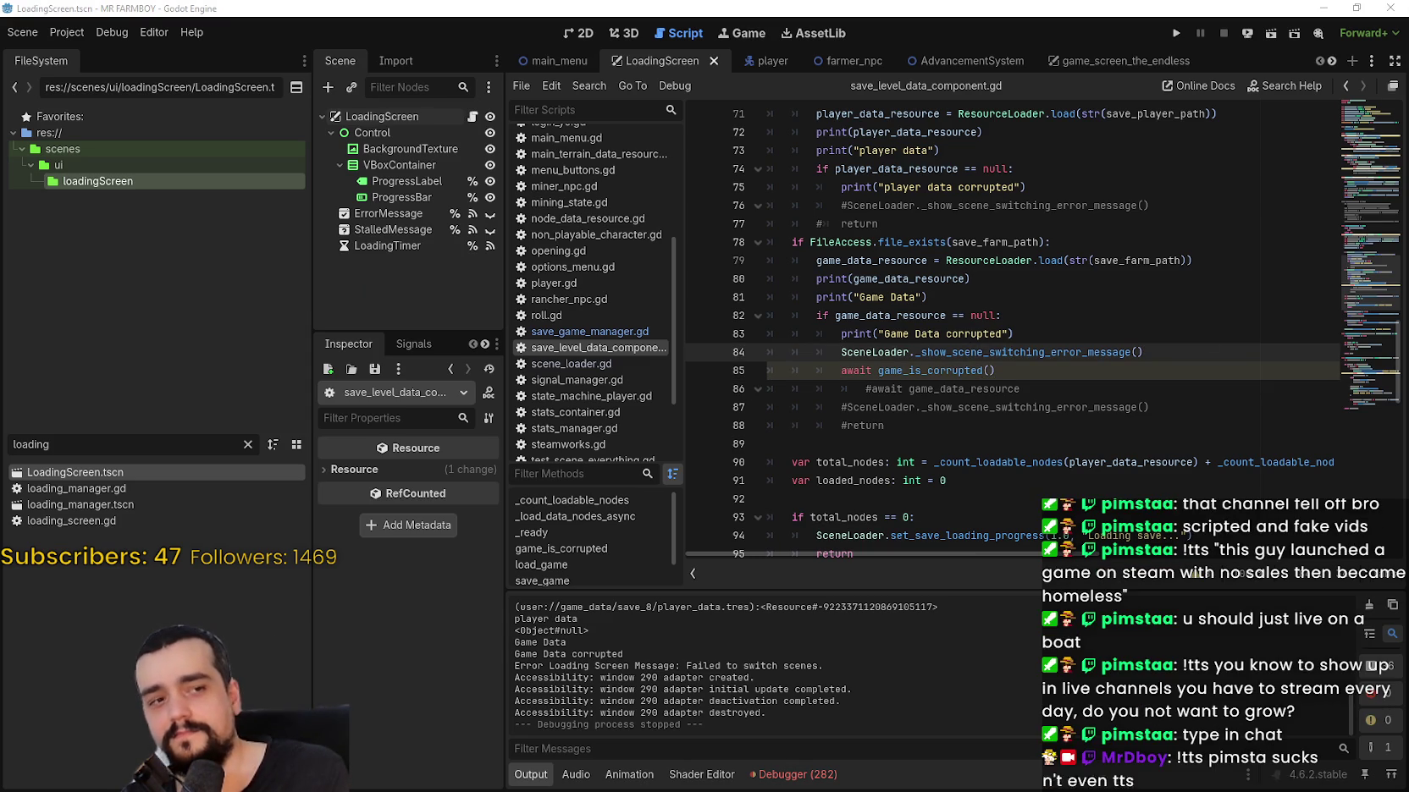
# Review the corrupted-data branch of load_game and the game_is_corrupted function
pyautogui.click(1144, 373)
pyautogui.click(870, 442)
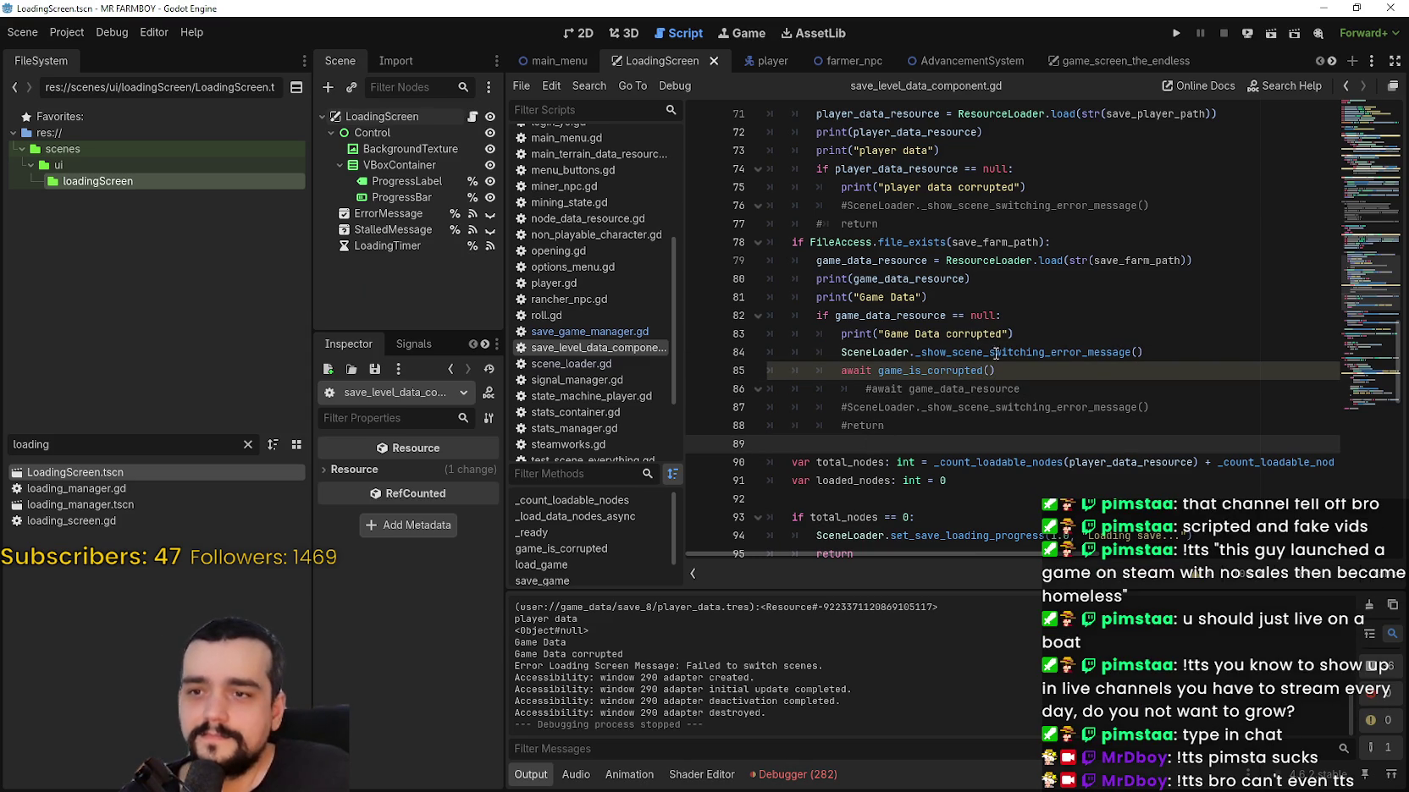
pyautogui.moveTo(997, 371); pyautogui.dragTo(859, 372)
pyautogui.scroll(5, 859, 373)
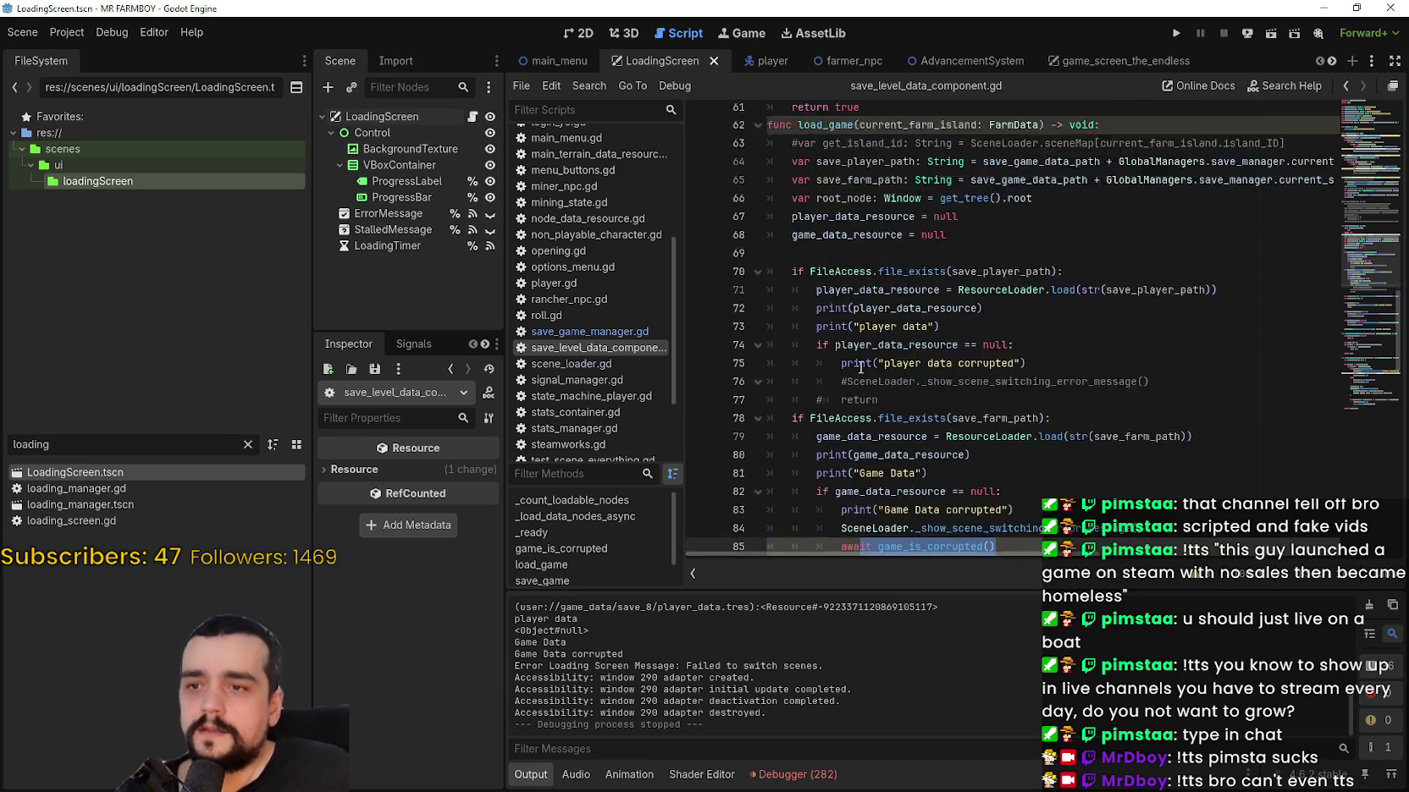
pyautogui.moveTo(860, 241)
pyautogui.mouseDown()
pyautogui.moveTo(860, 221)
pyautogui.moveTo(826, 204)
pyautogui.mouseUp()
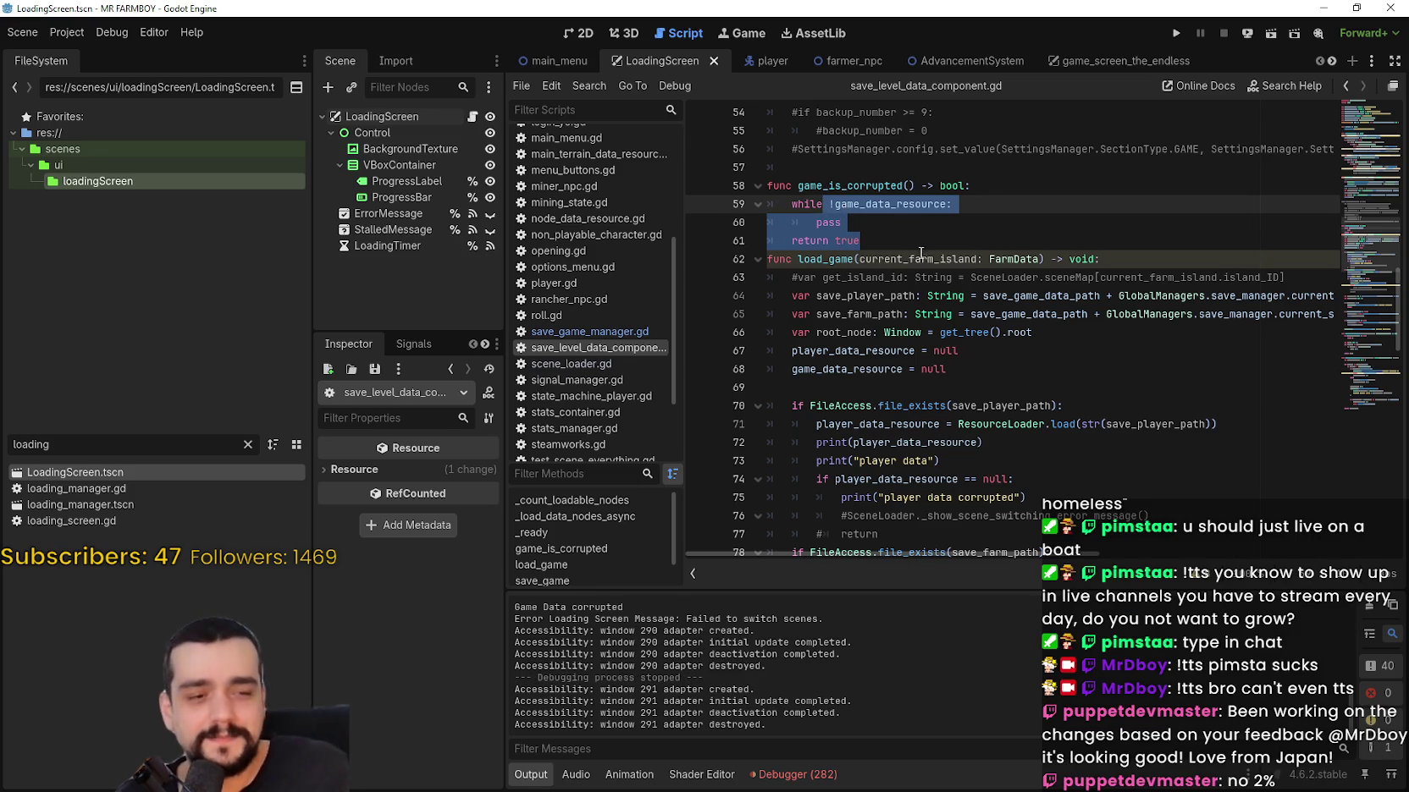
pyautogui.click(969, 371)
pyautogui.click(979, 393)
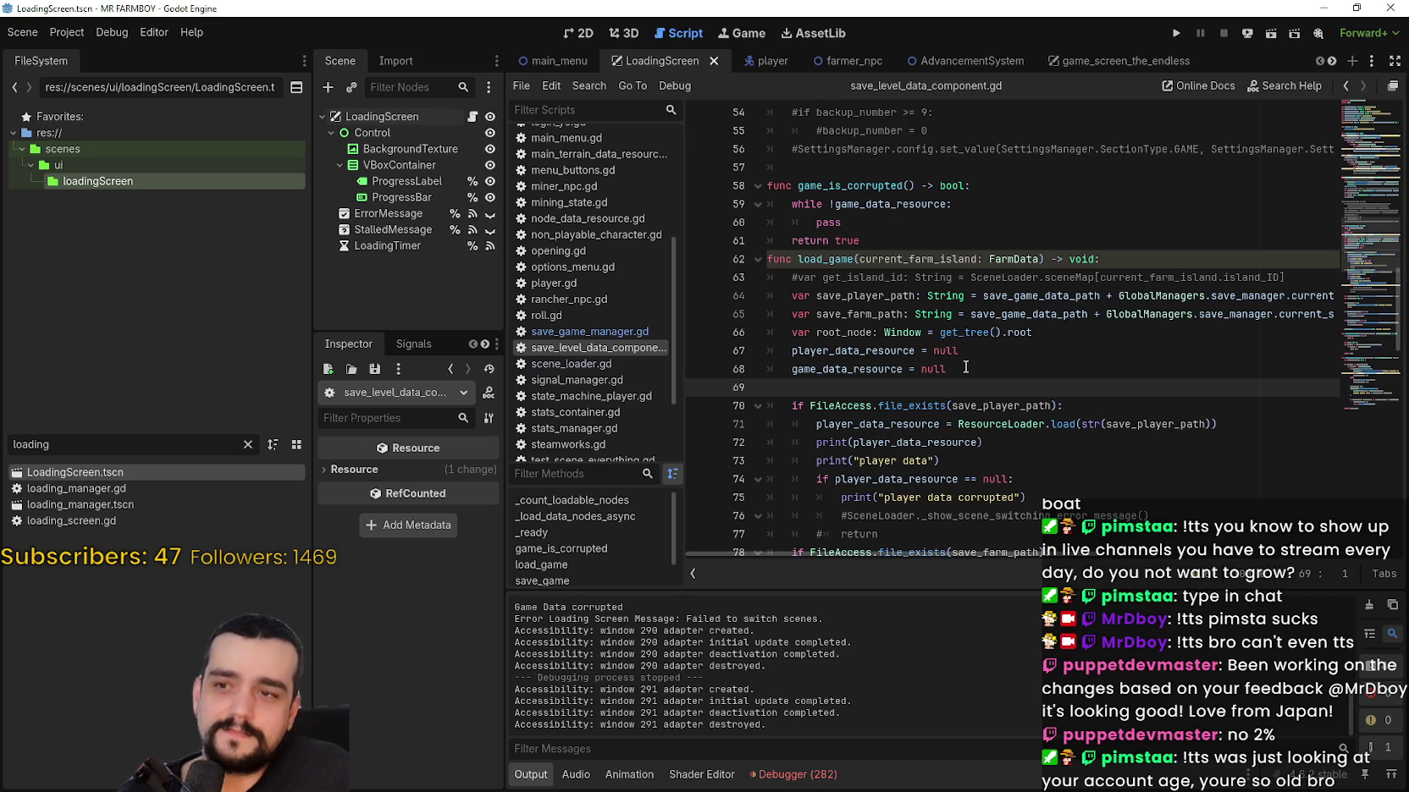
pyautogui.scroll(-5, 965, 368)
# Place the caret before the await game_is_corrupted() call on line 85
pyautogui.click(988, 350)
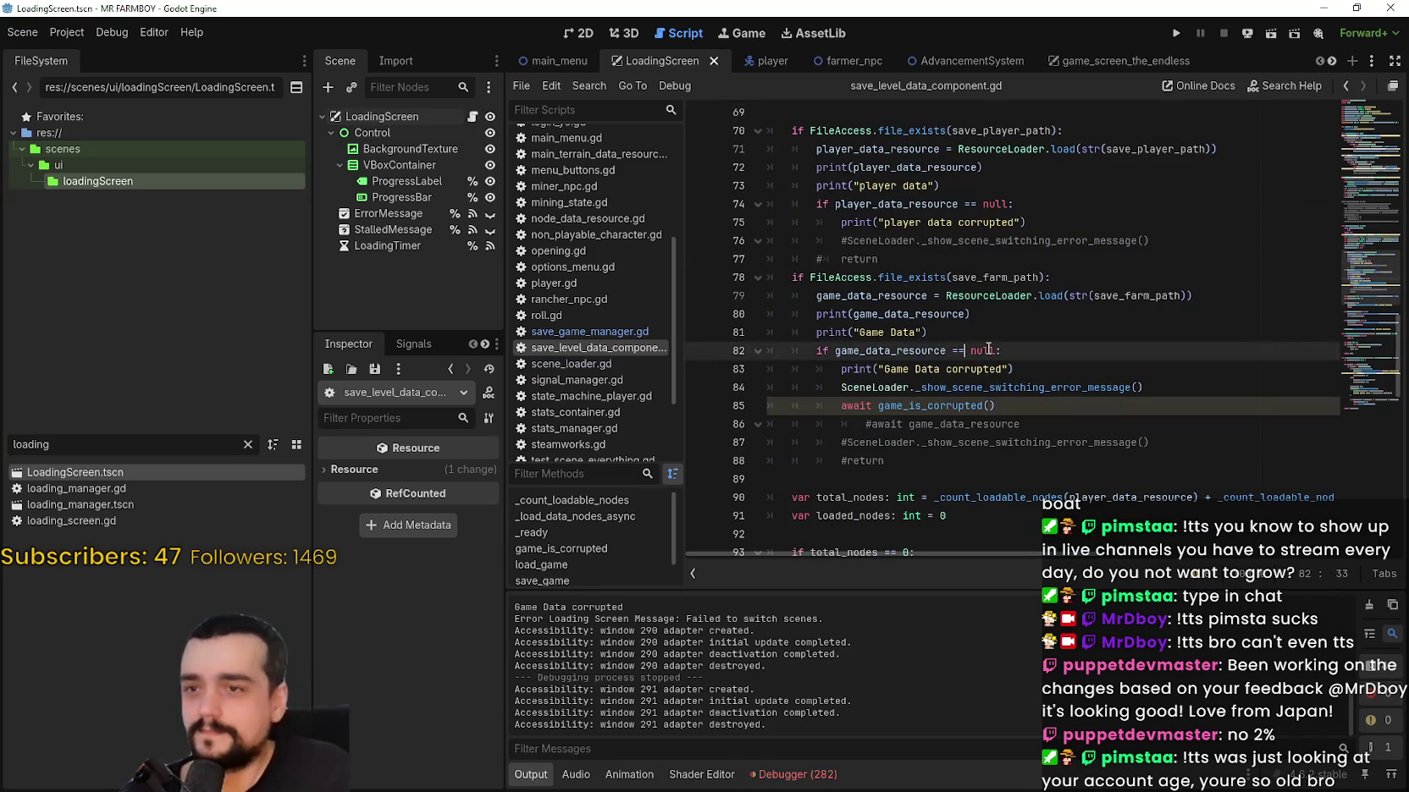
pyautogui.click(1013, 330)
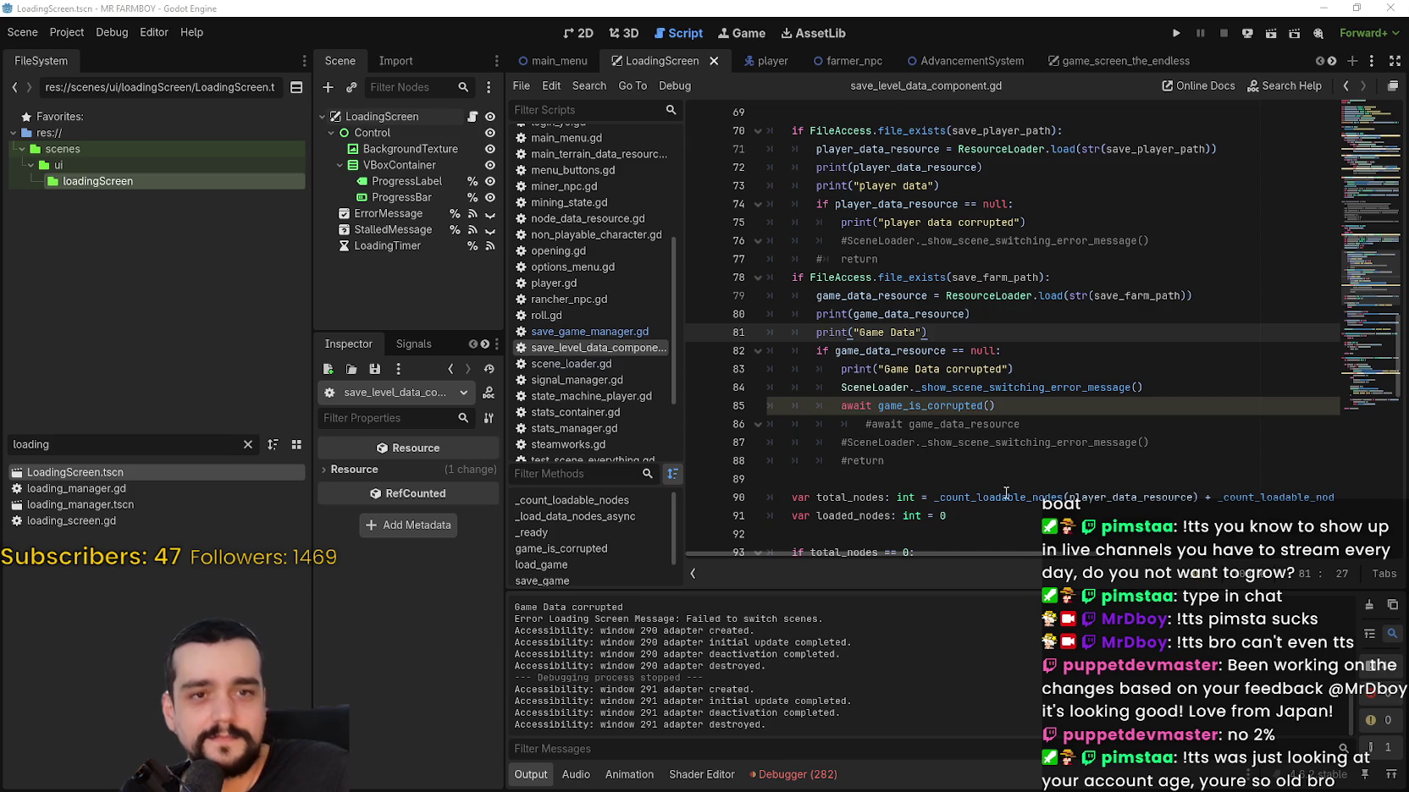
pyautogui.scroll(2, 1006, 493)
pyautogui.click(987, 365)
pyautogui.hotkey('shift', 'Up')
pyautogui.hotkey('shift', 'Up')
pyautogui.press('Down')
pyautogui.press('End')
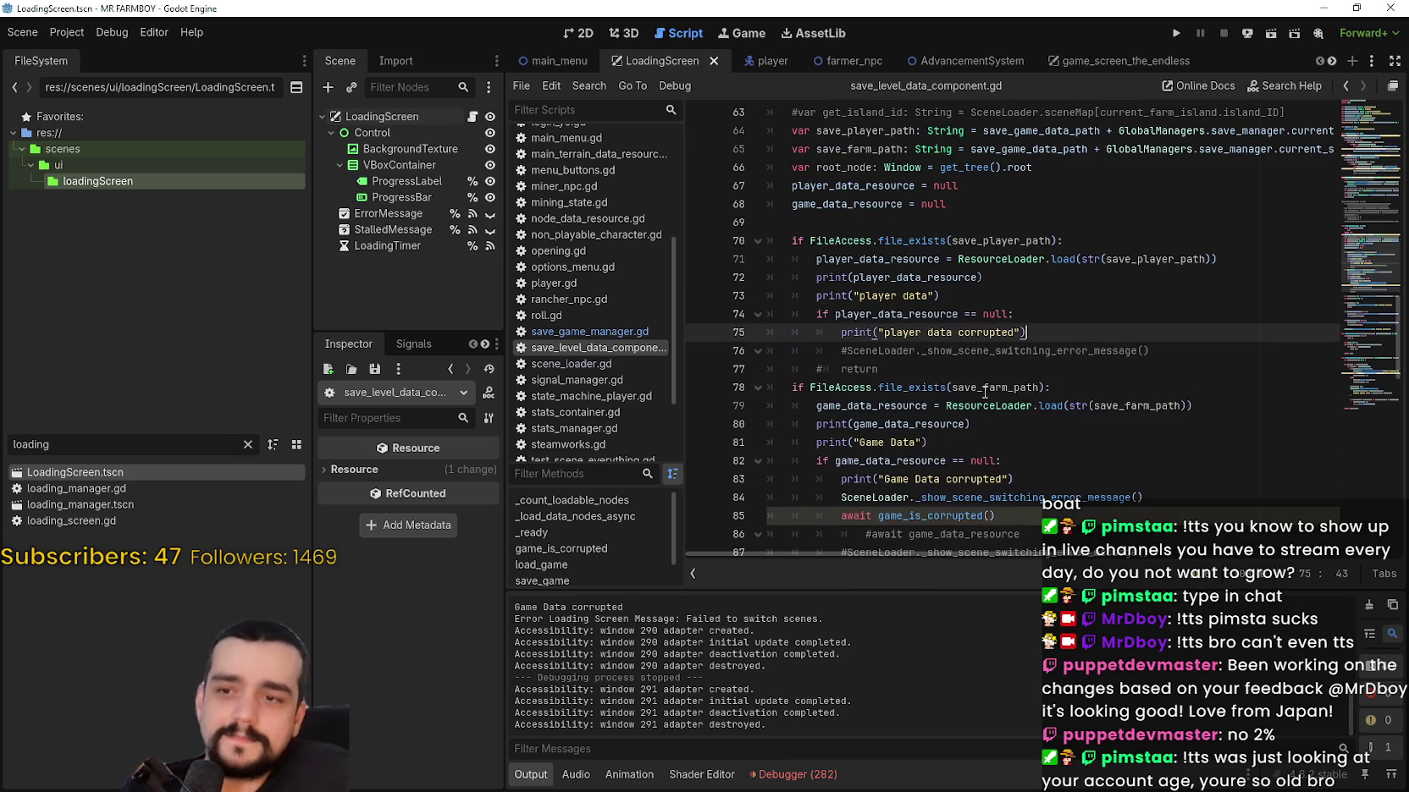
pyautogui.scroll(-2, 985, 392)
pyautogui.click(842, 407)
# Comment out the await game_is_corrupted() call with # and save the script
pyautogui.write('#')
pyautogui.hotkey('ctrl', 's')
pyautogui.scroll(-3, 969, 386)
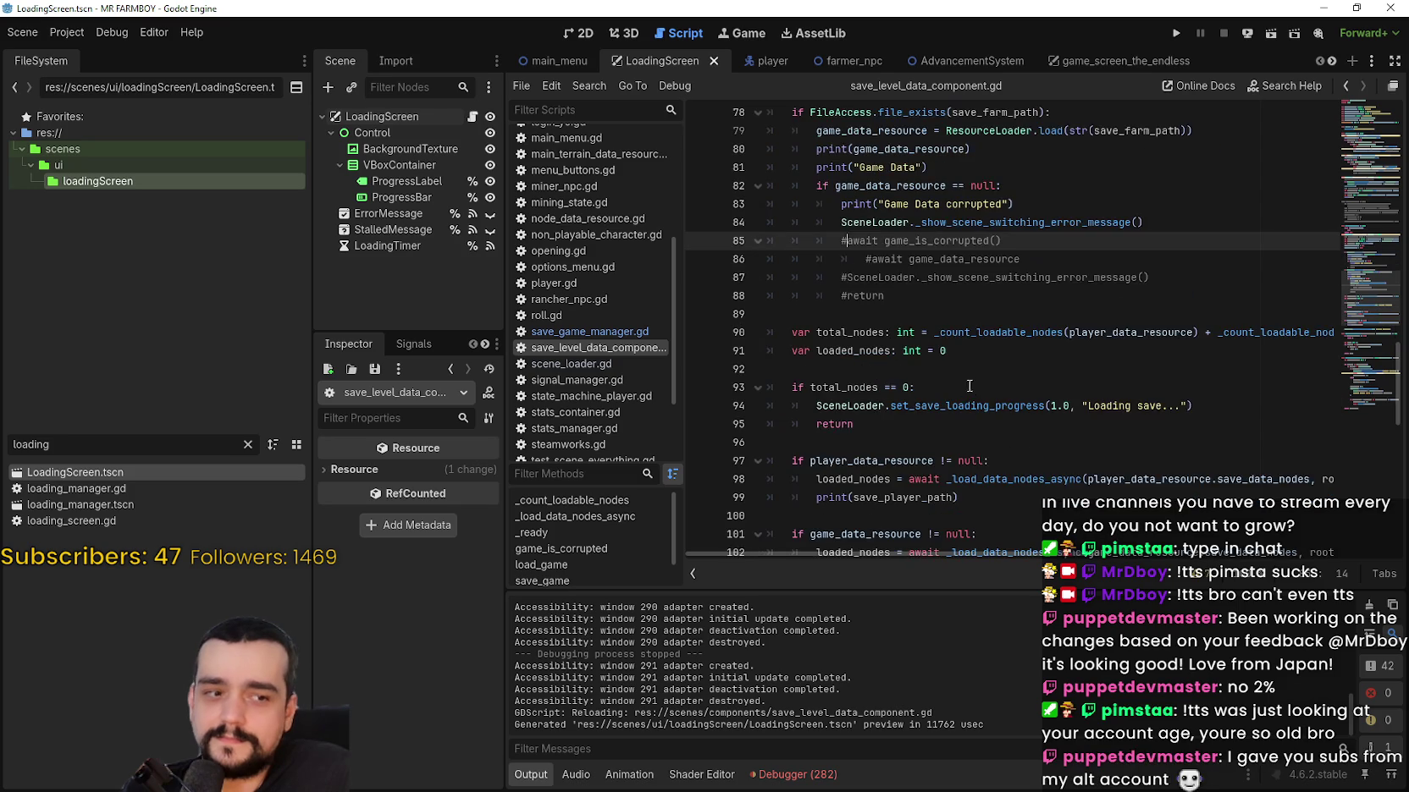
pyautogui.scroll(1, 969, 386)
pyautogui.scroll(-1, 970, 365)
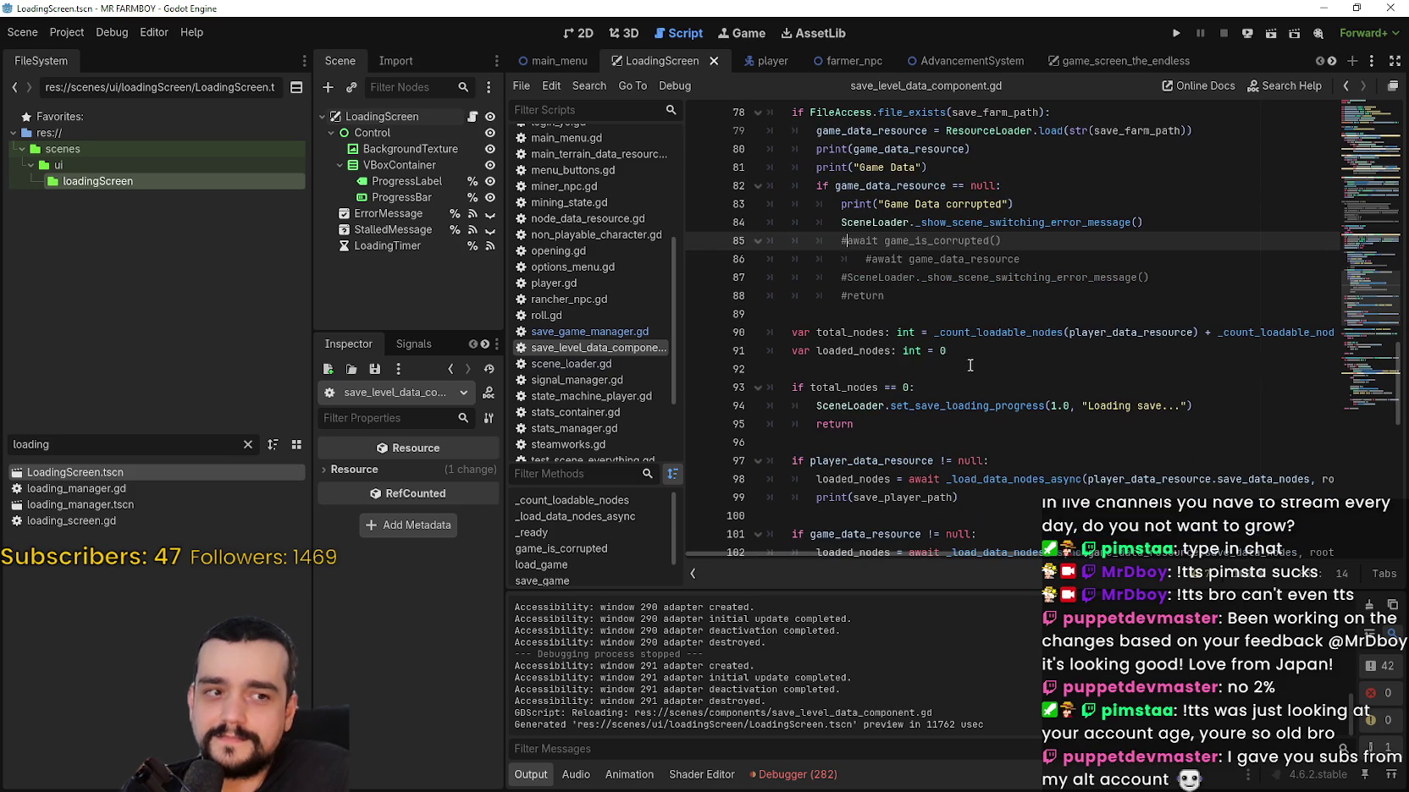
pyautogui.click(1008, 300)
pyautogui.click(983, 311)
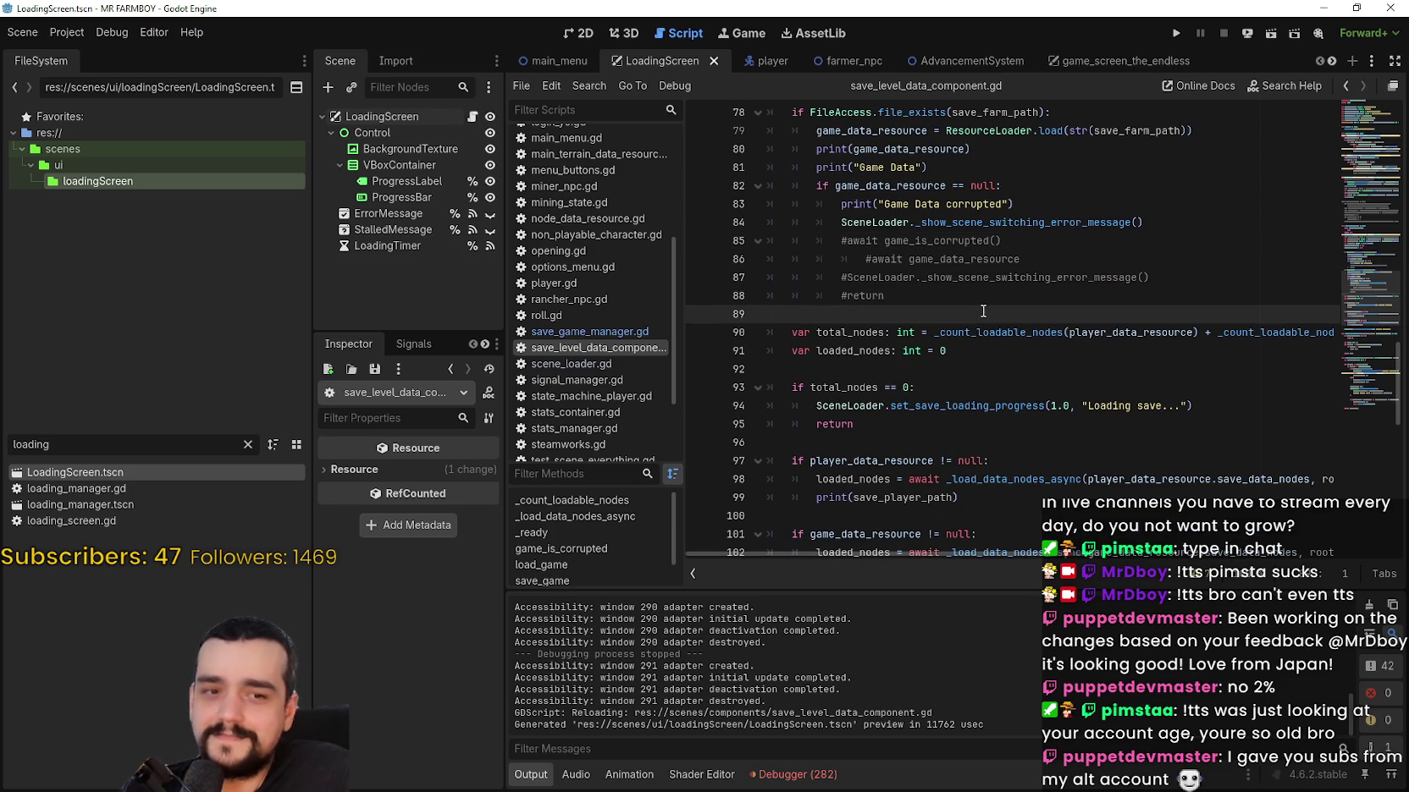
# Review the commented lines 85–88 below the error-message call and save again
pyautogui.scroll(1, 982, 309)
pyautogui.moveTo(970, 334); pyautogui.dragTo(769, 277)
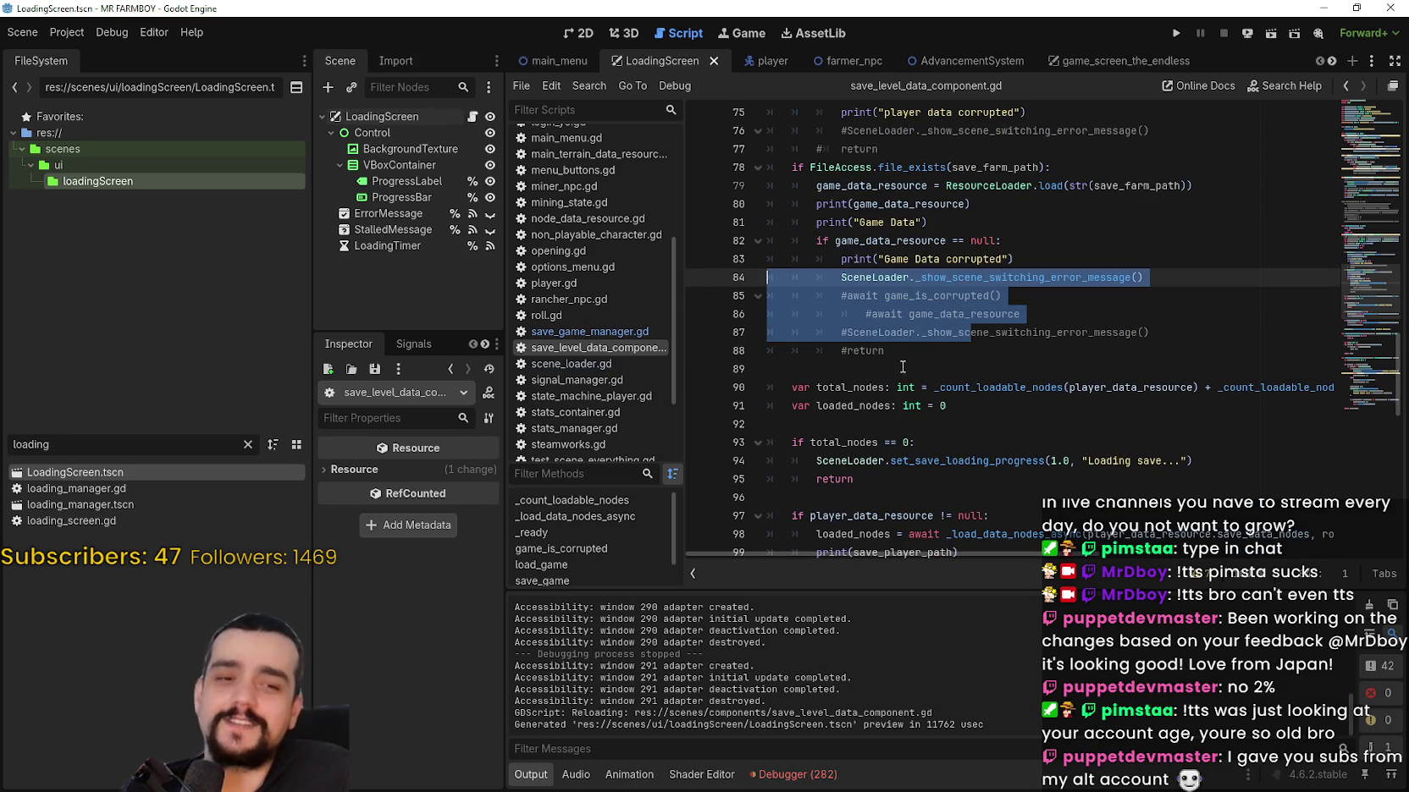
pyautogui.moveTo(897, 349); pyautogui.dragTo(729, 289)
pyautogui.scroll(3, 895, 304)
pyautogui.moveTo(885, 315); pyautogui.dragTo(758, 290)
pyautogui.scroll(-2, 977, 339)
pyautogui.click(944, 408)
pyautogui.moveTo(944, 408)
pyautogui.mouseDown()
pyautogui.moveTo(813, 350)
pyautogui.moveTo(813, 369)
pyautogui.moveTo(931, 408)
pyautogui.mouseUp()
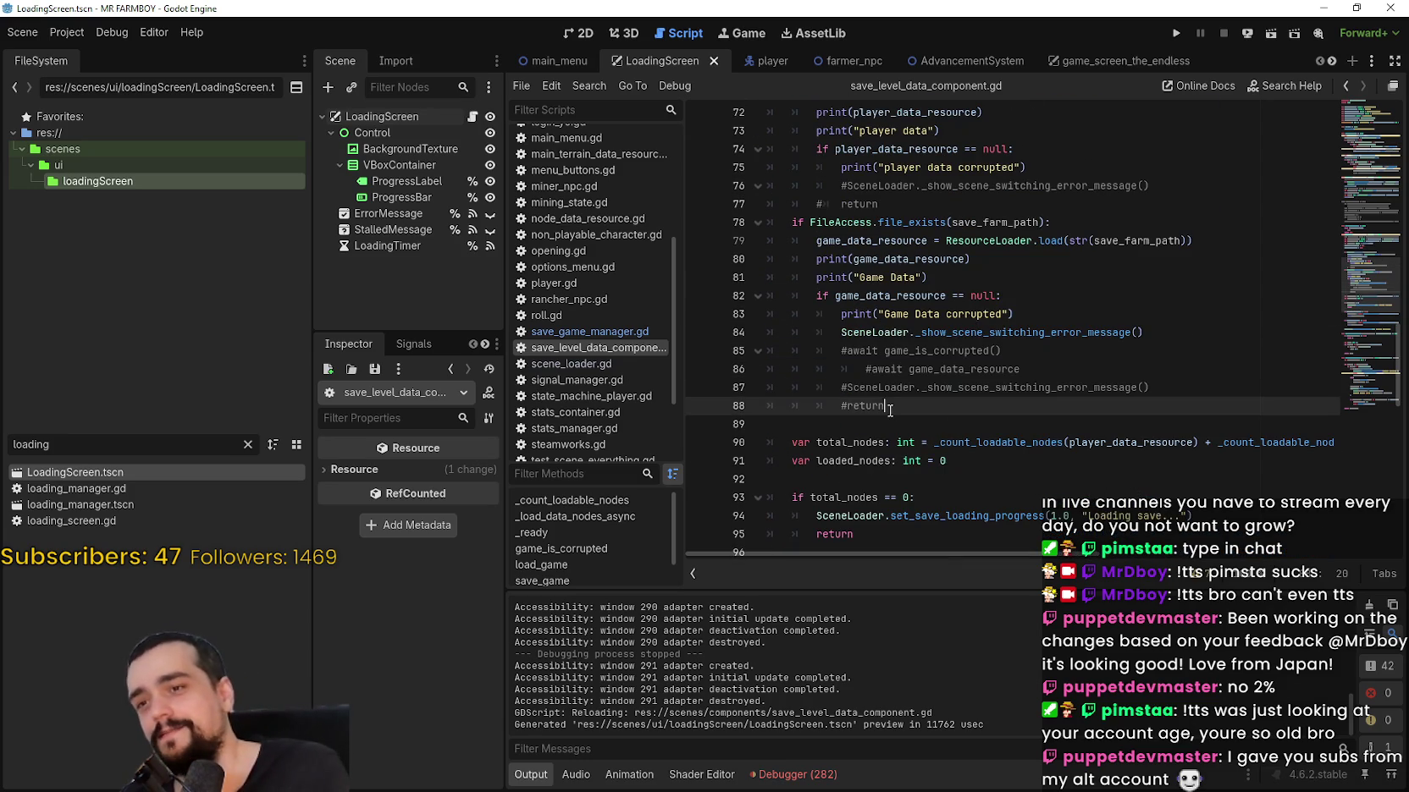
pyautogui.hotkey('ctrl', 's')
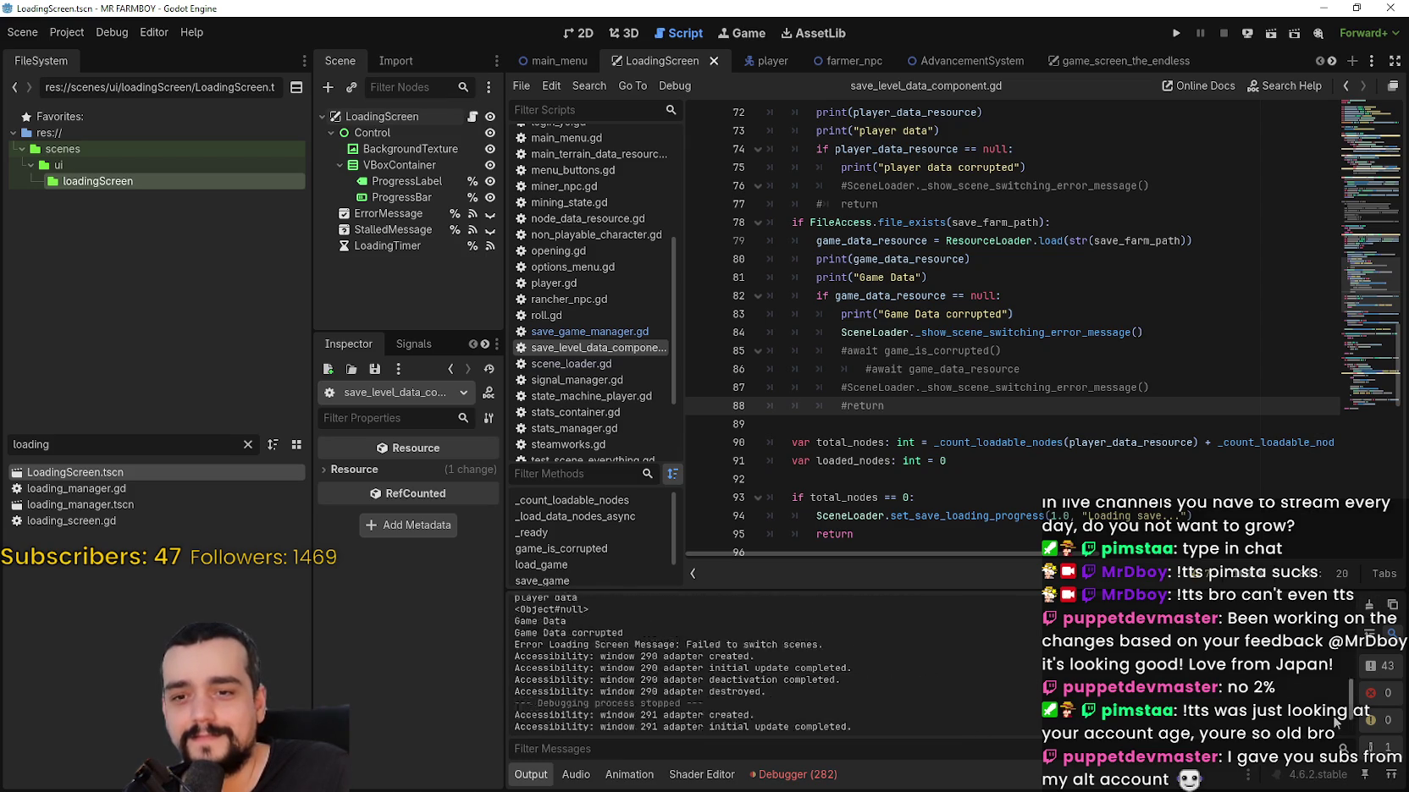
# Re-inspect the commented lines, the game data null check and the error-message call
pyautogui.moveTo(1016, 405)
pyautogui.mouseDown()
pyautogui.moveTo(745, 313)
pyautogui.moveTo(745, 352)
pyautogui.mouseUp()
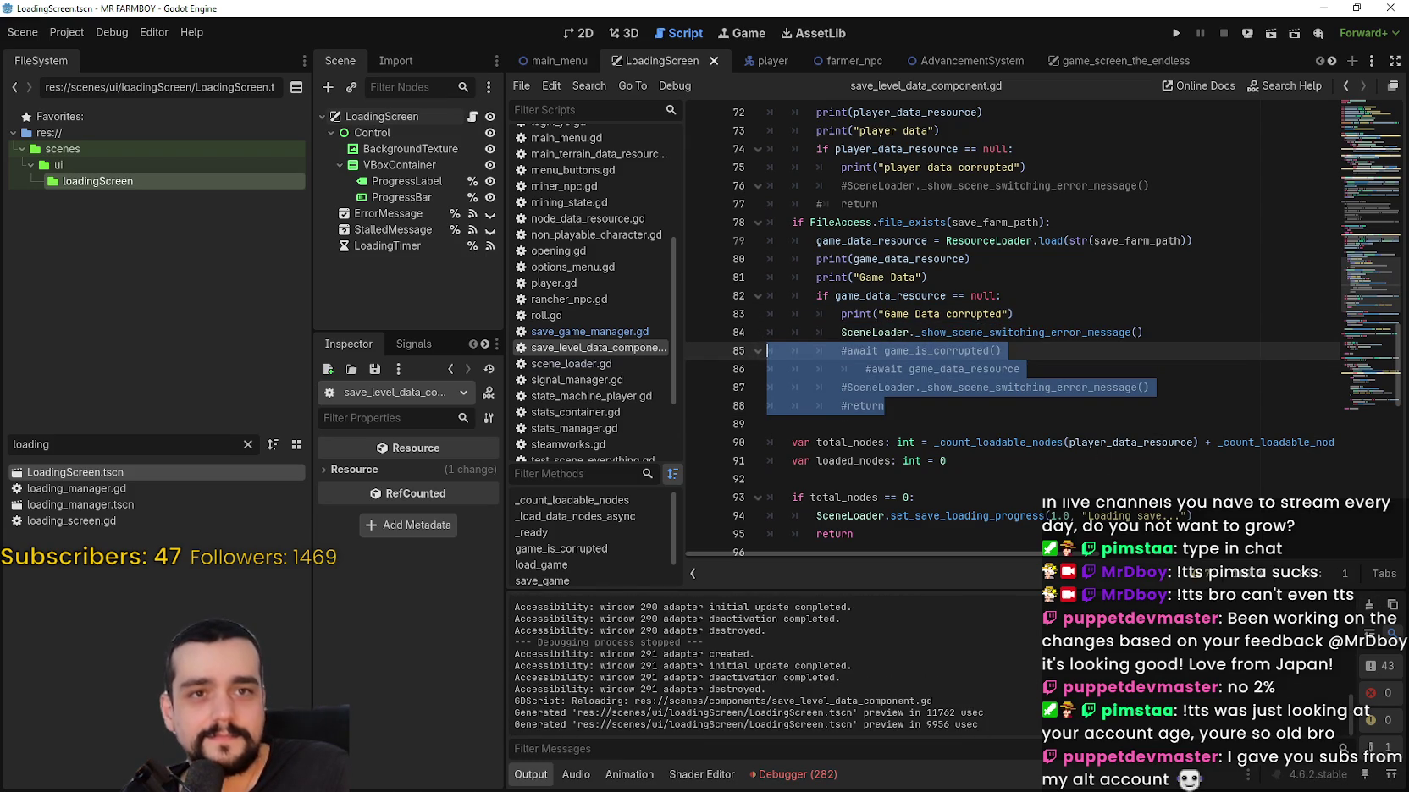
pyautogui.click(890, 295)
pyautogui.scroll(2, 890, 296)
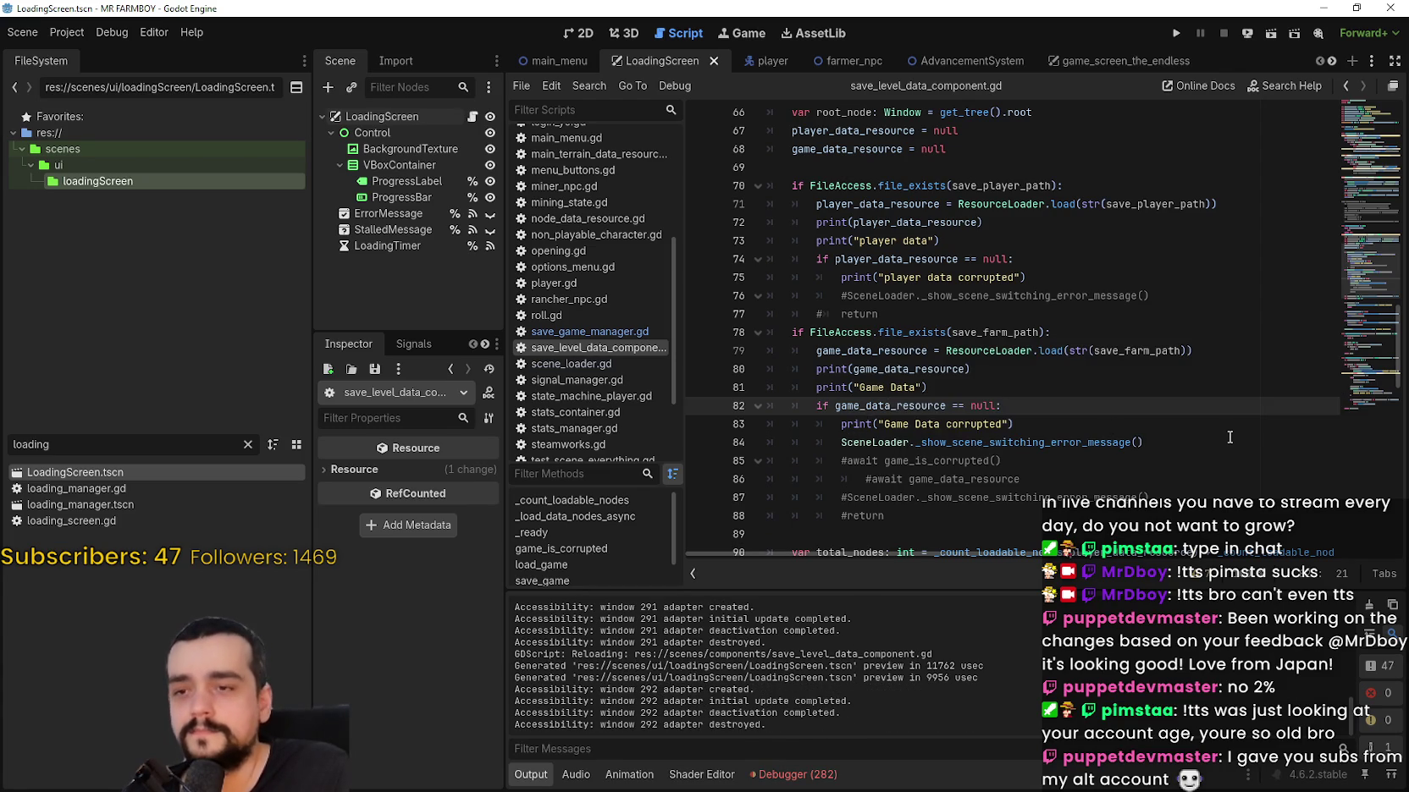
pyautogui.click(1229, 441)
pyautogui.scroll(-3, 966, 436)
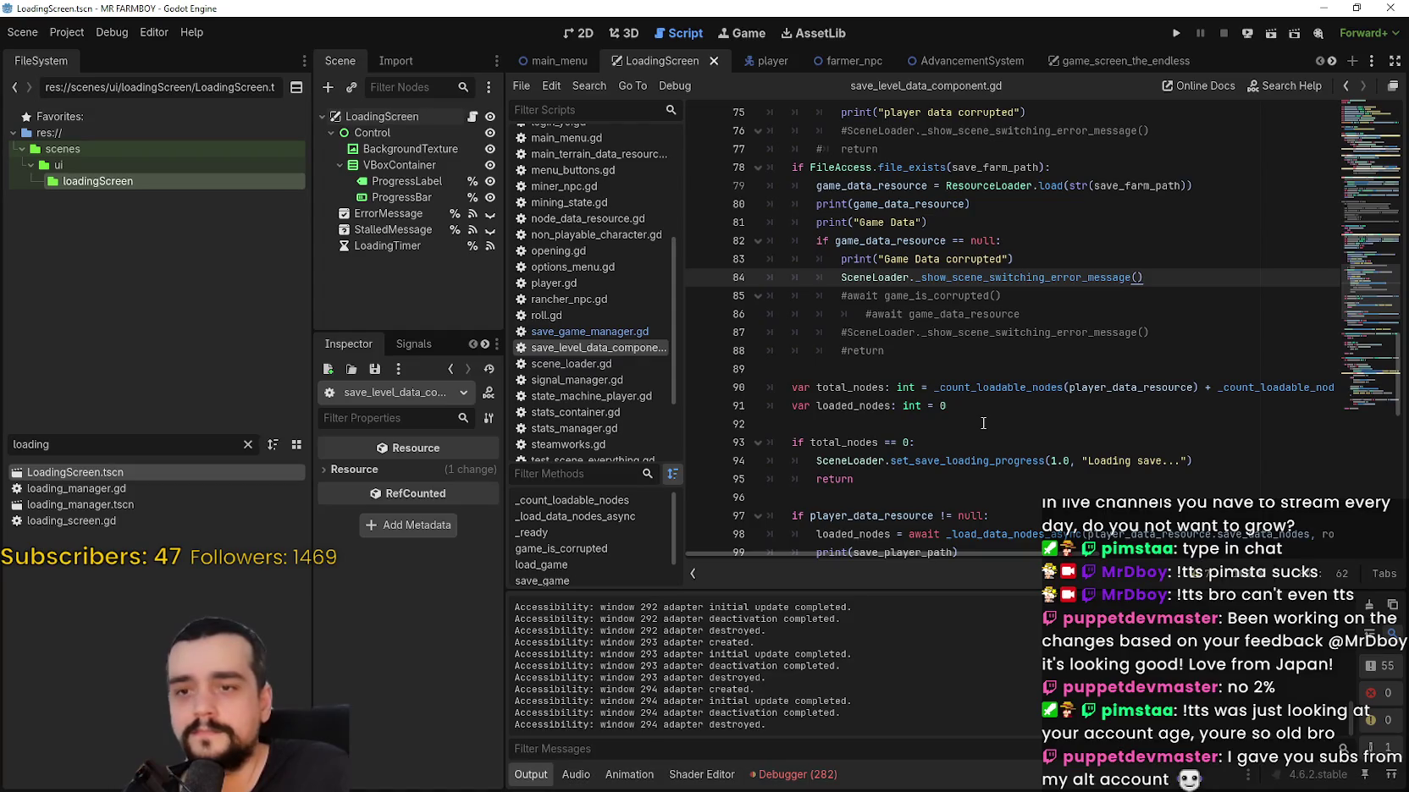
pyautogui.scroll(8, 983, 422)
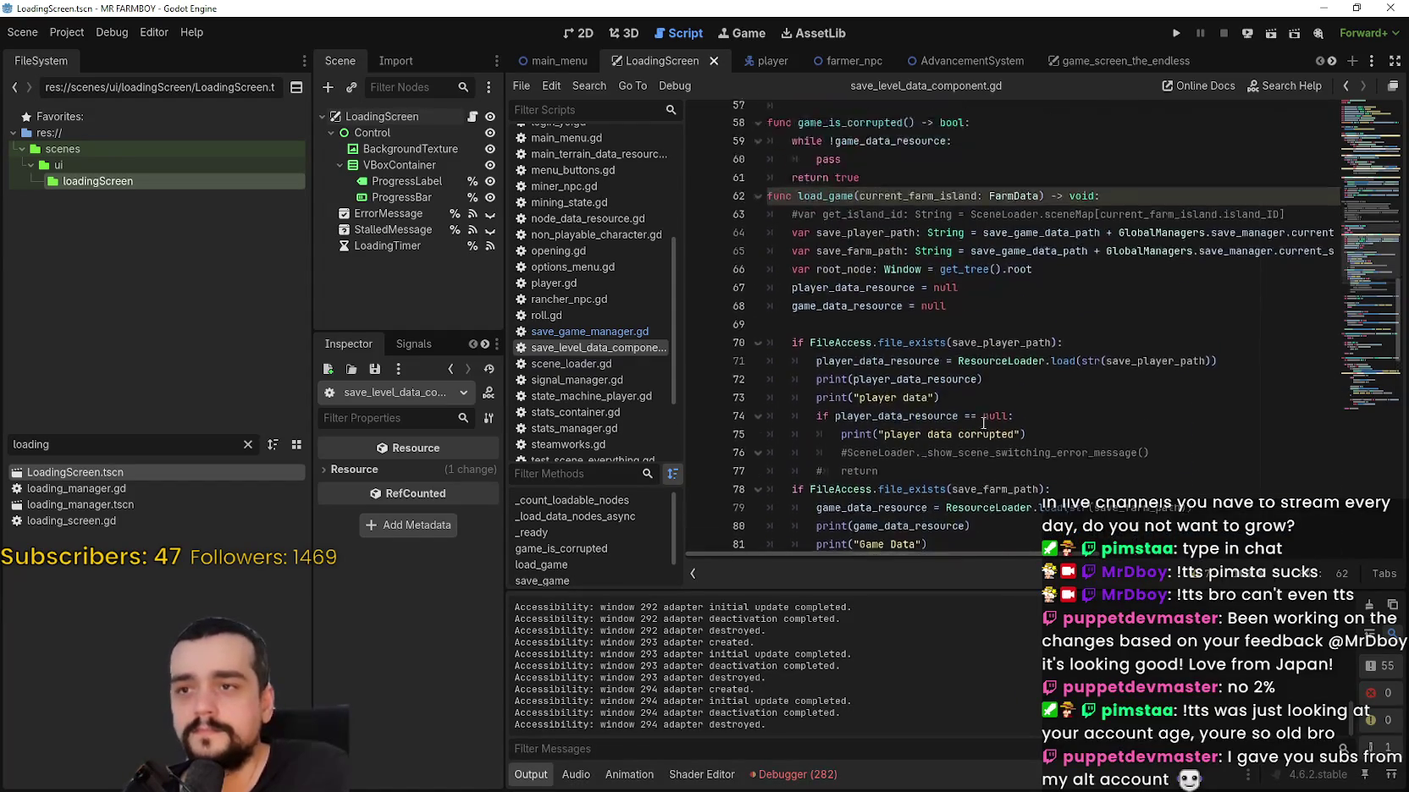
# Comment out the whole game_is_corrupted function with Ctrl+K and save
pyautogui.click(846, 277)
pyautogui.moveTo(859, 283); pyautogui.dragTo(764, 230)
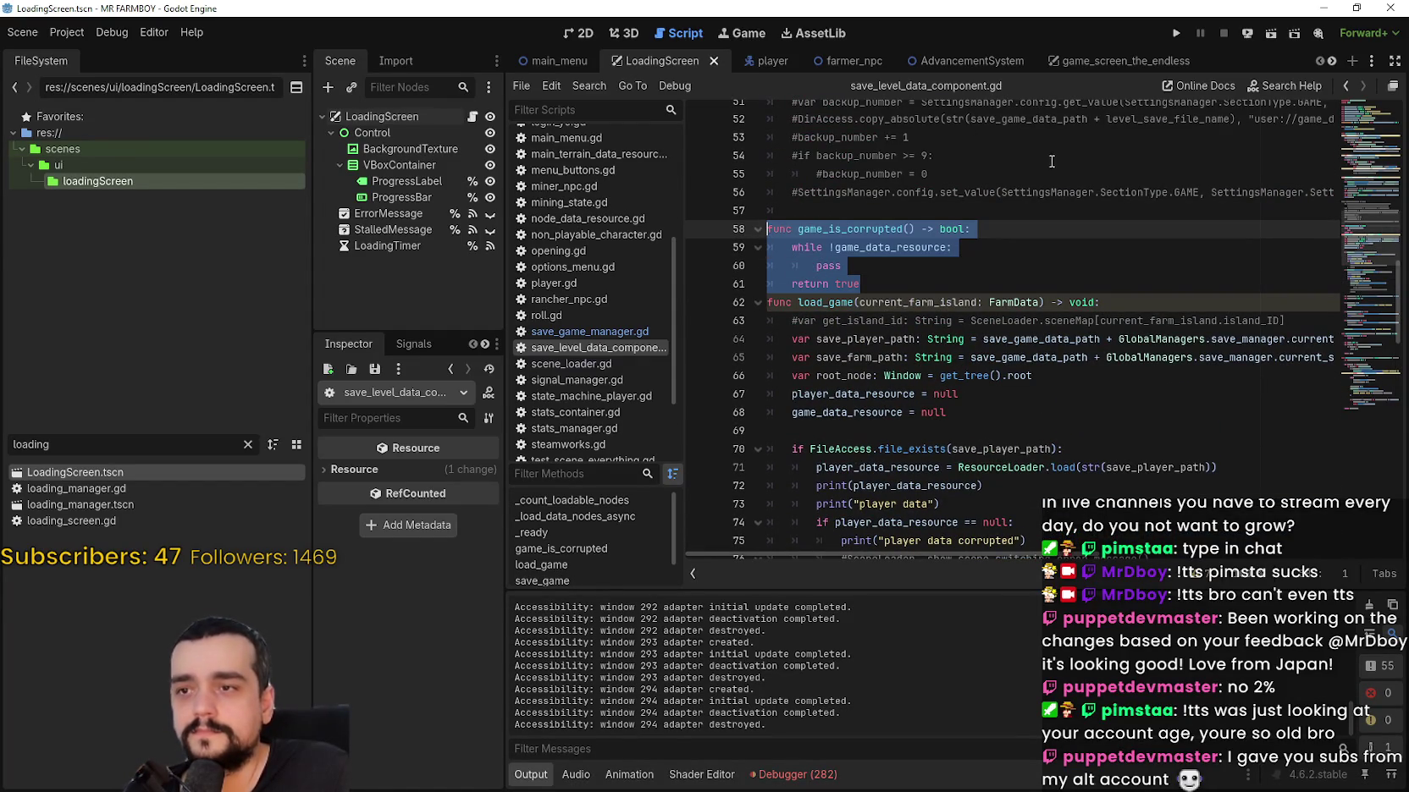
pyautogui.hotkey('ctrl', 'k')
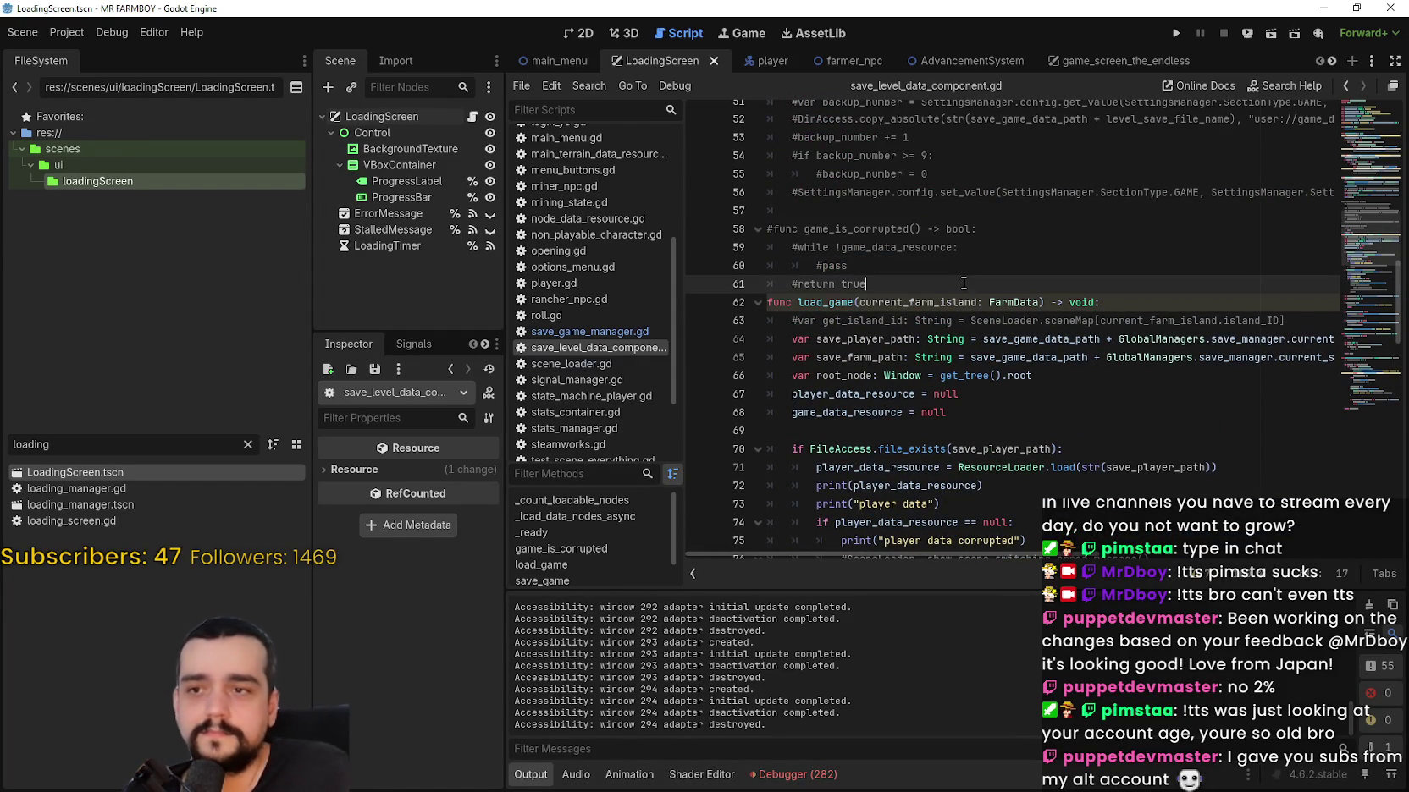
pyautogui.hotkey('ctrl', 's')
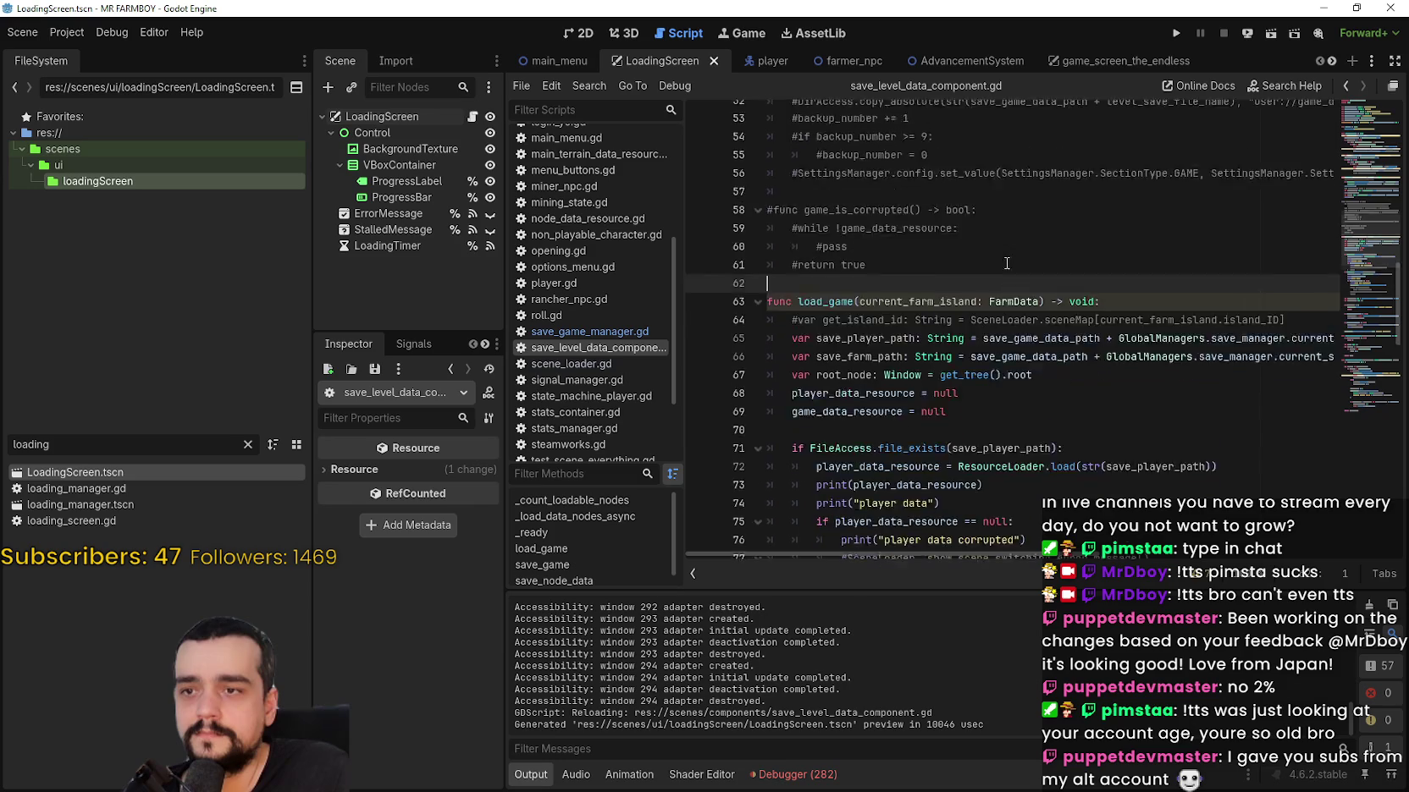
# Copy the commented error-message call from line 77 and move to line 86
pyautogui.scroll(-4, 899, 340)
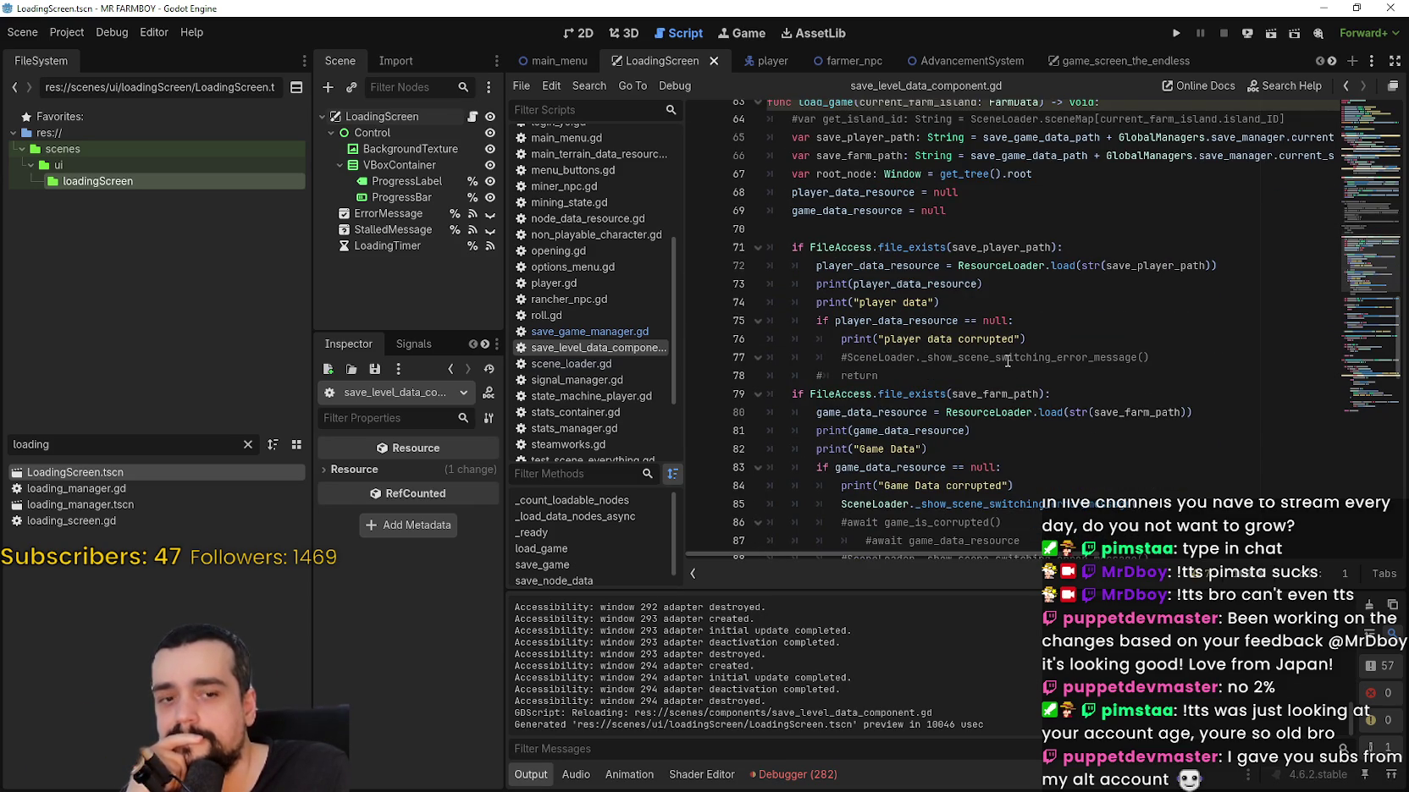
pyautogui.moveTo(1159, 359); pyautogui.dragTo(846, 358)
pyautogui.rightClick(880, 360)
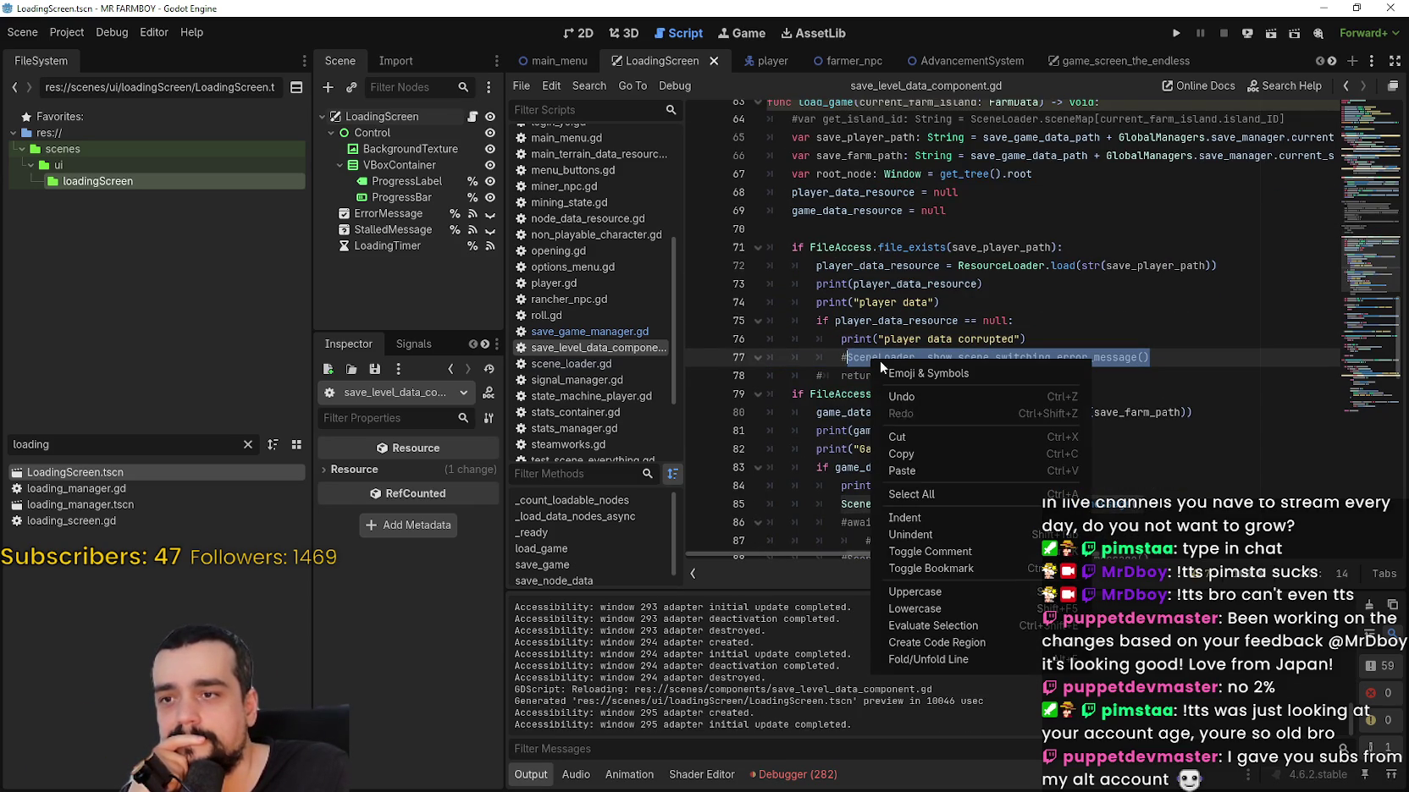
pyautogui.click(914, 453)
pyautogui.click(920, 378)
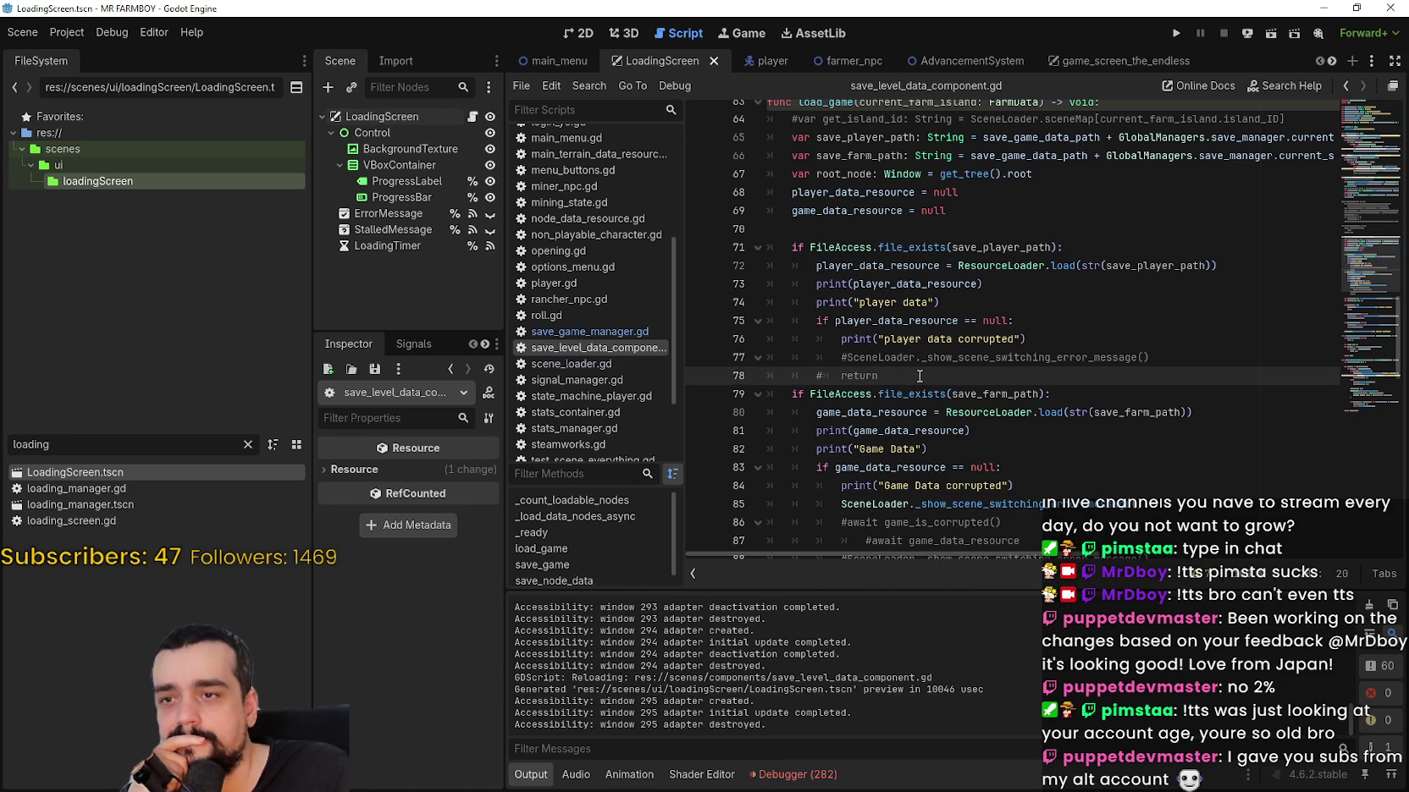
pyautogui.click(847, 359)
pyautogui.scroll(-3, 893, 393)
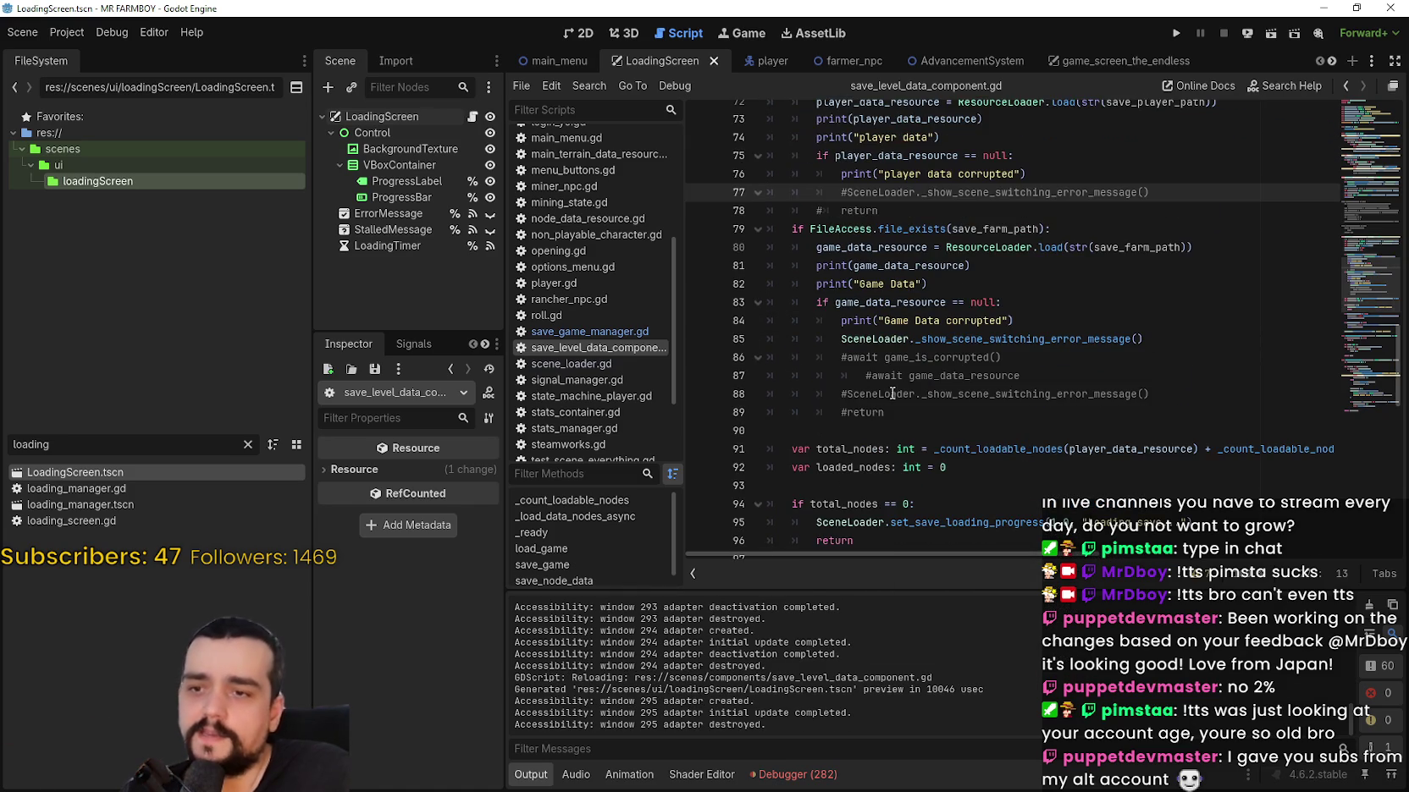
pyautogui.click(844, 360)
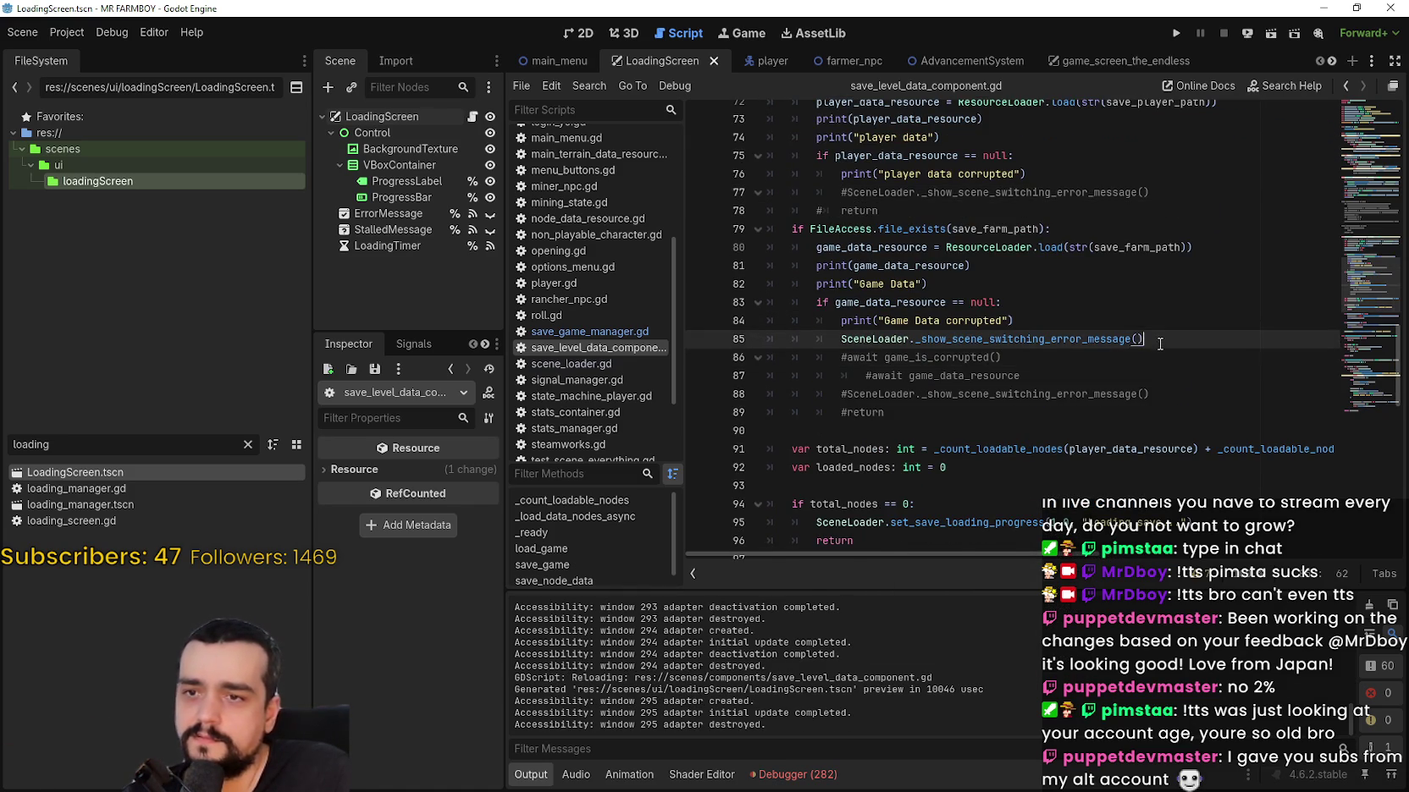
# Remove the invalid break statement and leftover blank line at line 86, then save
pyautogui.press('Return')
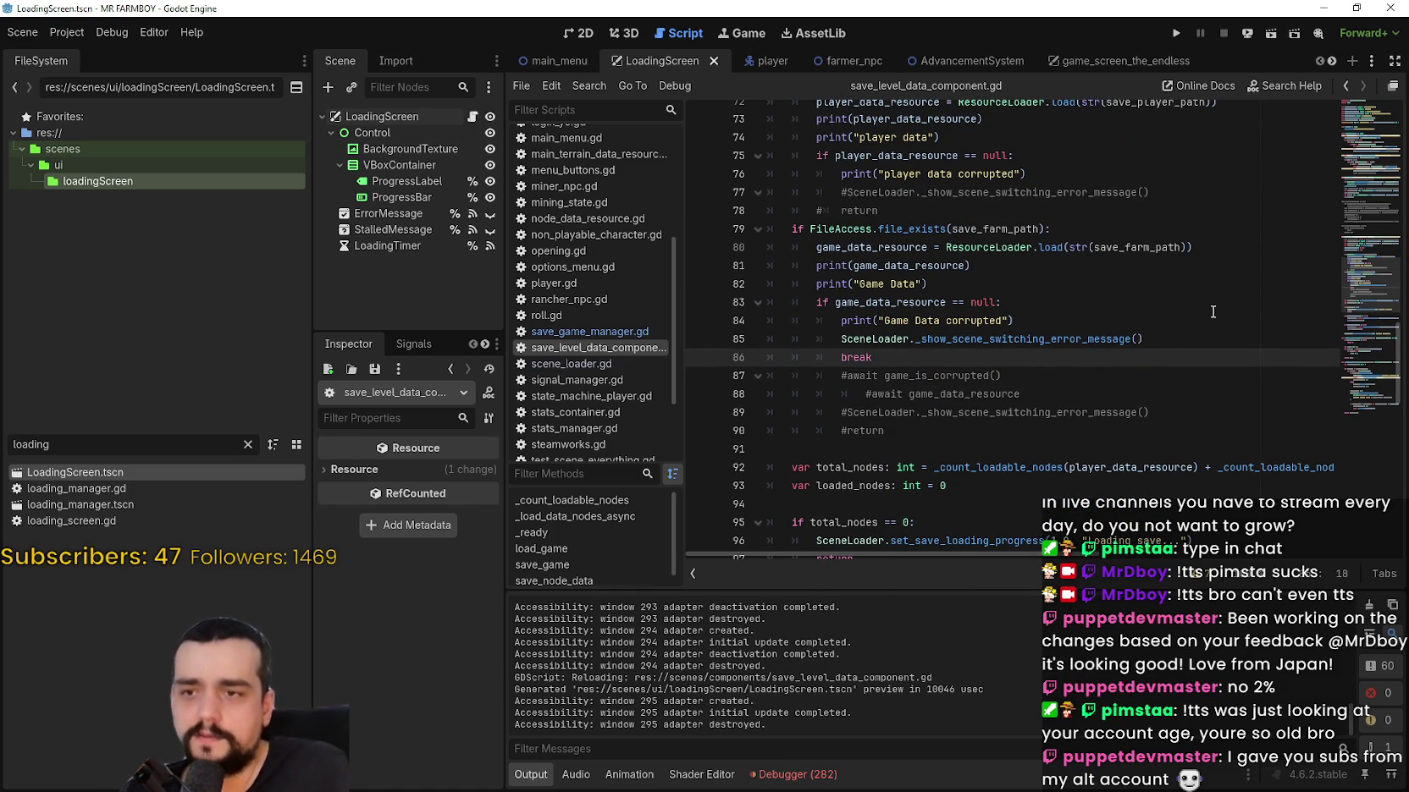
pyautogui.write('break')
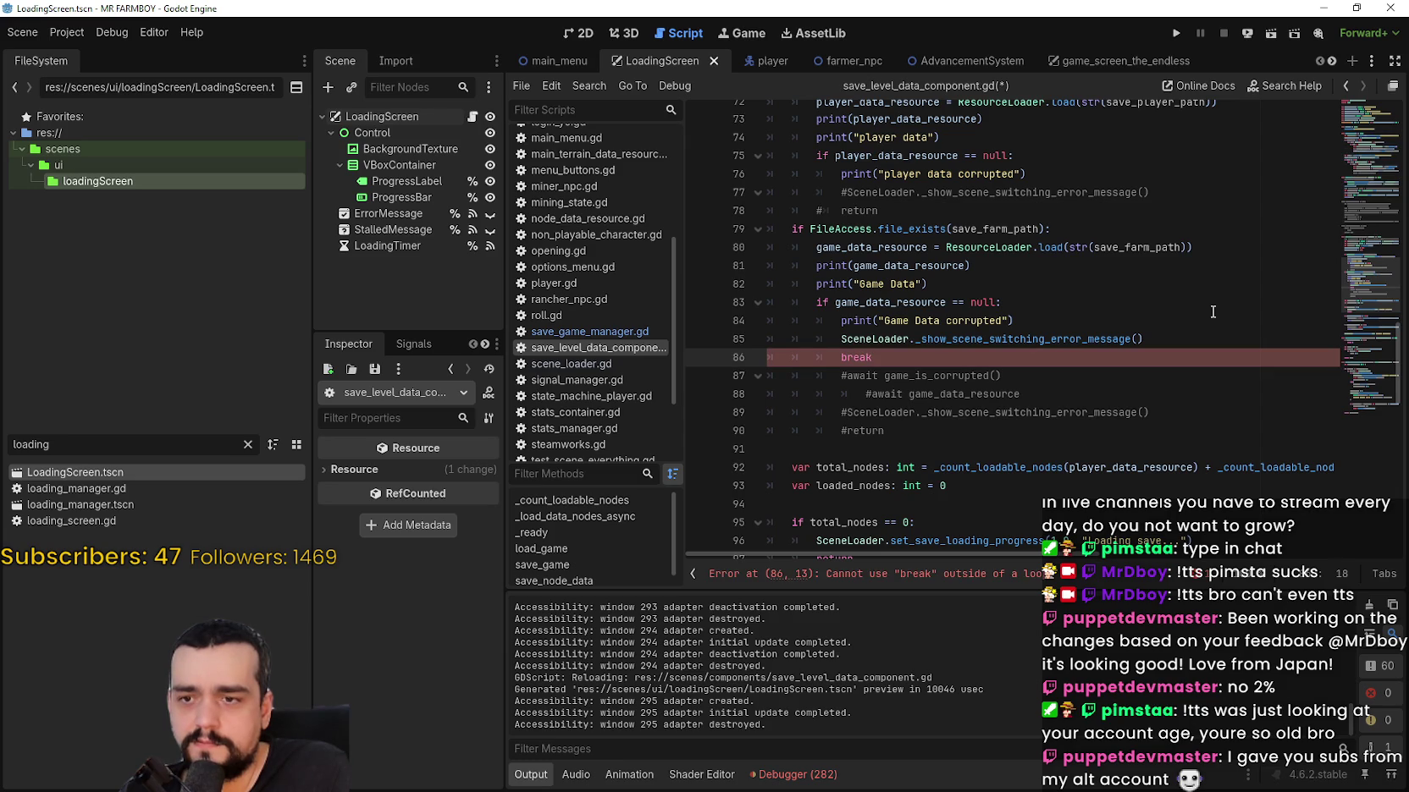
pyautogui.press('BackSpace')
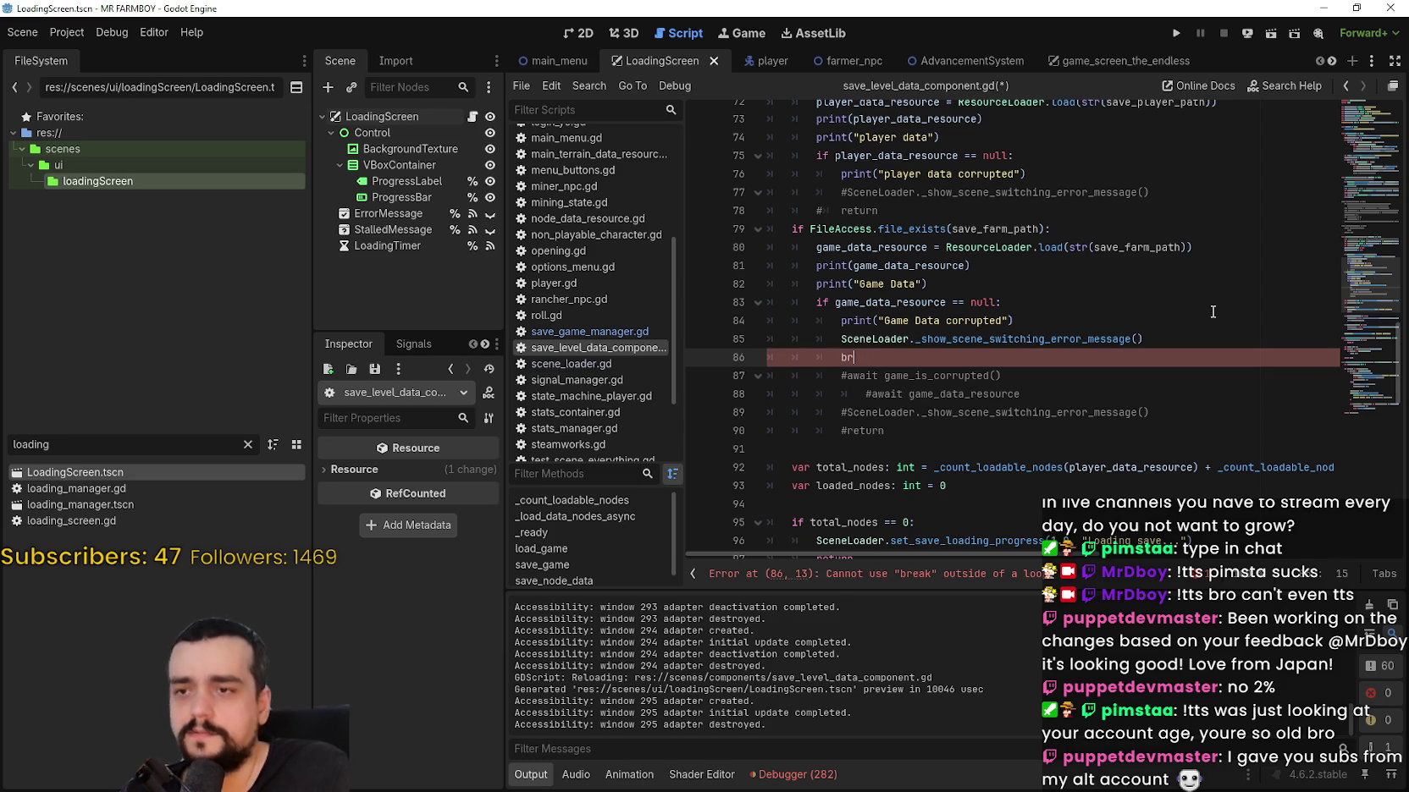
pyautogui.press('BackSpace')
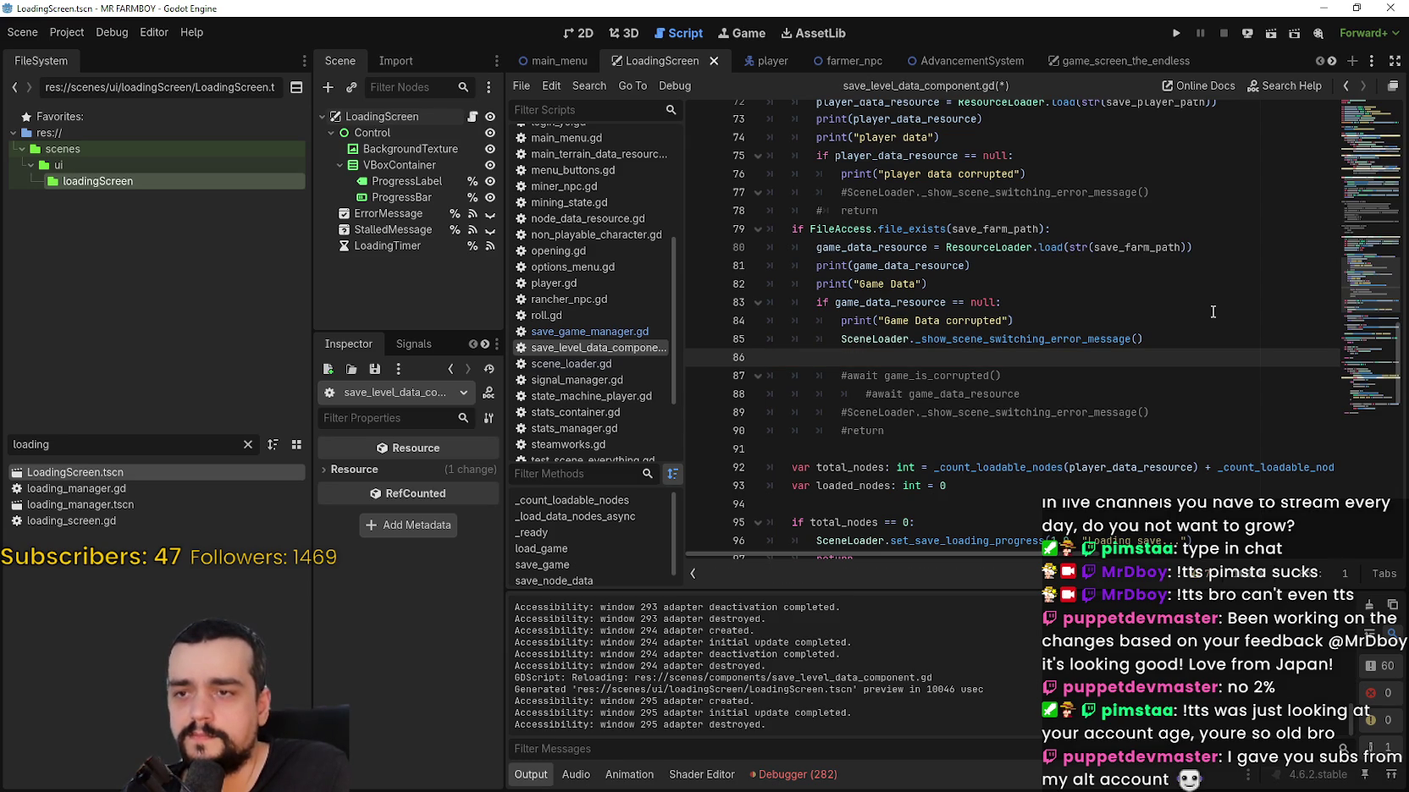
pyautogui.hotkey('ctrl', 's')
pyautogui.press('BackSpace')
pyautogui.hotkey('ctrl', 's')
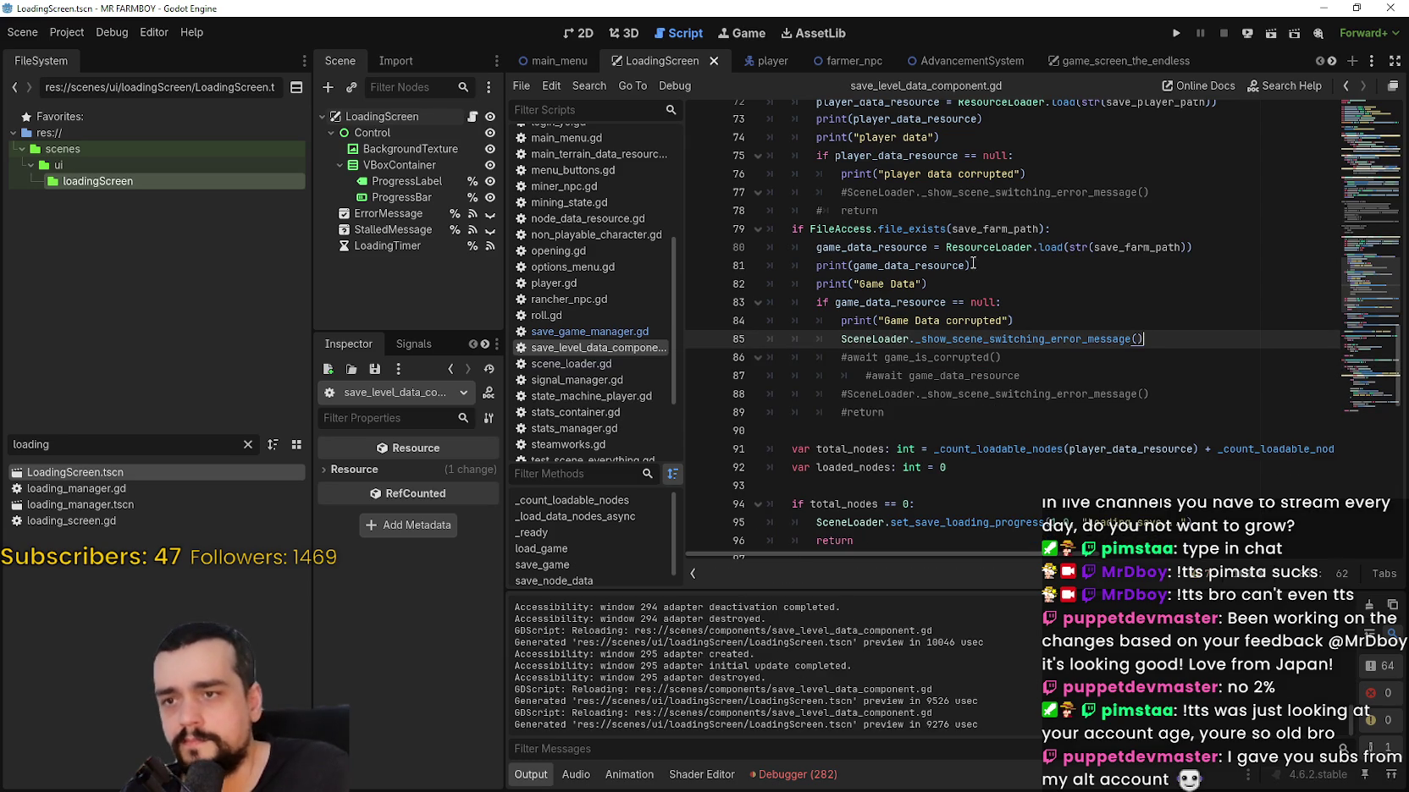
# Add a return line directly under the 'Game Data corrupted' print
pyautogui.doubleClick(906, 342)
pyautogui.moveTo(906, 342); pyautogui.dragTo(1273, 339)
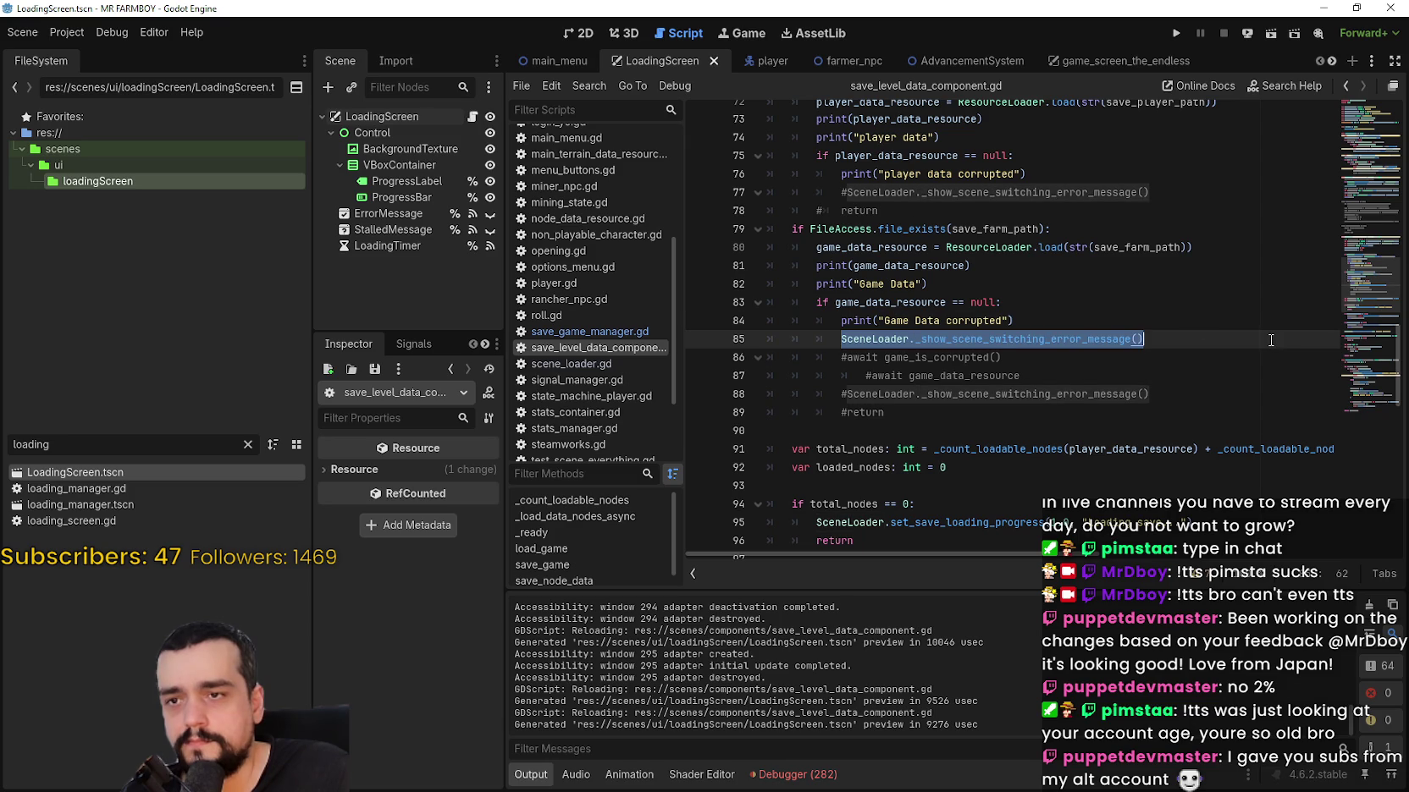
pyautogui.press('Up')
pyautogui.press('Return')
pyautogui.write('ret')
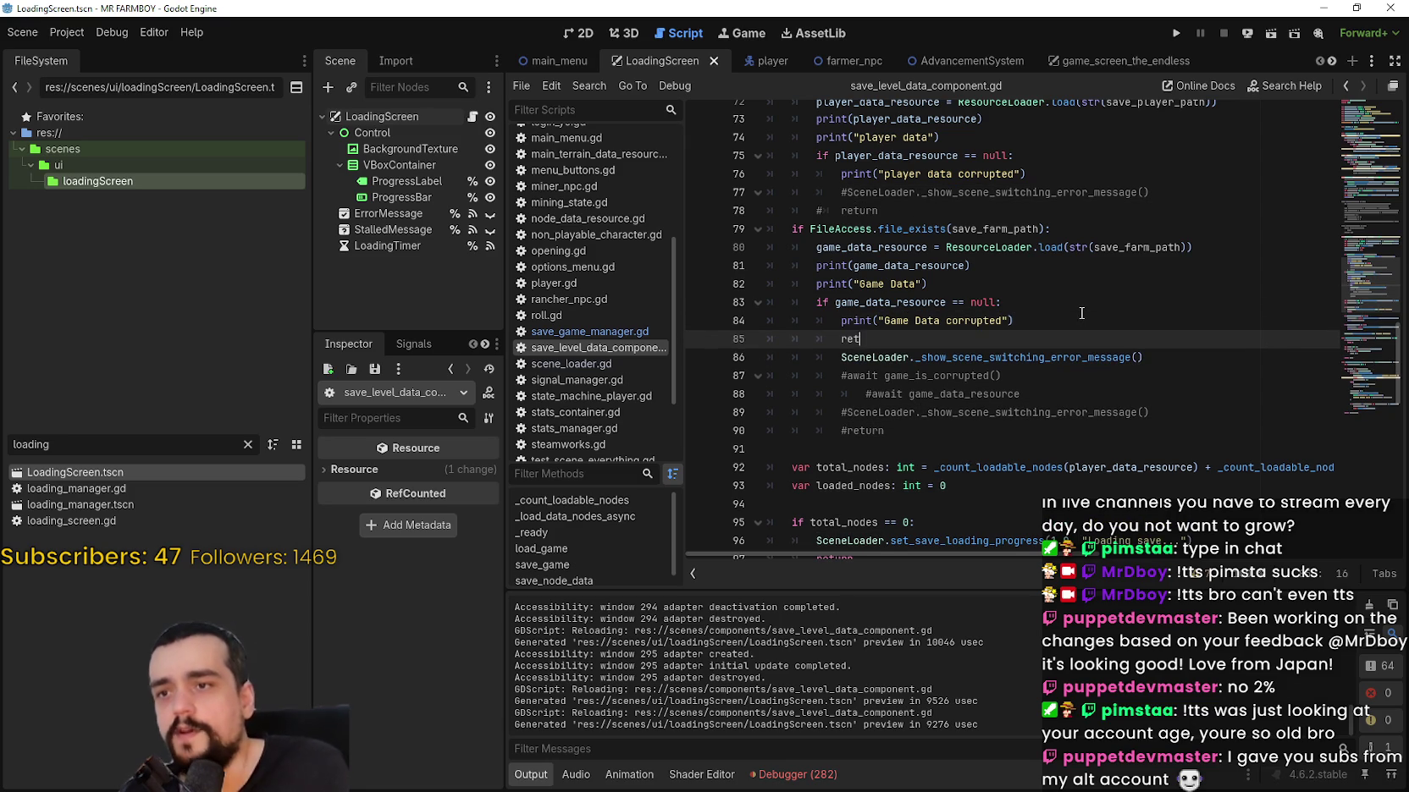
# Comment out the SceneLoader error-message call on line 86, save, and open save_game_manager.gd
pyautogui.doubleClick(890, 356)
pyautogui.moveTo(891, 356); pyautogui.dragTo(1163, 350)
pyautogui.hotkey('ctrl', 'c')
pyautogui.press('Up')
pyautogui.click(830, 353)
pyautogui.write('#')
pyautogui.hotkey('ctrl', 's')
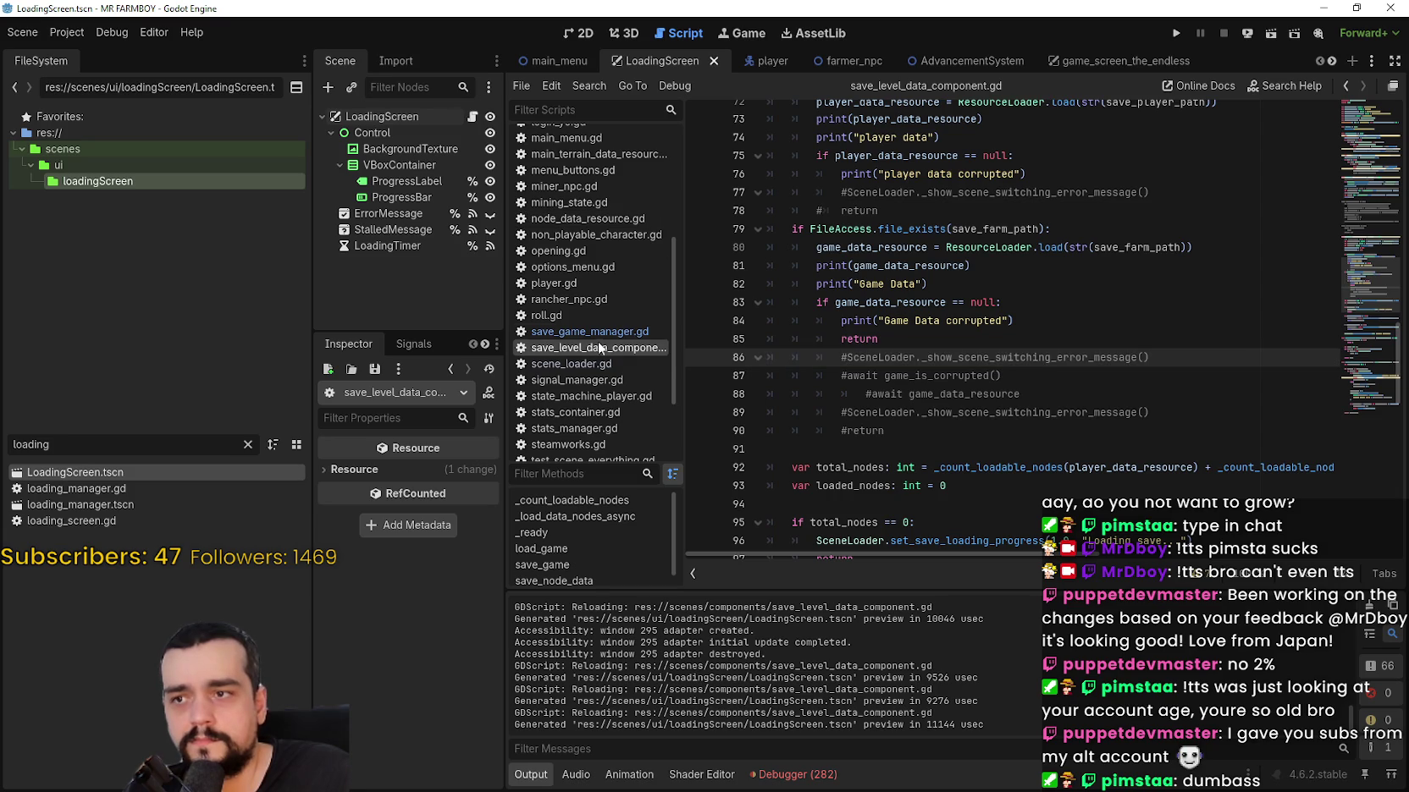
pyautogui.click(584, 331)
pyautogui.scroll(-3, 955, 341)
# Paste the error-message call below the load_game line and copy the save_level_data_component name
pyautogui.click(956, 335)
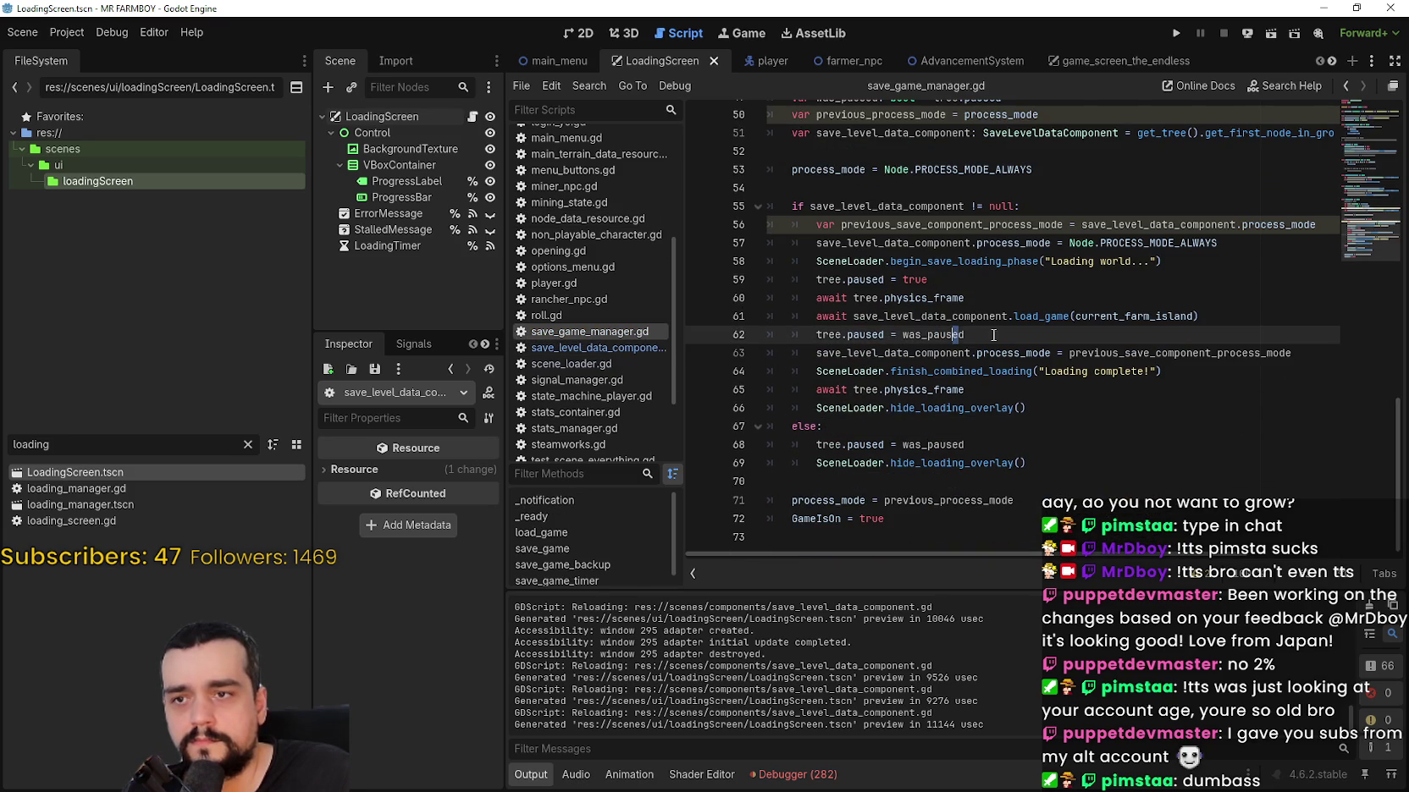
pyautogui.click(1266, 317)
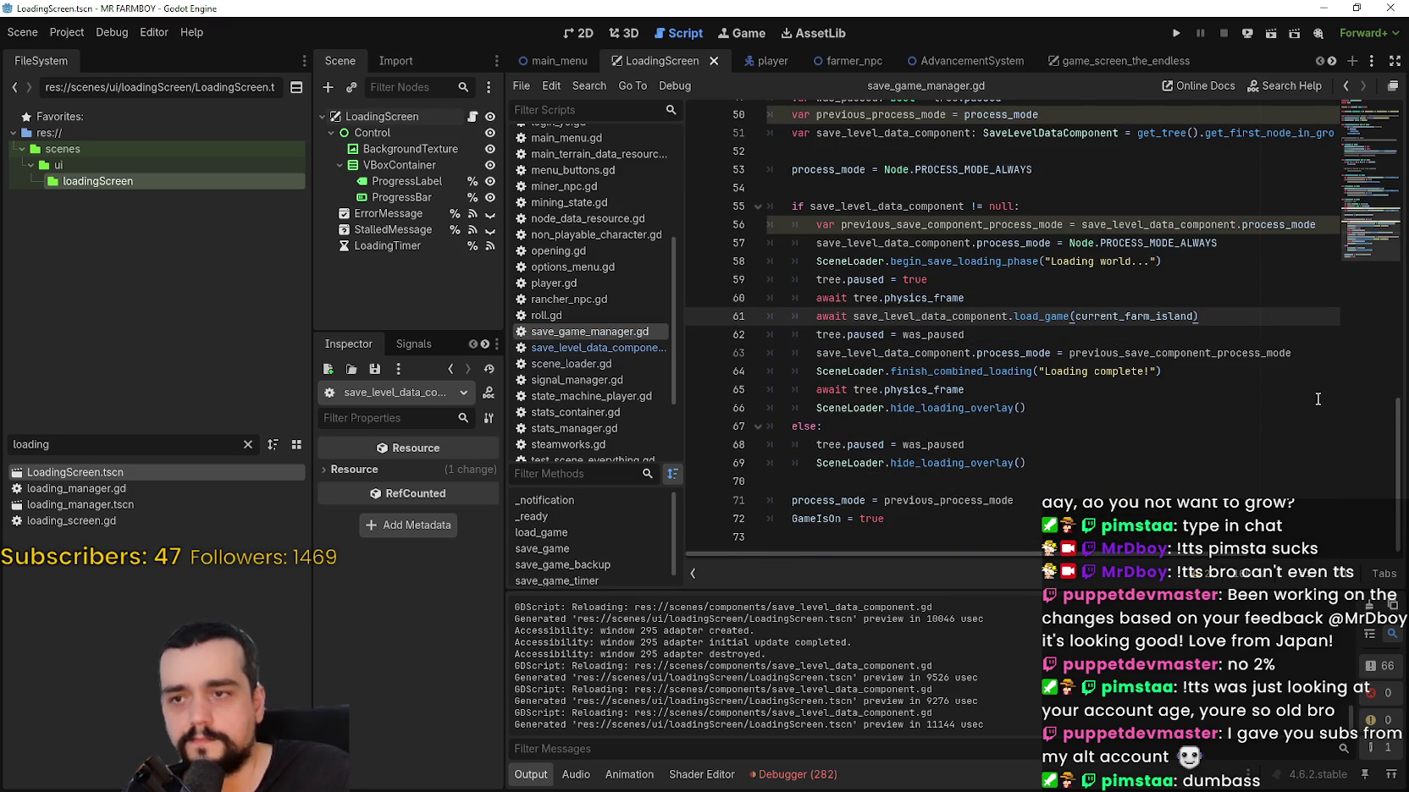
pyautogui.press('Return')
pyautogui.hotkey('ctrl', 'v')
pyautogui.doubleClick(948, 314)
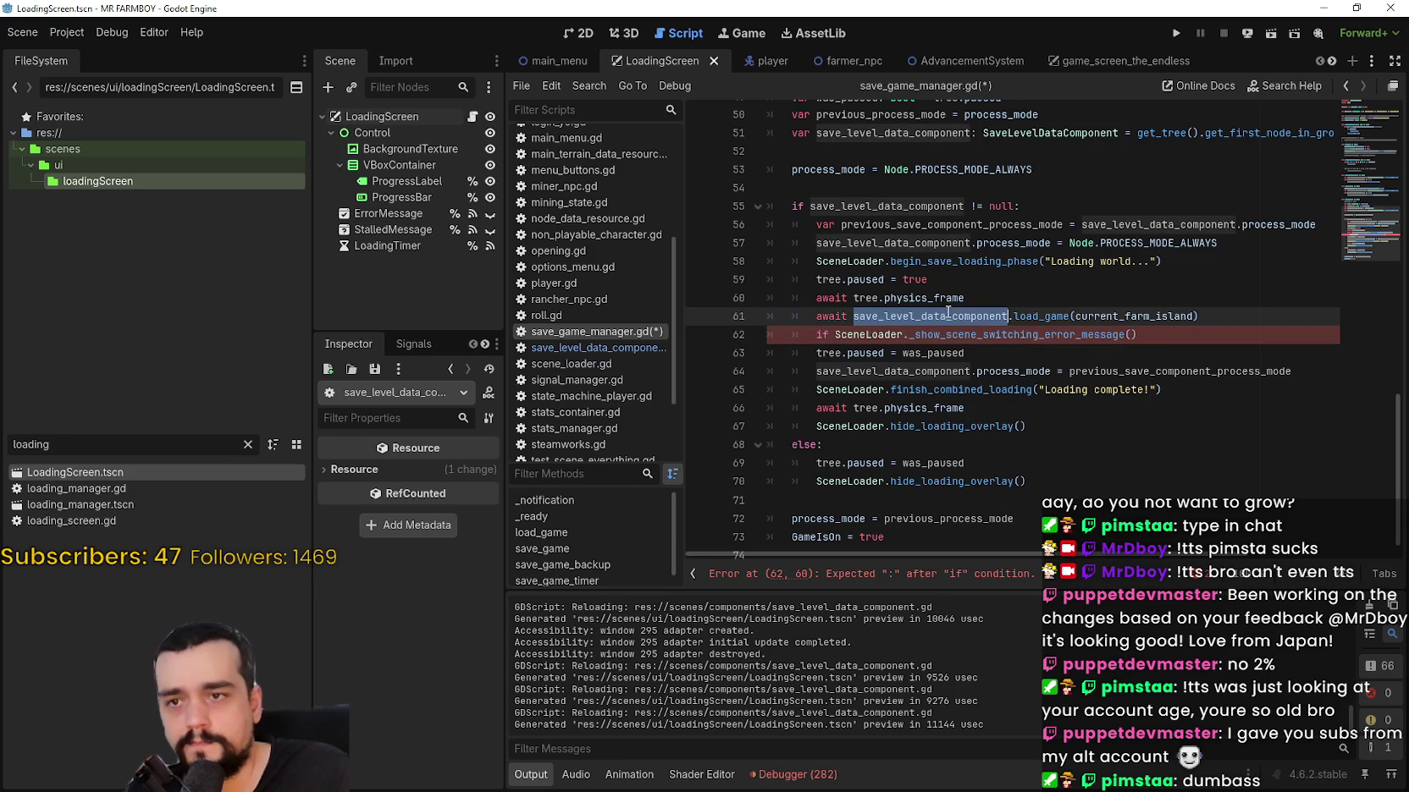
pyautogui.hotkey('ctrl', 'c')
pyautogui.click(1258, 321)
pyautogui.press('Return')
pyautogui.hotkey('ctrl', 'v')
# Write an if check that save_level_data_component.game_data_resource is null
pyautogui.hotkey('ctrl', 'BackSpace')
pyautogui.write('id')
pyautogui.hotkey('ctrl', 'v')
pyautogui.write('.')
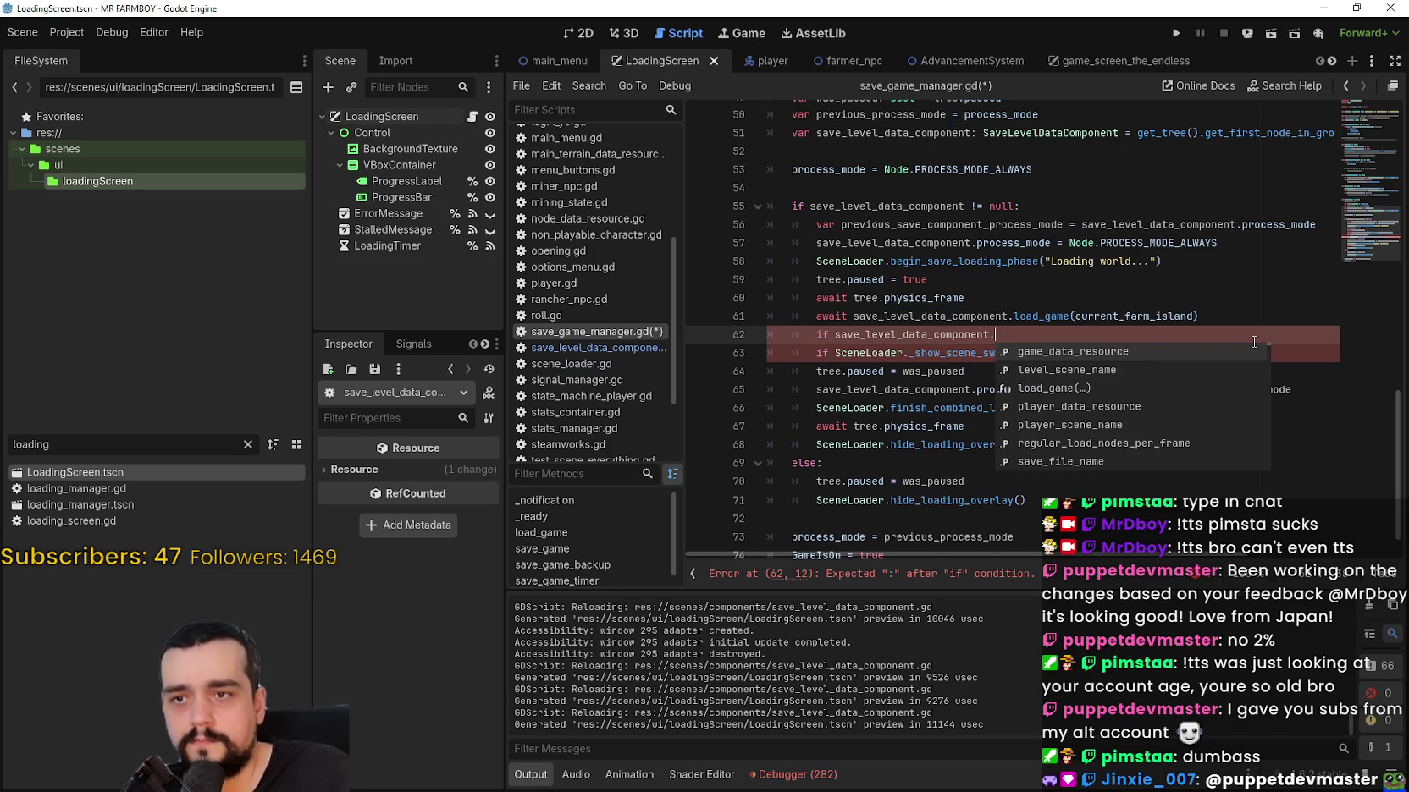
pyautogui.press('Return')
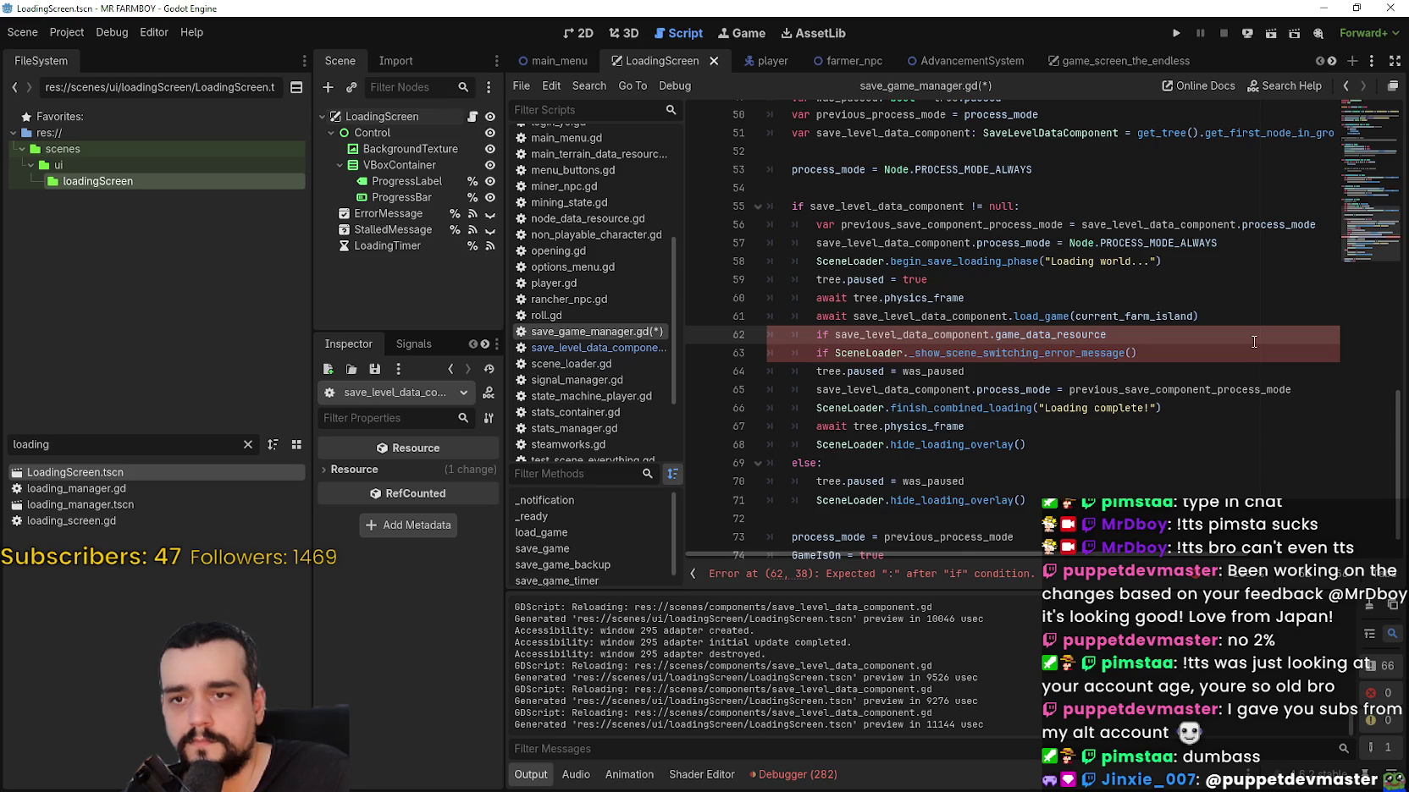
pyautogui.write('ull:')
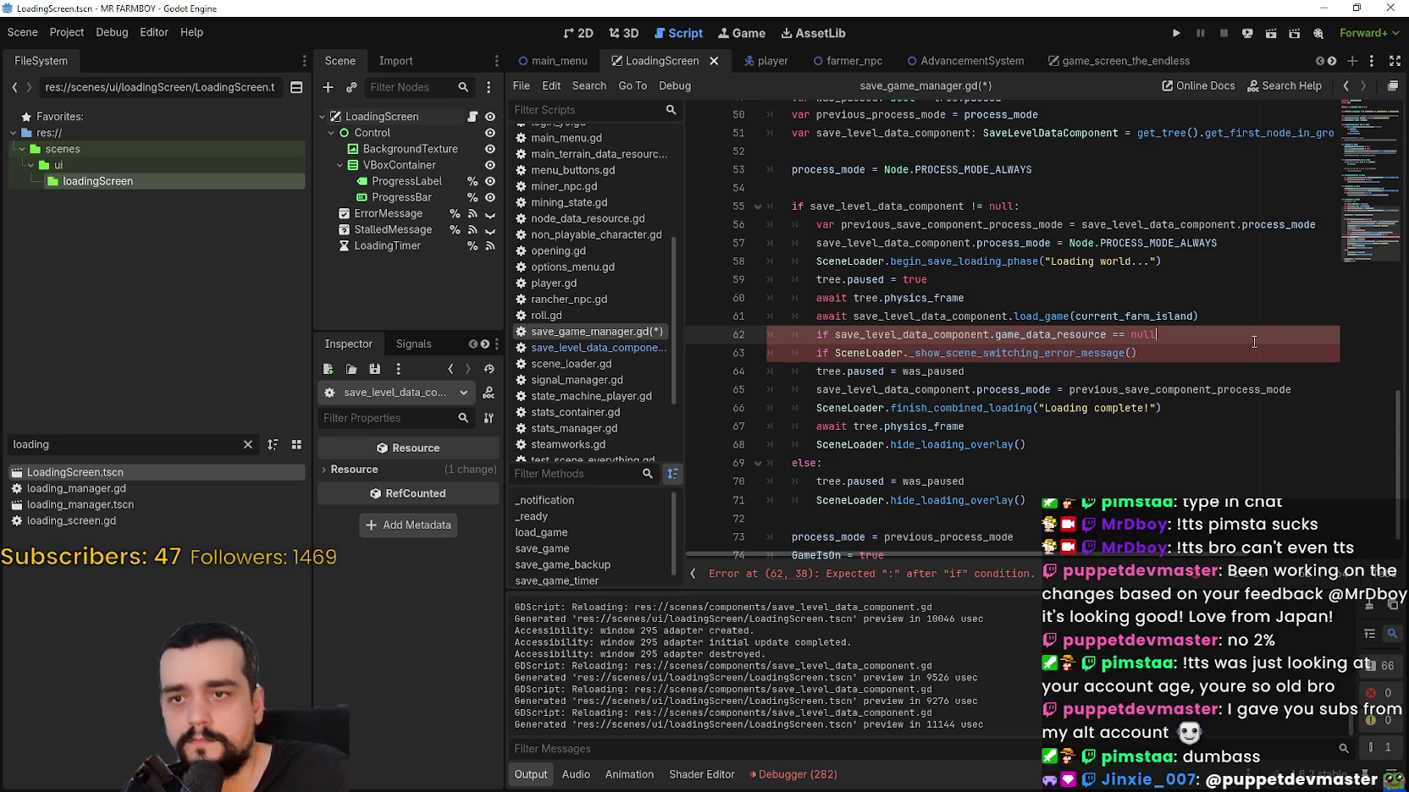
# Indent the error-message call inside the if block, add return under it, and save
pyautogui.click(818, 353)
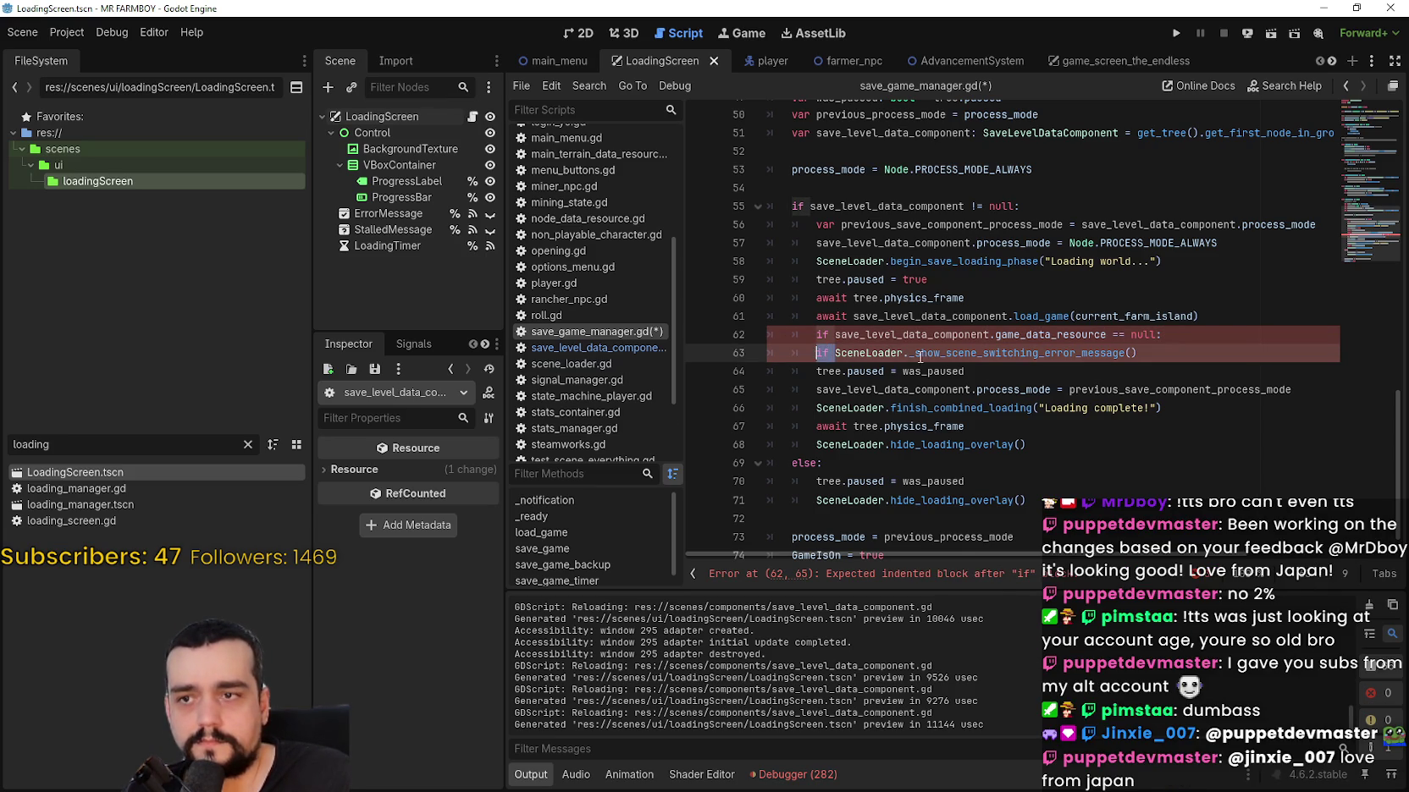
pyautogui.press('Delete')
pyautogui.press('Delete')
pyautogui.press('Delete')
pyautogui.press('Tab')
pyautogui.click(1153, 353)
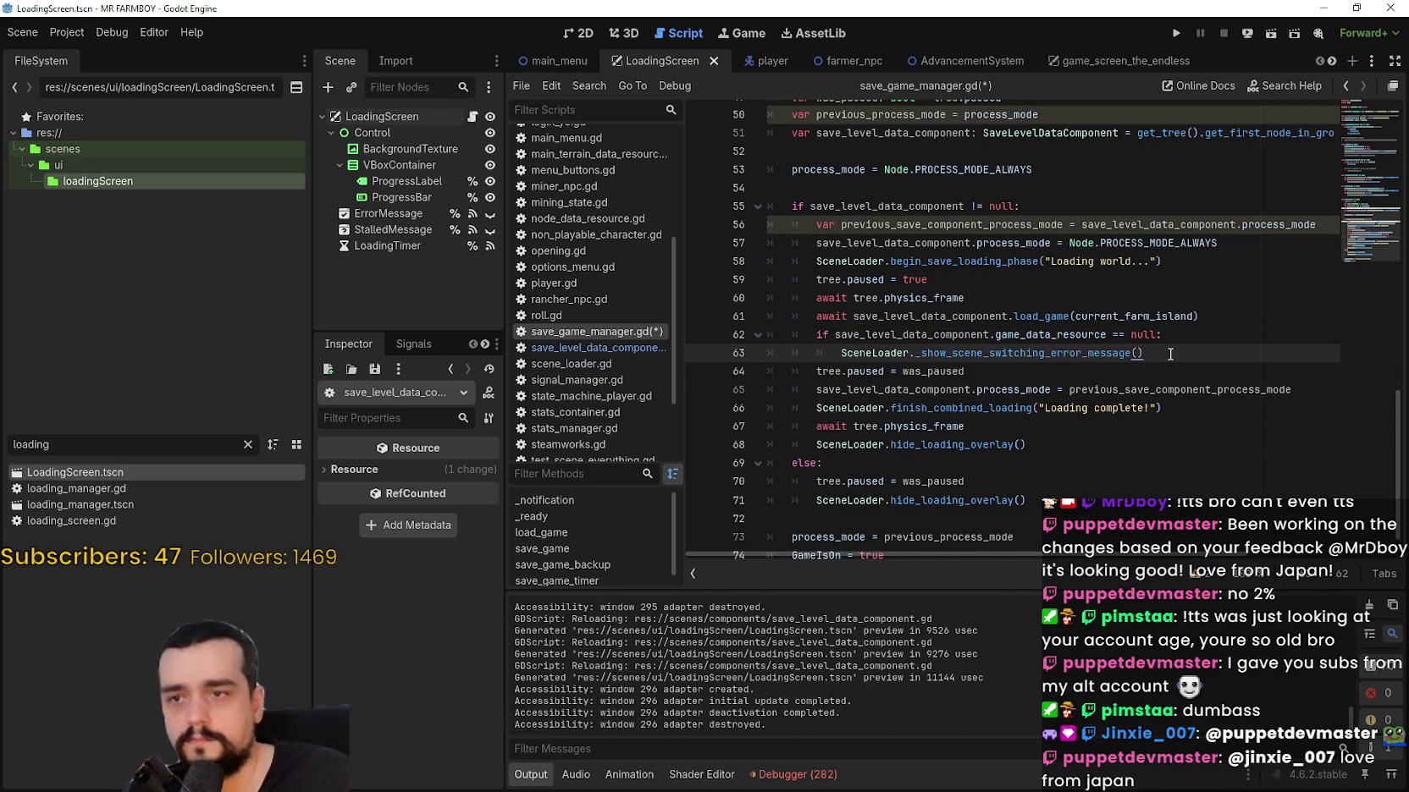
pyautogui.press('Return')
pyautogui.write('retu')
pyautogui.hotkey('ctrl', 's')
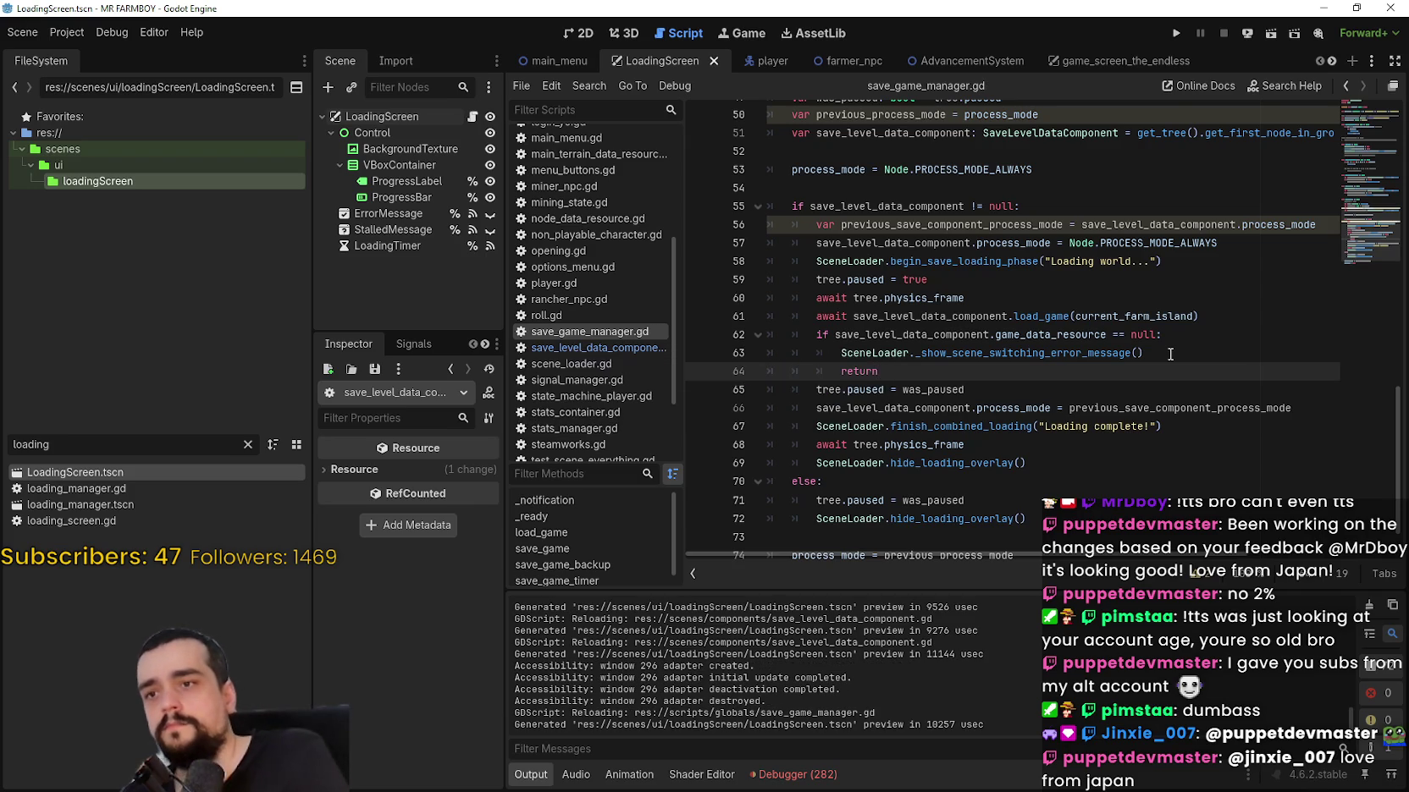
# Extend the condition with 'or' so player_data_resource being null also triggers it, and save
pyautogui.moveTo(1156, 334); pyautogui.dragTo(835, 335)
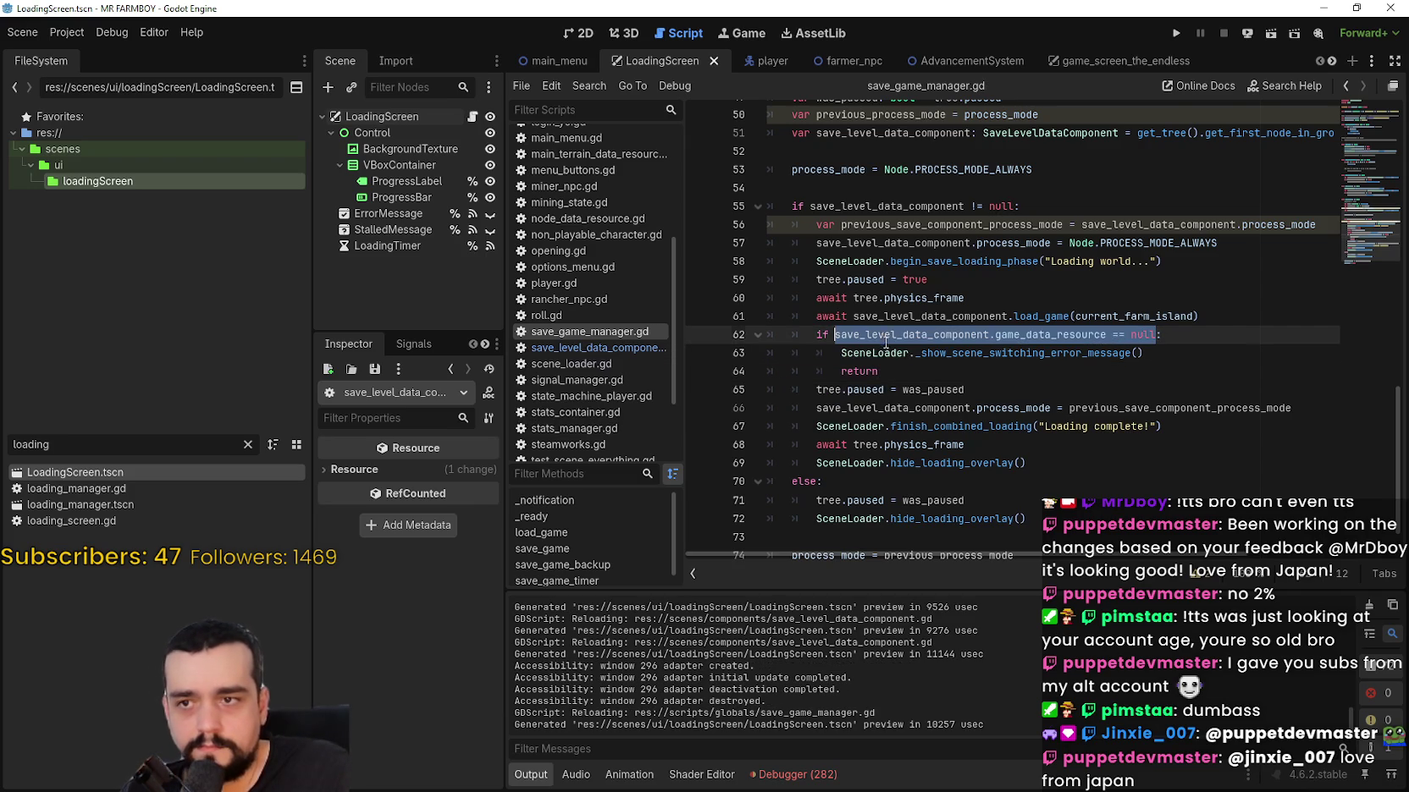
pyautogui.hotkey('ctrl', 'c')
pyautogui.press('Right')
pyautogui.write('or')
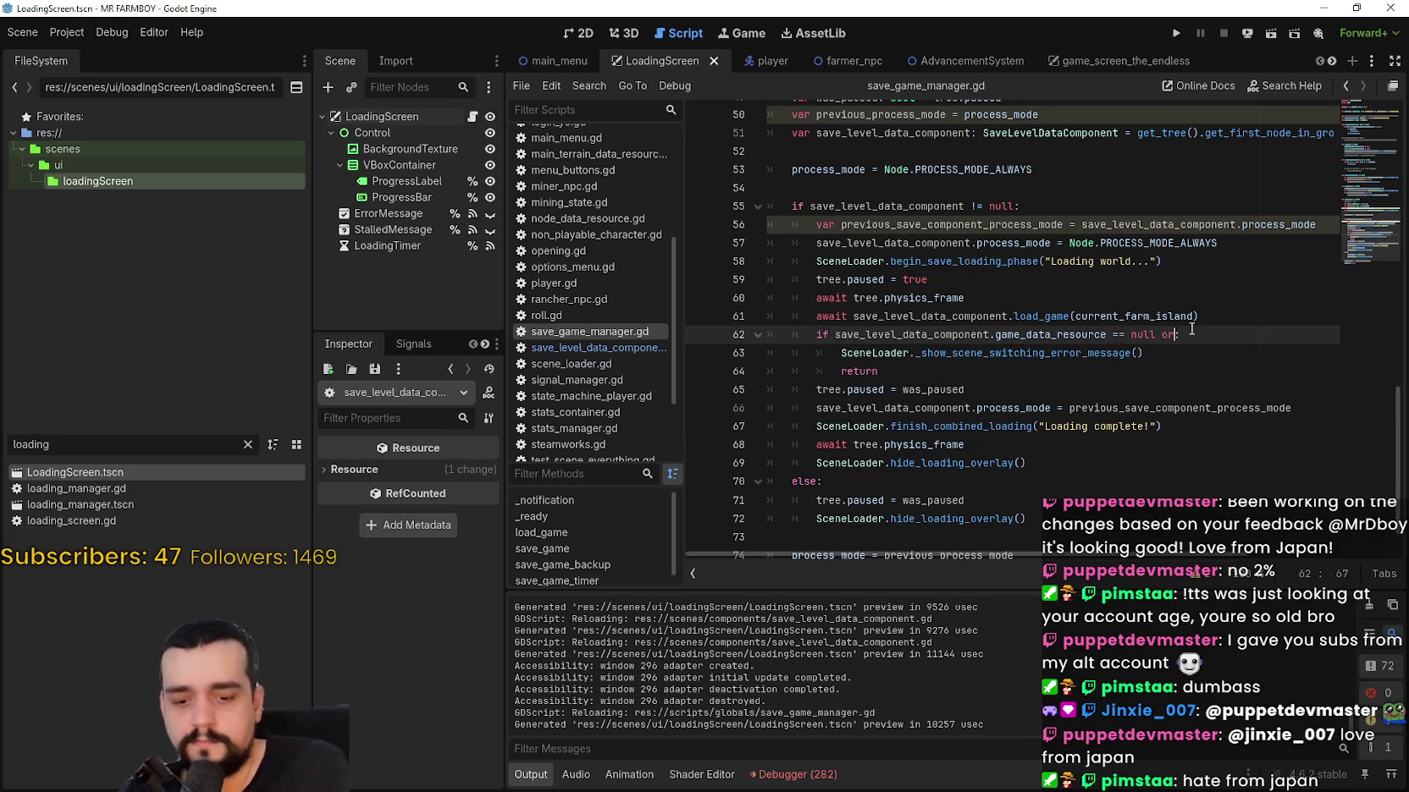
pyautogui.hotkey('ctrl', 'v')
pyautogui.doubleClick(1206, 332)
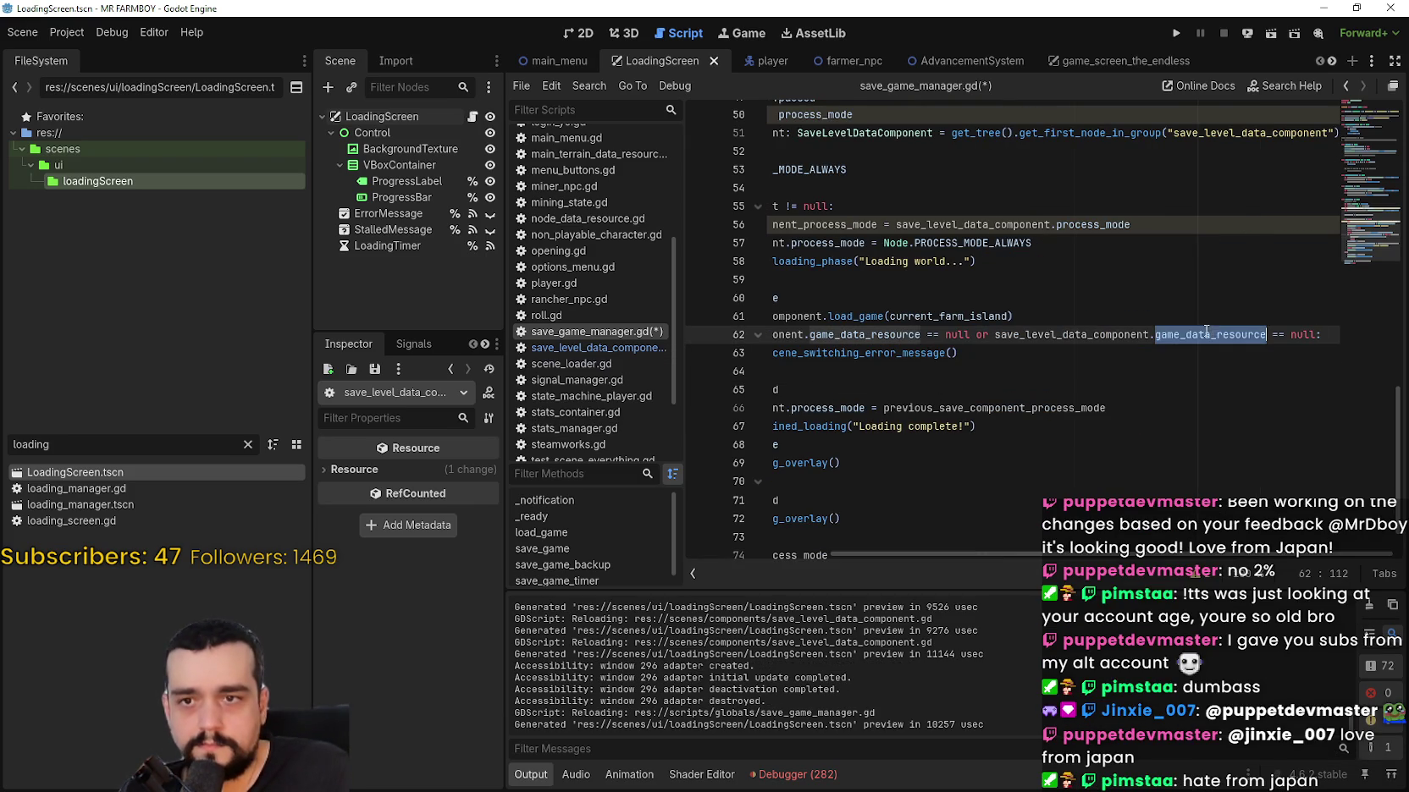
pyautogui.write('player')
pyautogui.press('Return')
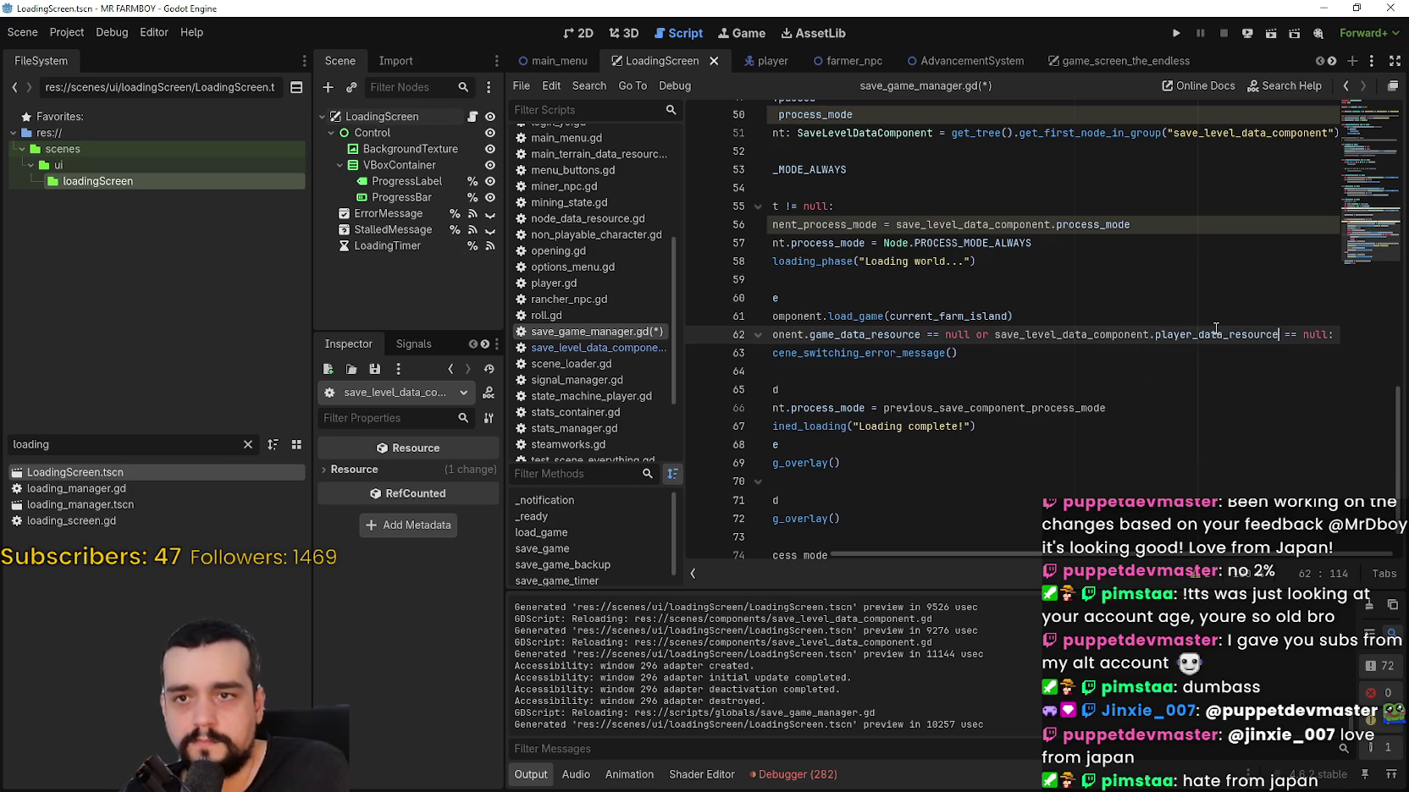
pyautogui.moveTo(957, 353); pyautogui.dragTo(668, 338)
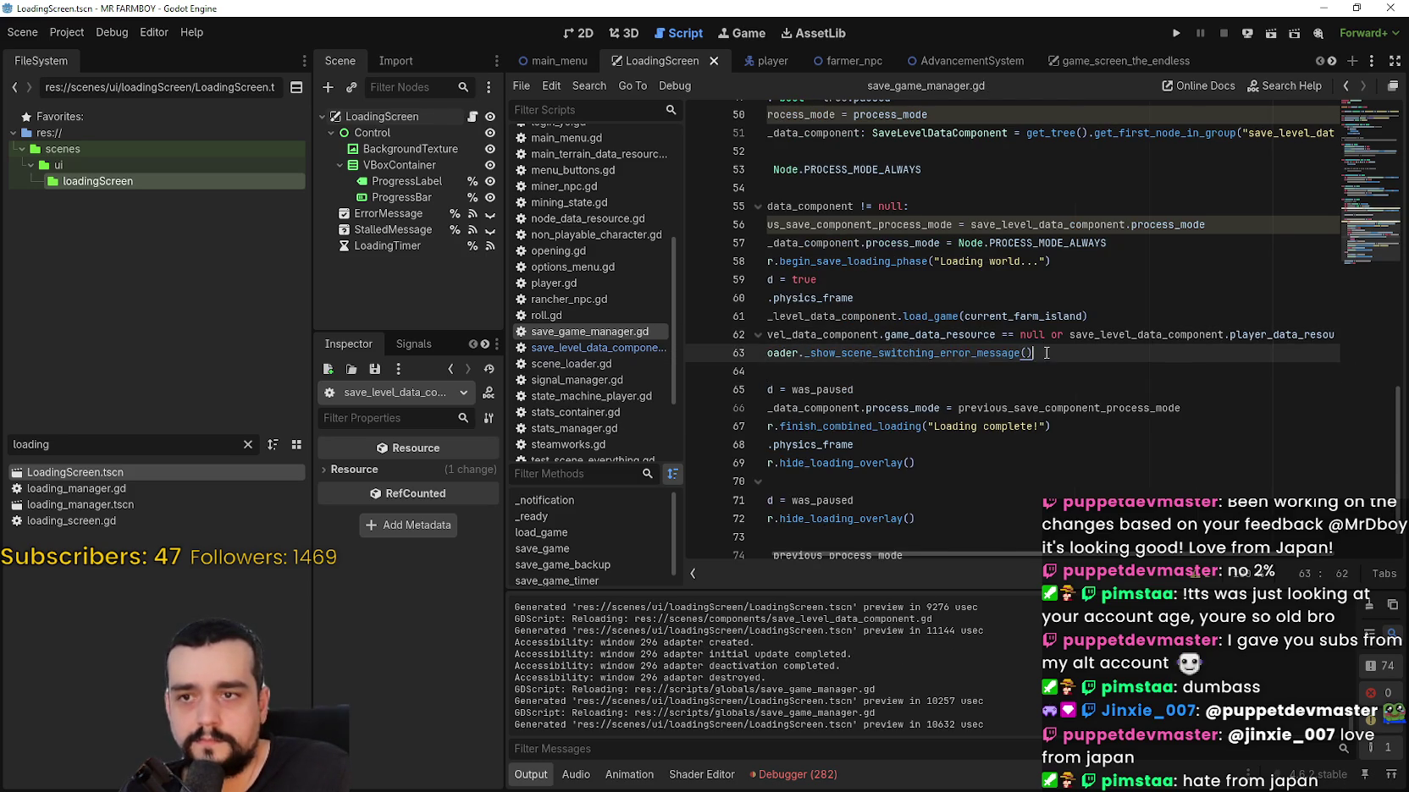
pyautogui.hotkey('ctrl', 's')
pyautogui.write('return')
pyautogui.click(916, 371)
pyautogui.hotkey('ctrl', 's')
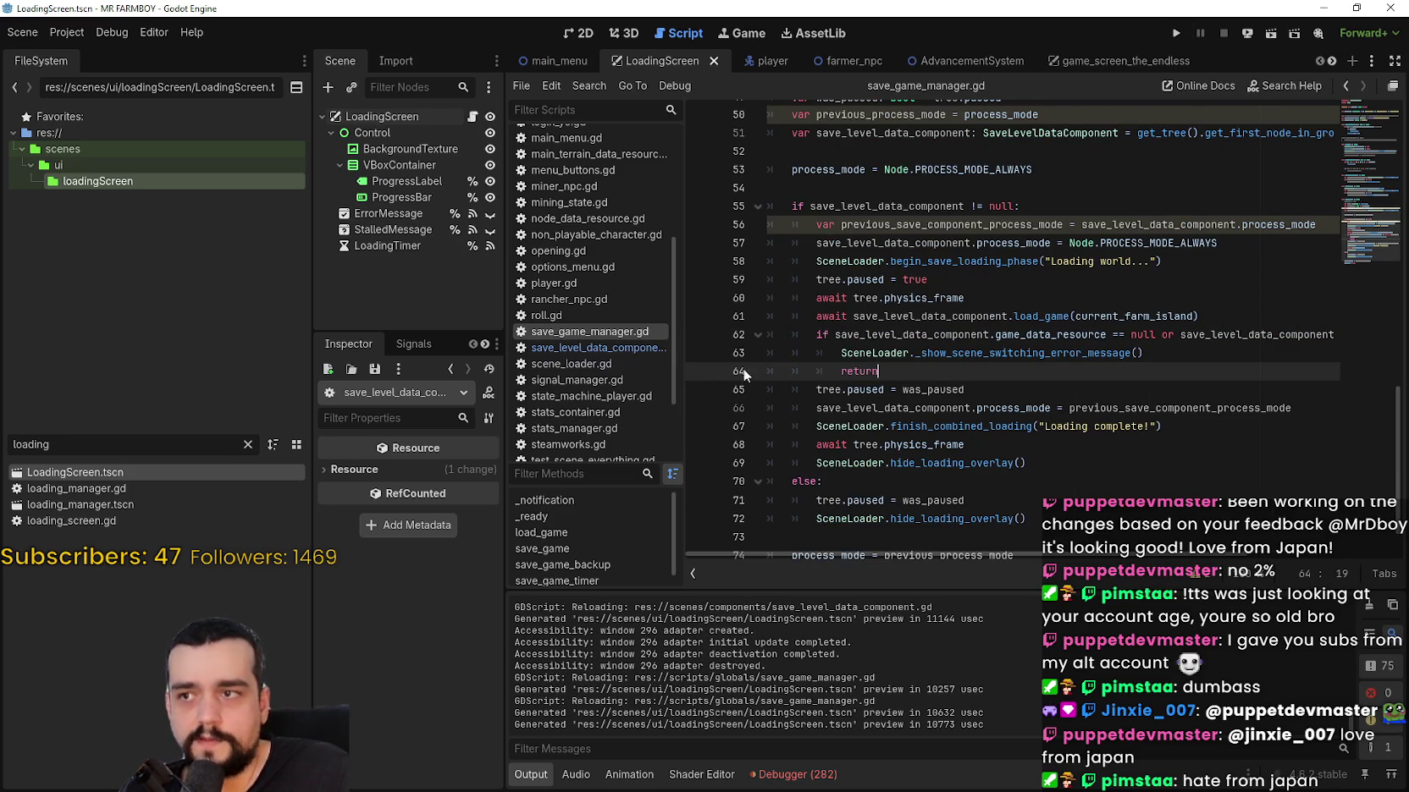
# Add return after the player data corrupted print in save_level_data_component.gd, save, and run the game
pyautogui.click(627, 348)
pyautogui.scroll(3, 942, 362)
pyautogui.click(843, 360)
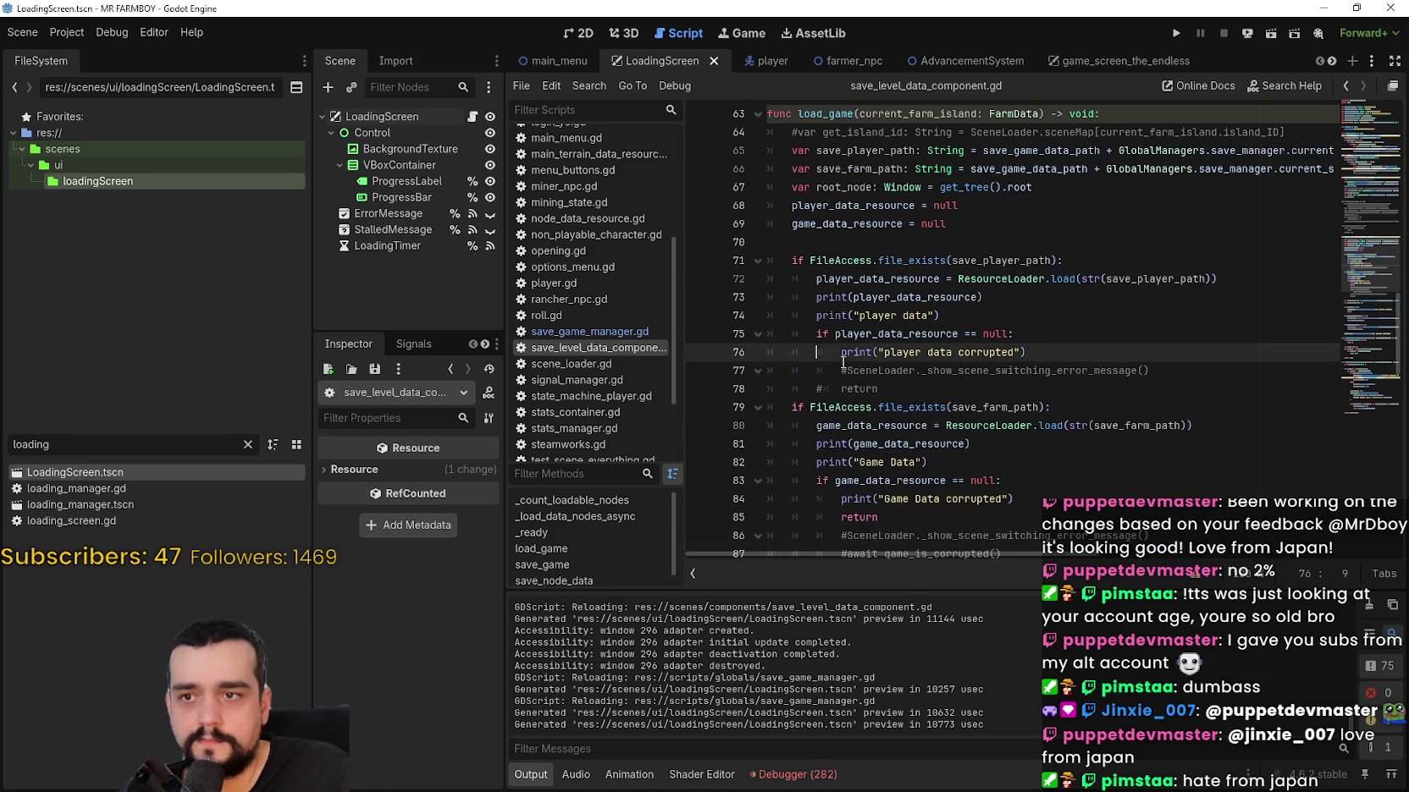
pyautogui.click(1097, 354)
pyautogui.press('Return')
pyautogui.write('return')
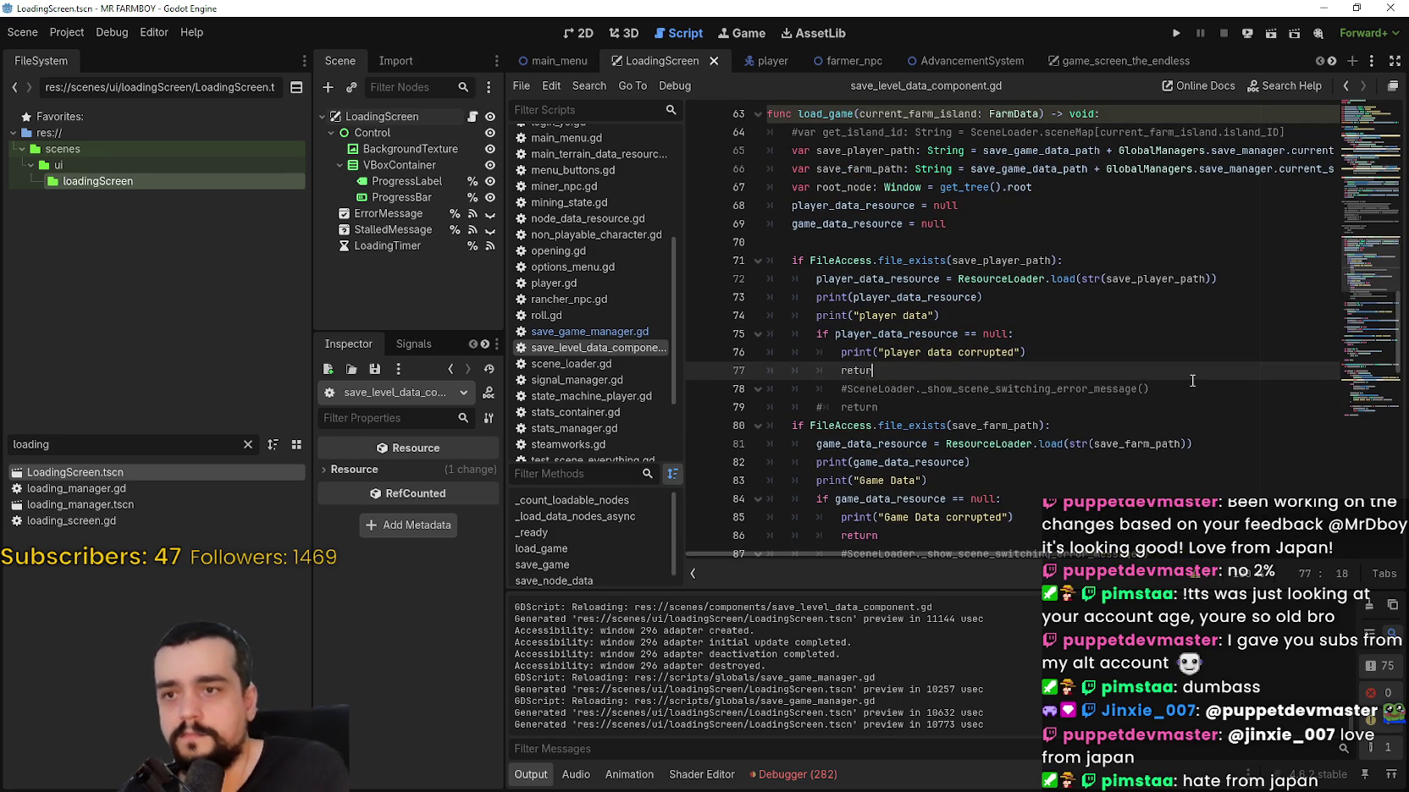
pyautogui.hotkey('ctrl', 's')
pyautogui.click(1177, 34)
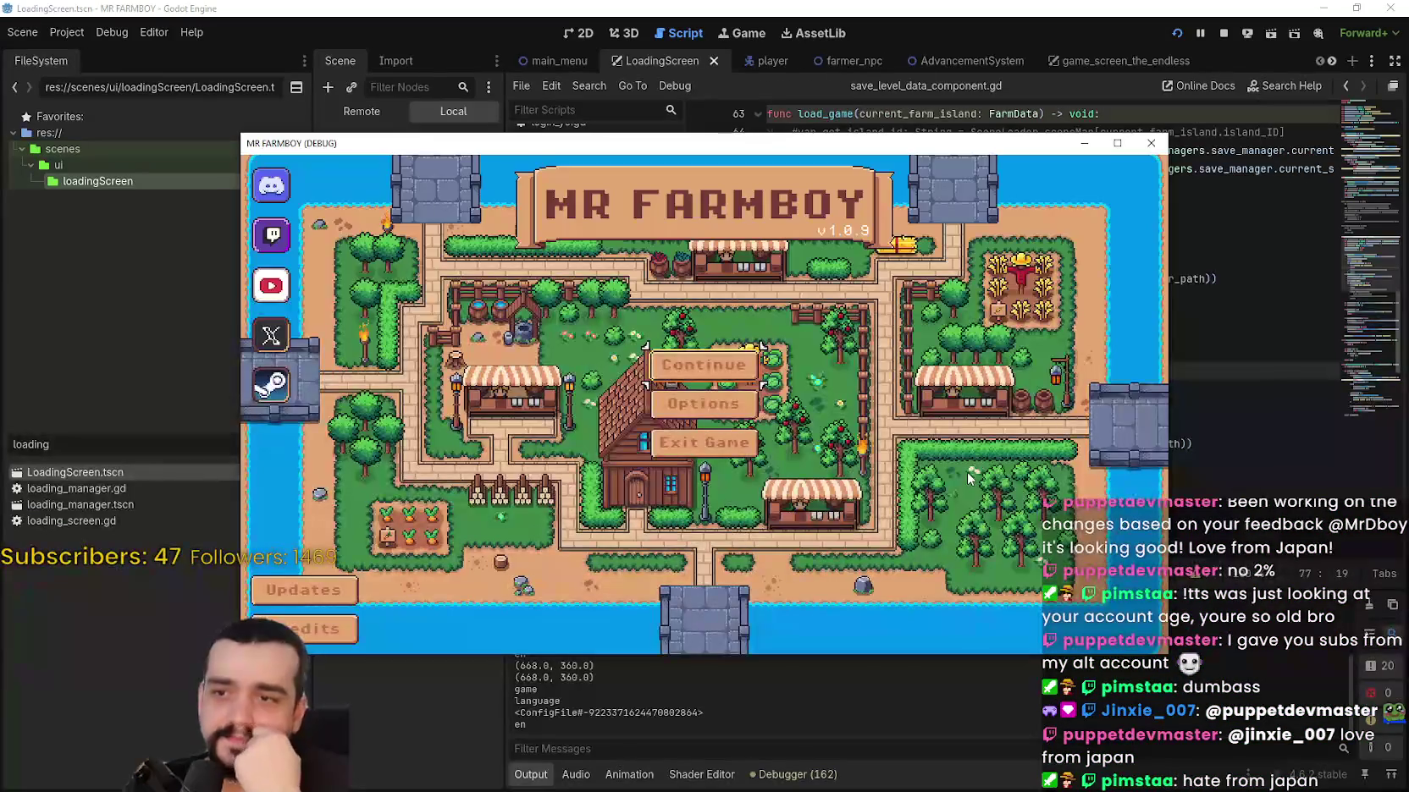
# In the running game, choose Continue and load Save 8
pyautogui.moveTo(607, 145); pyautogui.dragTo(788, 94)
pyautogui.click(884, 313)
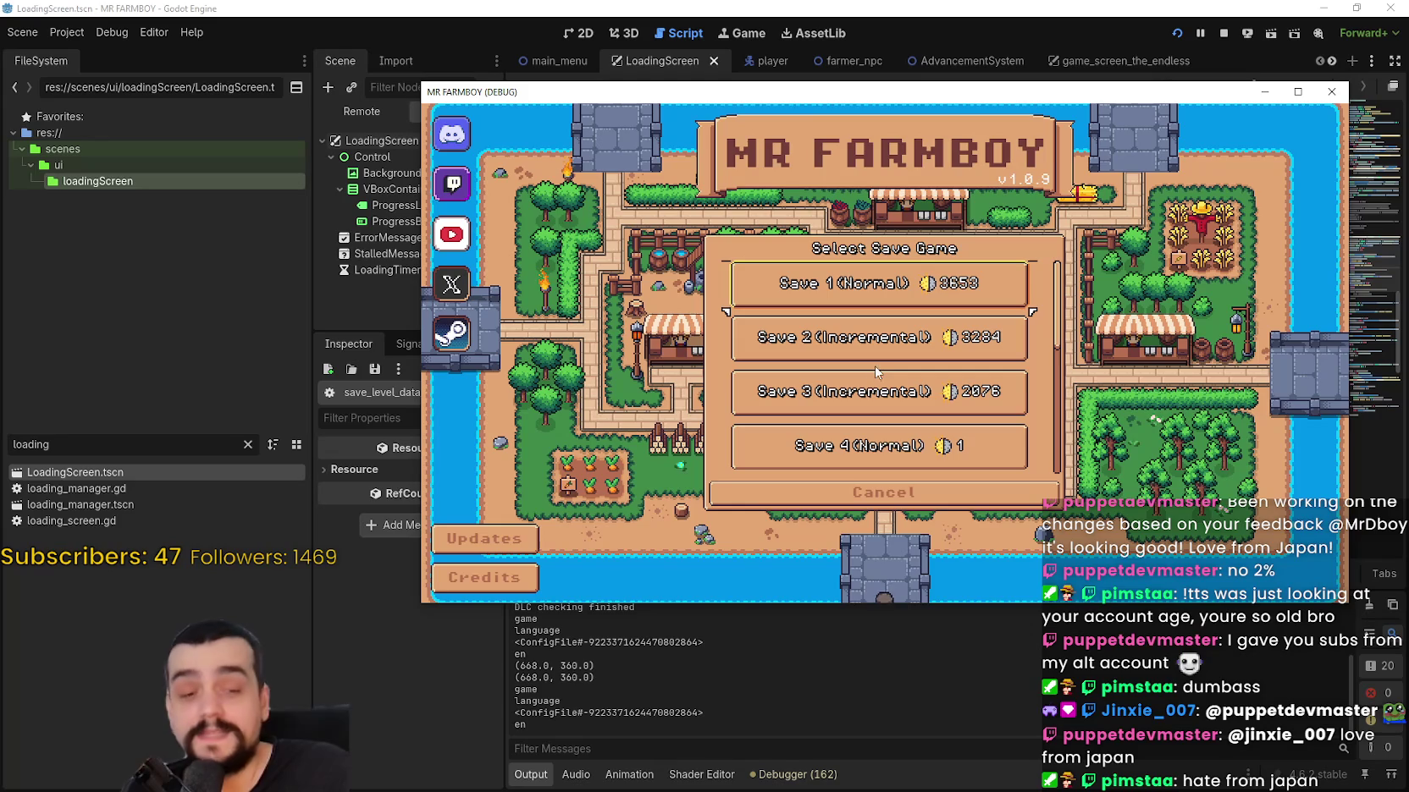
pyautogui.scroll(-3, 884, 359)
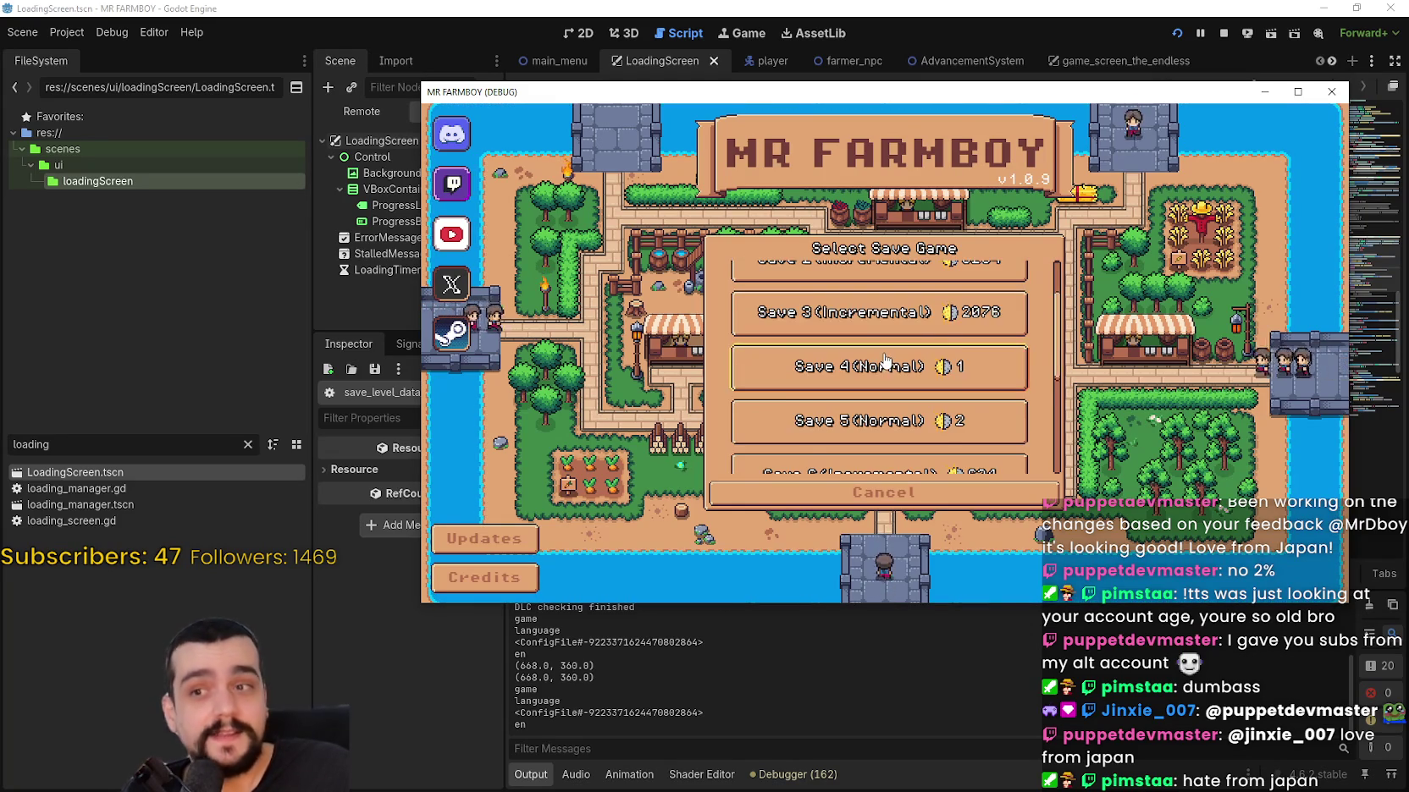
pyautogui.scroll(-1, 885, 360)
pyautogui.scroll(-2, 872, 377)
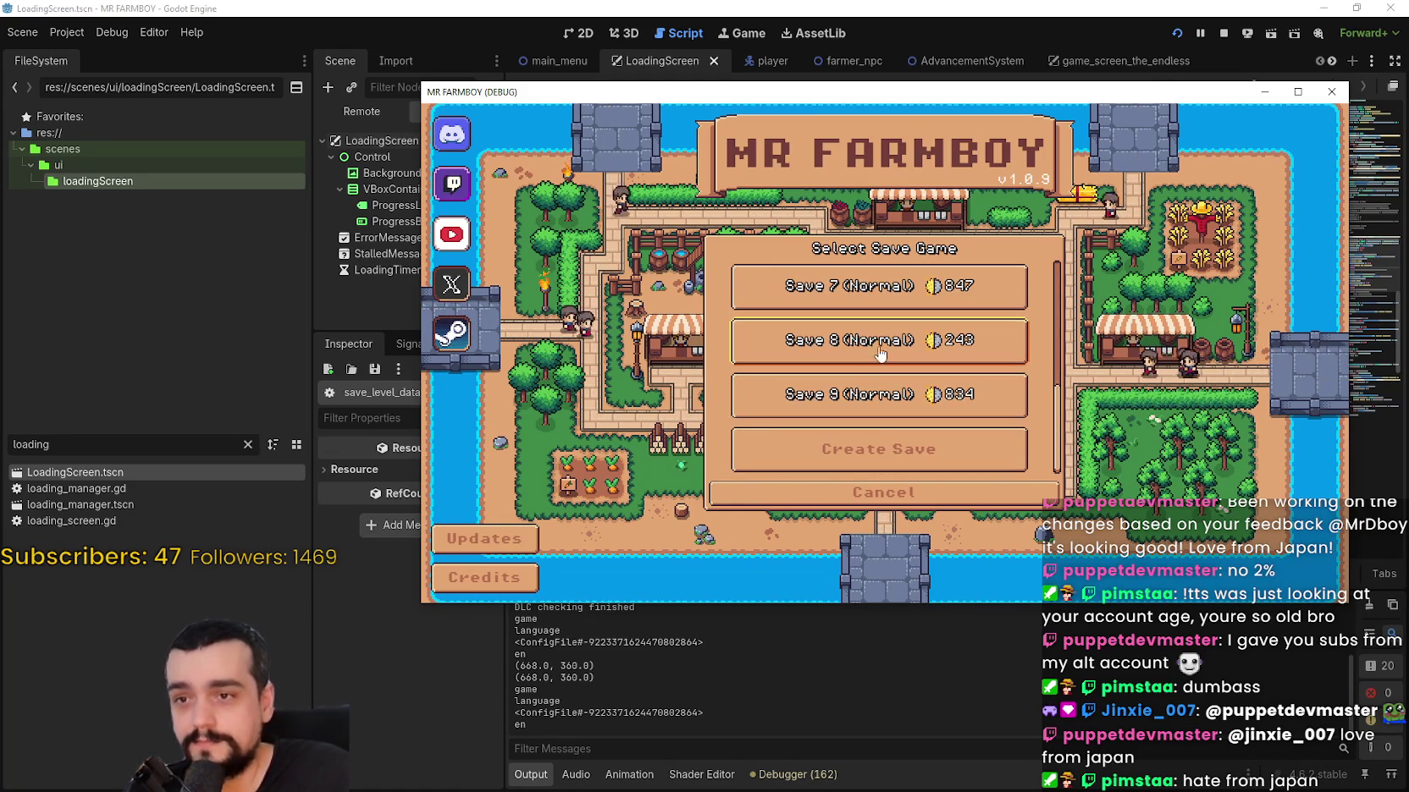
pyautogui.click(863, 386)
pyautogui.click(828, 347)
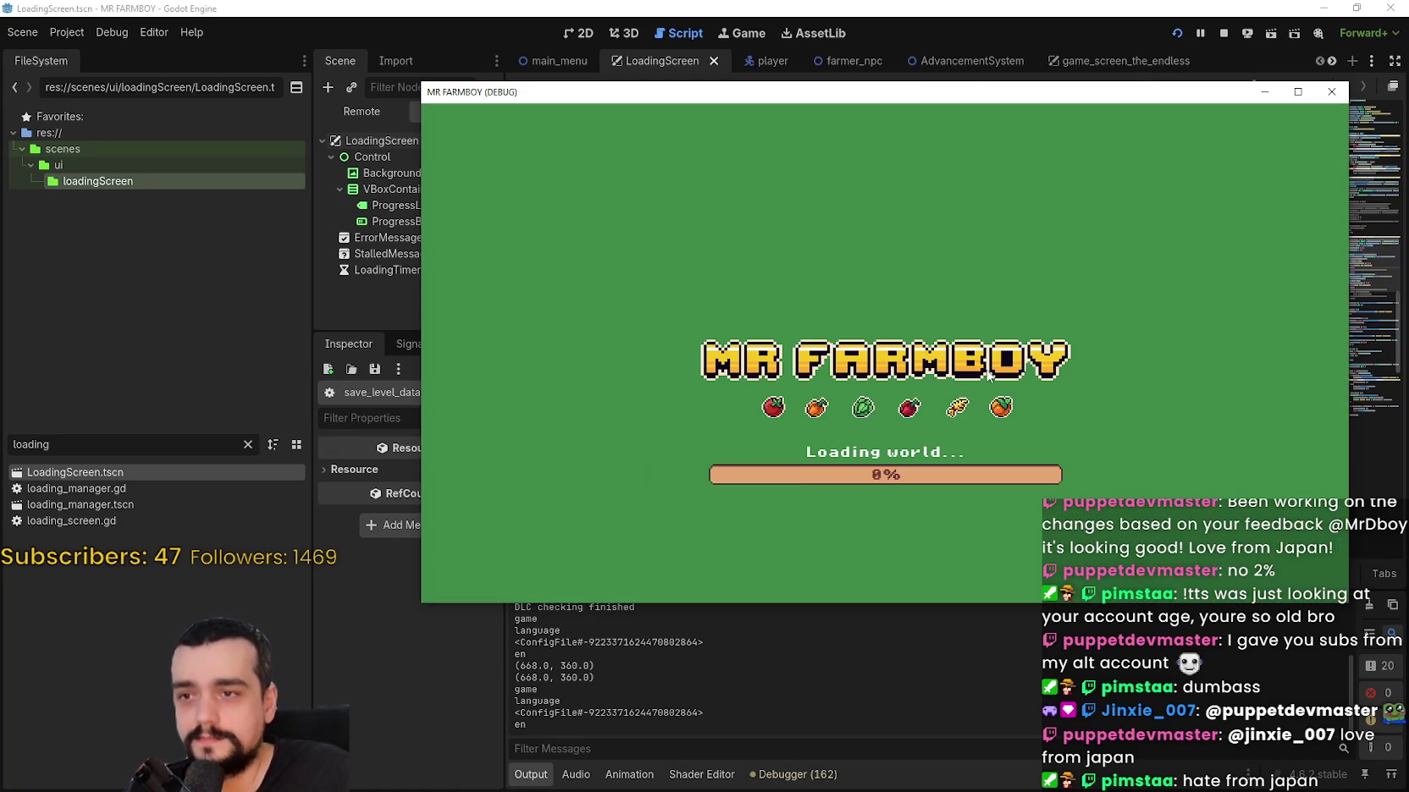
# Dismiss the 'Failed to switch scenes' alert and show the editor's Remote scene tree
pyautogui.moveTo(1003, 92); pyautogui.dragTo(996, 41)
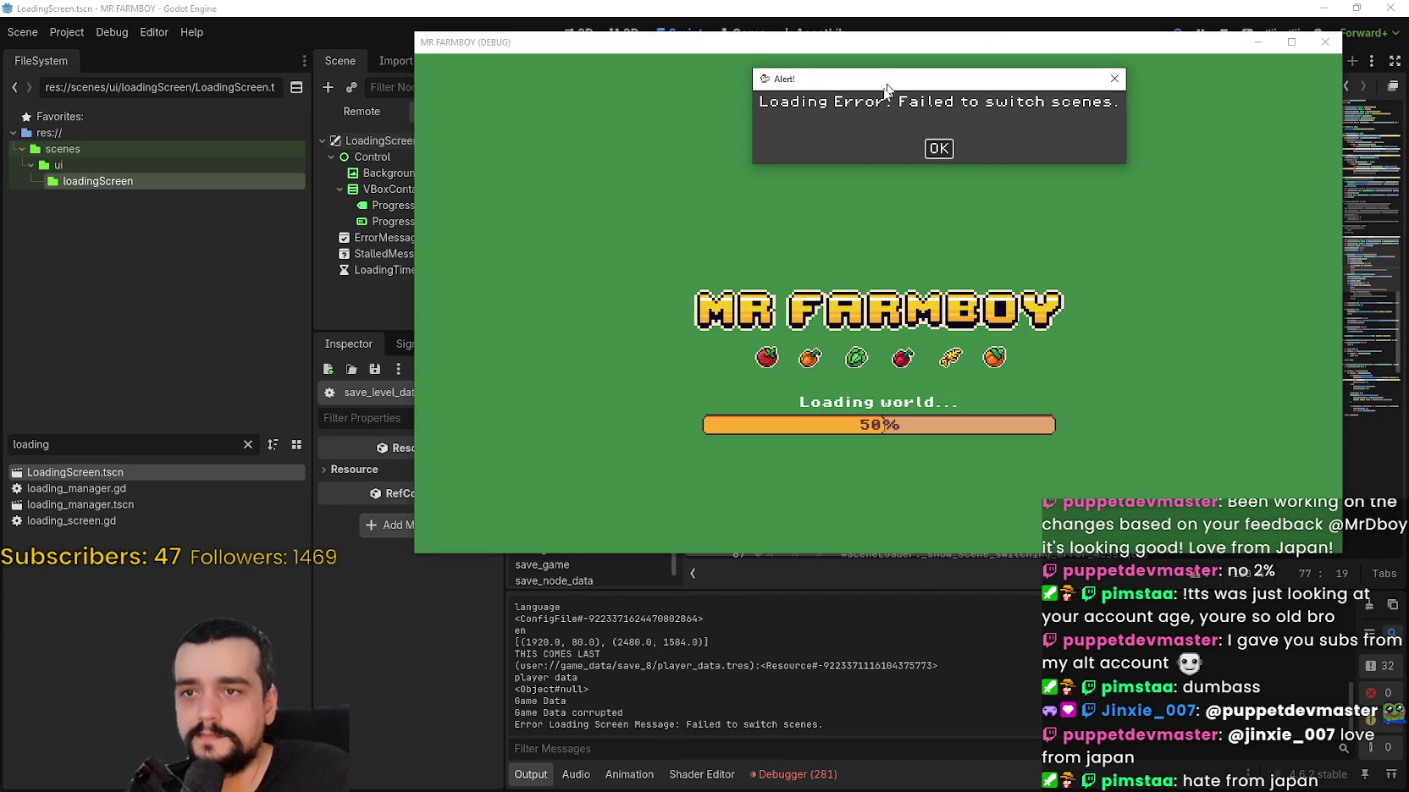
pyautogui.moveTo(888, 81); pyautogui.dragTo(835, 128)
pyautogui.click(886, 197)
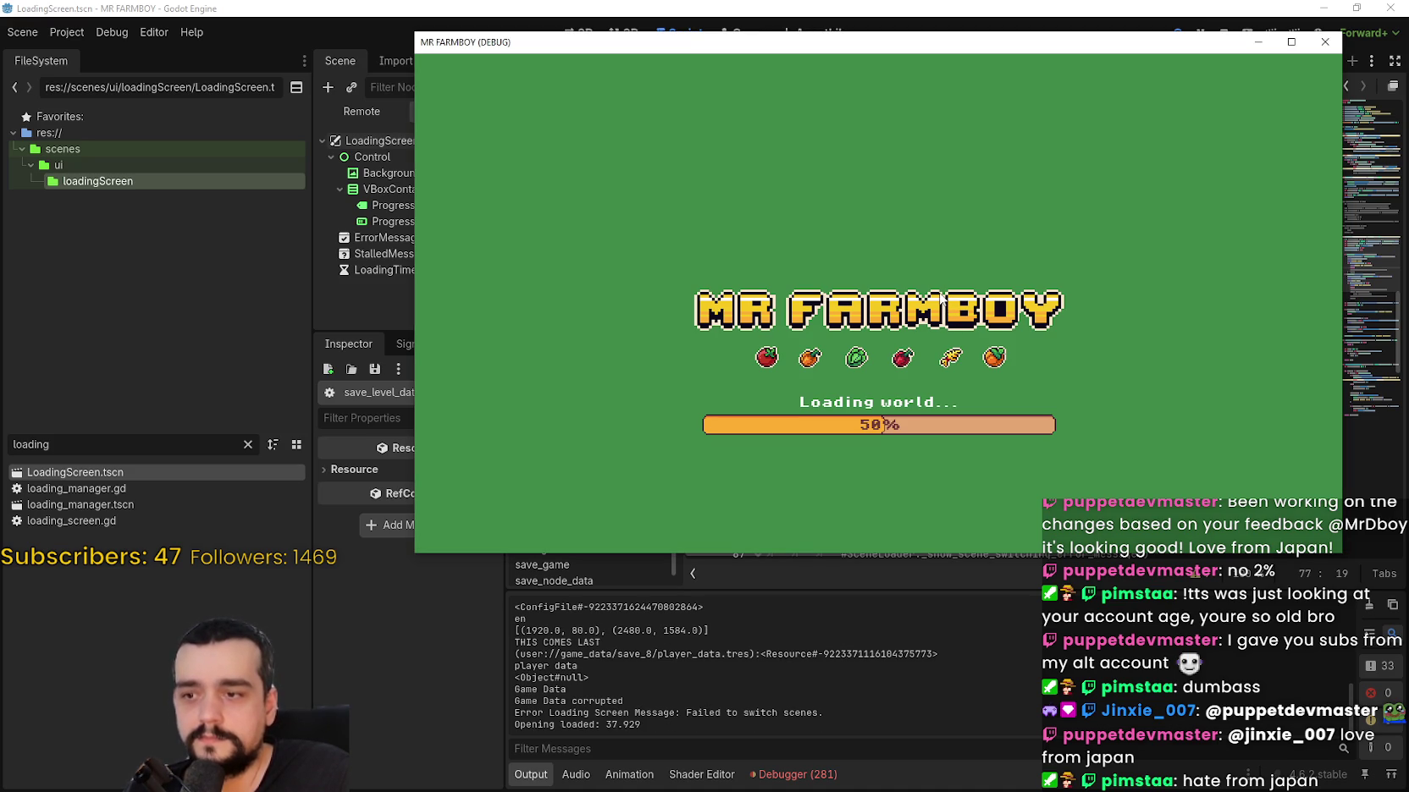
pyautogui.moveTo(664, 59)
pyautogui.mouseDown()
pyautogui.moveTo(499, 80)
pyautogui.moveTo(610, 71)
pyautogui.moveTo(561, 106)
pyautogui.moveTo(588, 65)
pyautogui.mouseUp()
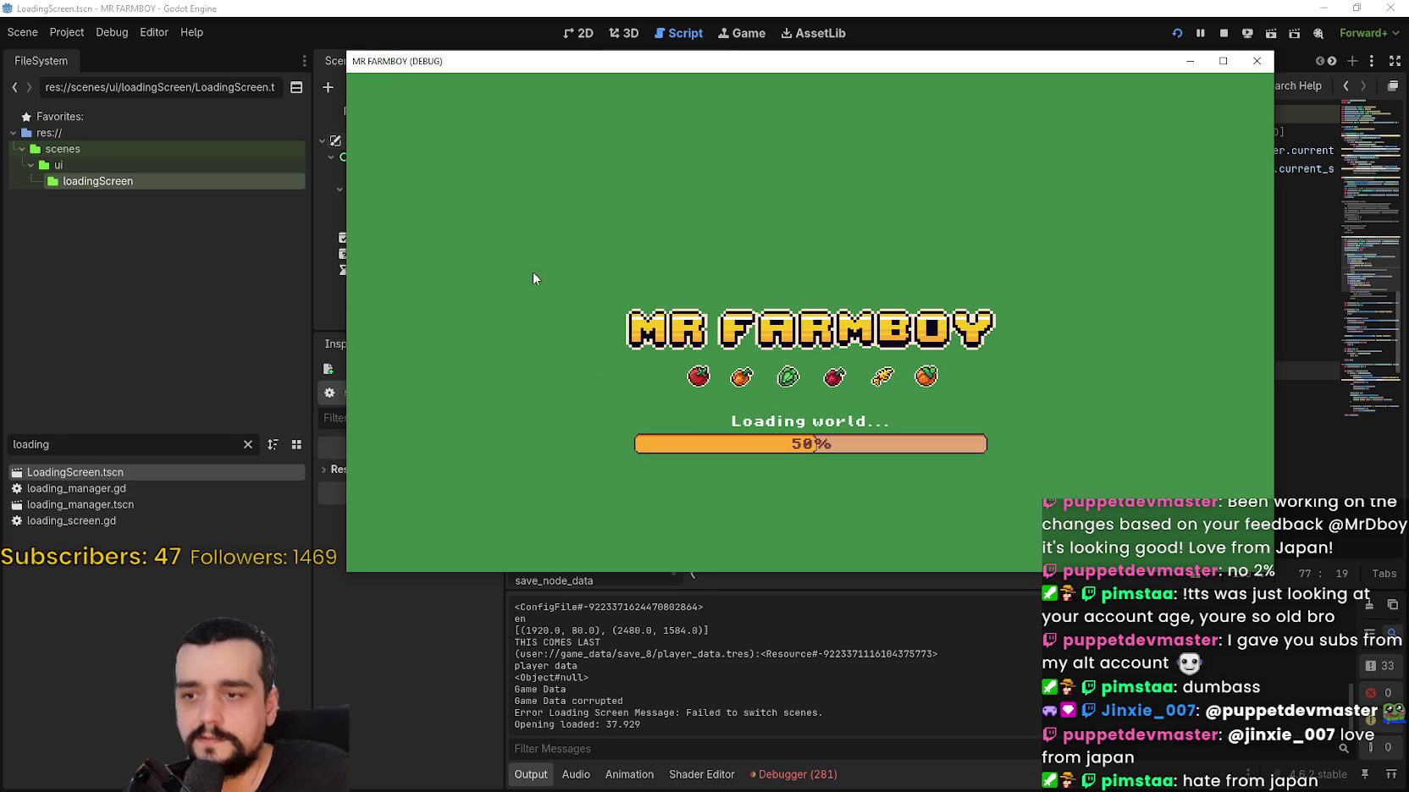
pyautogui.click(366, 17)
pyautogui.click(360, 111)
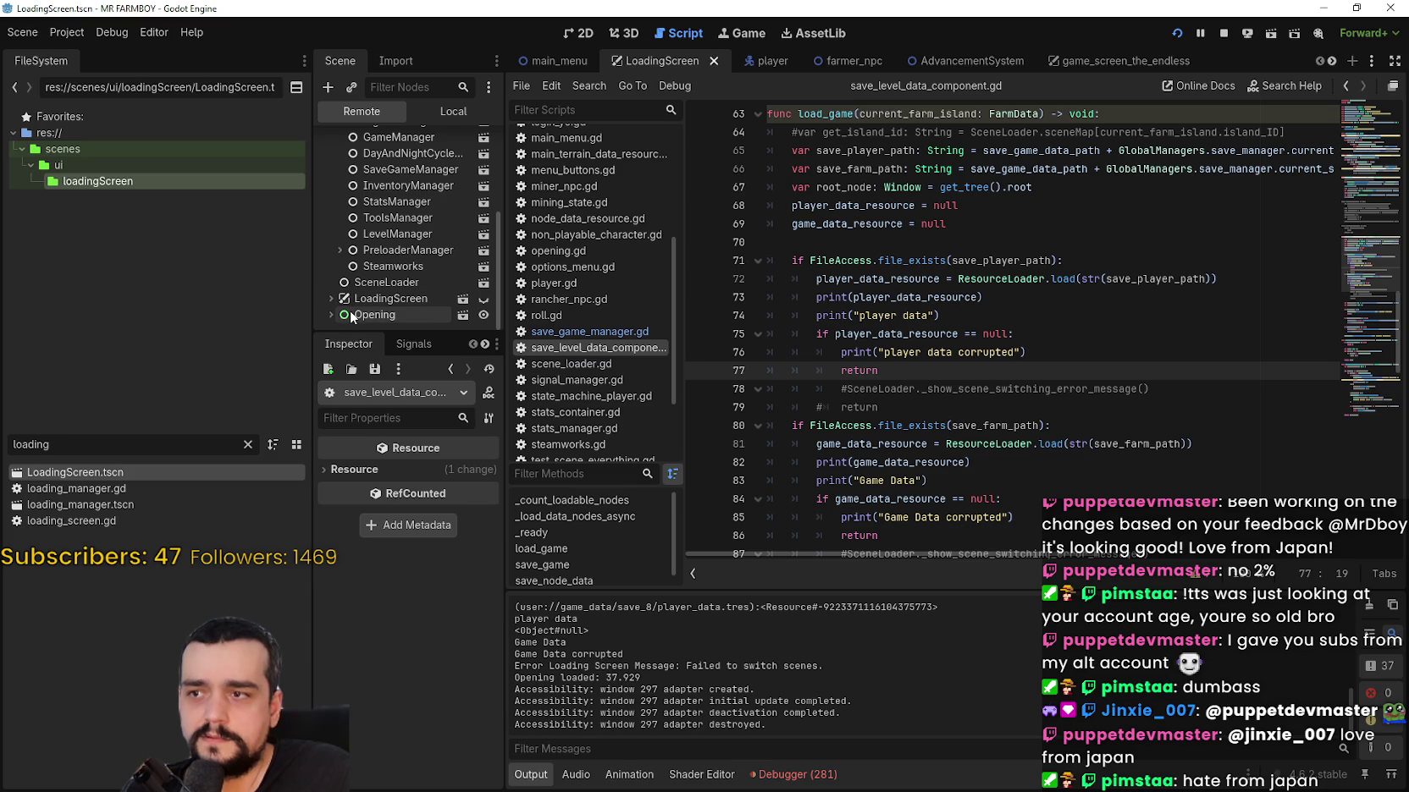
# Expand the Opening and LoadingScreen nodes in the live remote tree
pyautogui.click(329, 314)
pyautogui.scroll(-1, 326, 311)
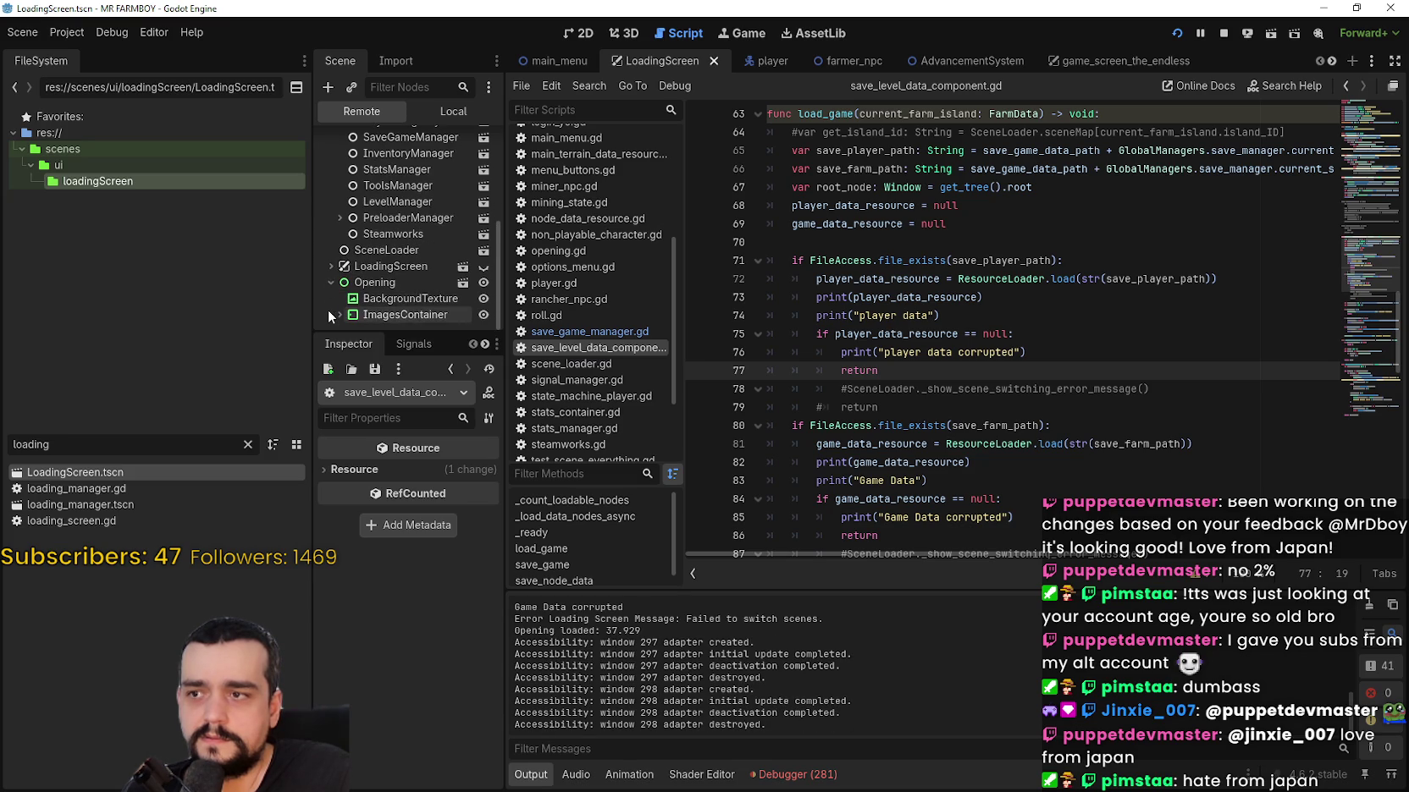
pyautogui.click(483, 266)
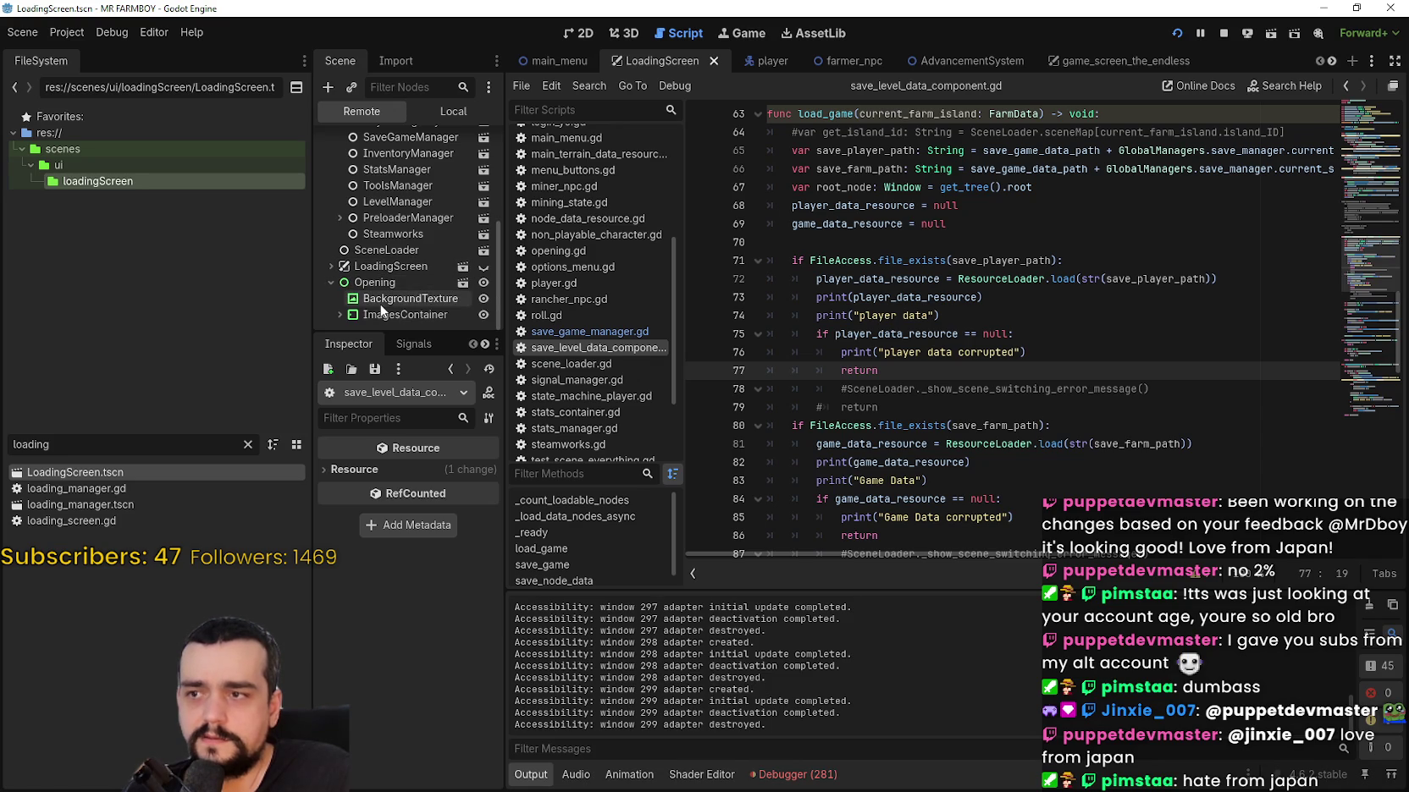
pyautogui.click(328, 267)
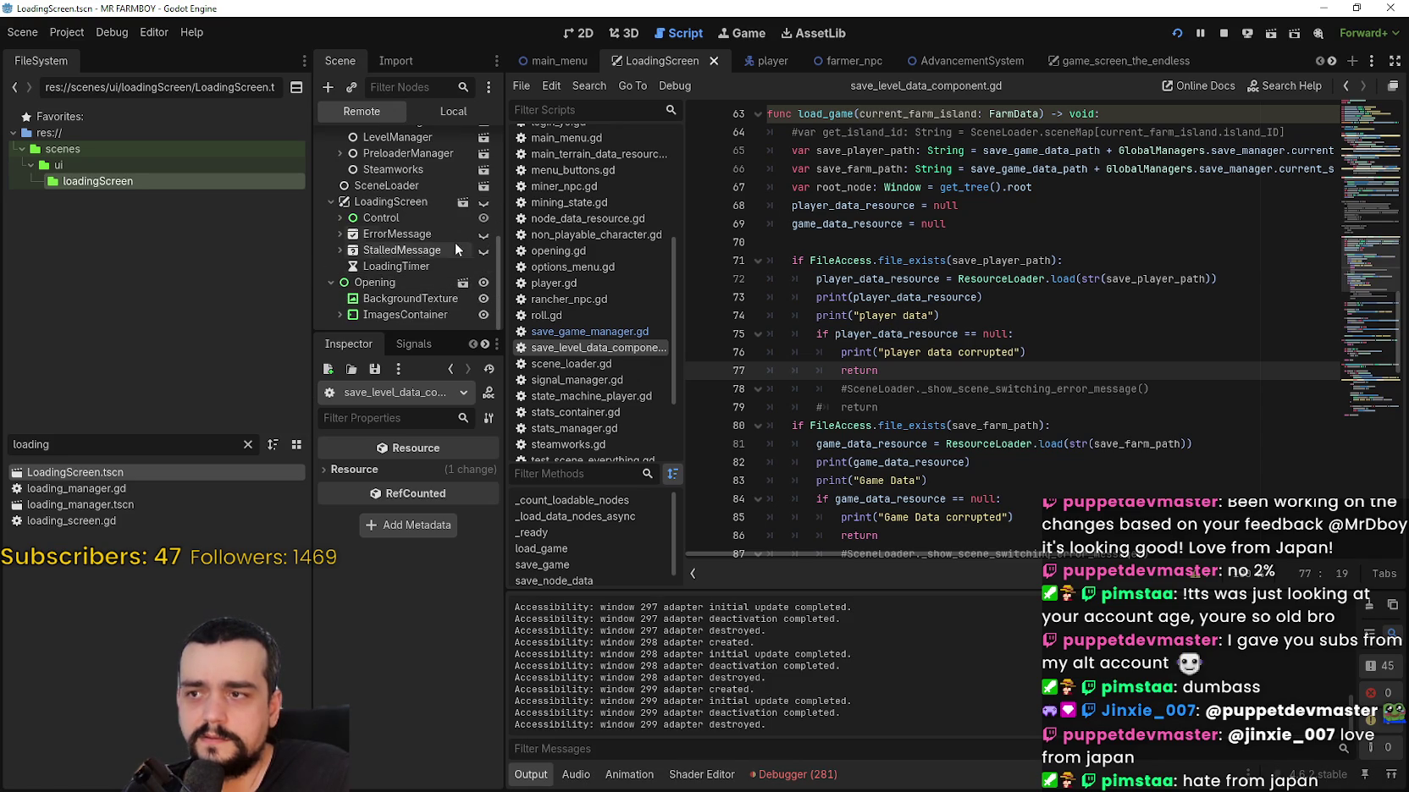
# Go to line 78, switch the Scene dock to Local, and open loading_screen.gd
pyautogui.click(932, 387)
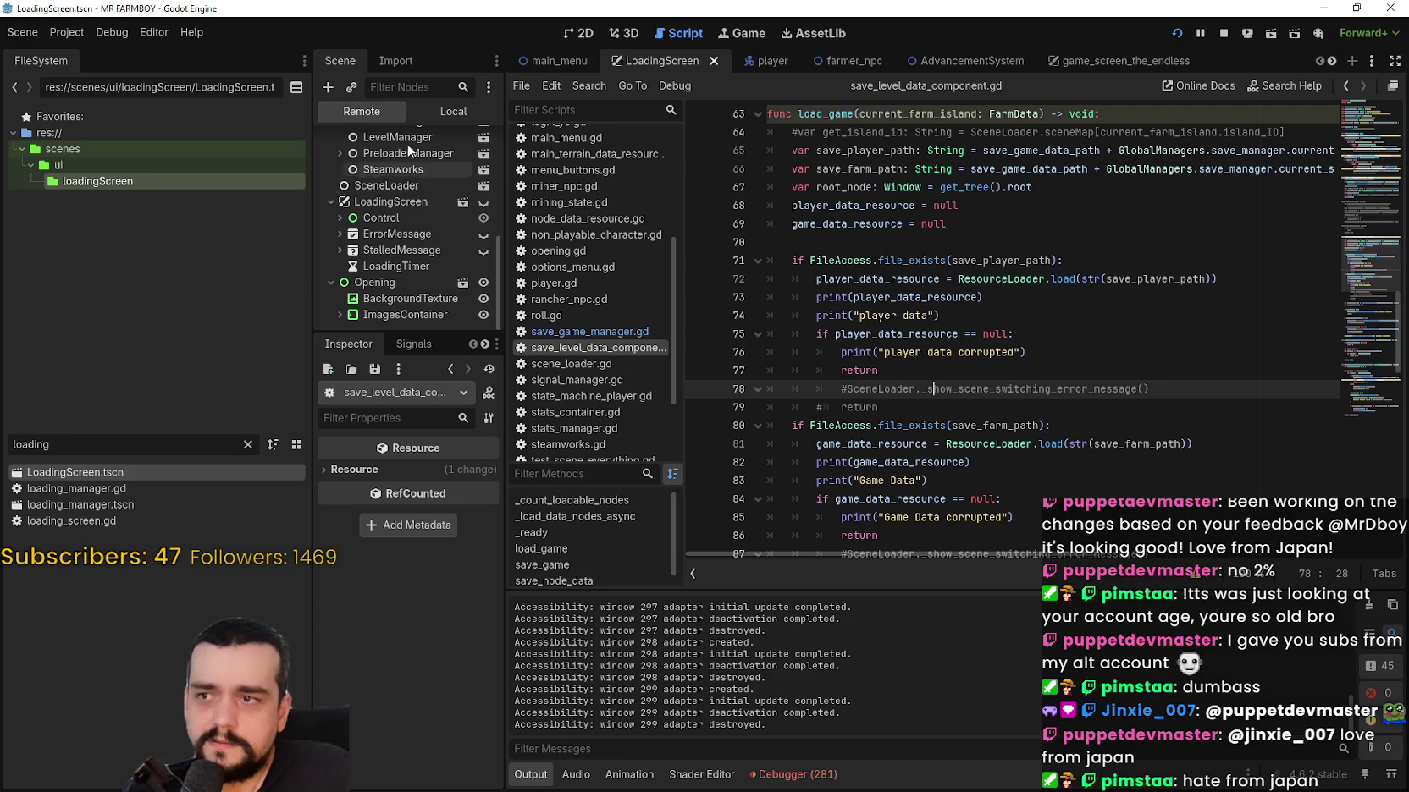
pyautogui.click(435, 110)
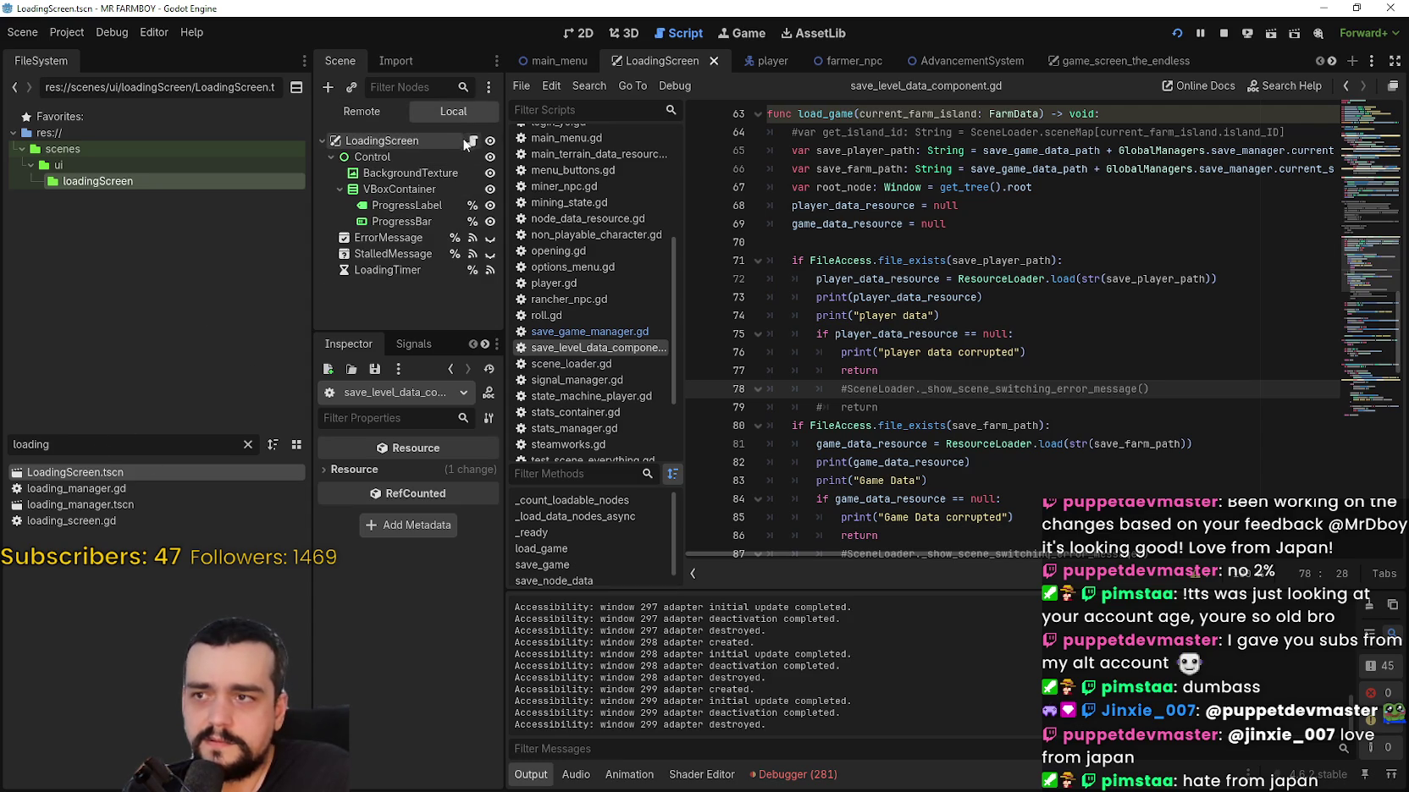
pyautogui.click(472, 142)
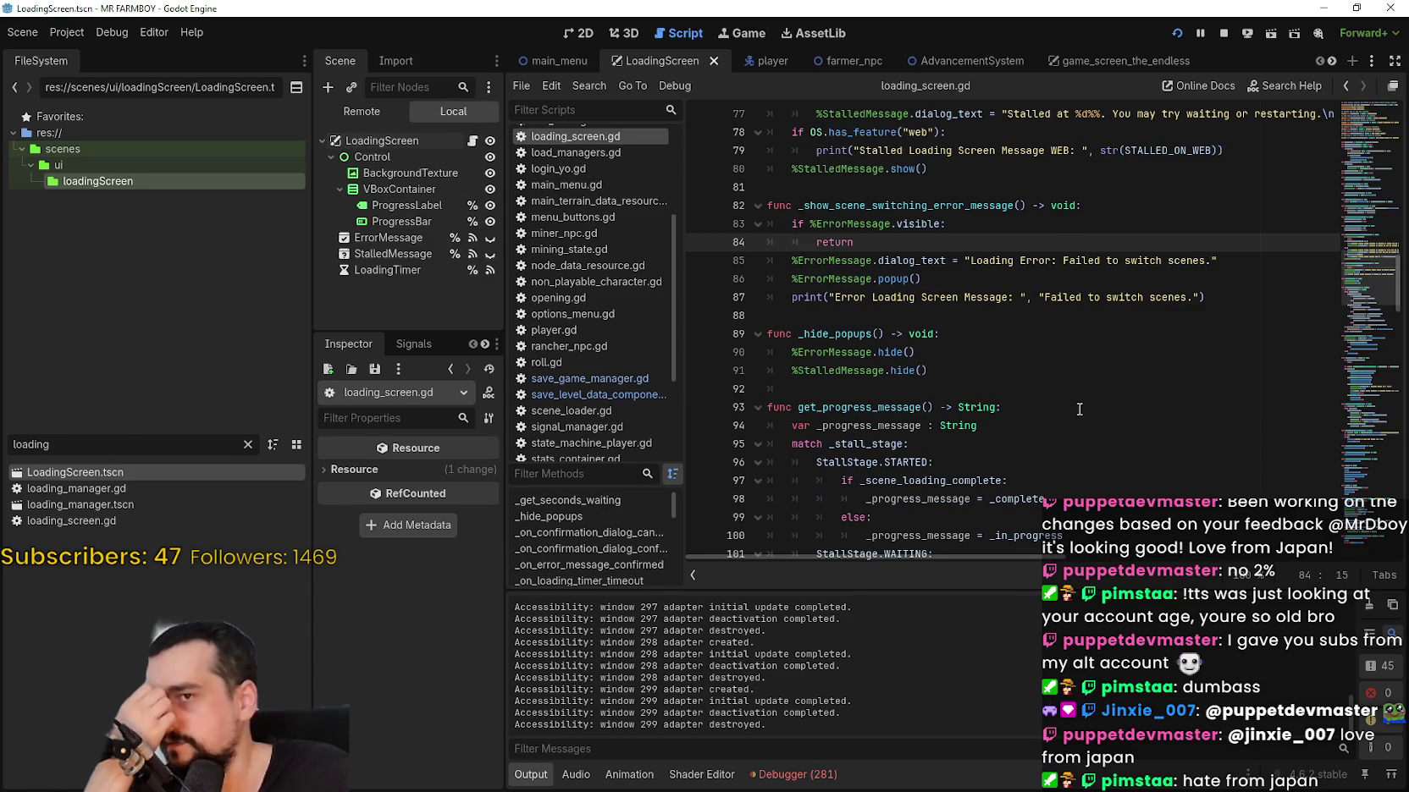
# Select the %ErrorMessage references and scroll through loading_screen.gd using the minimap
pyautogui.press('Down')
pyautogui.press('Down')
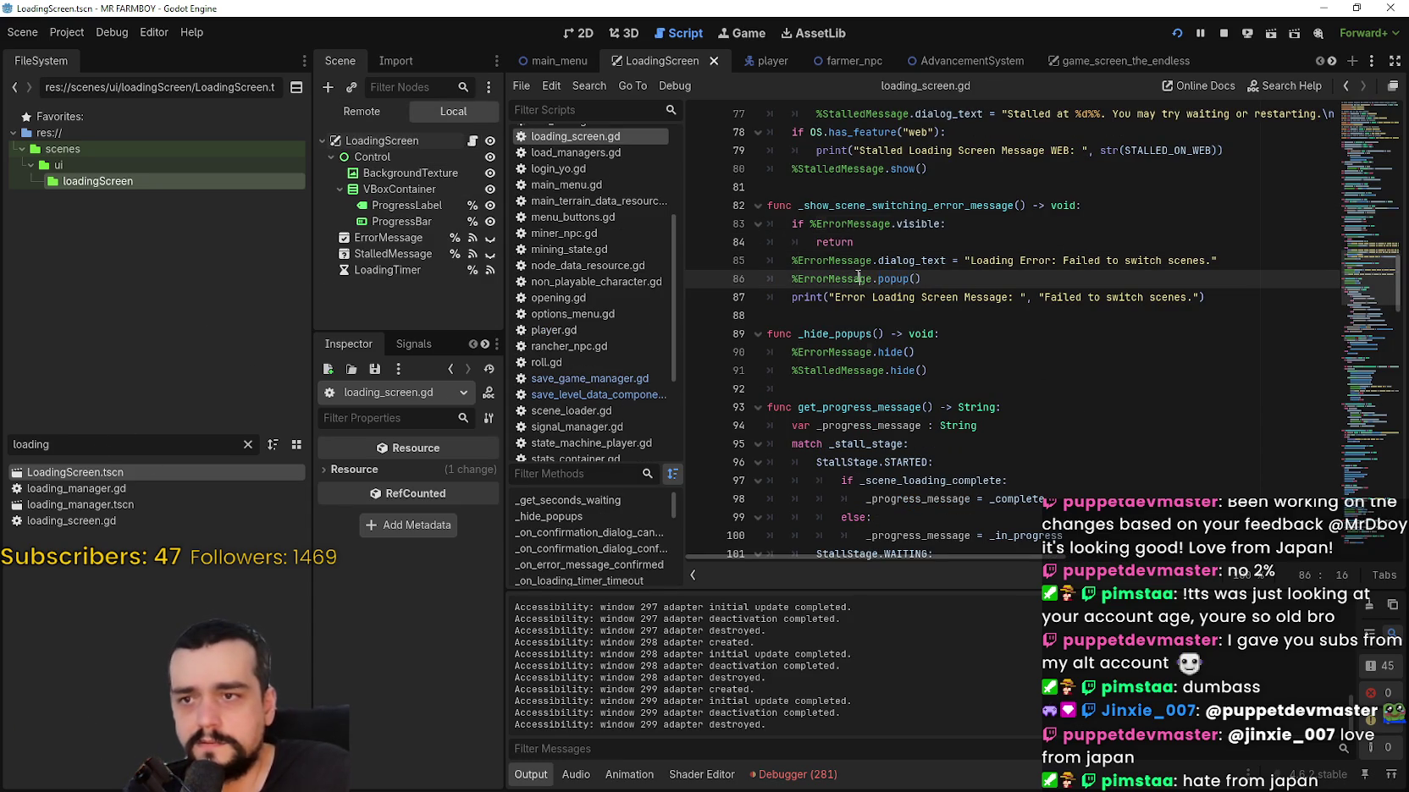
pyautogui.hotkey('ctrl', 'd')
pyautogui.scroll(-1, 958, 407)
pyautogui.scroll(-5, 958, 408)
pyautogui.scroll(5, 1348, 268)
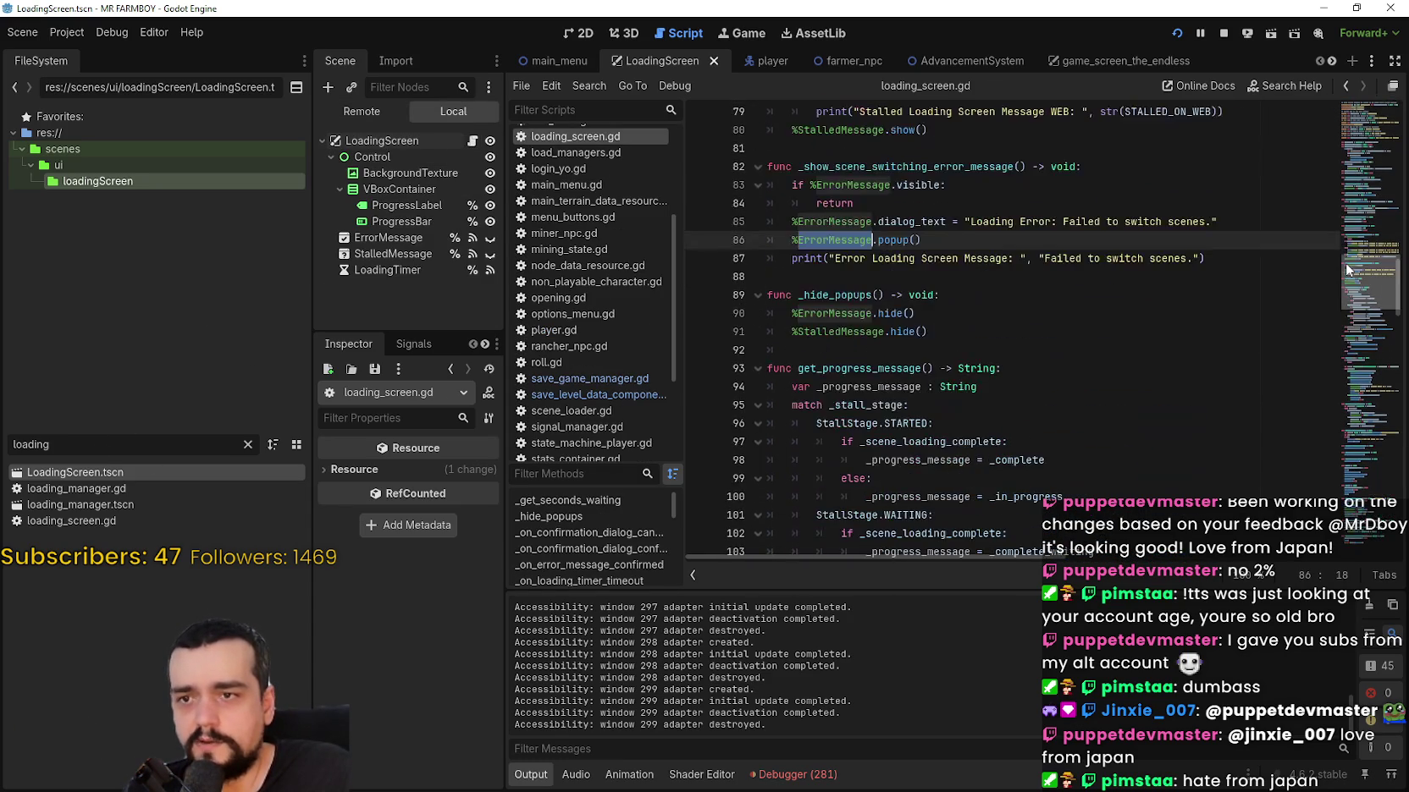
pyautogui.moveTo(1347, 268); pyautogui.dragTo(1343, 355)
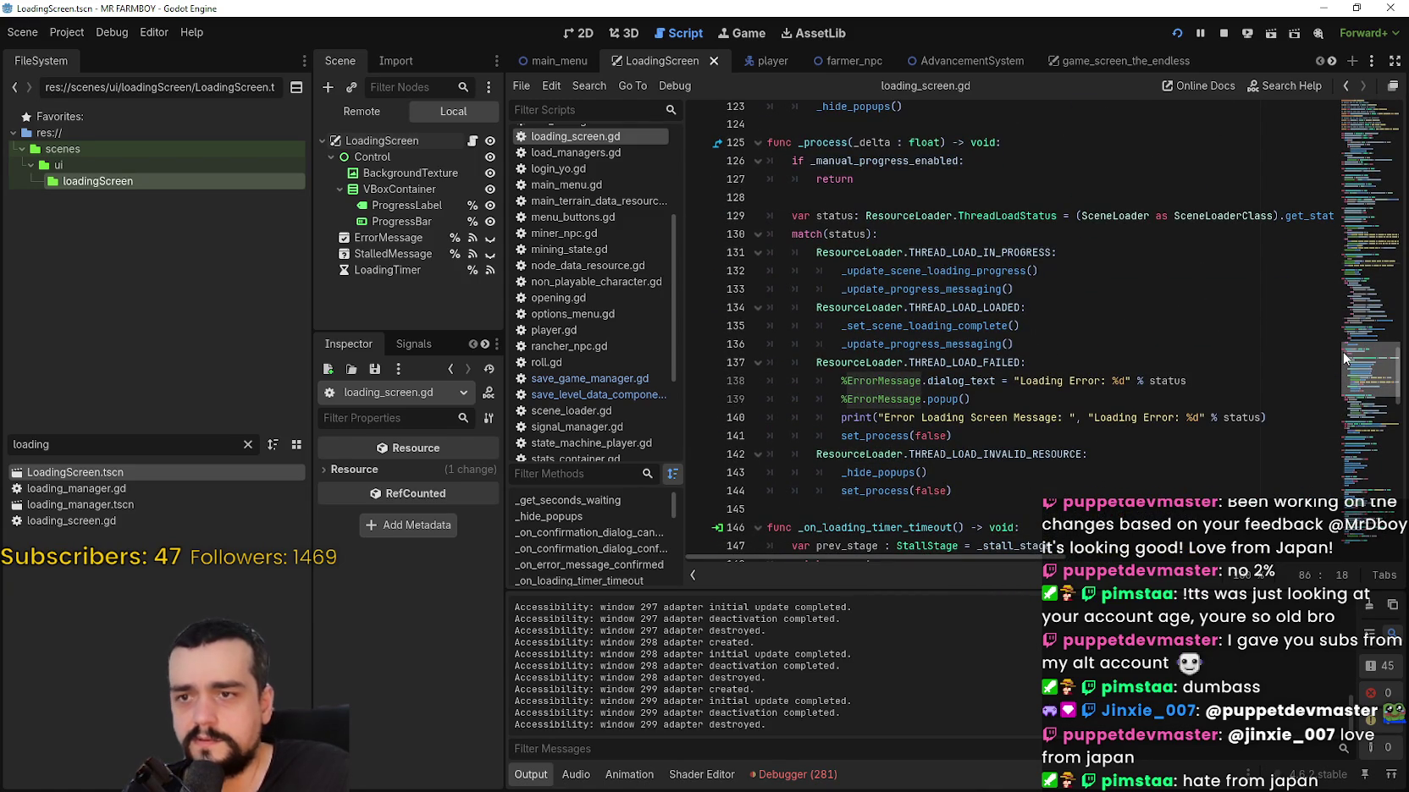
pyautogui.scroll(-1, 1340, 357)
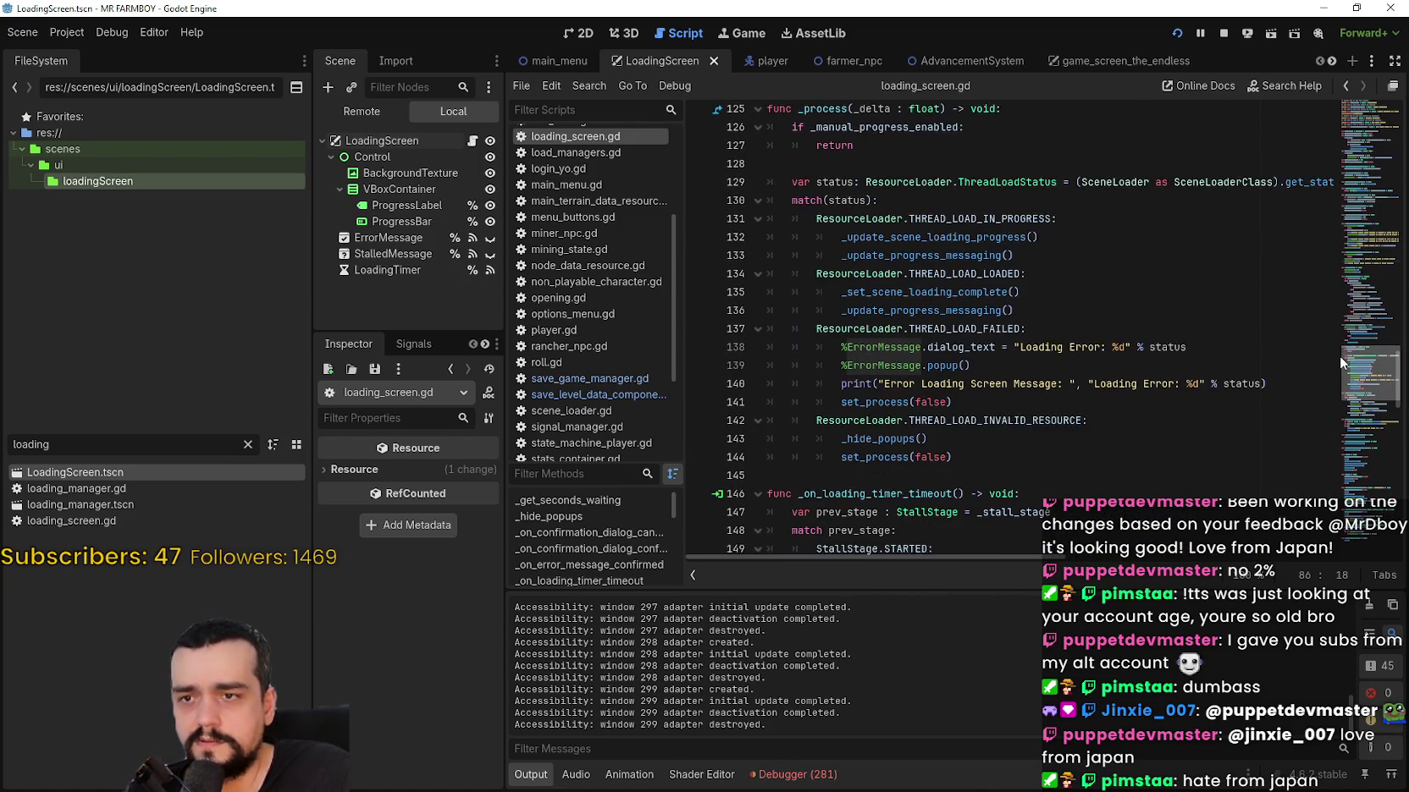
pyautogui.scroll(-1, 1338, 358)
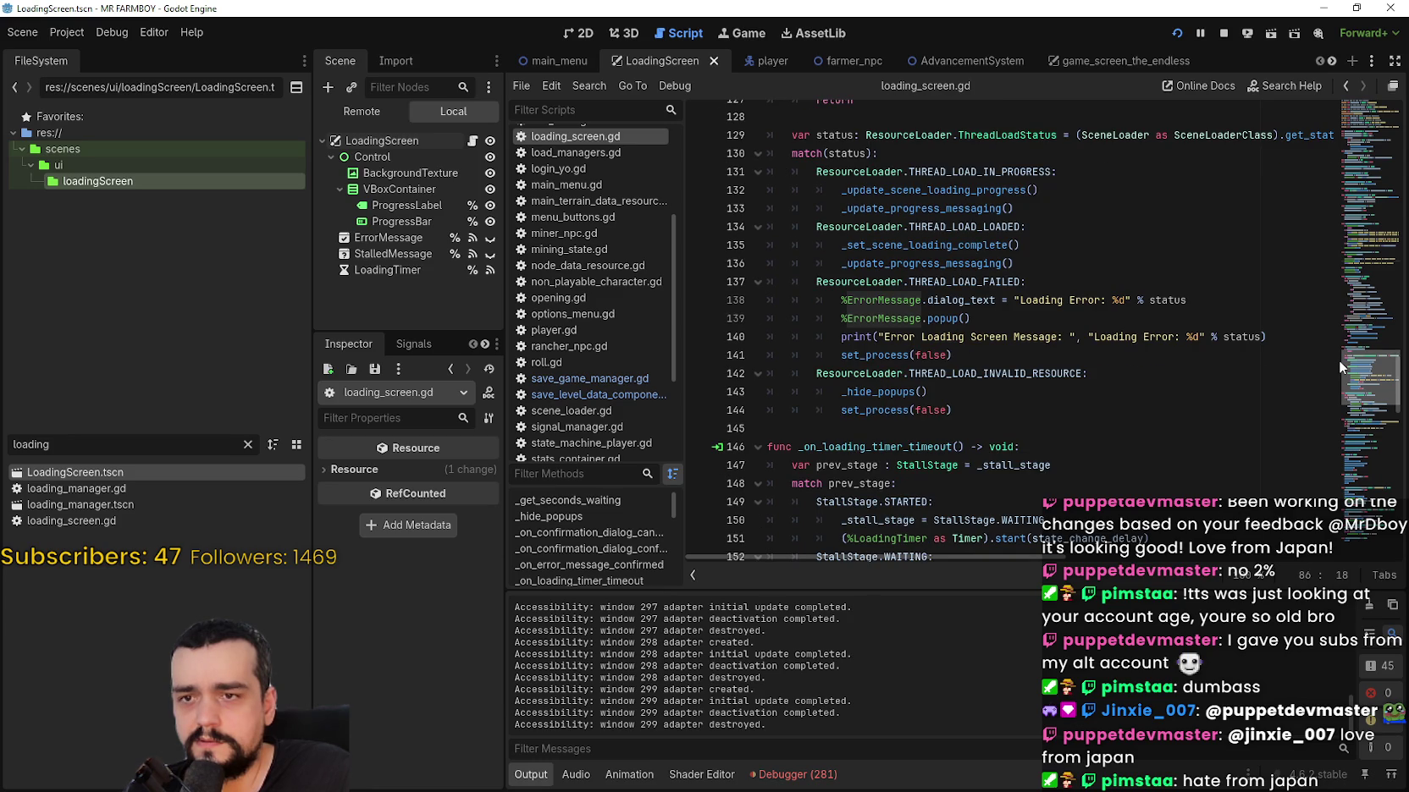
pyautogui.moveTo(1339, 360); pyautogui.dragTo(1345, 408)
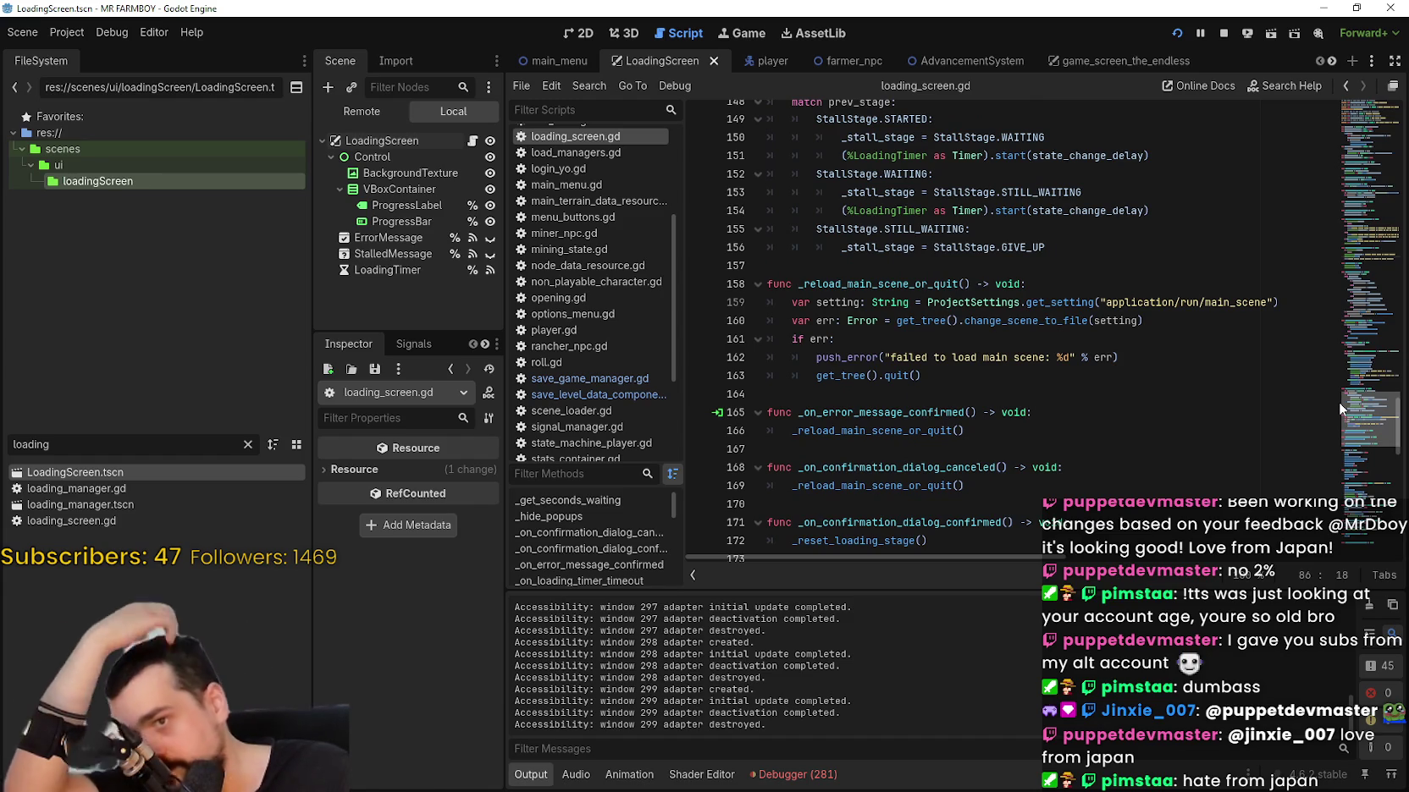
pyautogui.moveTo(1338, 402)
pyautogui.mouseDown()
pyautogui.moveTo(1340, 440)
pyautogui.moveTo(1334, 425)
pyautogui.mouseUp()
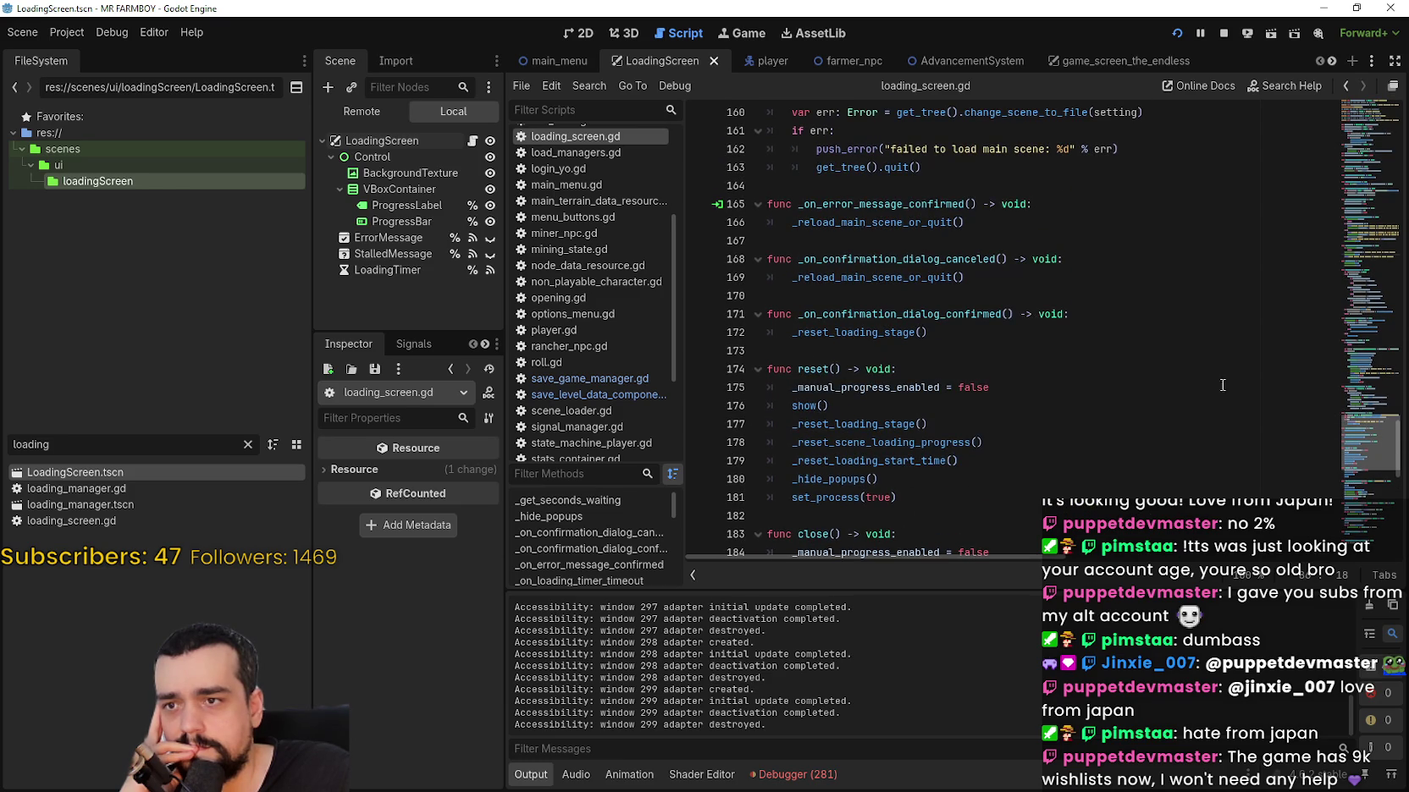
# Look up _reload_main_scene_or_quit to jump to its definition, then select the ErrorMessage node
pyautogui.rightClick(878, 223)
pyautogui.click(949, 462)
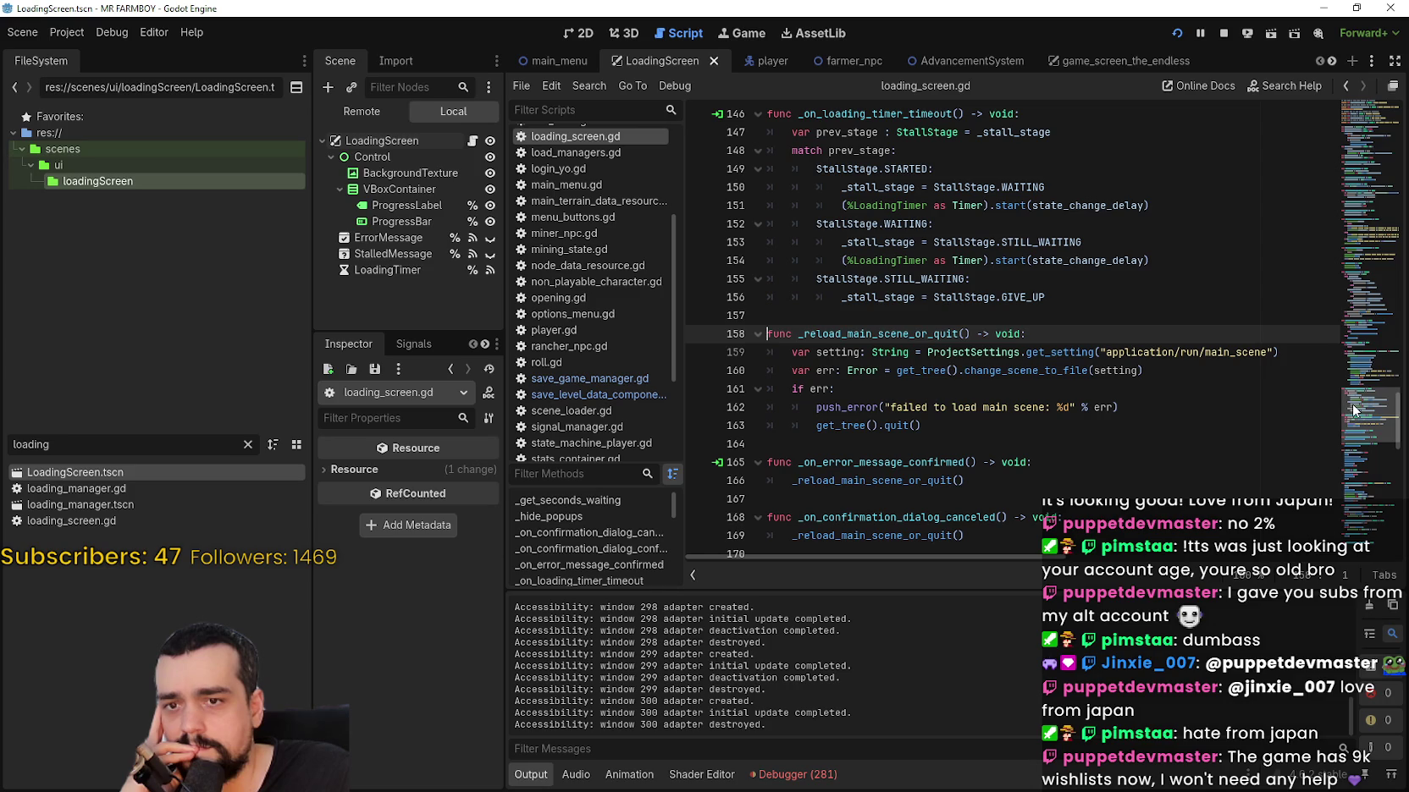
pyautogui.moveTo(1351, 404); pyautogui.dragTo(1347, 532)
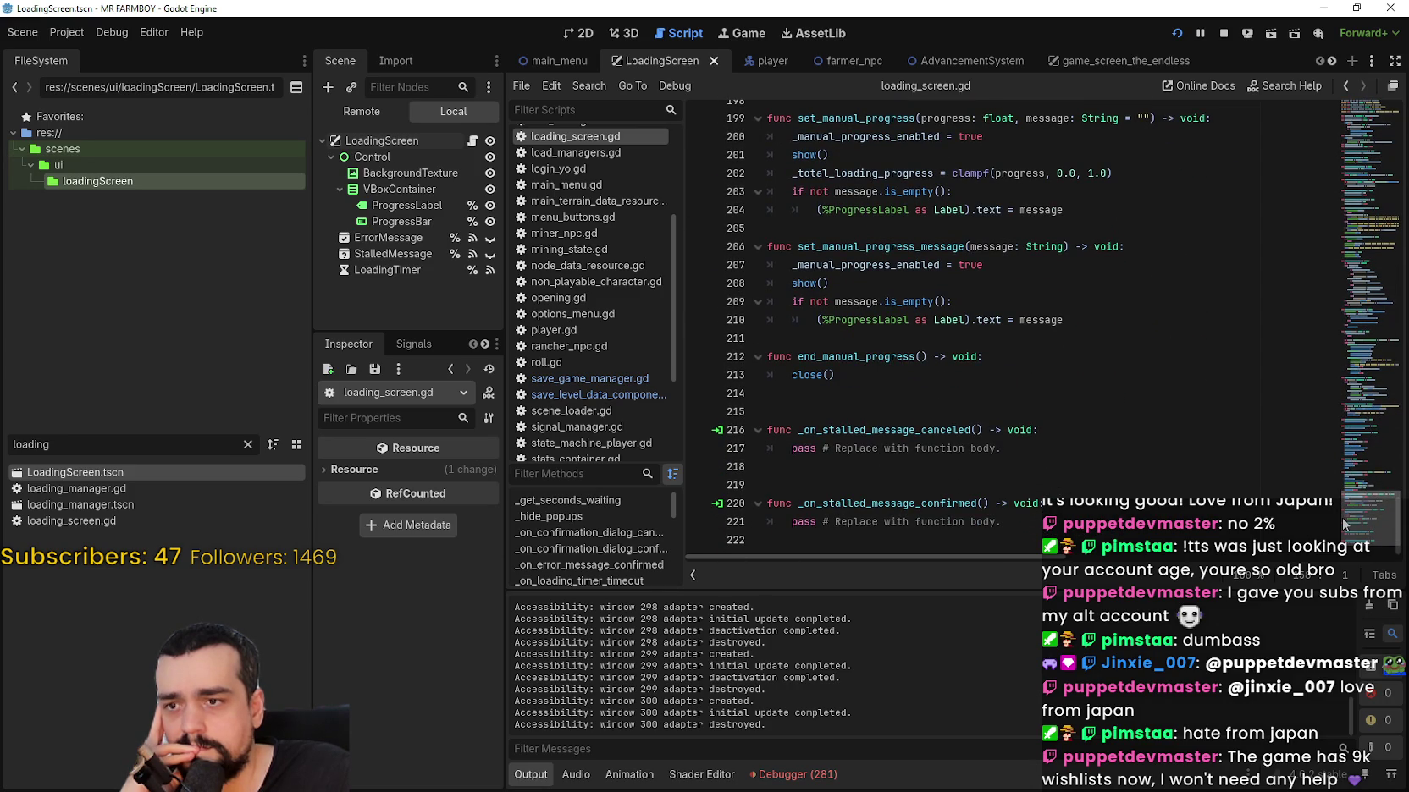
pyautogui.moveTo(1344, 520); pyautogui.dragTo(1334, 402)
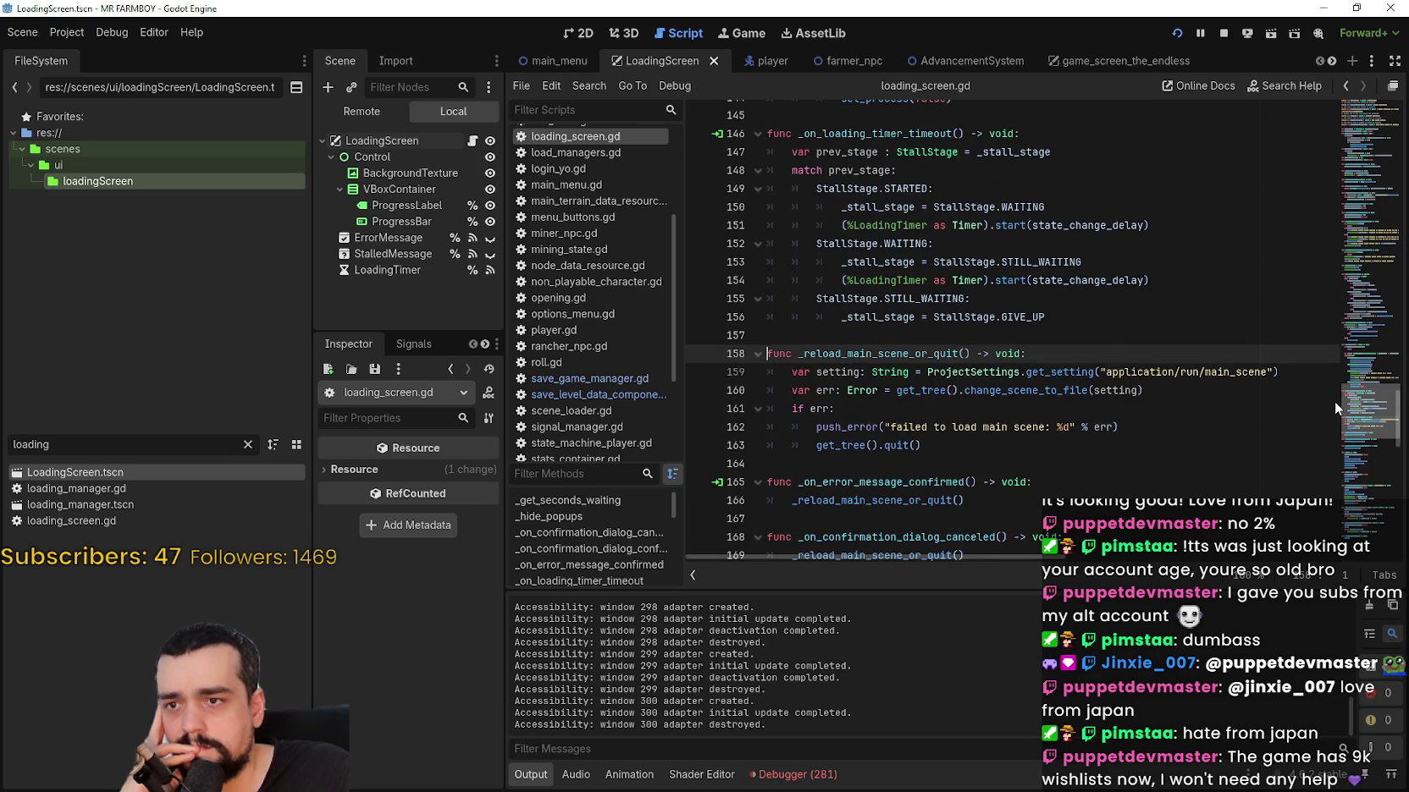
pyautogui.click(392, 242)
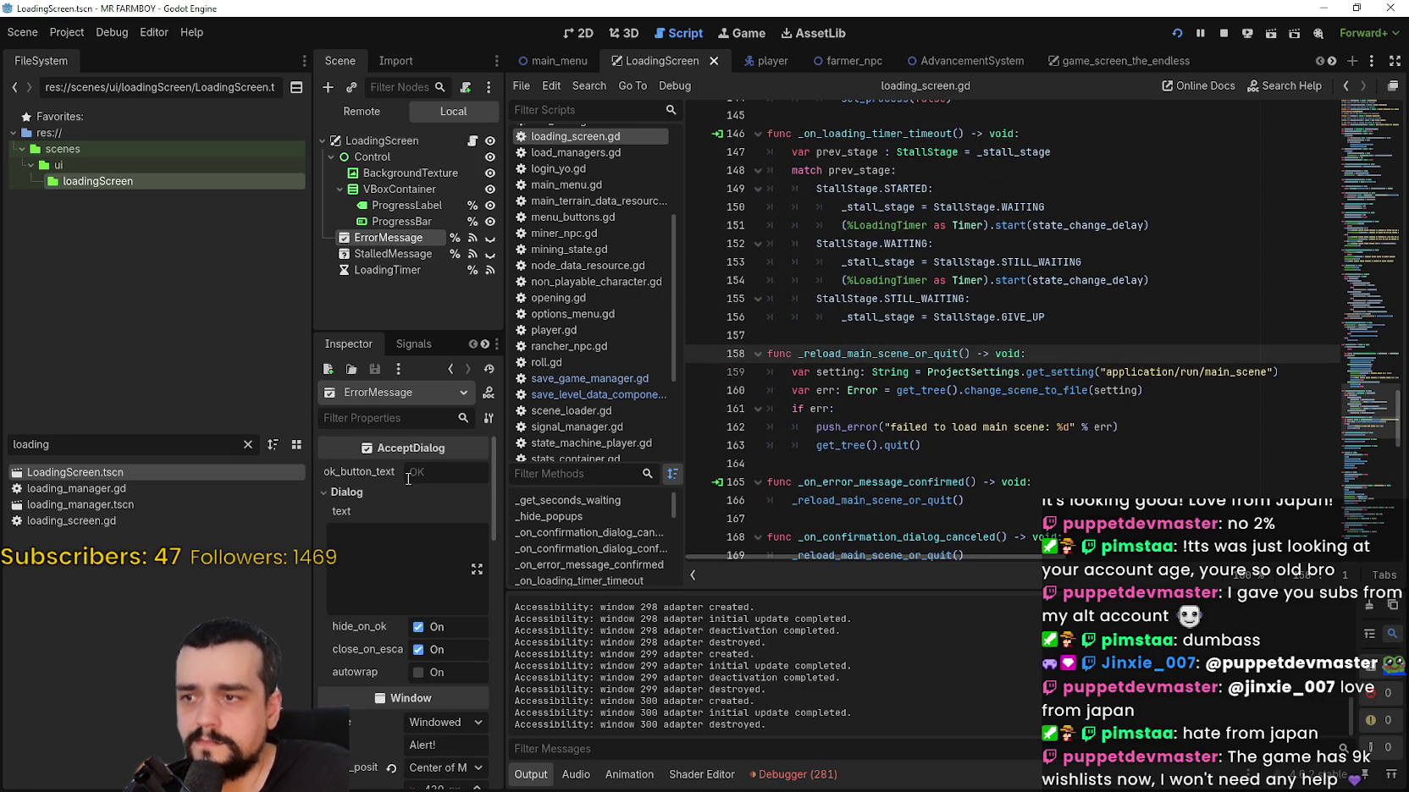
# Follow ErrorMessage's confirmed signal to its handler and look up _reload_main_scene_or_quit
pyautogui.click(412, 345)
pyautogui.doubleClick(421, 442)
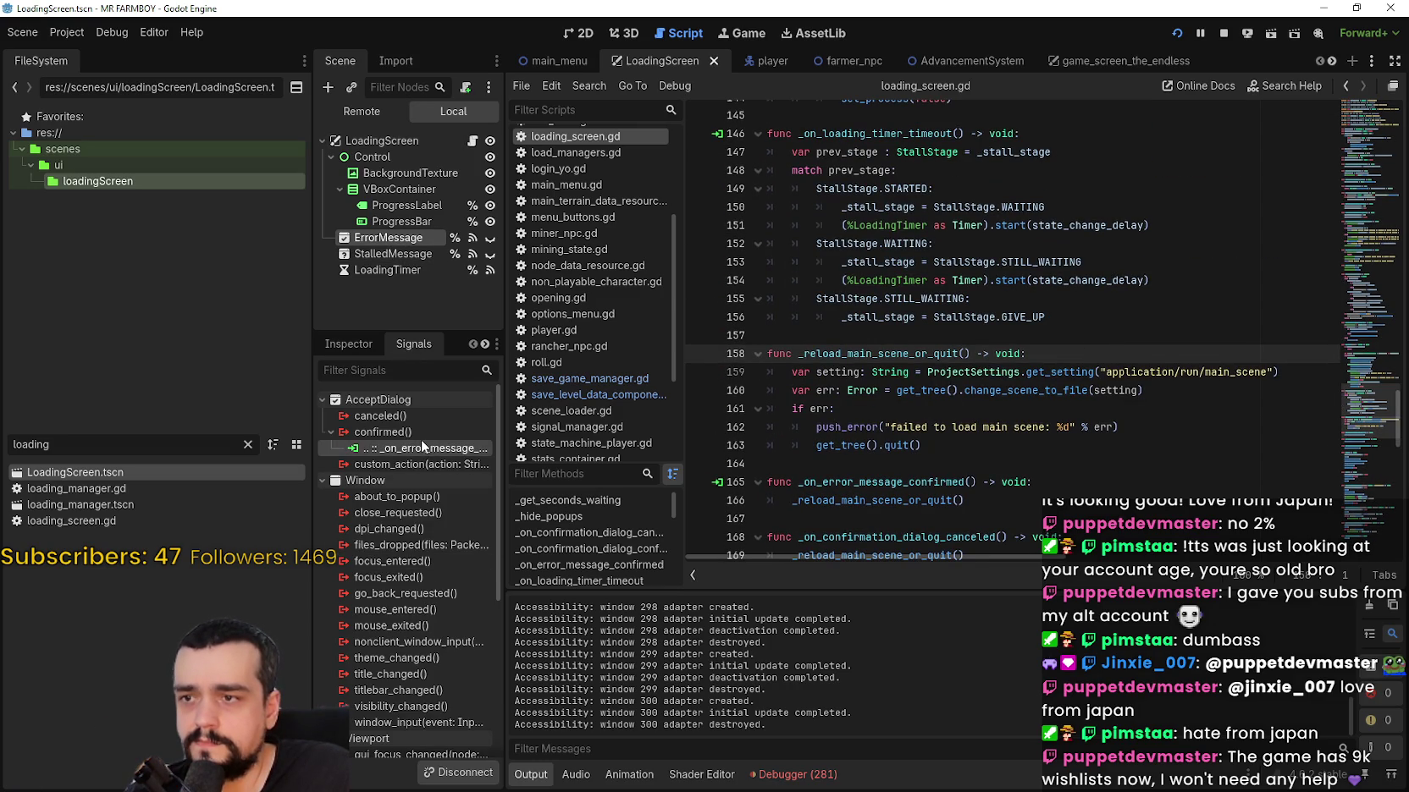
pyautogui.scroll(-3, 923, 463)
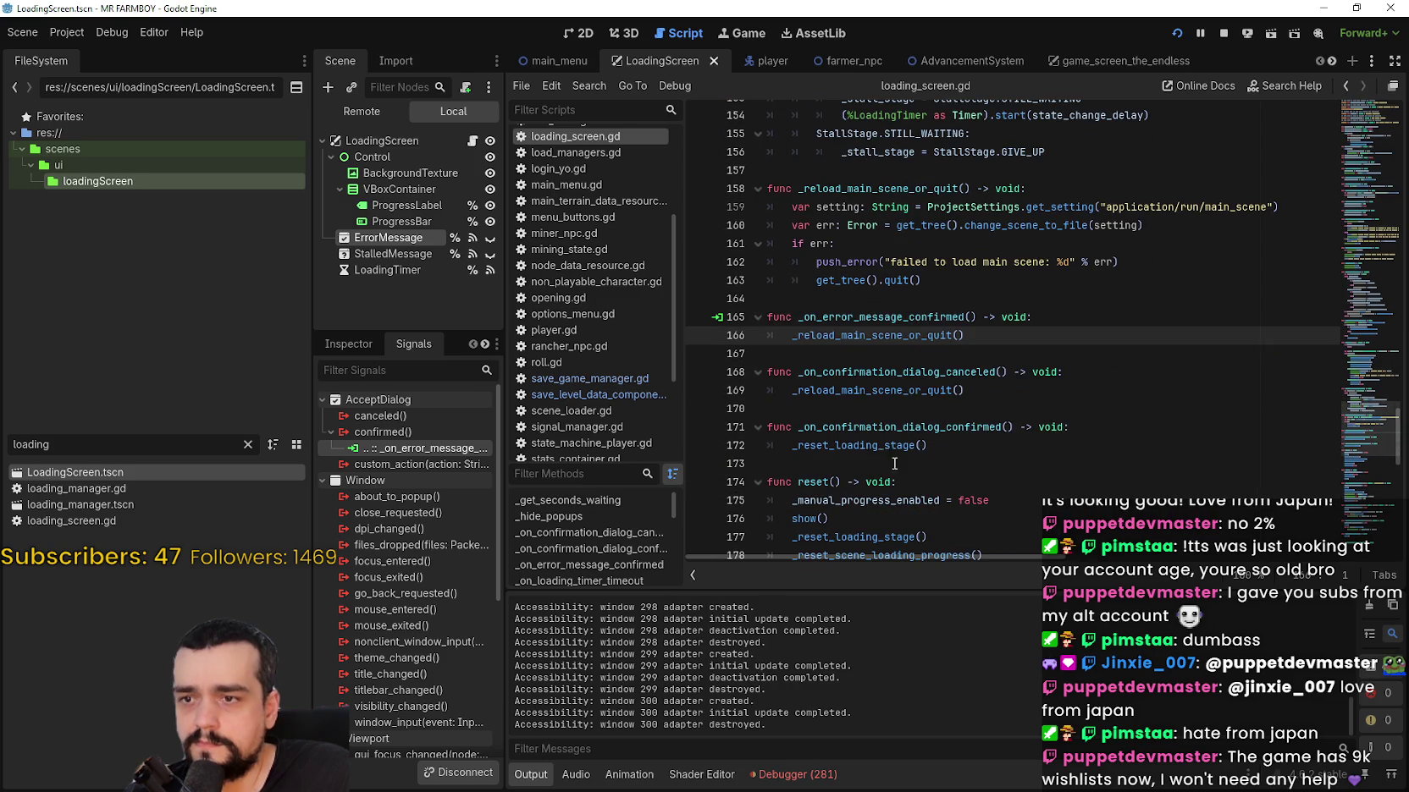
pyautogui.rightClick(857, 336)
pyautogui.click(928, 576)
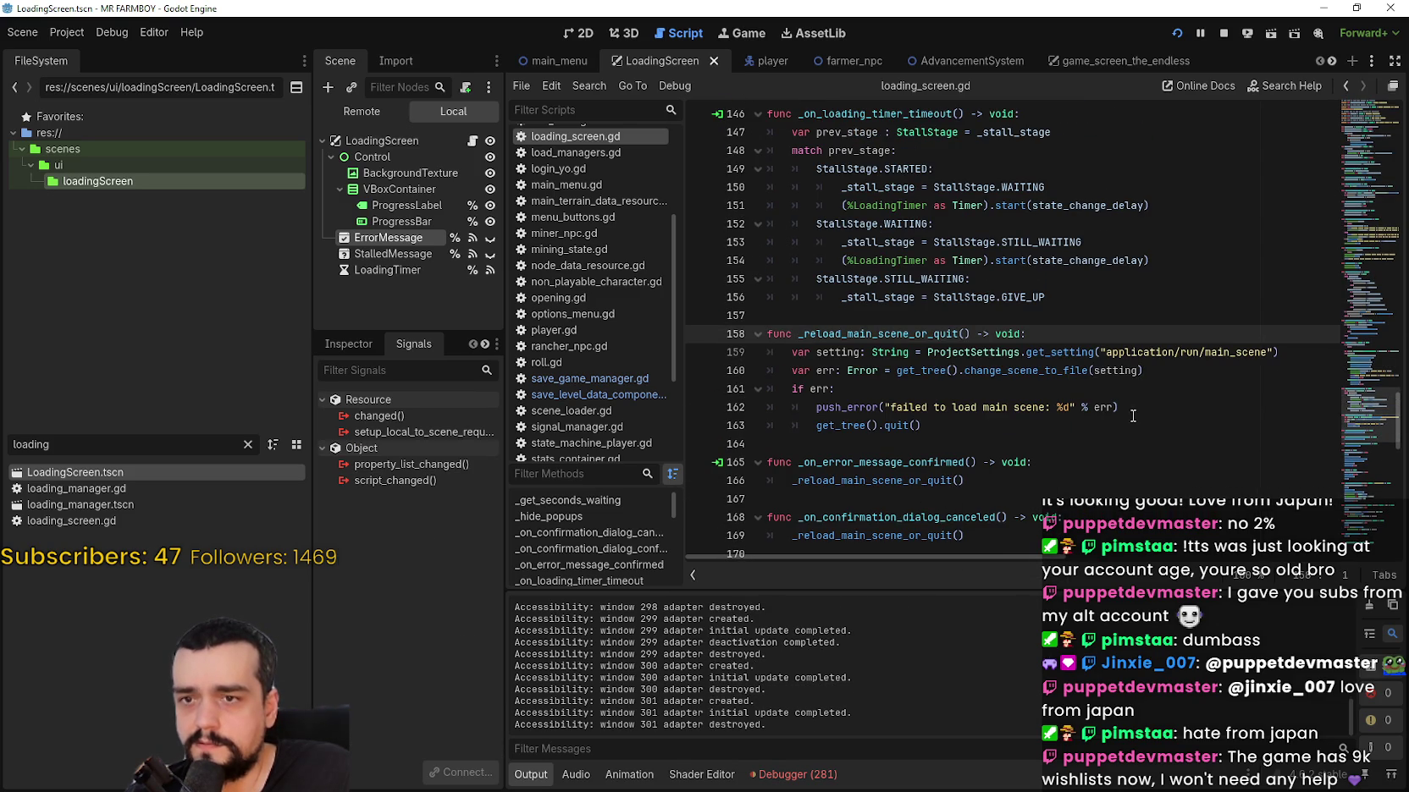
# Inspect the application/run/main_scene line and open the get_setting documentation
pyautogui.moveTo(1267, 352); pyautogui.dragTo(1105, 352)
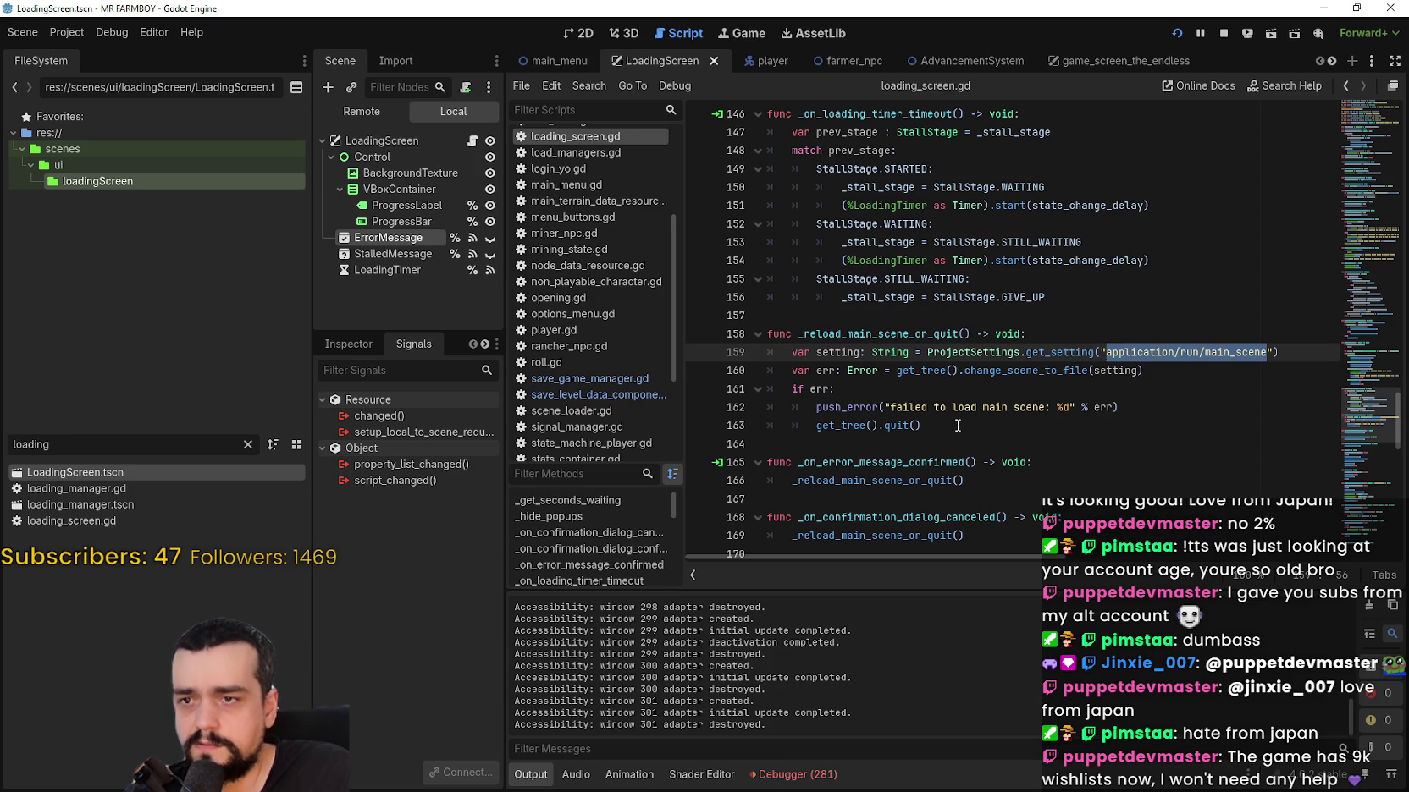
pyautogui.doubleClick(1016, 371)
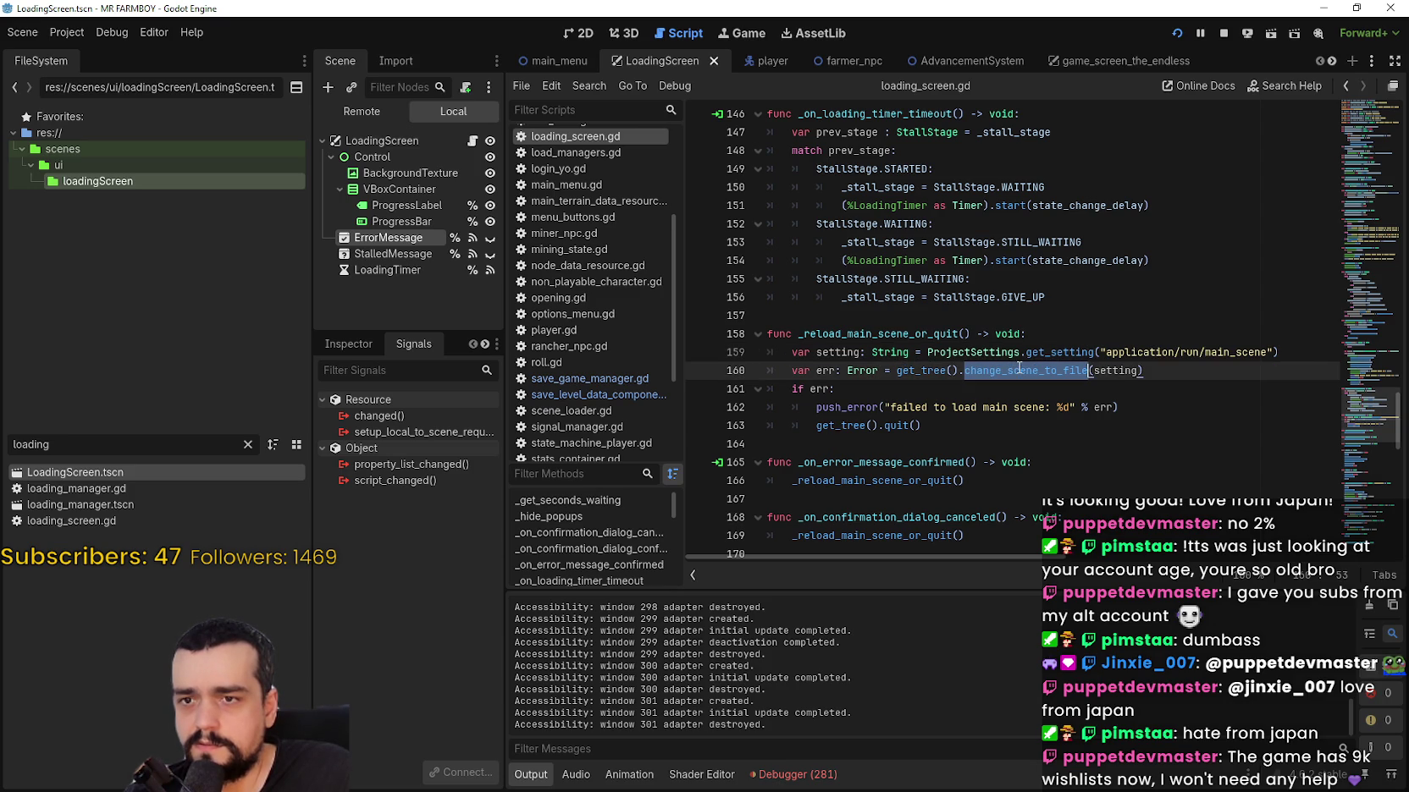
pyautogui.doubleClick(1121, 372)
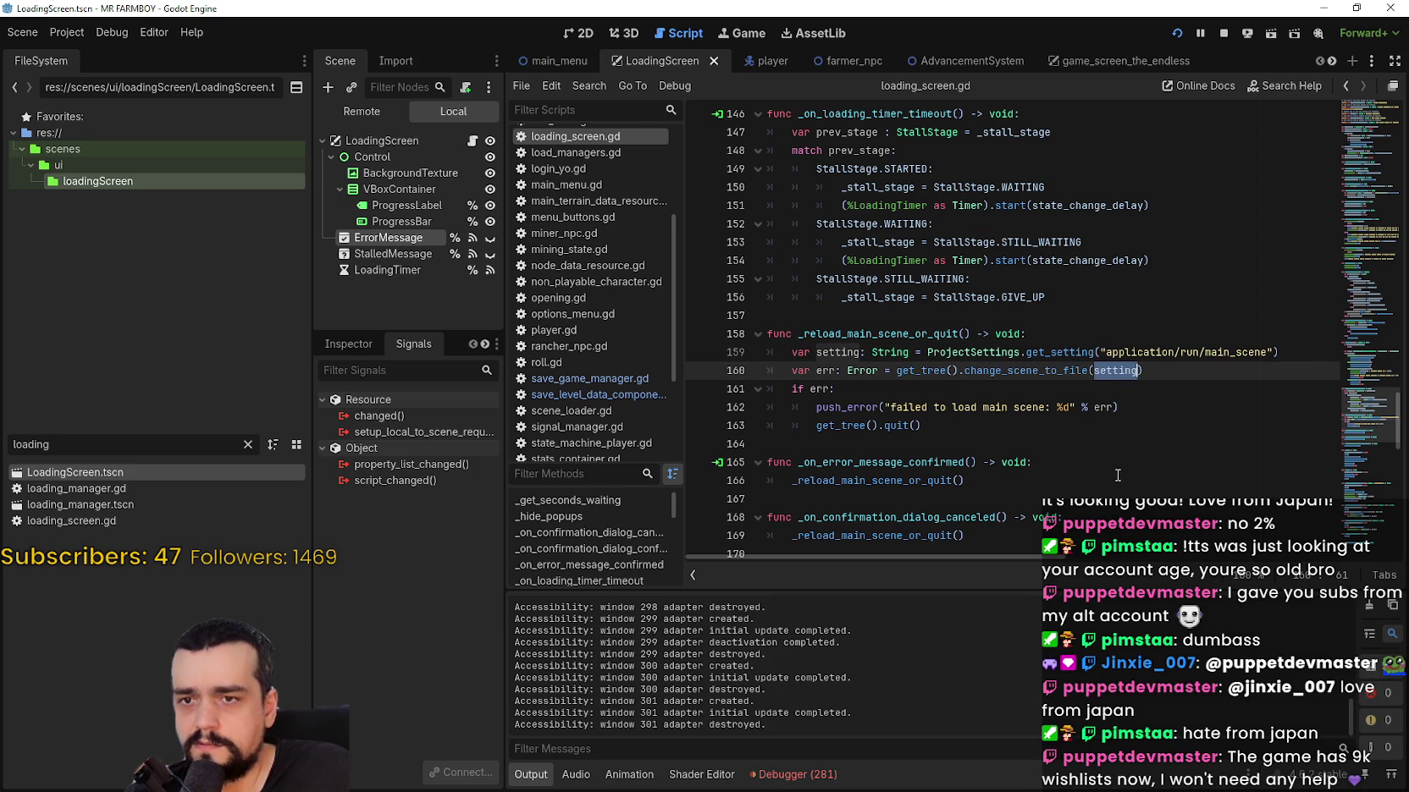
pyautogui.moveTo(1266, 352); pyautogui.dragTo(1111, 354)
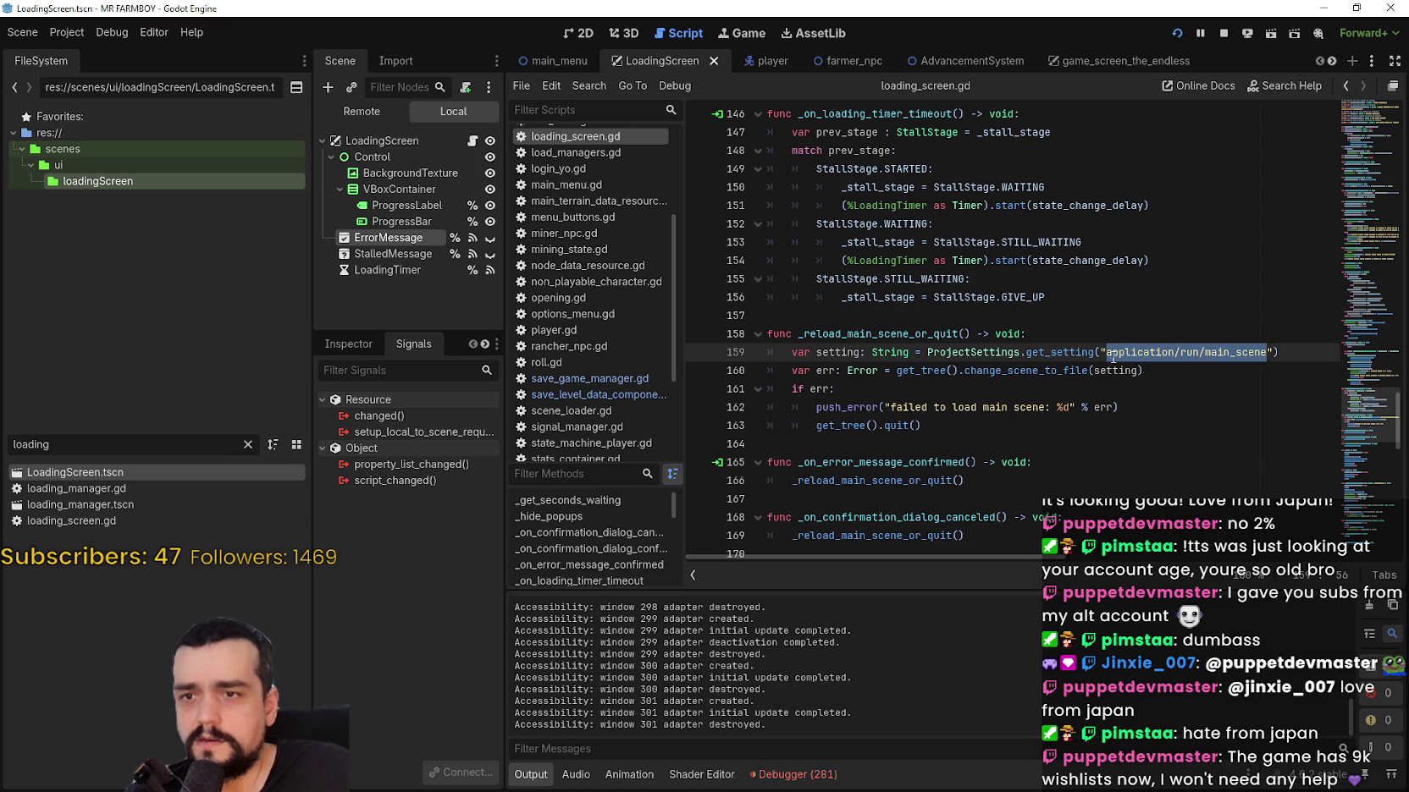
pyautogui.rightClick(1037, 351)
pyautogui.click(1035, 447)
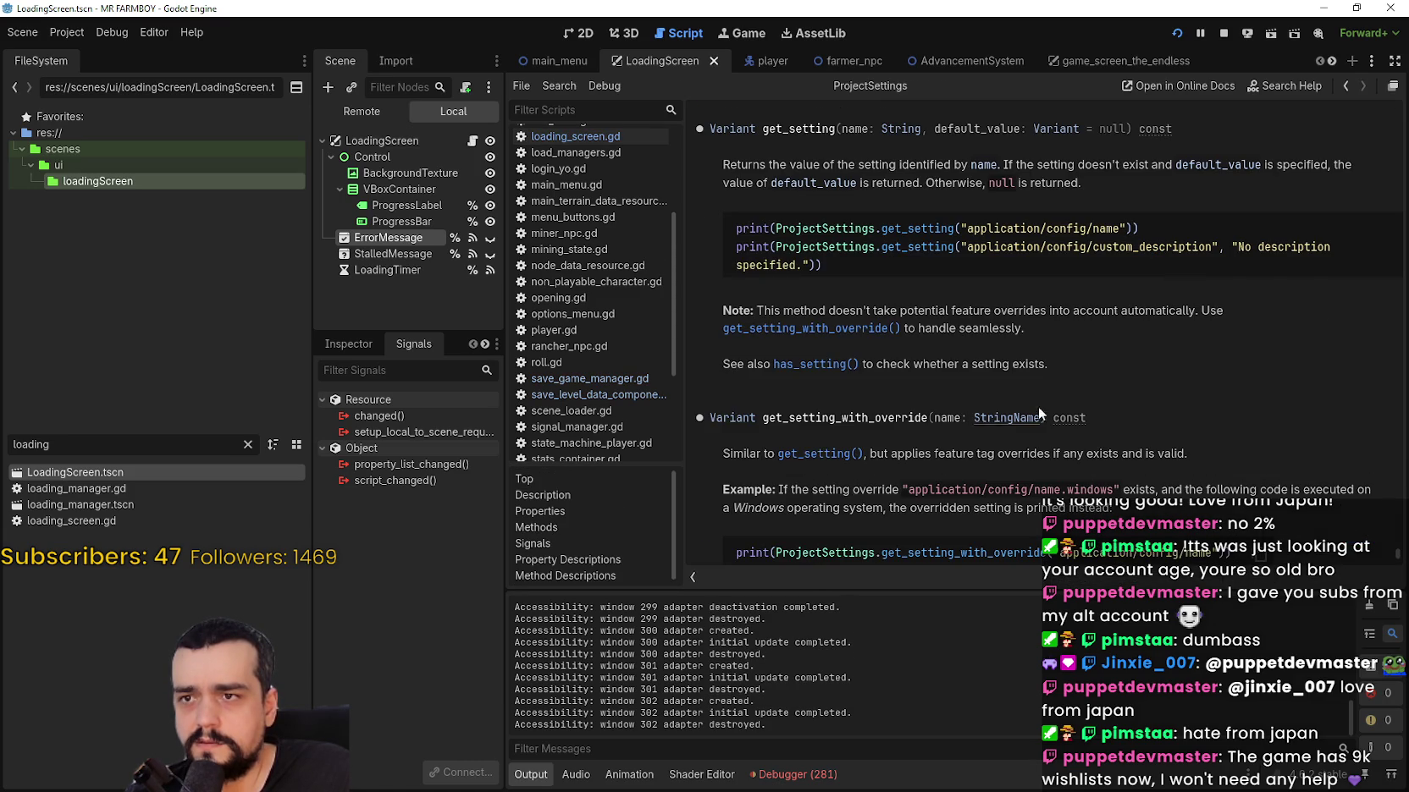
# Return to loading_screen.gd and open the debugger's error list
pyautogui.click(415, 241)
pyautogui.click(472, 141)
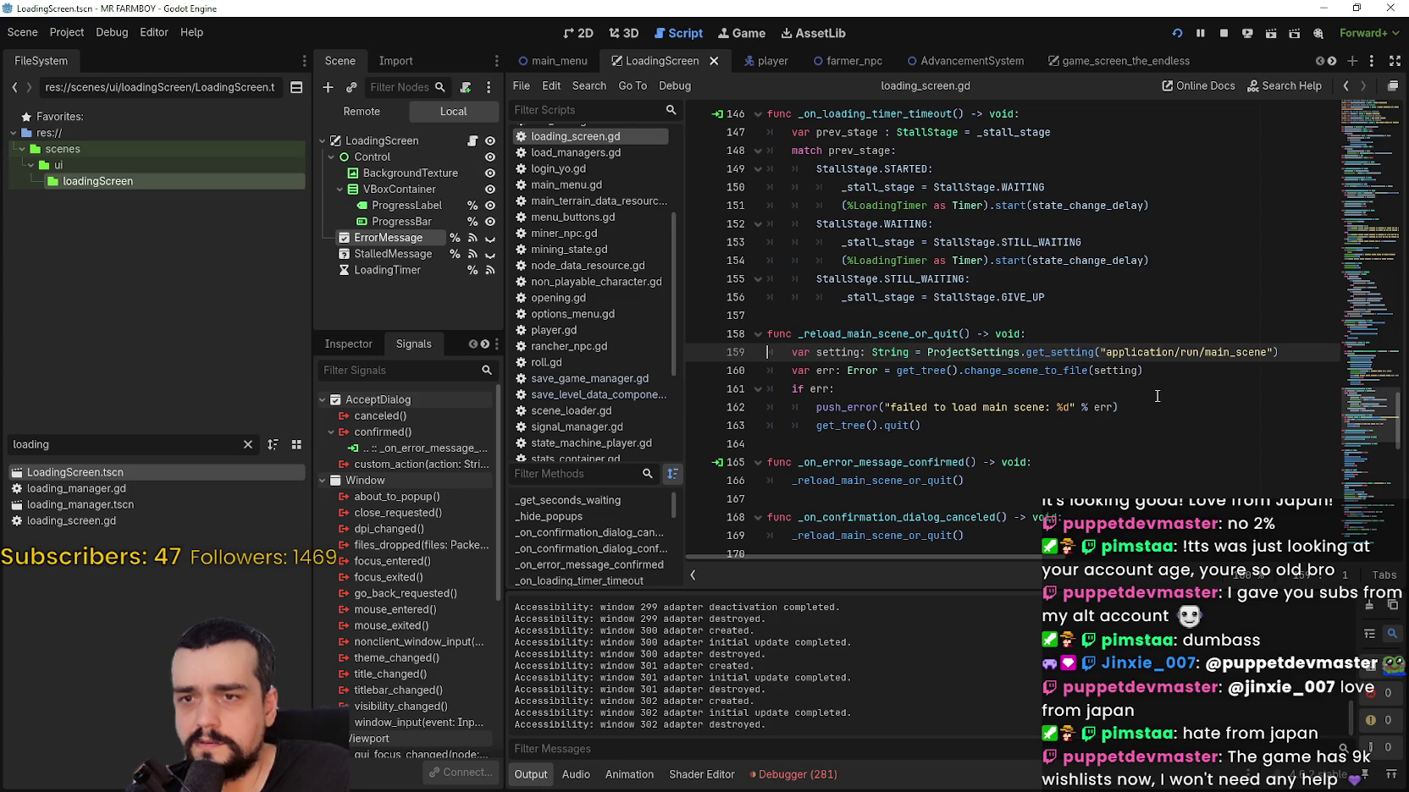
pyautogui.doubleClick(1209, 351)
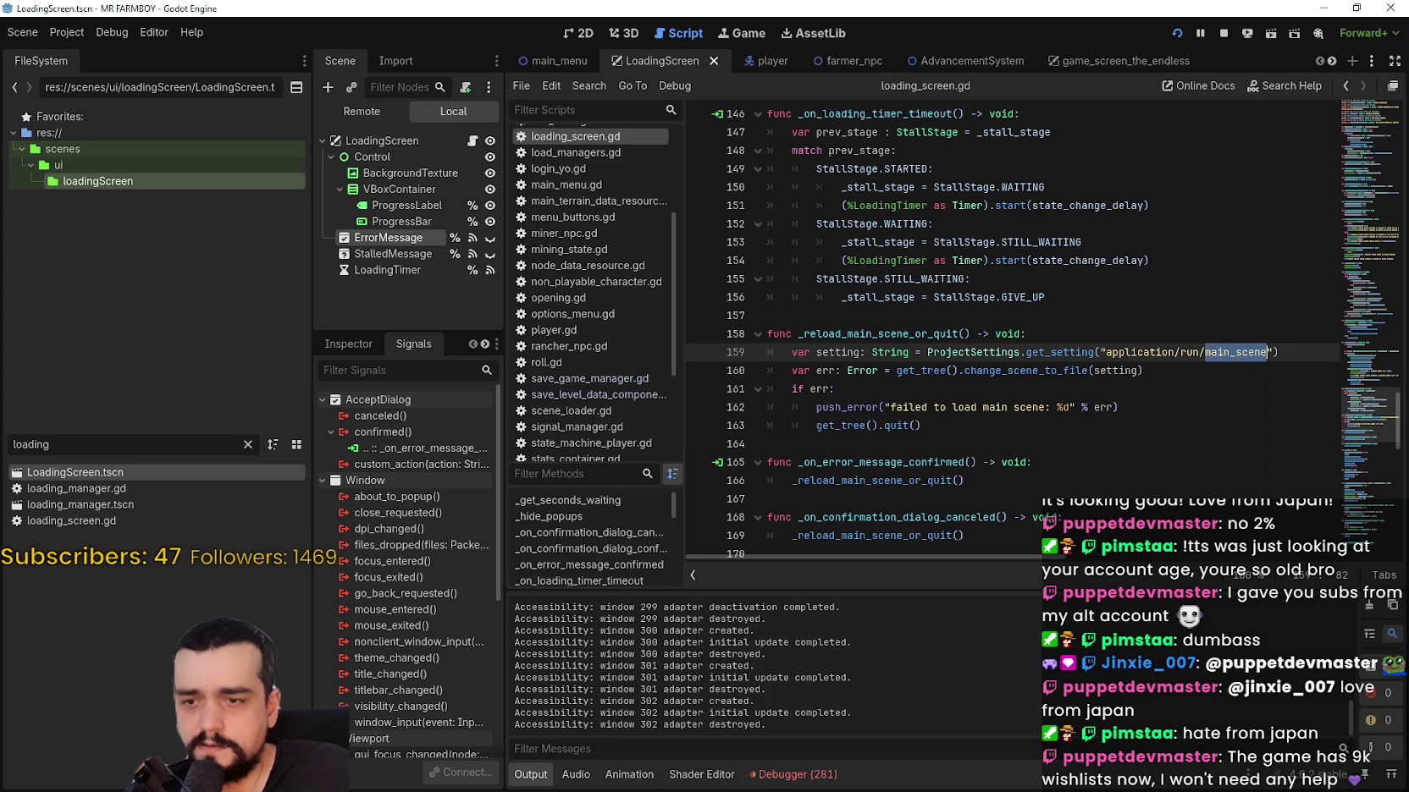
pyautogui.click(777, 774)
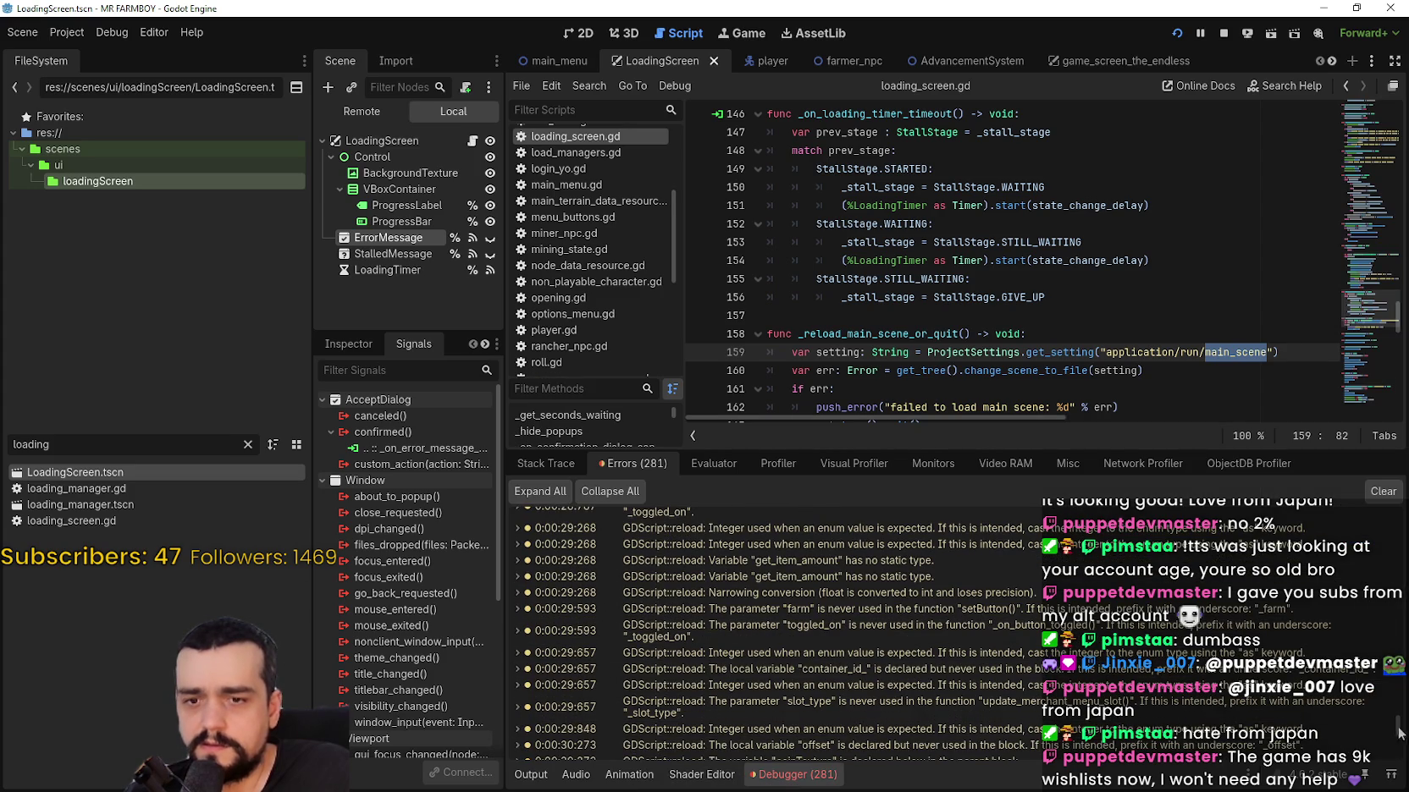
# Check the stack trace, the 'Opening loaded' output line and the running game's Opening node
pyautogui.scroll(-5, 1402, 745)
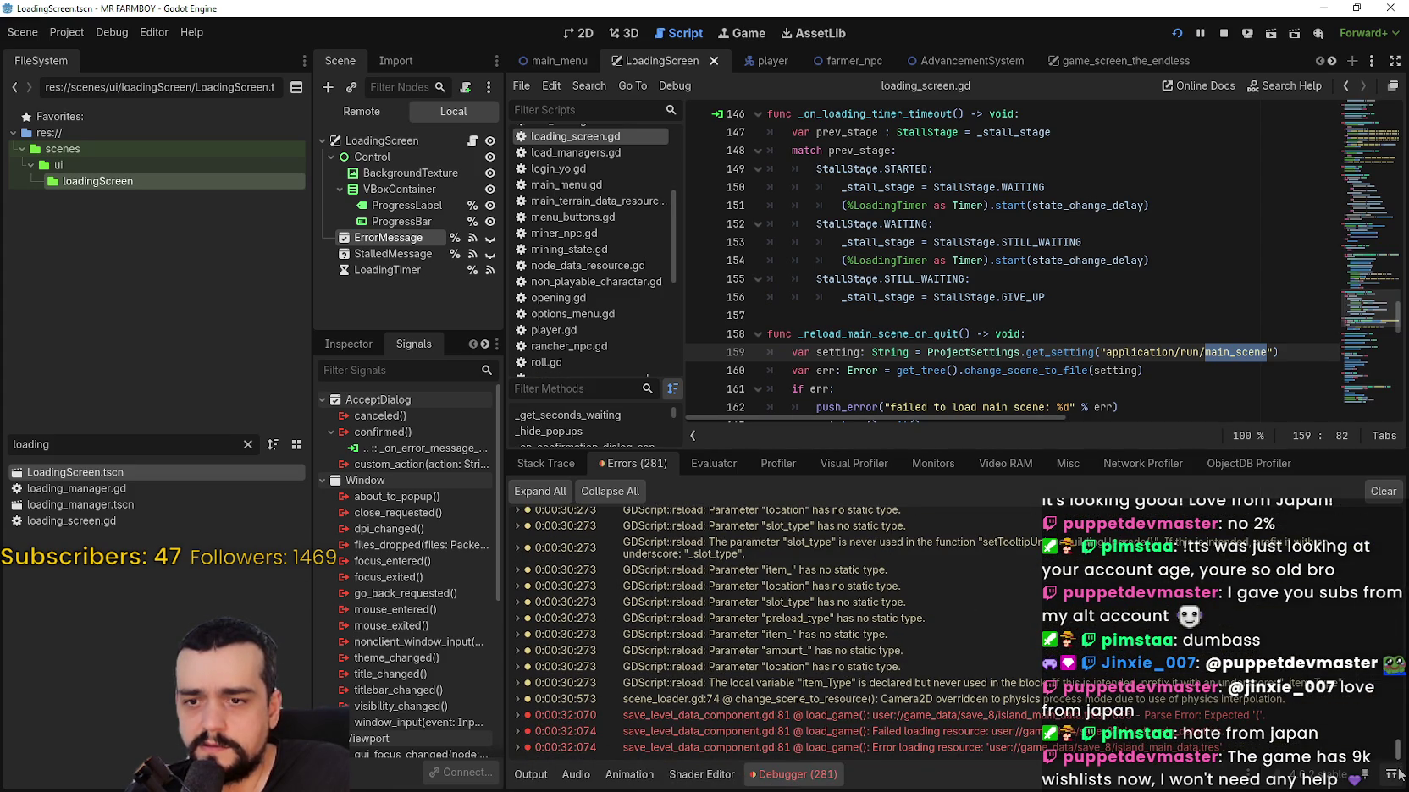
pyautogui.click(546, 464)
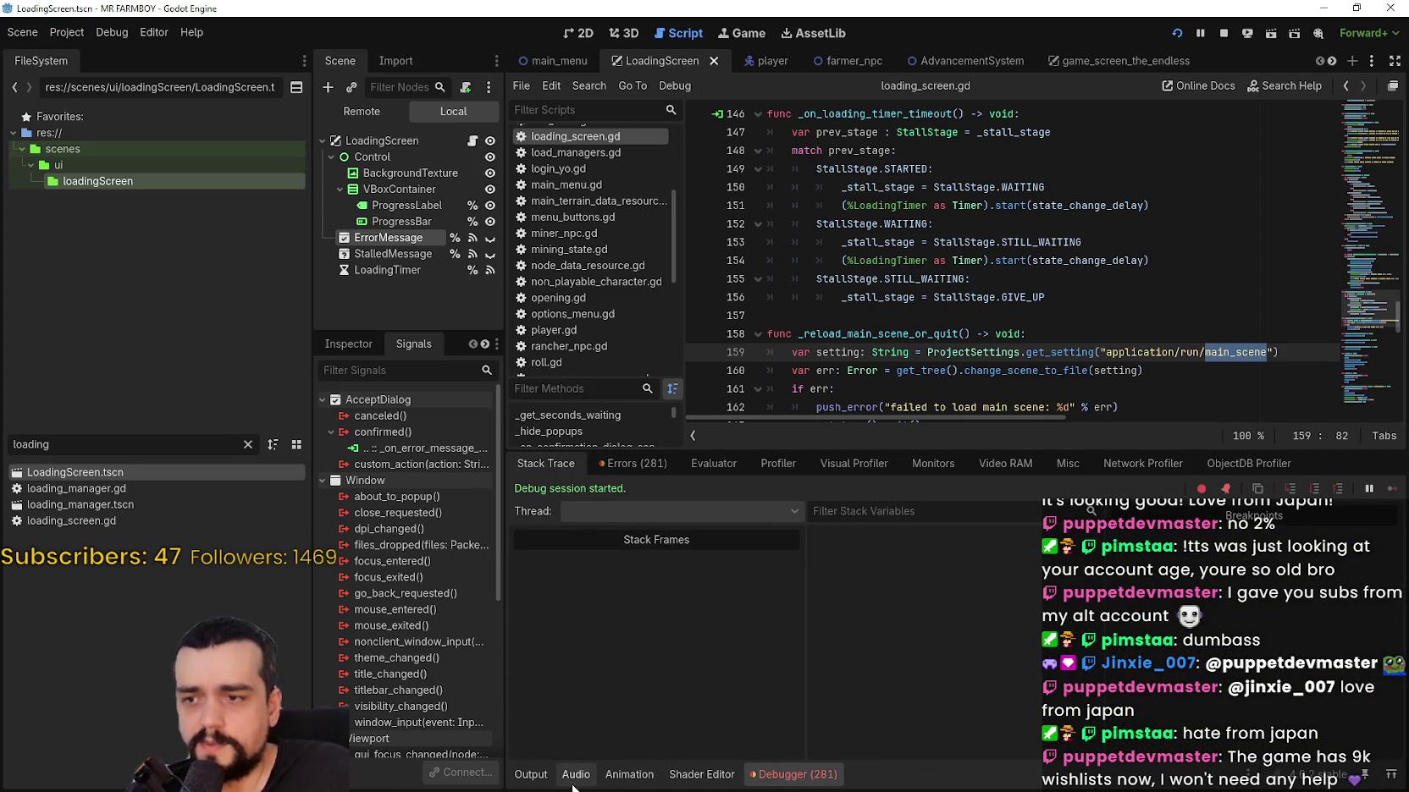
pyautogui.click(530, 774)
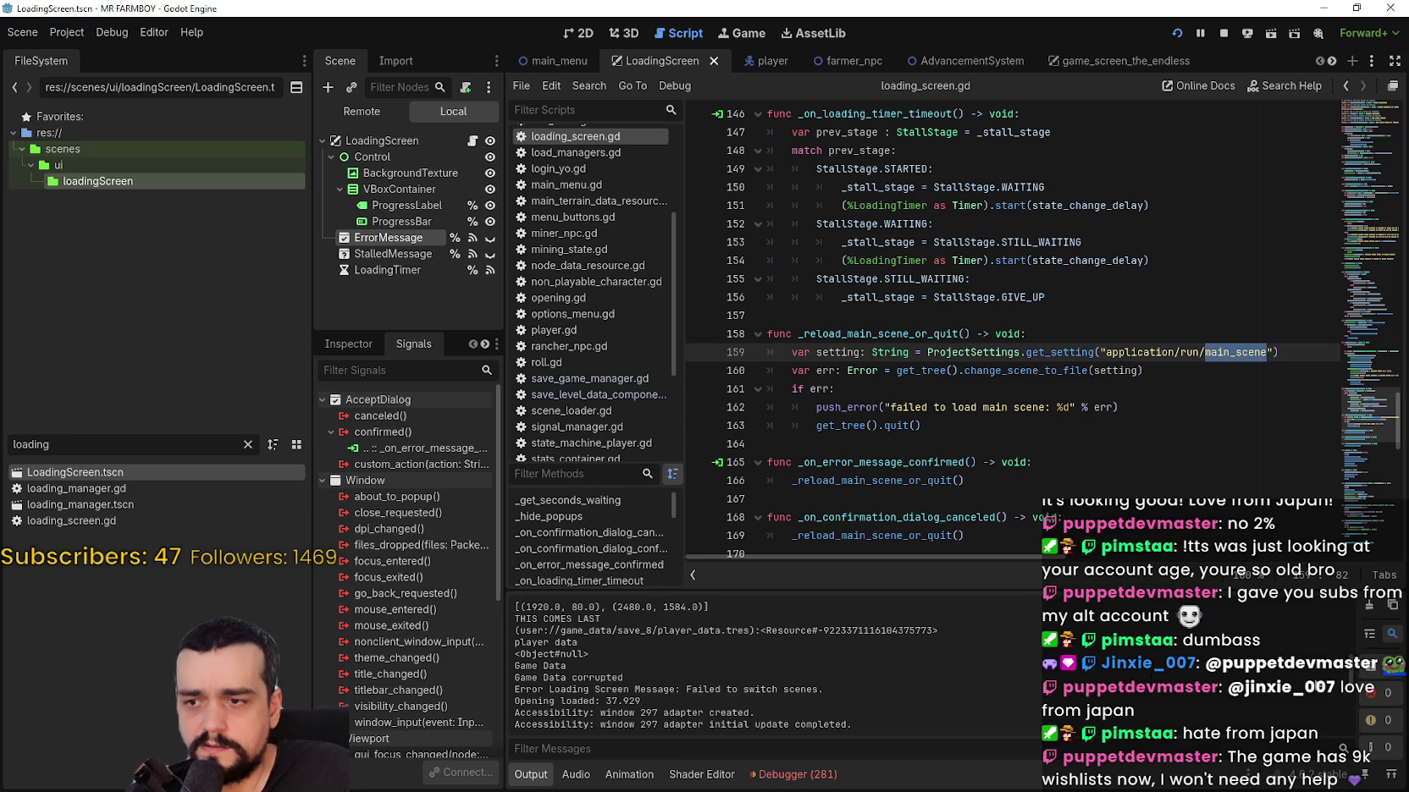
pyautogui.moveTo(643, 702); pyautogui.dragTo(513, 701)
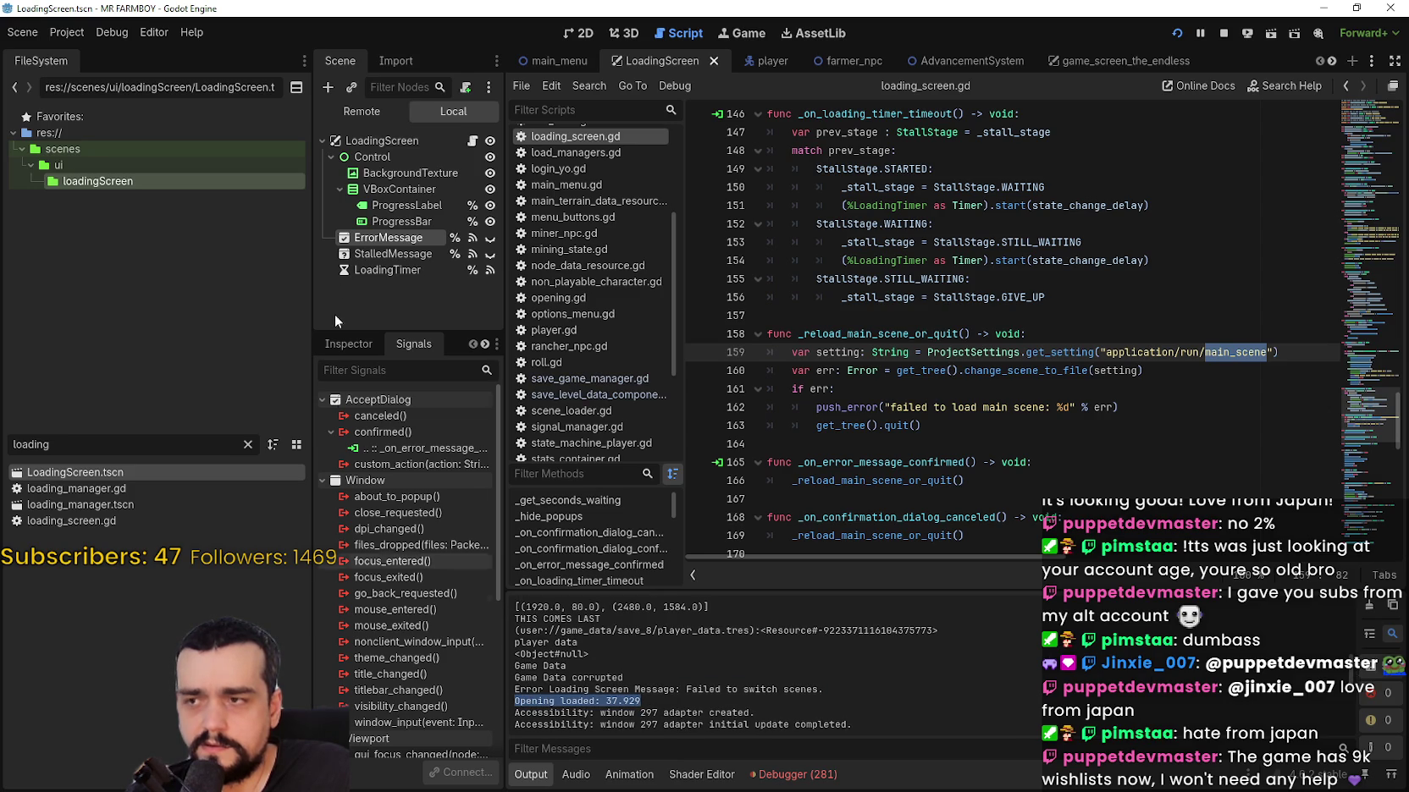
pyautogui.click(362, 111)
pyautogui.click(406, 283)
pyautogui.doubleClick(1232, 354)
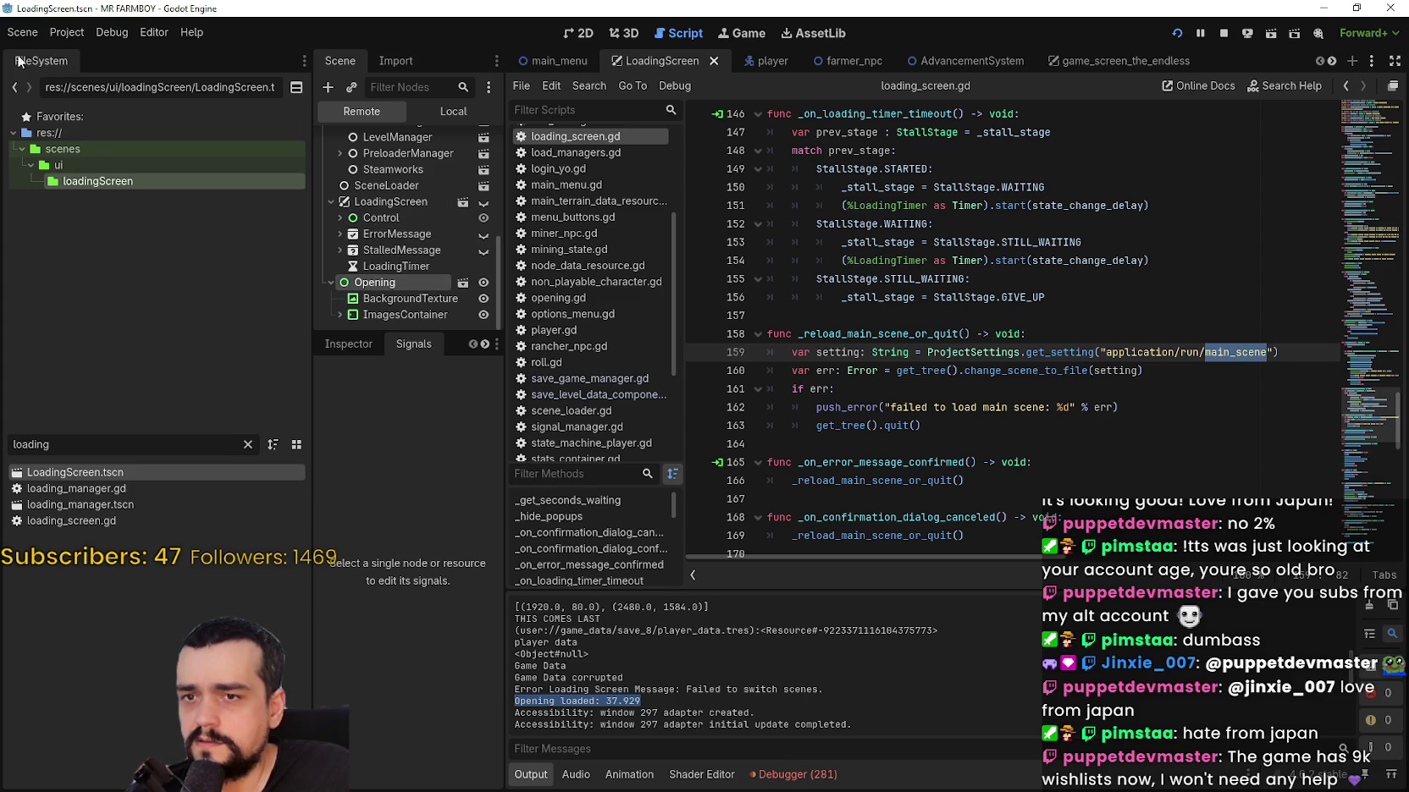
# Confirm in Project Settings that Application > Run > Main Scene is res://opening.tscn, then close it
pyautogui.click(67, 33)
pyautogui.click(94, 54)
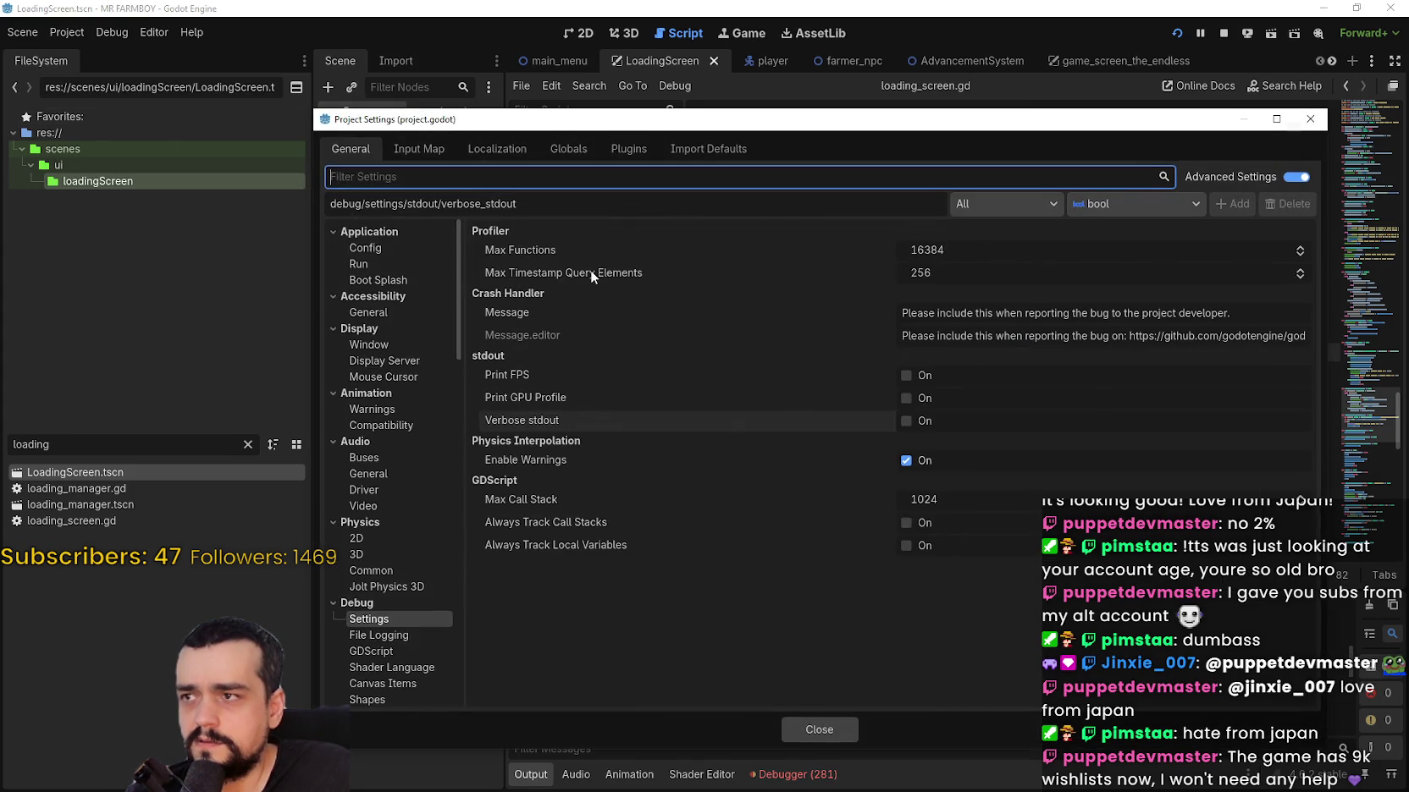
pyautogui.click(413, 264)
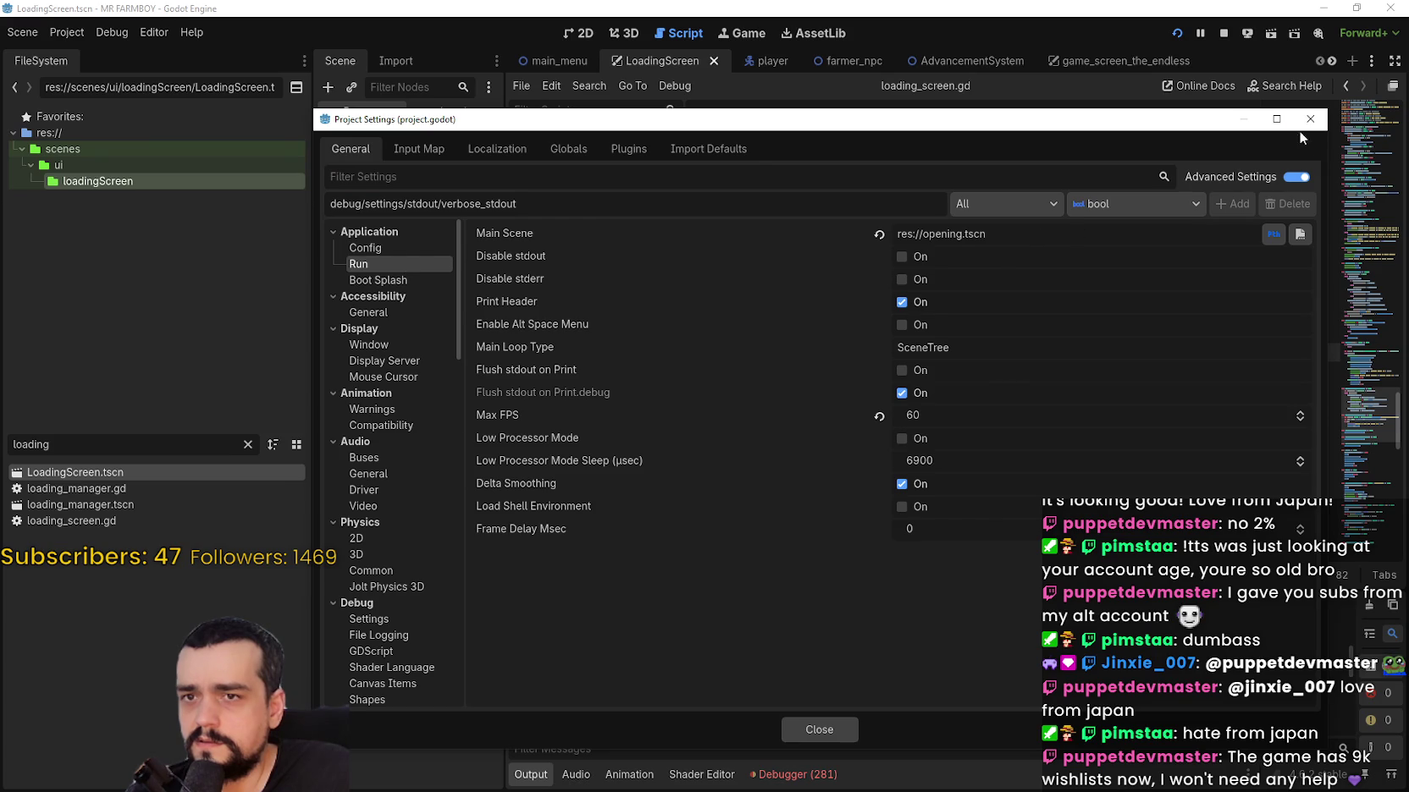
pyautogui.click(1309, 120)
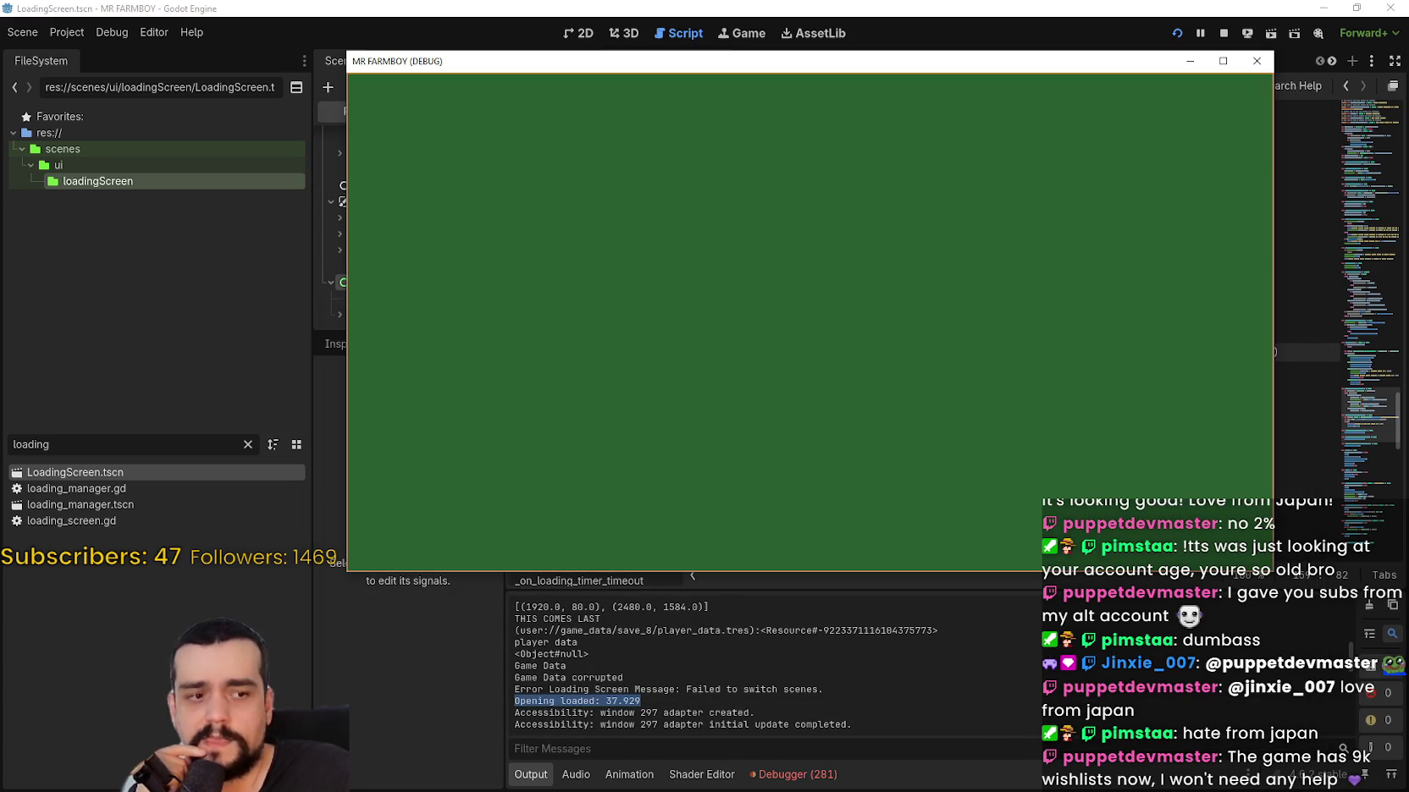
# Move the MR FARMBOY (DEBUG) window aside and show the debugger's stack trace view
pyautogui.moveTo(745, 61); pyautogui.dragTo(683, 119)
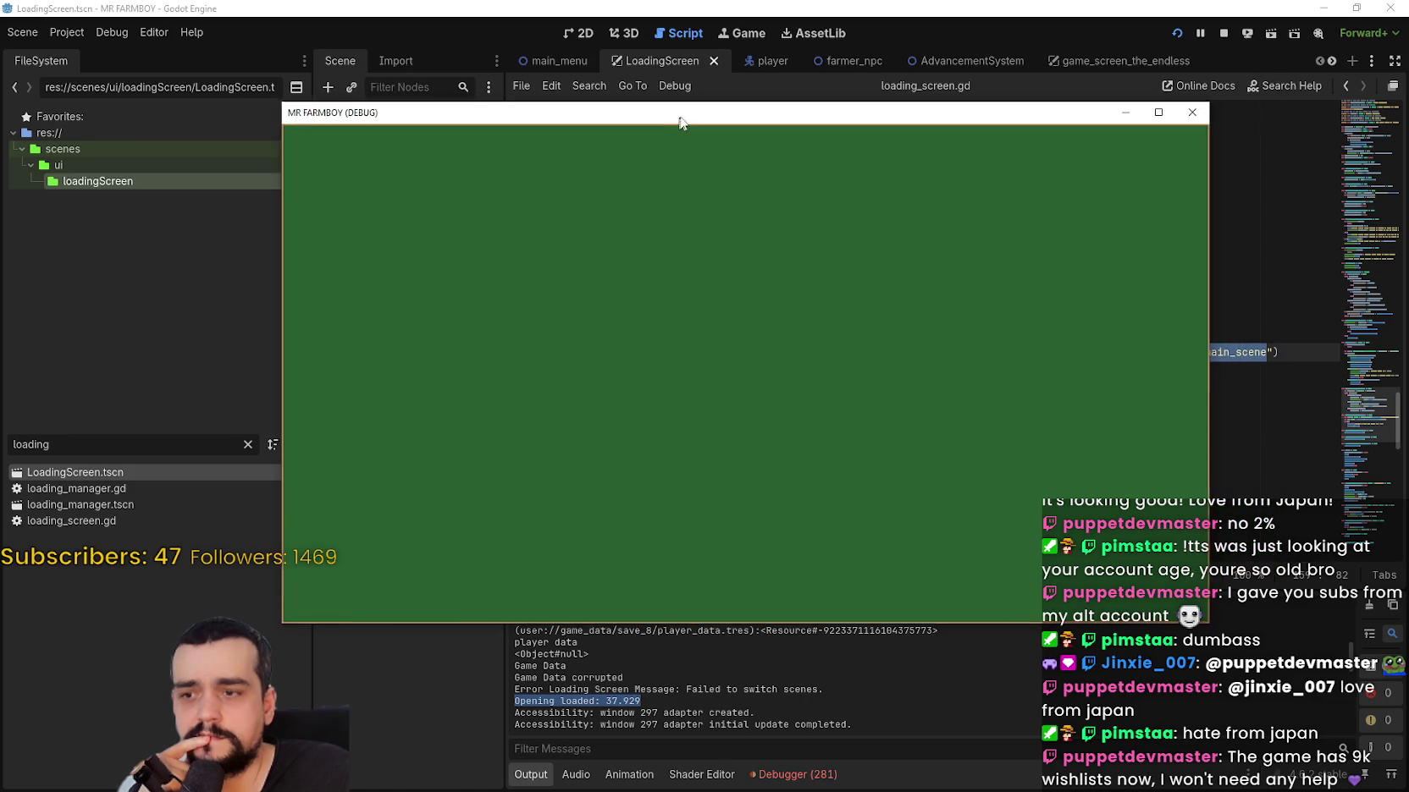
pyautogui.click(804, 775)
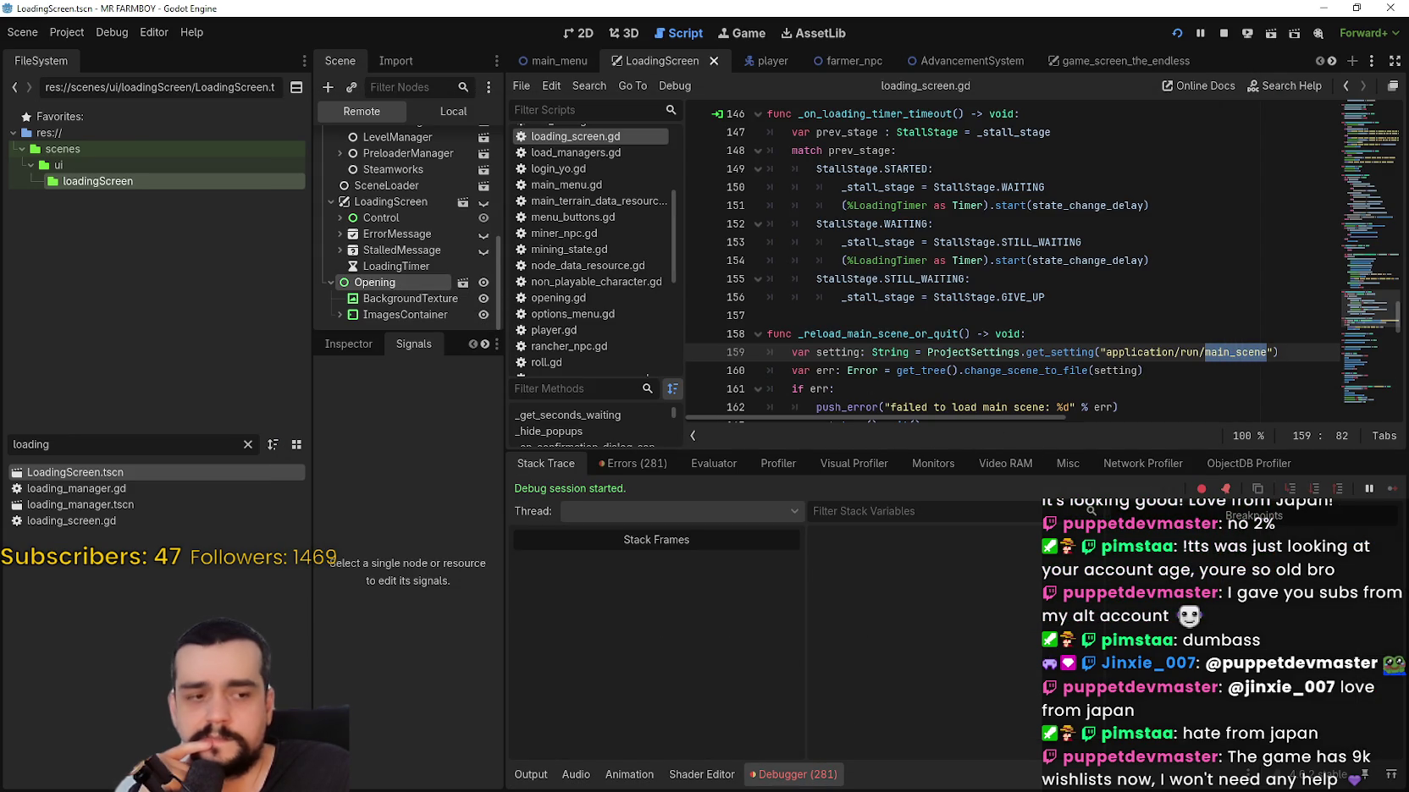
pyautogui.hotkey('alt', 'Tab')
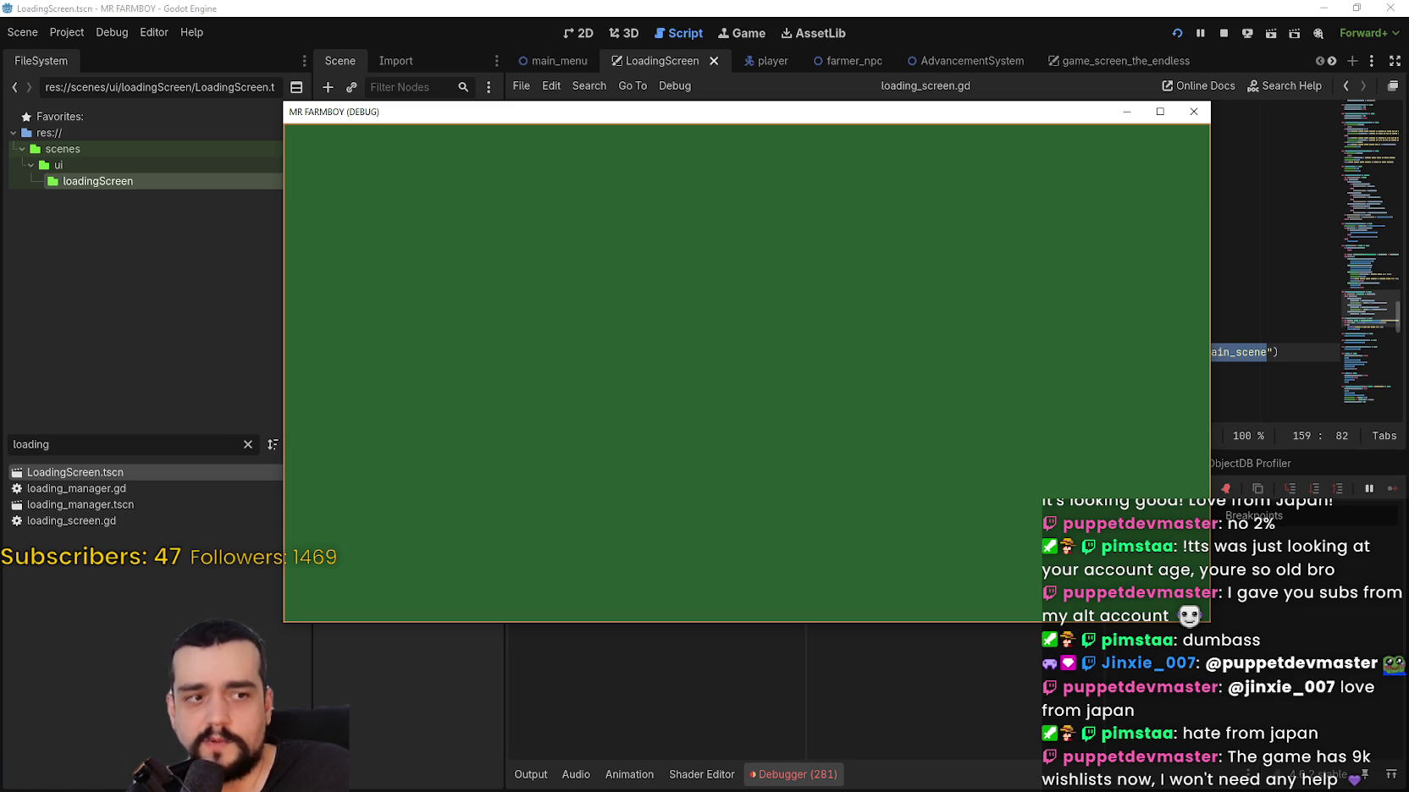
pyautogui.moveTo(476, 118); pyautogui.dragTo(593, 178)
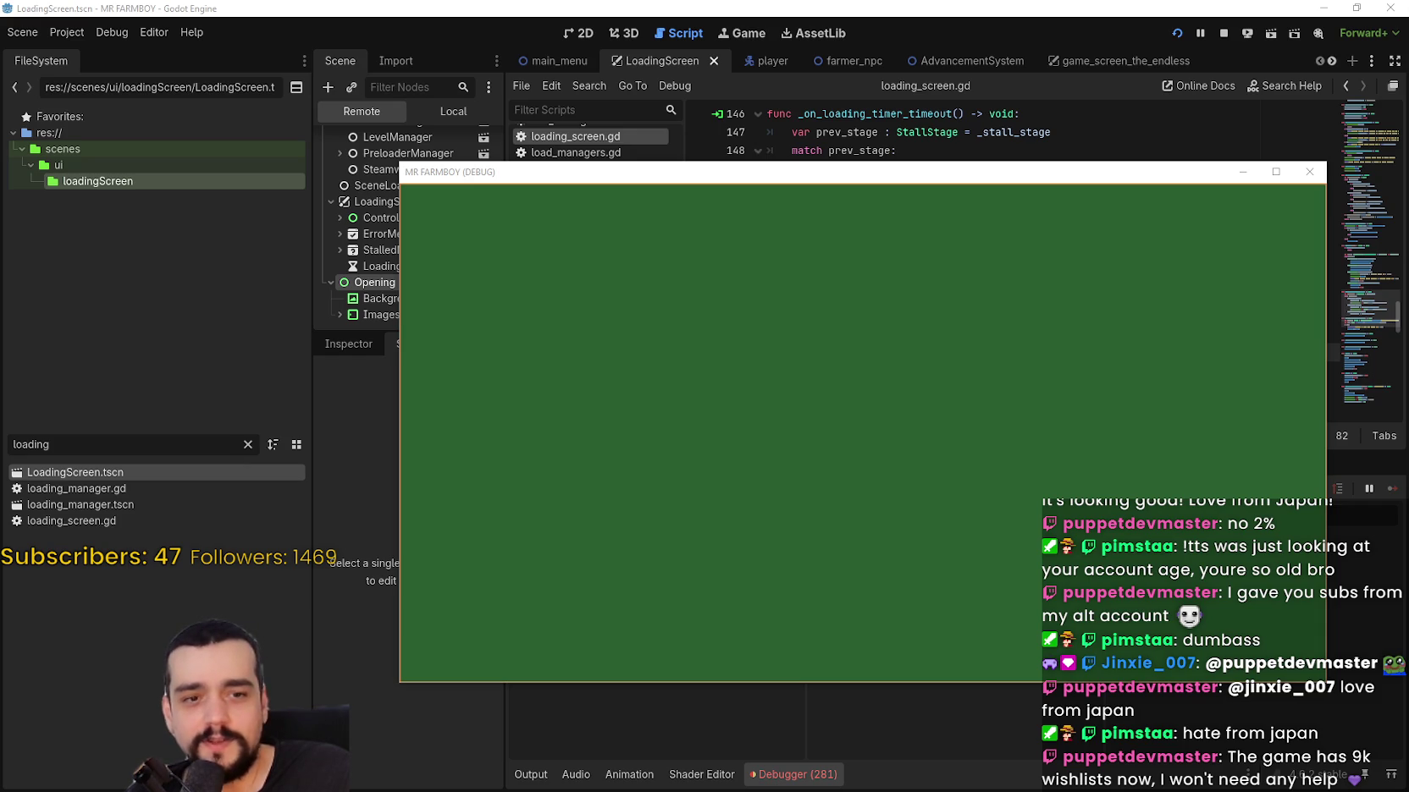
pyautogui.moveTo(768, 173)
pyautogui.mouseDown()
pyautogui.moveTo(748, 154)
pyautogui.moveTo(794, 153)
pyautogui.mouseUp()
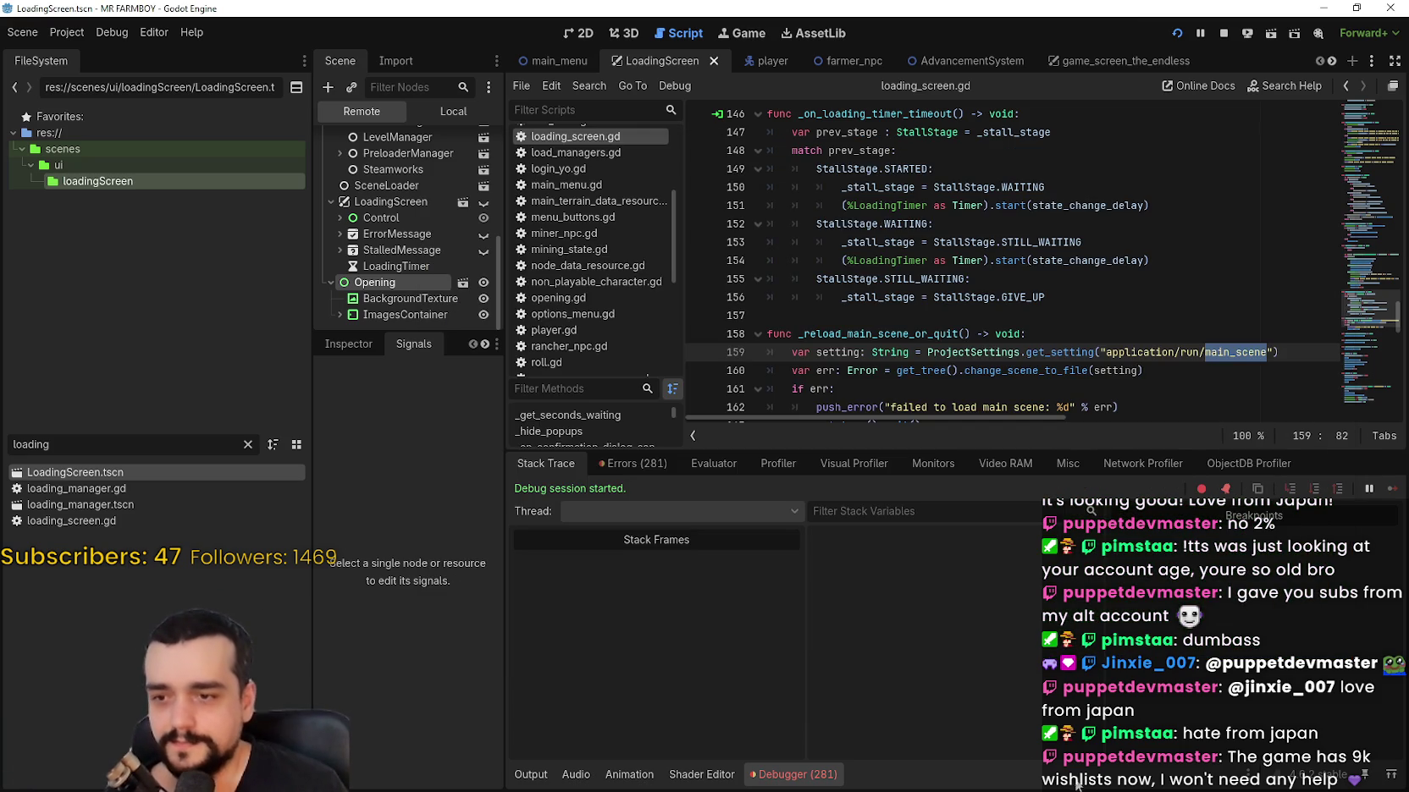
# Enlarge the remote scene tree panel to list more nodes
pyautogui.click(934, 386)
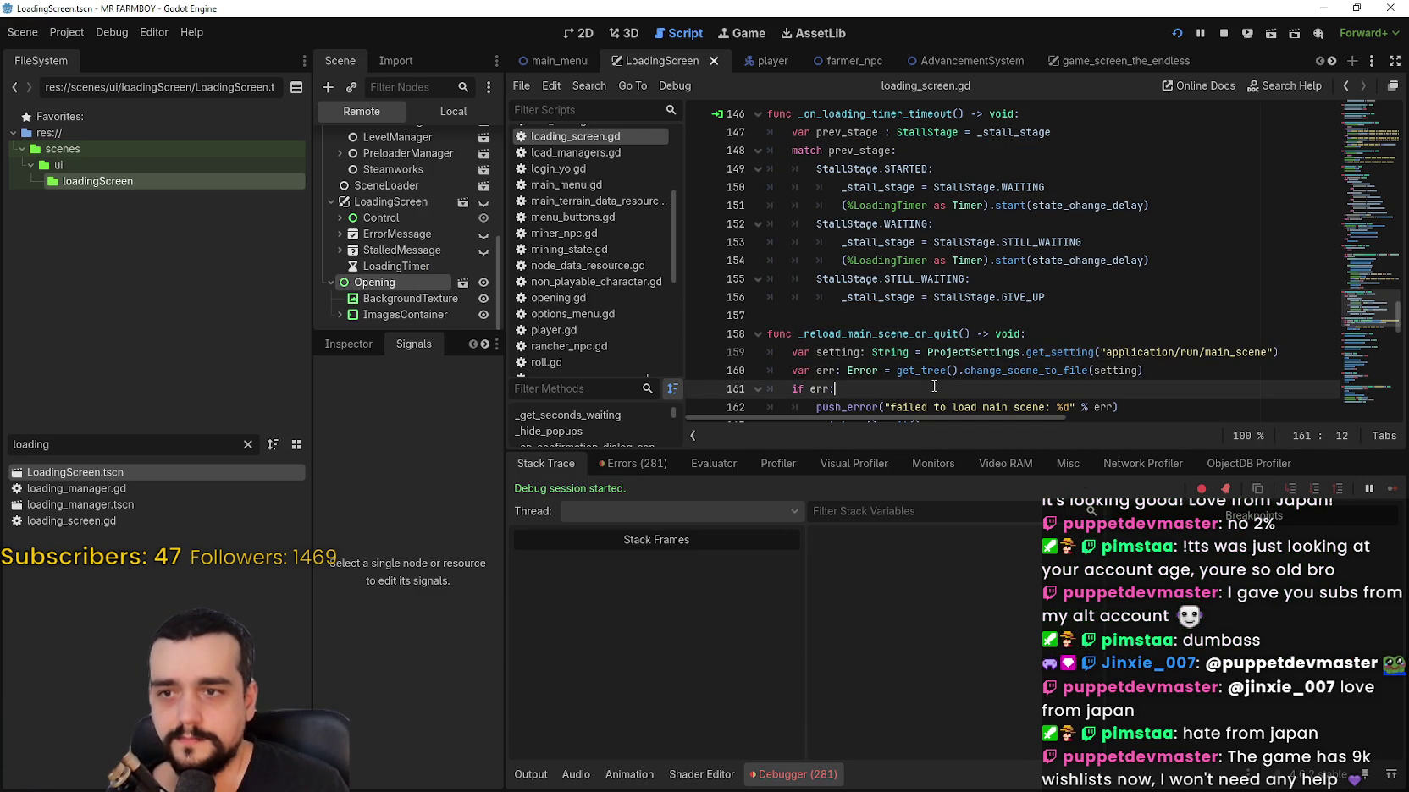
pyautogui.click(924, 315)
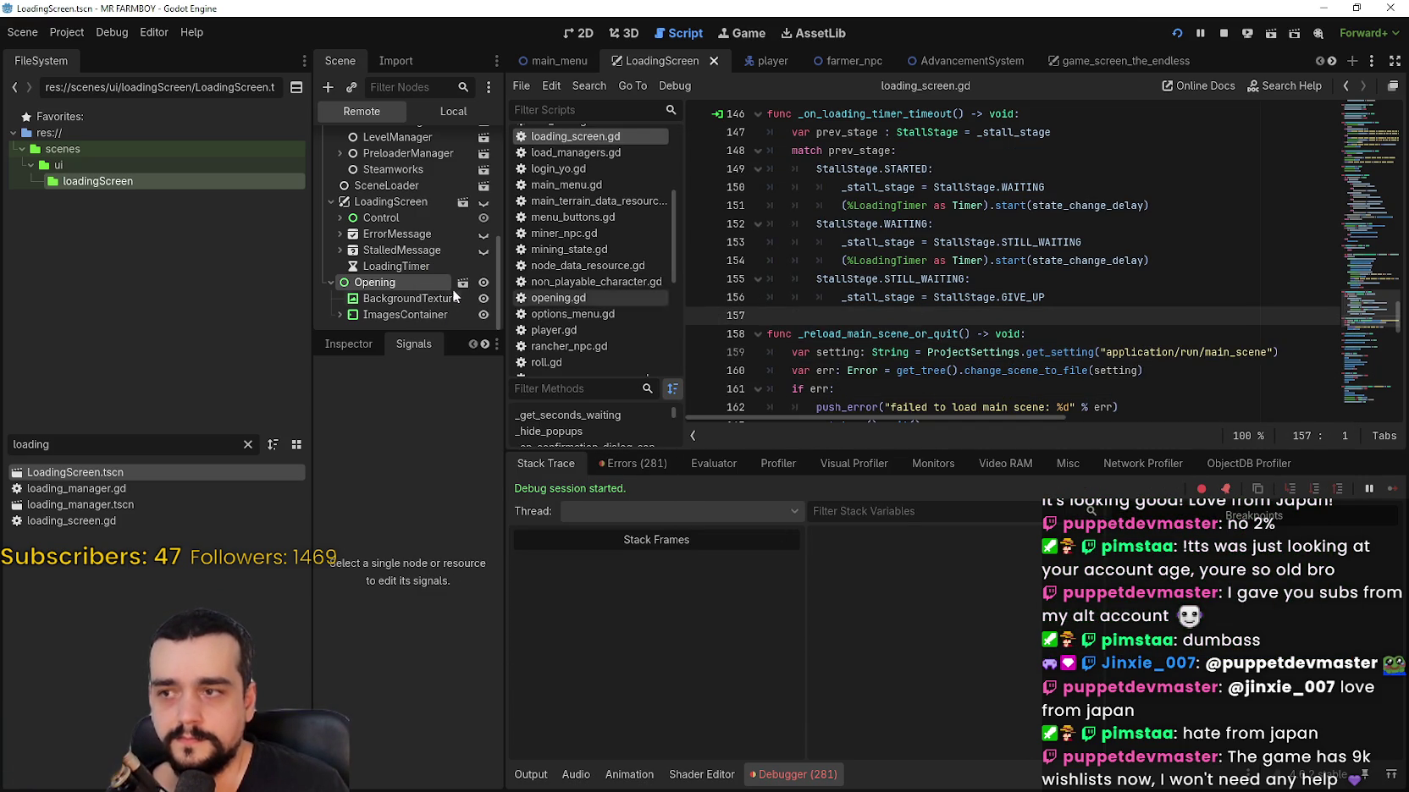
pyautogui.moveTo(411, 330); pyautogui.dragTo(419, 490)
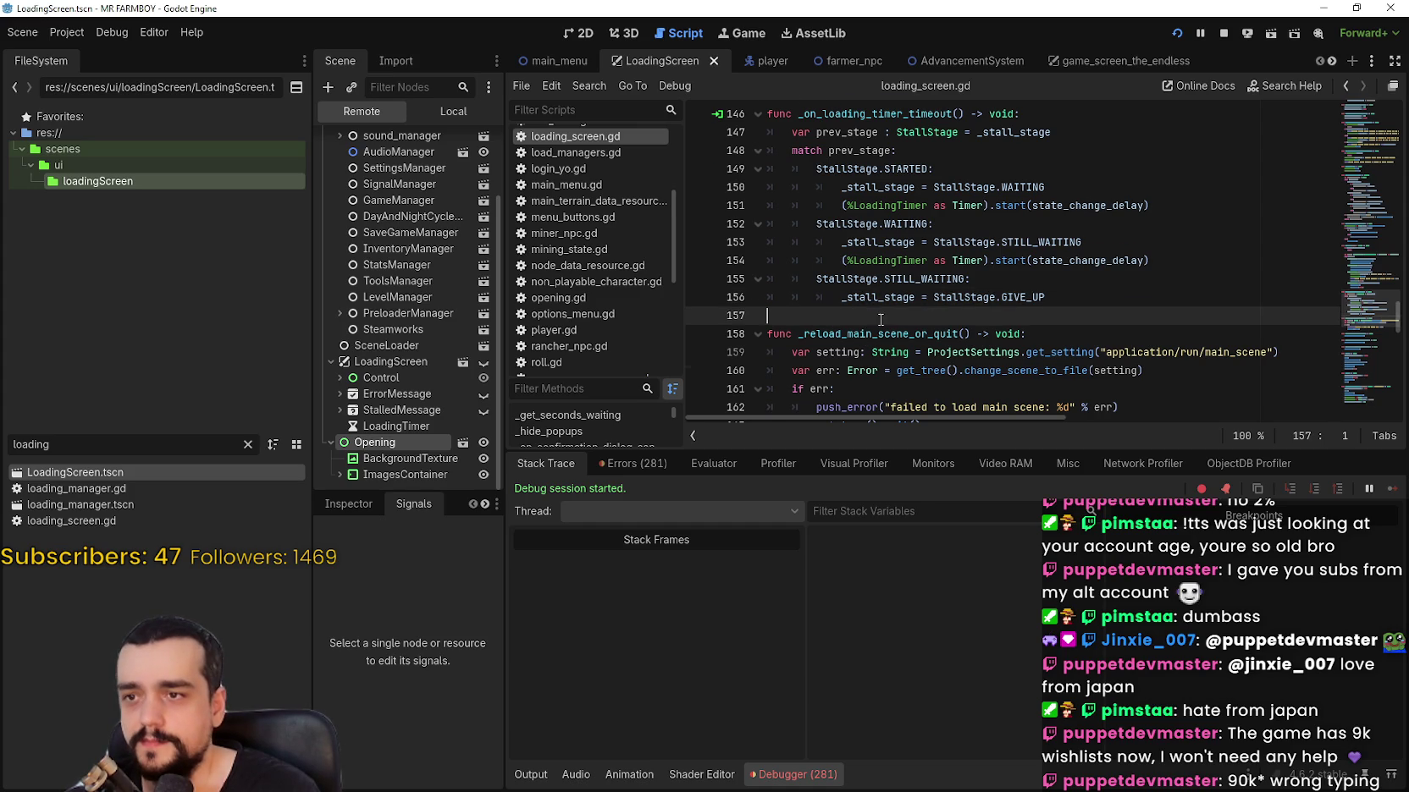
# Bring _reload_main_scene_or_quit into view and check the change_scene_to_file documentation
pyautogui.scroll(1, 923, 270)
pyautogui.hotkey('alt', 'Tab')
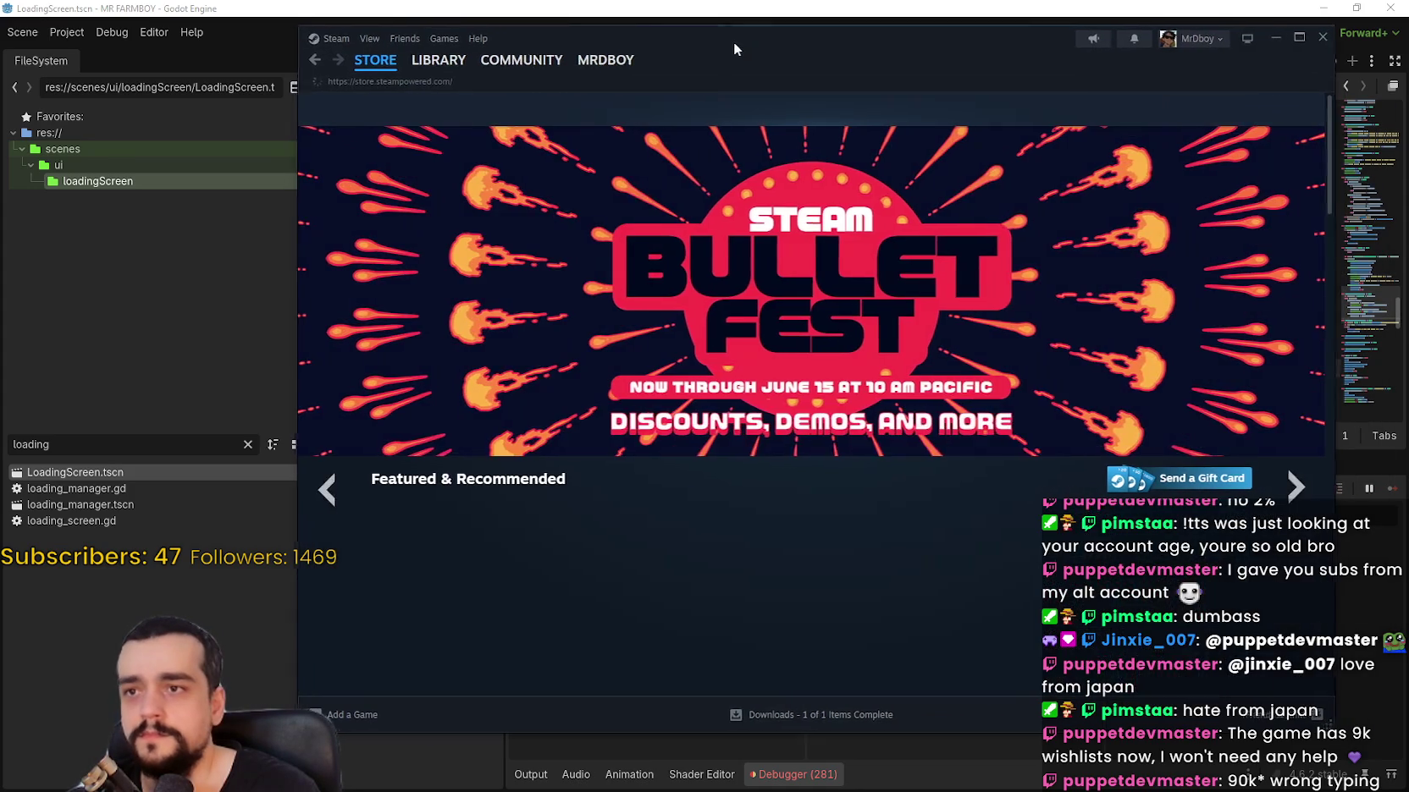
pyautogui.hotkey('alt', 'Tab')
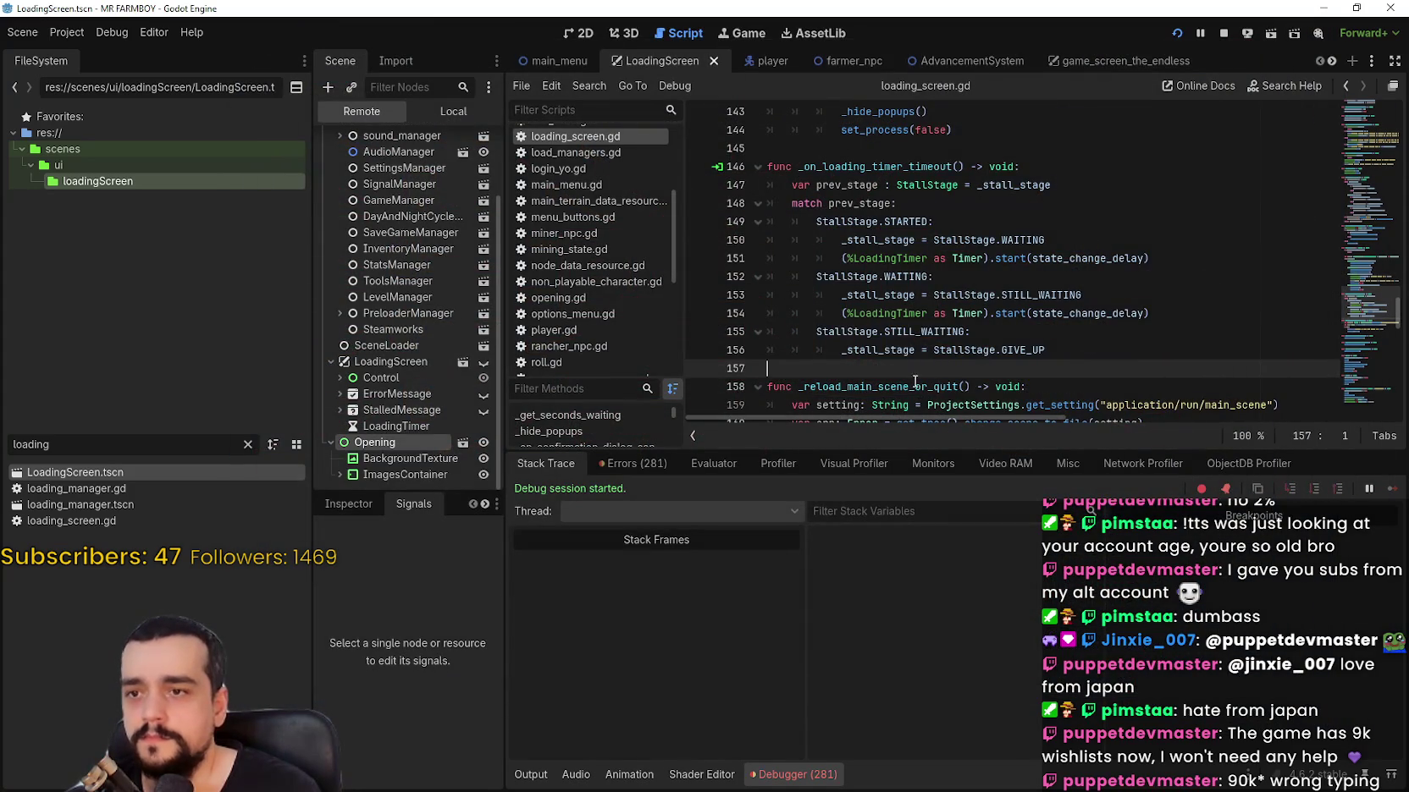
pyautogui.scroll(-3, 895, 360)
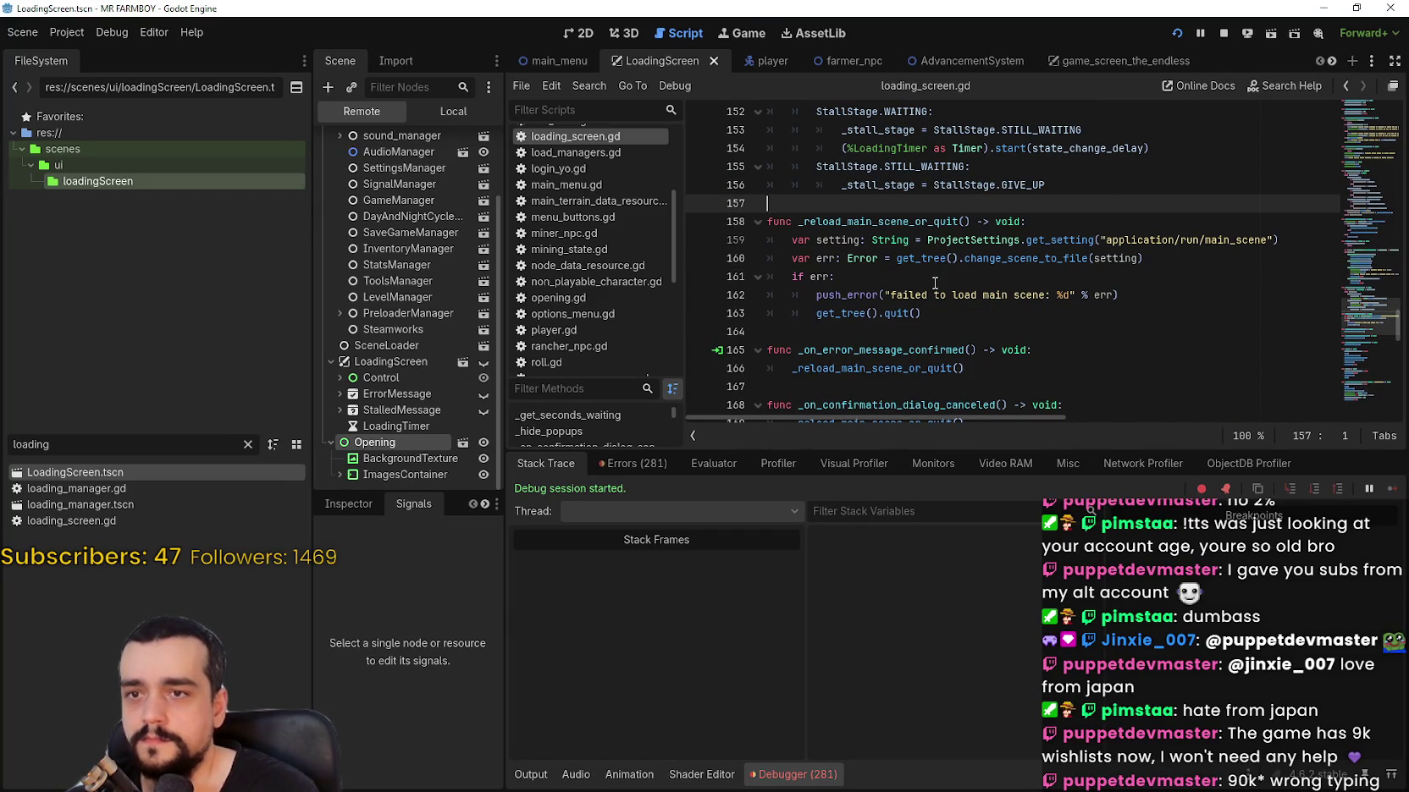
pyautogui.click(932, 279)
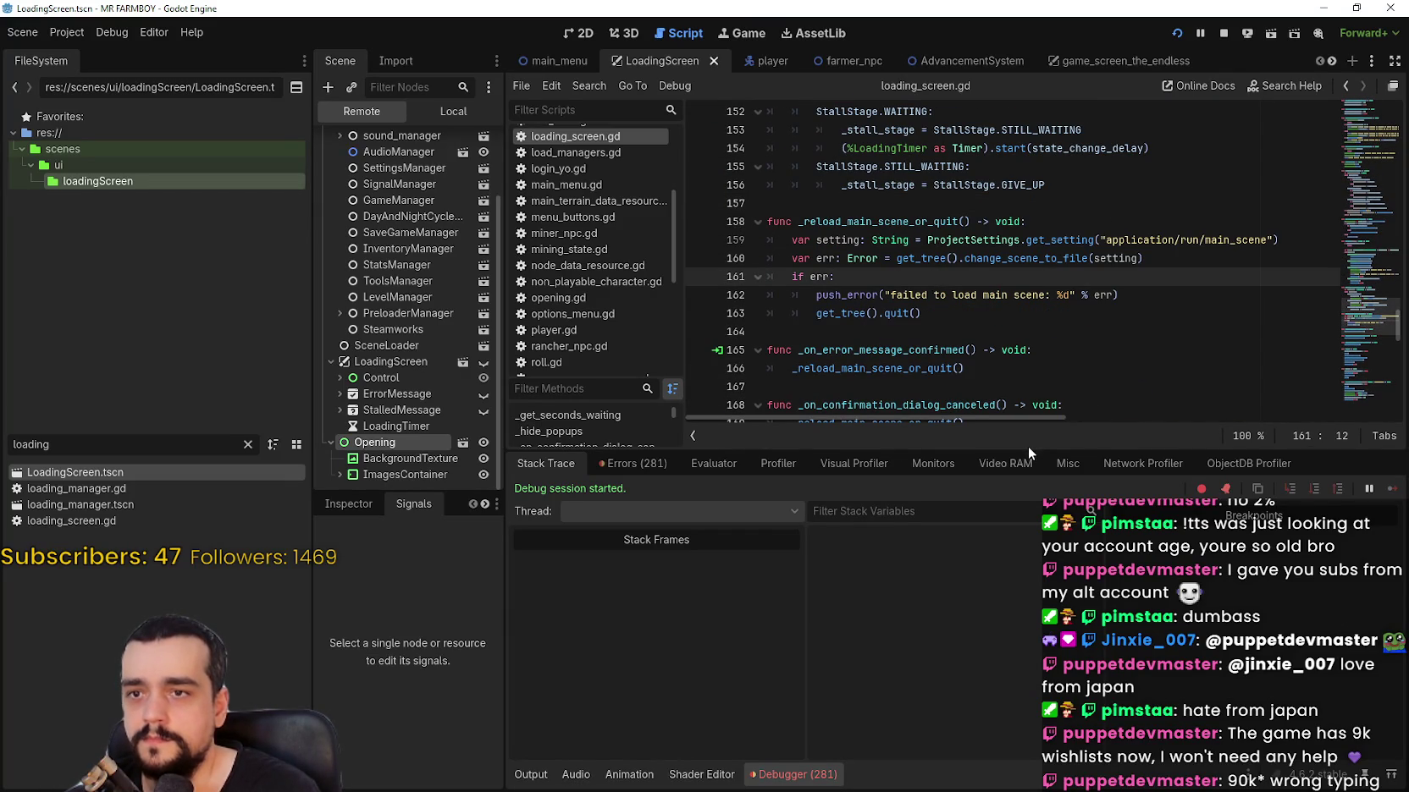
pyautogui.moveTo(1120, 261)
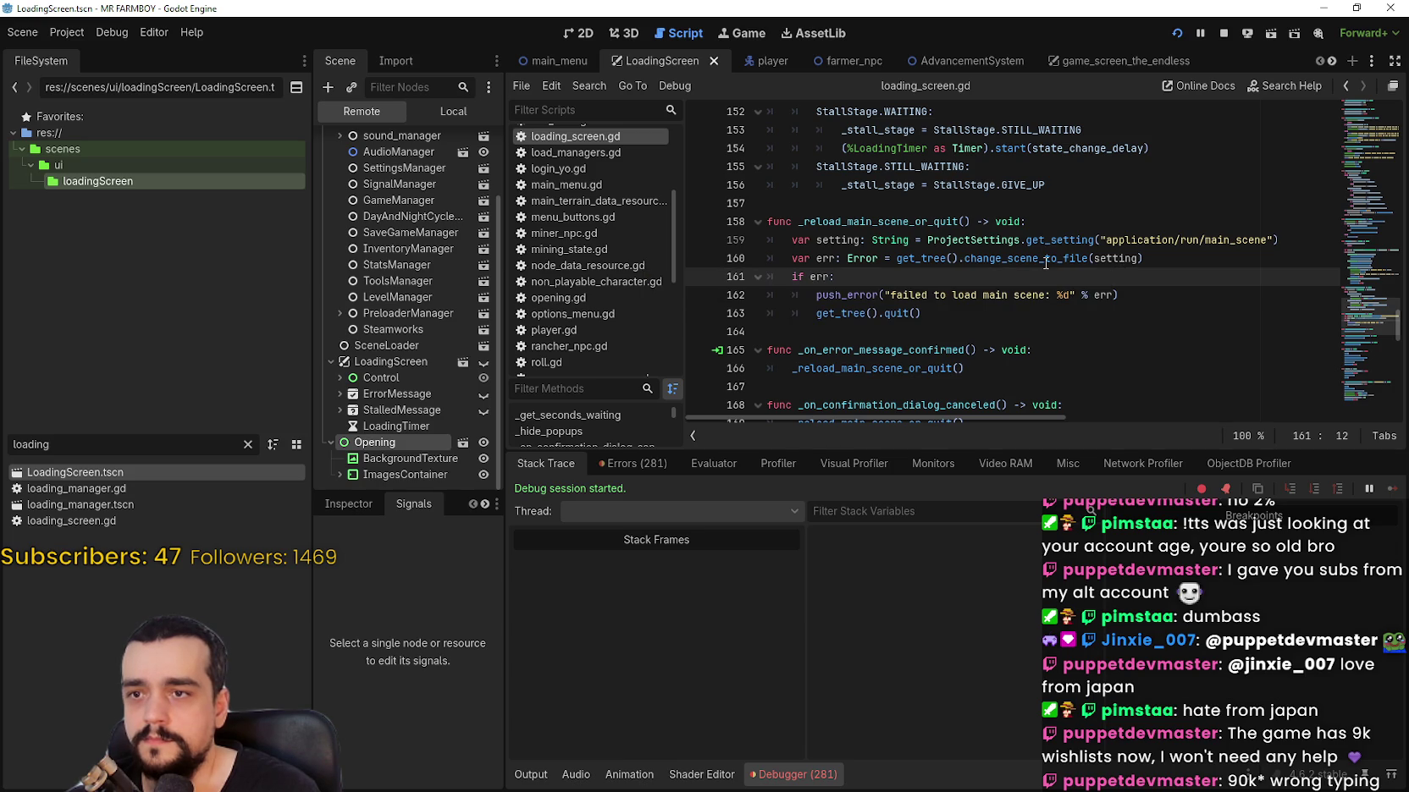
pyautogui.moveTo(1046, 263)
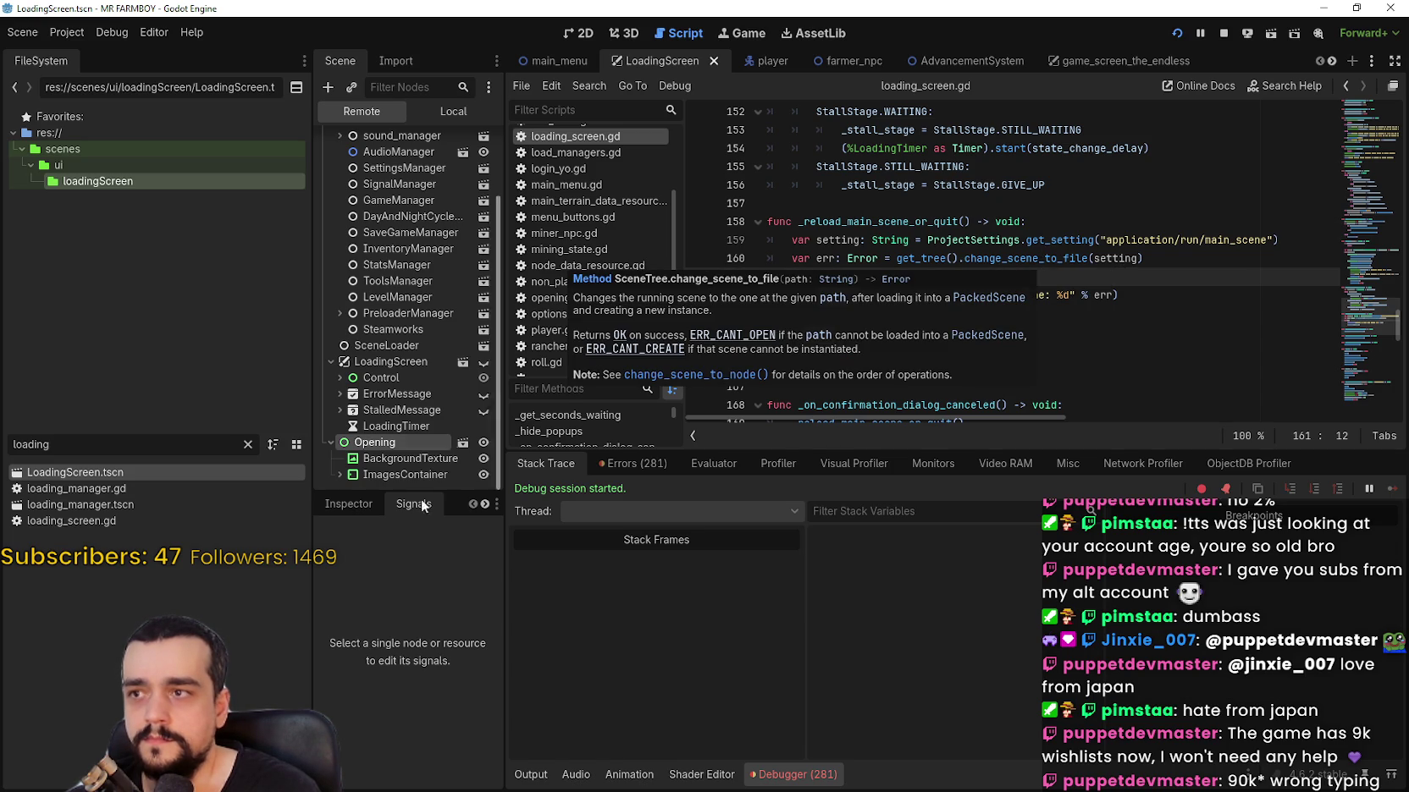
# Filter the FileSystem to 'open', open opening.gd, and switch to the Steam store window
pyautogui.doubleClick(34, 445)
pyautogui.write('opewn')
pyautogui.press('BackSpace')
pyautogui.press('BackSpace')
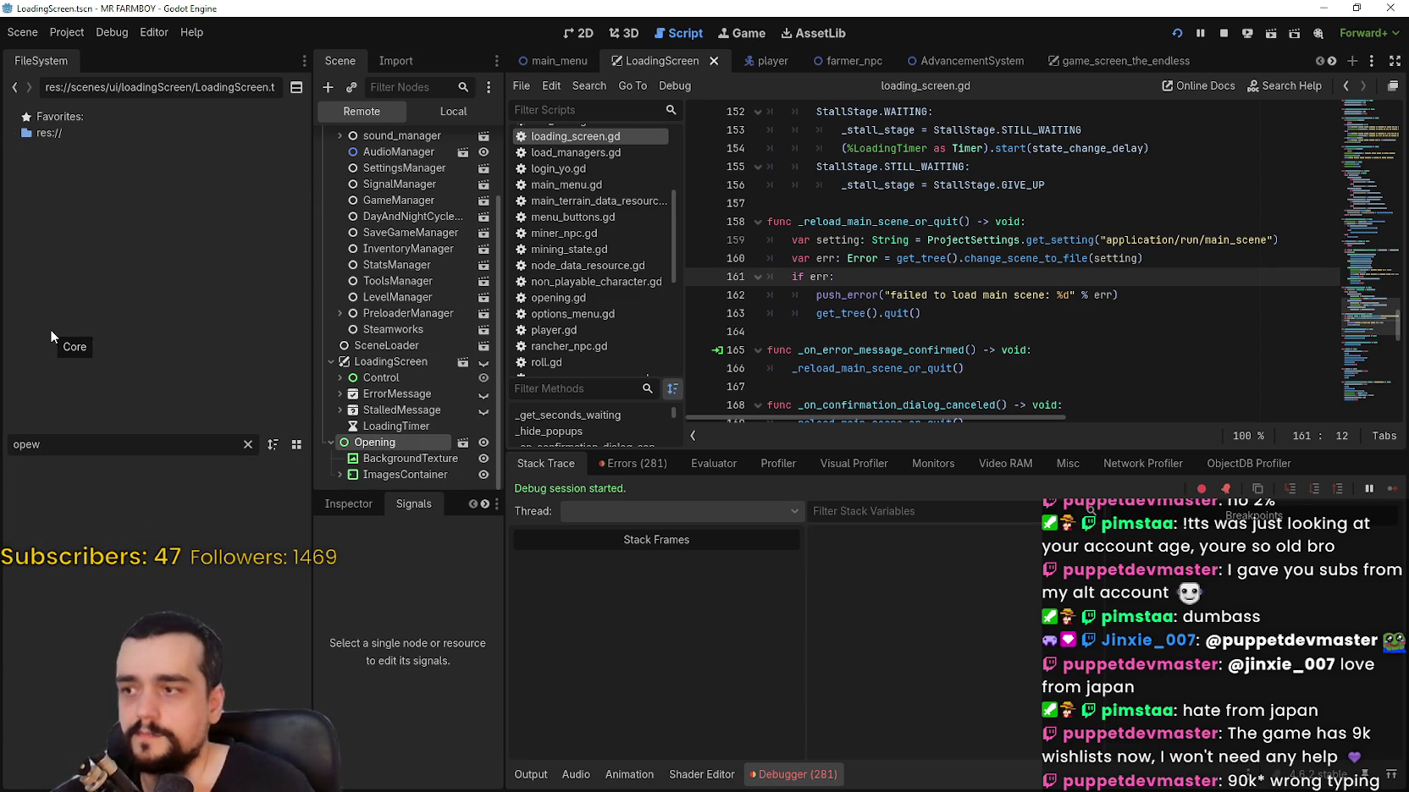
pyautogui.write('n')
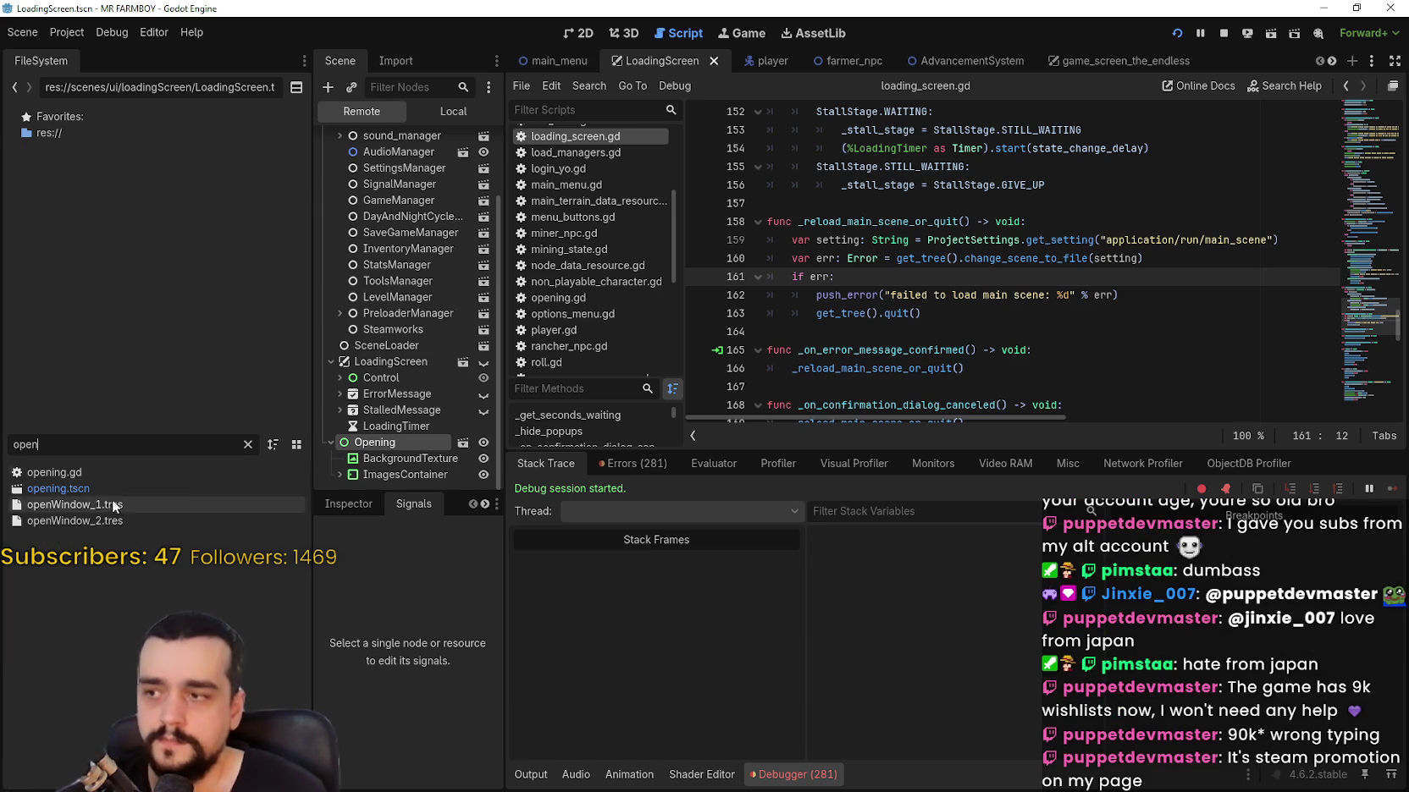
pyautogui.doubleClick(88, 472)
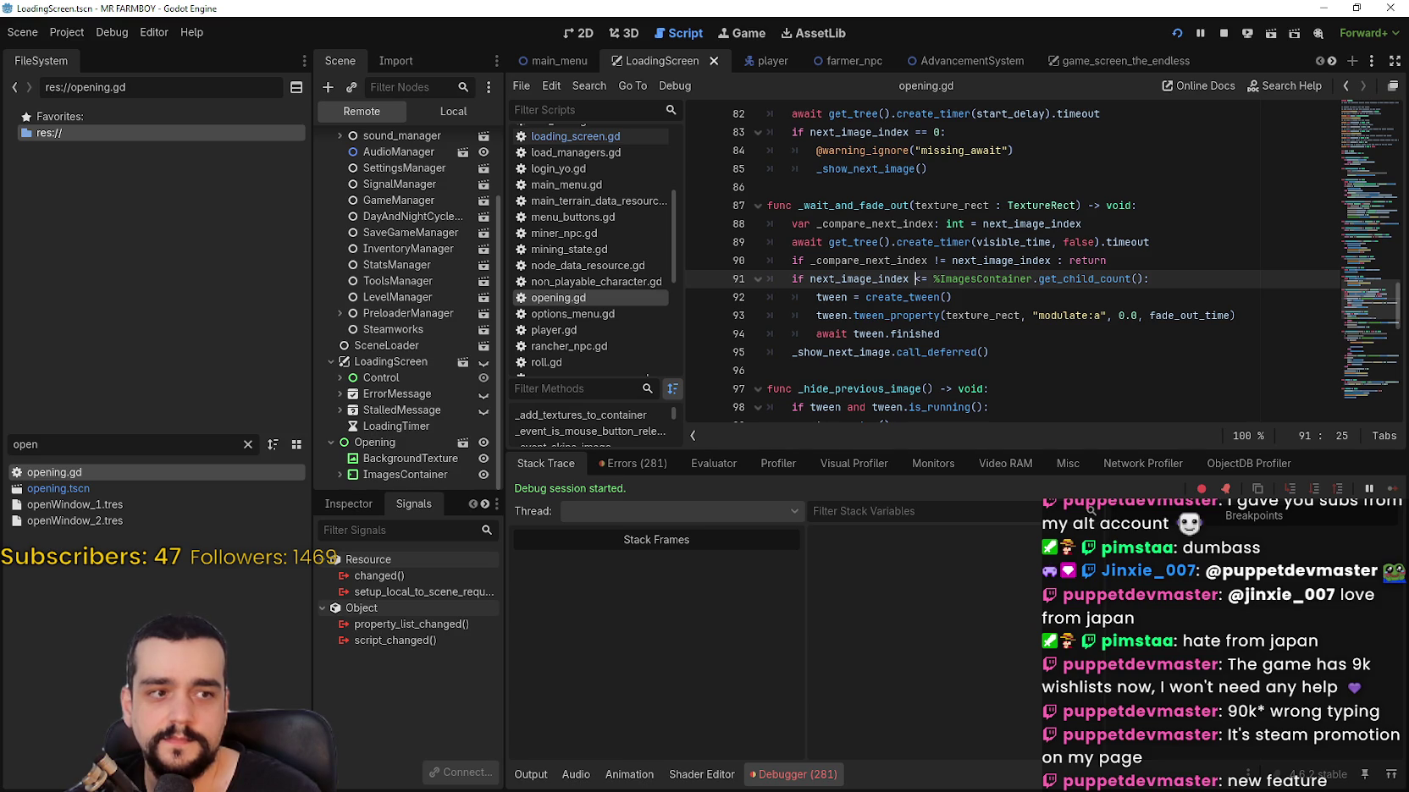
pyautogui.hotkey('alt', 'Tab')
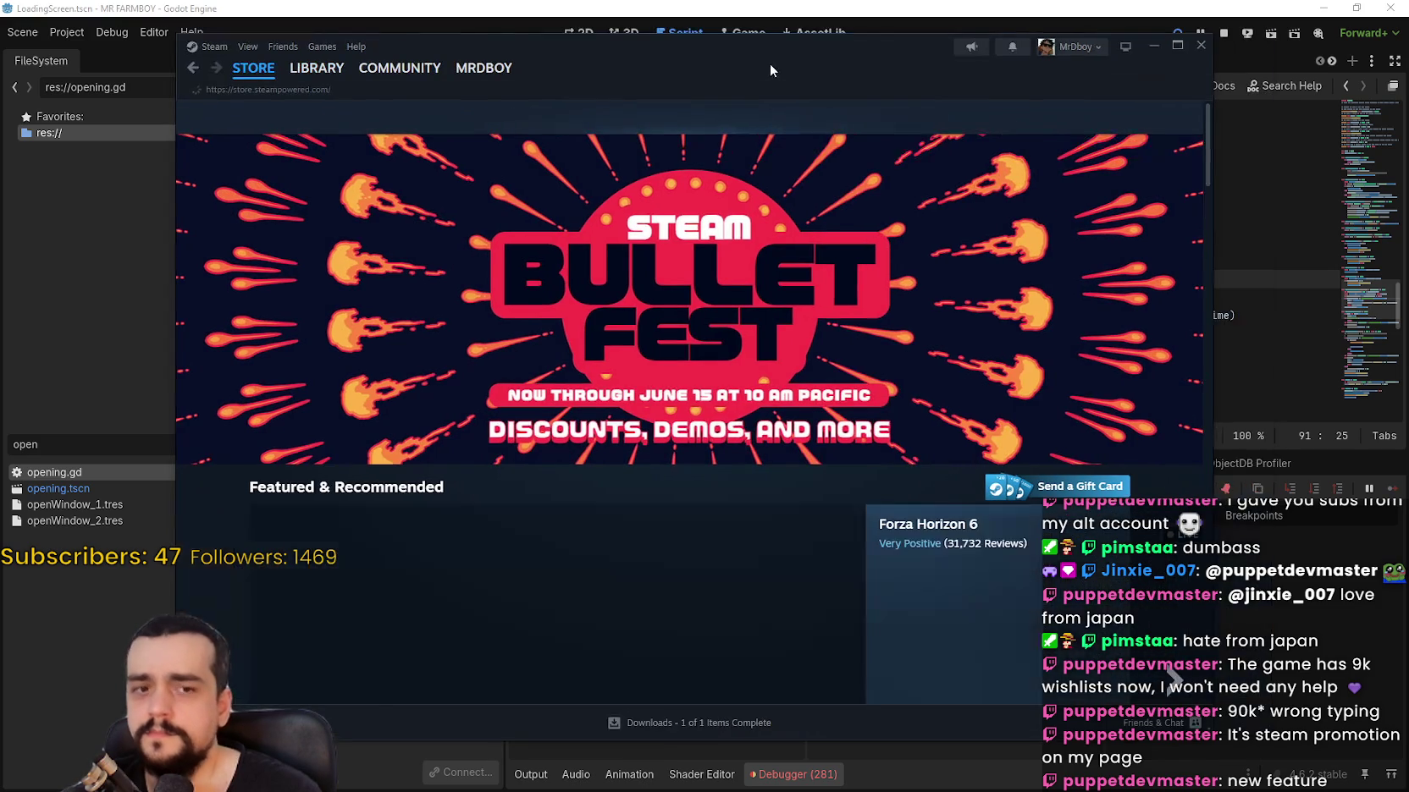
pyautogui.click(896, 122)
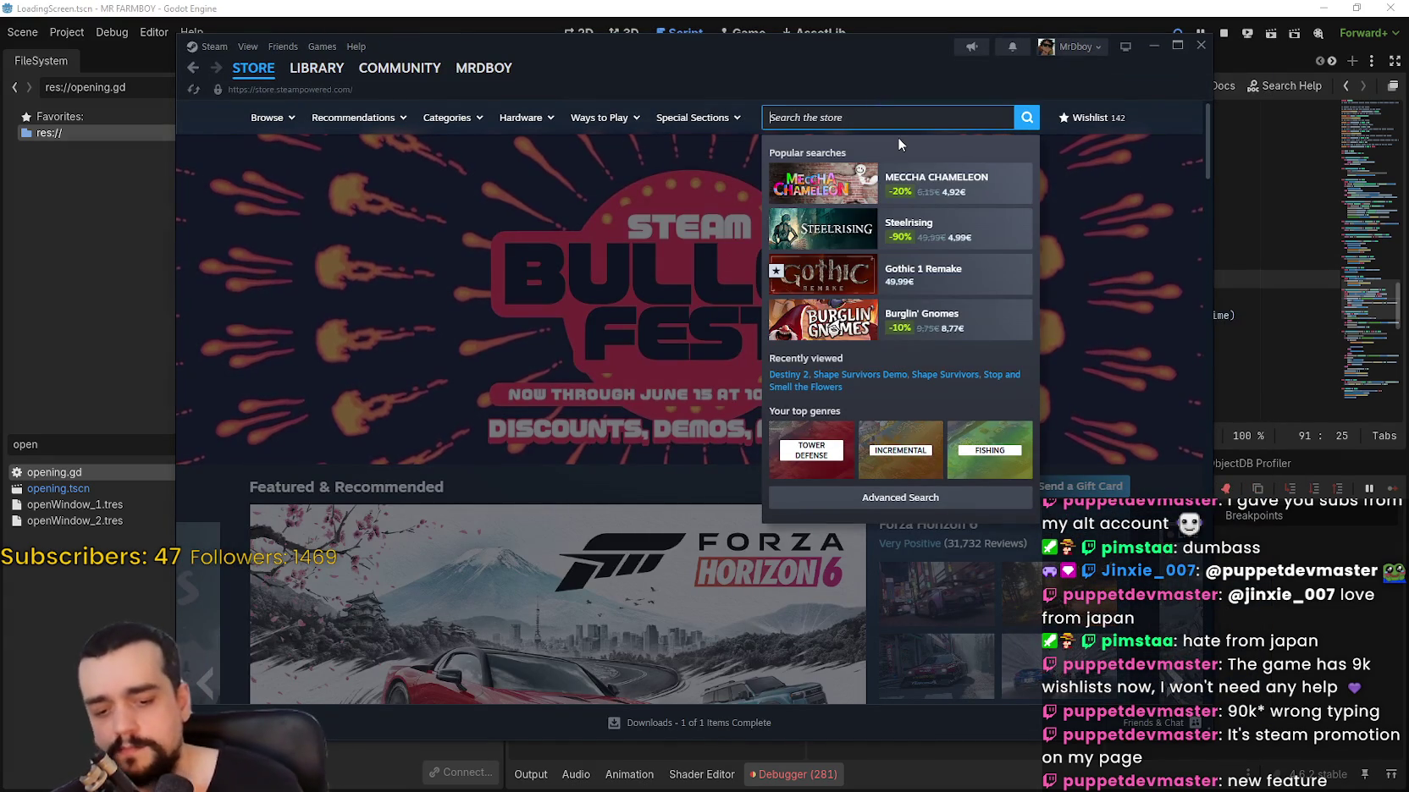
pyautogui.write('scam')
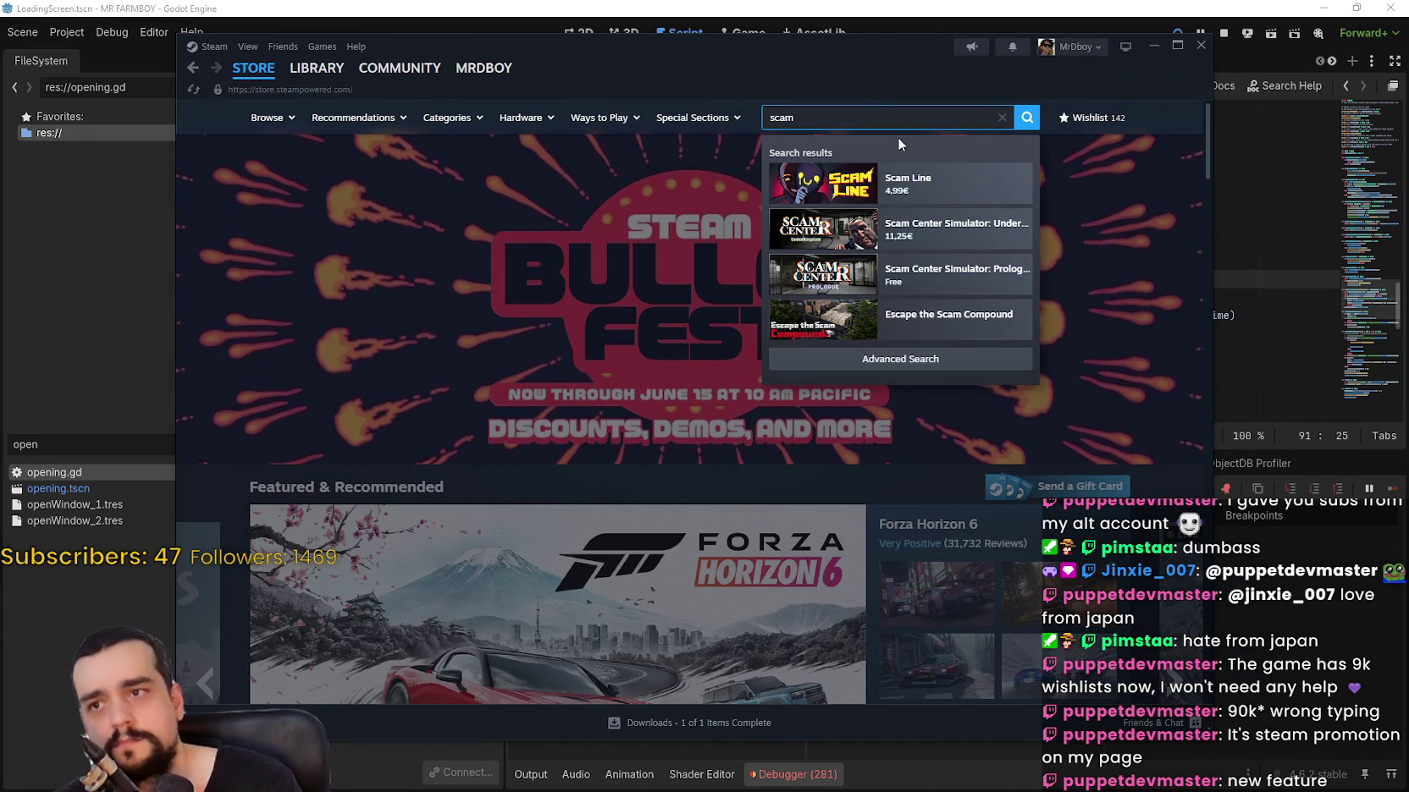
pyautogui.write('mo')
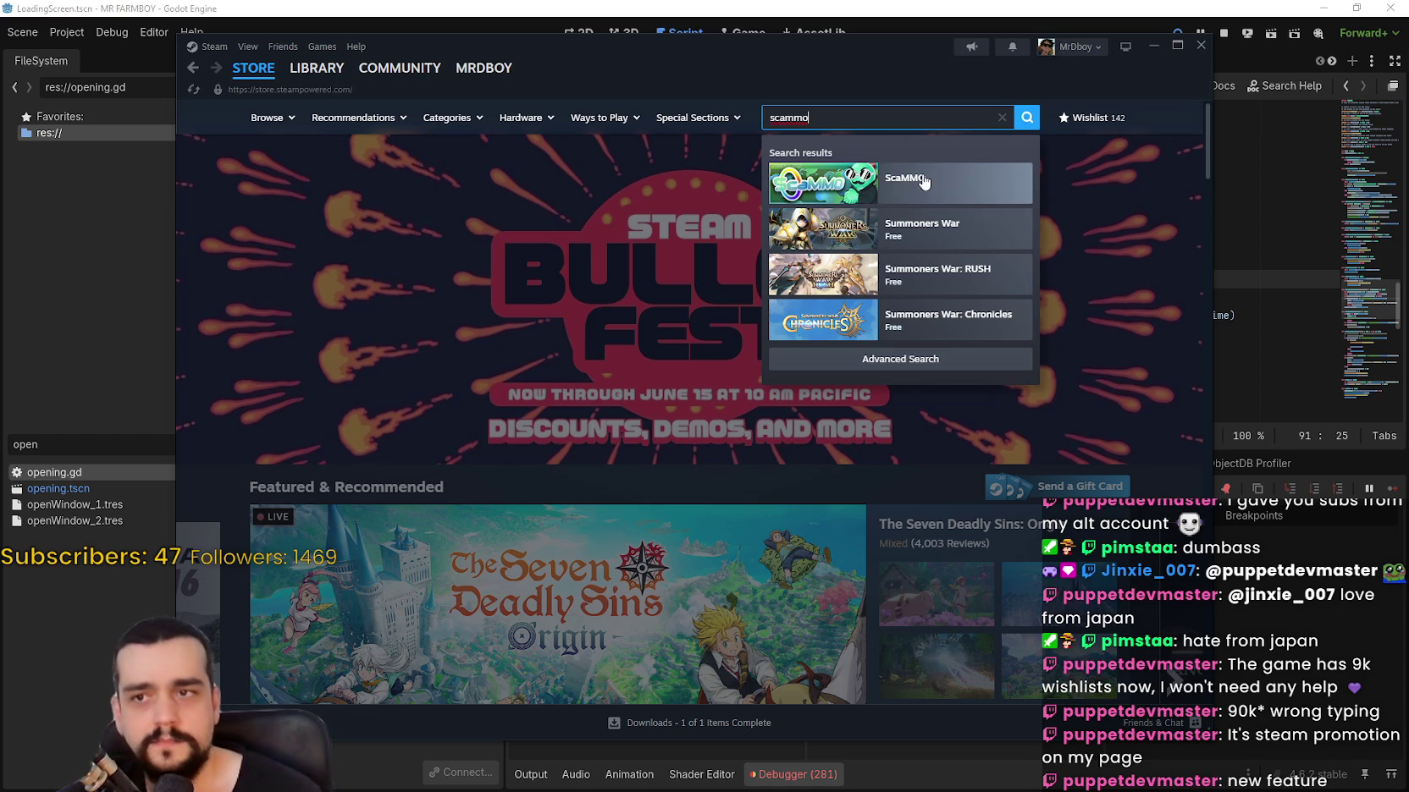
pyautogui.click(924, 182)
pyautogui.scroll(-5, 648, 532)
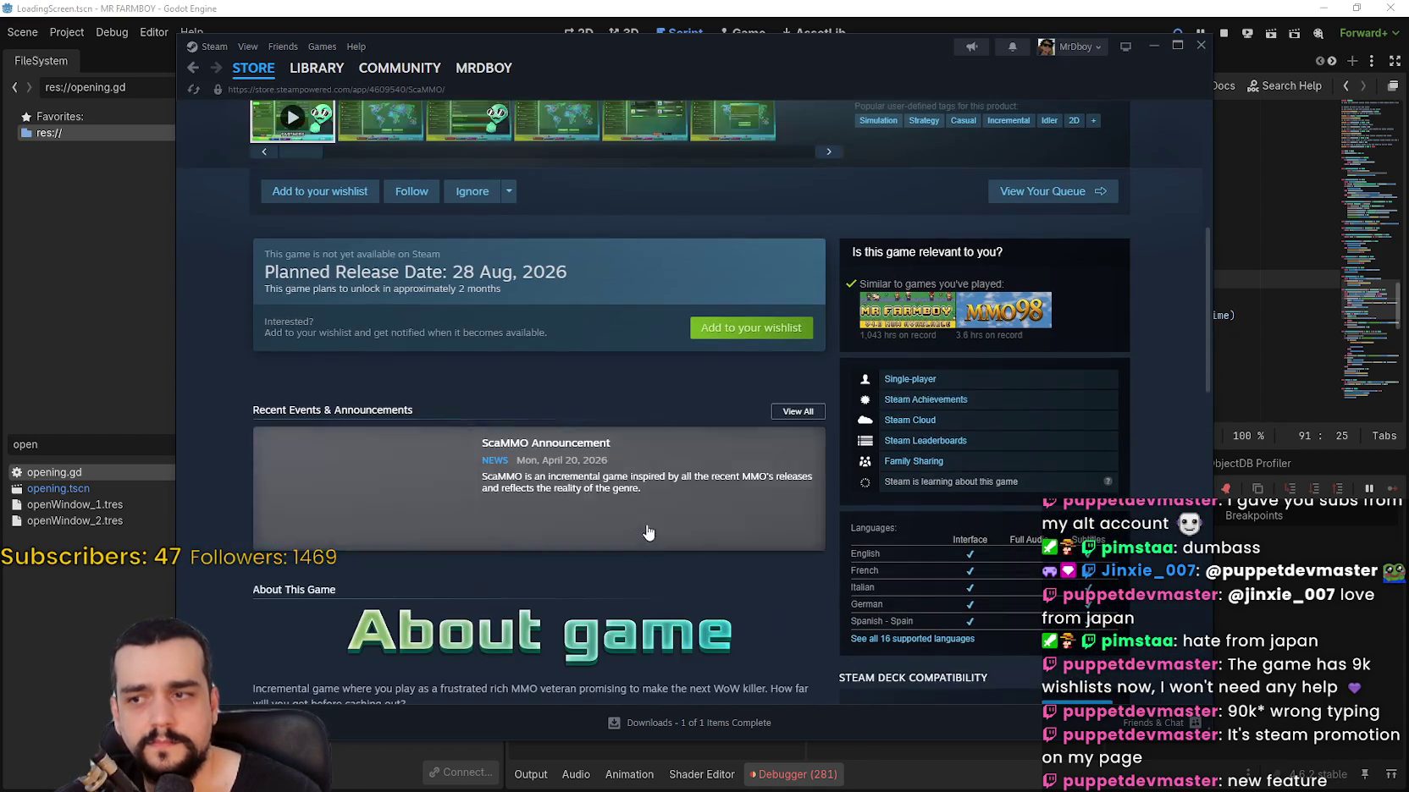
pyautogui.scroll(5, 655, 519)
pyautogui.scroll(-5, 655, 520)
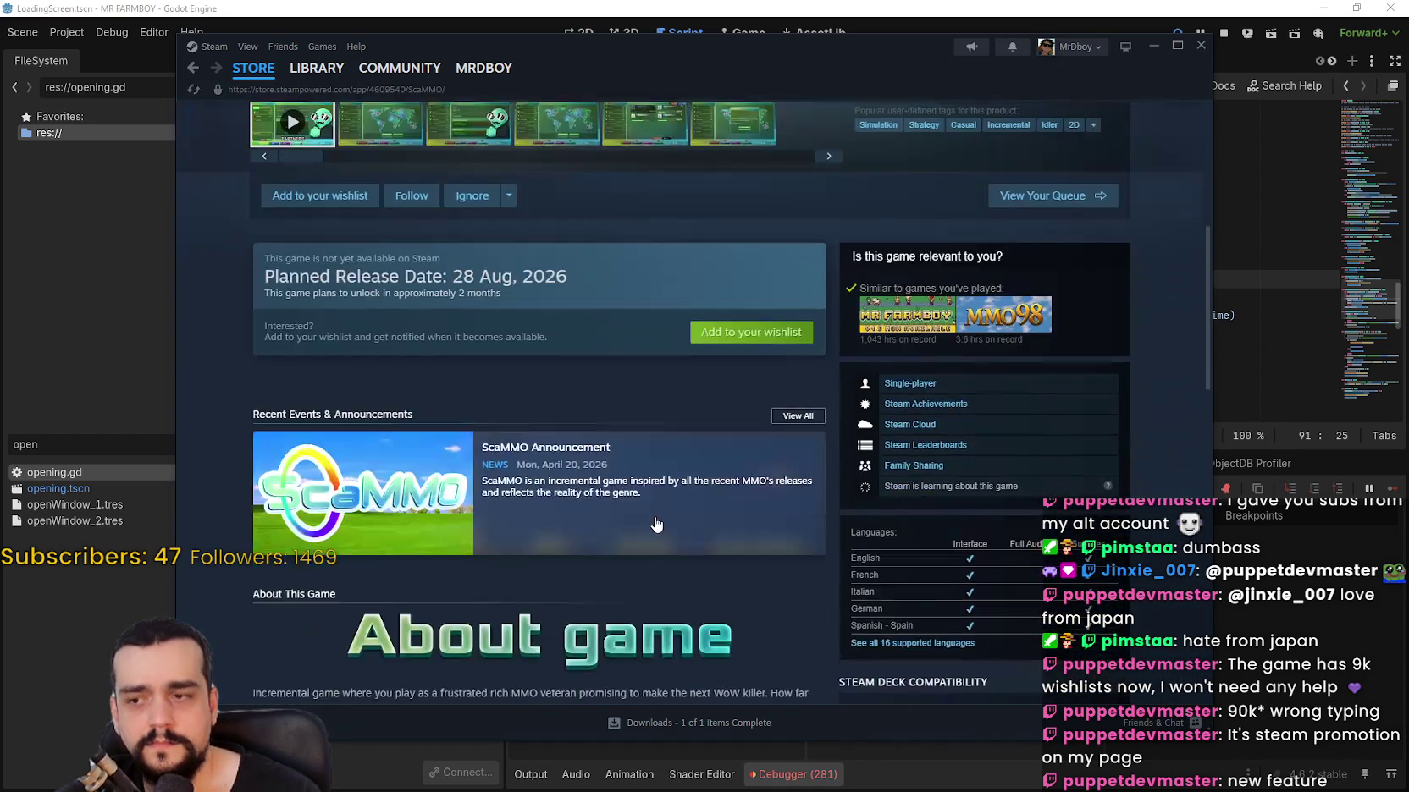
pyautogui.scroll(-5, 655, 523)
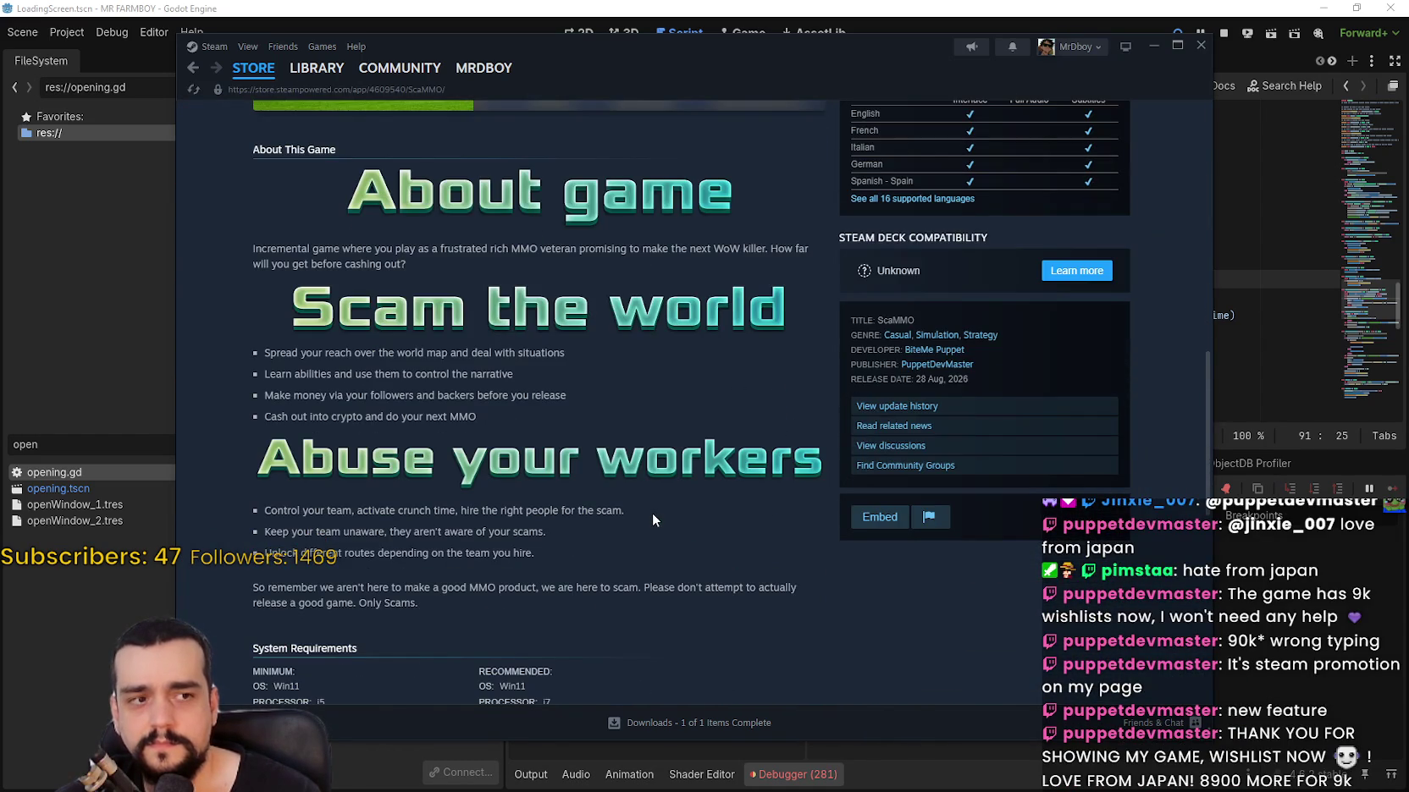
pyautogui.scroll(-3, 645, 502)
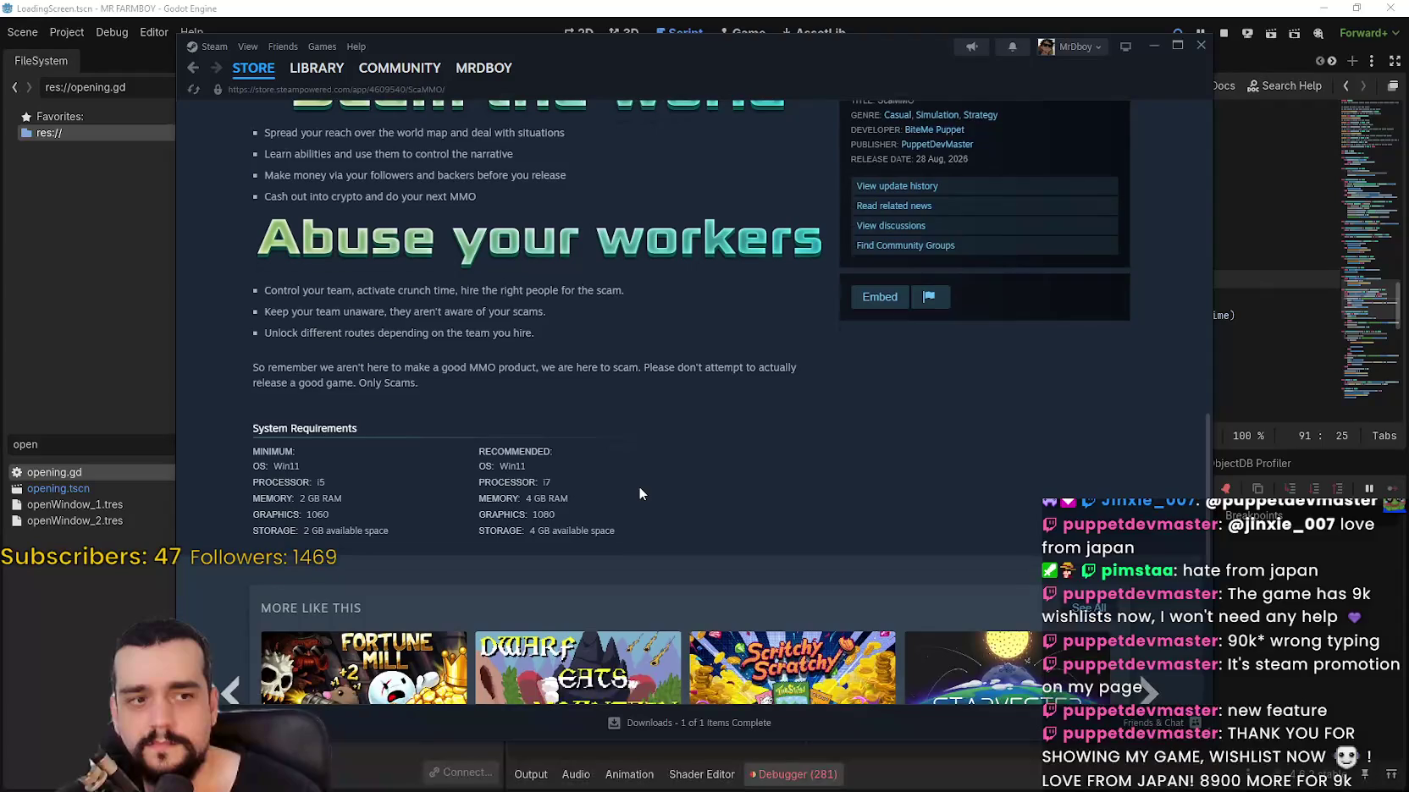
pyautogui.scroll(-1, 639, 493)
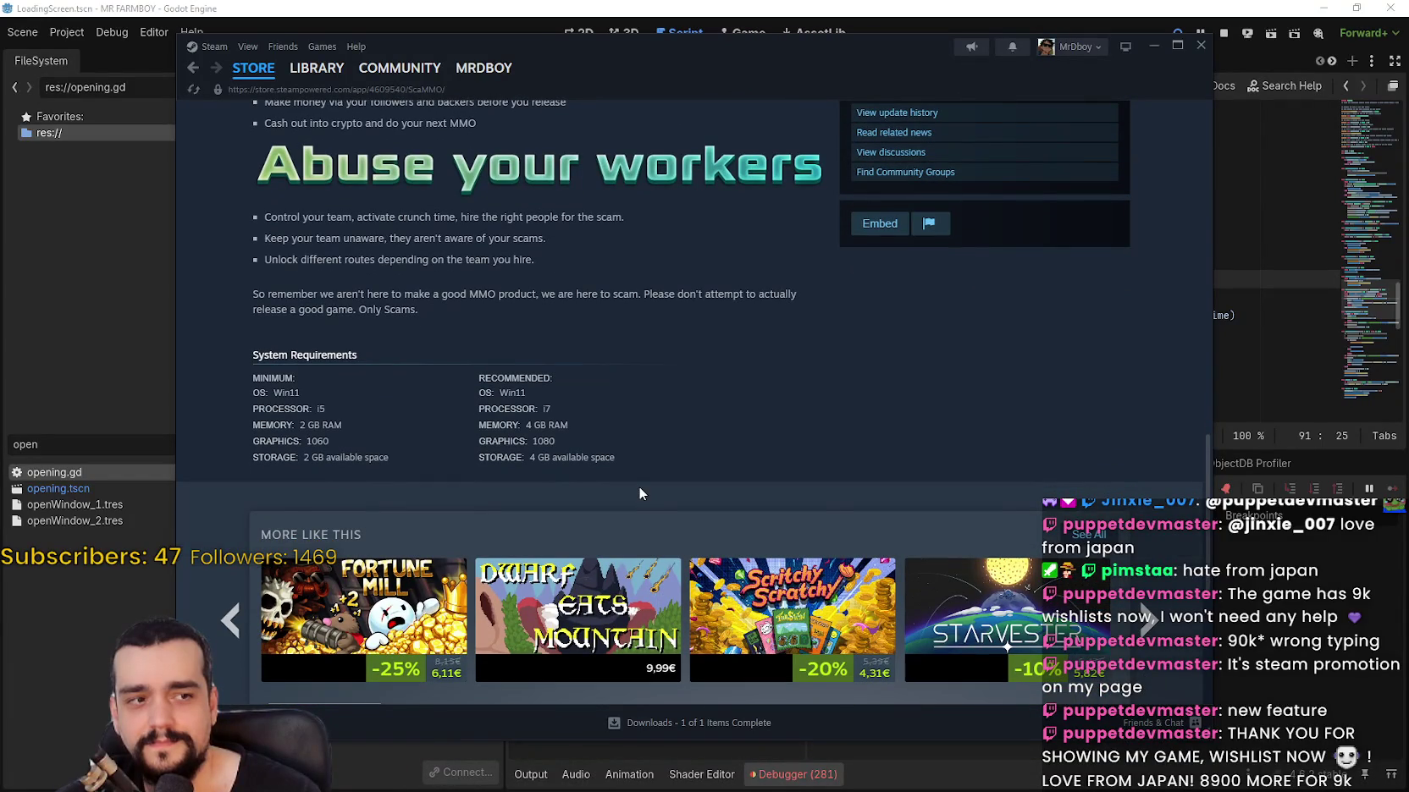
pyautogui.scroll(10, 634, 476)
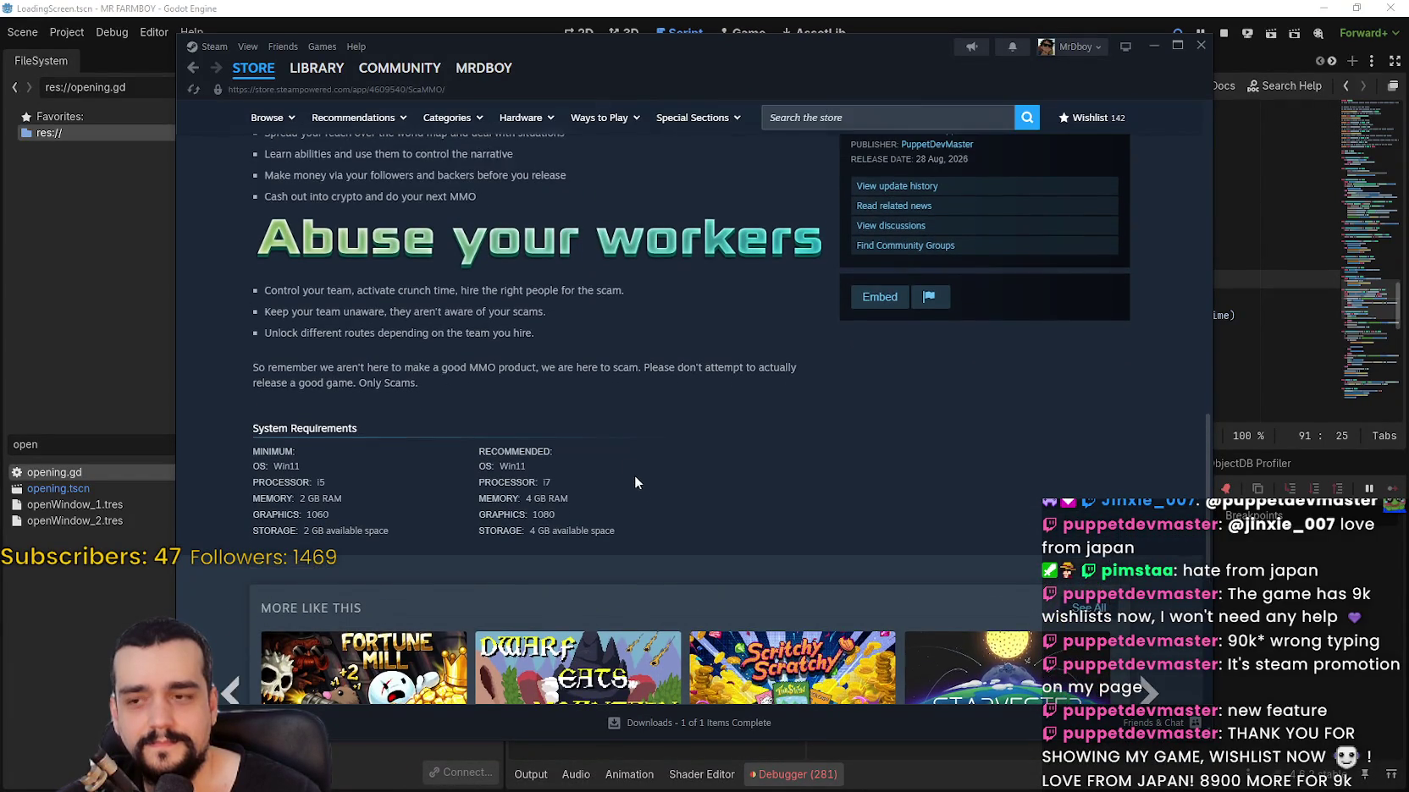
pyautogui.scroll(4, 590, 441)
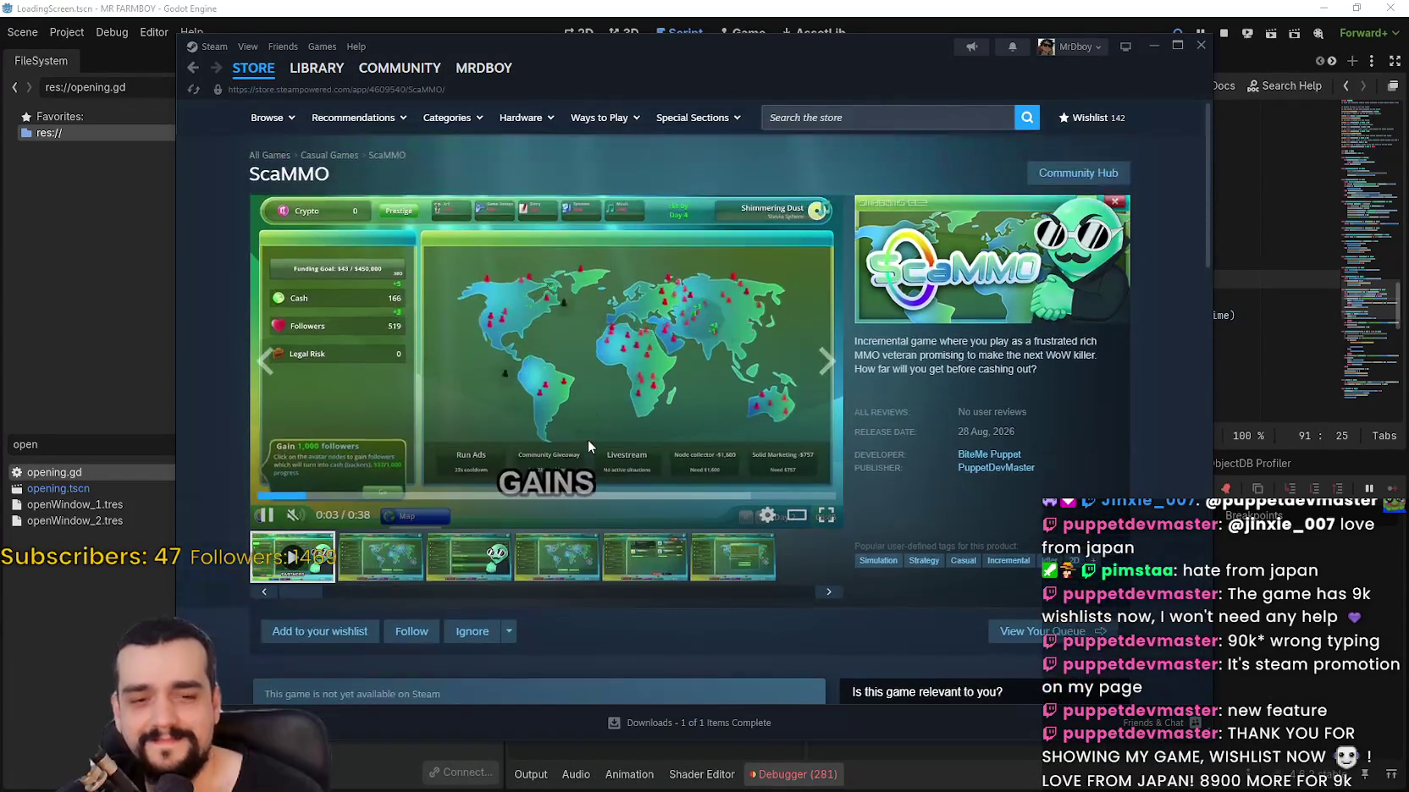
pyautogui.moveTo(243, 73)
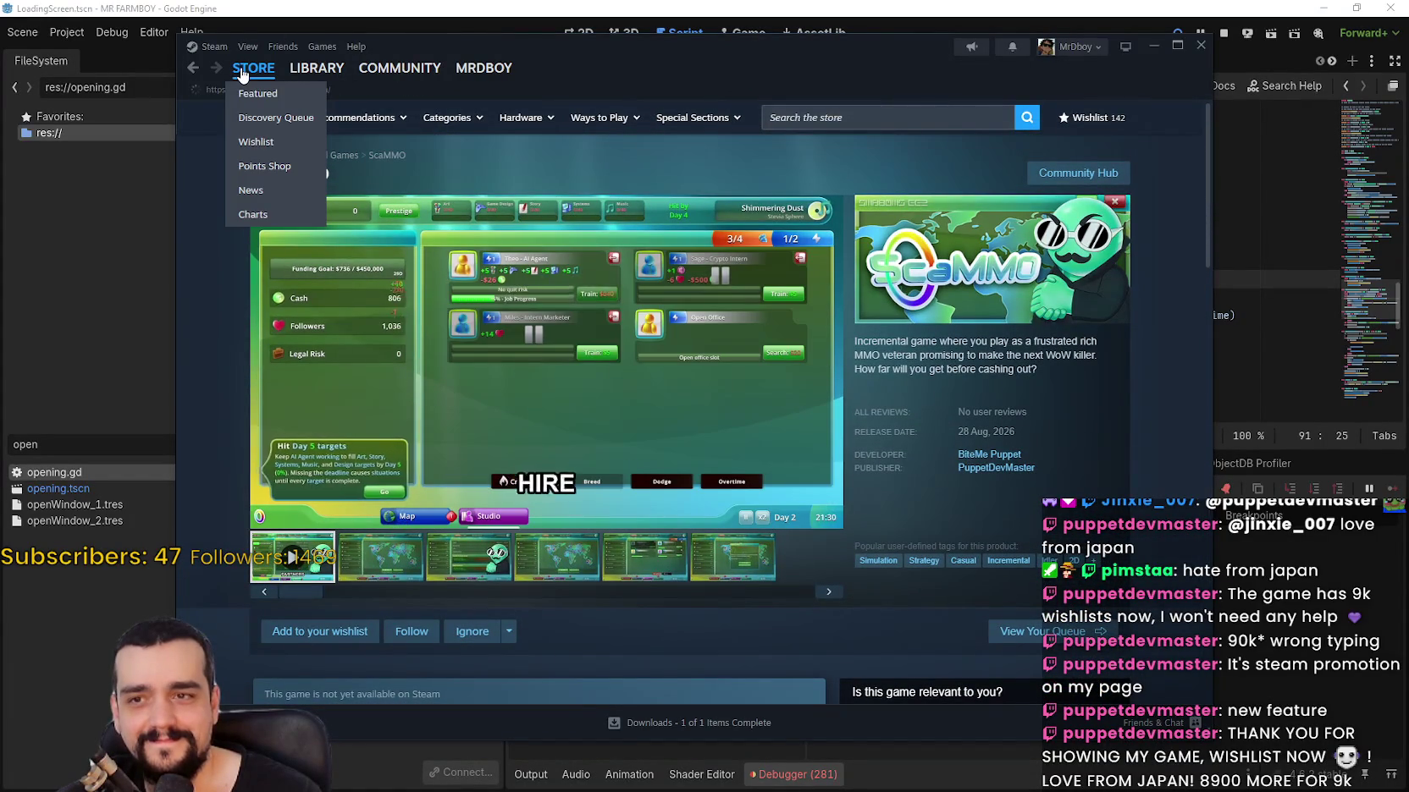
pyautogui.click(243, 73)
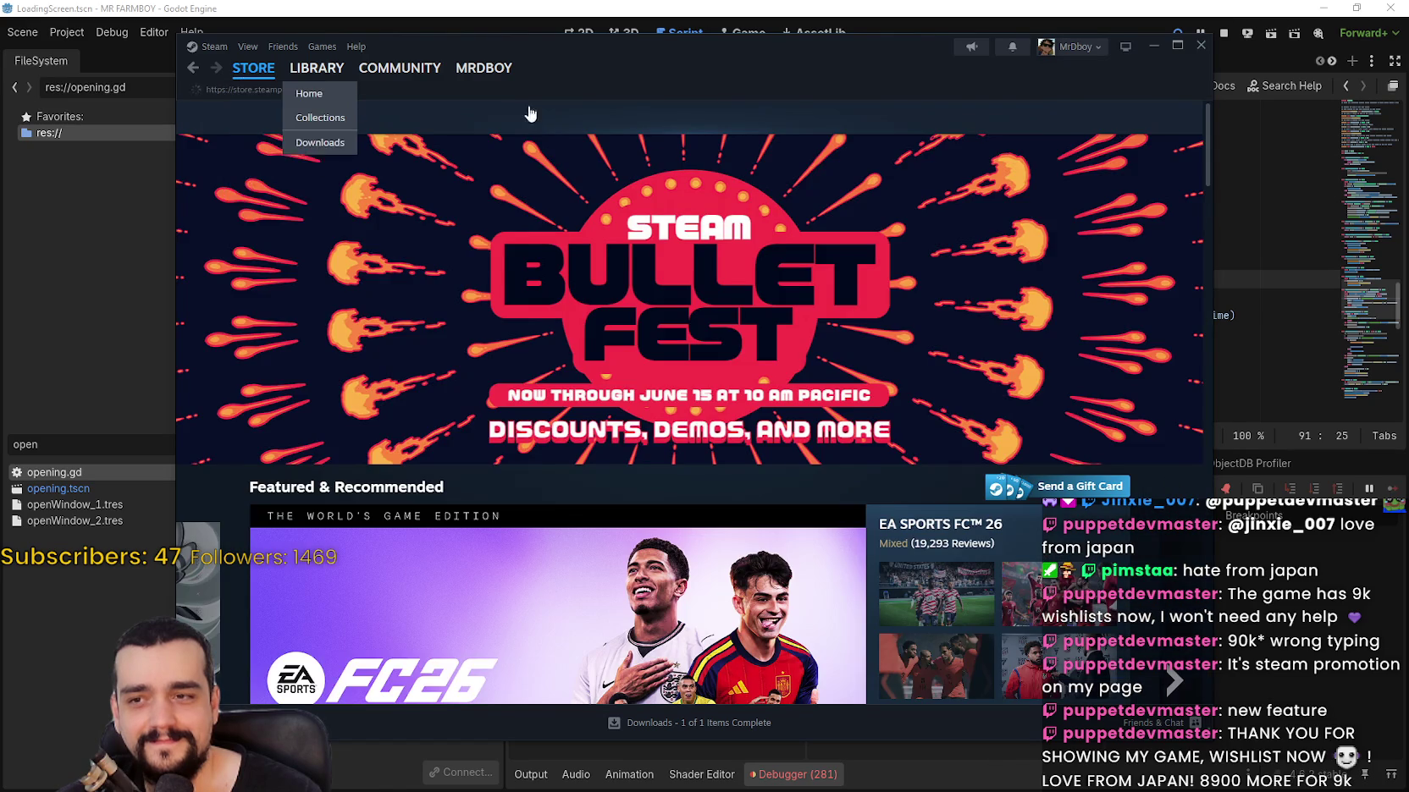
pyautogui.scroll(-3, 1085, 276)
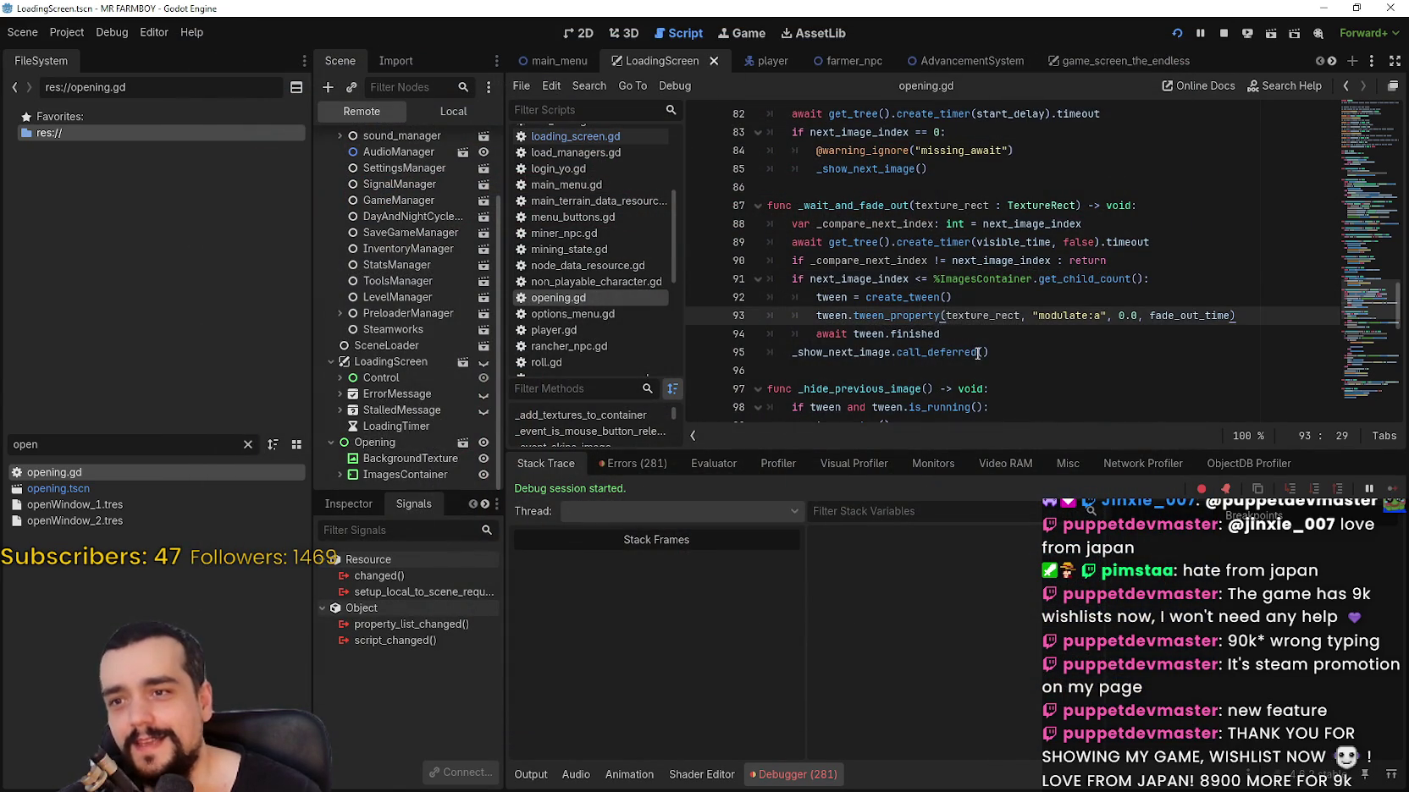
# Review opening.gd around _wait_and_fade_out, _hide_previous_image and _init
pyautogui.click(1007, 366)
pyautogui.scroll(-5, 997, 361)
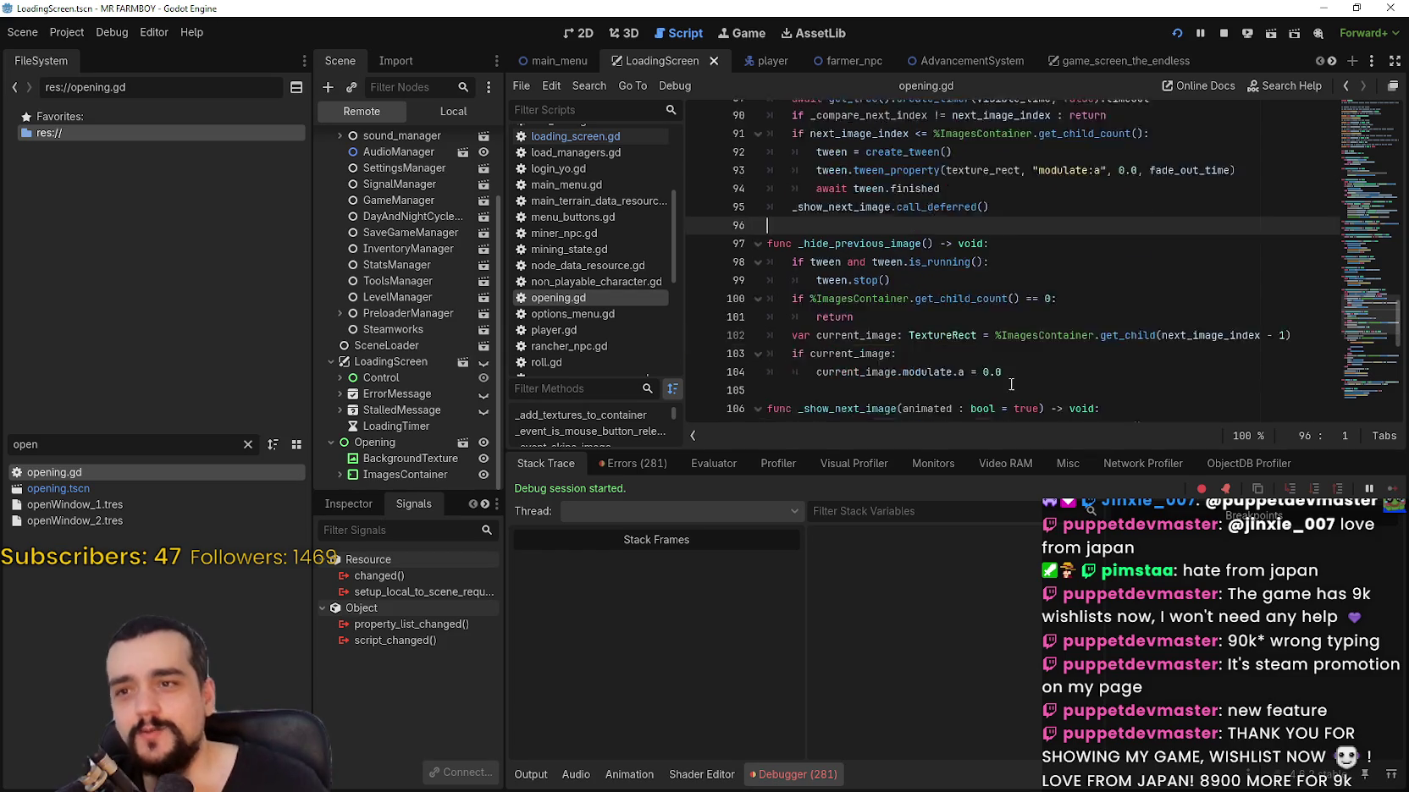
pyautogui.click(891, 259)
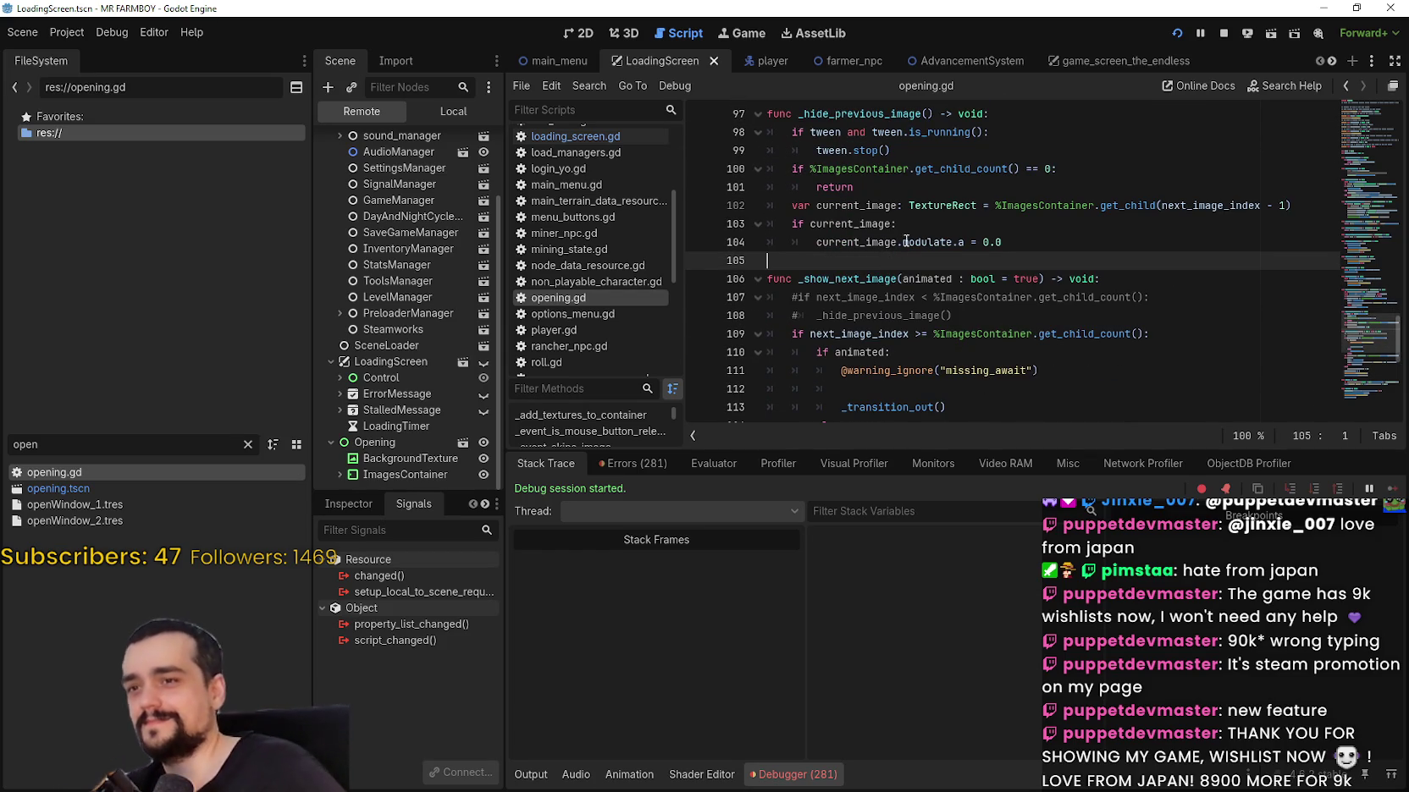
pyautogui.scroll(2, 904, 267)
pyautogui.scroll(-10, 905, 268)
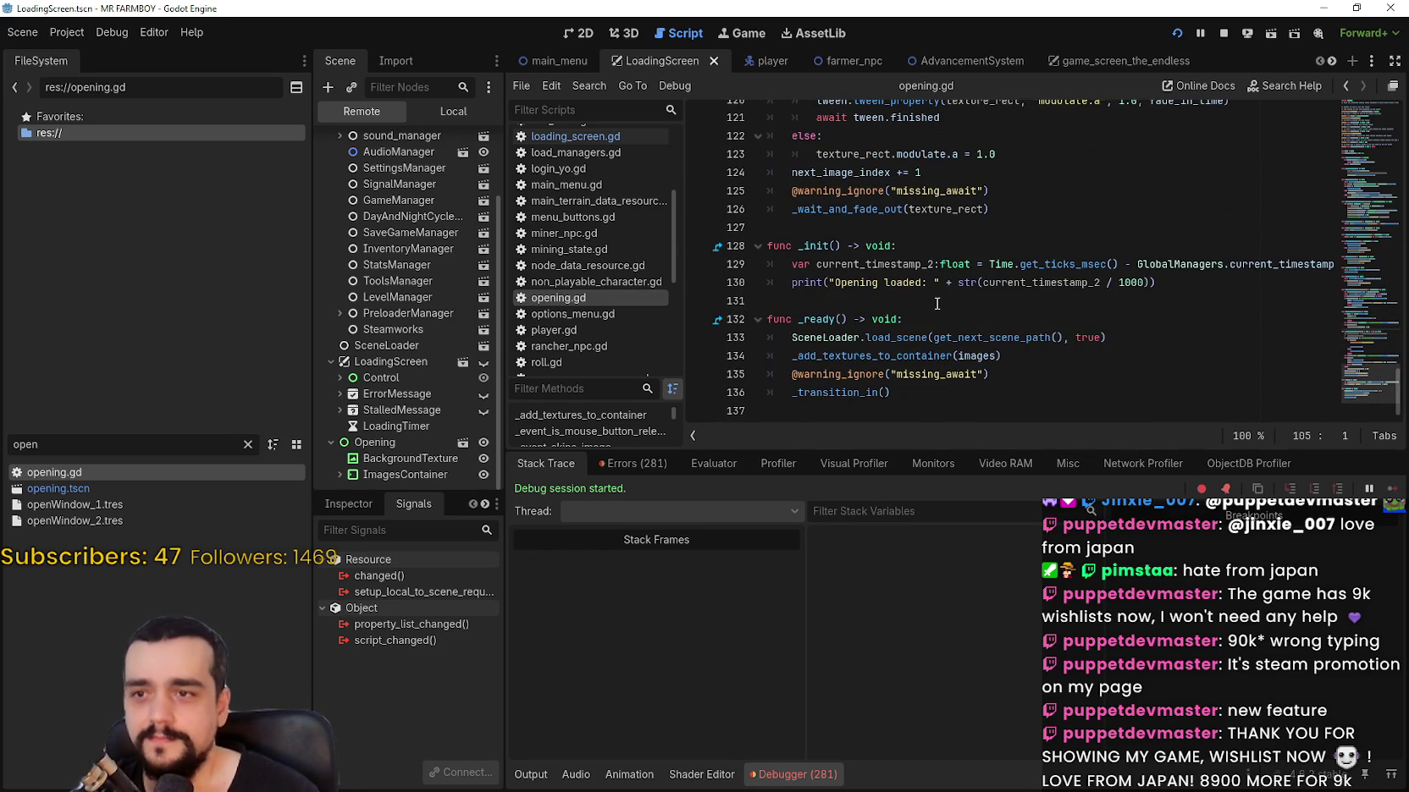
pyautogui.click(934, 300)
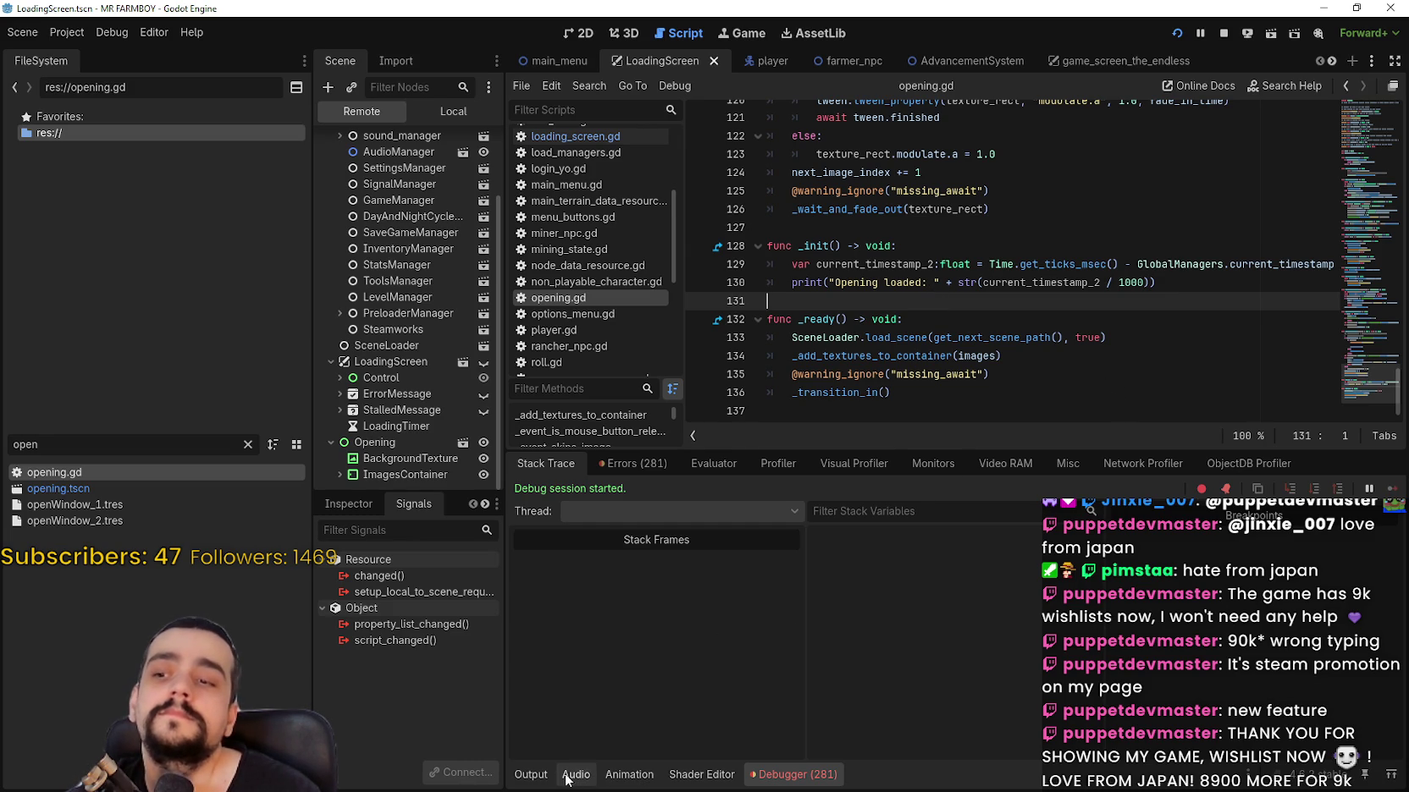
# Switch to the Output log and select the 'Opening loaded' and Error Loading Screen Message lines
pyautogui.click(531, 774)
pyautogui.tripleClick(669, 690)
pyautogui.scroll(1, 691, 668)
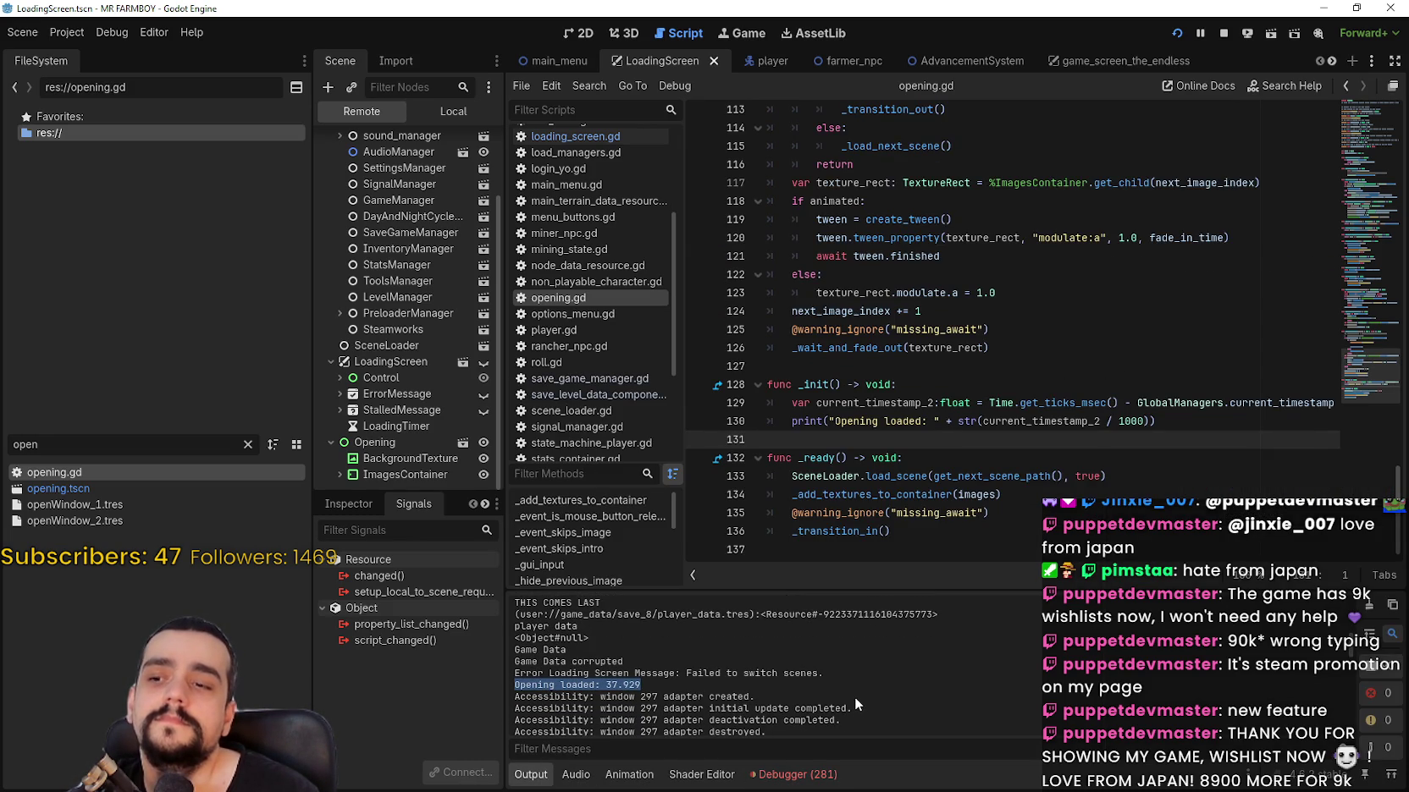
pyautogui.moveTo(516, 675); pyautogui.dragTo(864, 671)
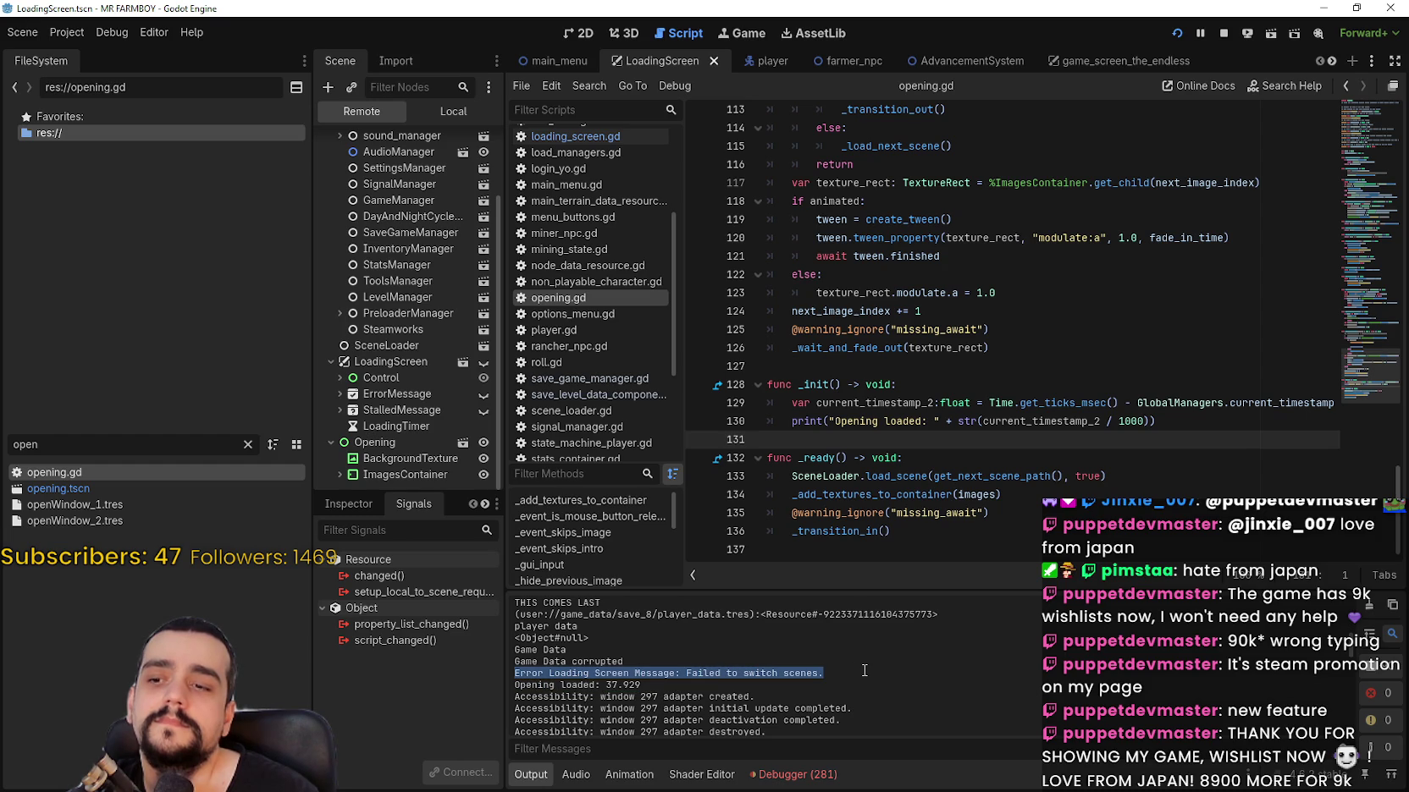
pyautogui.tripleClick(602, 685)
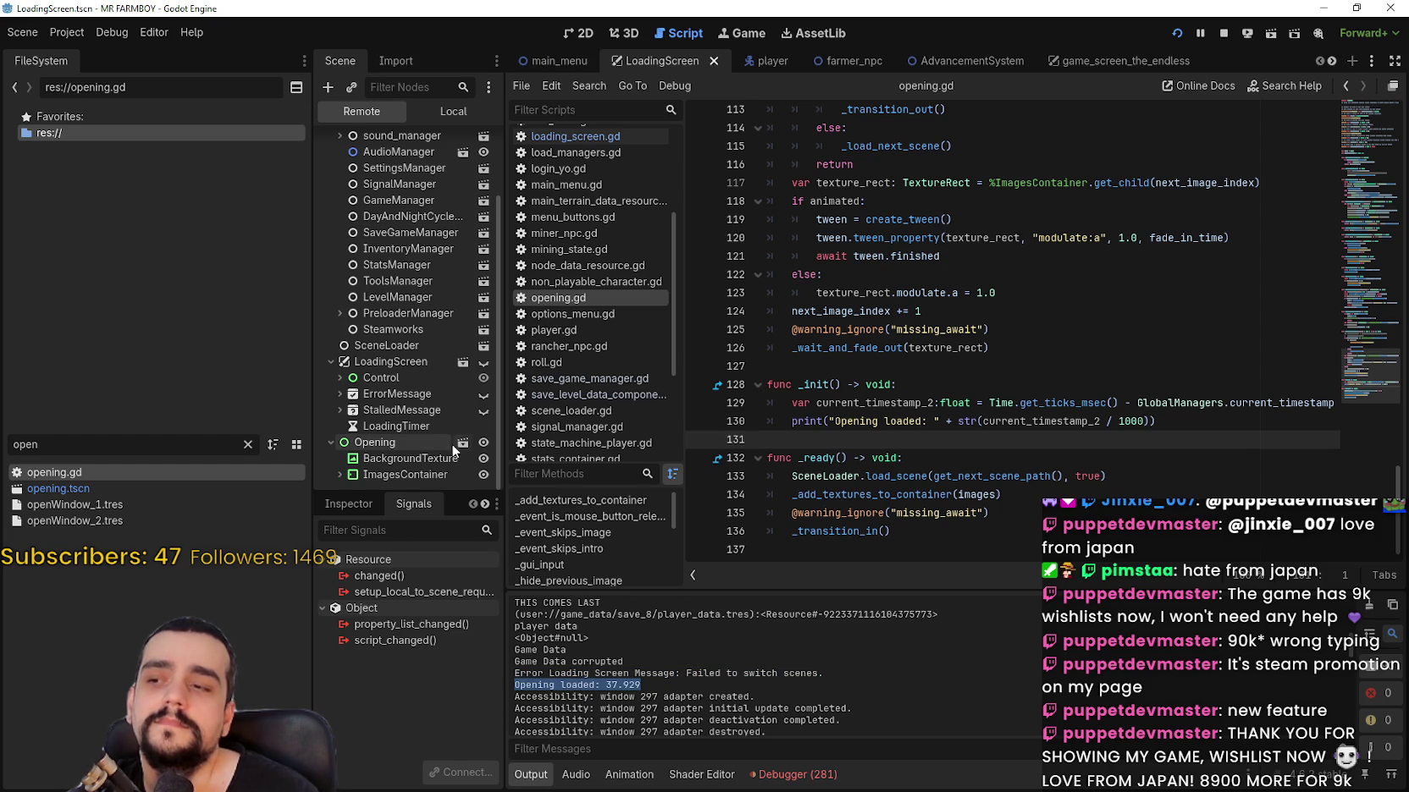
# Inspect the running Opening node's properties, widen the dock, and open loading_screen.gd
pyautogui.click(409, 438)
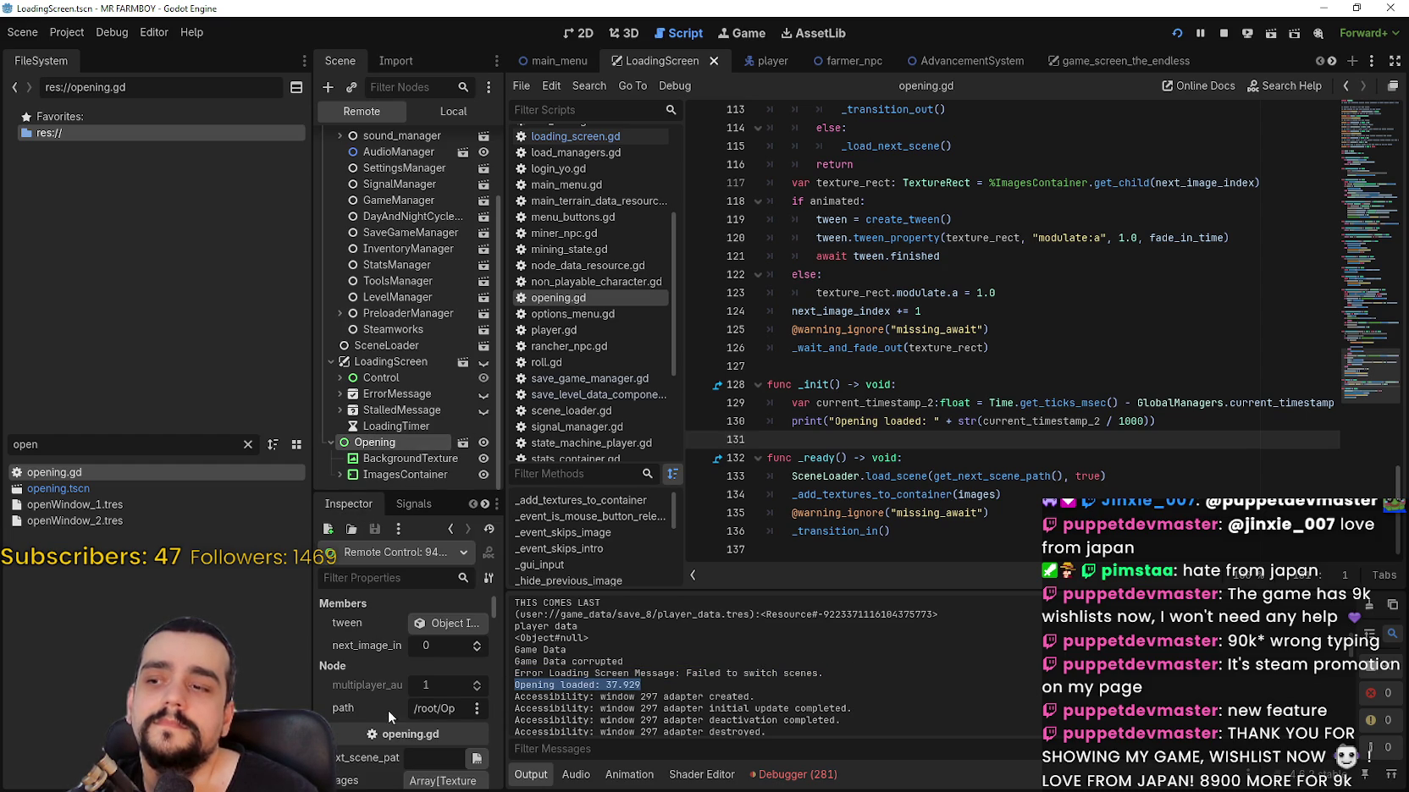
pyautogui.scroll(-1, 388, 710)
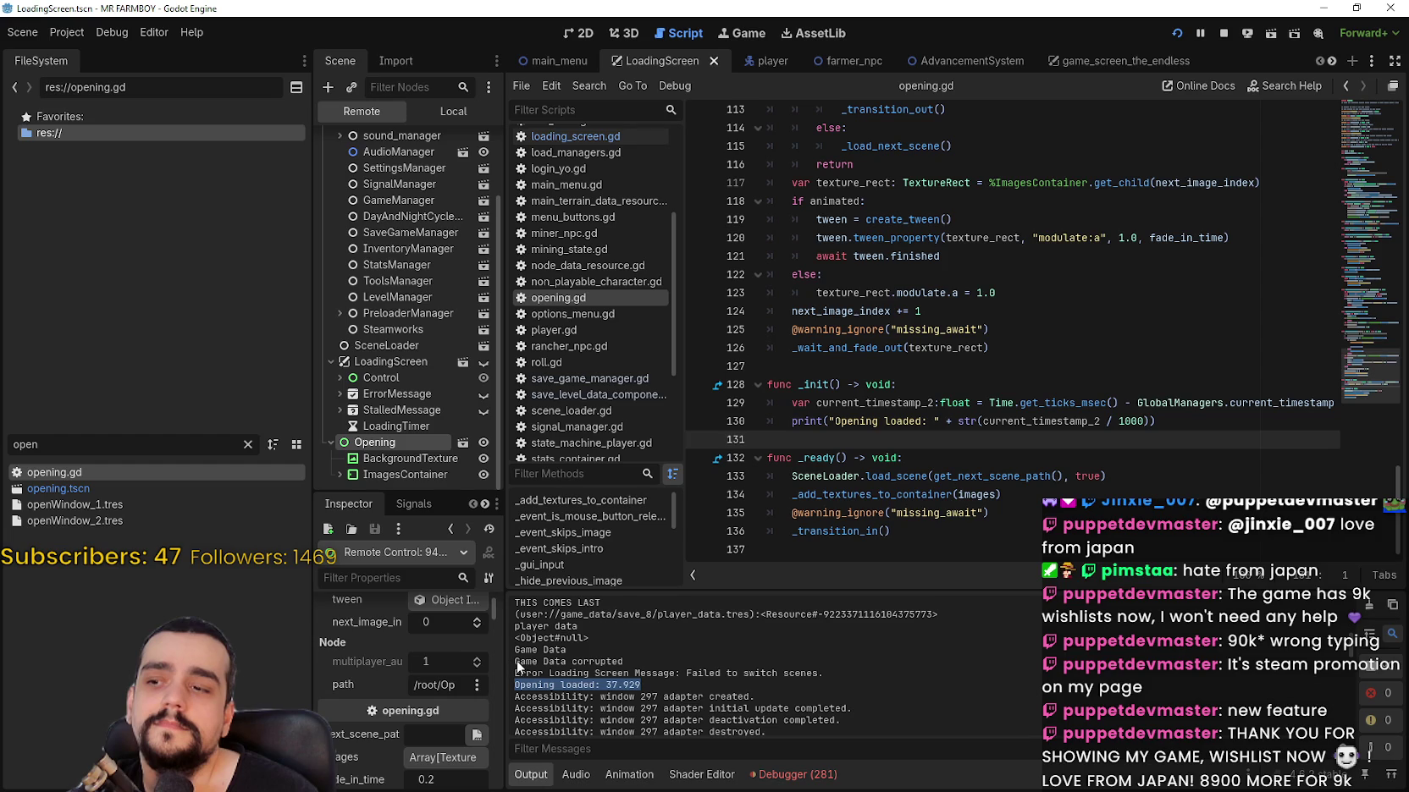
pyautogui.moveTo(506, 661)
pyautogui.mouseDown()
pyautogui.moveTo(621, 670)
pyautogui.moveTo(545, 655)
pyautogui.mouseUp()
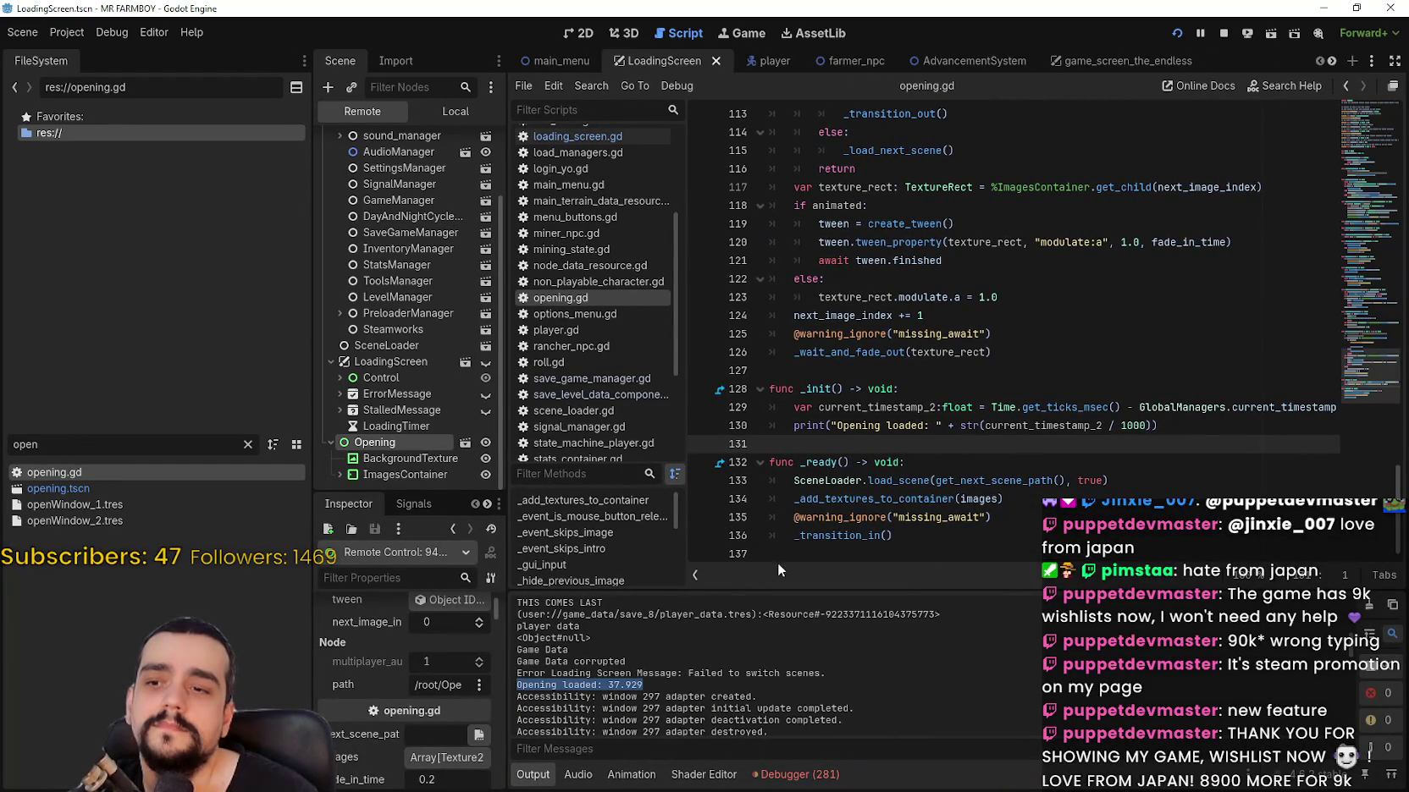
pyautogui.click(613, 139)
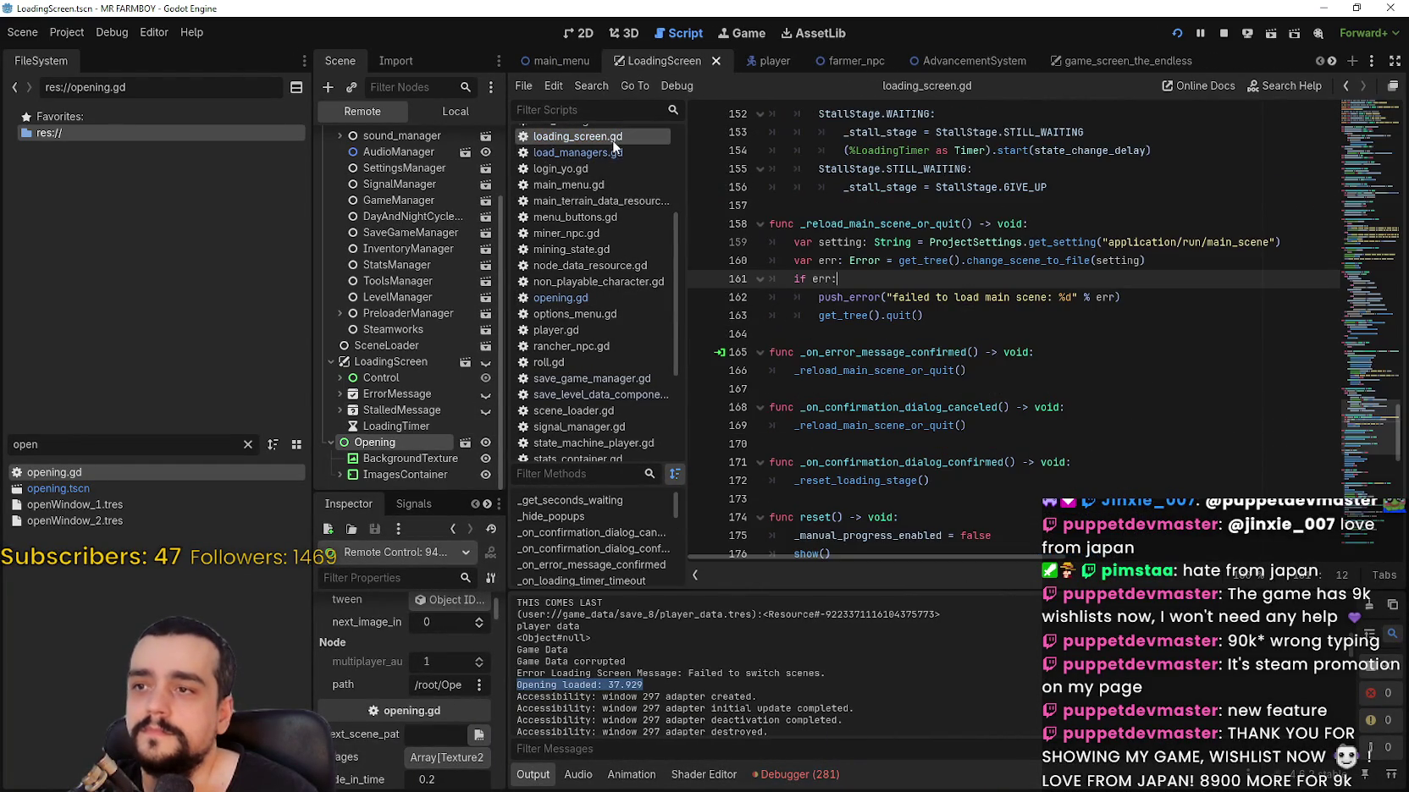
pyautogui.doubleClick(1234, 242)
pyautogui.moveTo(1234, 243); pyautogui.dragTo(1136, 248)
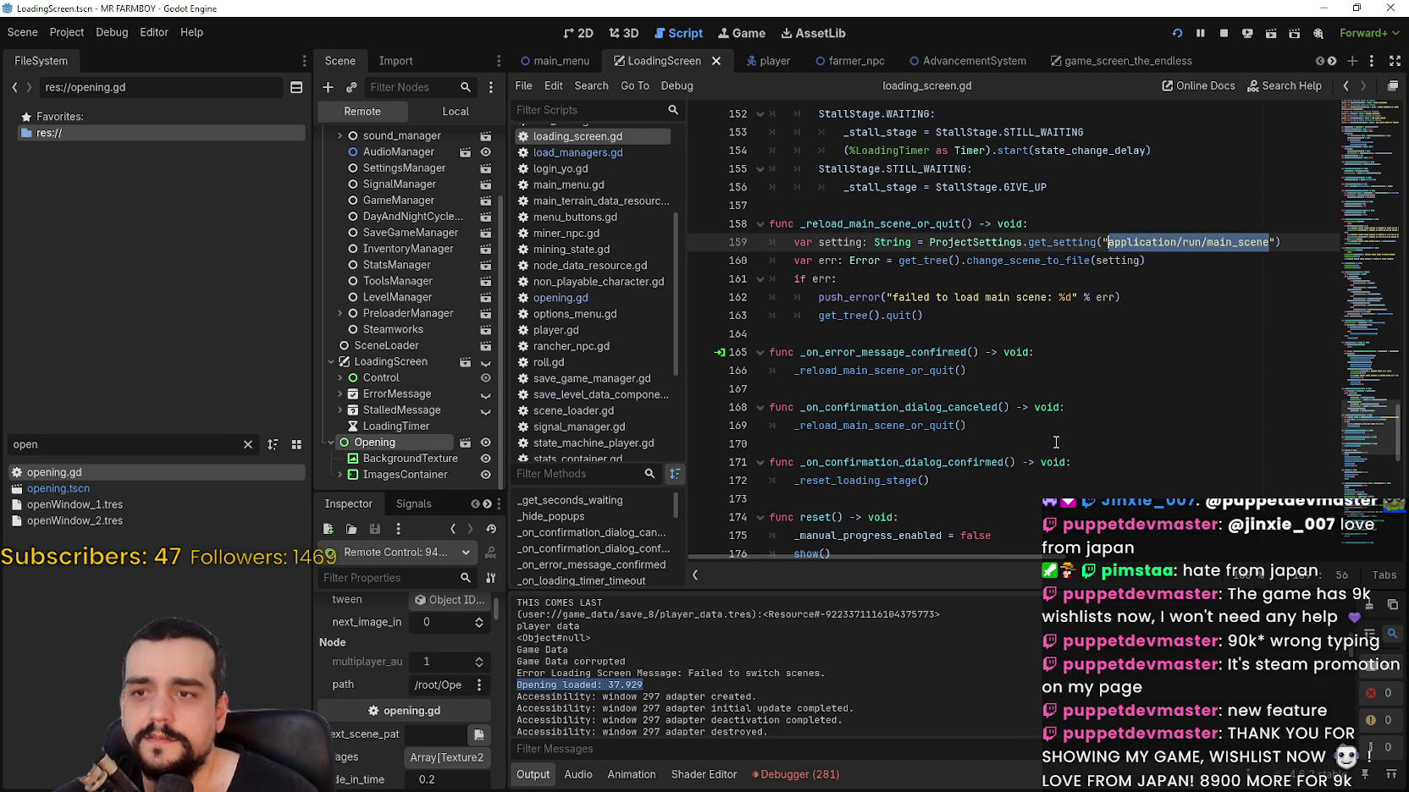
pyautogui.scroll(1, 1053, 419)
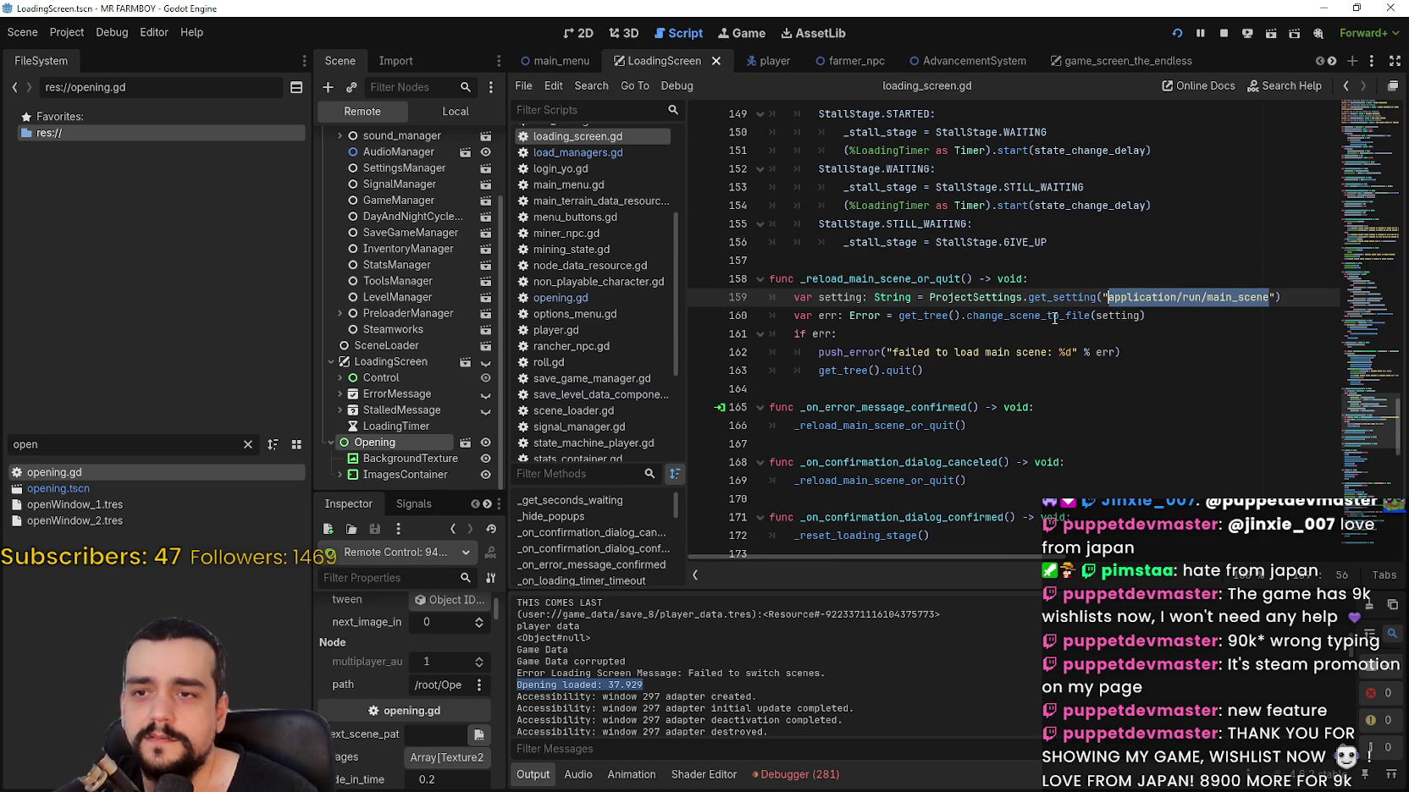
pyautogui.moveTo(1054, 318)
pyautogui.scroll(6, 1054, 319)
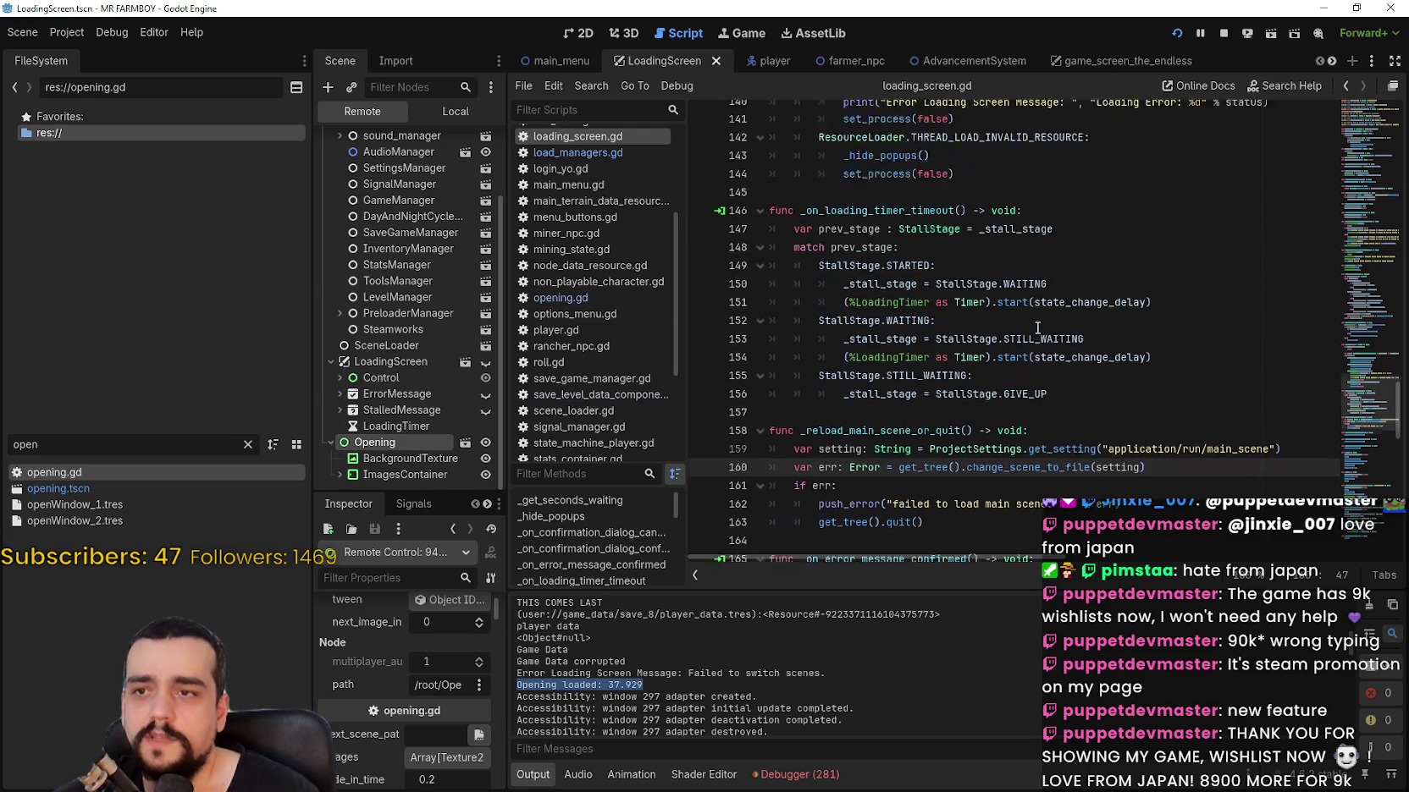
pyautogui.scroll(5, 1058, 356)
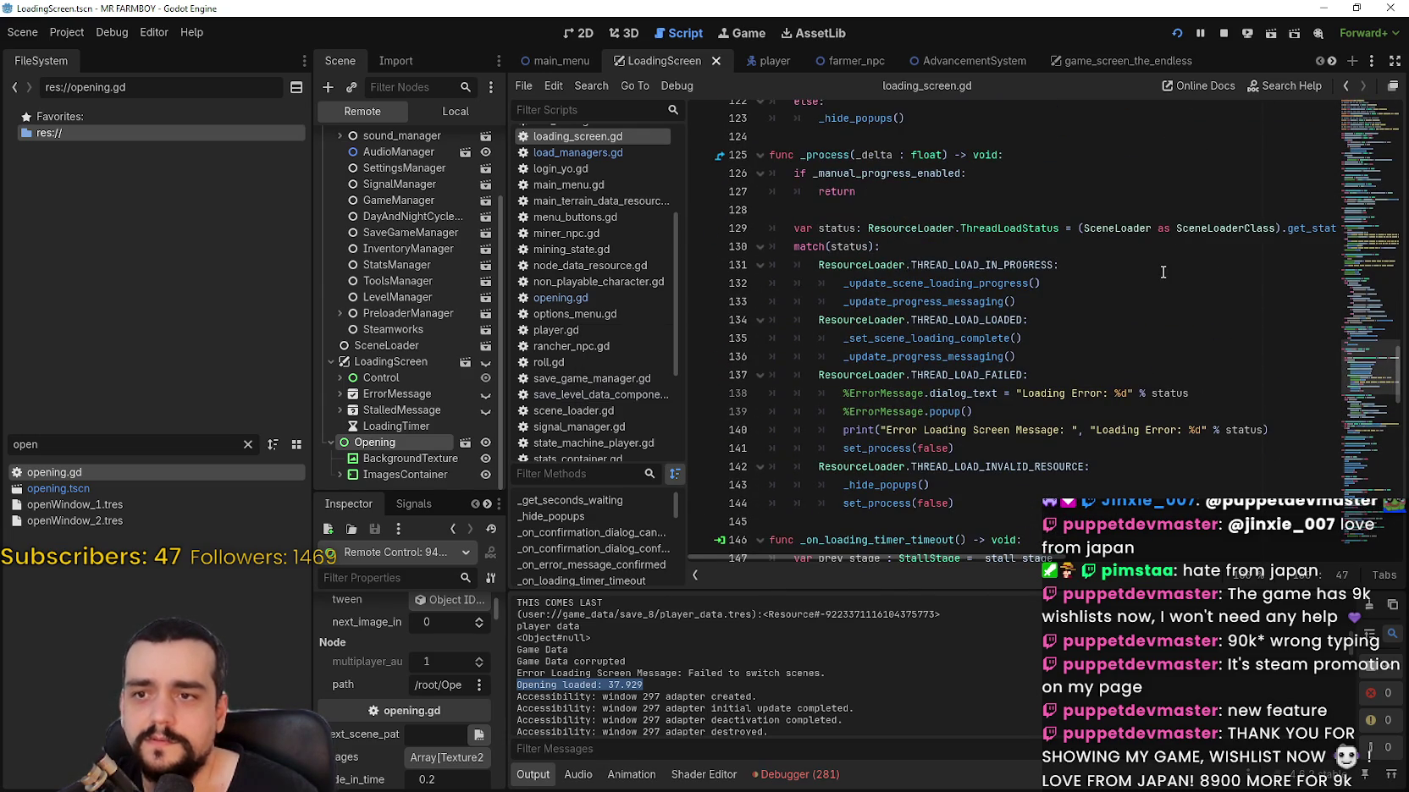
pyautogui.scroll(8, 1151, 280)
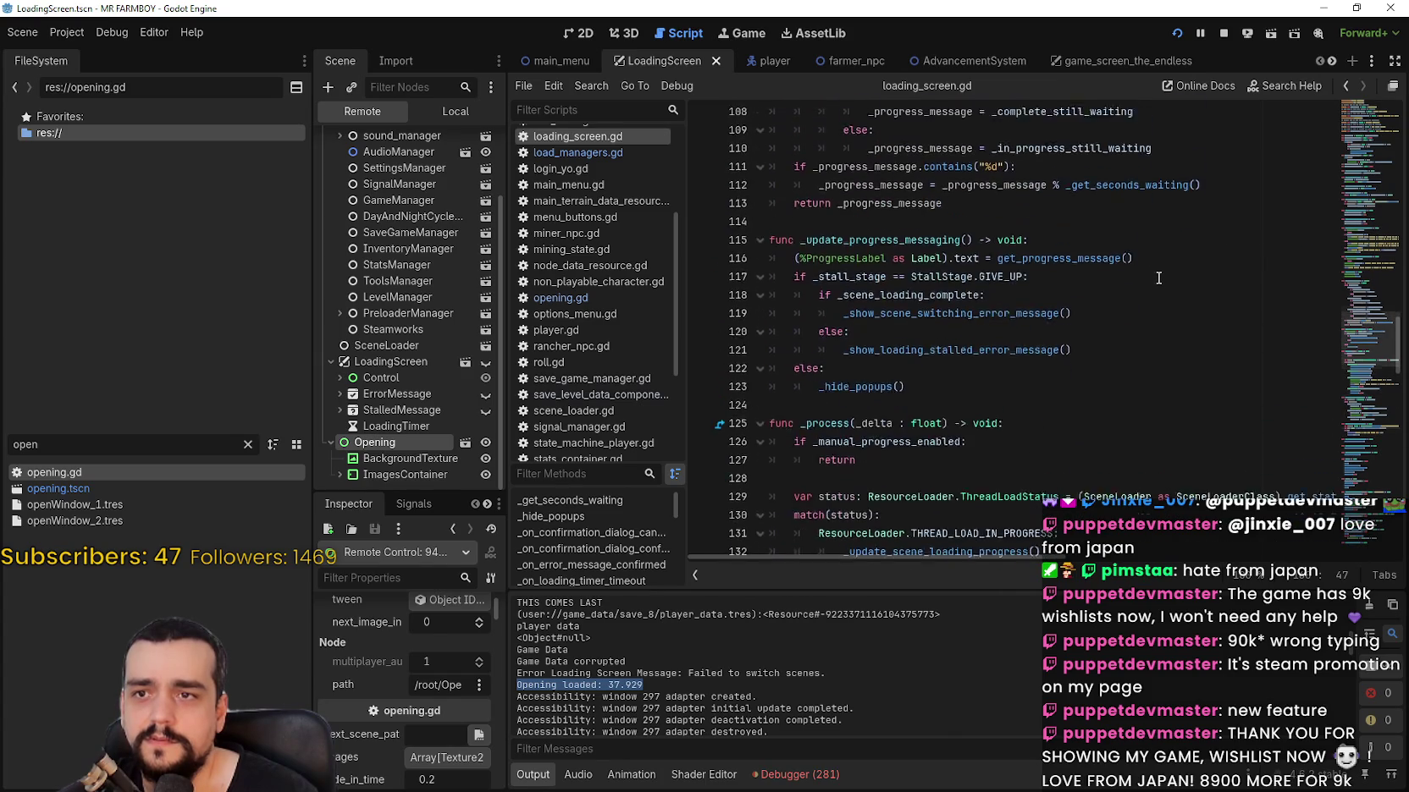
pyautogui.scroll(2, 1354, 184)
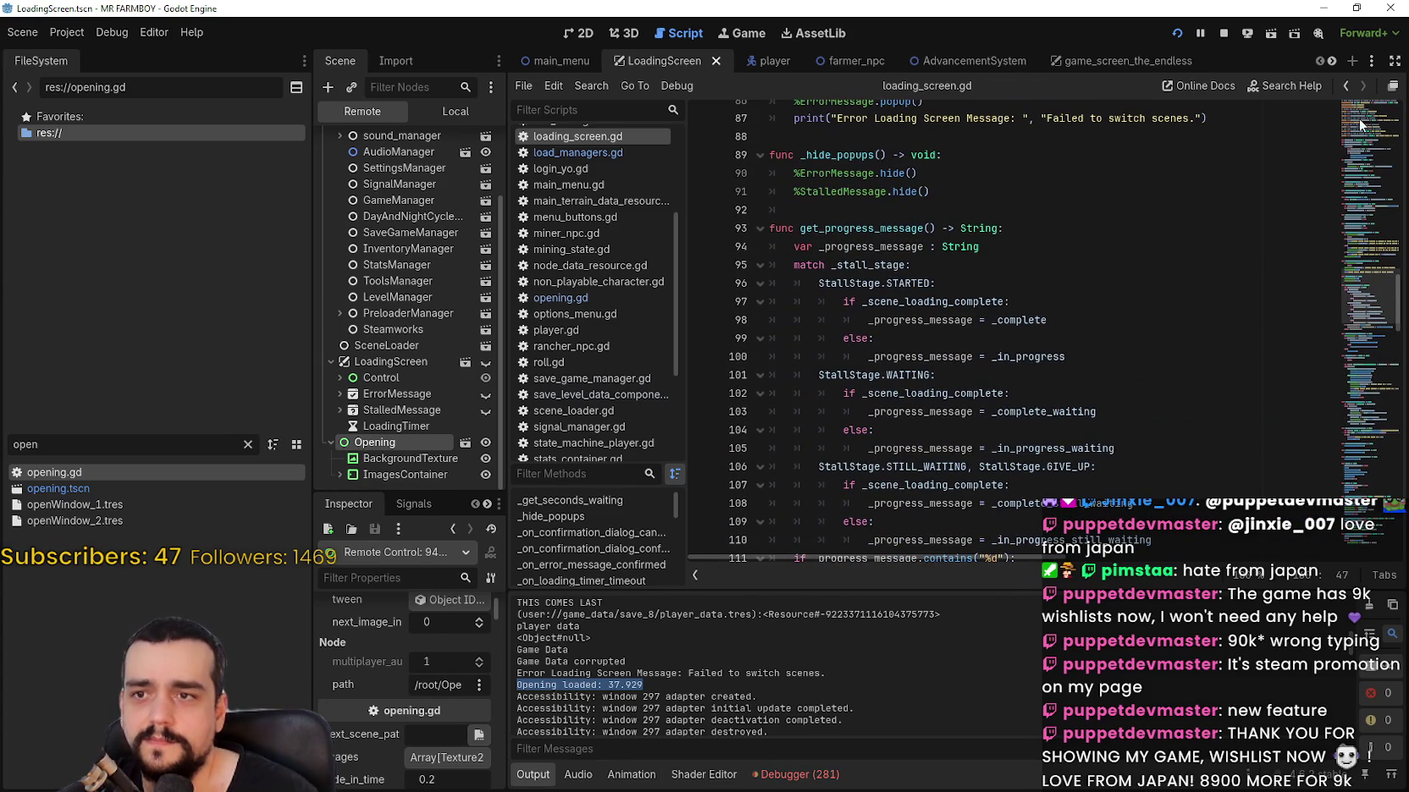
pyautogui.click(1364, 96)
pyautogui.click(1368, 215)
pyautogui.moveTo(1369, 215)
pyautogui.mouseDown()
pyautogui.moveTo(1320, 444)
pyautogui.moveTo(1317, 545)
pyautogui.moveTo(1342, 405)
pyautogui.moveTo(1343, 426)
pyautogui.mouseUp()
pyautogui.click(1185, 362)
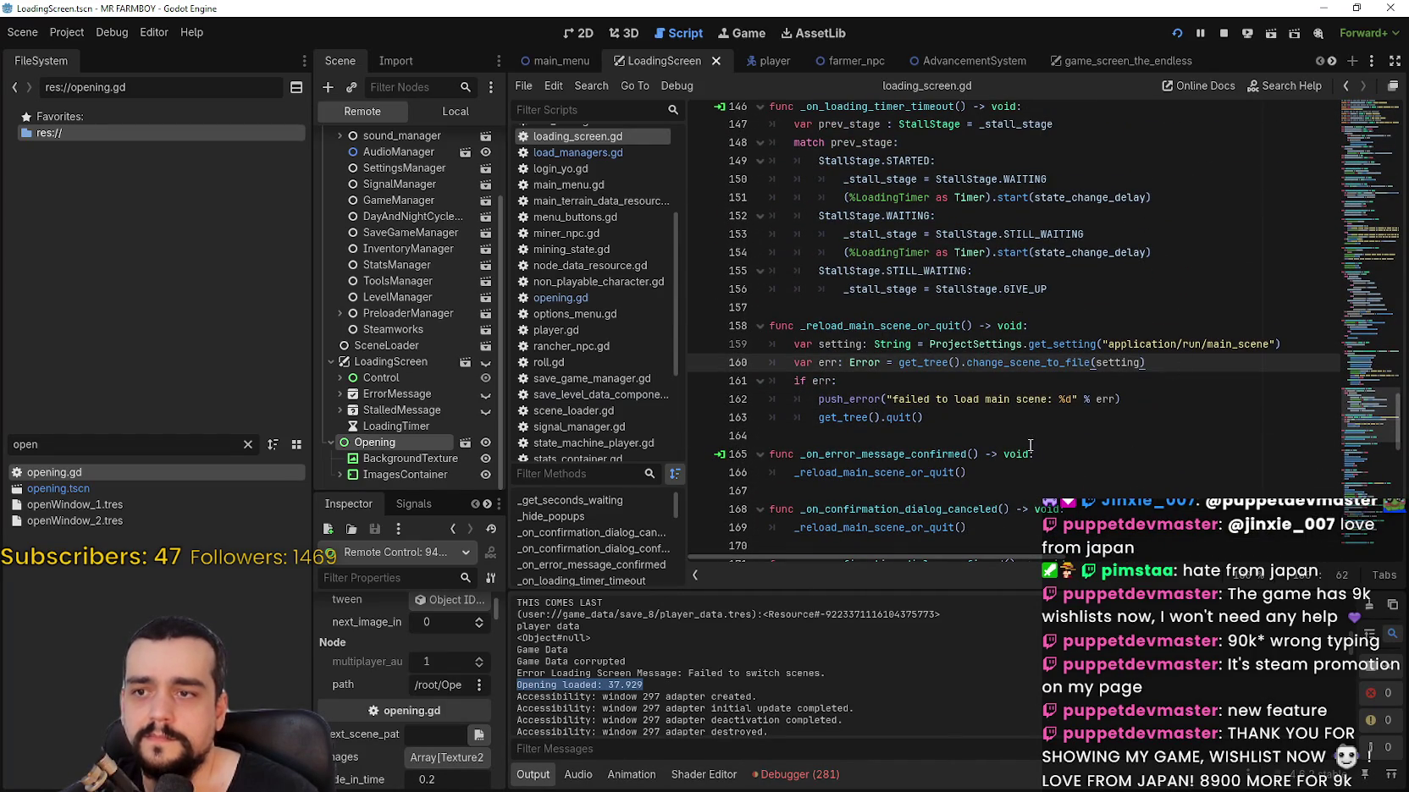
pyautogui.doubleClick(930, 326)
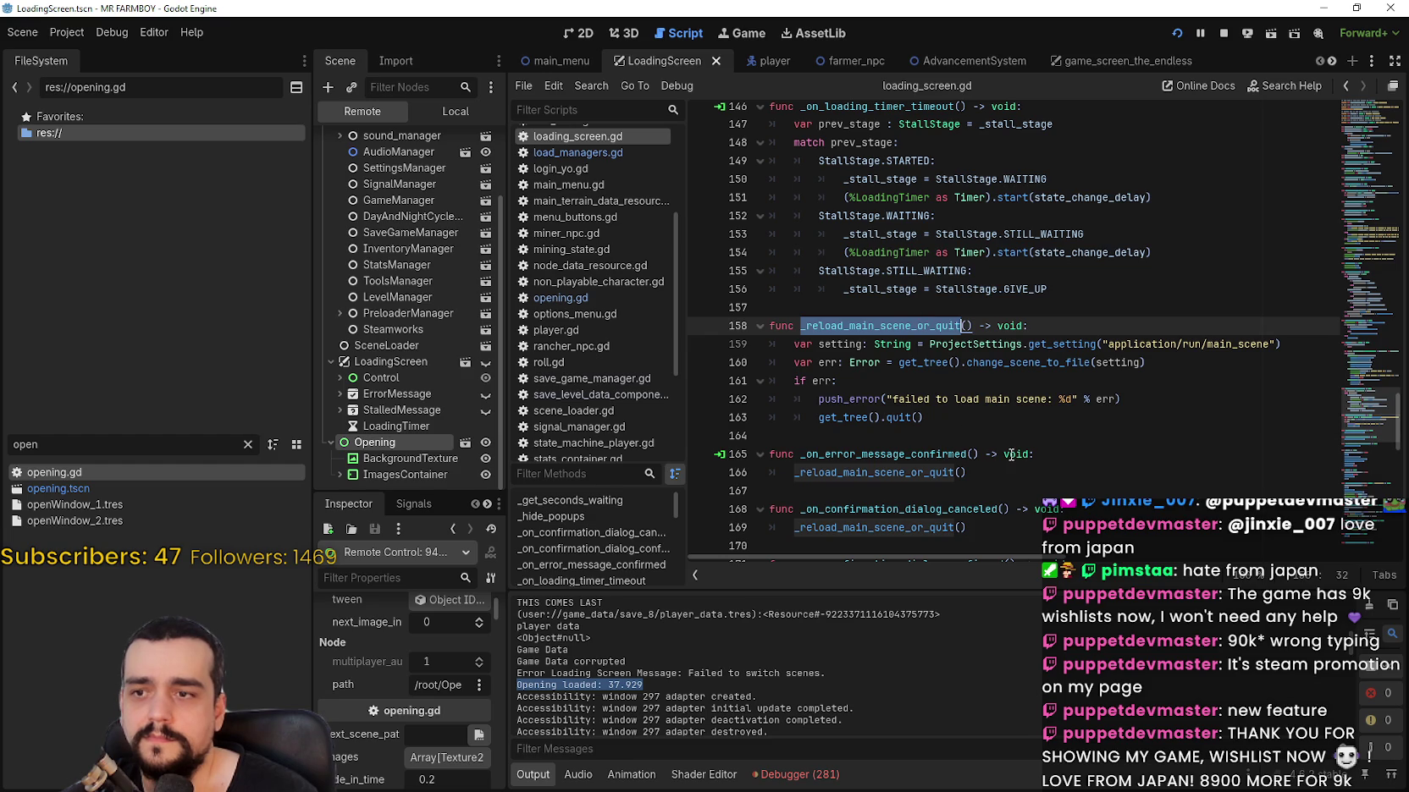
pyautogui.scroll(-1, 956, 481)
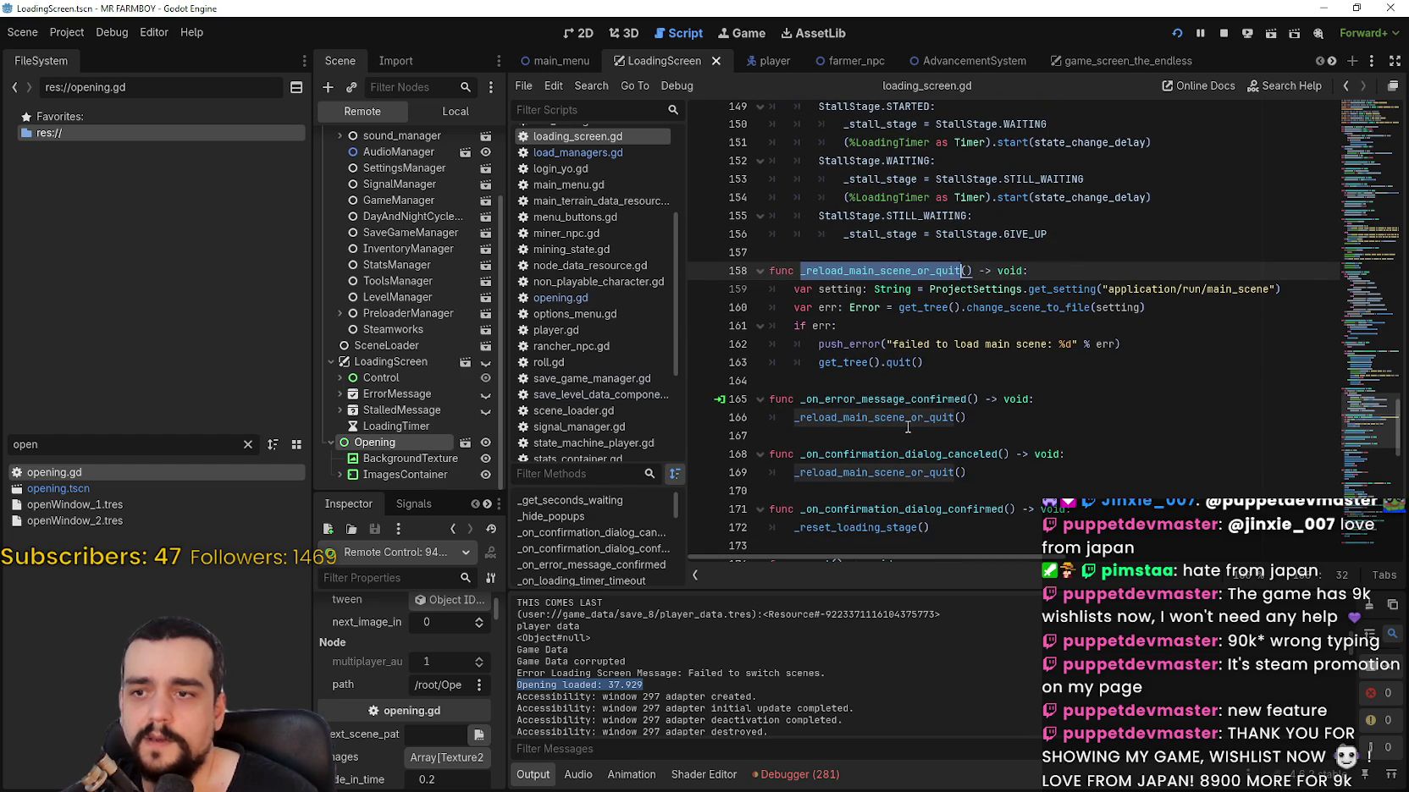
pyautogui.moveTo(1253, 289); pyautogui.dragTo(1139, 288)
pyautogui.scroll(-3, 1096, 315)
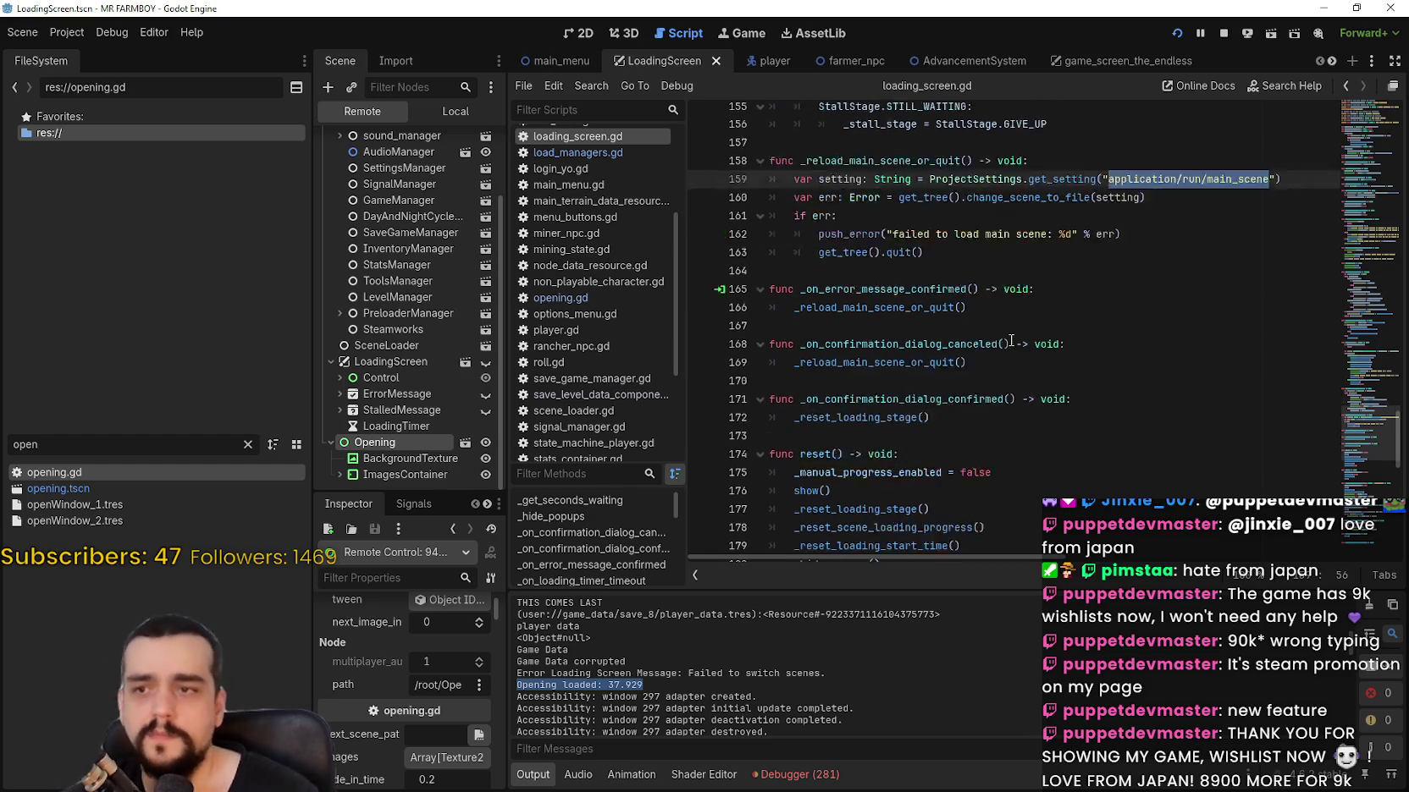
pyautogui.scroll(3, 1047, 348)
pyautogui.click(968, 378)
pyautogui.click(968, 367)
pyautogui.moveTo(968, 366)
pyautogui.mouseDown()
pyautogui.moveTo(846, 330)
pyautogui.moveTo(779, 272)
pyautogui.mouseUp()
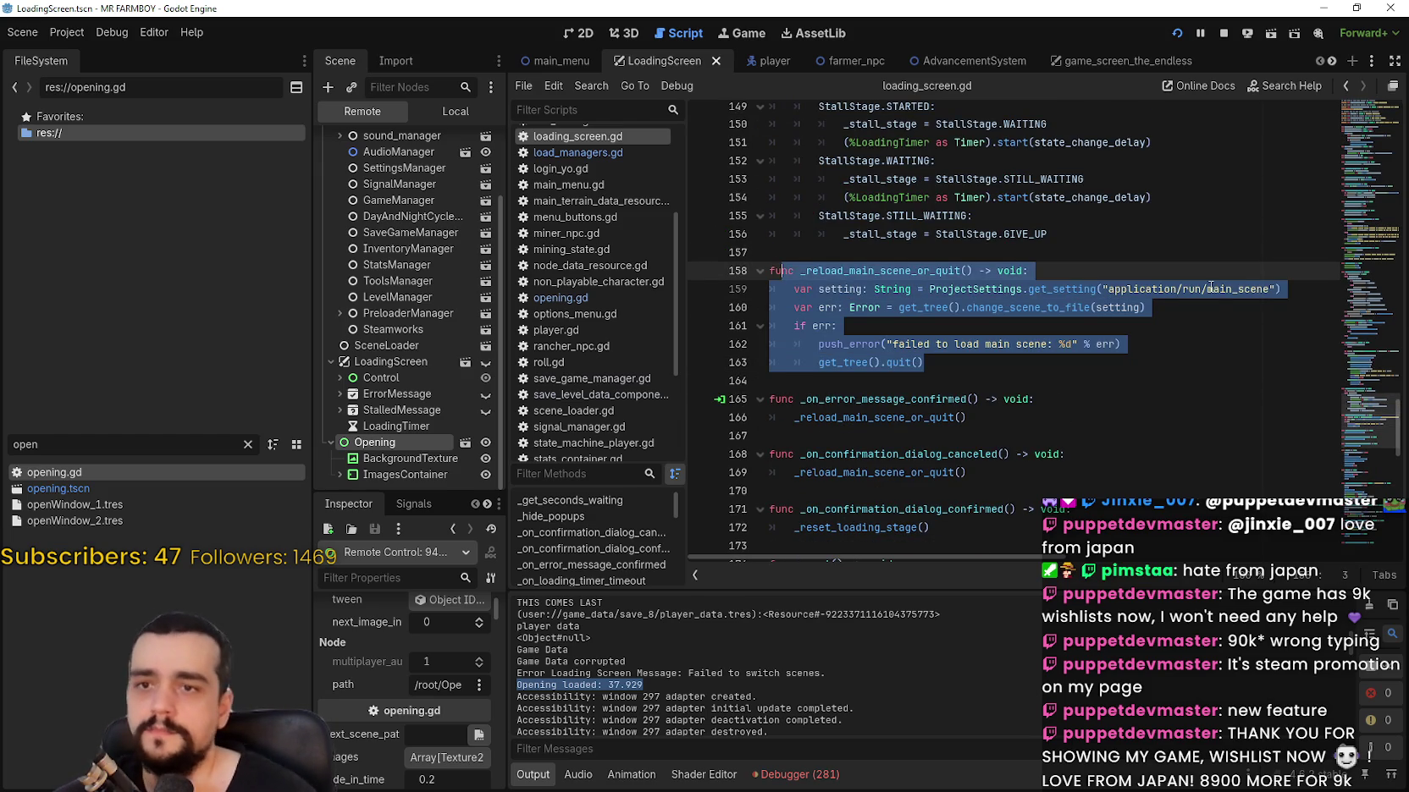
pyautogui.click(1114, 289)
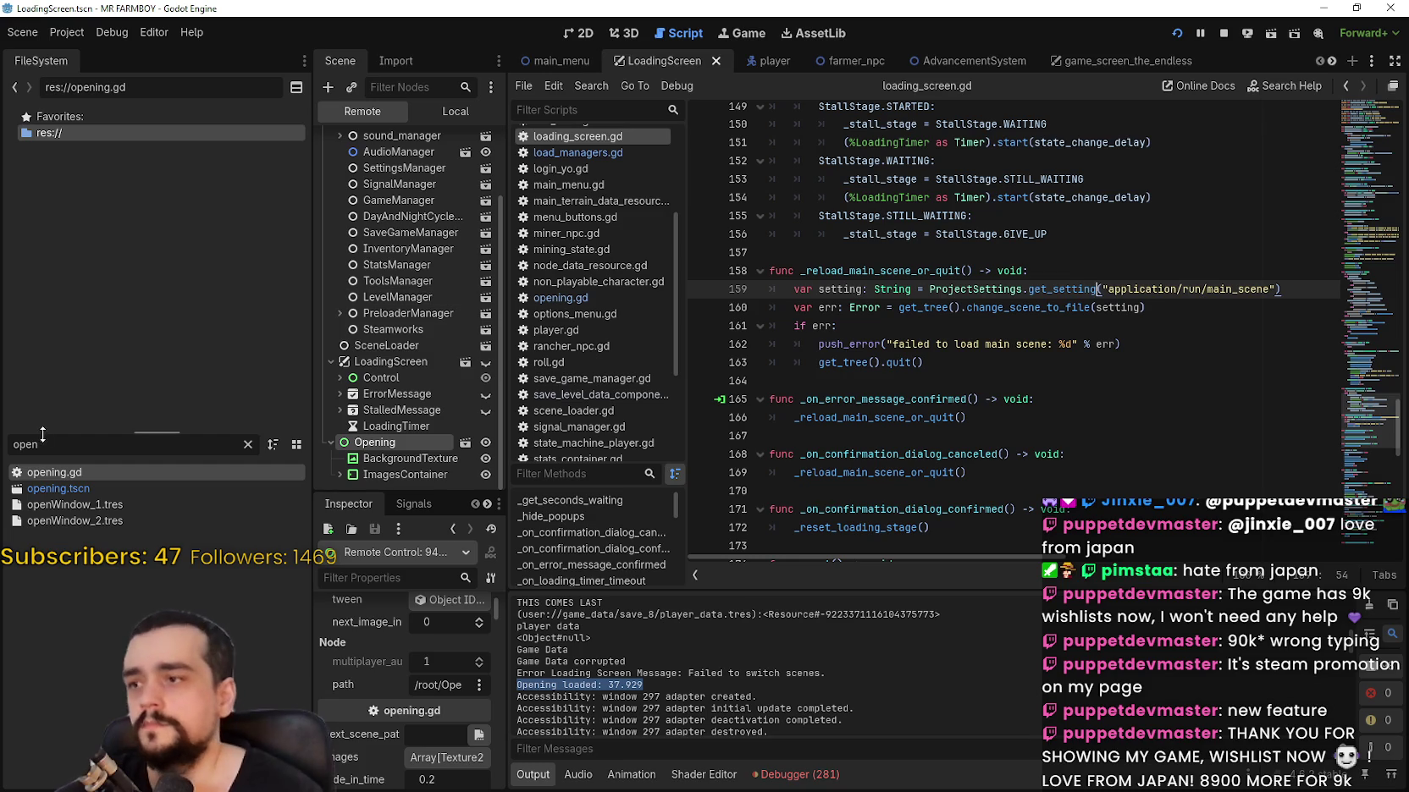
# In opening.gd, find the get_next_scene_path call on line 133
pyautogui.doubleClick(53, 472)
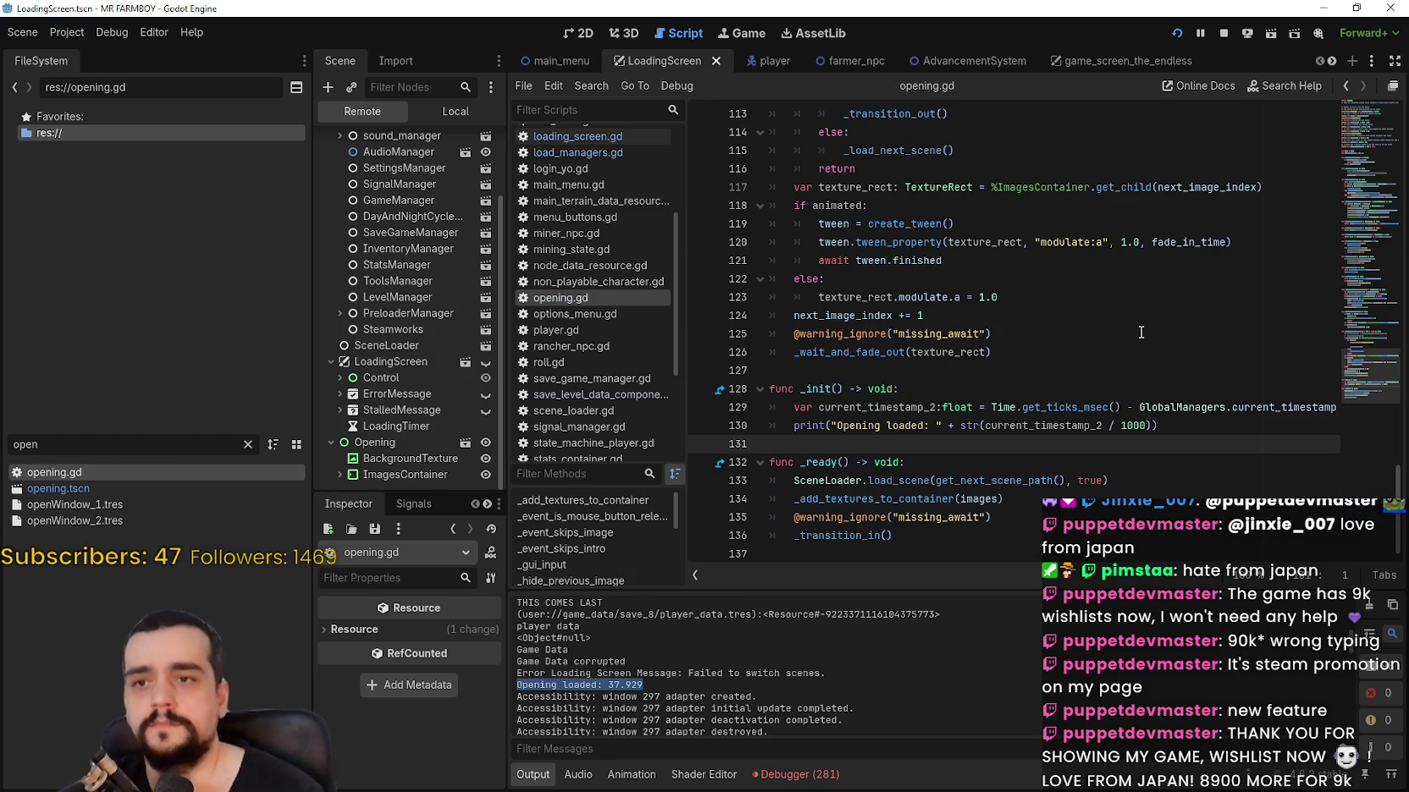
pyautogui.scroll(9, 1140, 331)
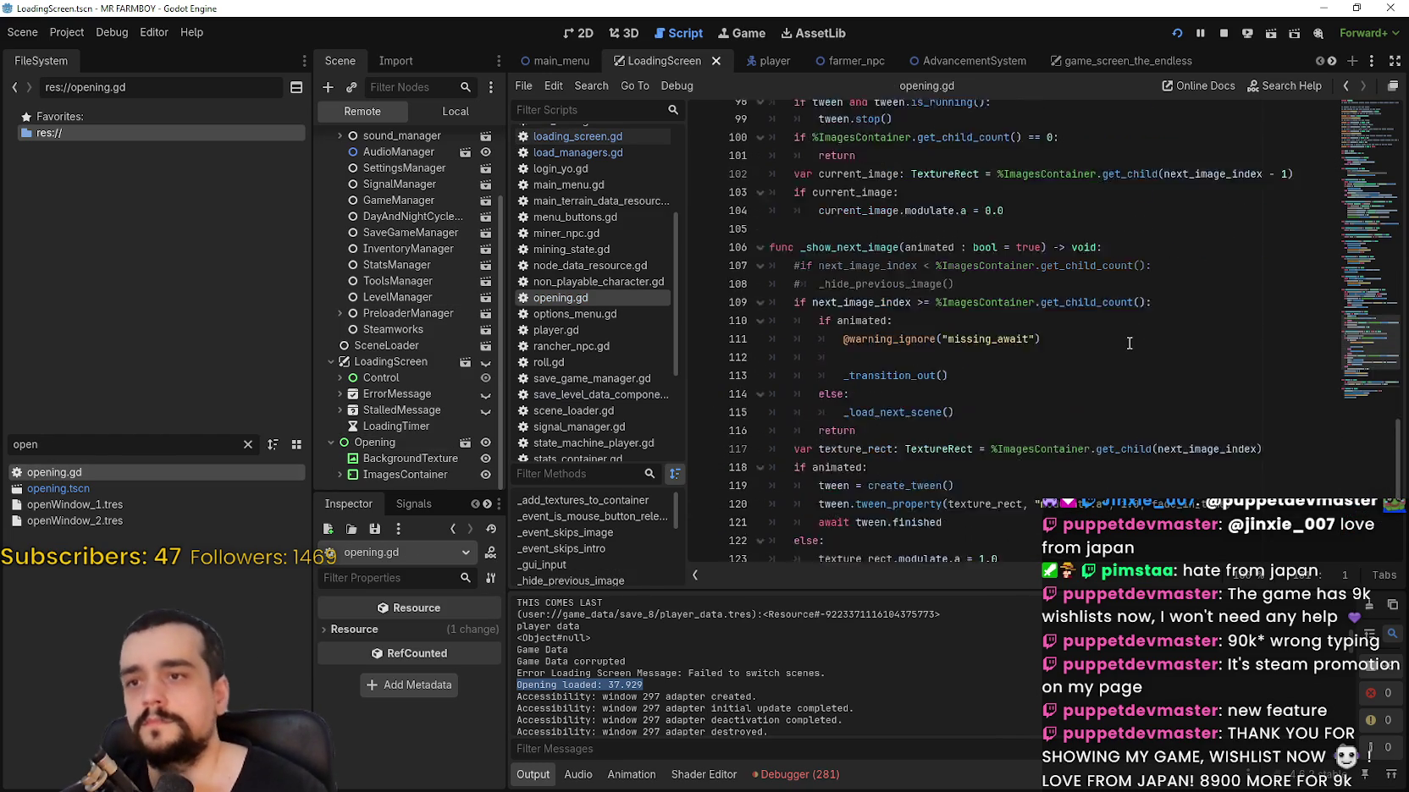
pyautogui.scroll(9, 1126, 339)
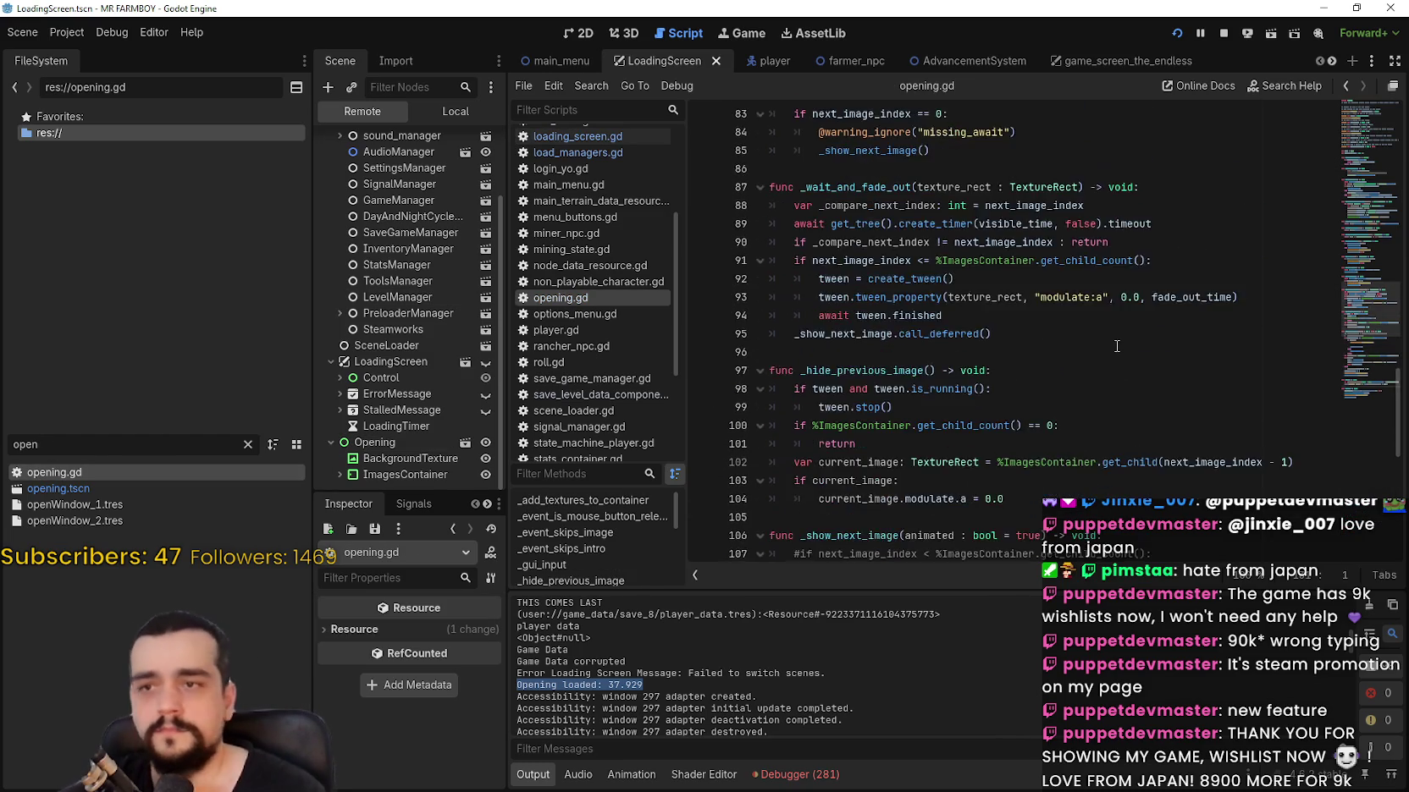
pyautogui.scroll(5, 1117, 373)
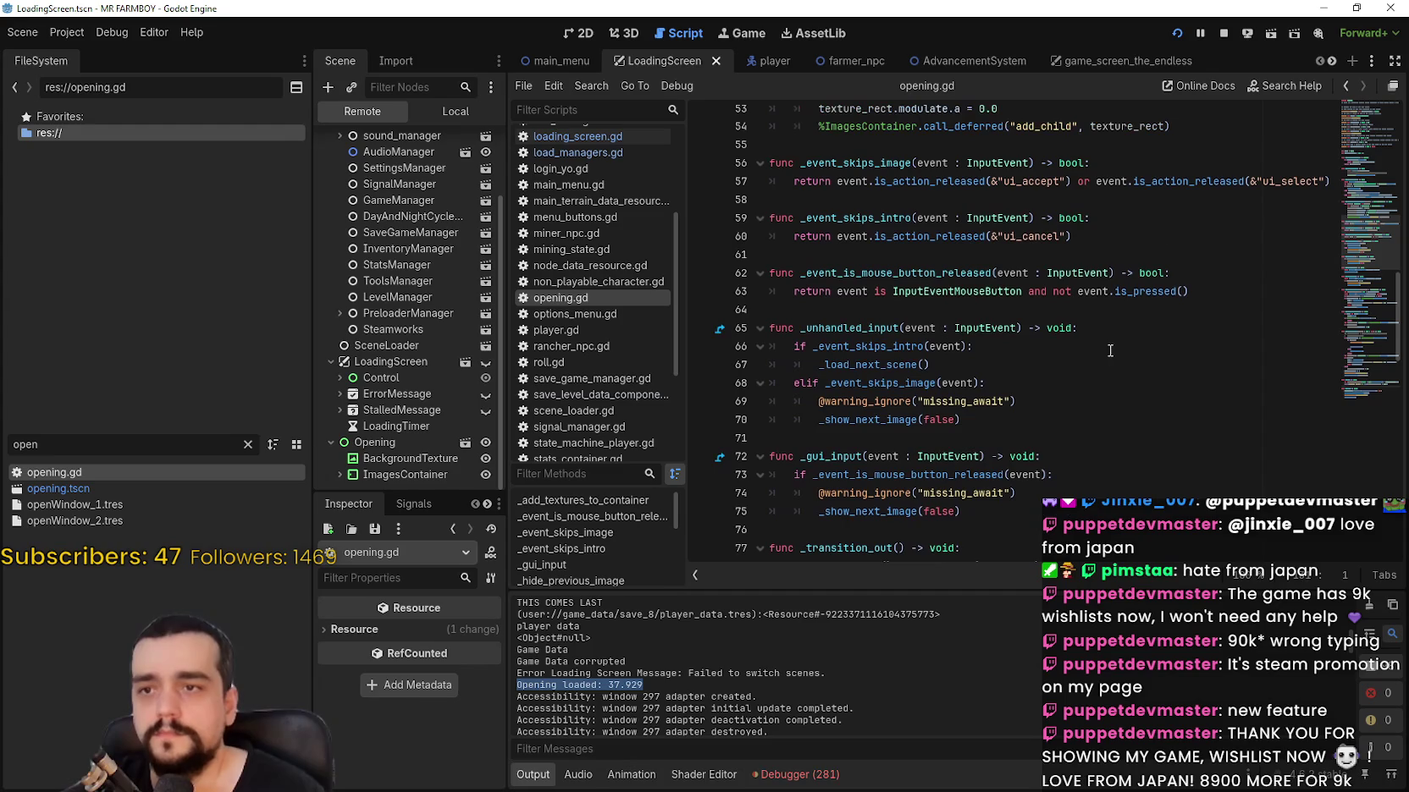
pyautogui.scroll(4, 1135, 415)
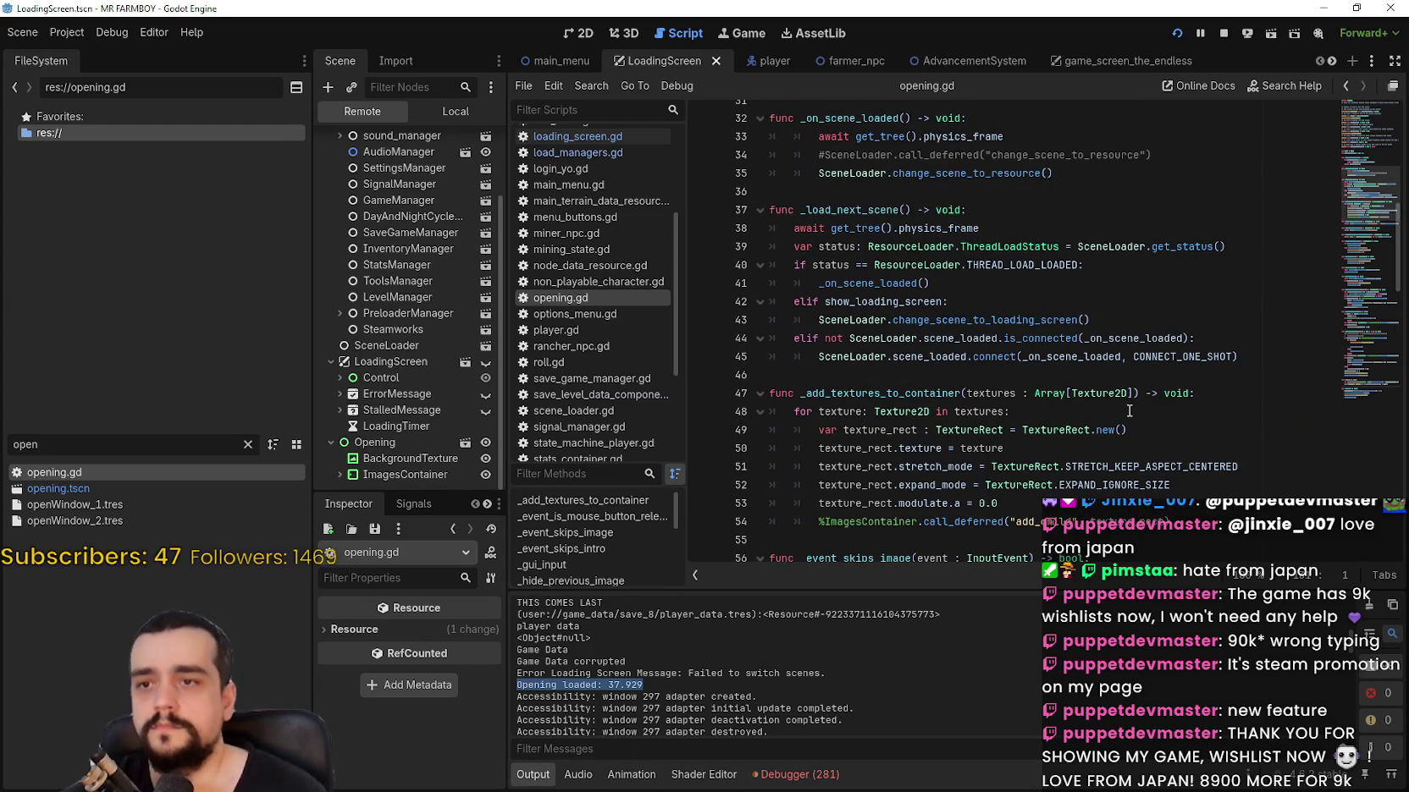
pyautogui.scroll(5, 1122, 406)
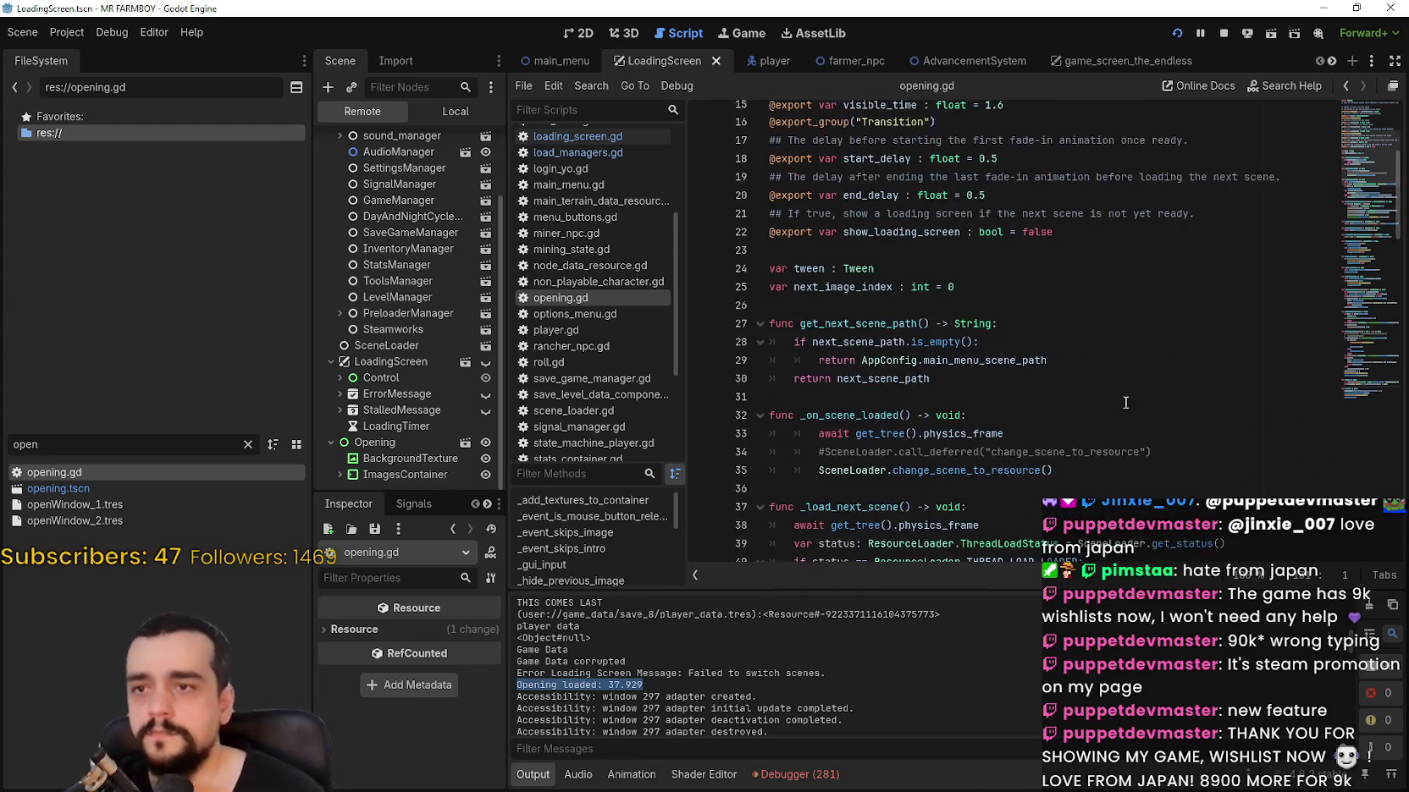
pyautogui.doubleClick(914, 326)
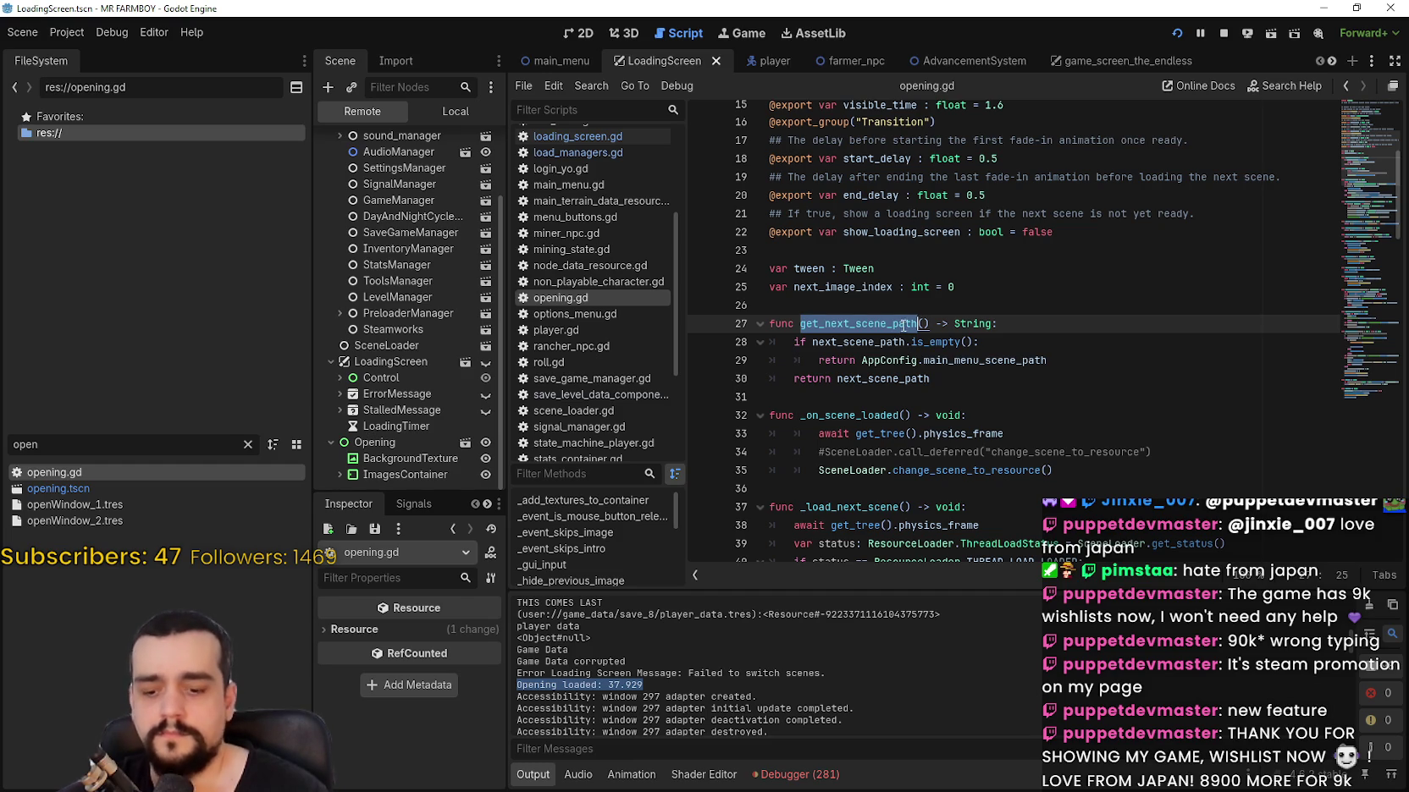
pyautogui.hotkey('ctrl', 'f')
pyautogui.click(1185, 578)
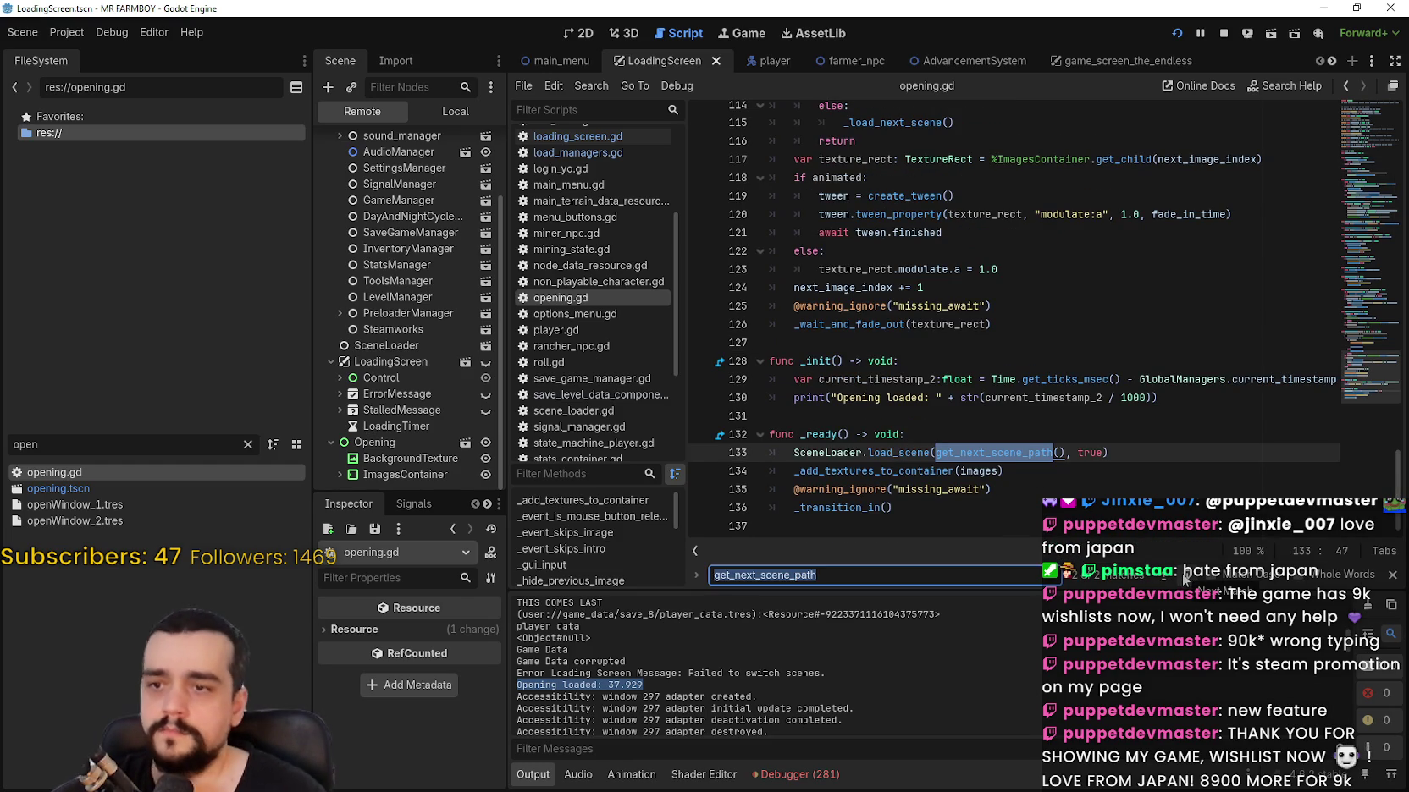
# Copy the SceneLoader.load_scene statement on line 133 and switch to loading_screen.gd
pyautogui.doubleClick(920, 457)
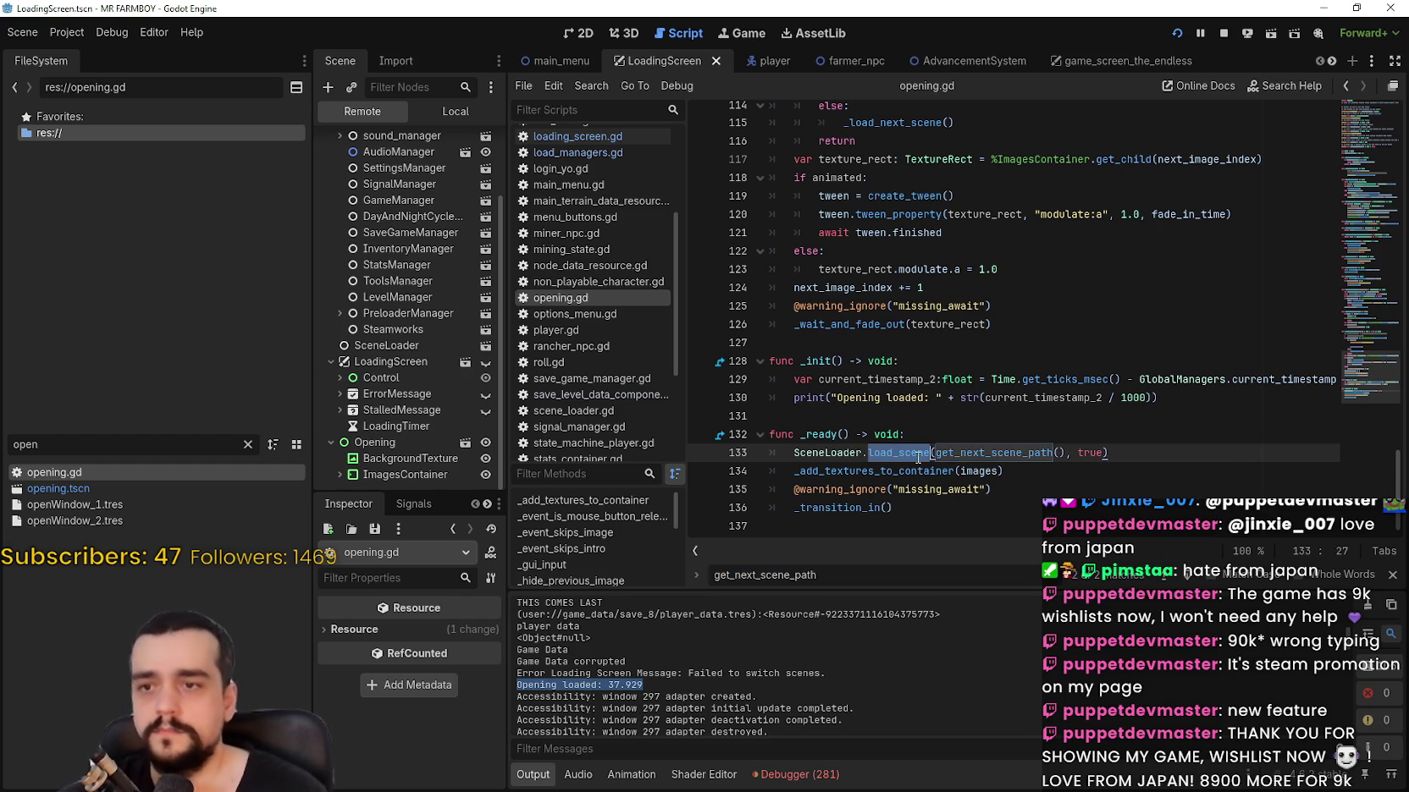
pyautogui.moveTo(920, 457)
pyautogui.moveTo(1109, 453); pyautogui.dragTo(794, 448)
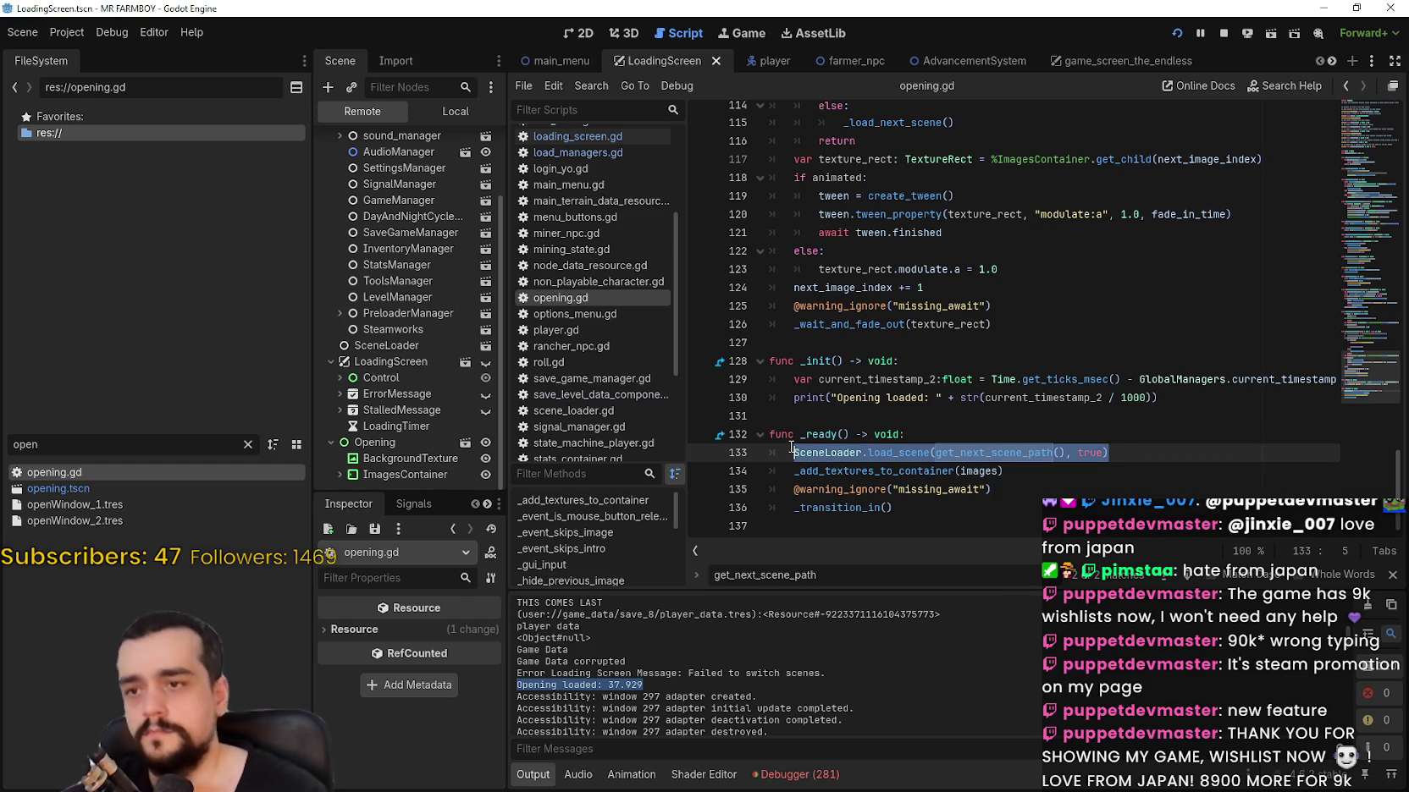
pyautogui.rightClick(881, 449)
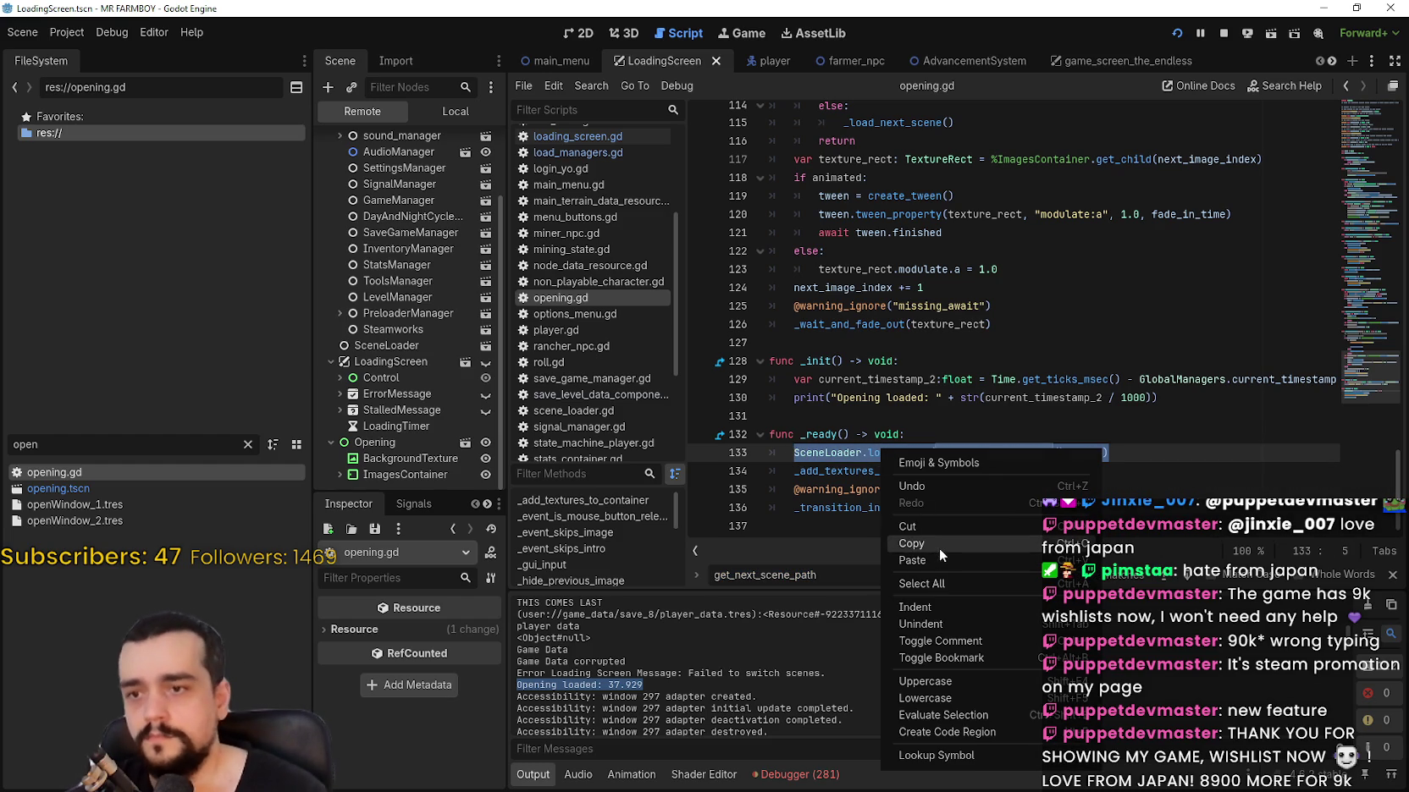
pyautogui.click(942, 490)
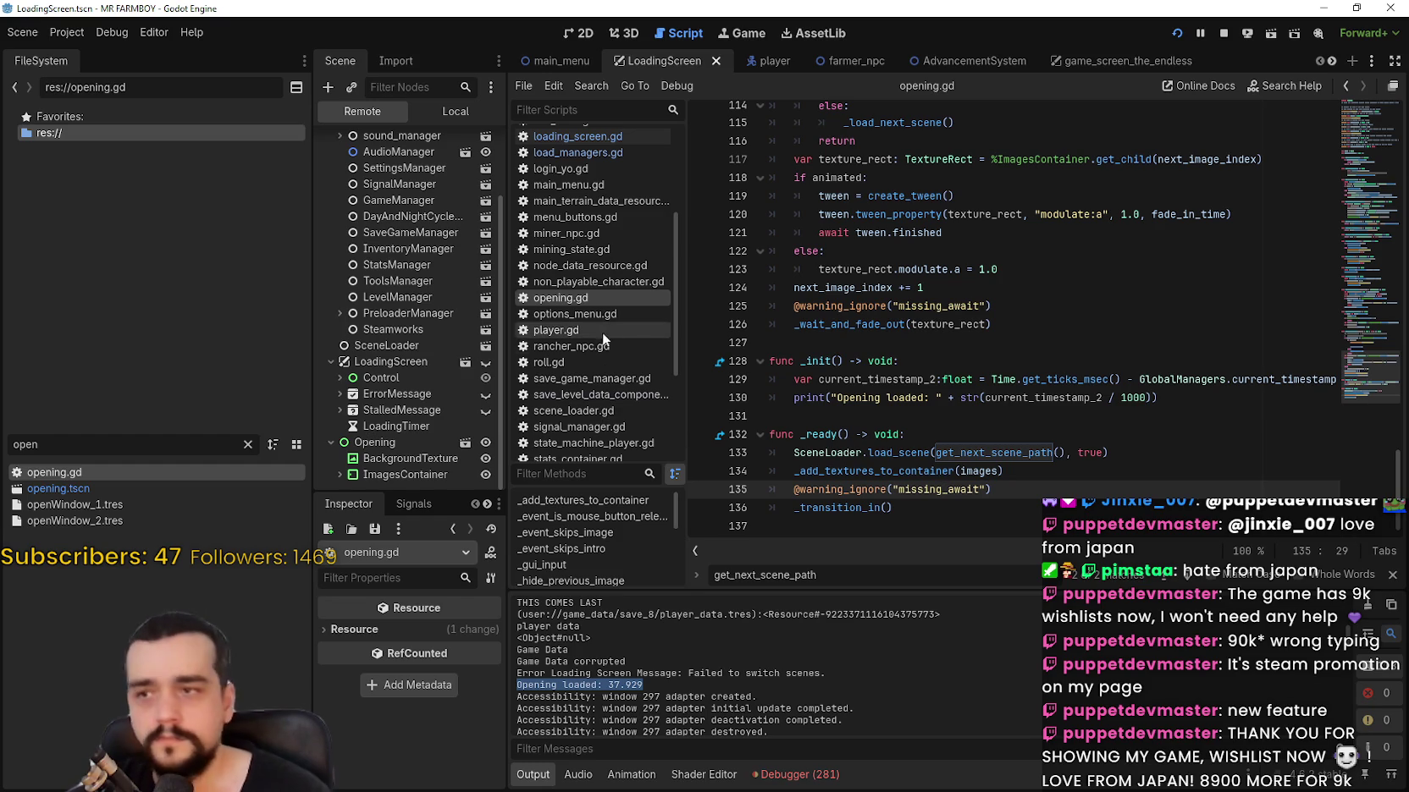
pyautogui.scroll(3, 575, 250)
pyautogui.click(598, 218)
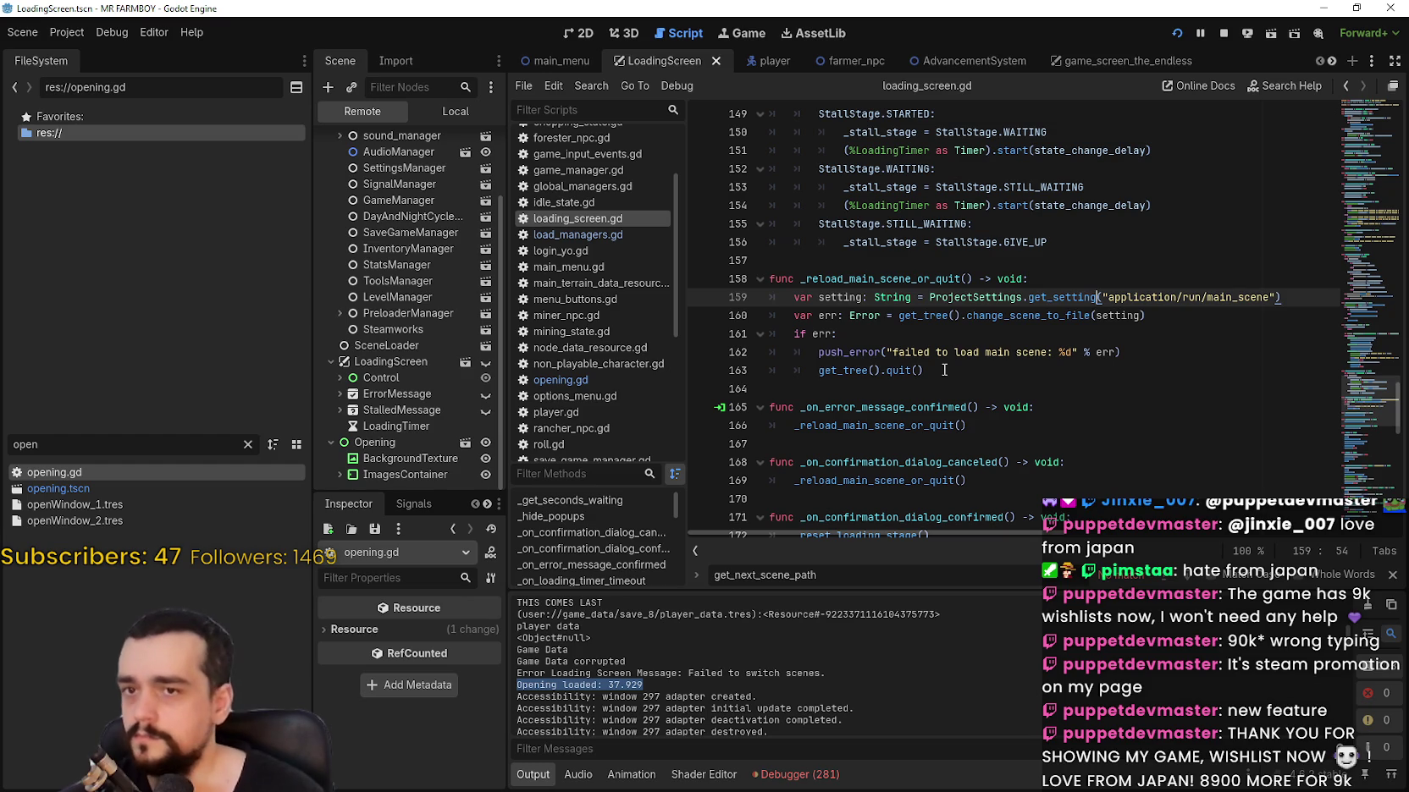
# Clear the FileSystem filter and start a project-wide search for change_scene_to_file from line 160
pyautogui.click(944, 370)
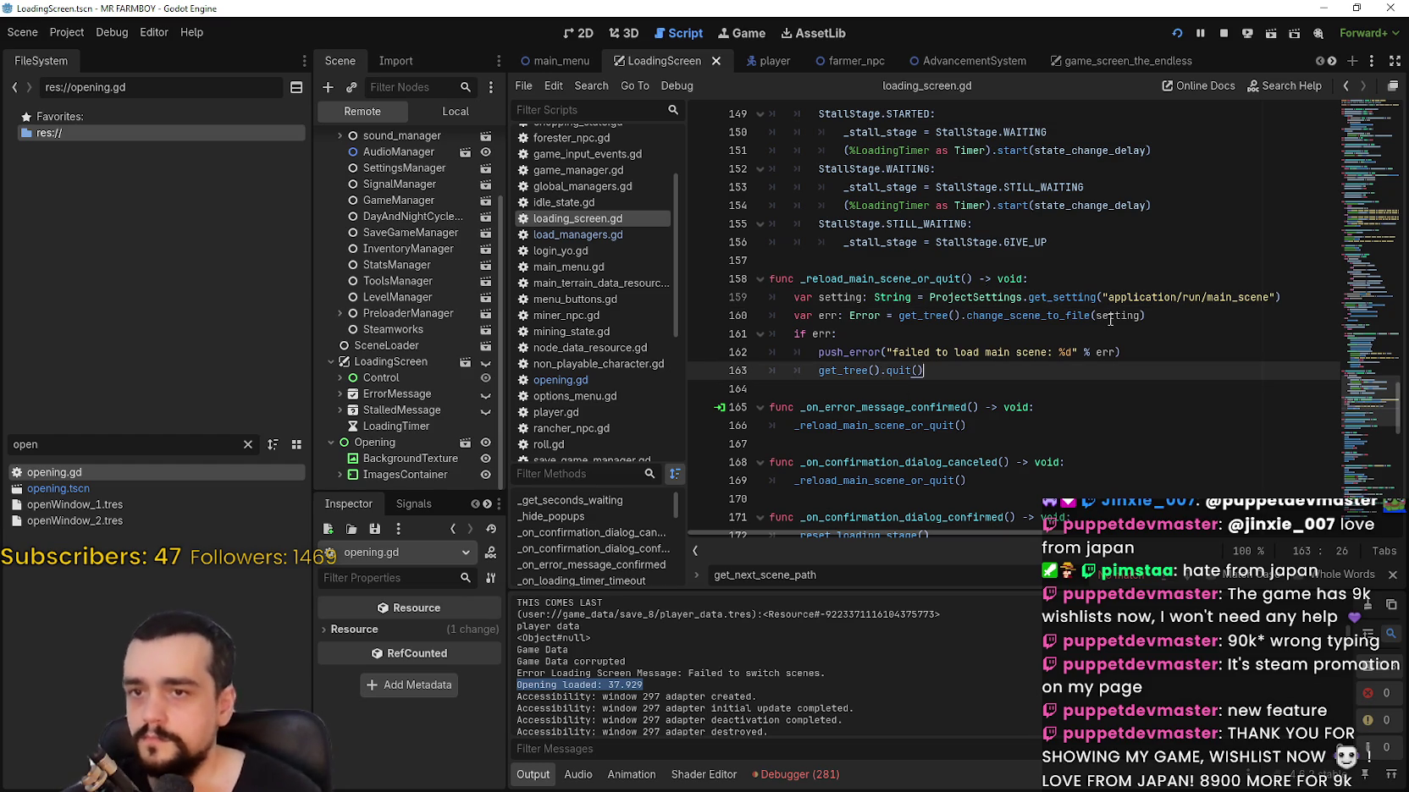
pyautogui.moveTo(1109, 320)
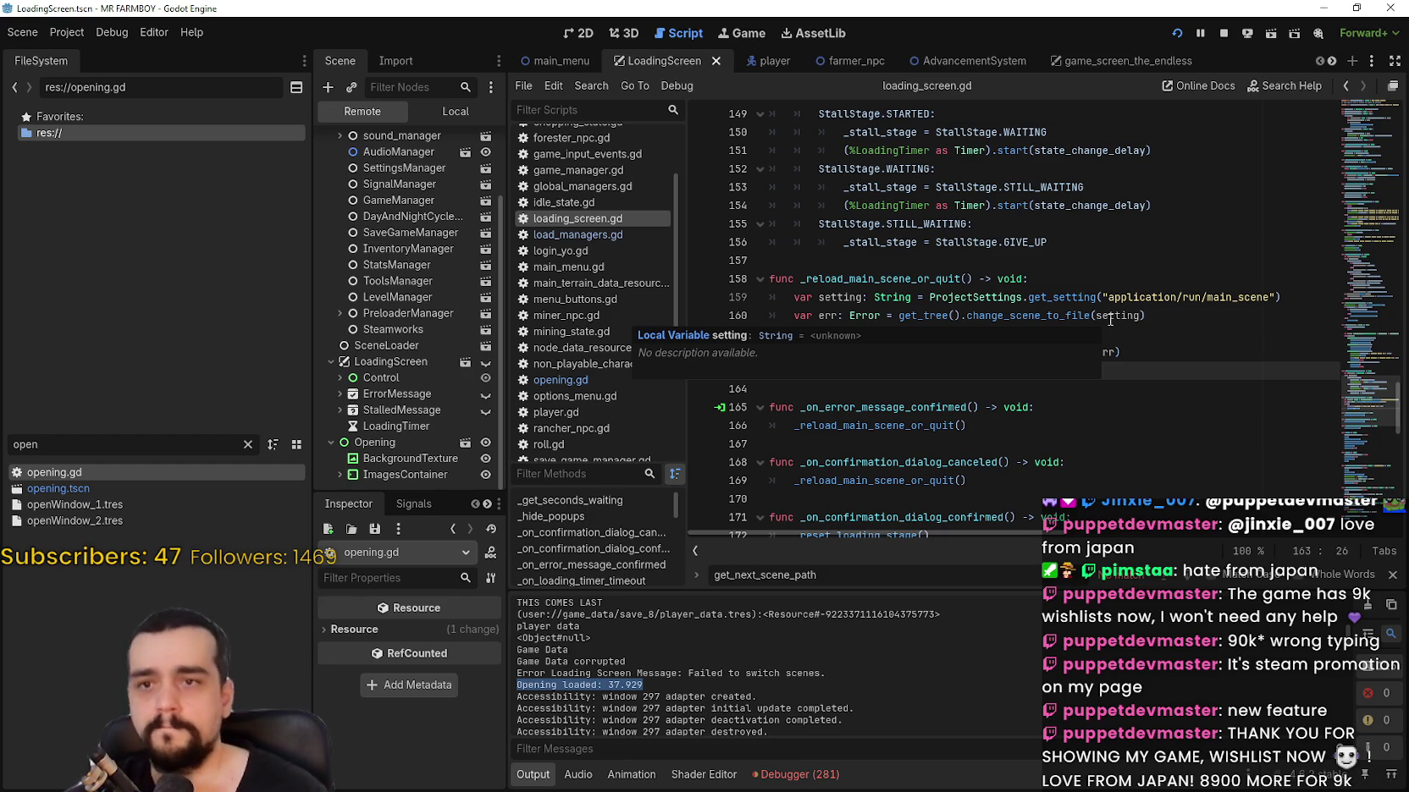
pyautogui.moveTo(1269, 297); pyautogui.dragTo(1108, 297)
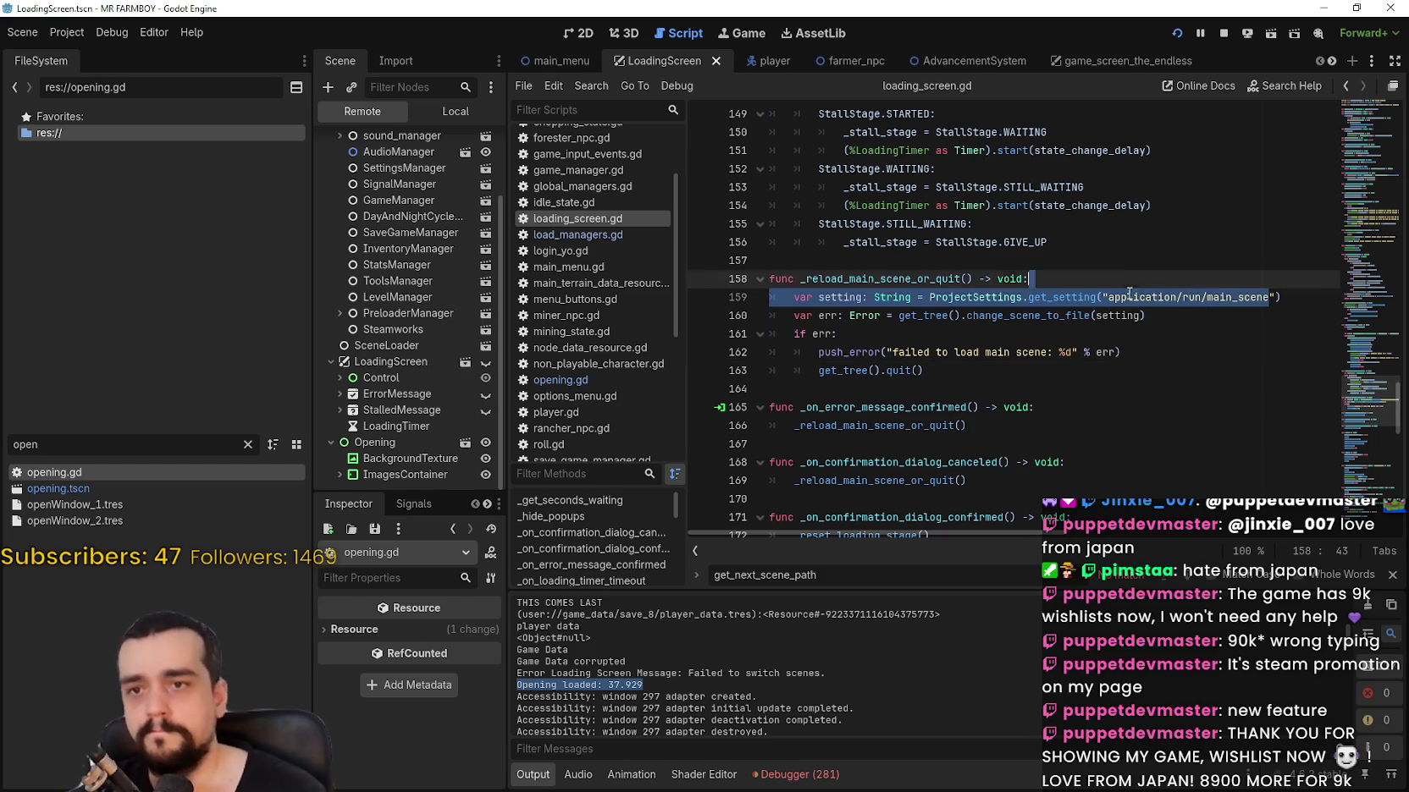
pyautogui.click(247, 444)
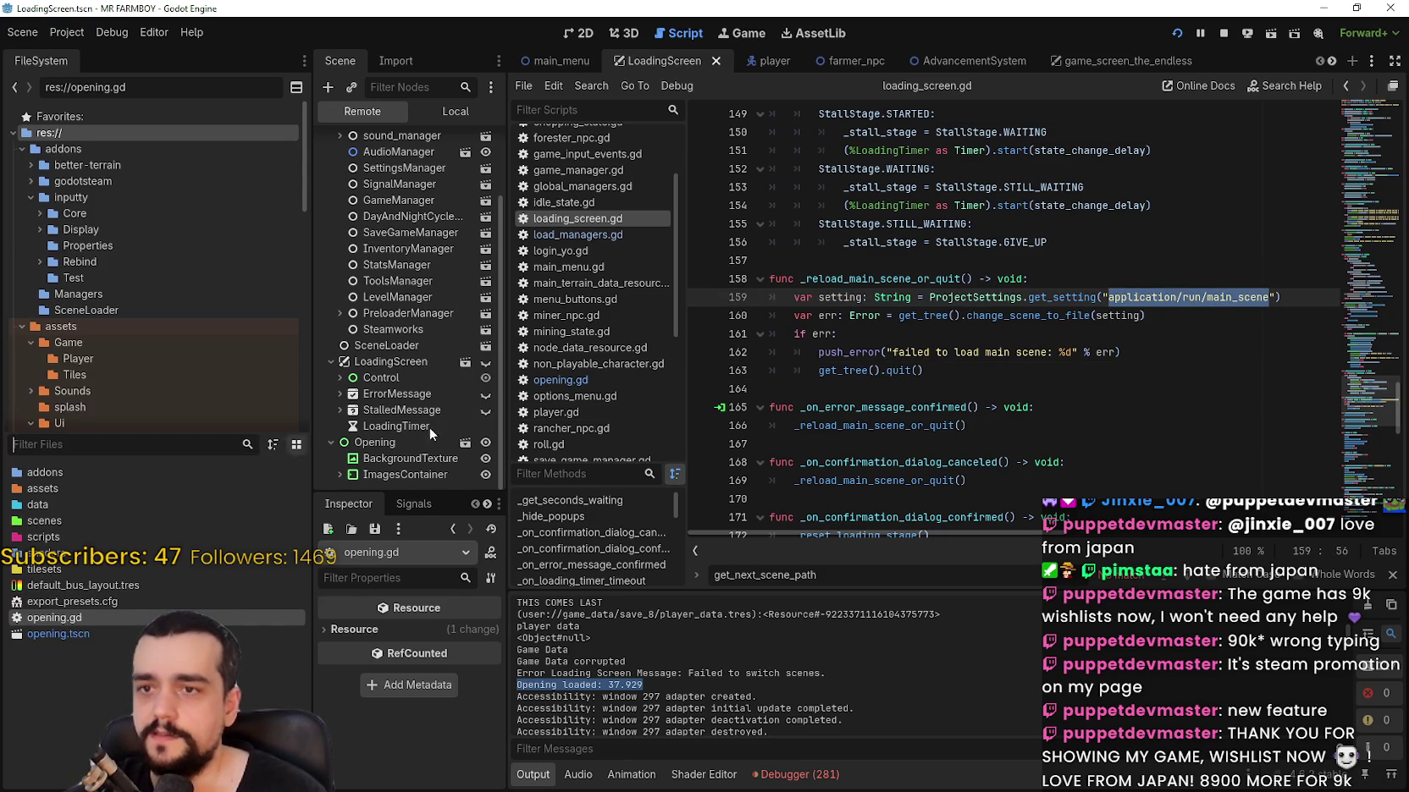
pyautogui.moveTo(1084, 297)
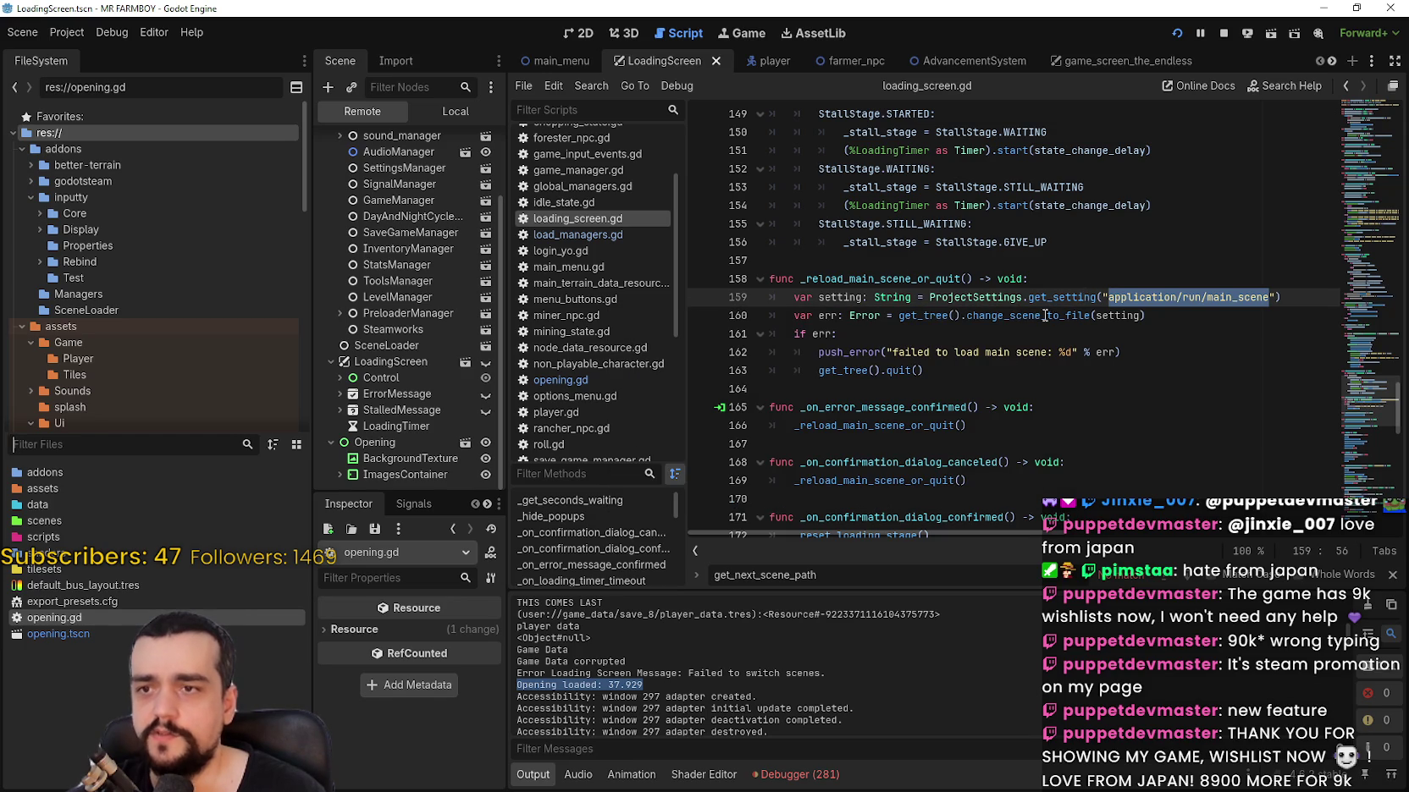
pyautogui.click(1111, 315)
pyautogui.doubleClick(1117, 315)
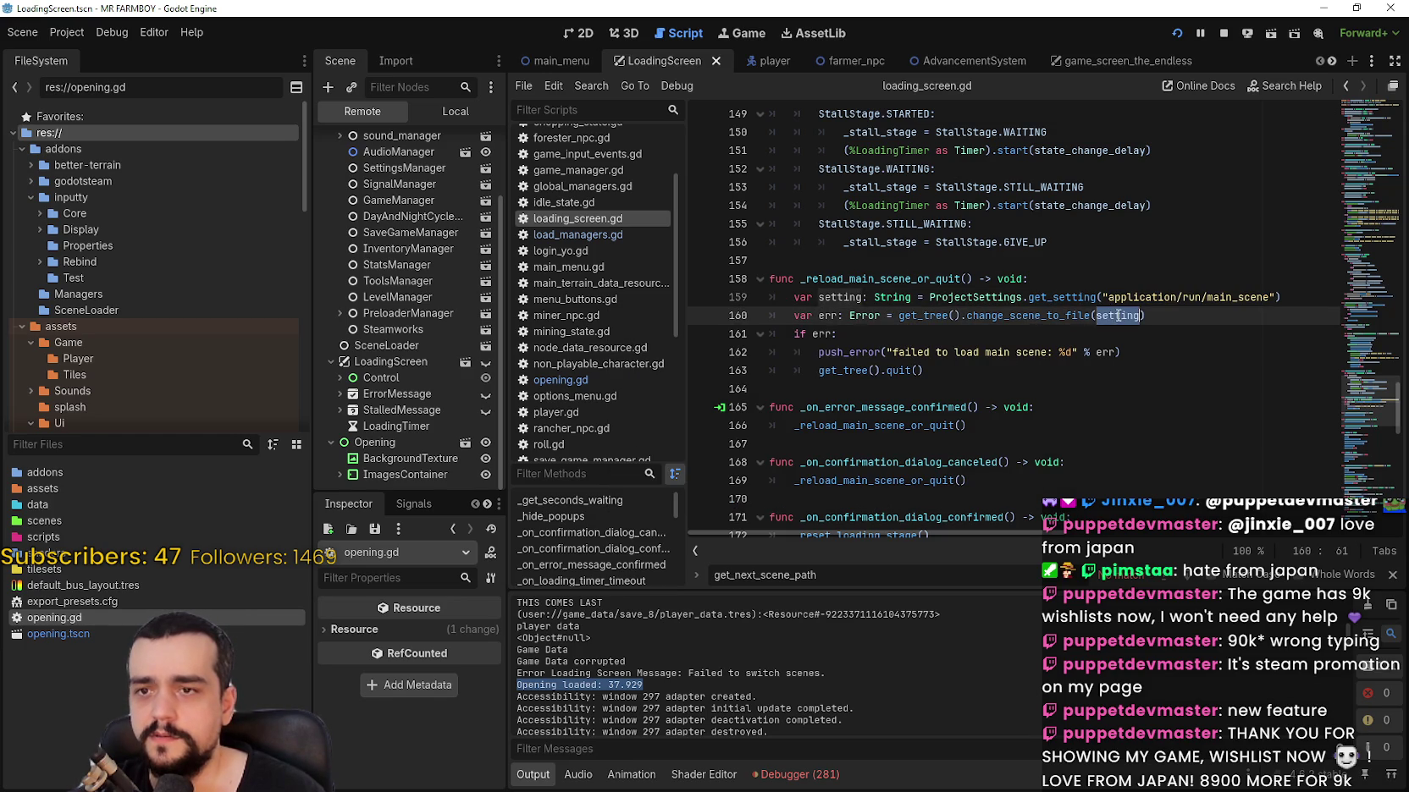
pyautogui.doubleClick(1029, 315)
pyautogui.hotkey('ctrl', 'shift', 'f')
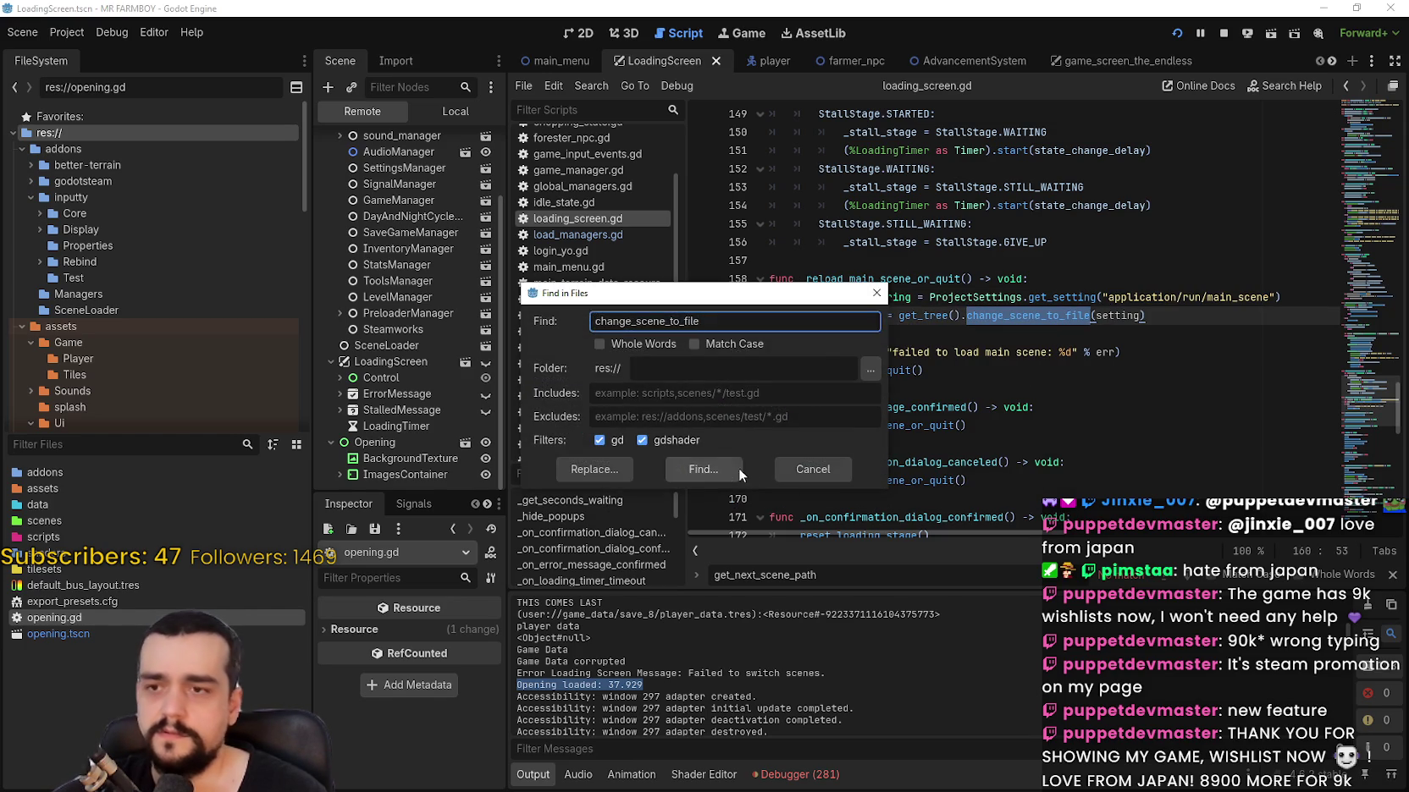
# Search the project for change_scene_to_file and for 'var err: Error = get_tree'
pyautogui.click(738, 467)
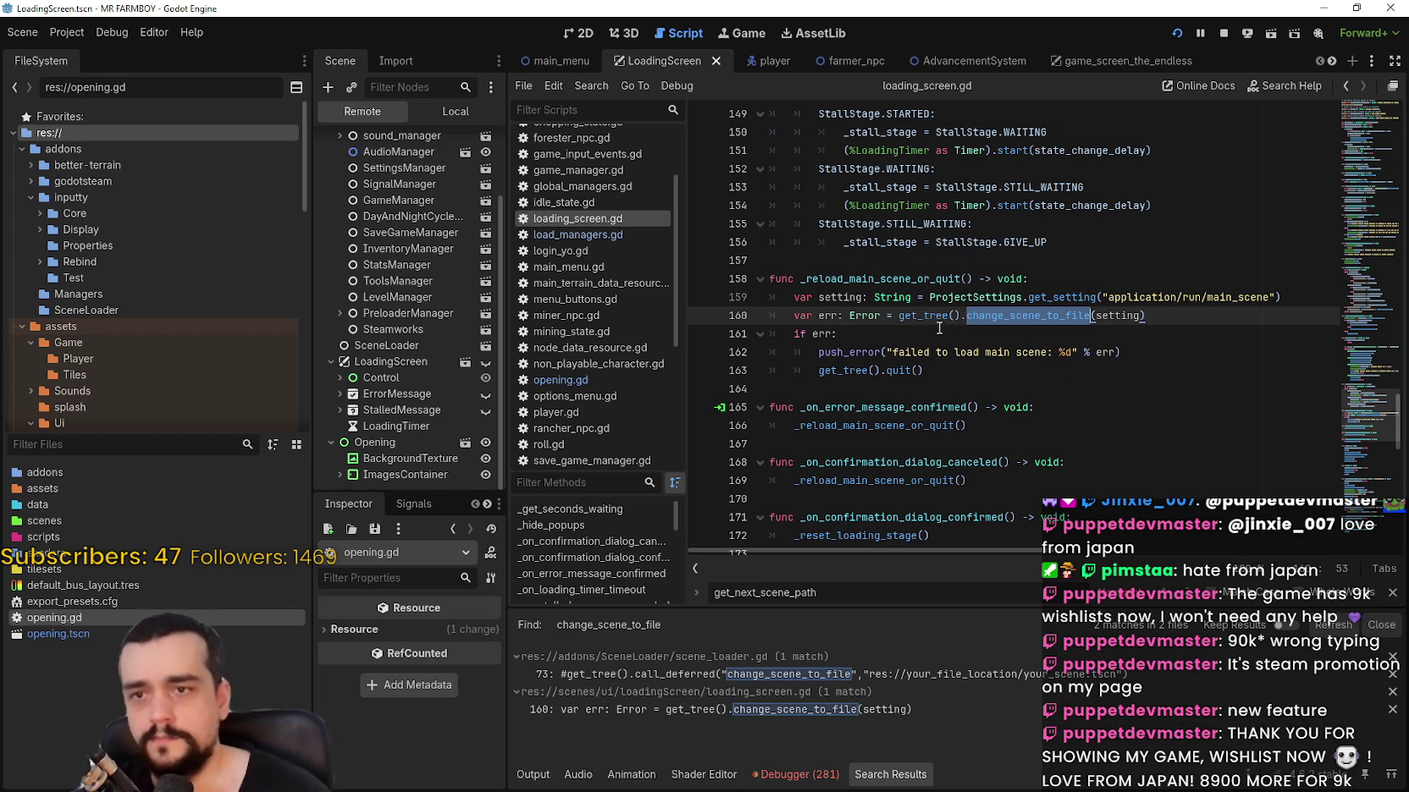
pyautogui.moveTo(917, 317); pyautogui.dragTo(794, 315)
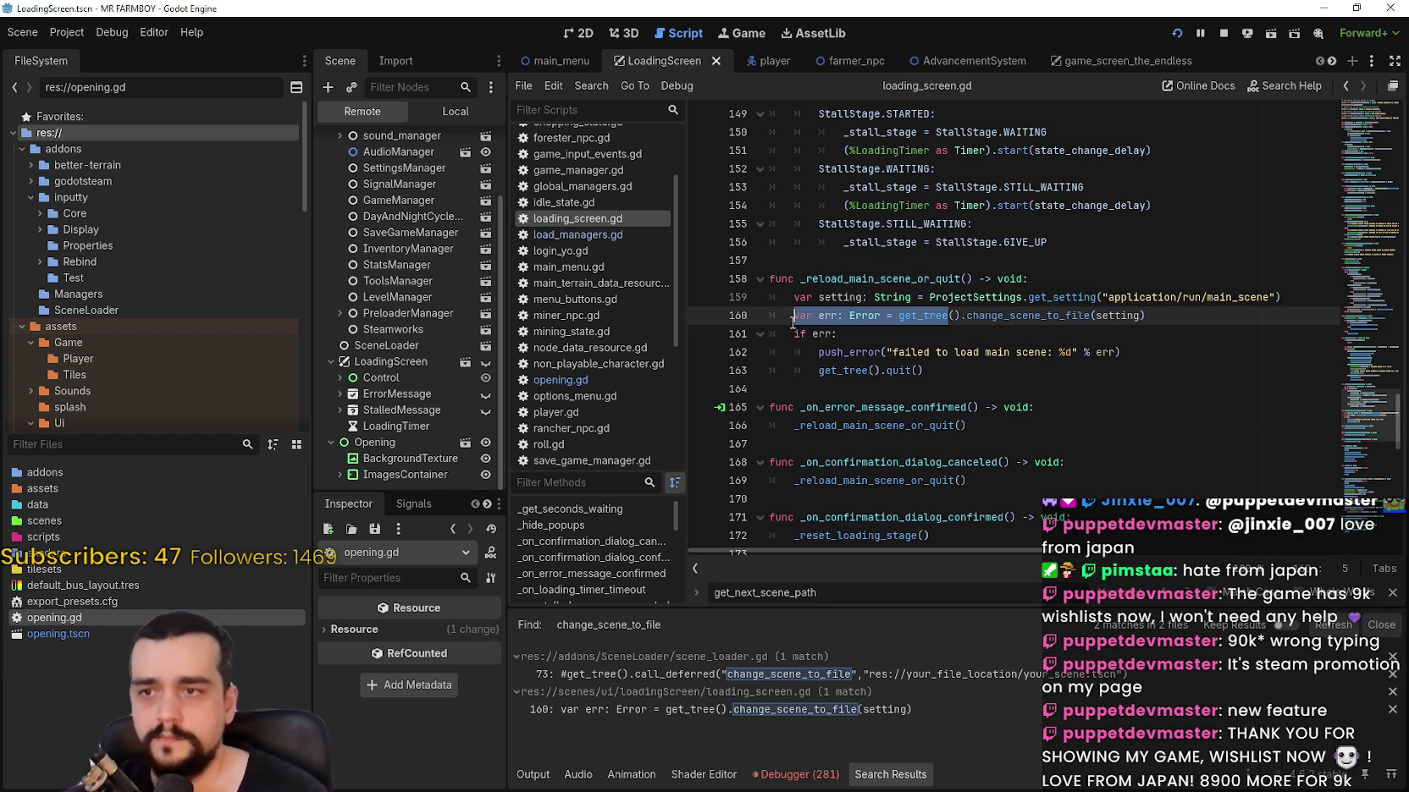
pyautogui.hotkey('ctrl', 'shift', 'f')
pyautogui.click(704, 469)
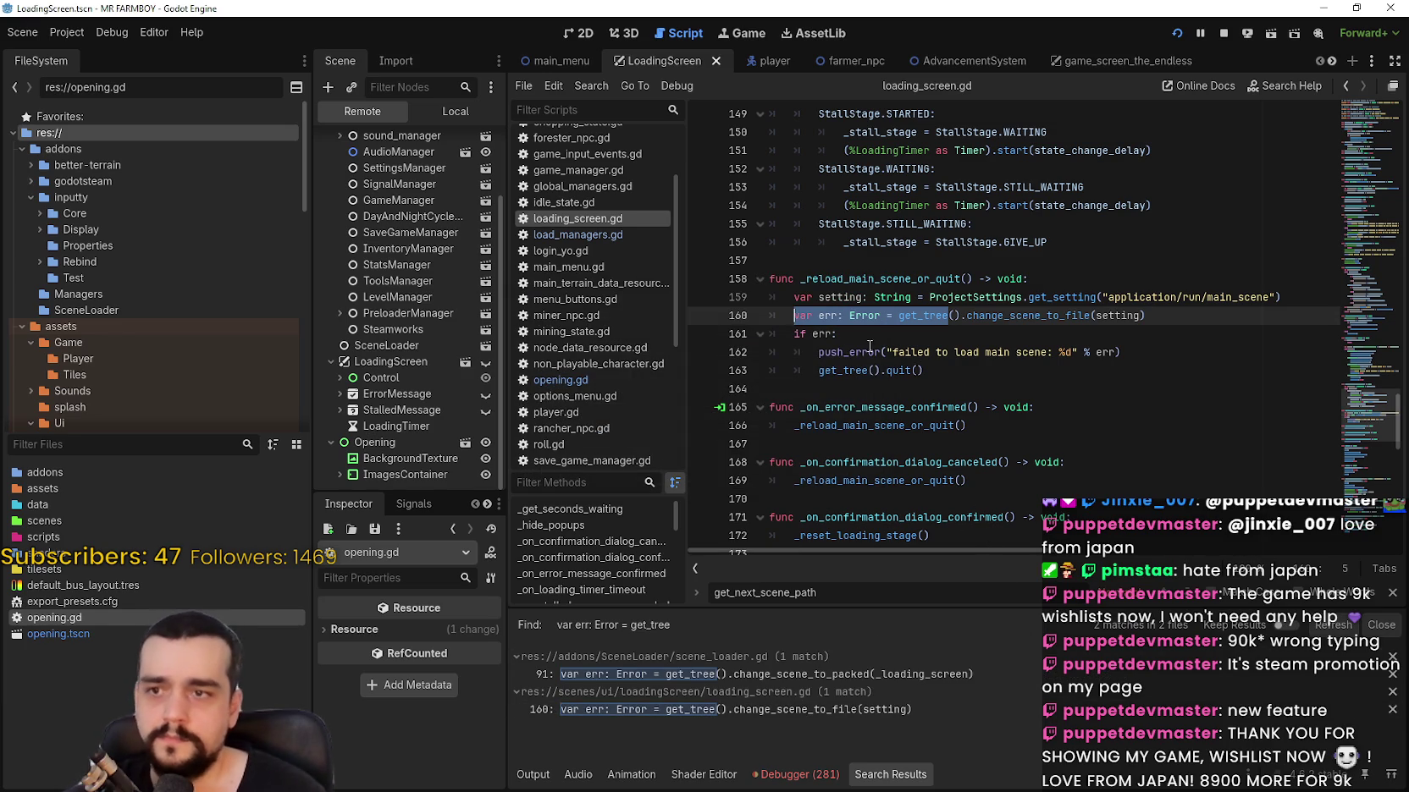
# Search the project for 'if err' and open the scene_loader.gd match at line 76
pyautogui.moveTo(835, 334); pyautogui.dragTo(794, 336)
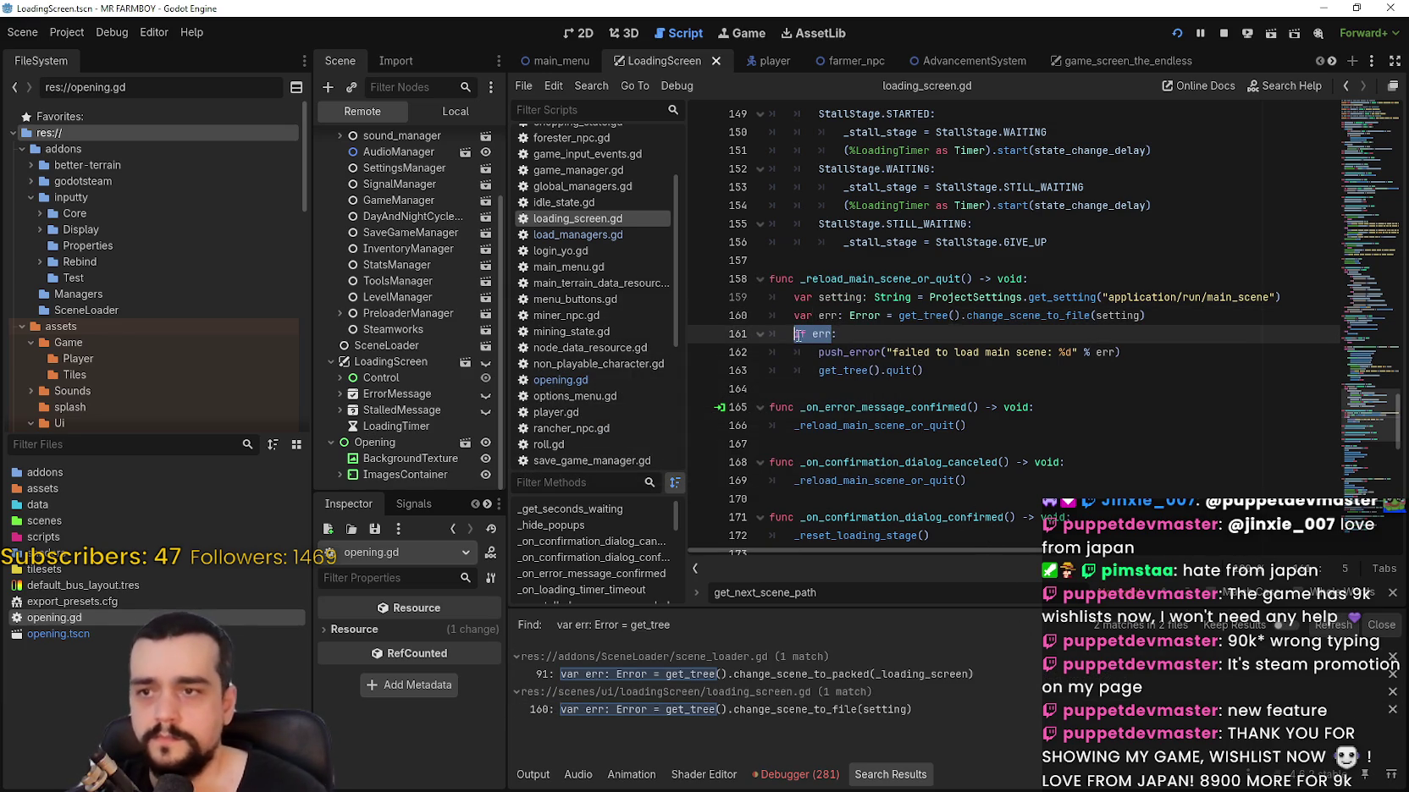
pyautogui.hotkey('ctrl', 'shift', 'f')
pyautogui.click(699, 467)
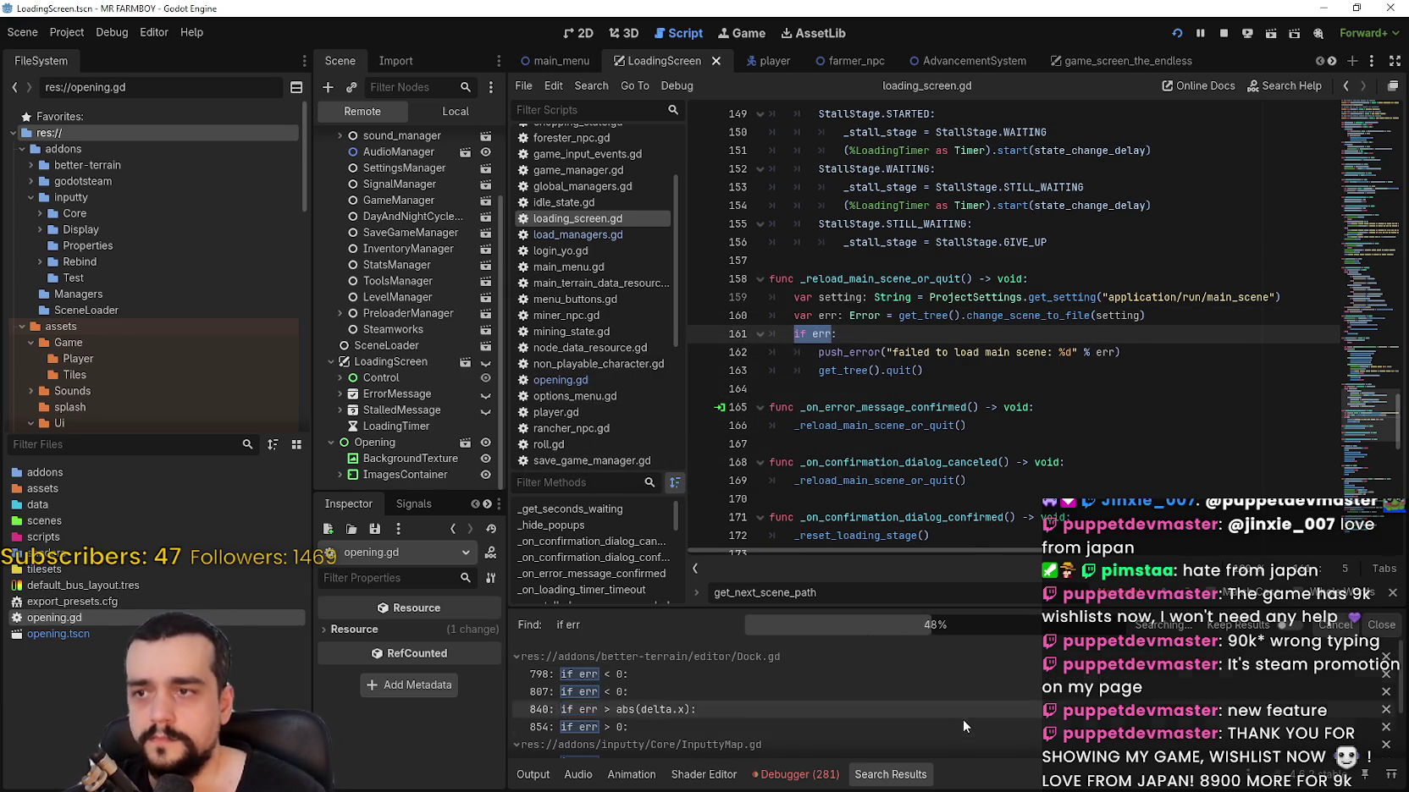
pyautogui.scroll(-3, 961, 700)
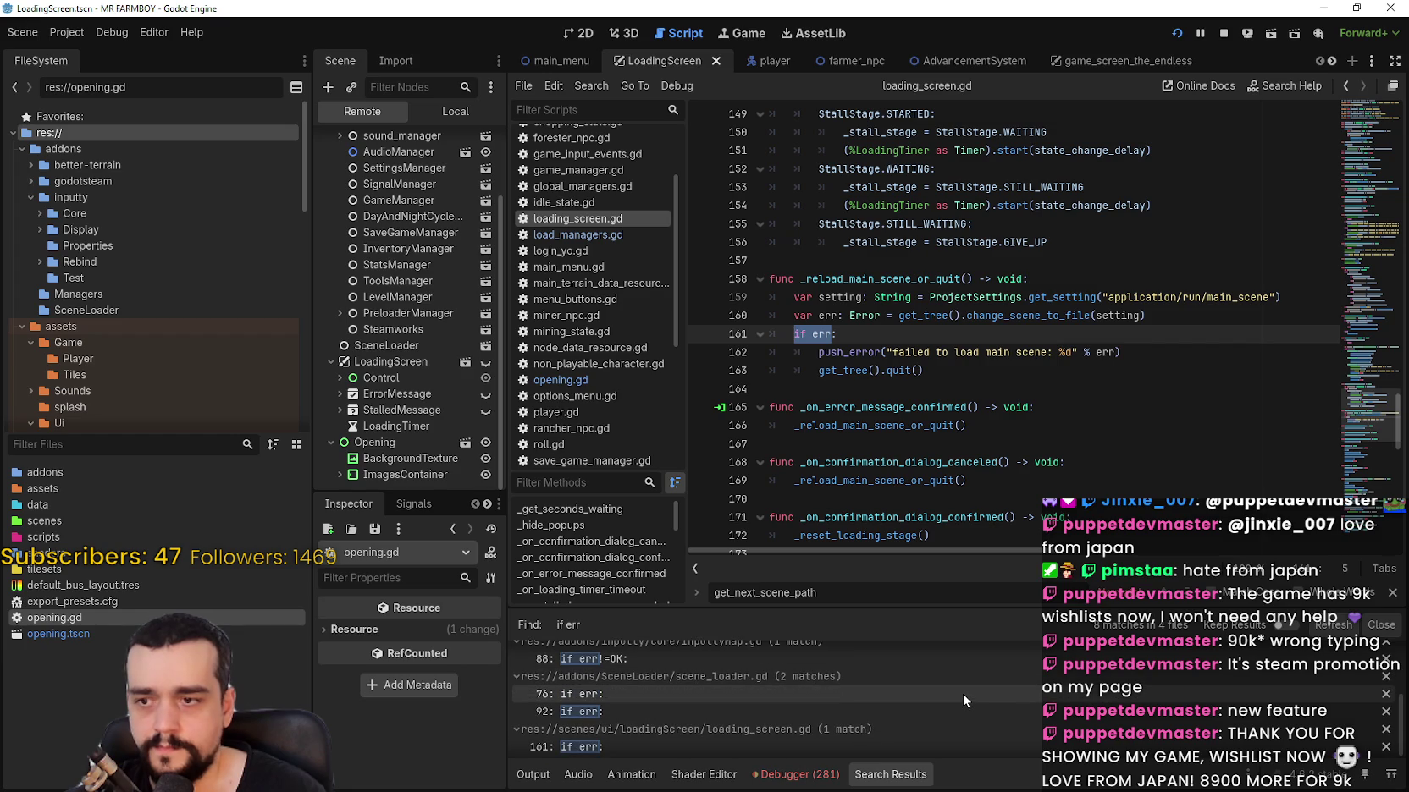
pyautogui.click(963, 693)
# Review scene_loader.gd's change_scene_to_packed(packed_scene) call on line 74
pyautogui.scroll(2, 936, 337)
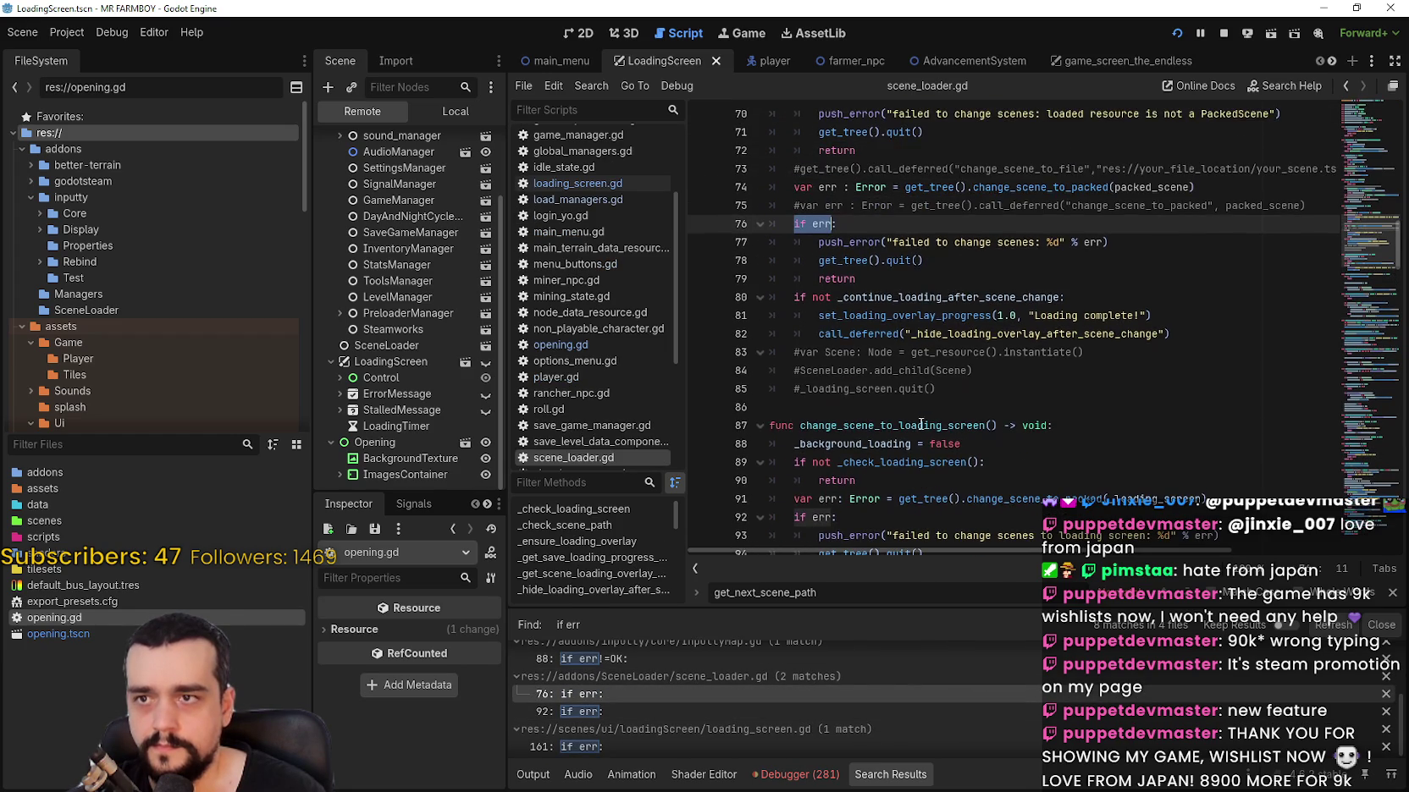
pyautogui.scroll(1, 936, 337)
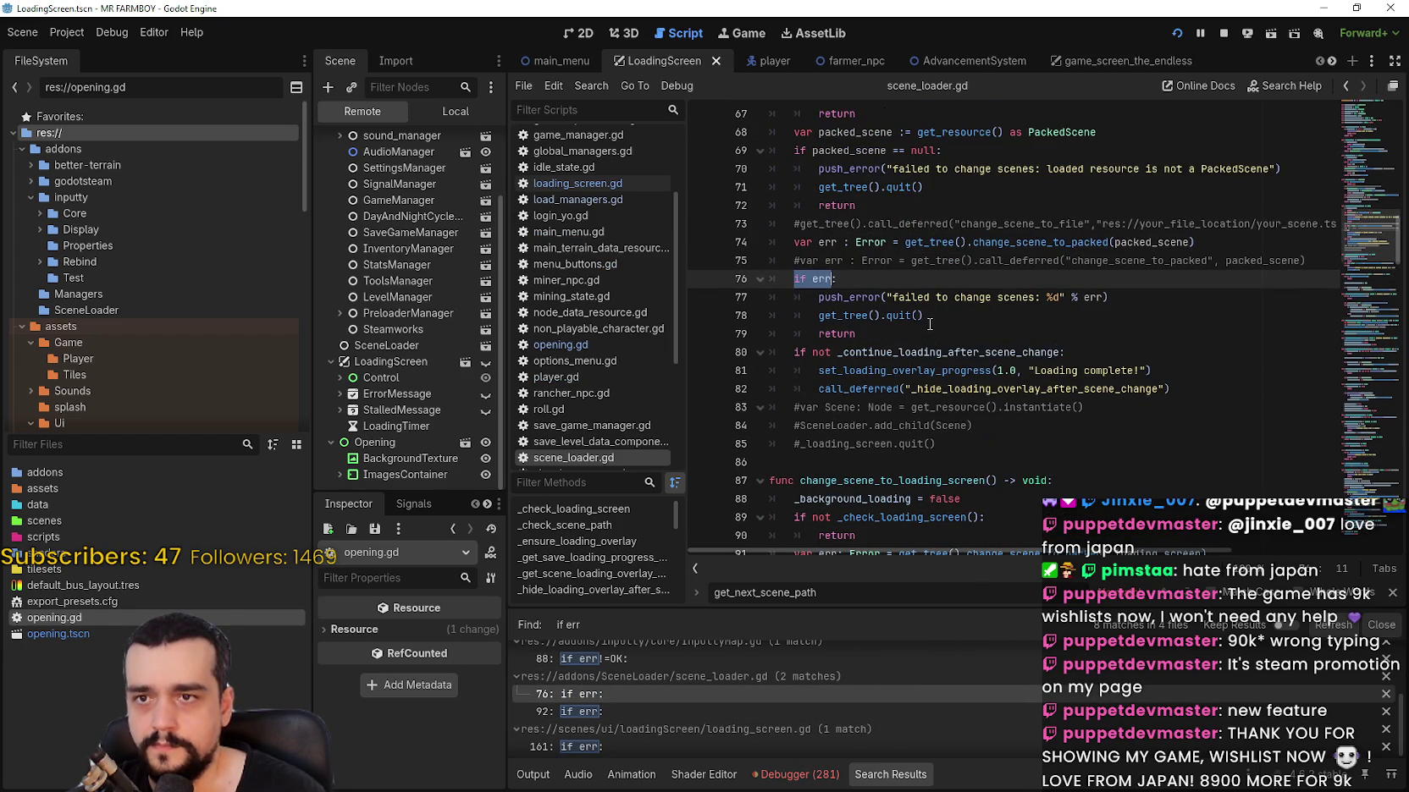
pyautogui.doubleClick(1018, 241)
pyautogui.scroll(1, 1181, 336)
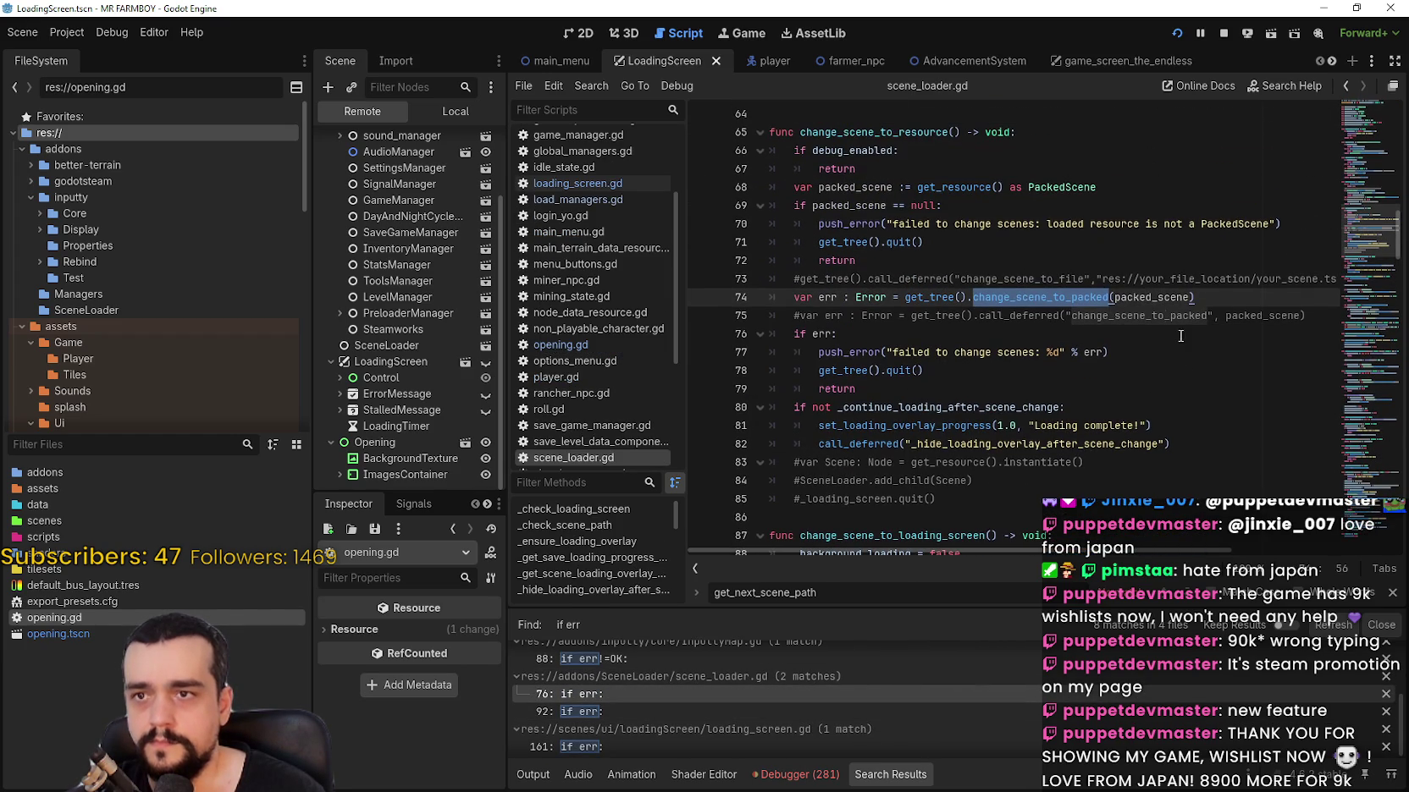
pyautogui.doubleClick(1142, 297)
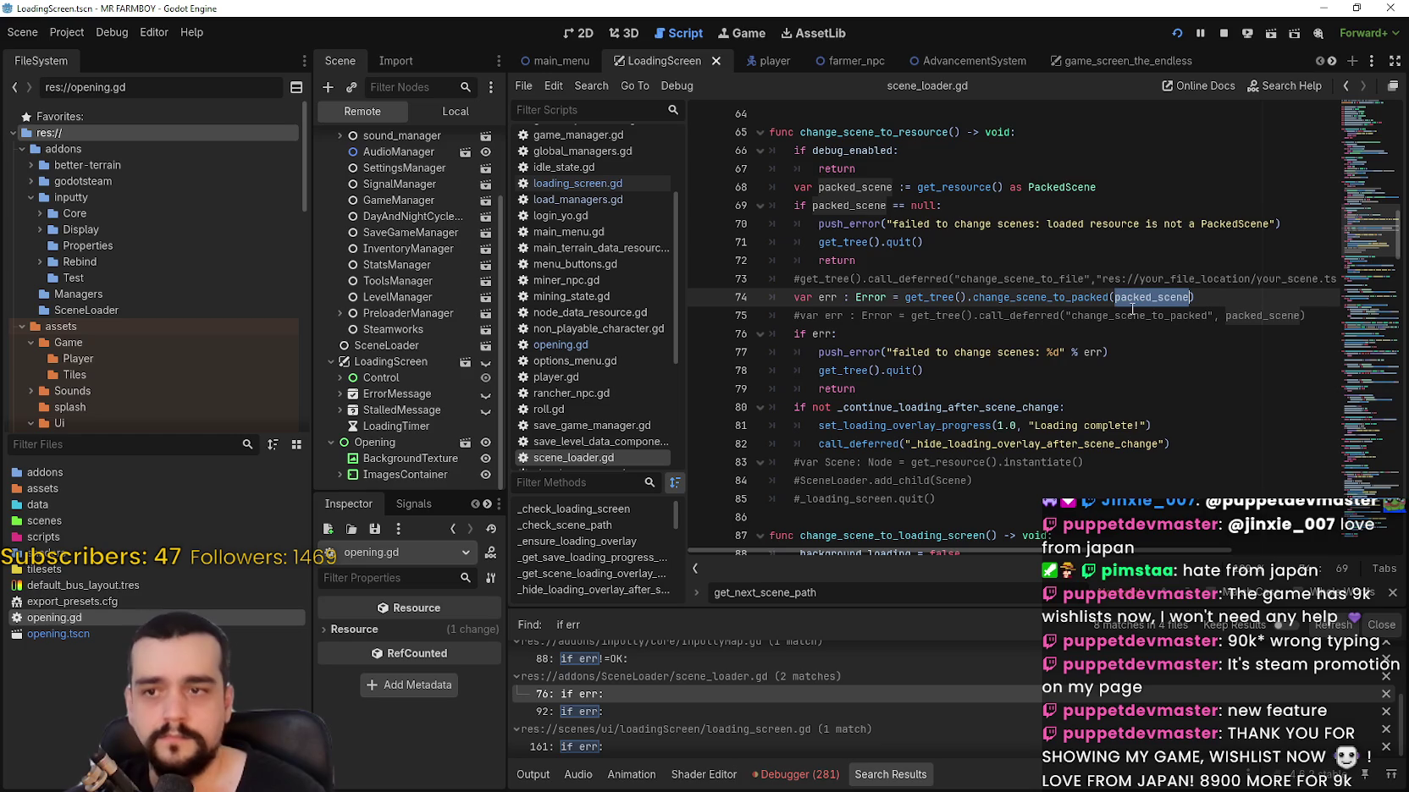
pyautogui.scroll(3, 1132, 309)
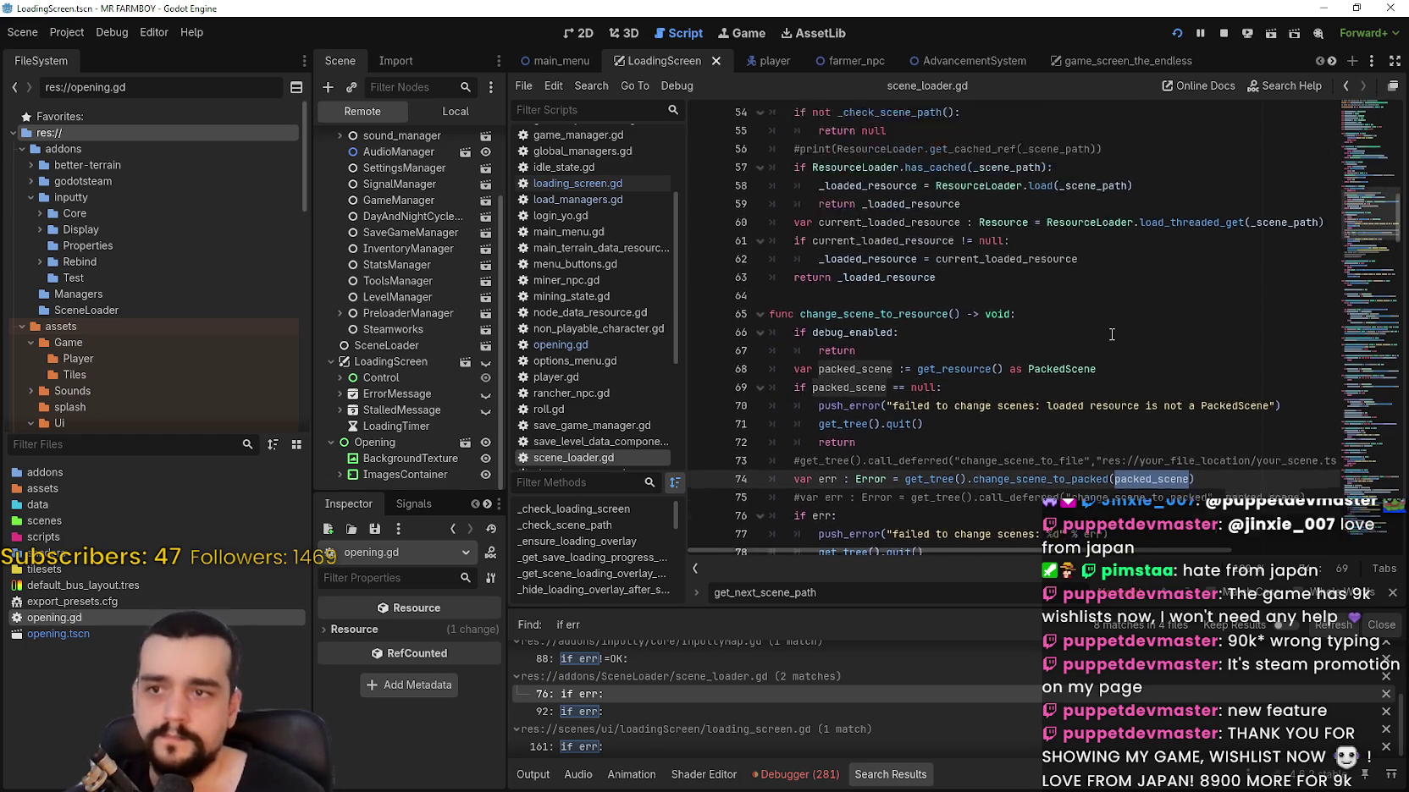
pyautogui.scroll(2, 1111, 335)
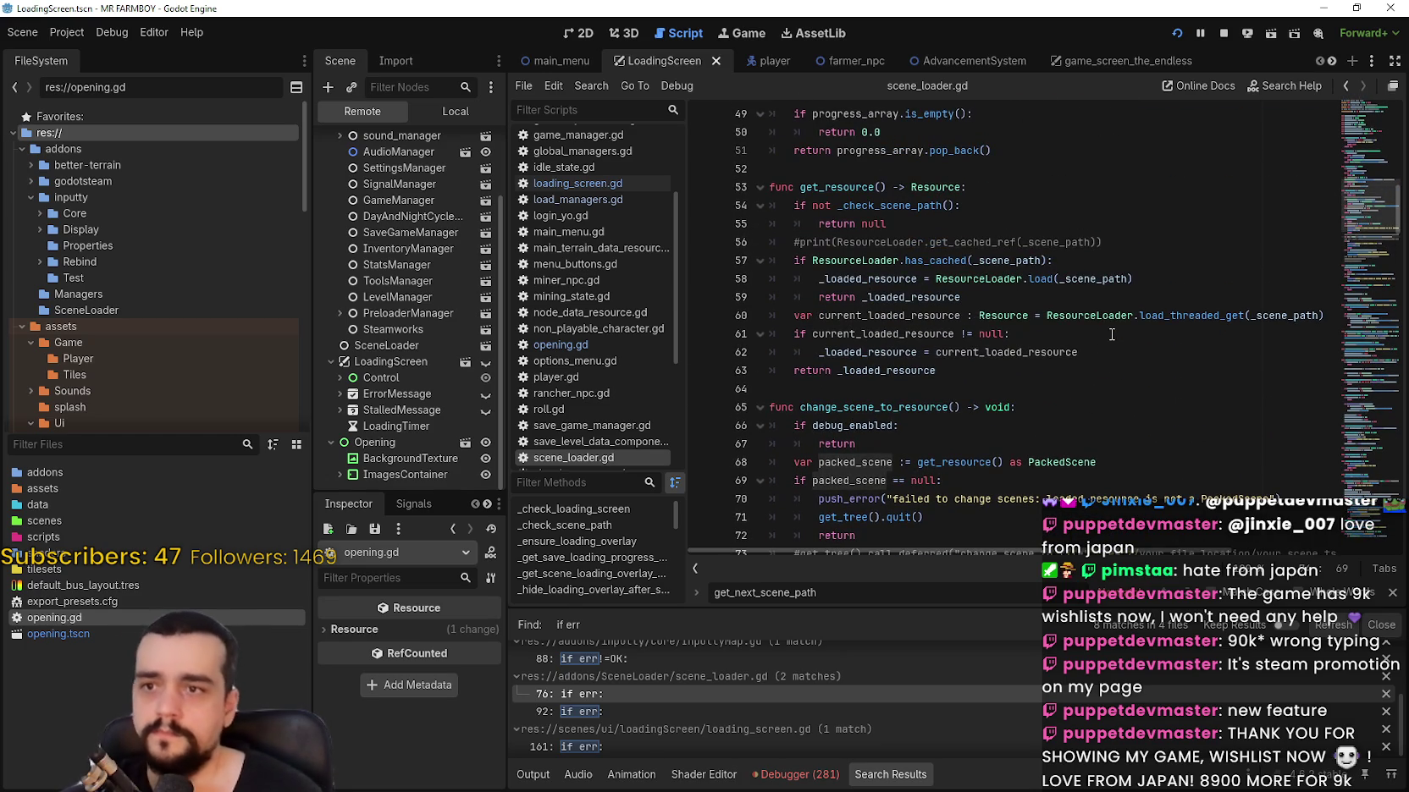
pyautogui.scroll(-4, 1105, 336)
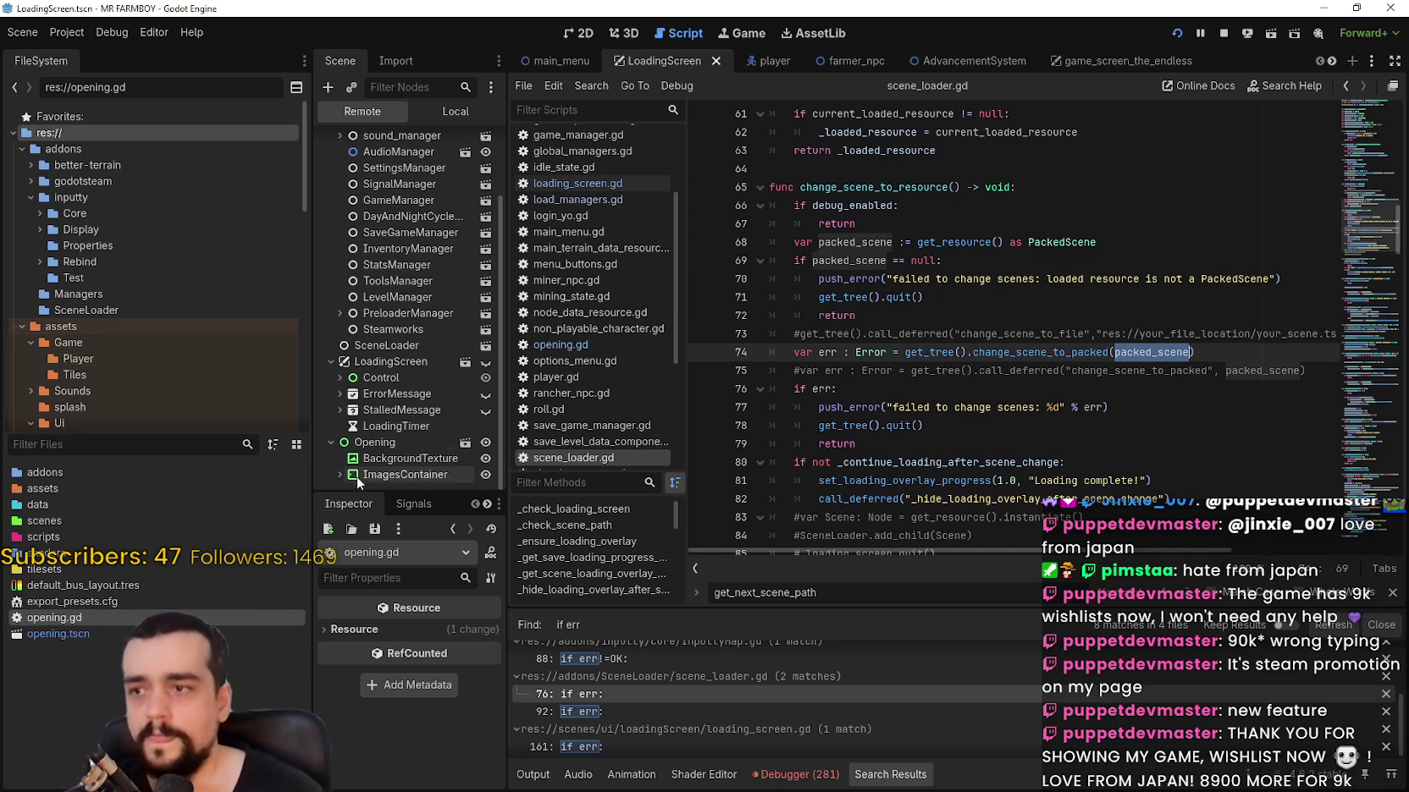
# Inspect the running Opening node in the Remote tree, then reopen opening.gd
pyautogui.click(397, 442)
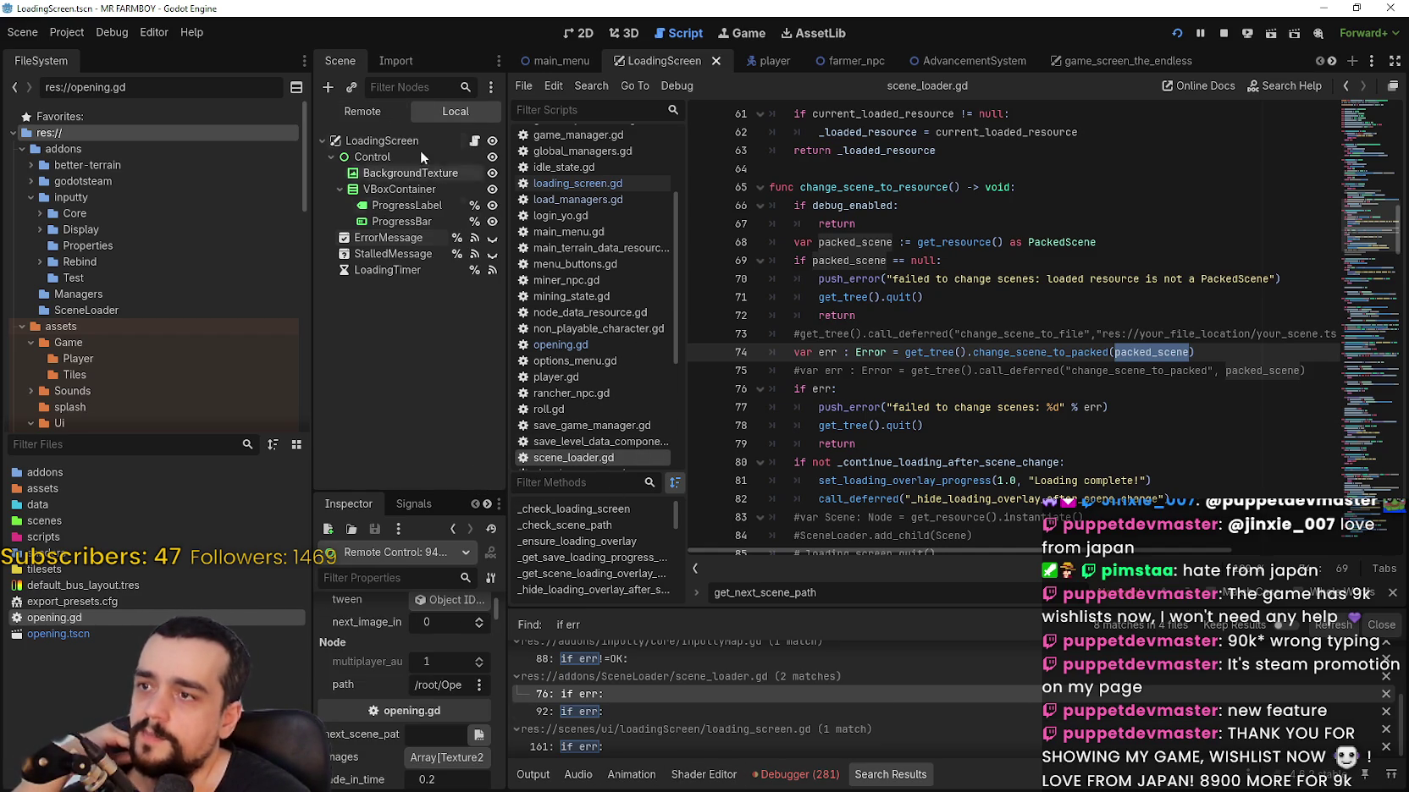
pyautogui.click(381, 113)
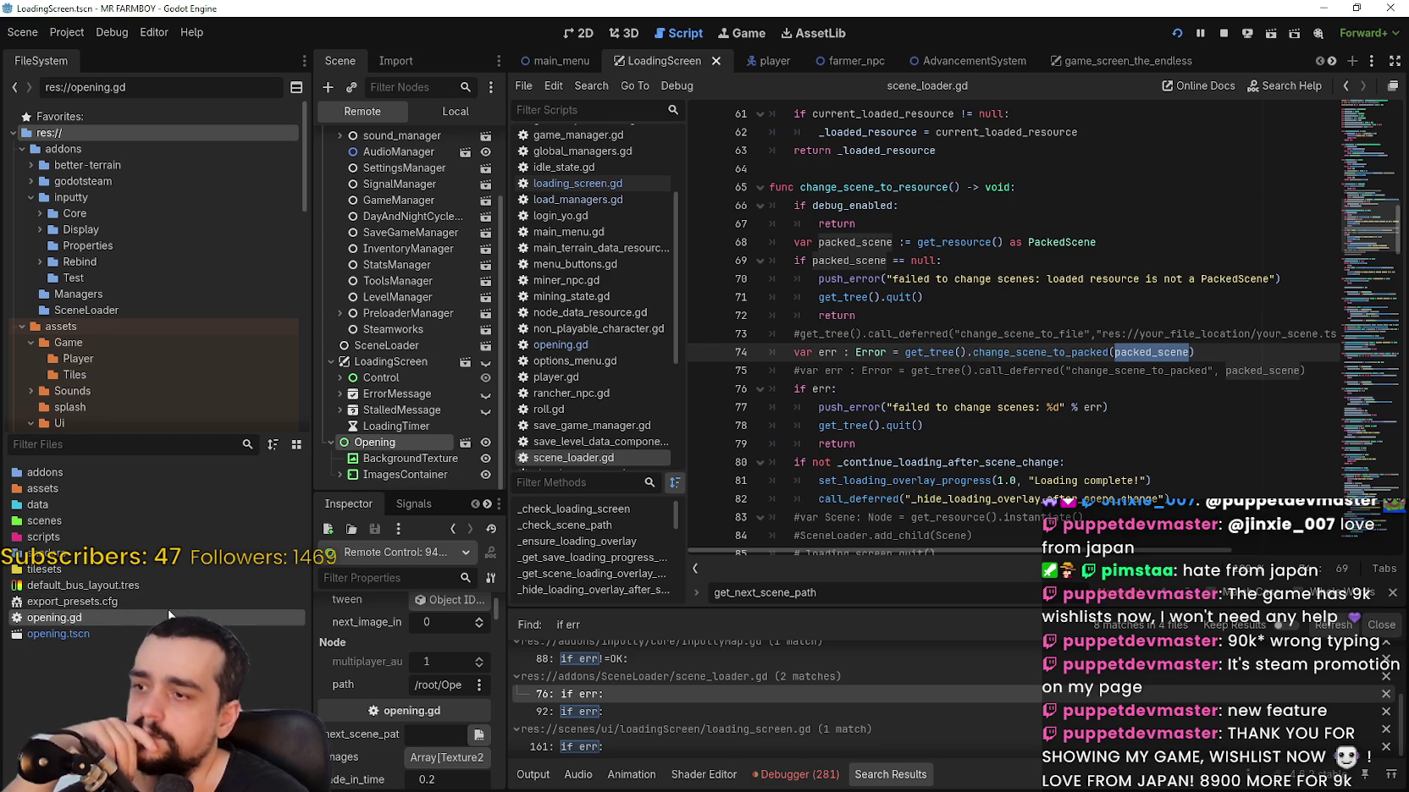
pyautogui.doubleClick(54, 617)
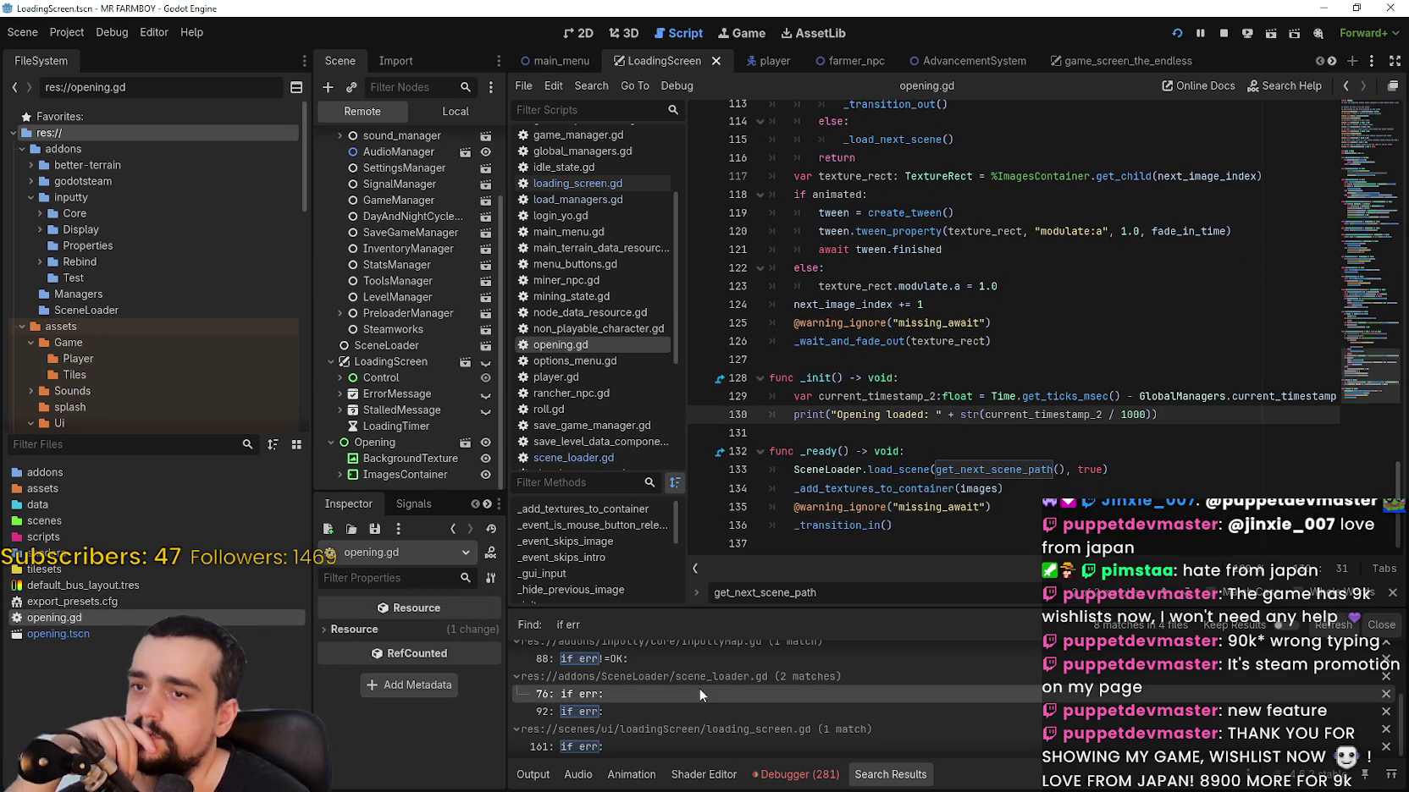
# Show the output log and review lines 133–136 of opening.gd around _transition_in()
pyautogui.click(533, 774)
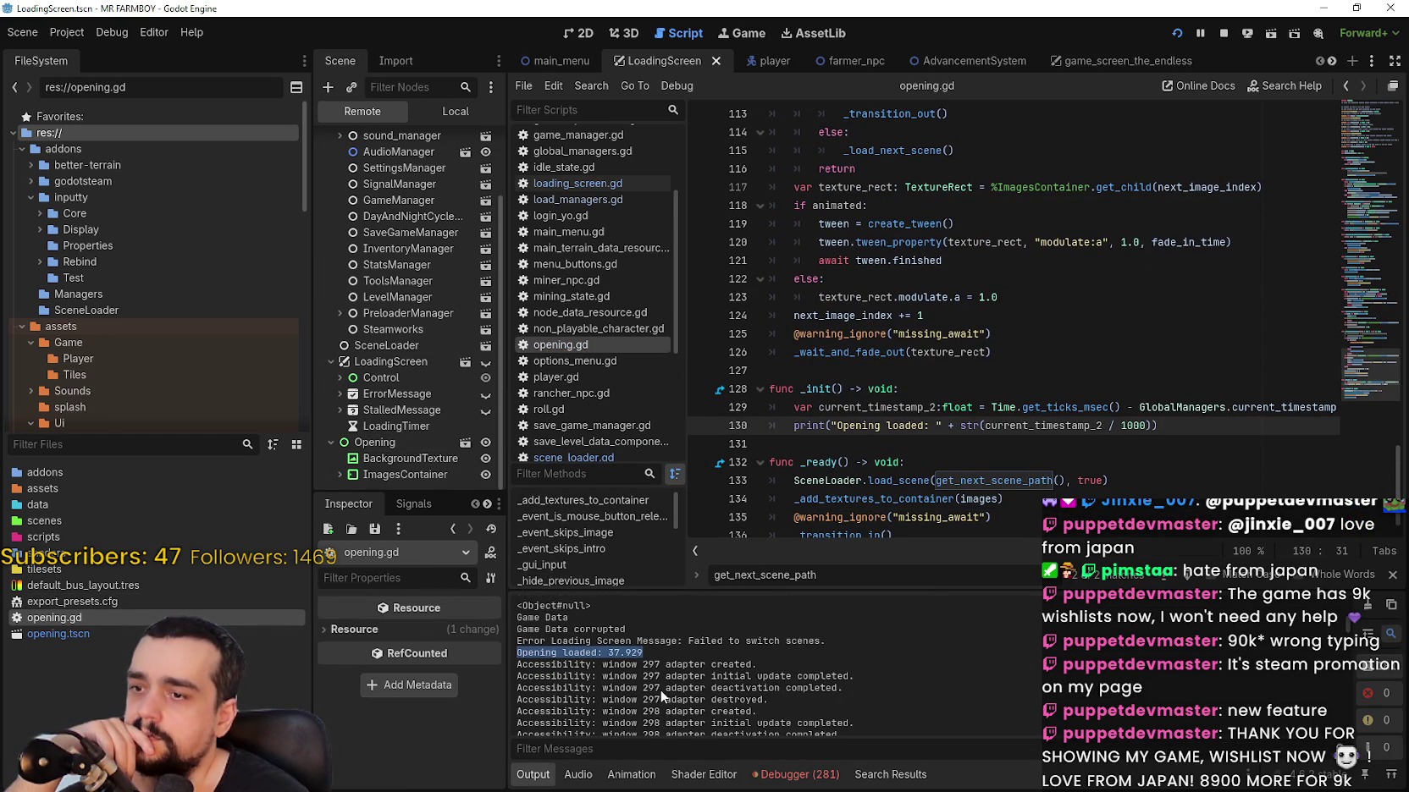
pyautogui.moveTo(837, 425)
pyautogui.mouseDown()
pyautogui.moveTo(1185, 410)
pyautogui.moveTo(1183, 425)
pyautogui.mouseUp()
pyautogui.scroll(1, 911, 462)
pyautogui.scroll(-3, 892, 462)
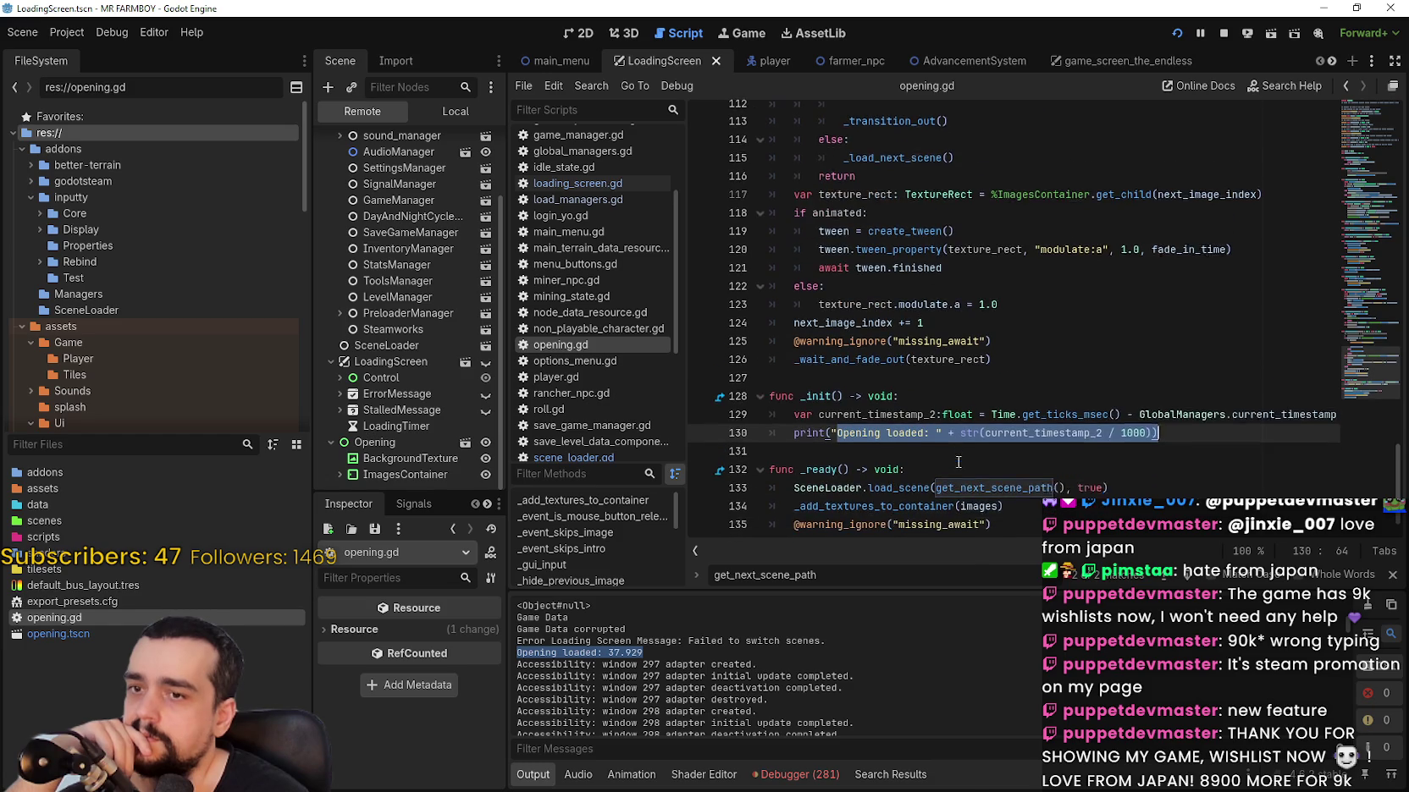
pyautogui.click(1060, 471)
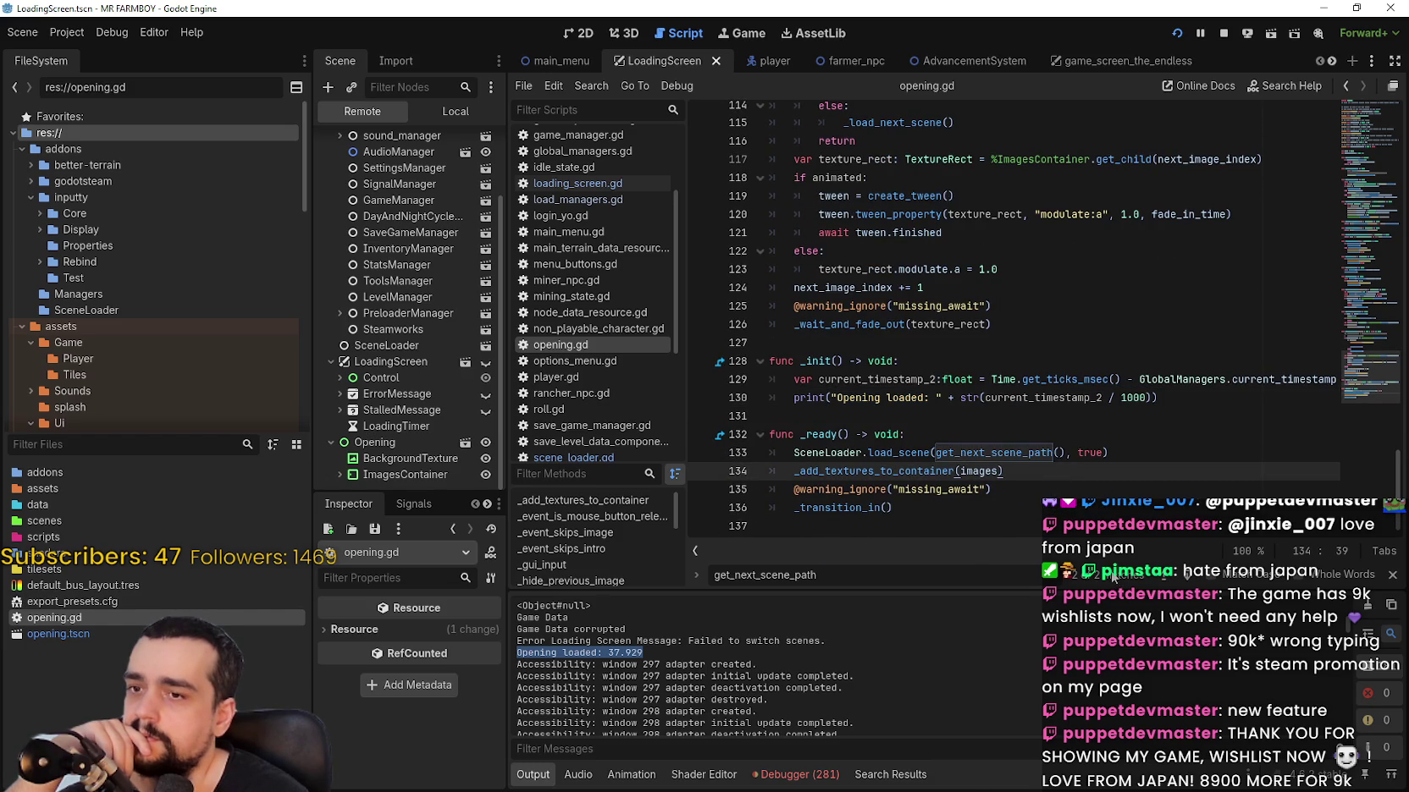
pyautogui.scroll(1, 1092, 537)
pyautogui.click(1088, 528)
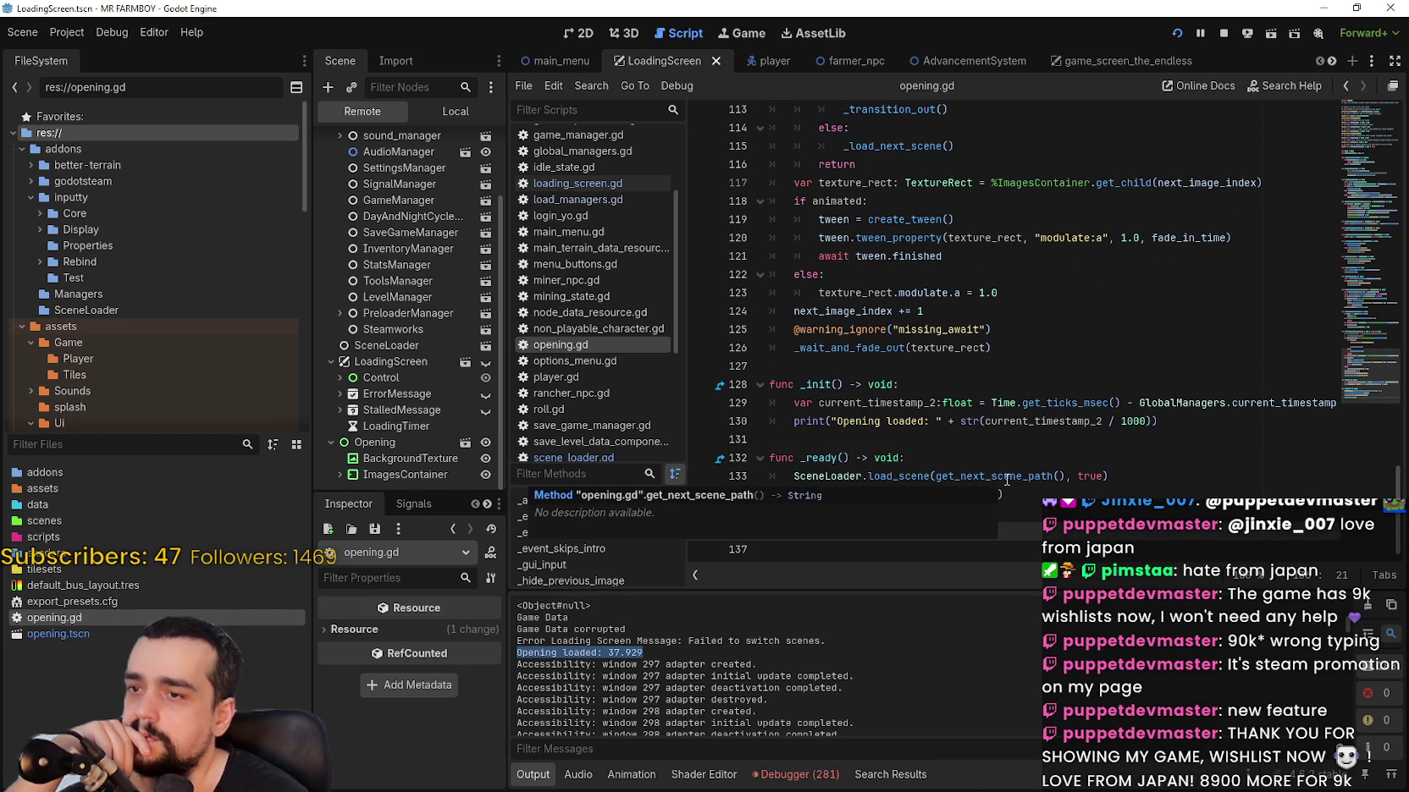
pyautogui.doubleClick(1006, 475)
# Inspect the Opening node, widen the docks, and show the debugger error list with a taller editor
pyautogui.click(364, 443)
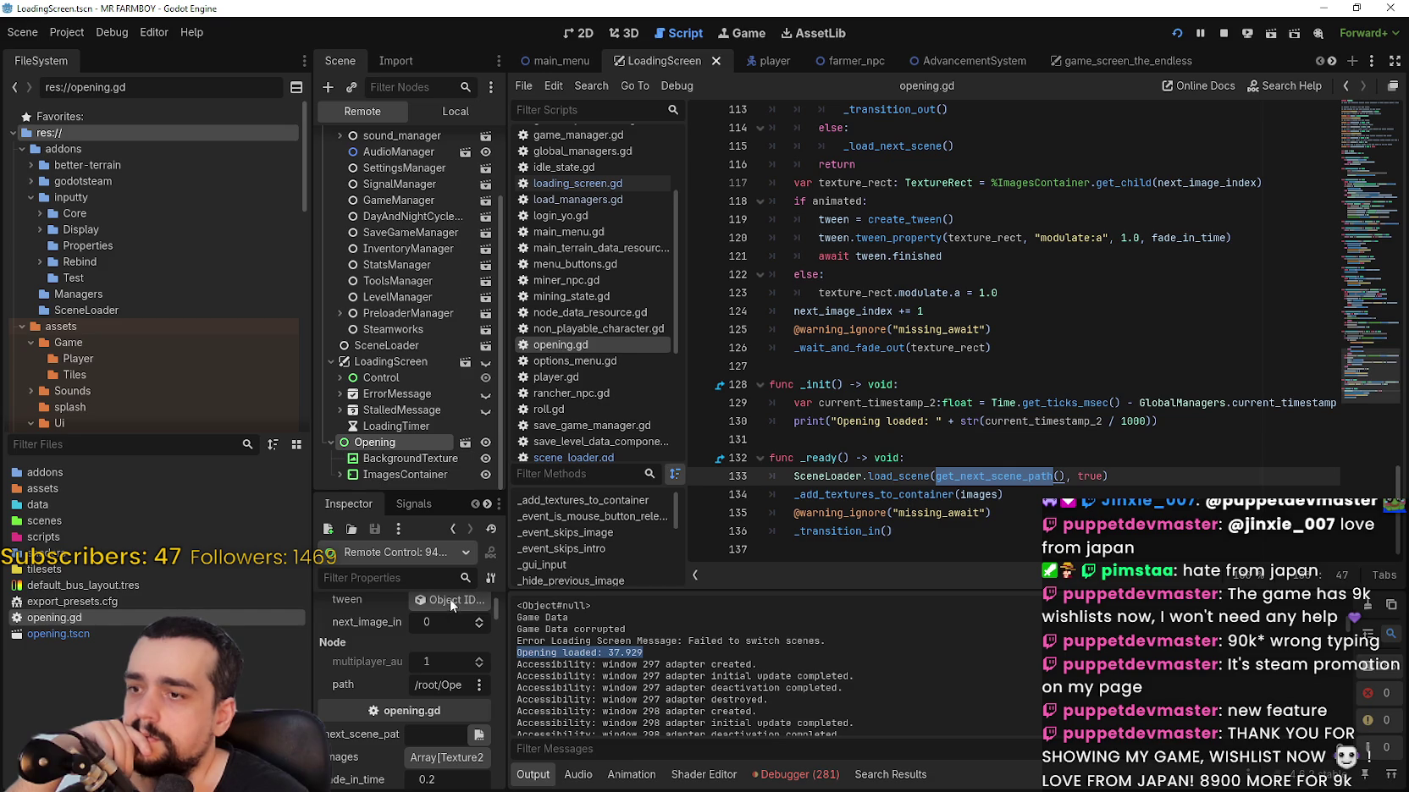
pyautogui.moveTo(506, 617); pyautogui.dragTo(786, 626)
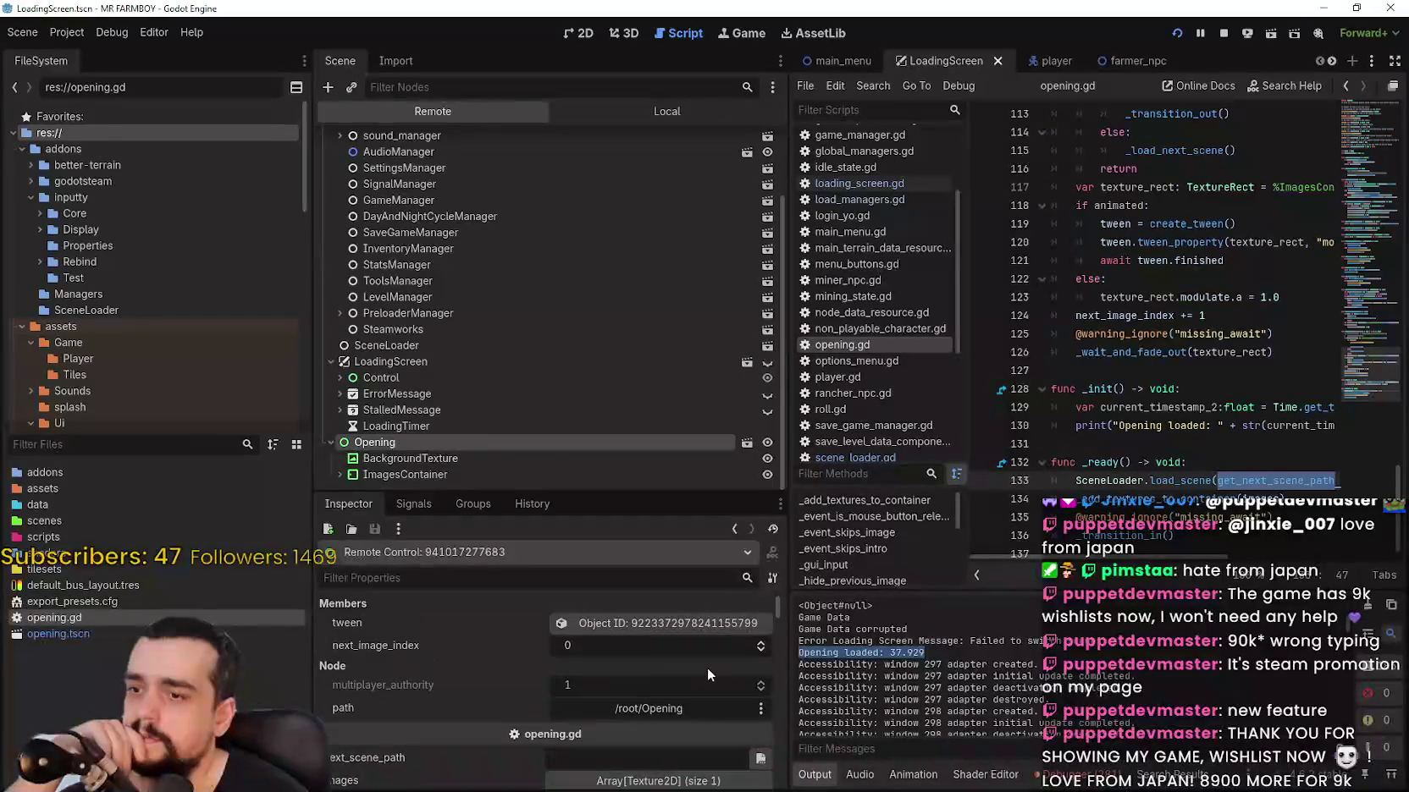
pyautogui.scroll(-2, 707, 666)
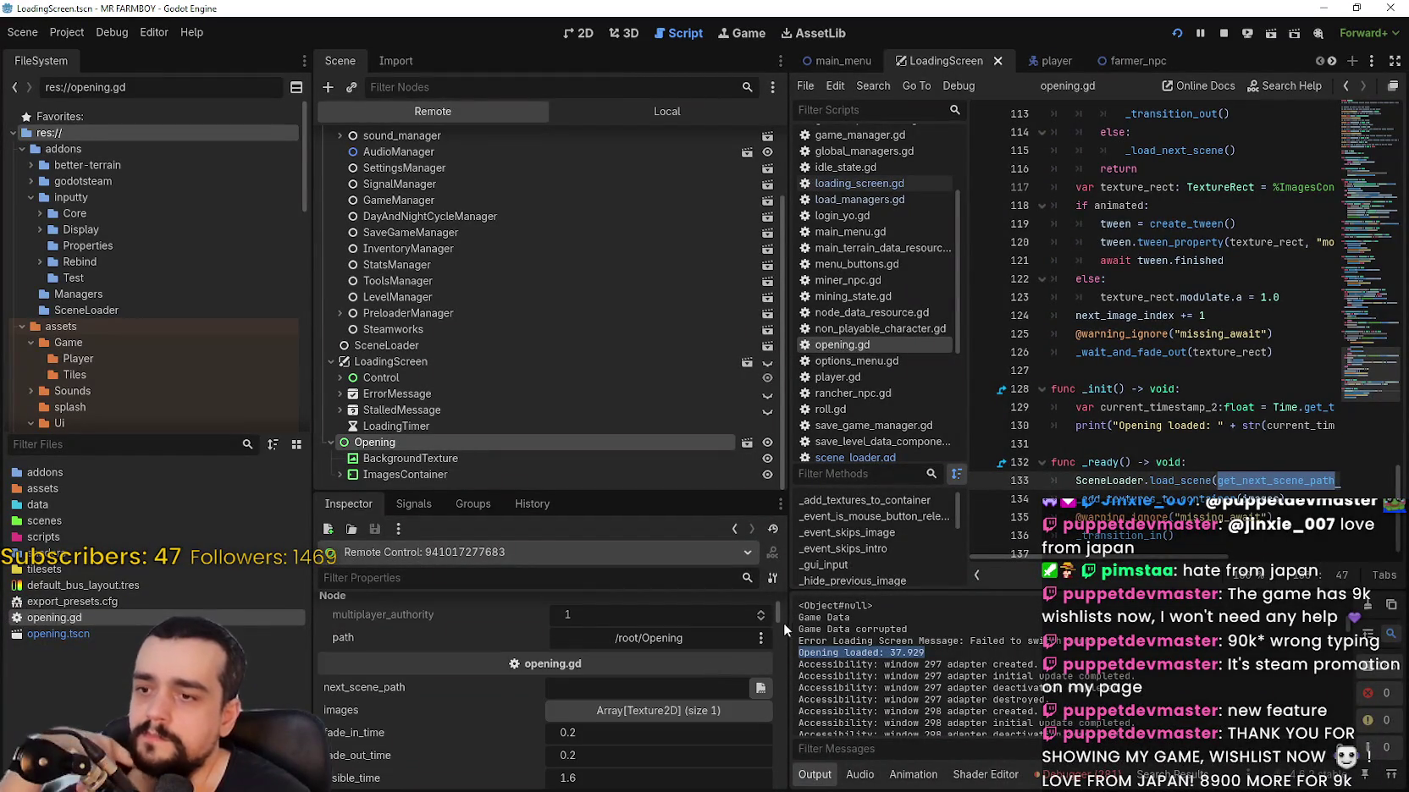
pyautogui.moveTo(786, 622); pyautogui.dragTo(592, 626)
pyautogui.click(883, 774)
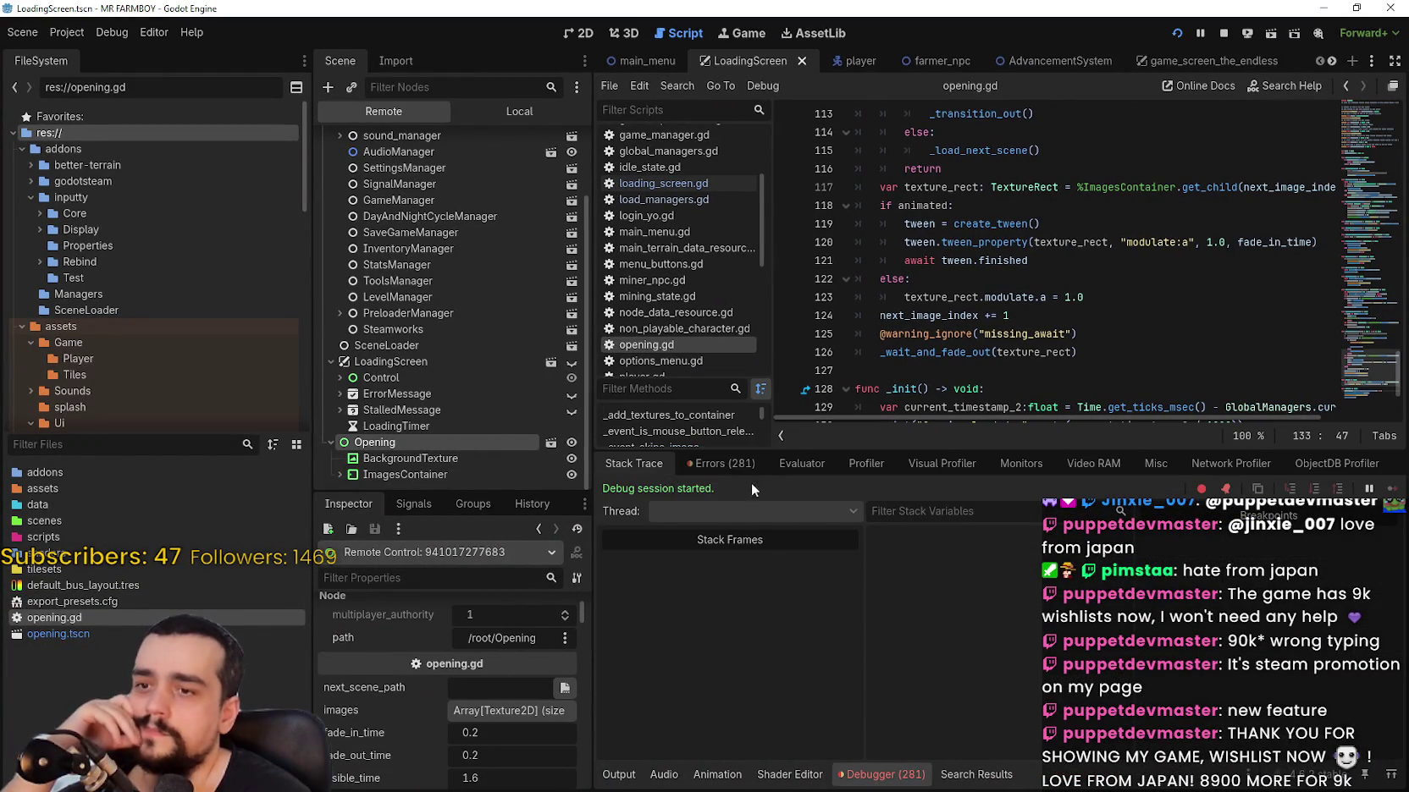
pyautogui.click(721, 463)
pyautogui.moveTo(1392, 522); pyautogui.dragTo(1397, 750)
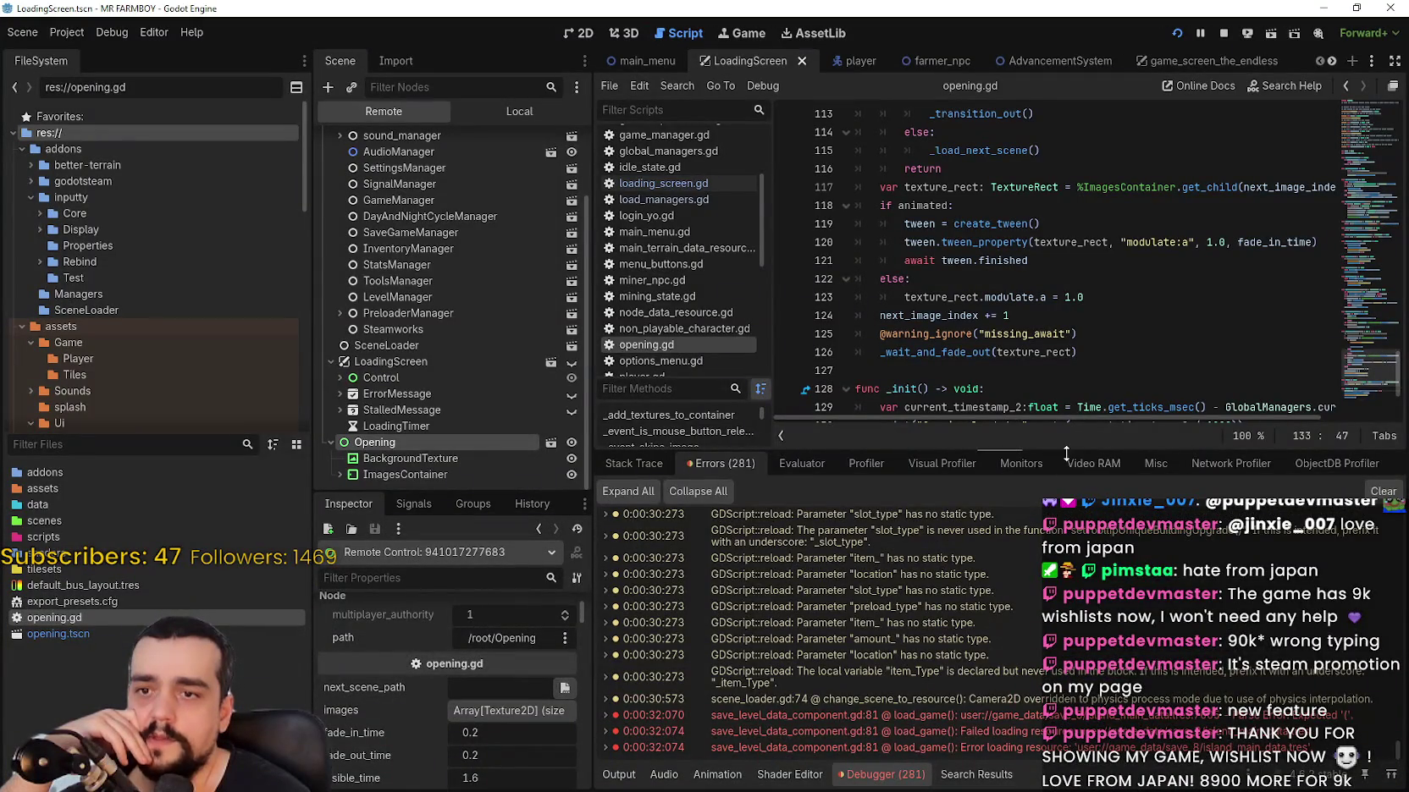
pyautogui.moveTo(1065, 453); pyautogui.dragTo(1065, 579)
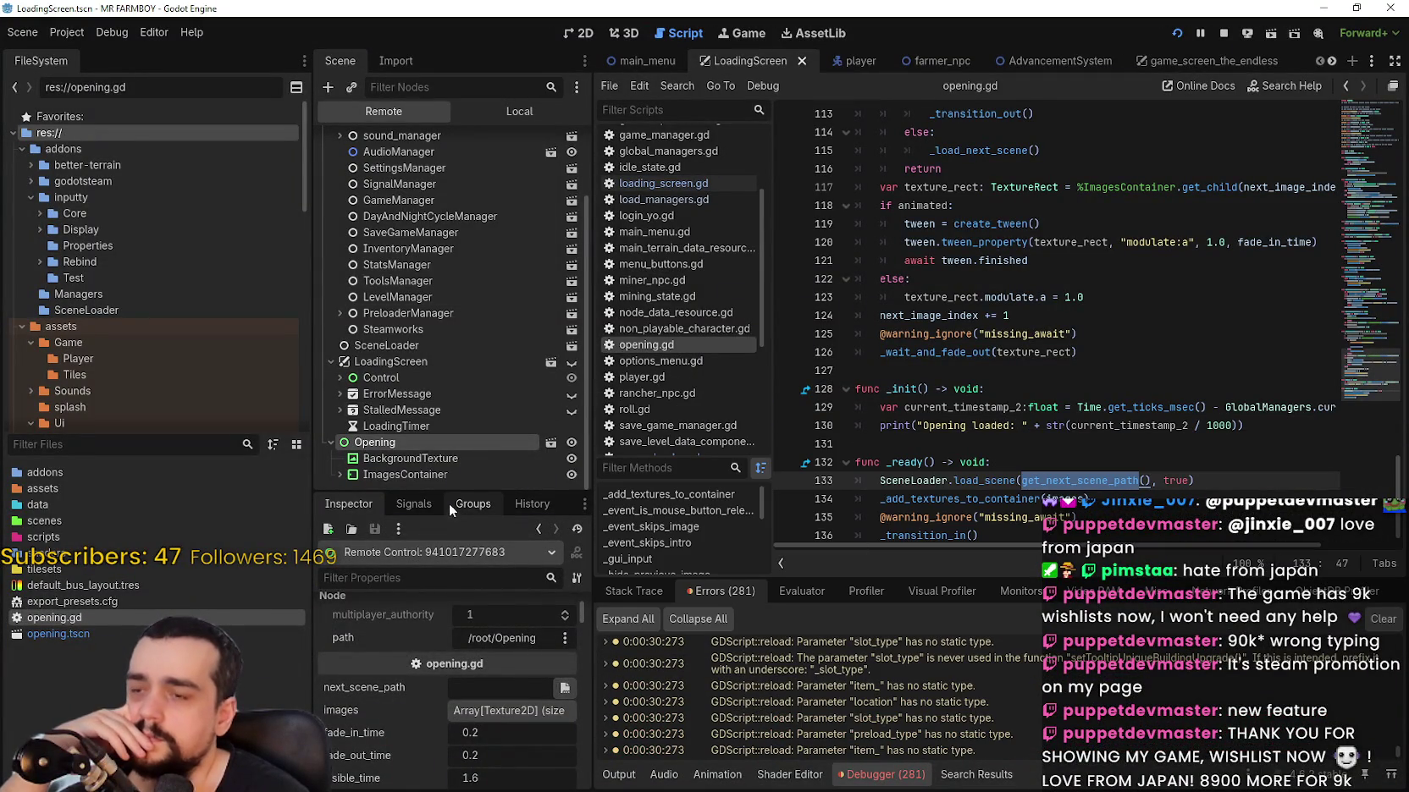
# Inspect the running LoadingScreen node and set a breakpoint on line 136's _transition_in() call
pyautogui.click(405, 364)
pyautogui.click(331, 362)
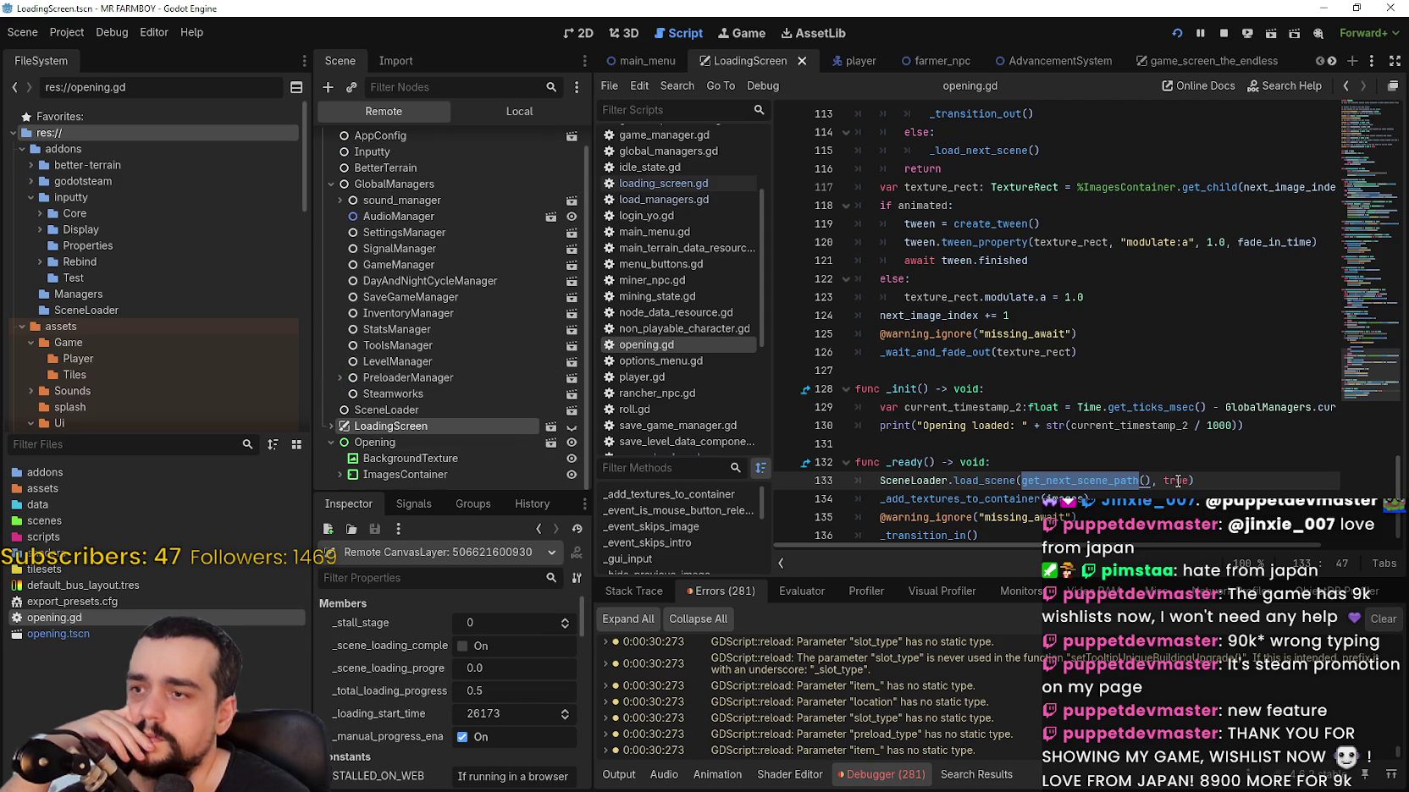
pyautogui.press('Up')
pyautogui.click(1241, 481)
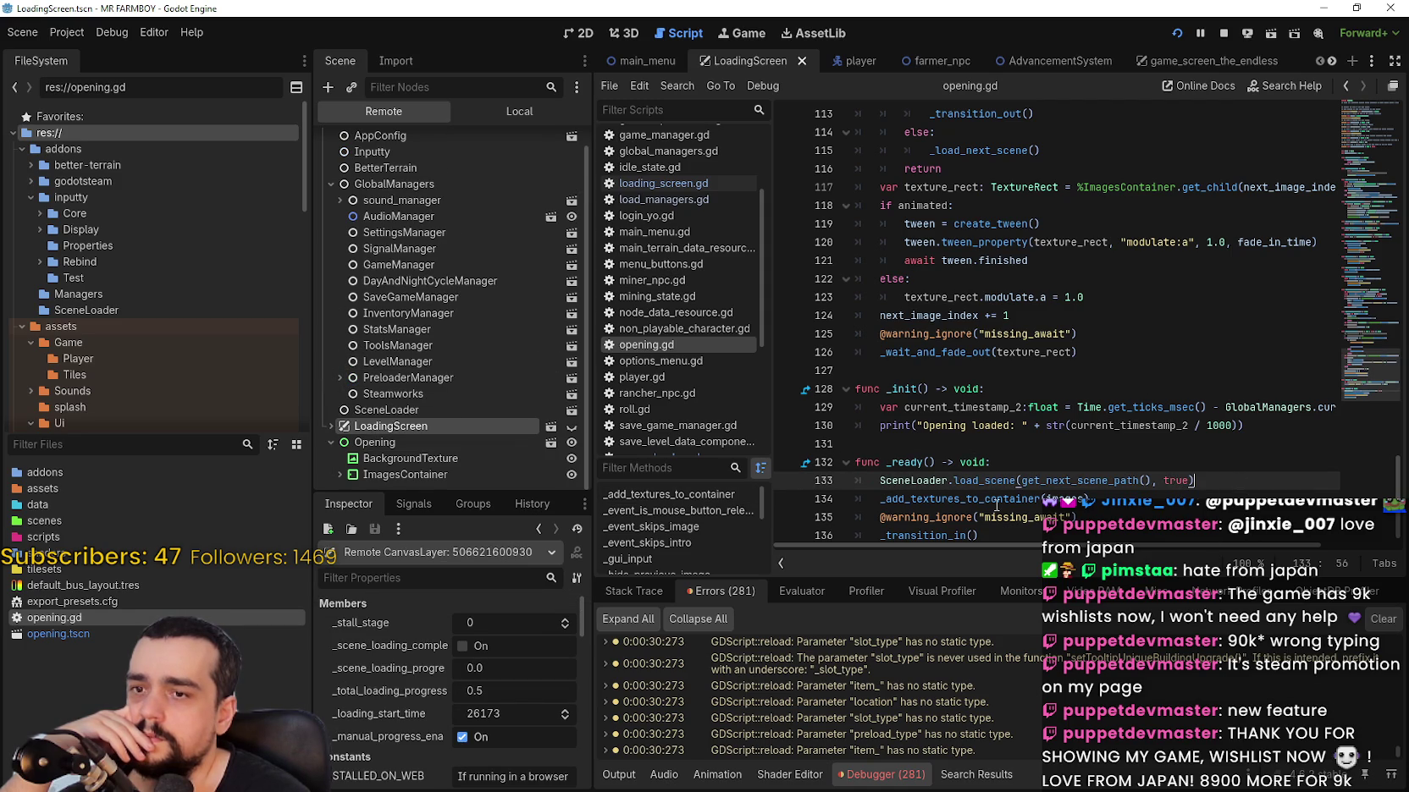
pyautogui.moveTo(997, 506)
pyautogui.doubleClick(1080, 498)
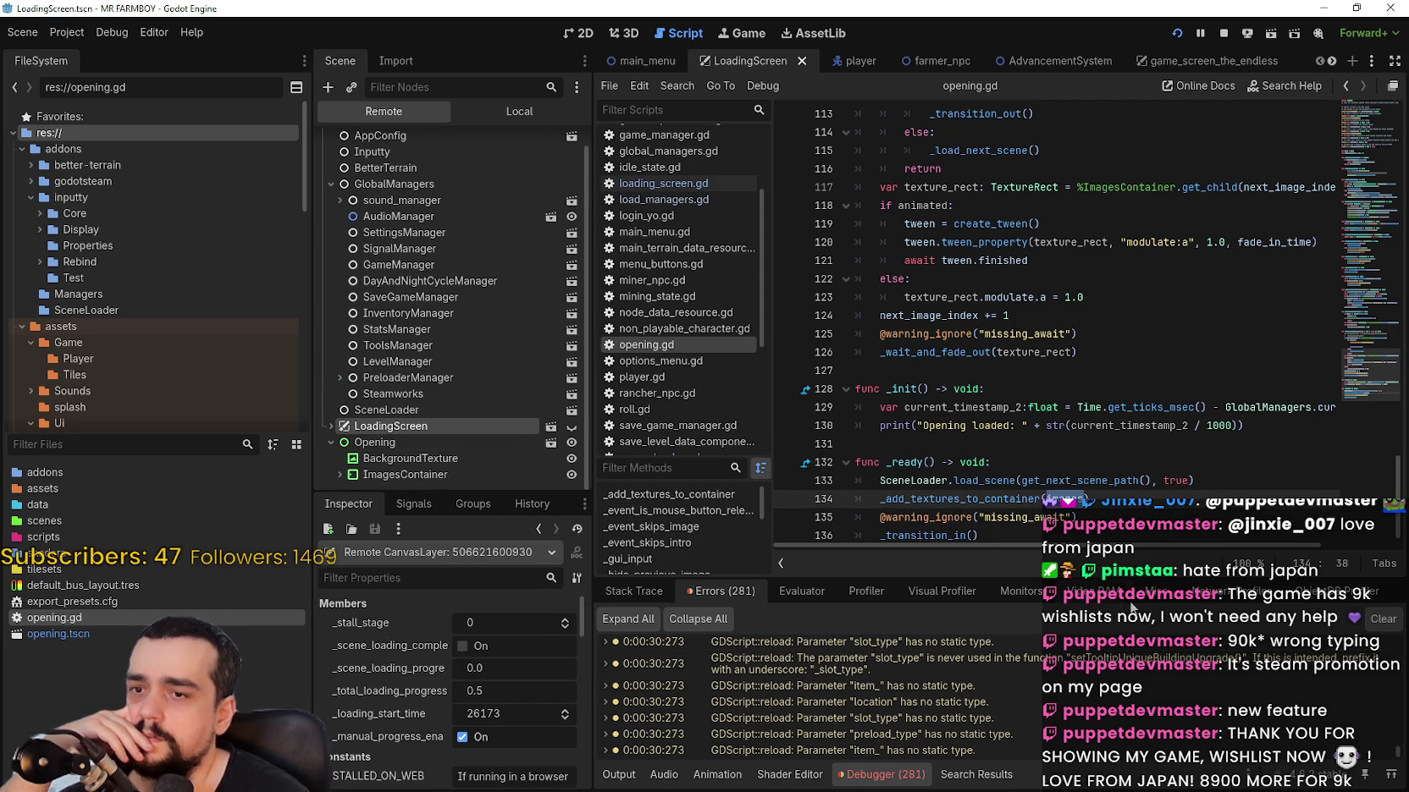
pyautogui.press('Down')
pyautogui.press('Down')
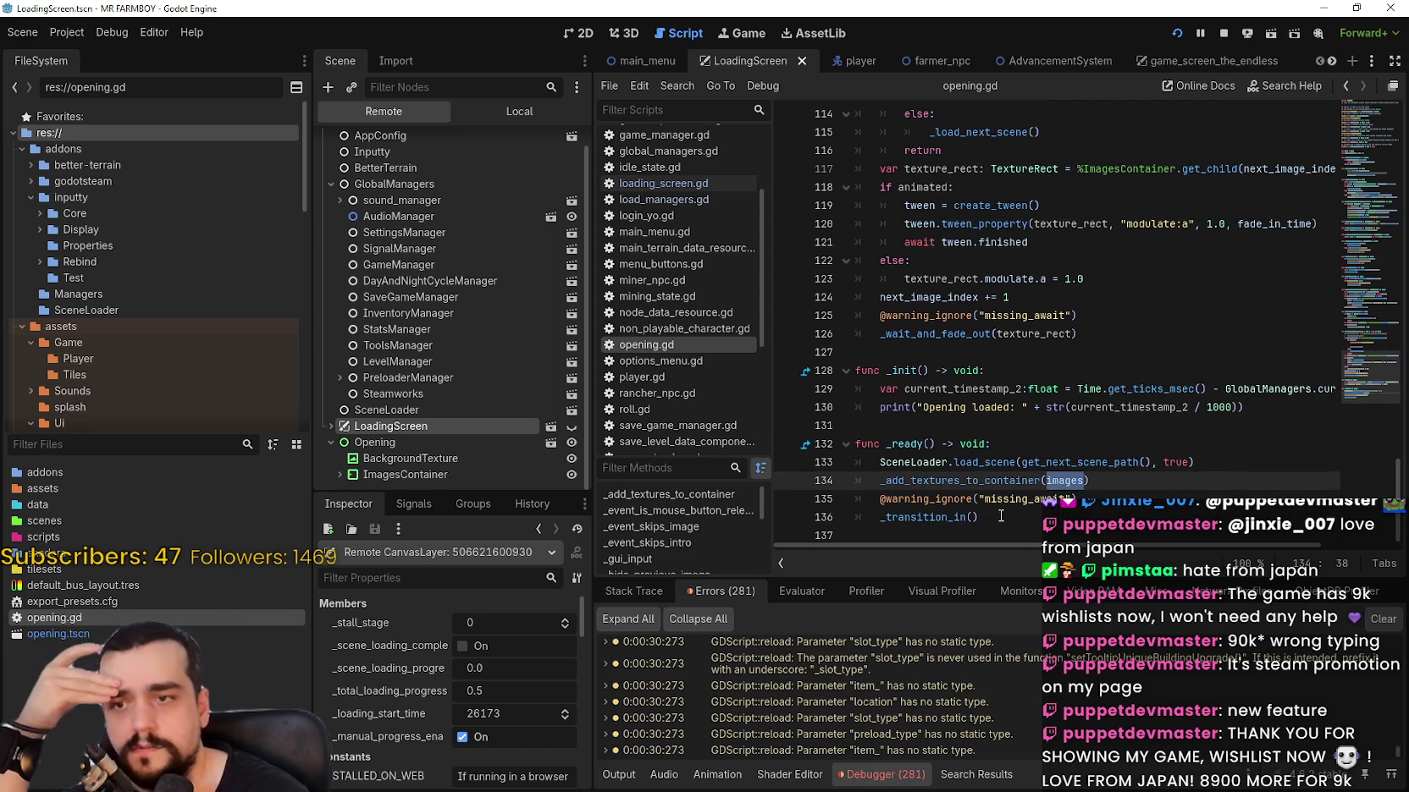
pyautogui.click(786, 518)
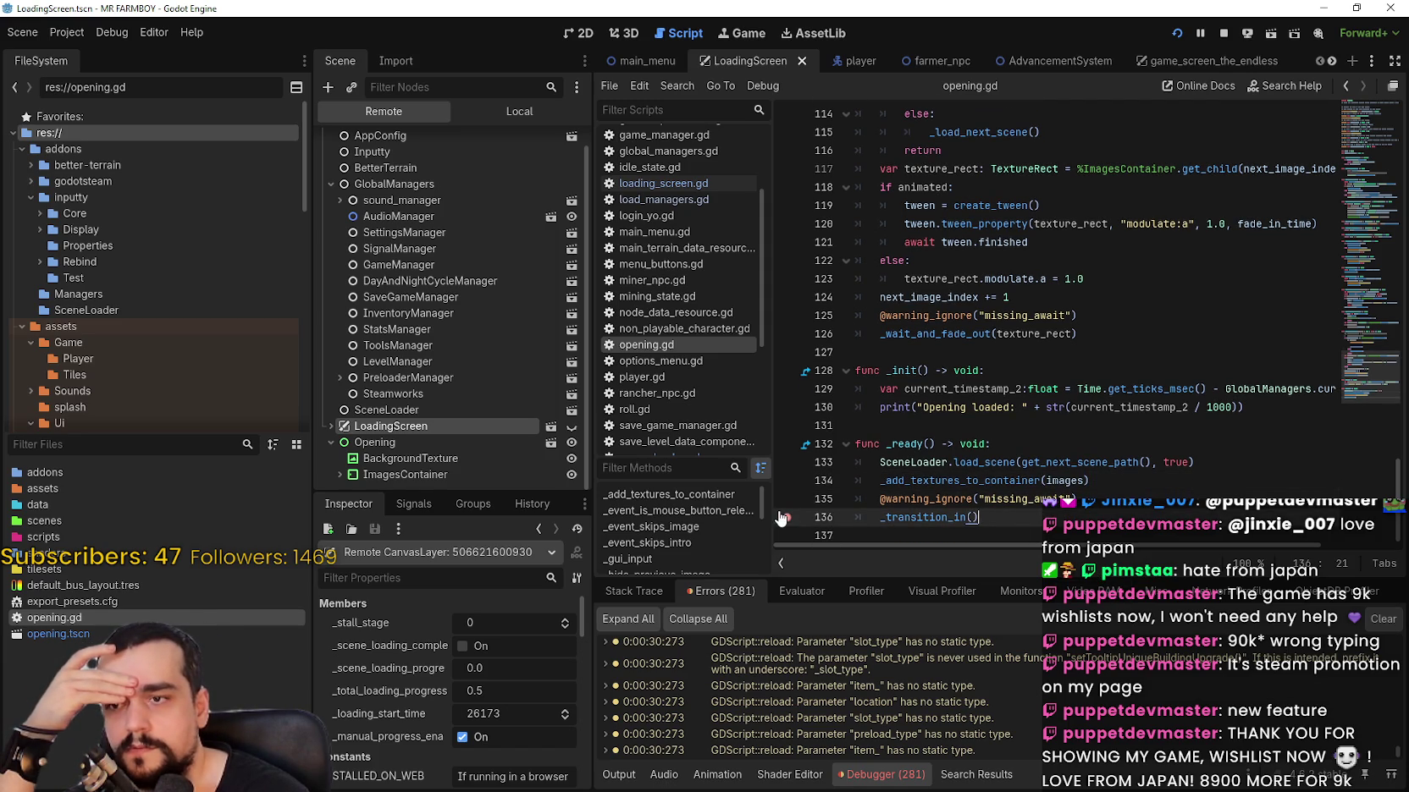
# Restart the game, continue past the breakpoint, load Save 8 and dismiss the loading error alert
pyautogui.click(1222, 38)
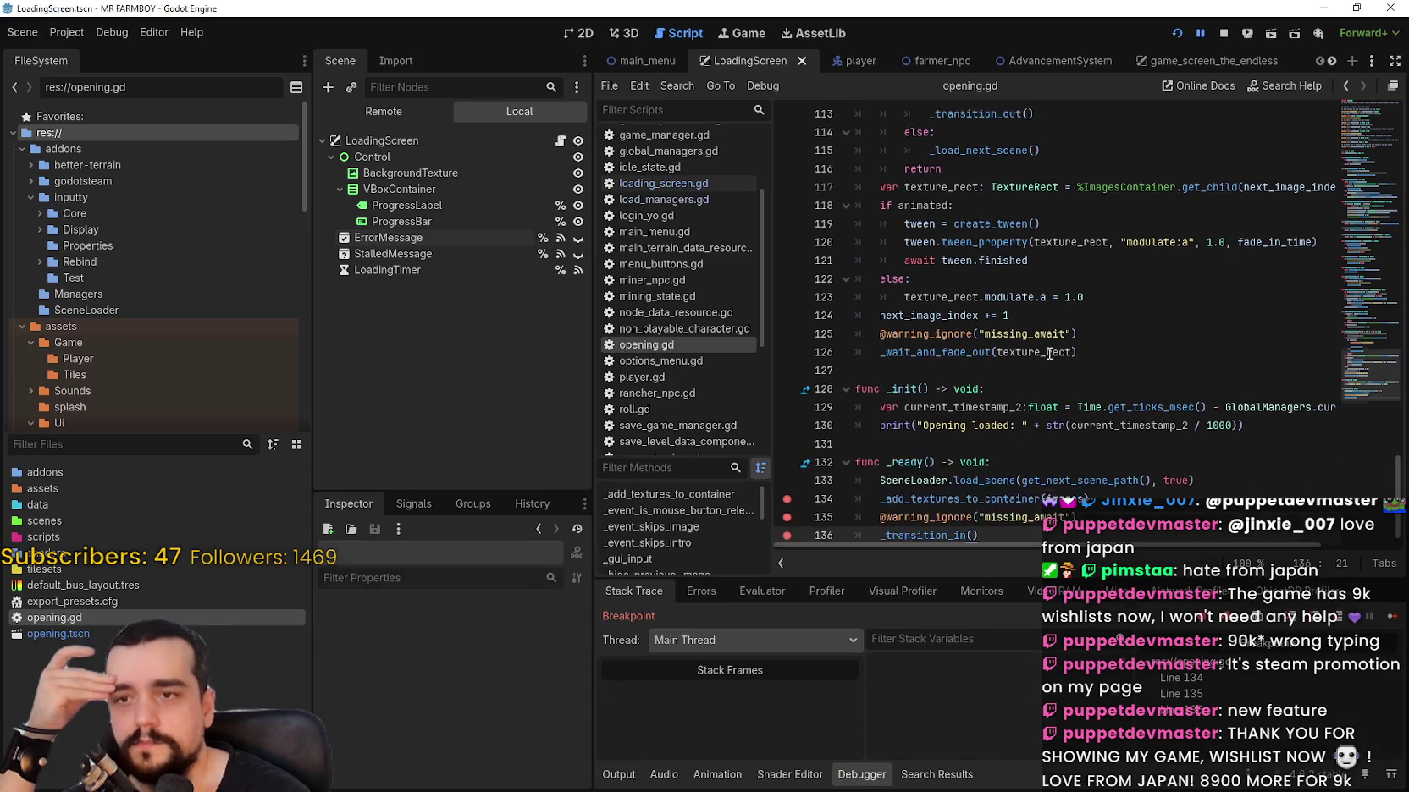
pyautogui.click(1392, 616)
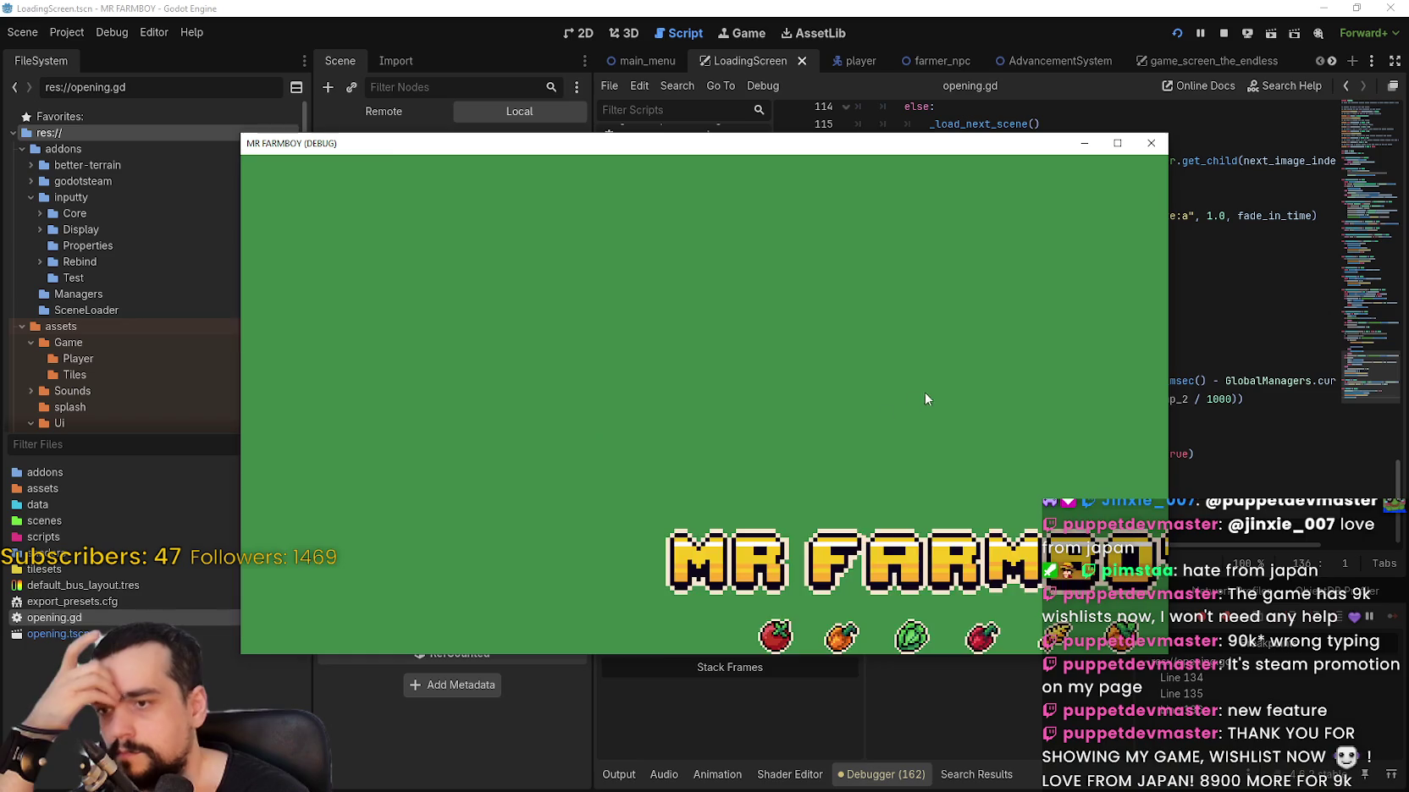
pyautogui.click(718, 378)
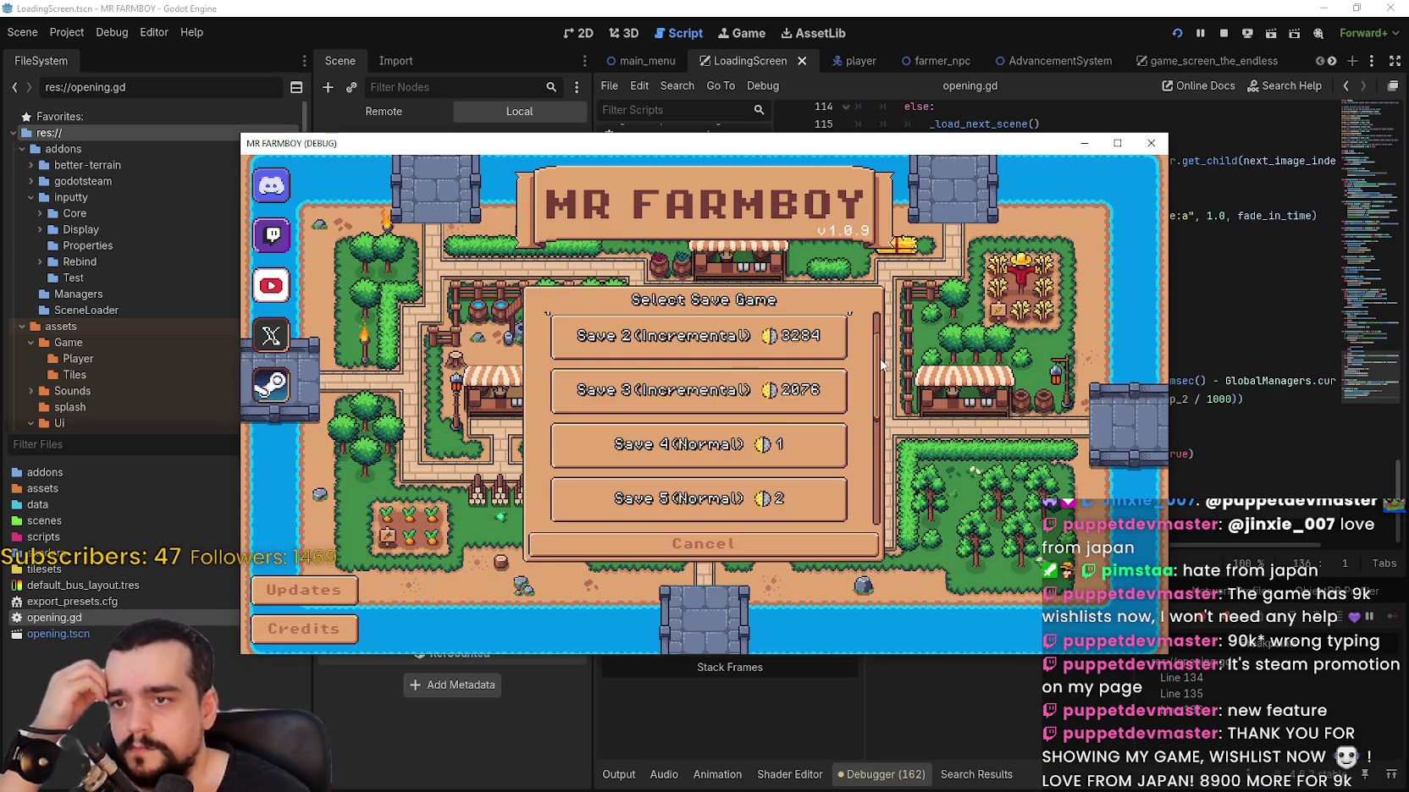
pyautogui.click(764, 410)
pyautogui.click(685, 404)
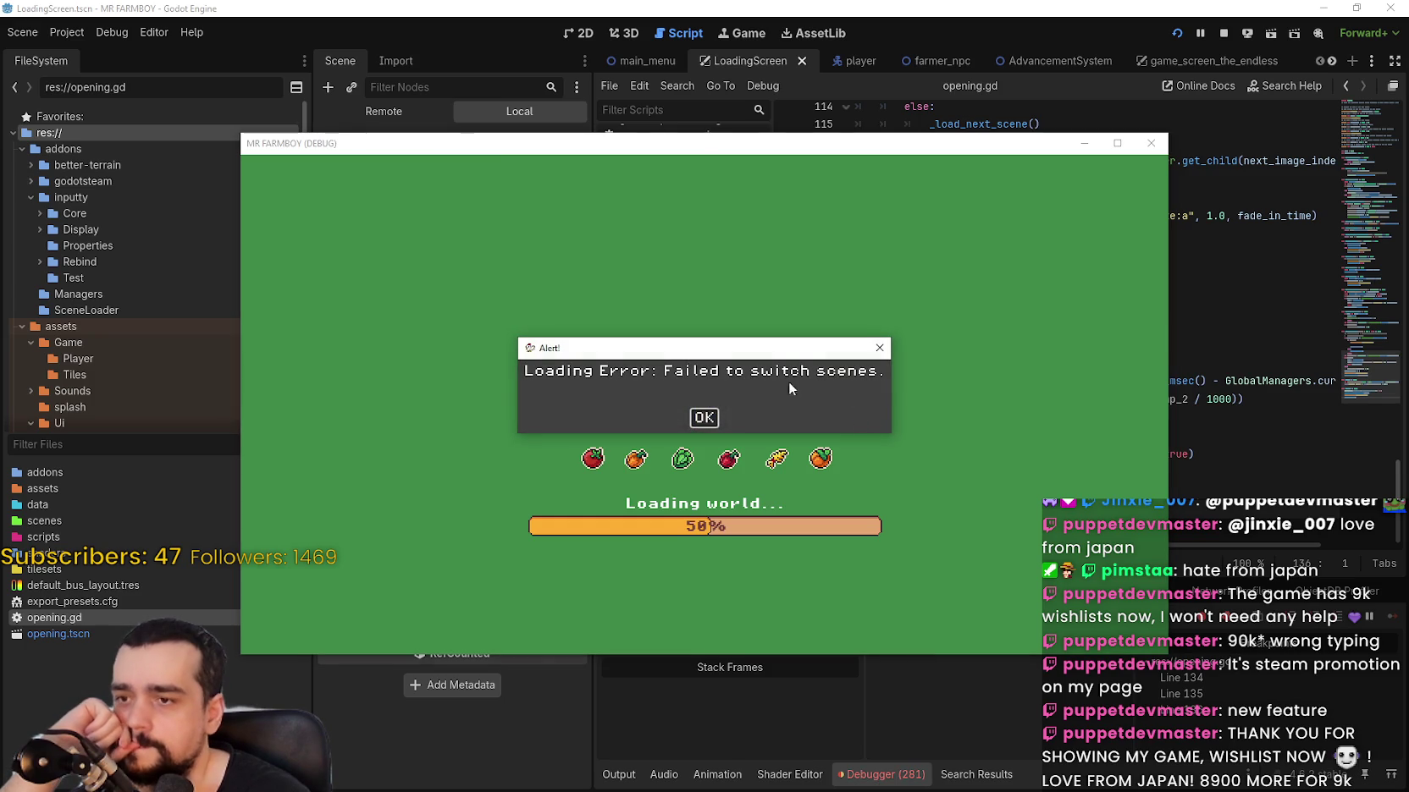
pyautogui.click(702, 418)
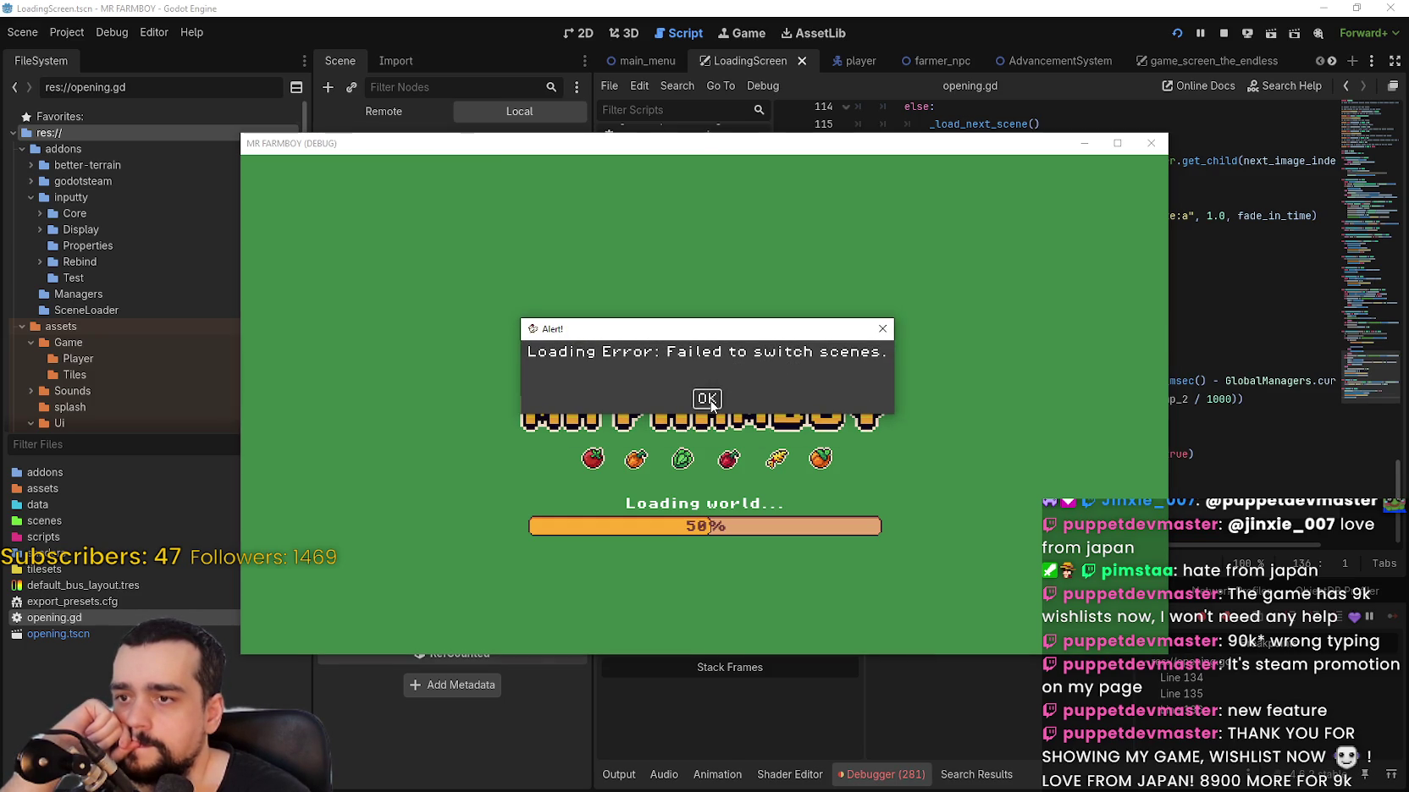
pyautogui.click(709, 400)
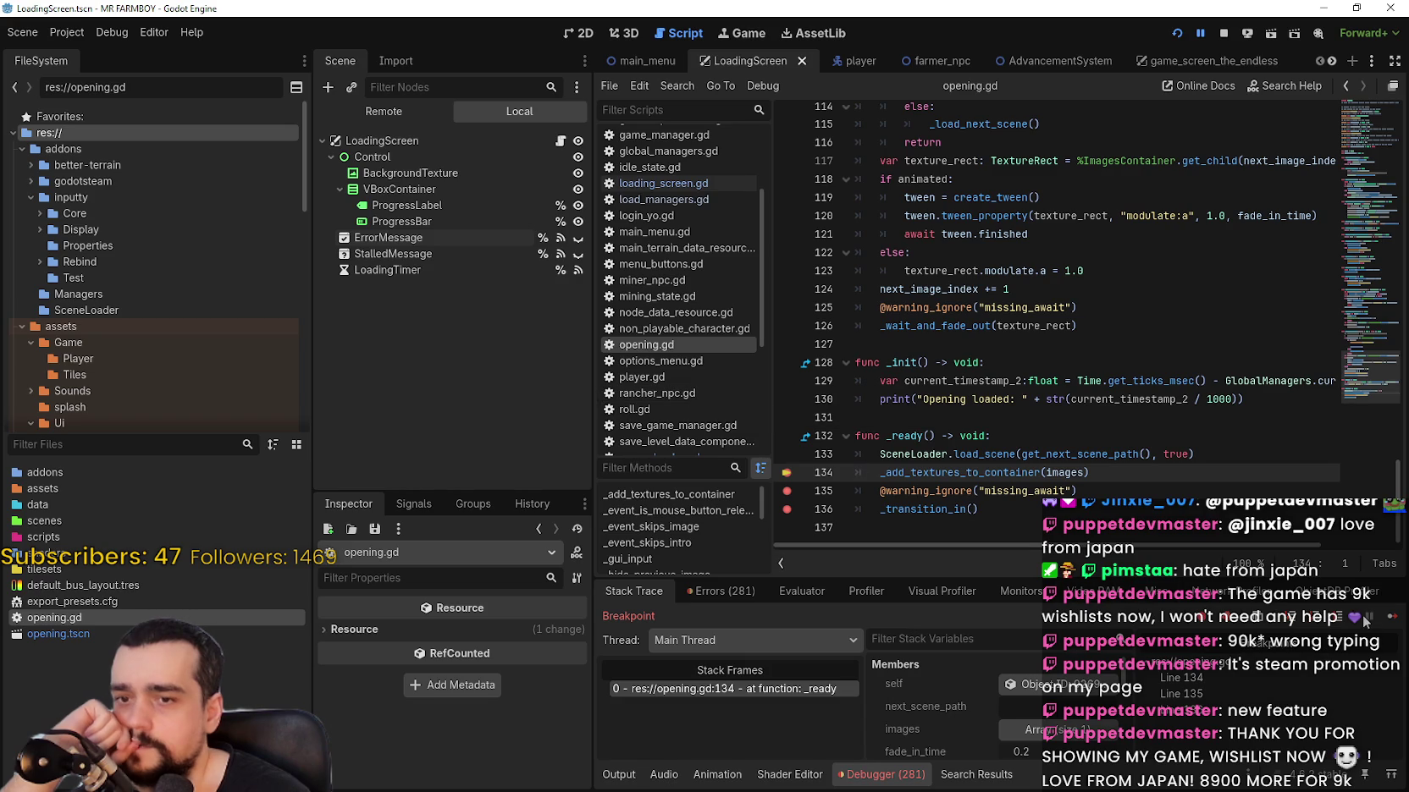
# Step from line 134 to 136, resume, hide the remote LoadingScreen node, then stop the game
pyautogui.click(1391, 618)
pyautogui.click(1391, 619)
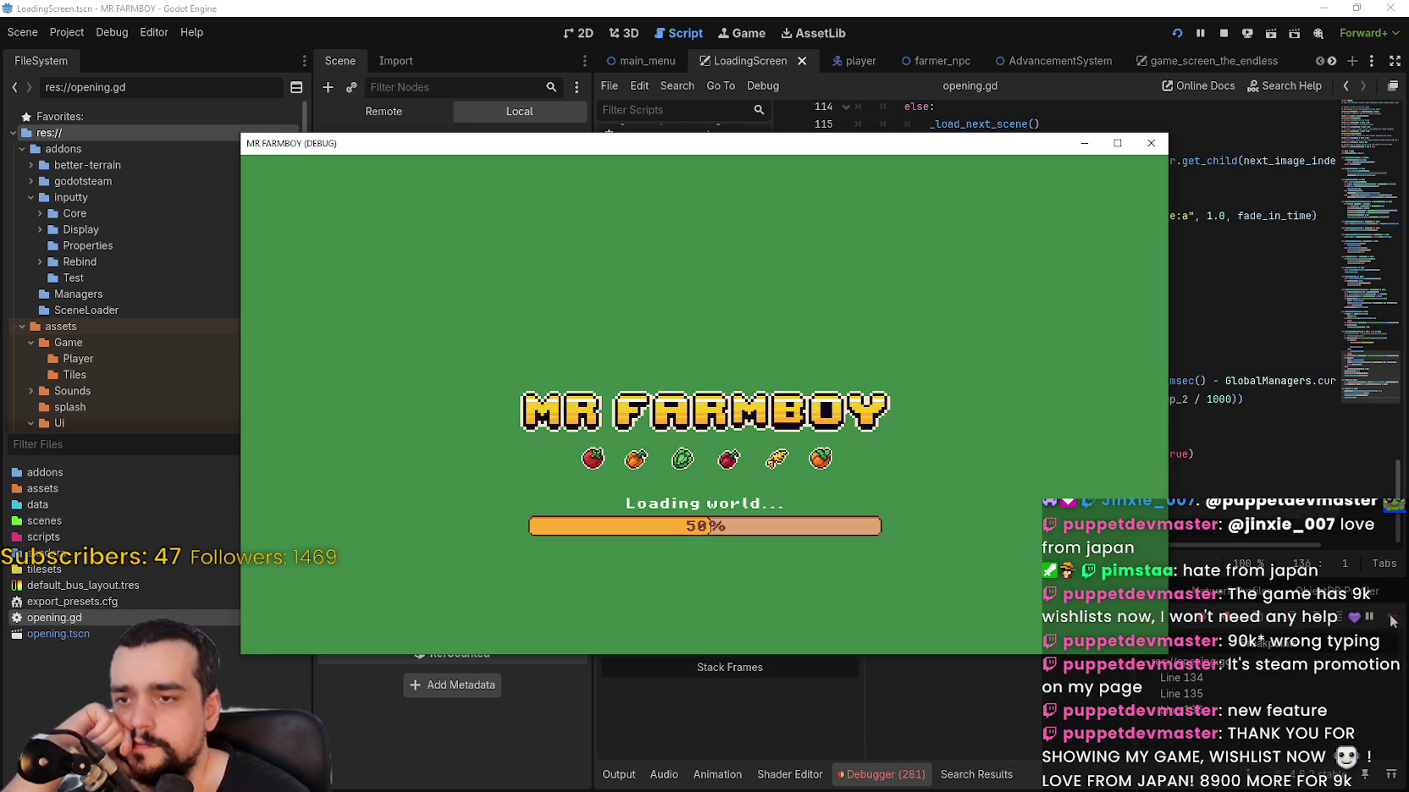
pyautogui.click(699, 72)
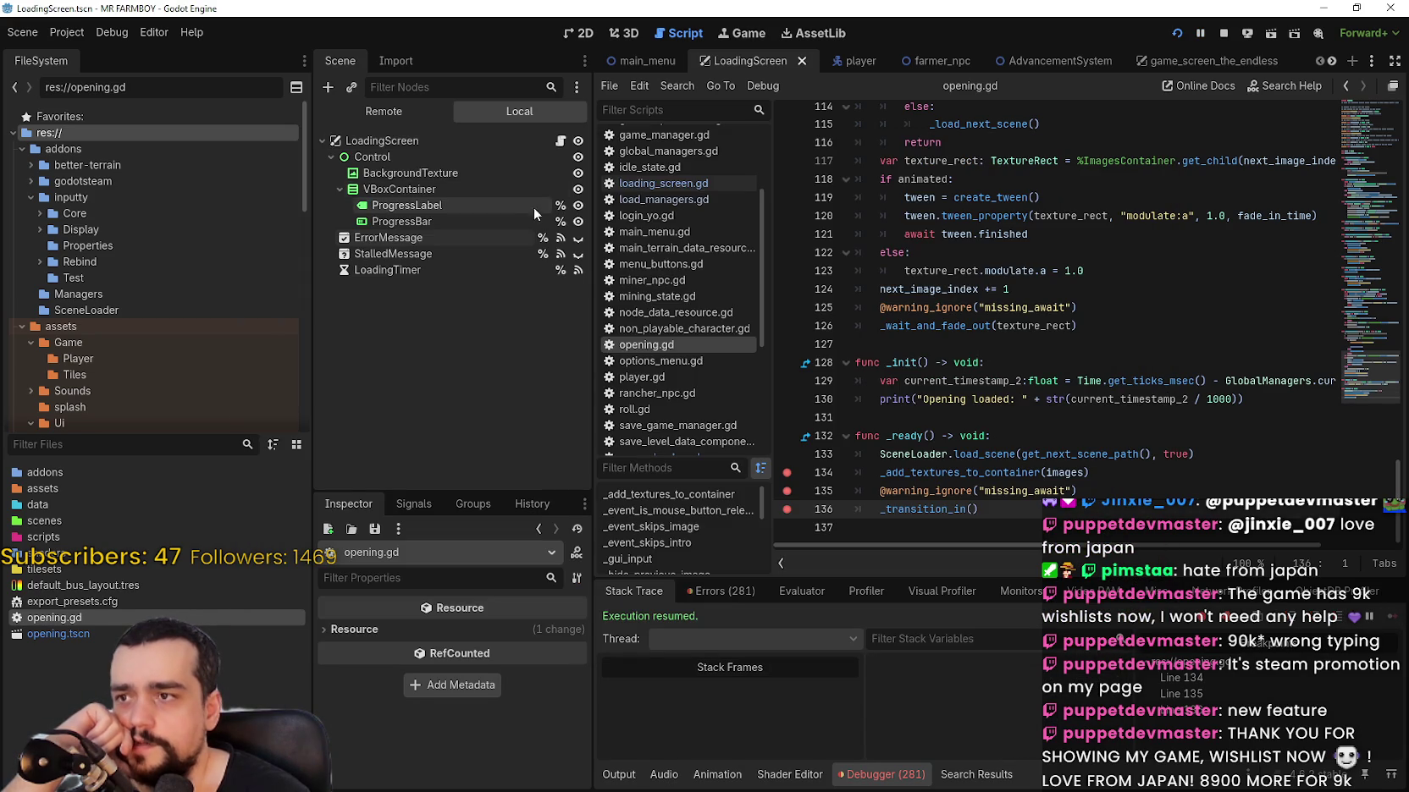
pyautogui.click(379, 113)
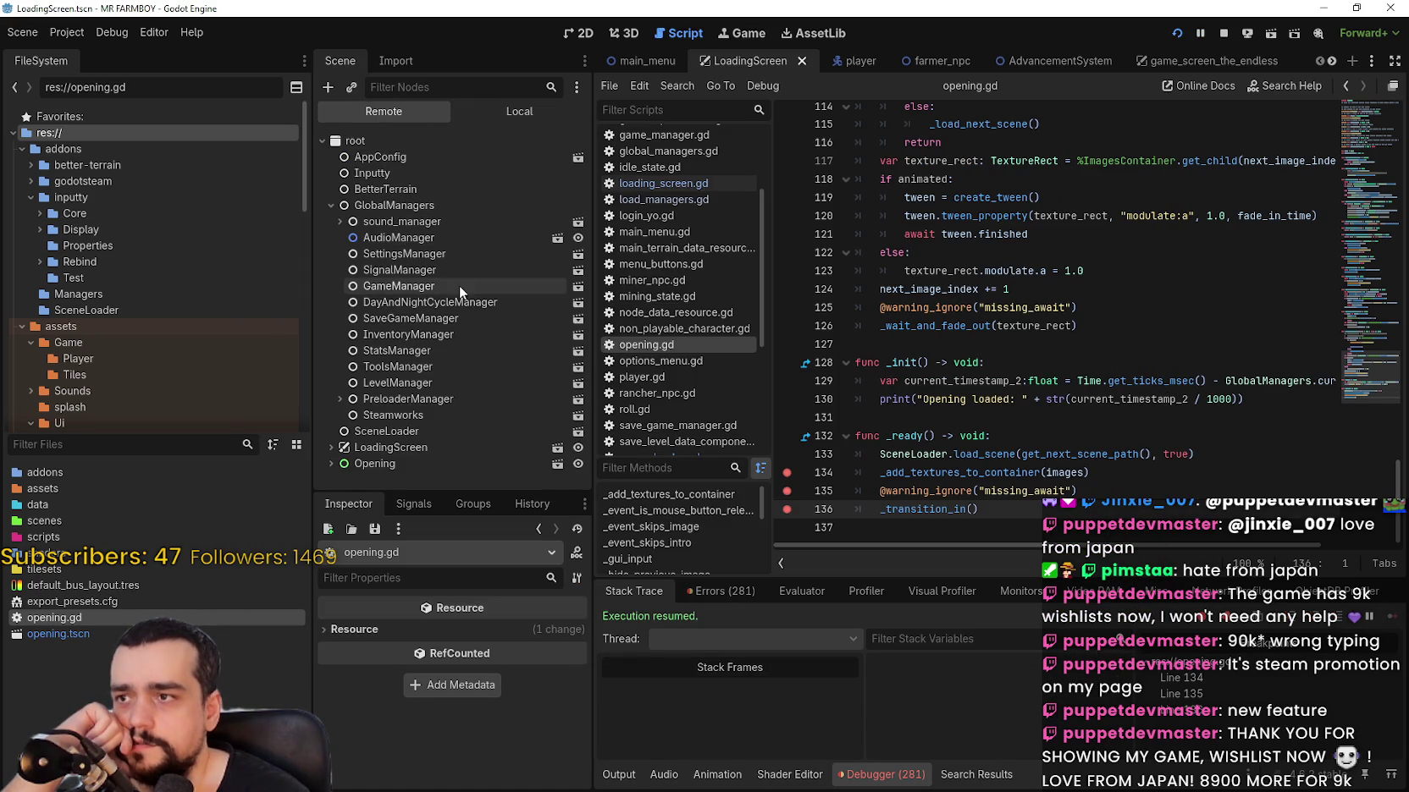
pyautogui.click(579, 449)
pyautogui.hotkey('alt', 'Tab')
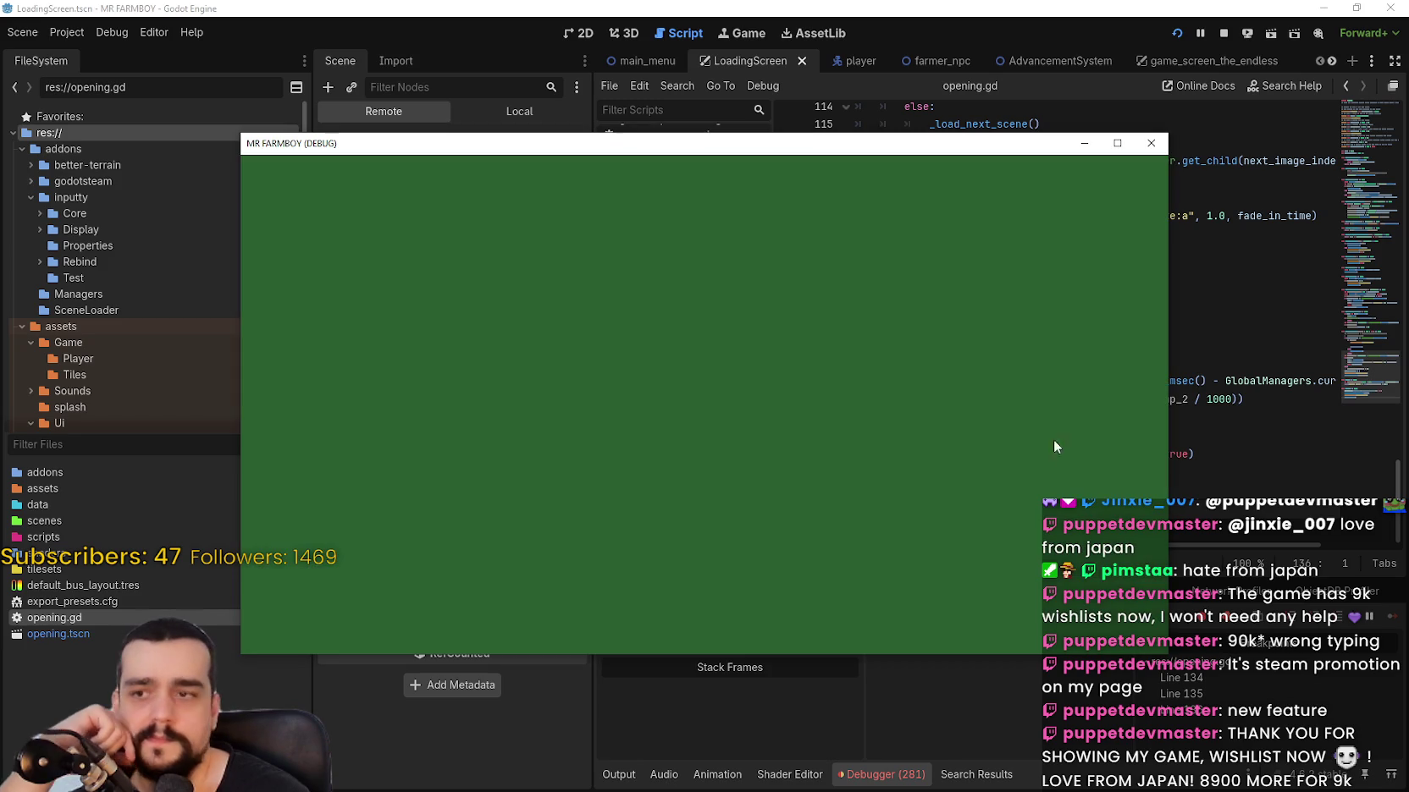
pyautogui.click(1223, 40)
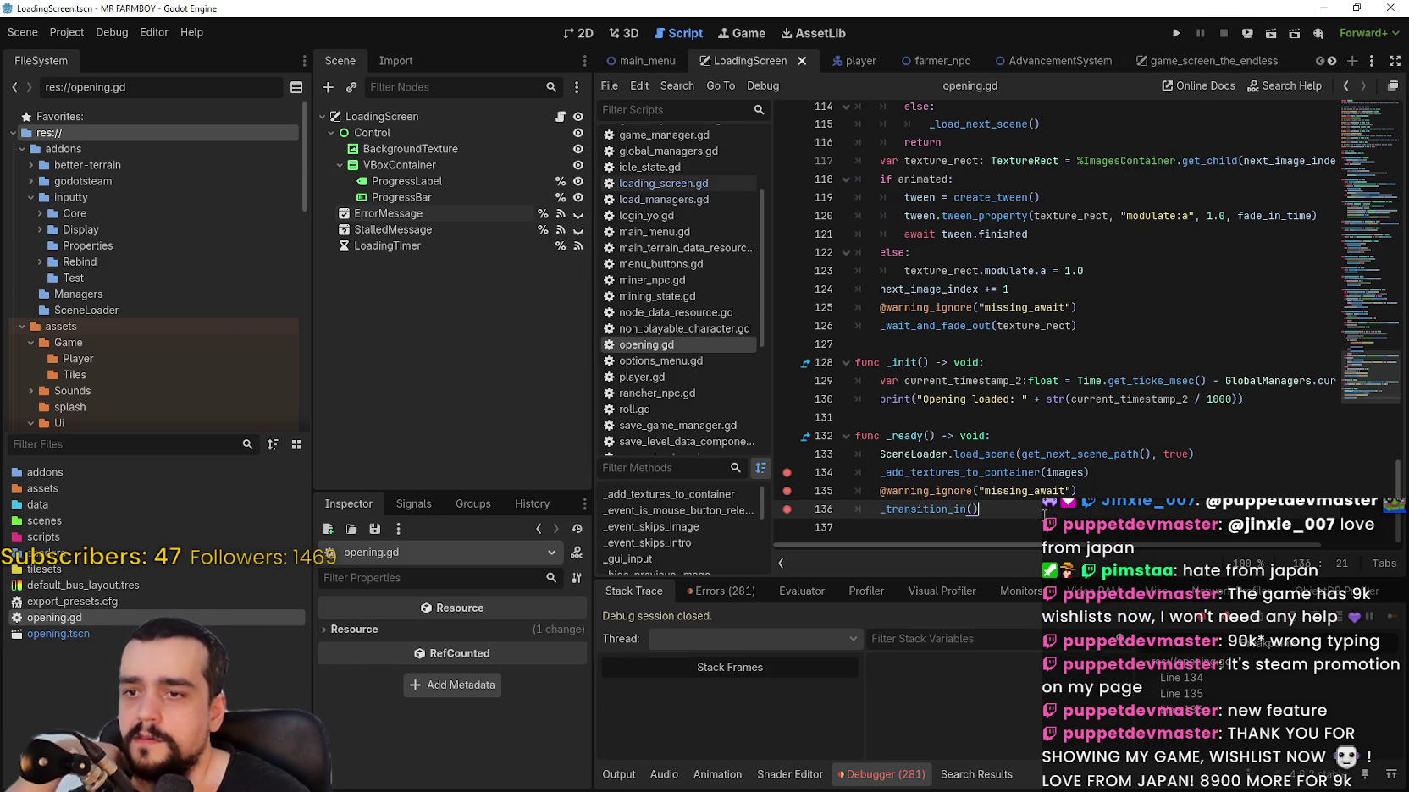
pyautogui.rightClick(930, 508)
pyautogui.click(1018, 741)
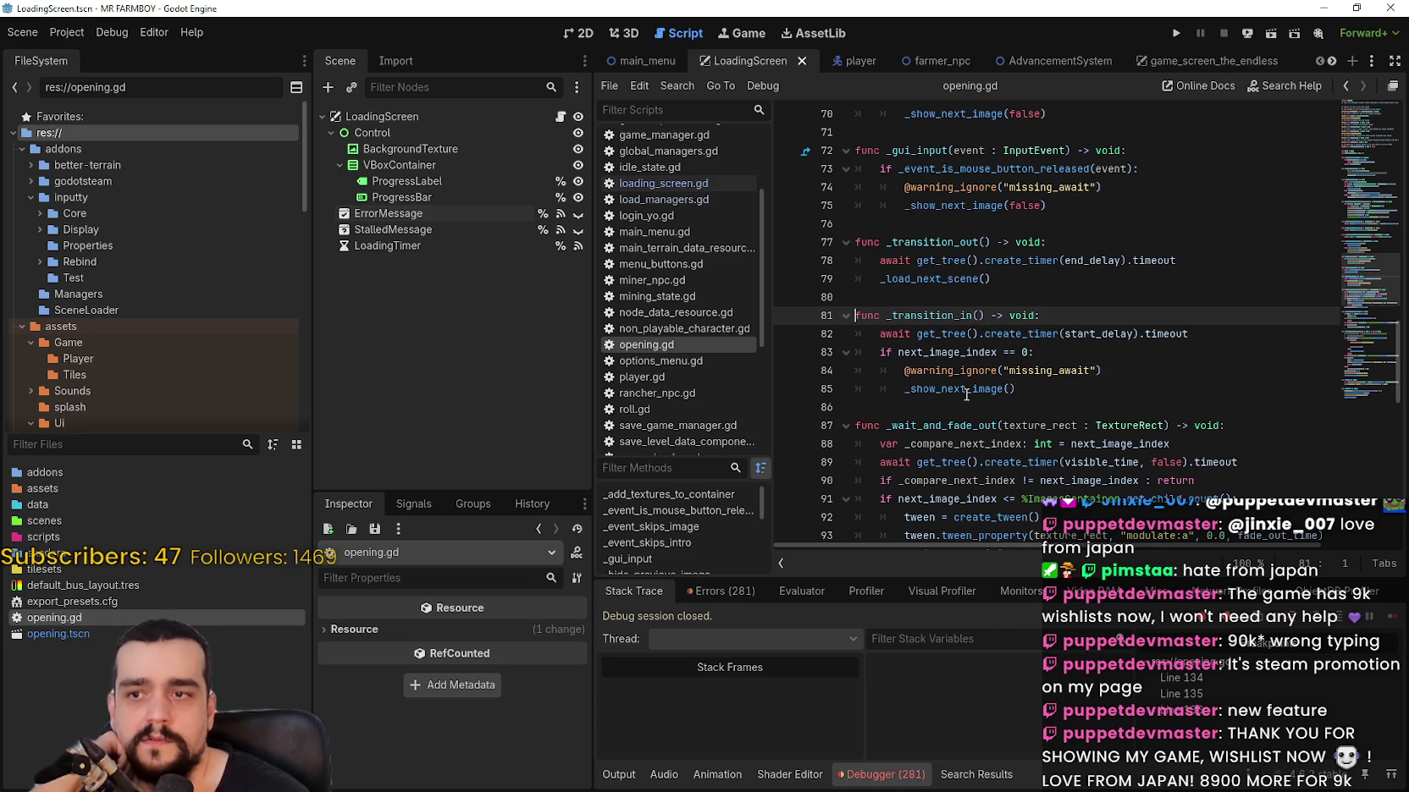
pyautogui.scroll(-15, 967, 395)
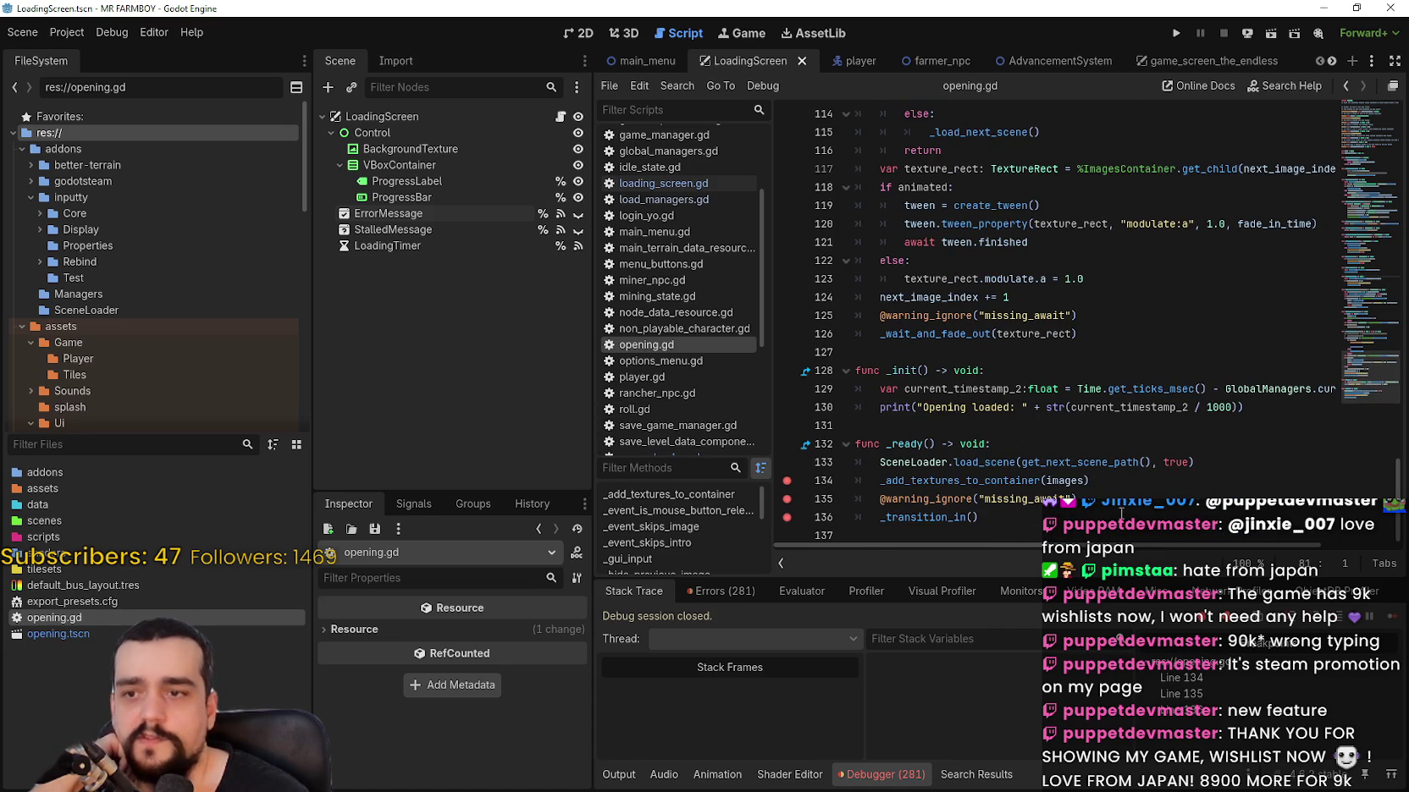
pyautogui.click(1119, 506)
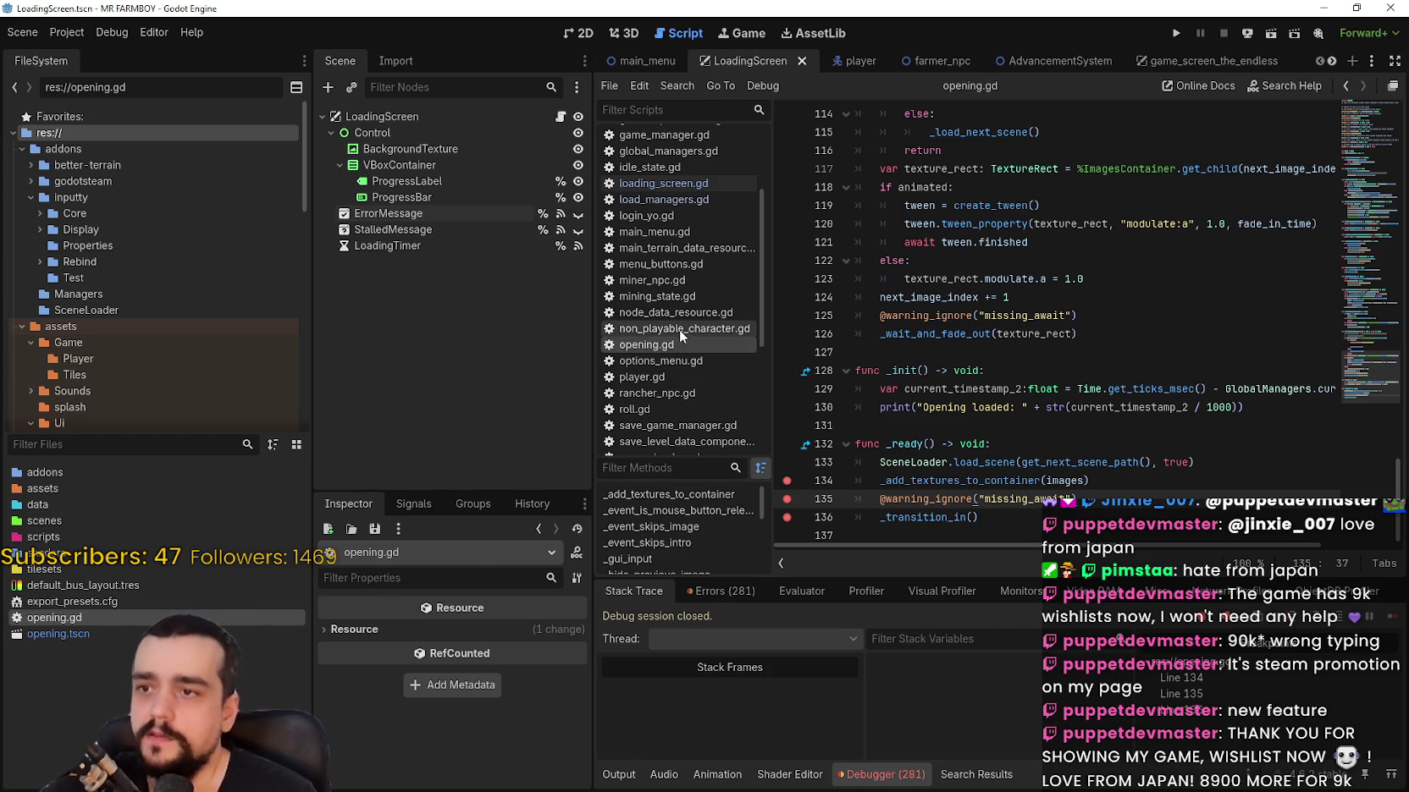
pyautogui.click(677, 183)
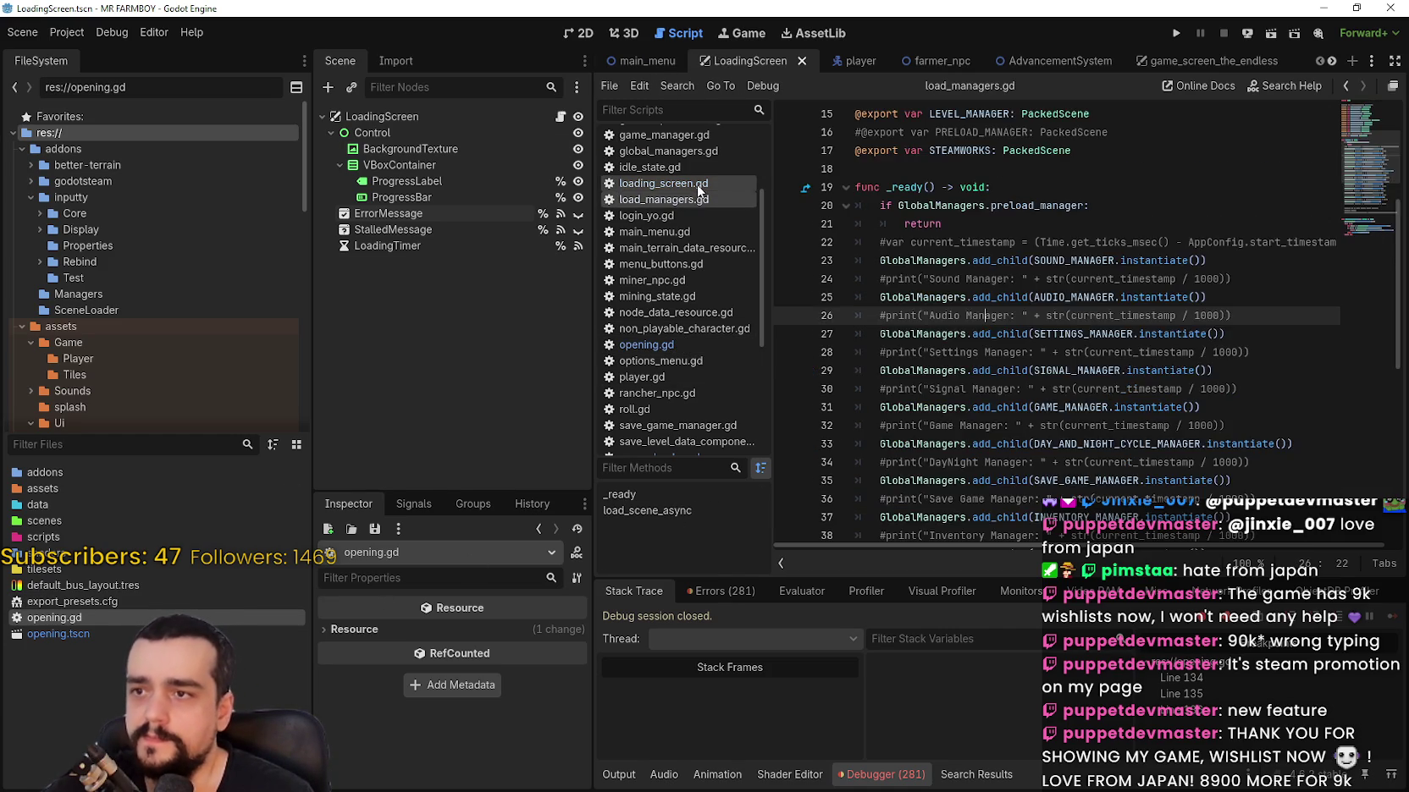
pyautogui.click(1095, 356)
pyautogui.click(1096, 389)
pyautogui.scroll(1, 1084, 395)
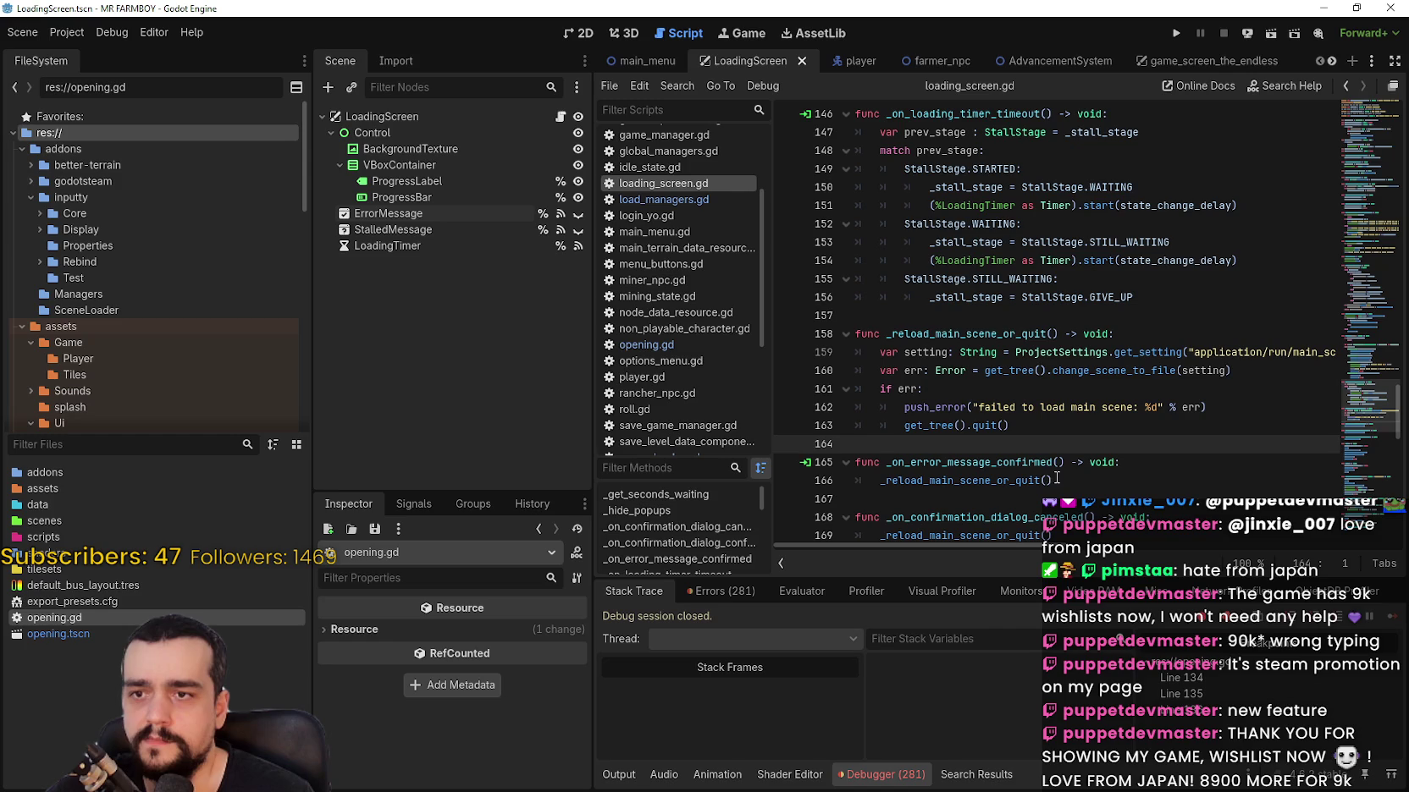
pyautogui.scroll(-1, 1044, 459)
pyautogui.scroll(2, 897, 404)
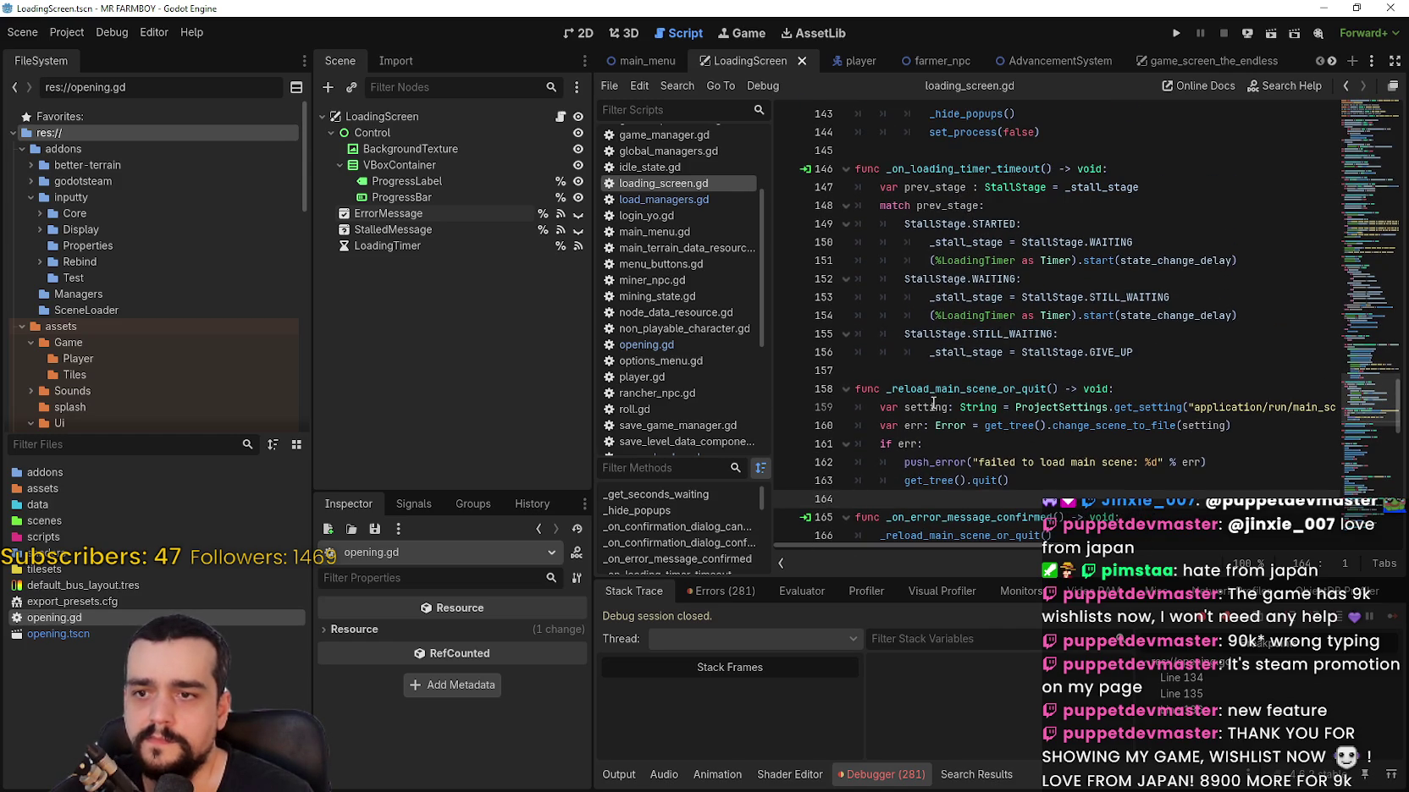
pyautogui.scroll(-2, 933, 404)
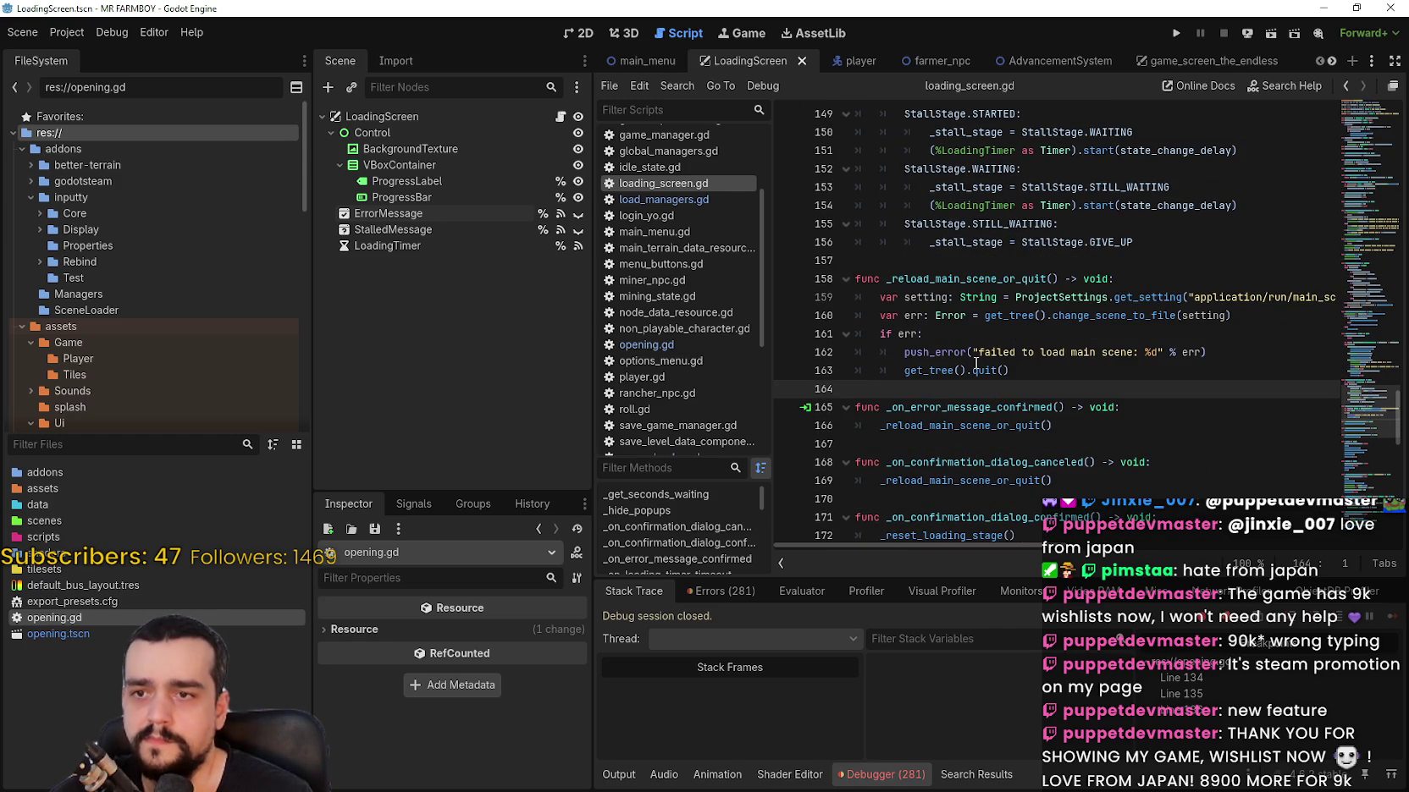
pyautogui.moveTo(976, 362)
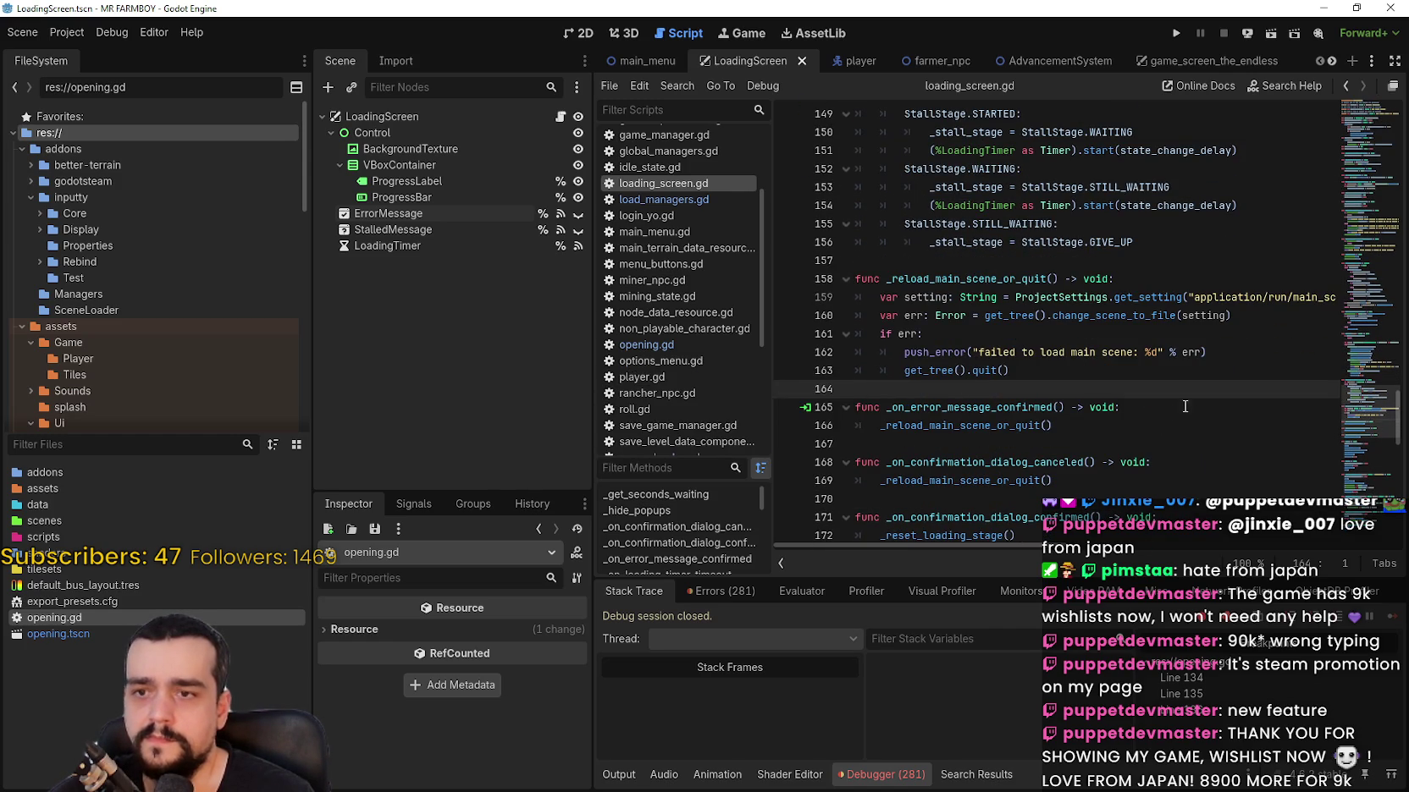
pyautogui.click(1132, 412)
pyautogui.scroll(5, 1397, 204)
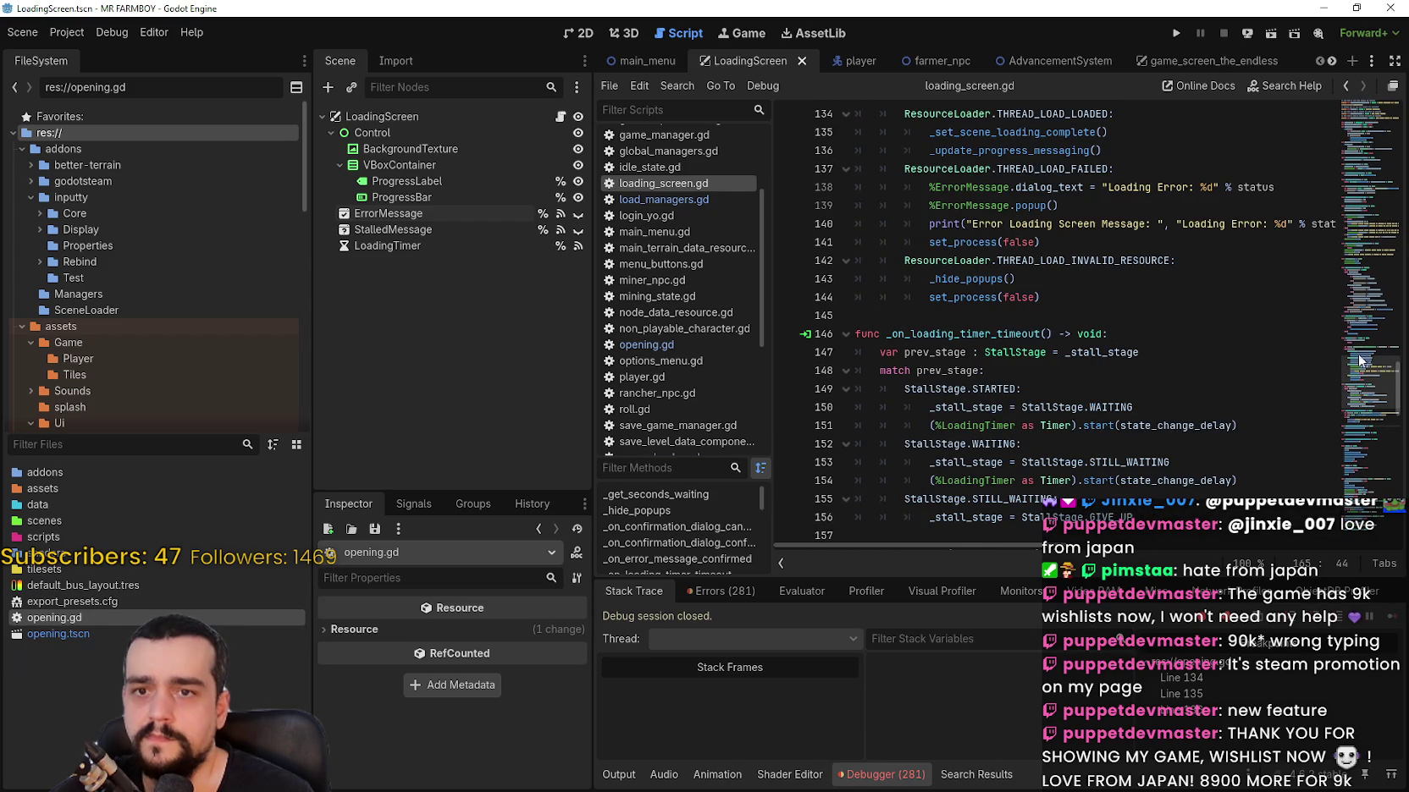
pyautogui.scroll(2, 1366, 372)
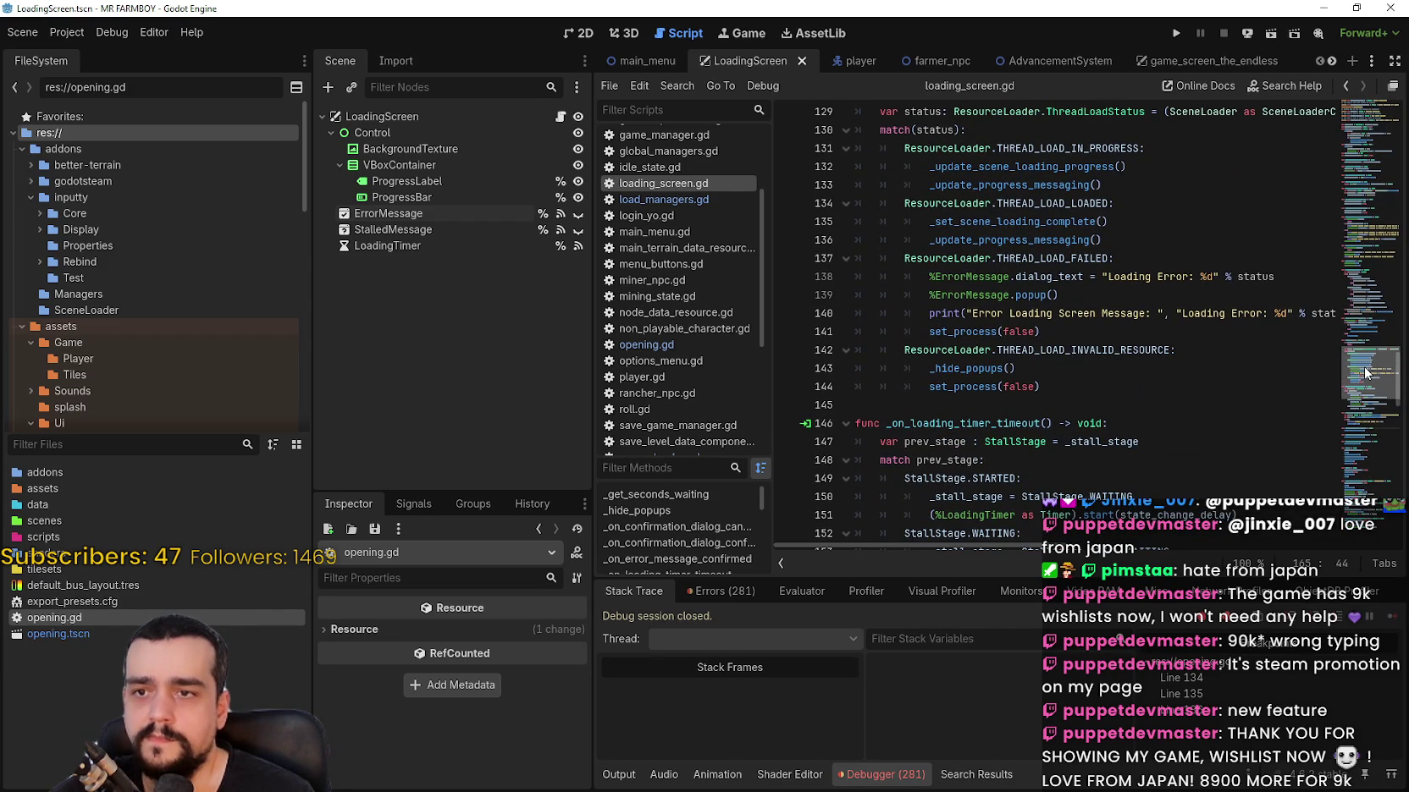
pyautogui.scroll(-2, 1356, 371)
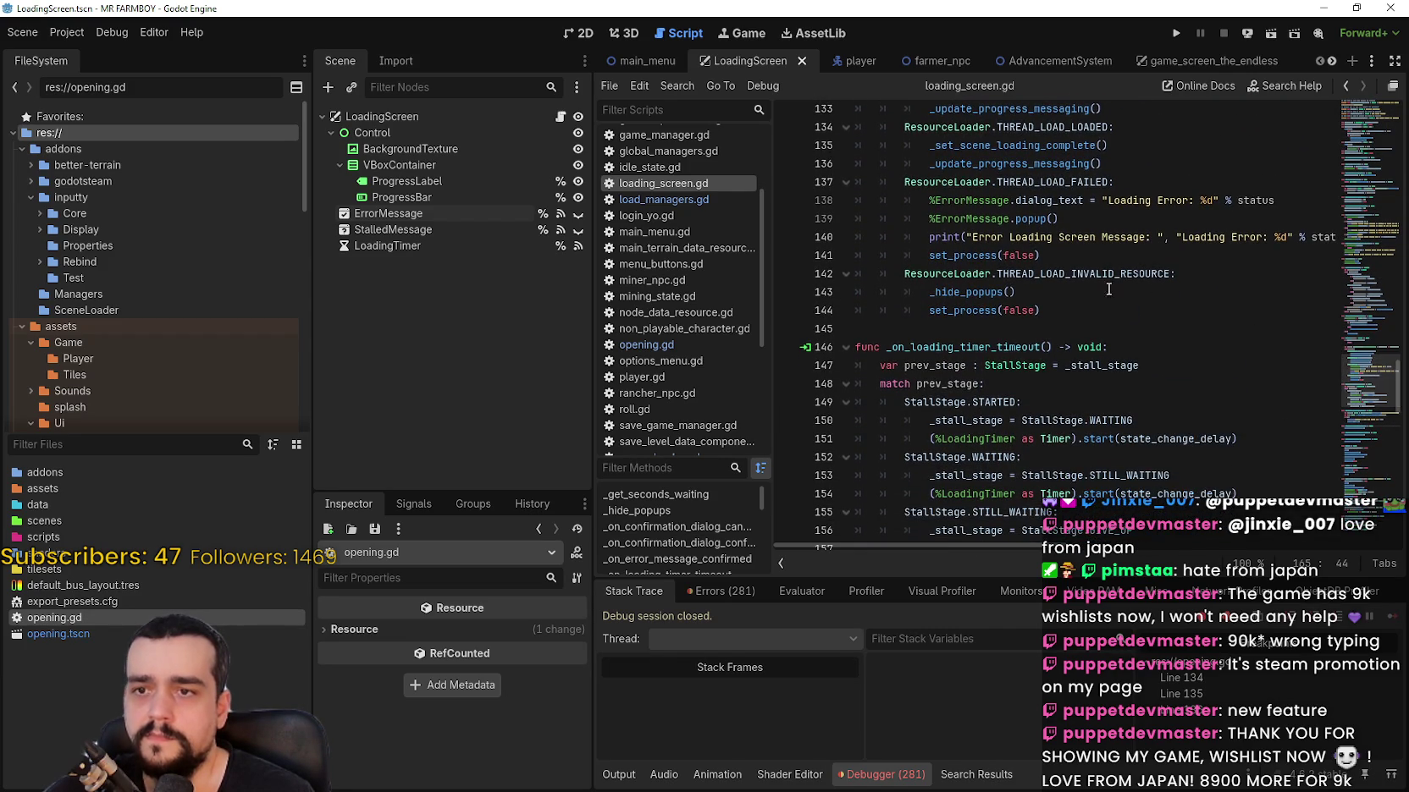
pyautogui.moveTo(1041, 310); pyautogui.dragTo(850, 291)
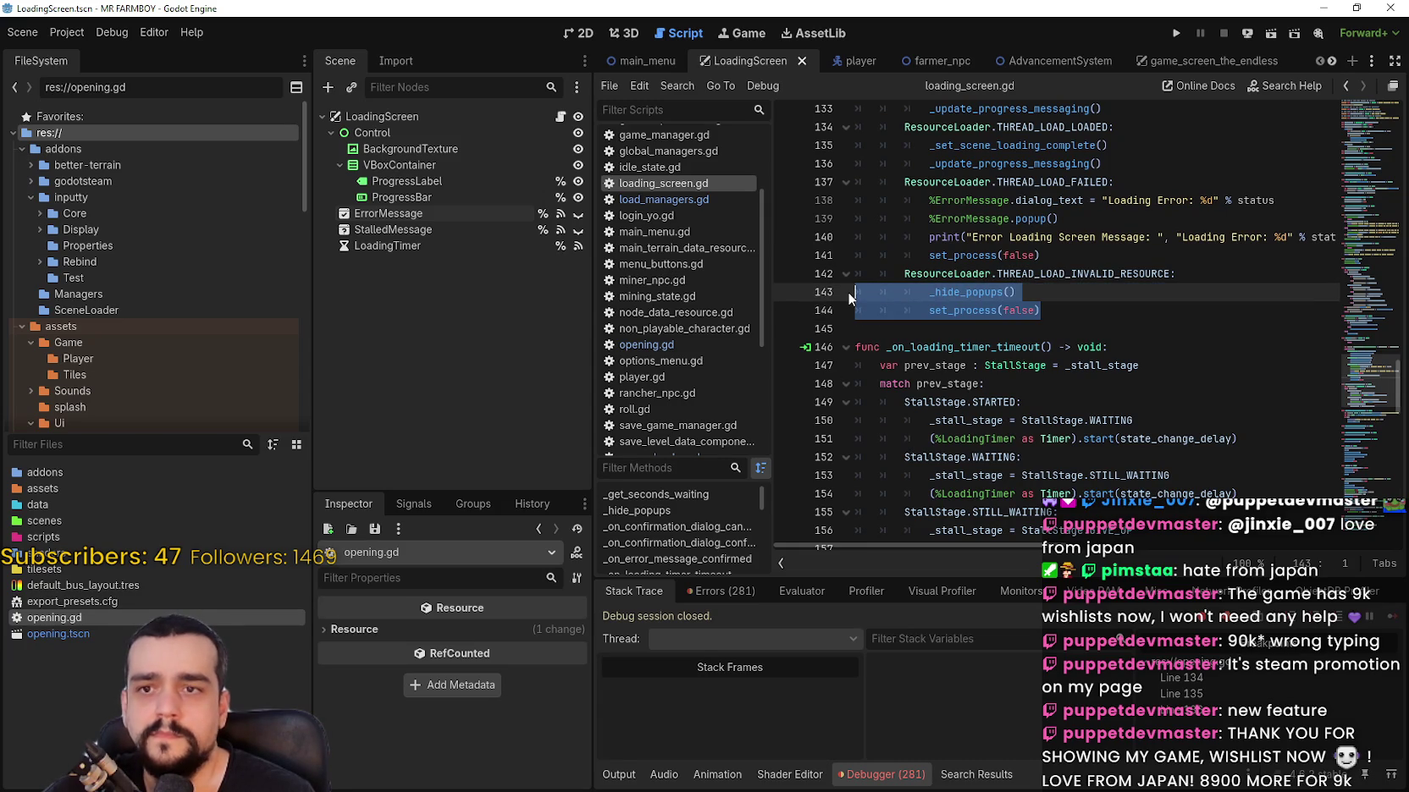
pyautogui.scroll(4, 1115, 336)
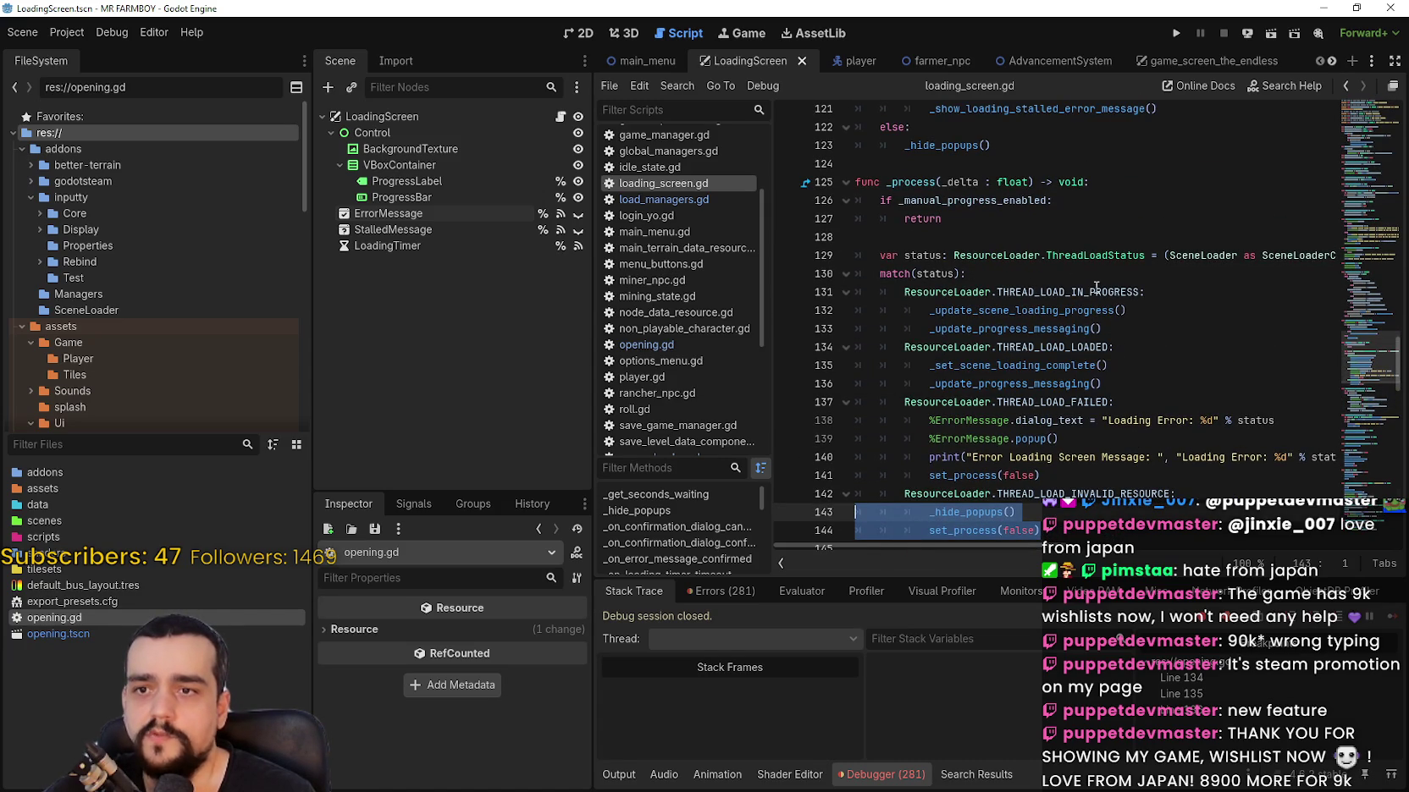
pyautogui.scroll(-2, 1127, 391)
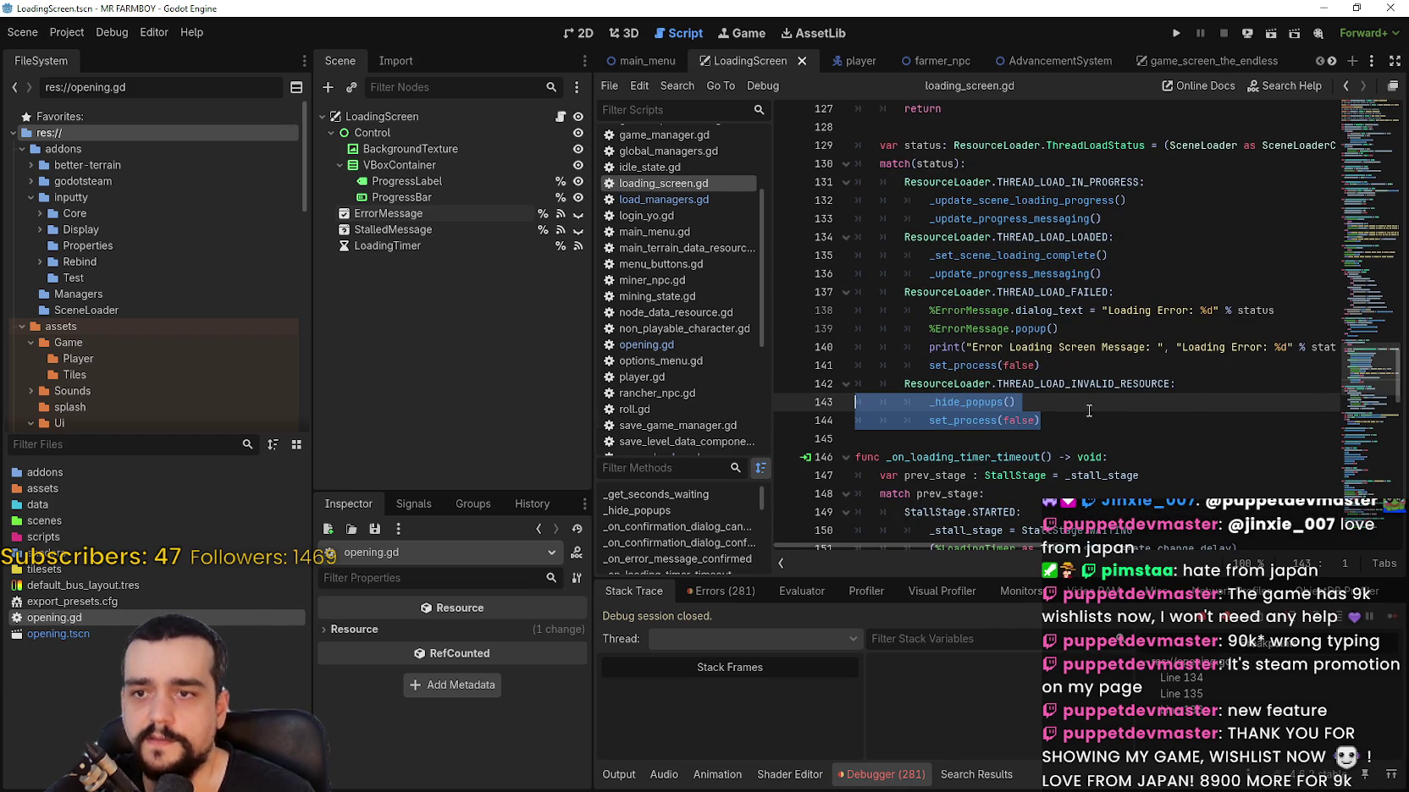
pyautogui.scroll(3, 970, 455)
pyautogui.scroll(-8, 970, 455)
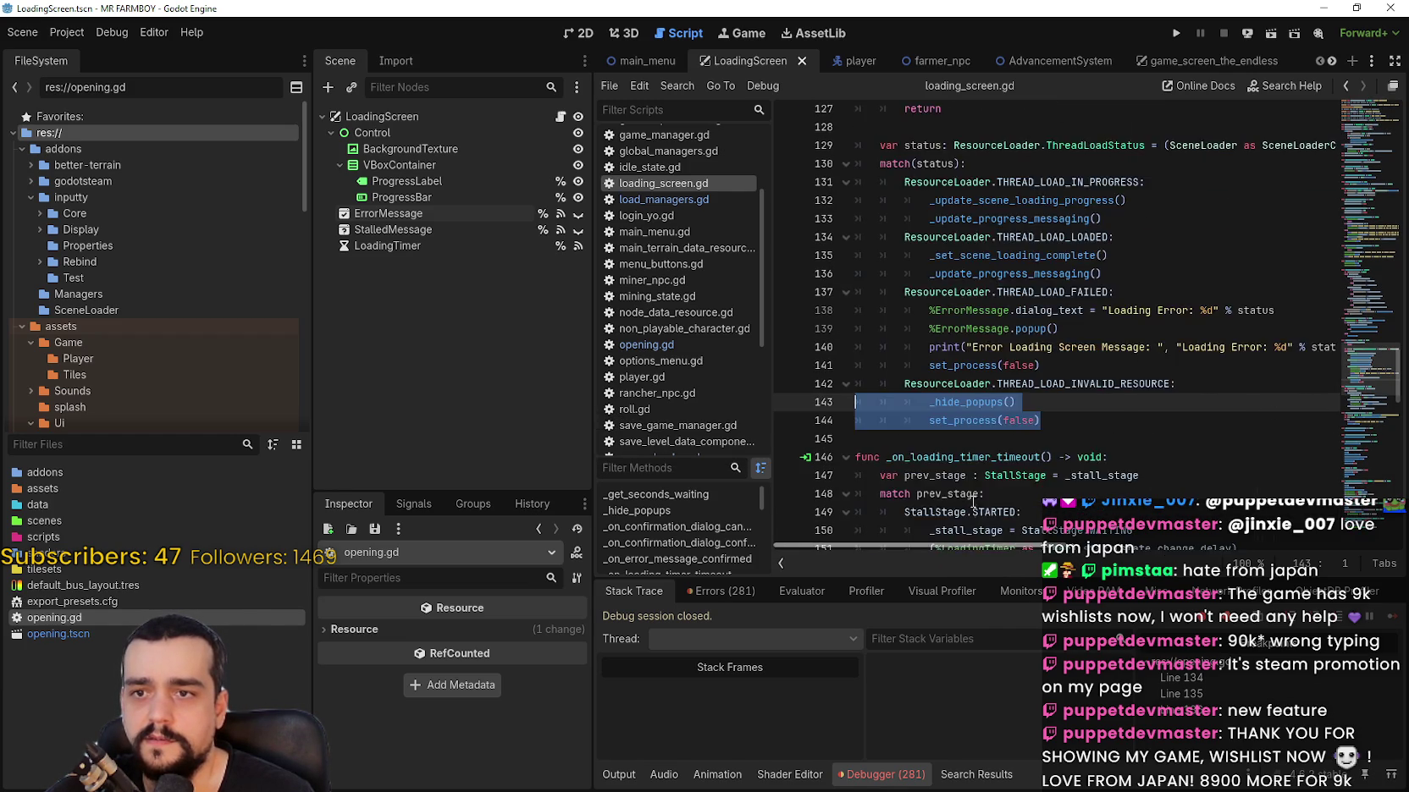
pyautogui.scroll(-2, 969, 454)
pyautogui.scroll(1, 1049, 385)
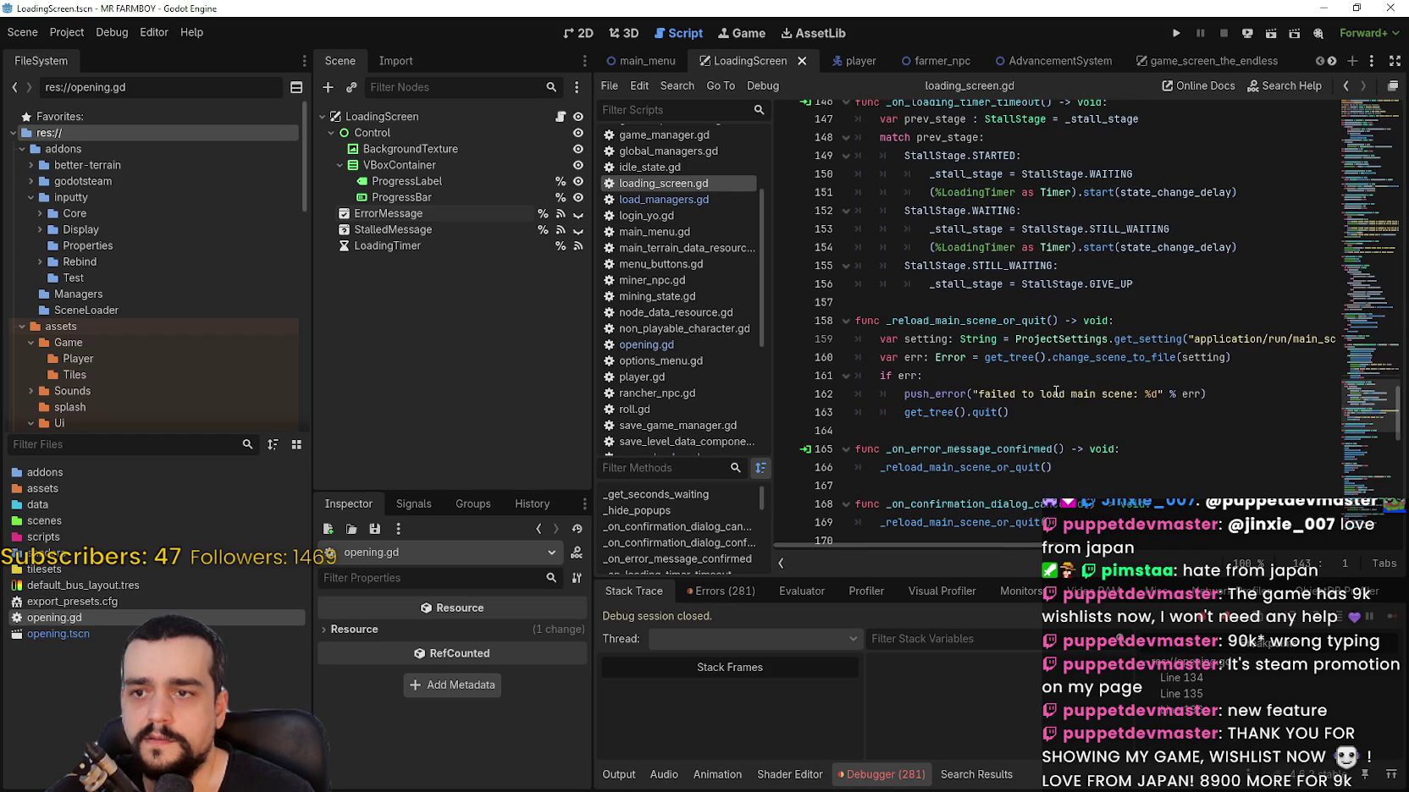
pyautogui.scroll(-3, 1054, 374)
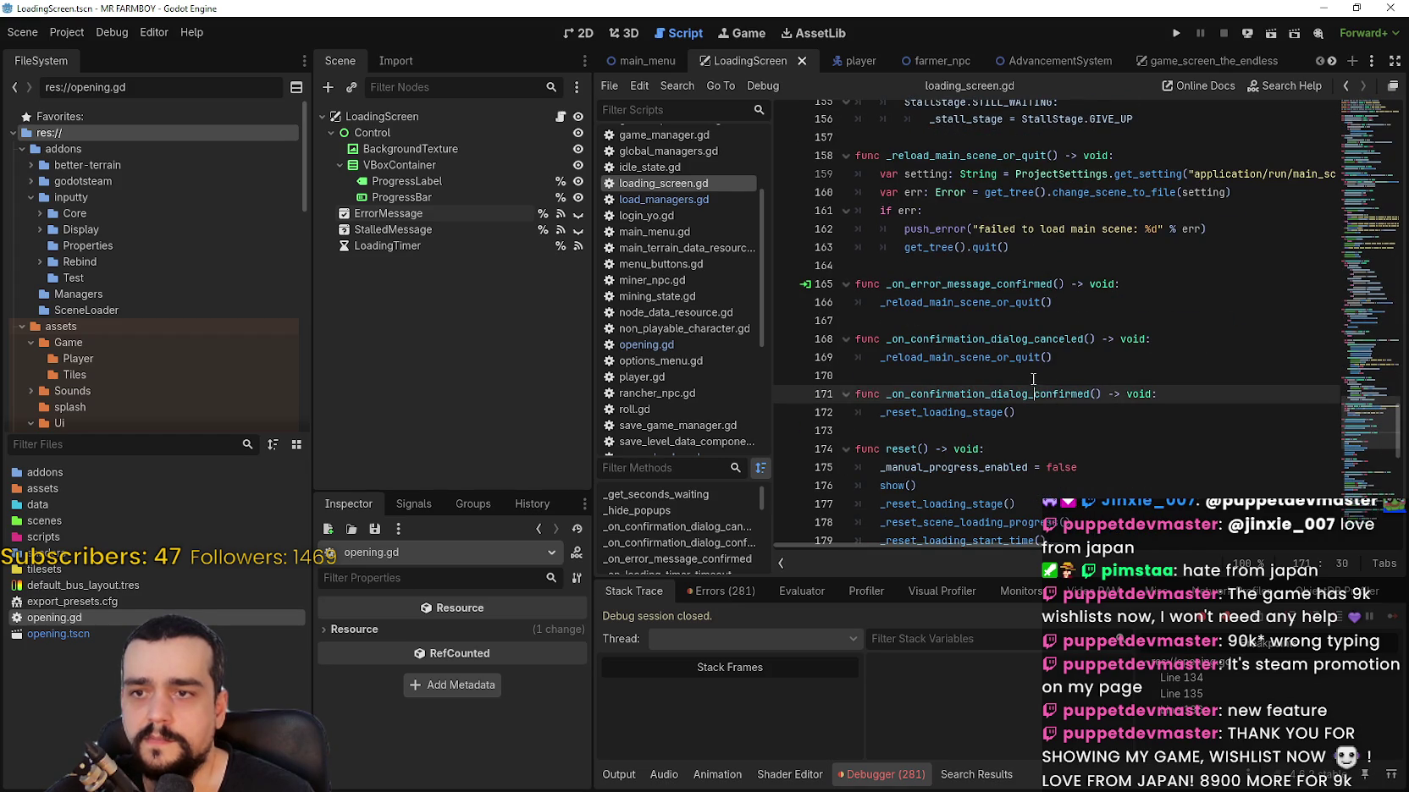
pyautogui.moveTo(1362, 430)
pyautogui.mouseDown()
pyautogui.moveTo(1352, 512)
pyautogui.moveTo(1338, 238)
pyautogui.moveTo(1327, 473)
pyautogui.moveTo(1330, 419)
pyautogui.mouseUp()
pyautogui.rightClick(936, 305)
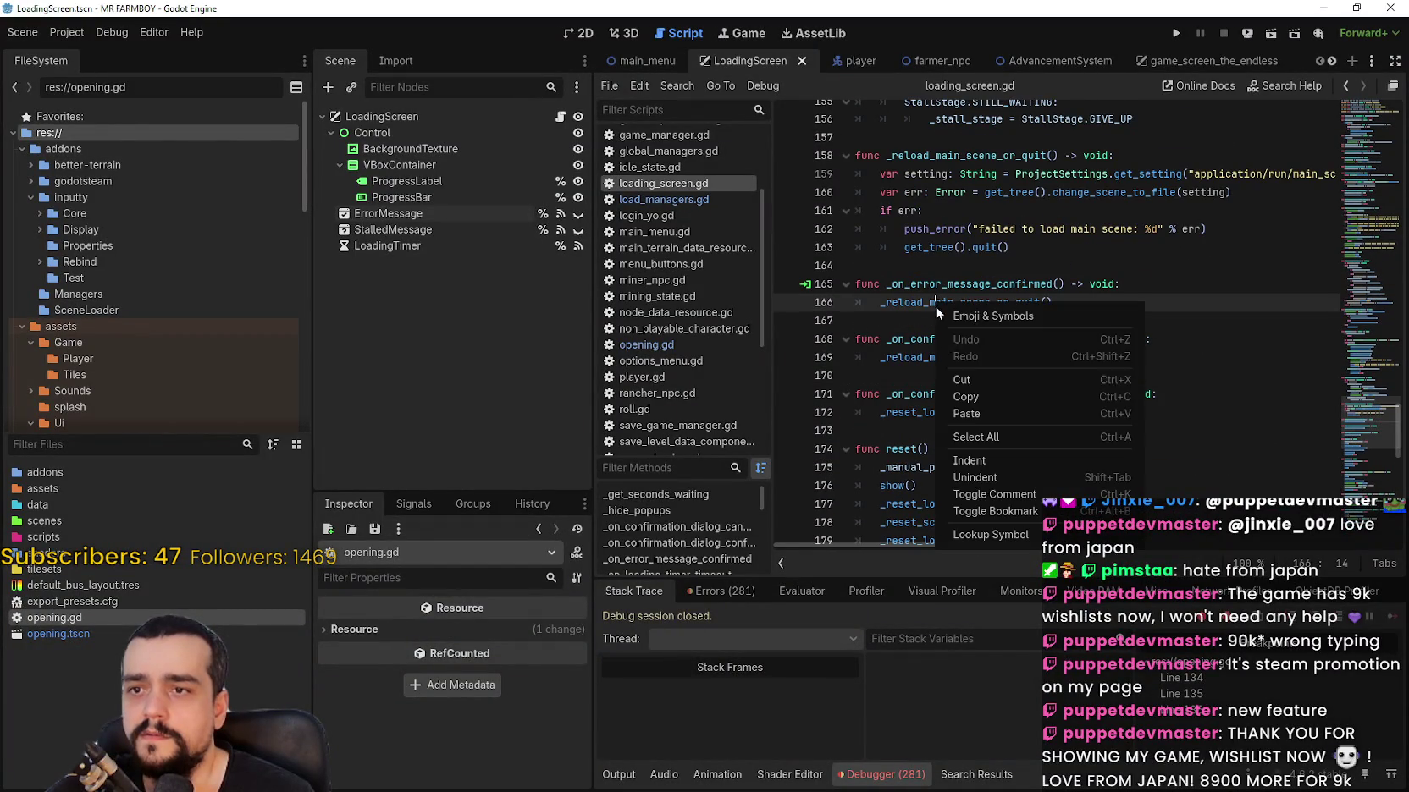
# Paste _hide_popups() and set_process(false) at the top of _reload_main_scene_or_quit, unindent them, and save loading_screen.gd
pyautogui.click(993, 533)
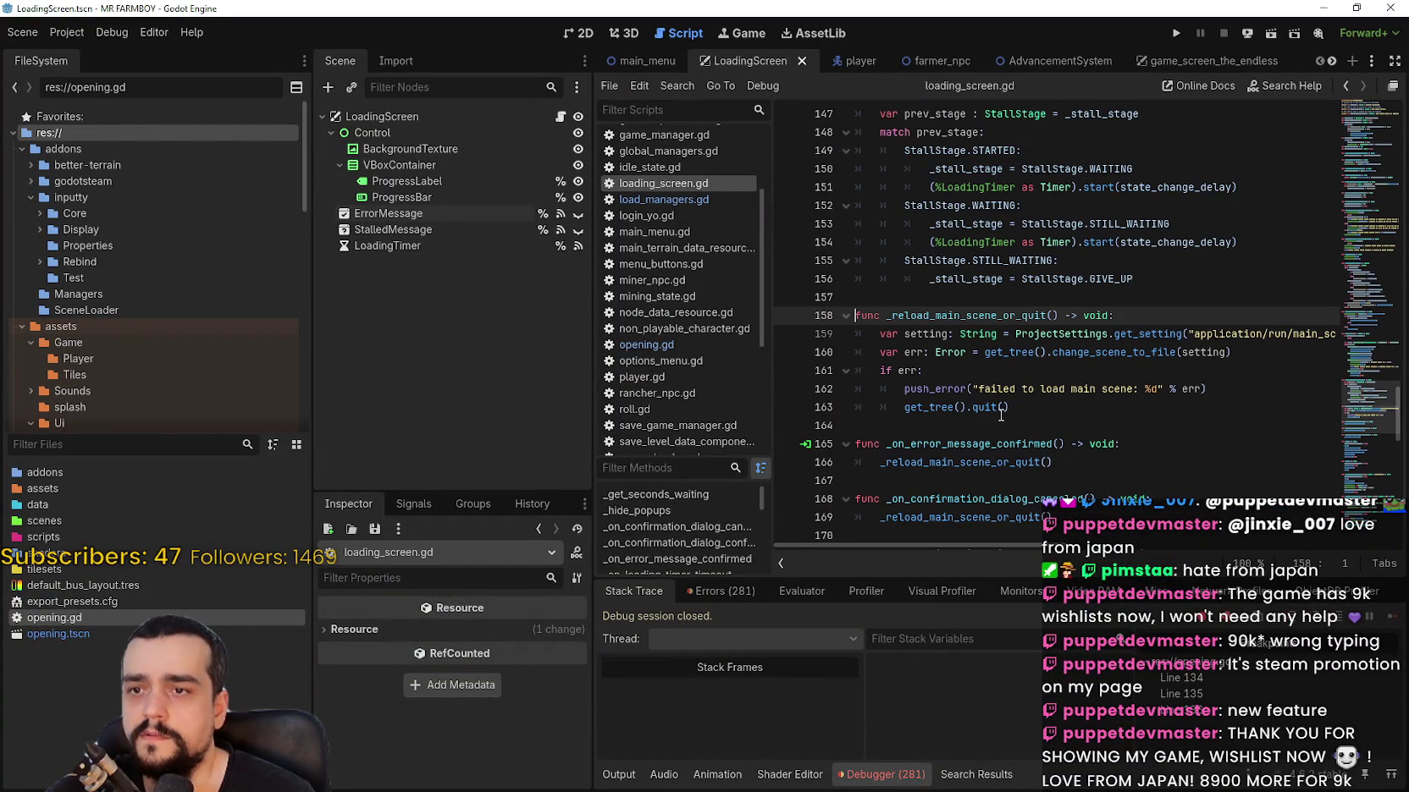
pyautogui.click(1345, 86)
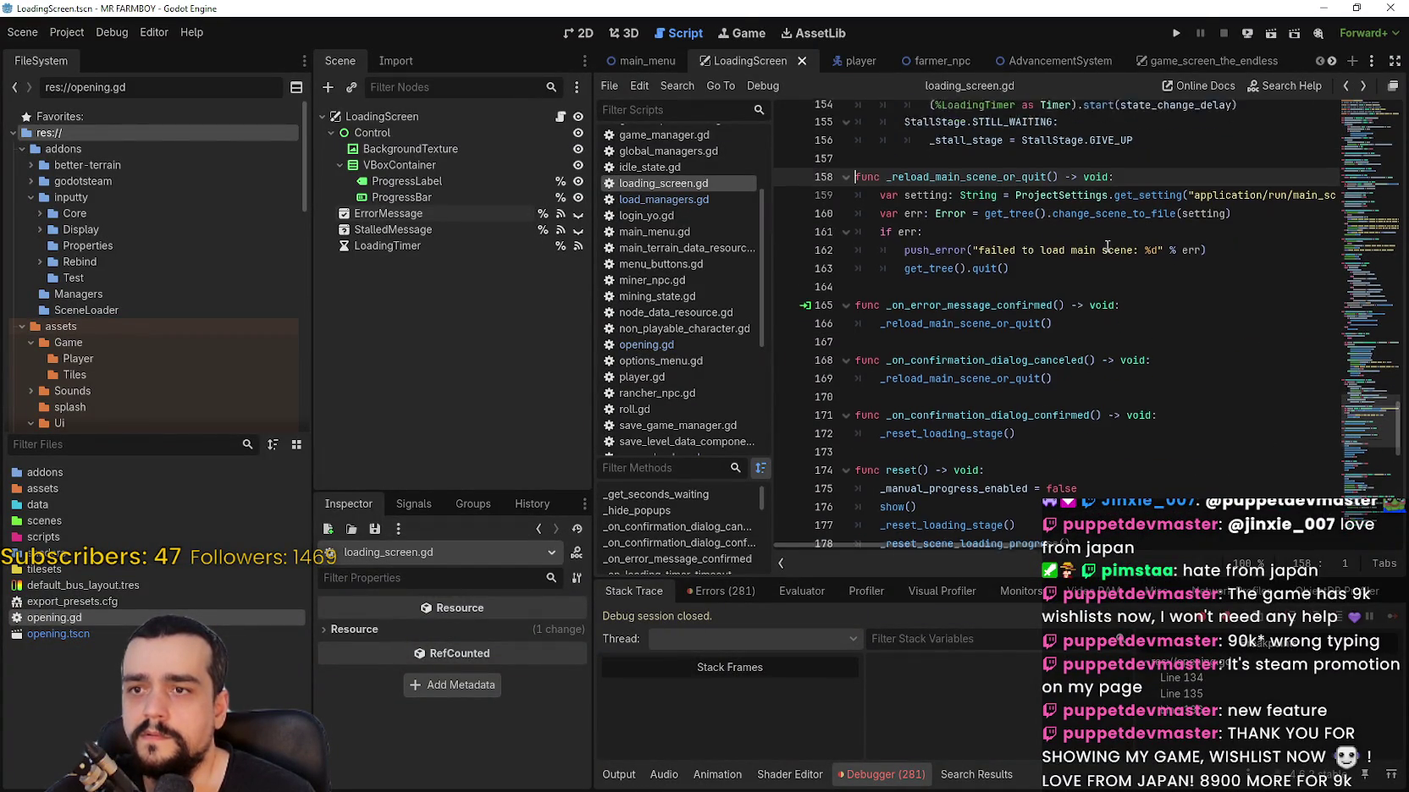
pyautogui.click(1138, 265)
pyautogui.press('Return')
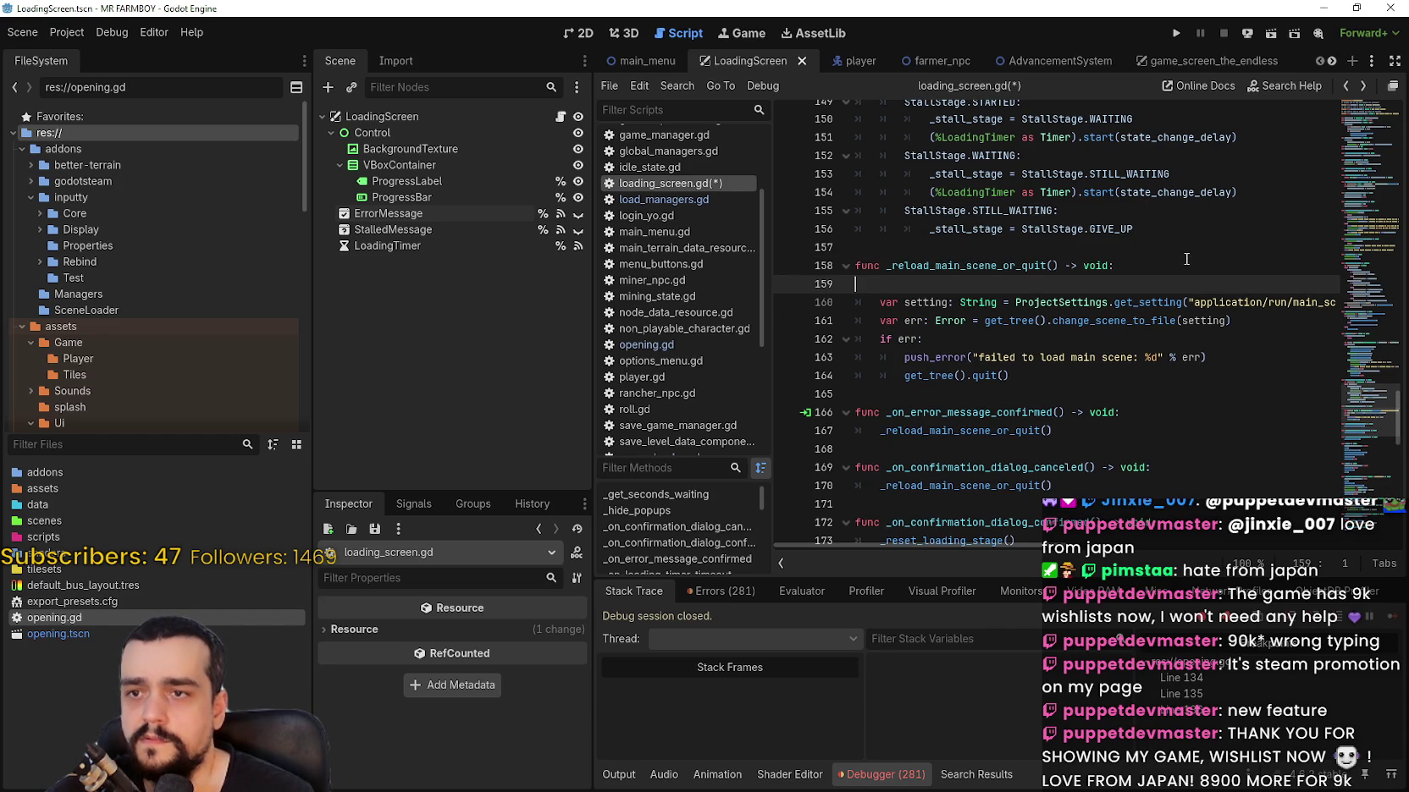
pyautogui.write('_hide_popups() \t\t\tset_process(false)')
pyautogui.moveTo(1042, 315); pyautogui.dragTo(867, 291)
pyautogui.hotkey('shift', 'Tab')
pyautogui.hotkey('ctrl', 's')
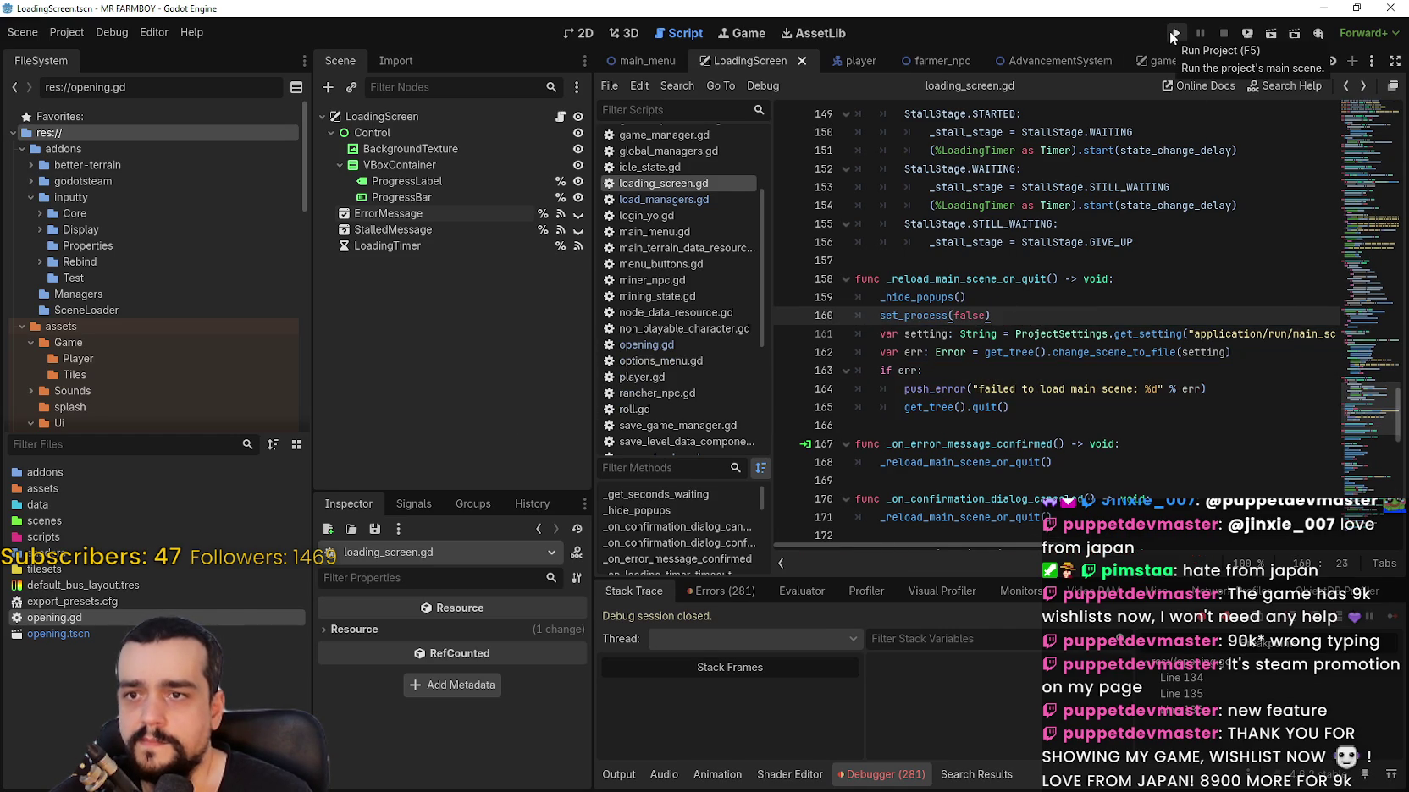
# Run the project, continue past the breakpoint, load a save and dismiss the Loading Error alert
pyautogui.click(1173, 33)
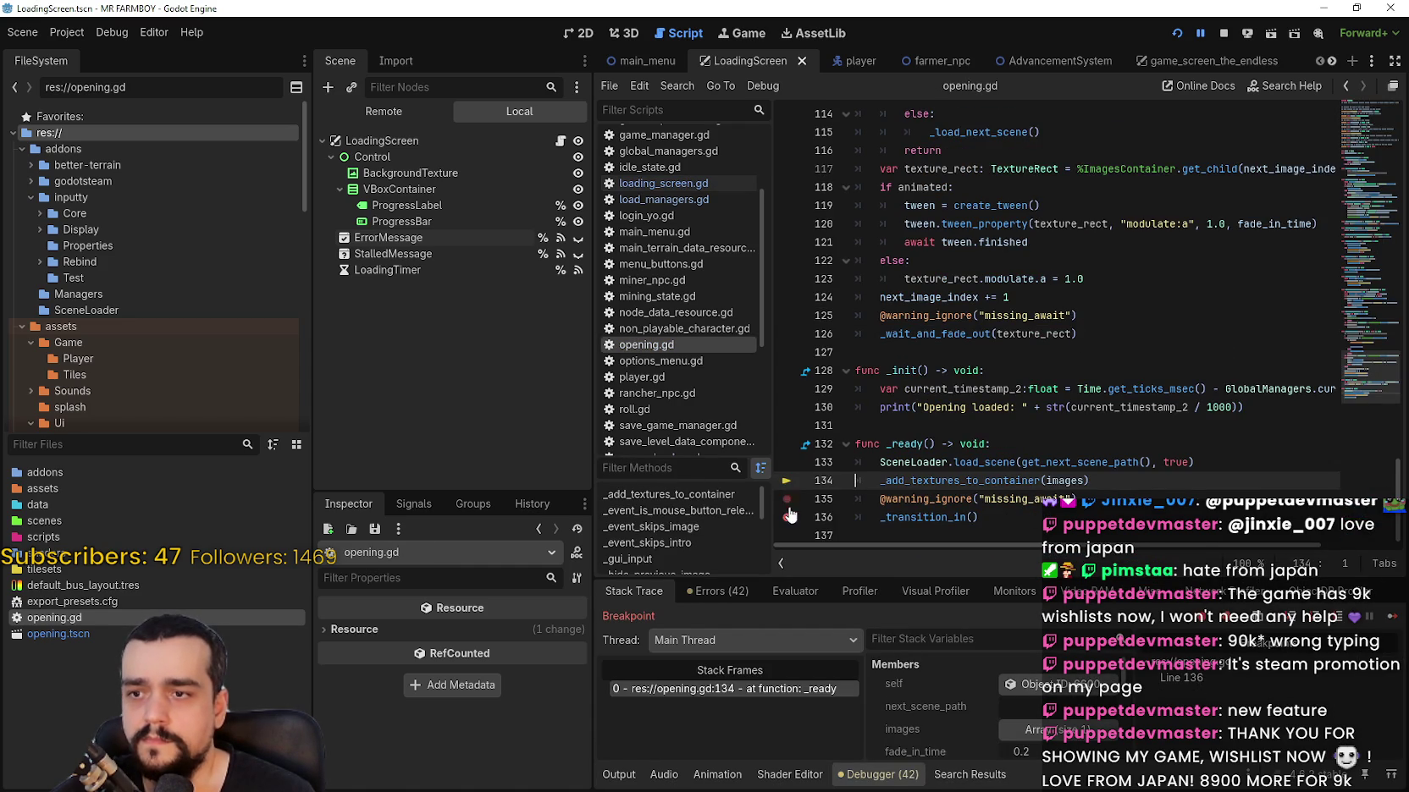
pyautogui.click(1393, 617)
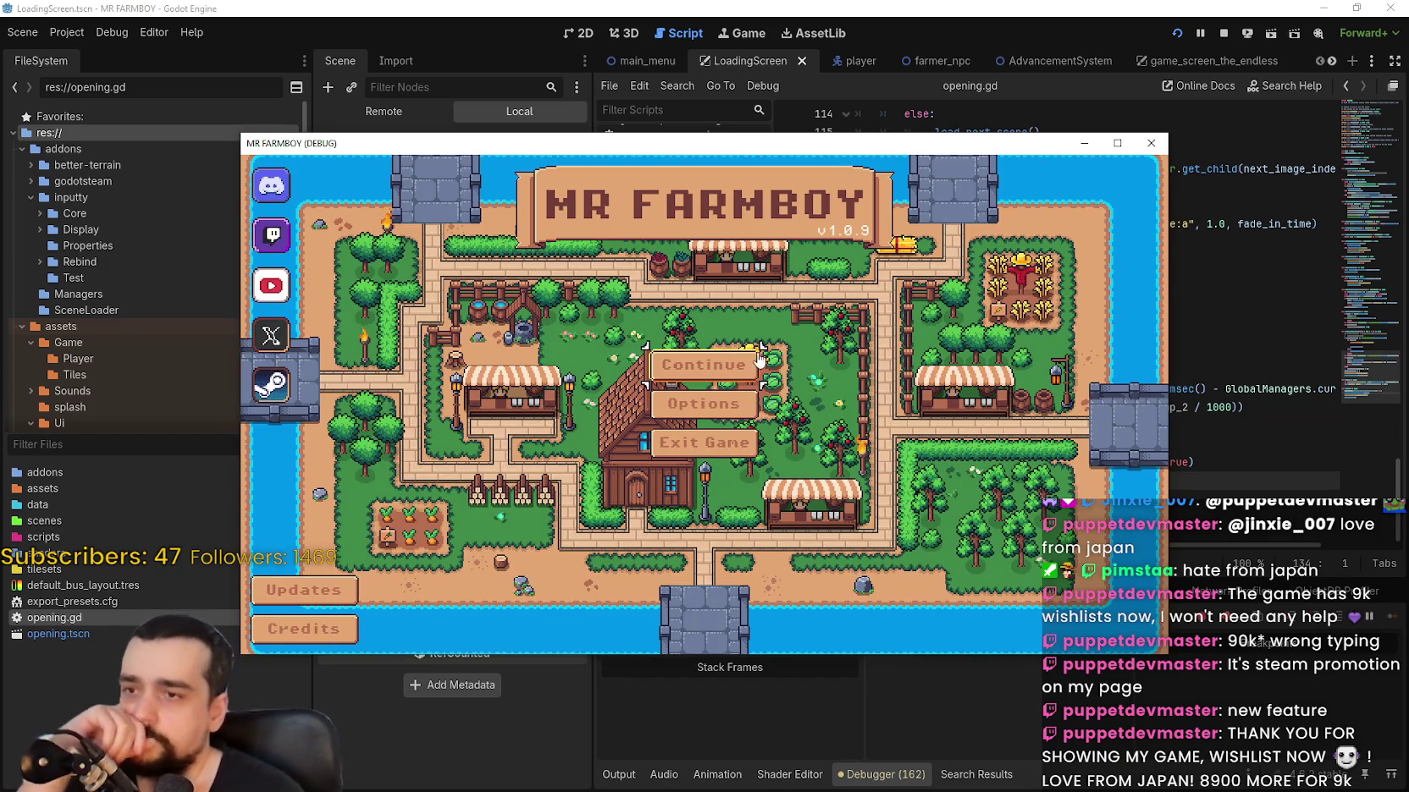
pyautogui.click(728, 365)
pyautogui.scroll(-5, 822, 413)
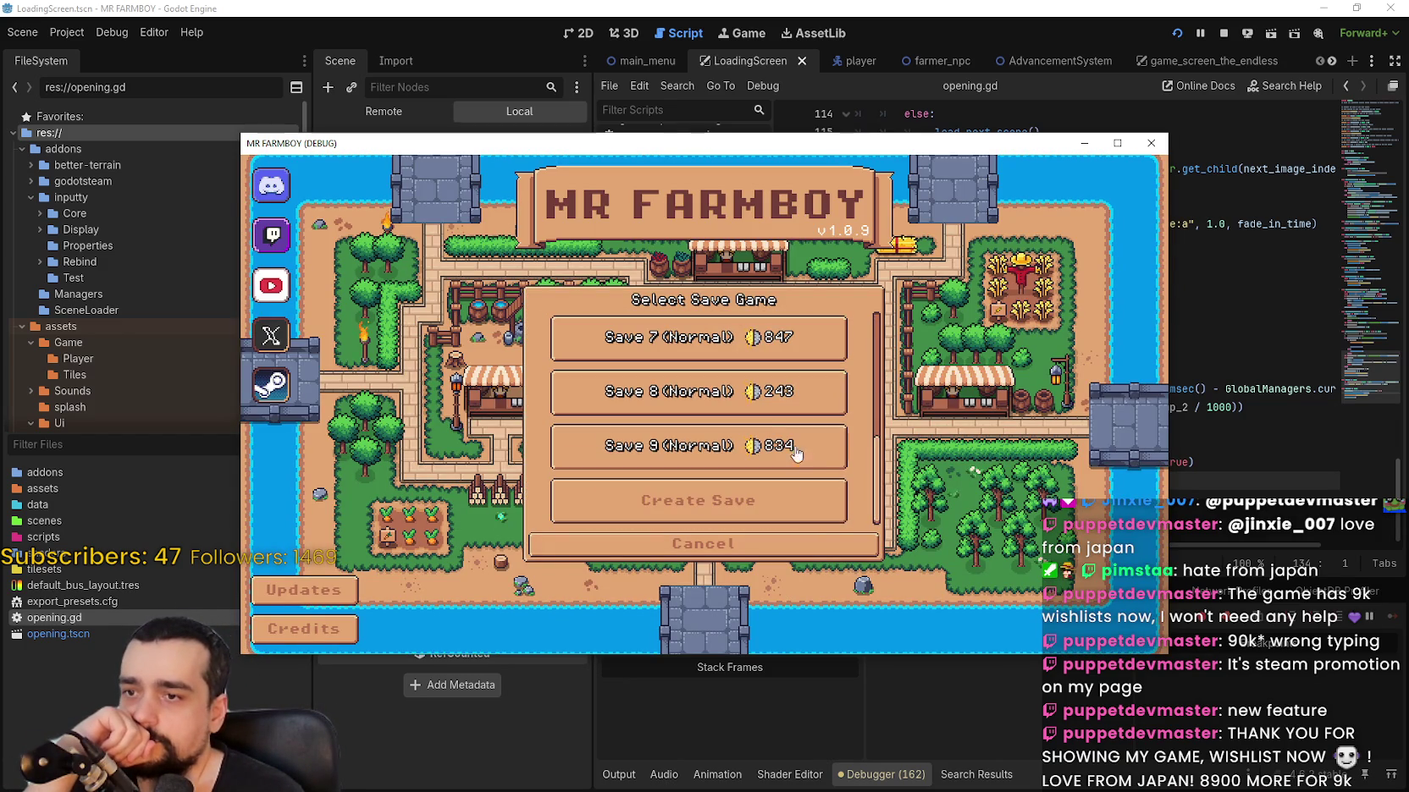
pyautogui.click(650, 394)
pyautogui.click(650, 395)
pyautogui.moveTo(835, 151); pyautogui.dragTo(952, 37)
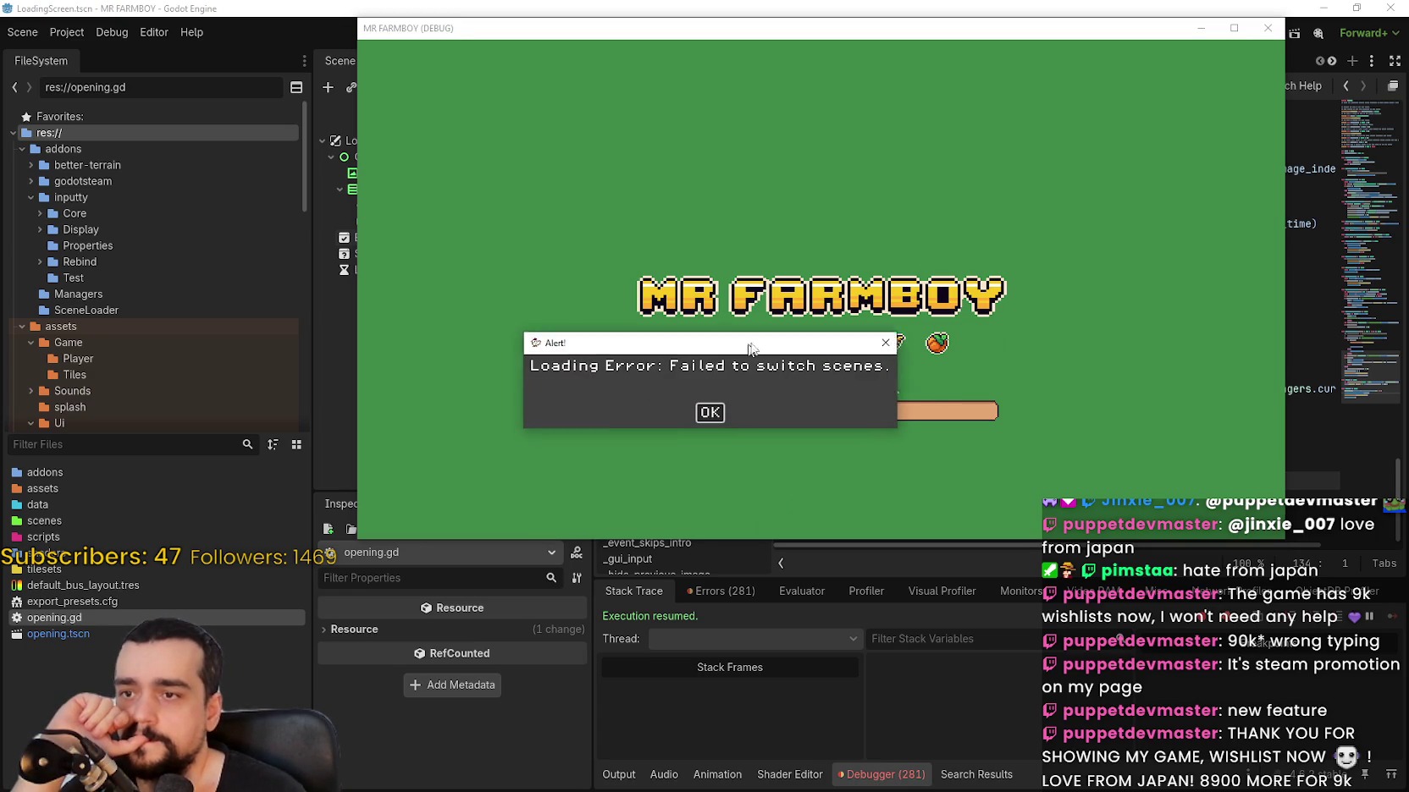
pyautogui.click(857, 277)
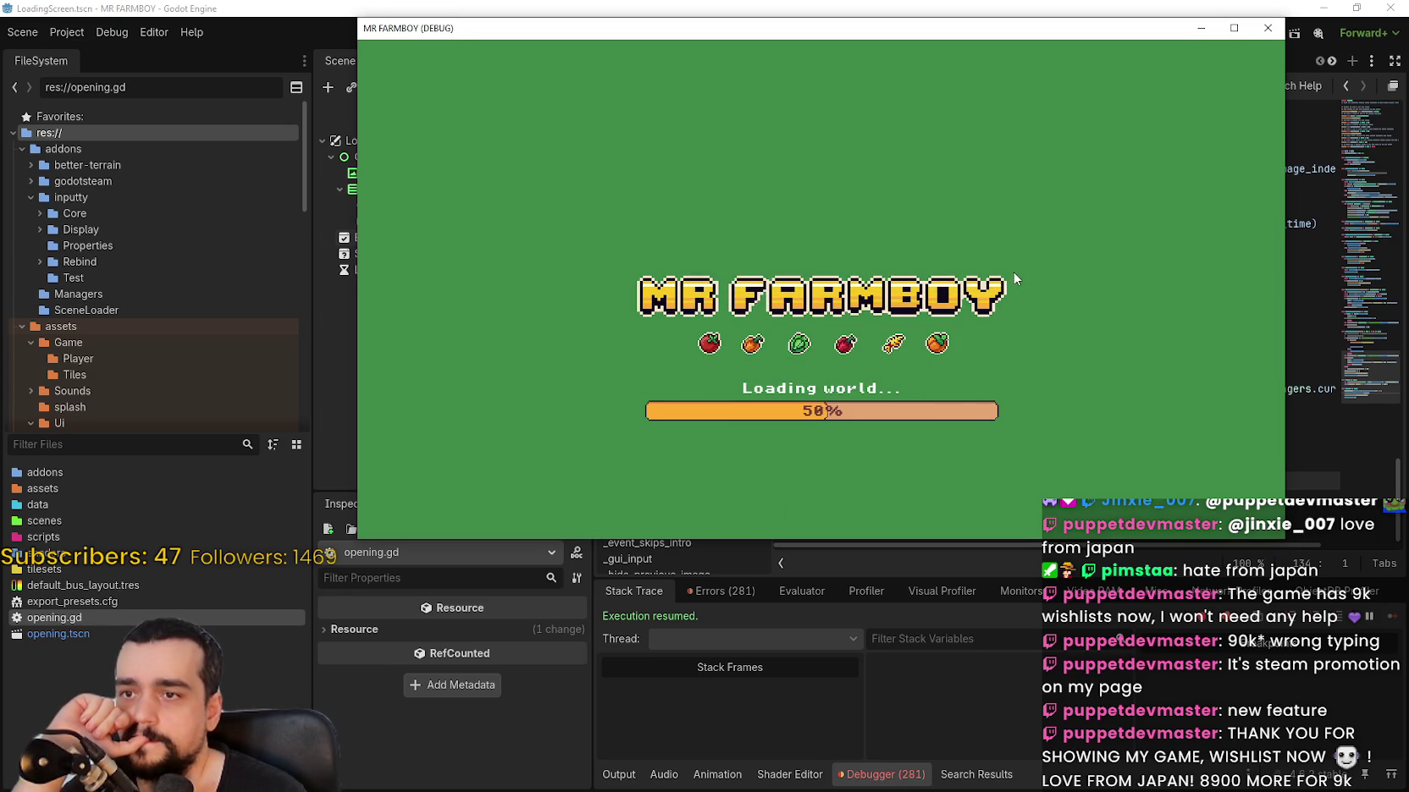
pyautogui.moveTo(443, 17); pyautogui.dragTo(426, 56)
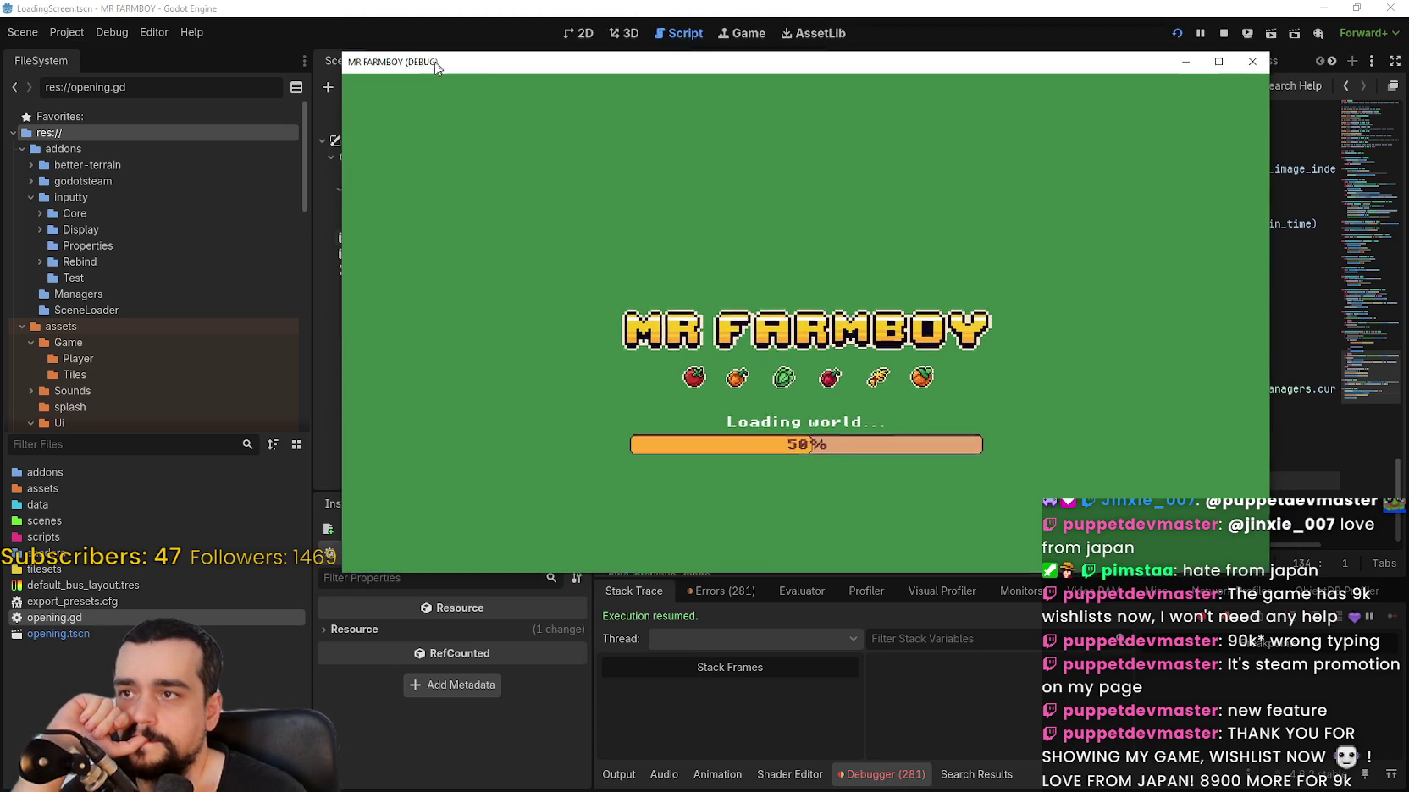
# Check the Output, 'if err' search results and remote tree, stop the game, and reopen loading_screen.gd
pyautogui.click(1223, 32)
pyautogui.click(618, 775)
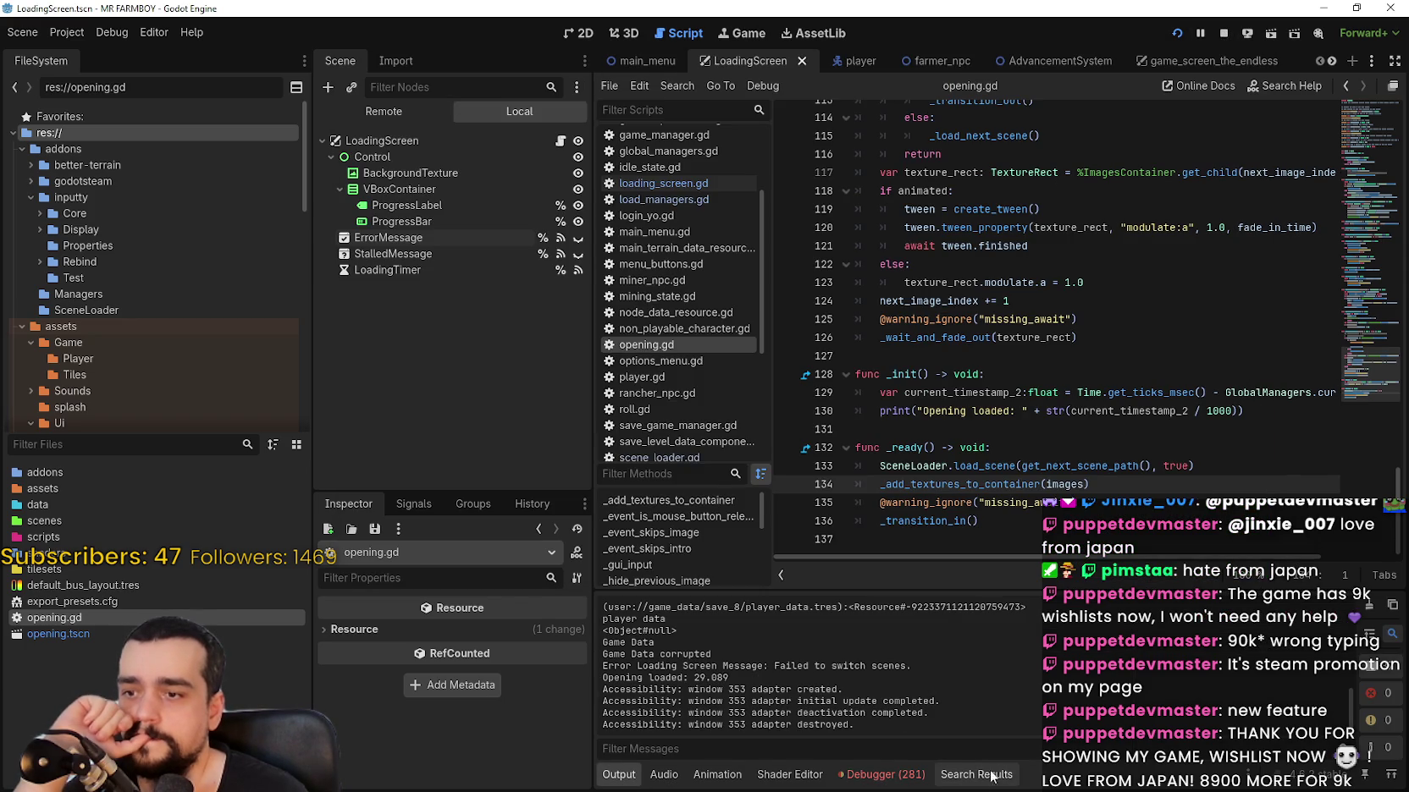
pyautogui.click(978, 774)
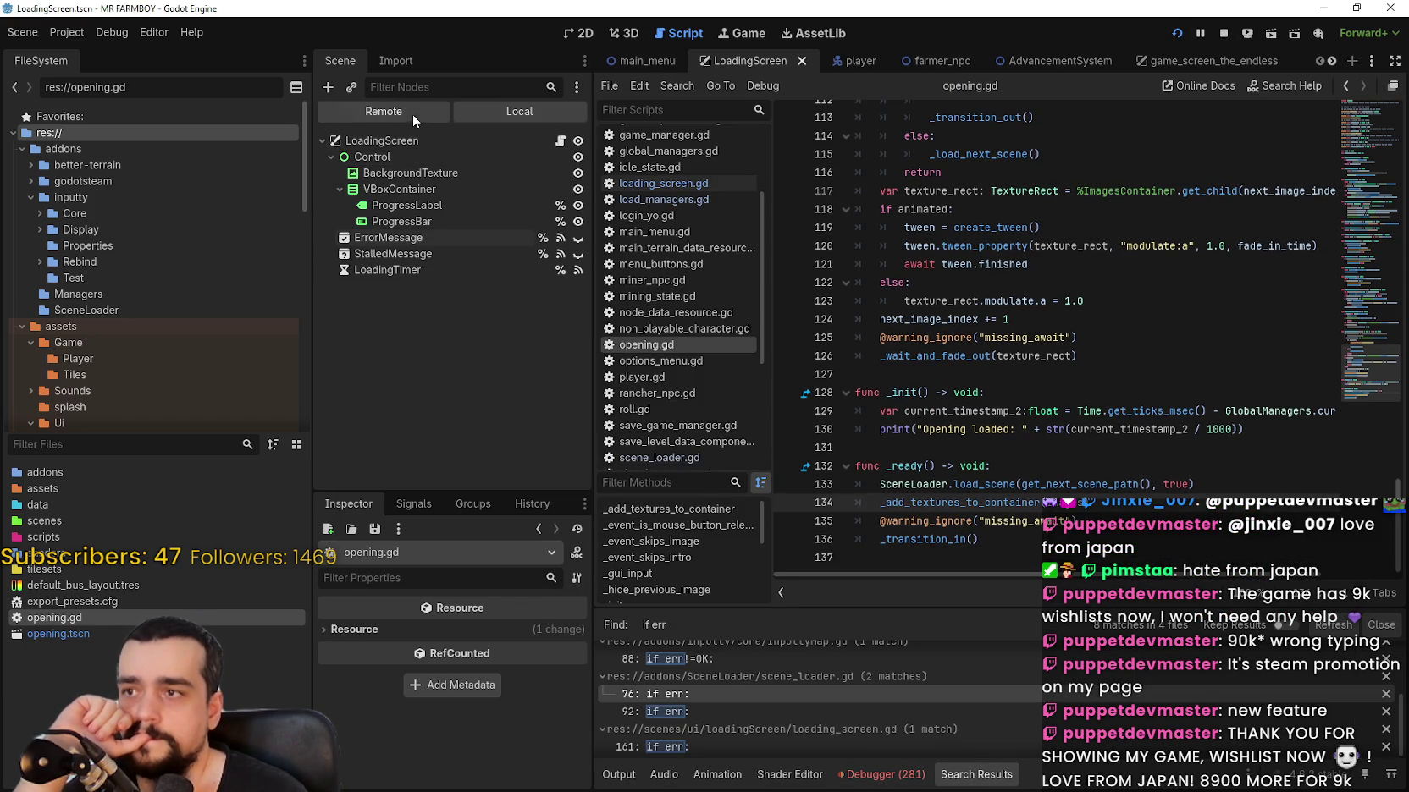
pyautogui.click(383, 111)
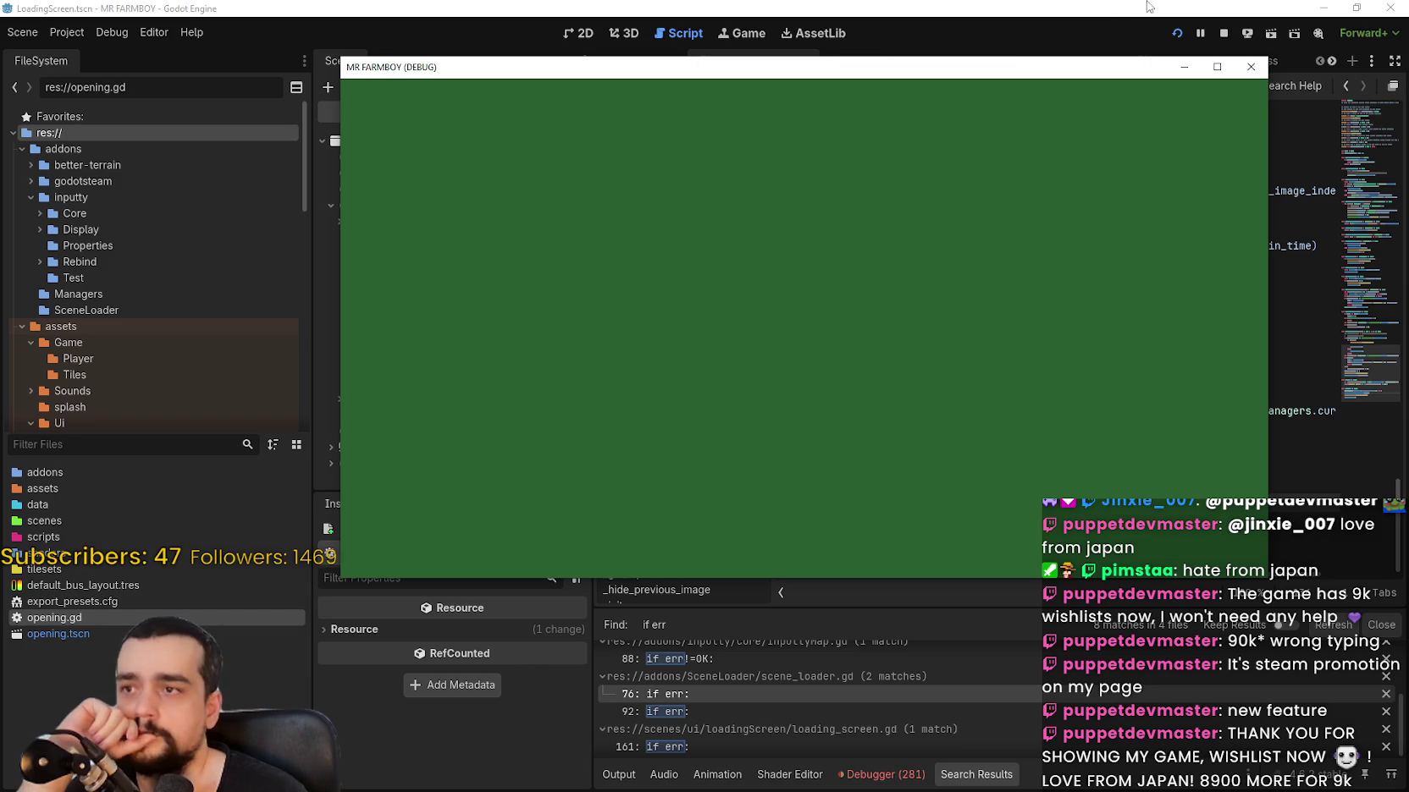
pyautogui.click(1222, 35)
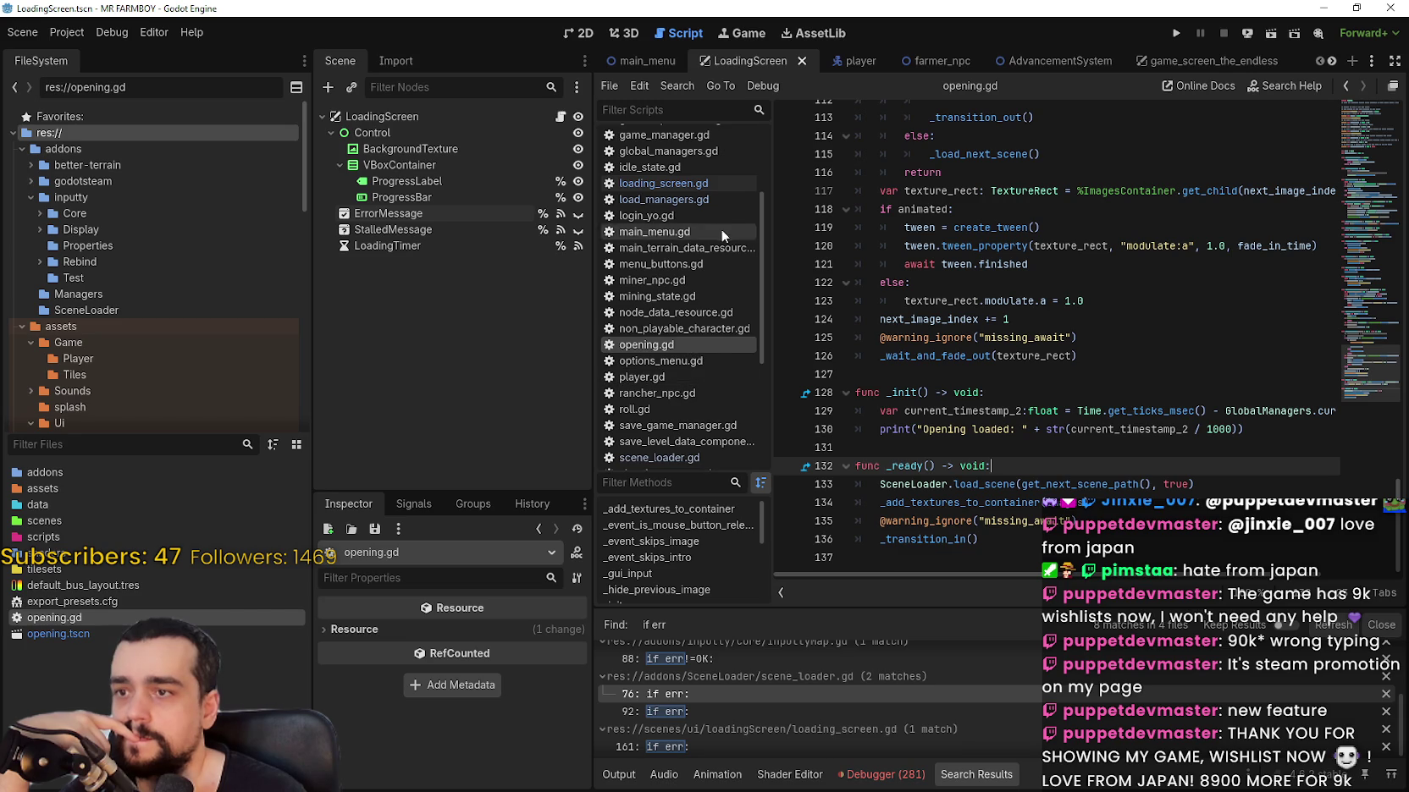
pyautogui.click(690, 182)
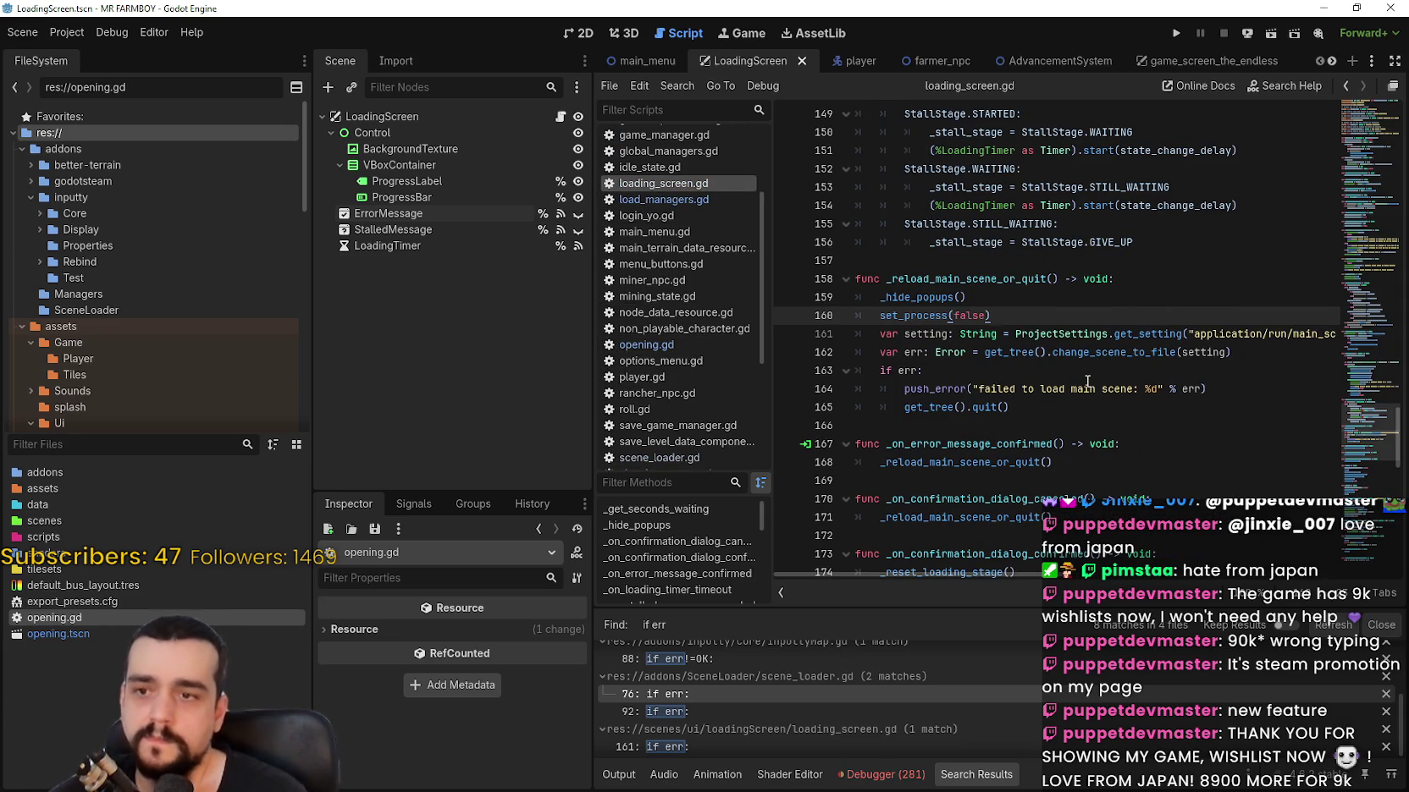
pyautogui.doubleClick(1044, 463)
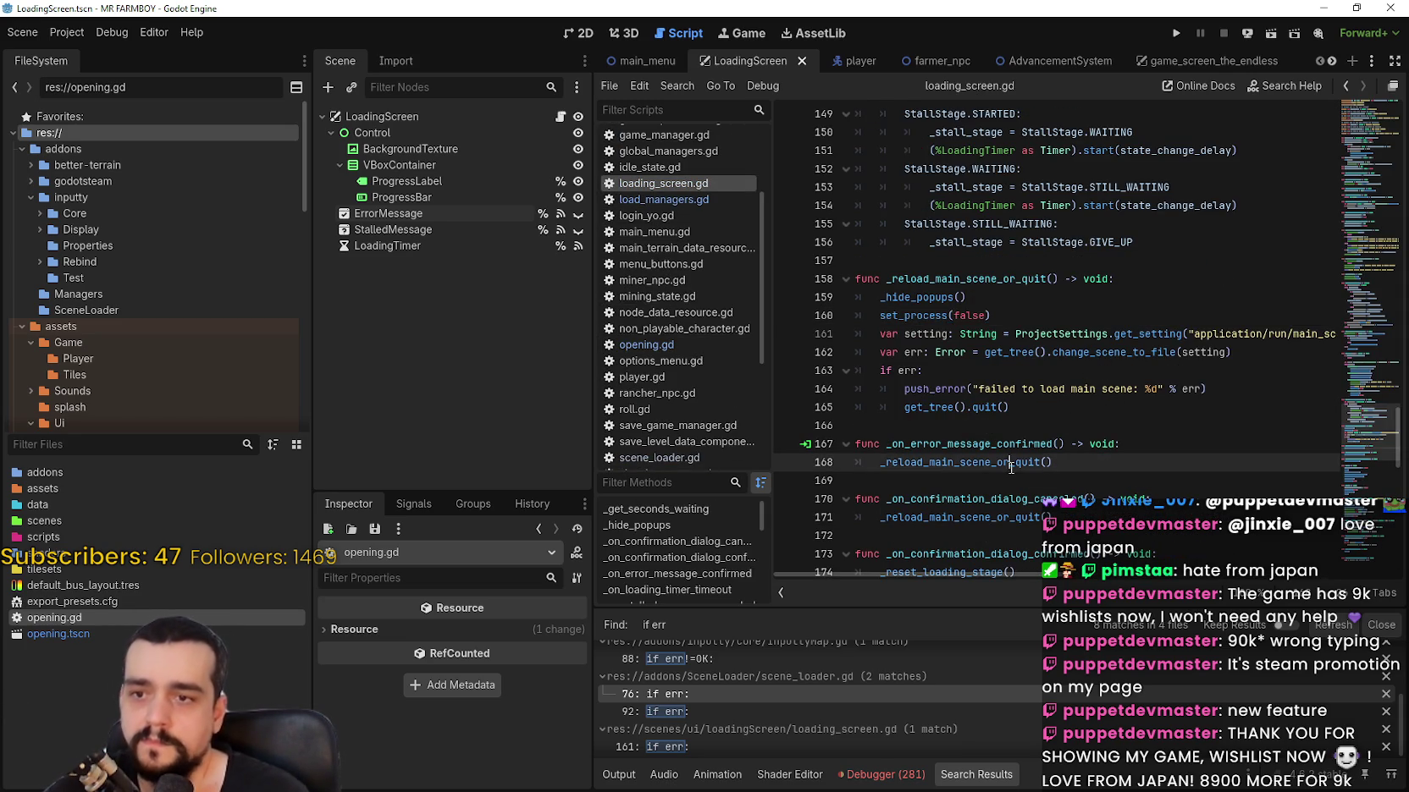
pyautogui.rightClick(900, 298)
pyautogui.click(966, 527)
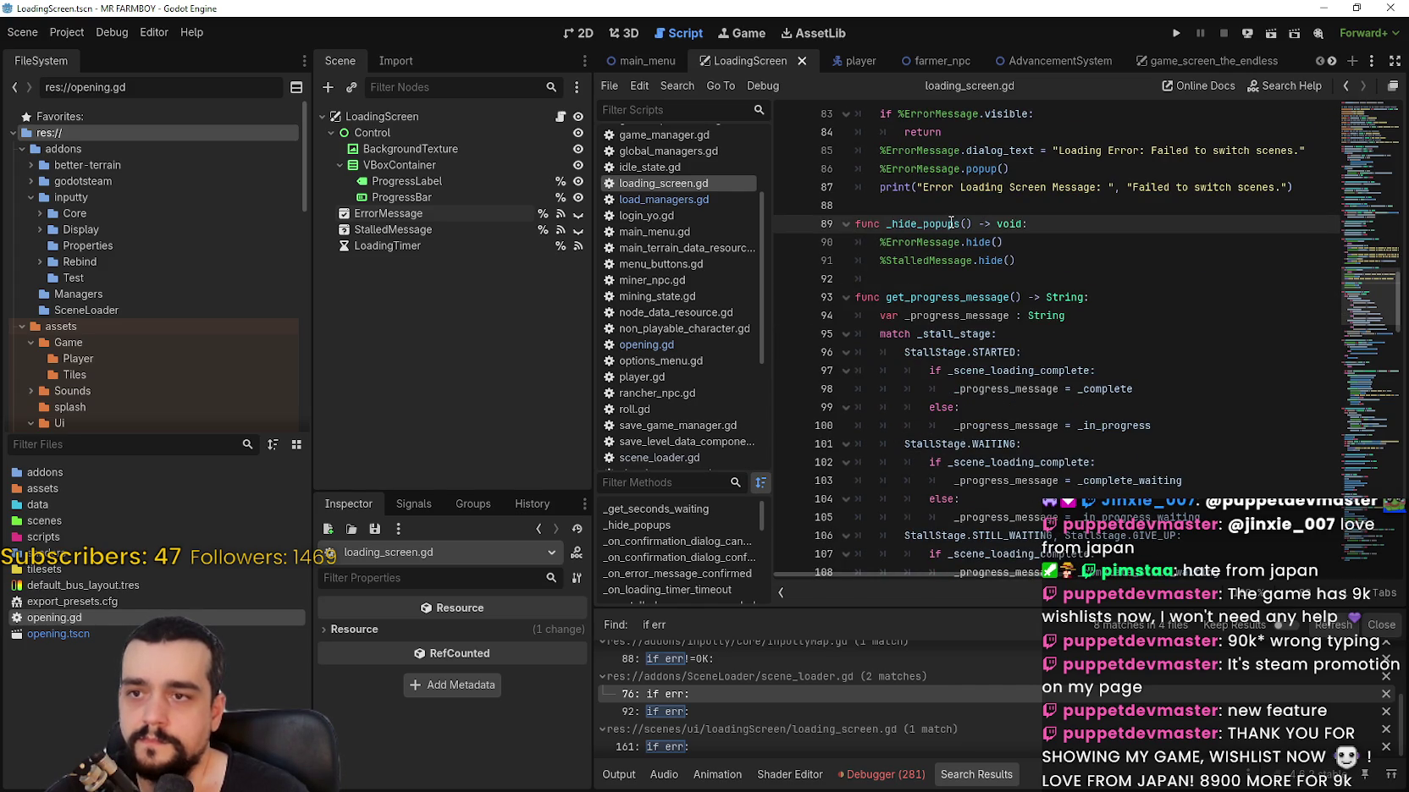
pyautogui.scroll(2, 1048, 346)
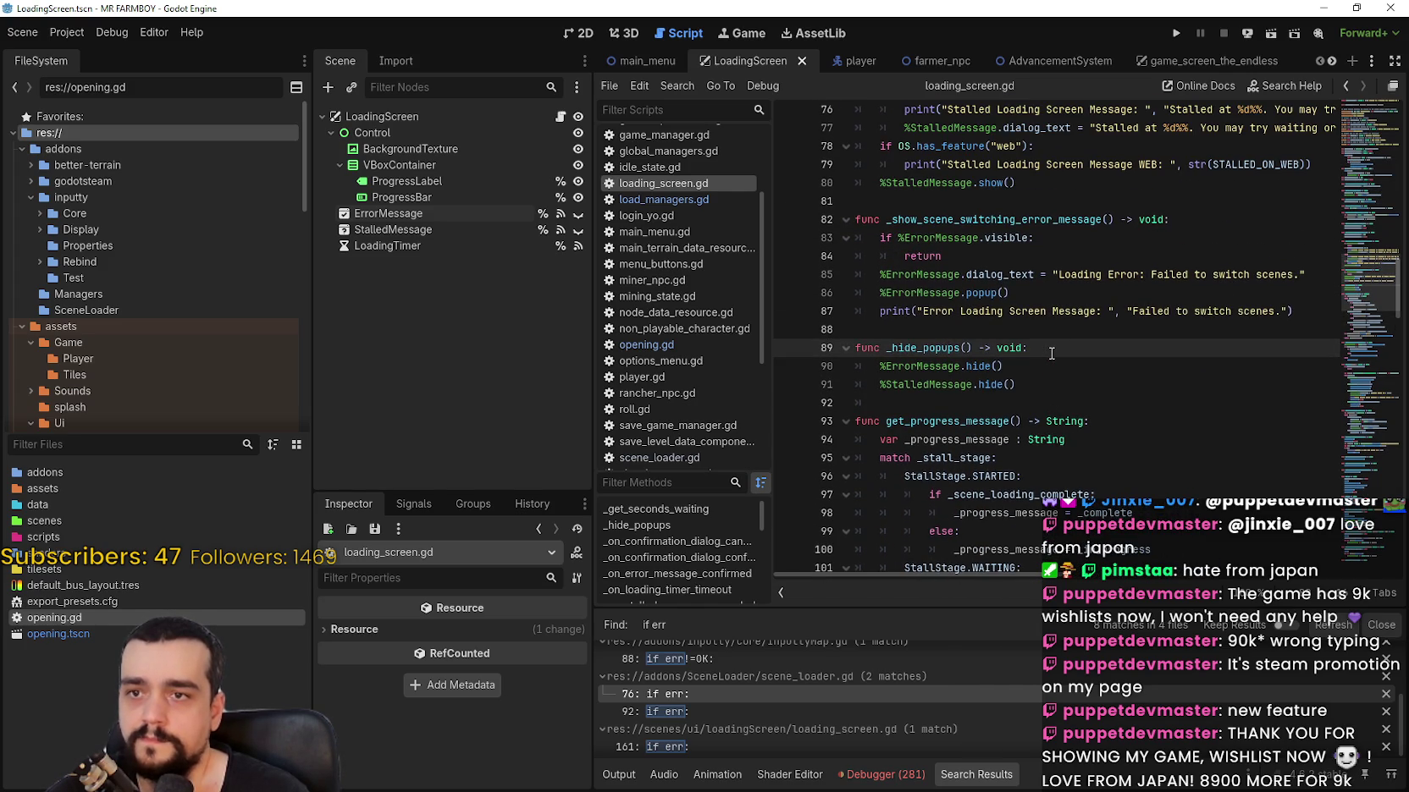
pyautogui.scroll(2, 1051, 353)
pyautogui.moveTo(1365, 254)
pyautogui.mouseDown()
pyautogui.moveTo(1363, 106)
pyautogui.moveTo(1325, 360)
pyautogui.mouseUp()
pyautogui.scroll(1, 1361, 220)
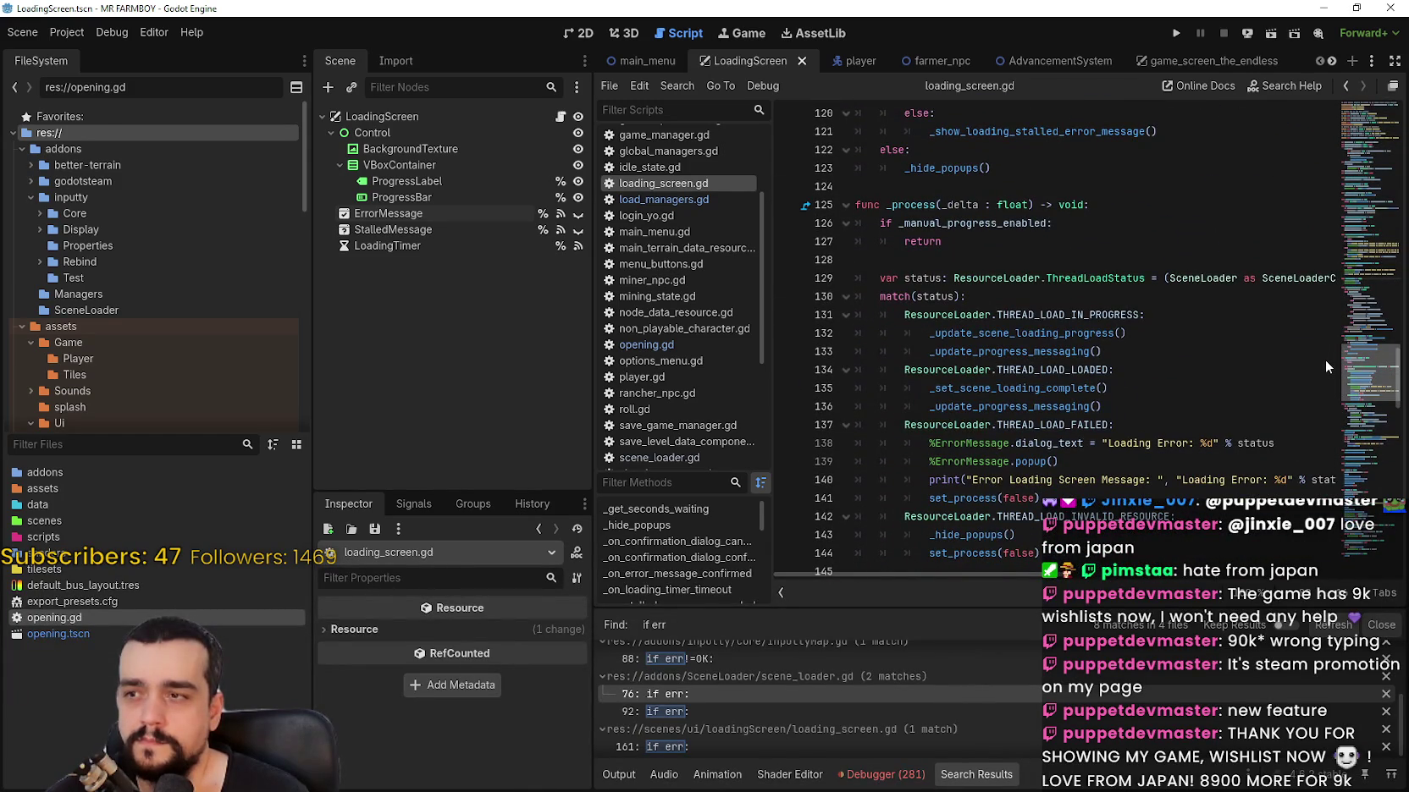
pyautogui.scroll(-6, 1324, 361)
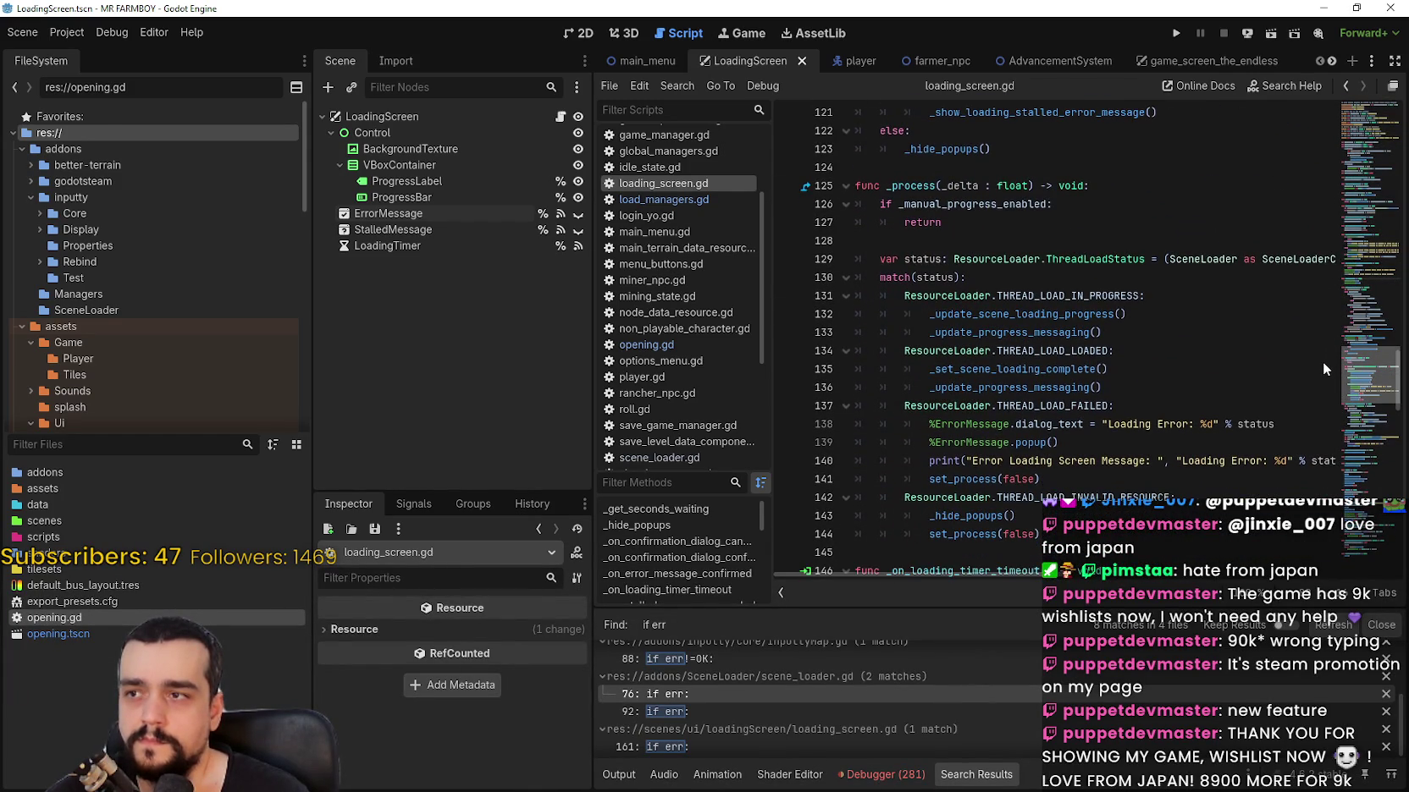
pyautogui.scroll(1, 1318, 406)
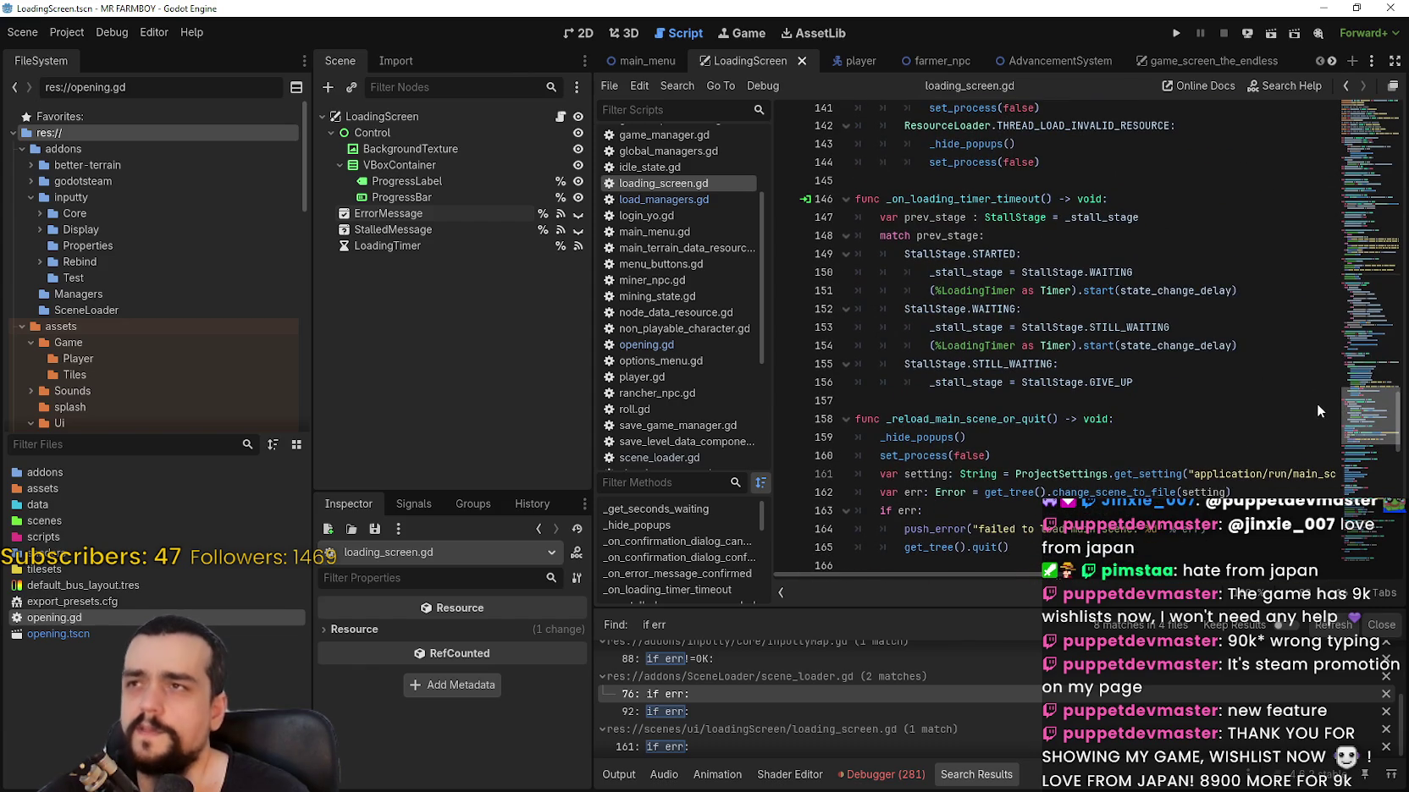
pyautogui.scroll(-6, 1317, 403)
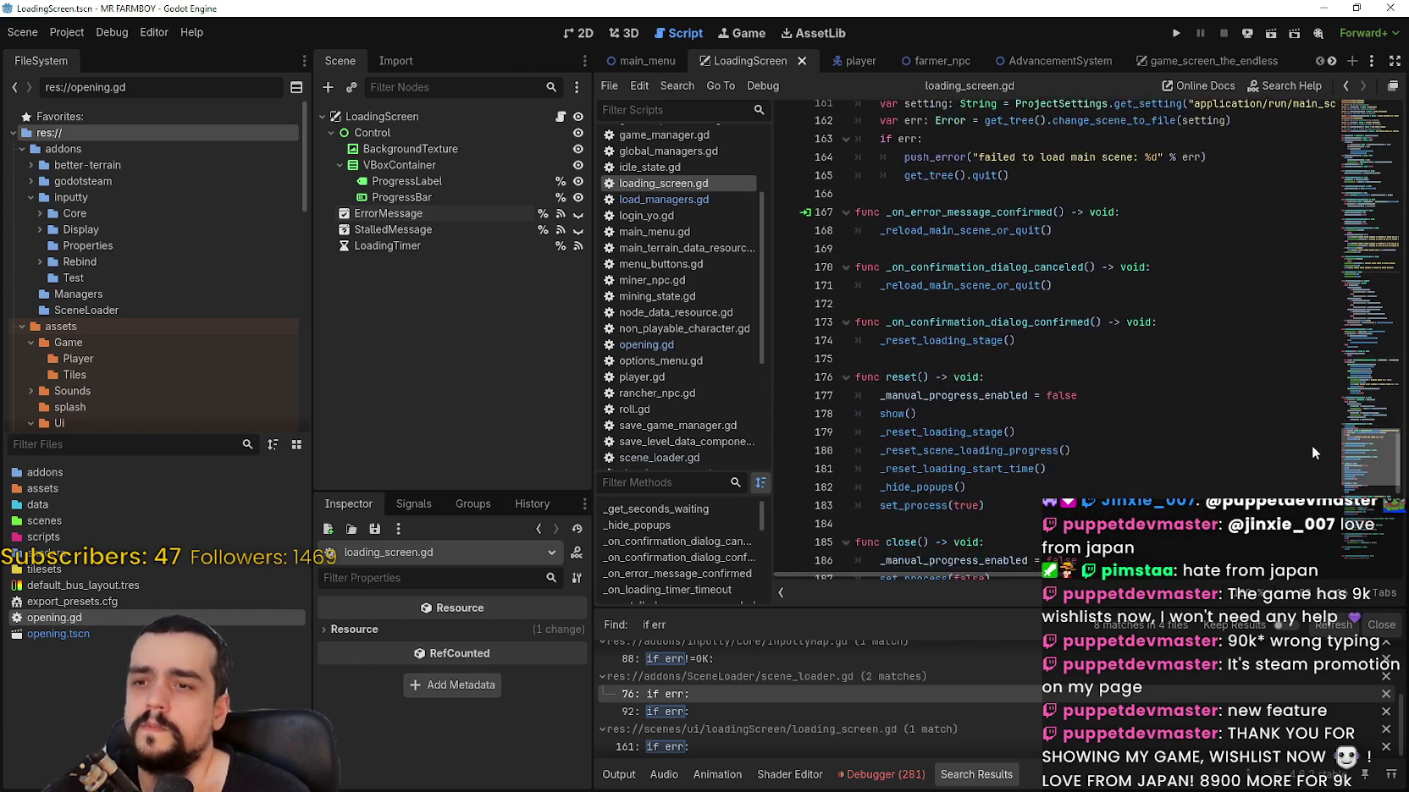
pyautogui.scroll(4, 1313, 445)
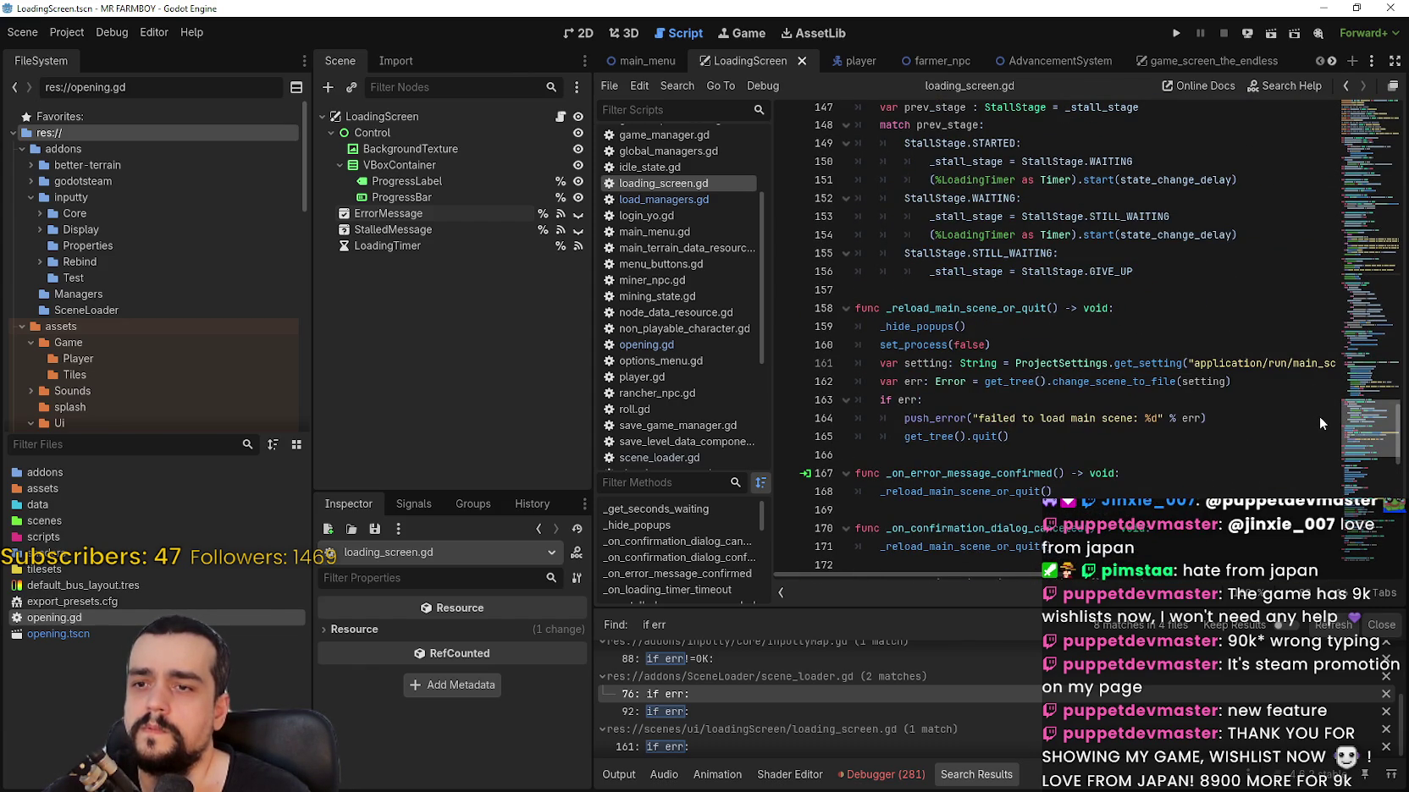
pyautogui.scroll(-3, 1317, 424)
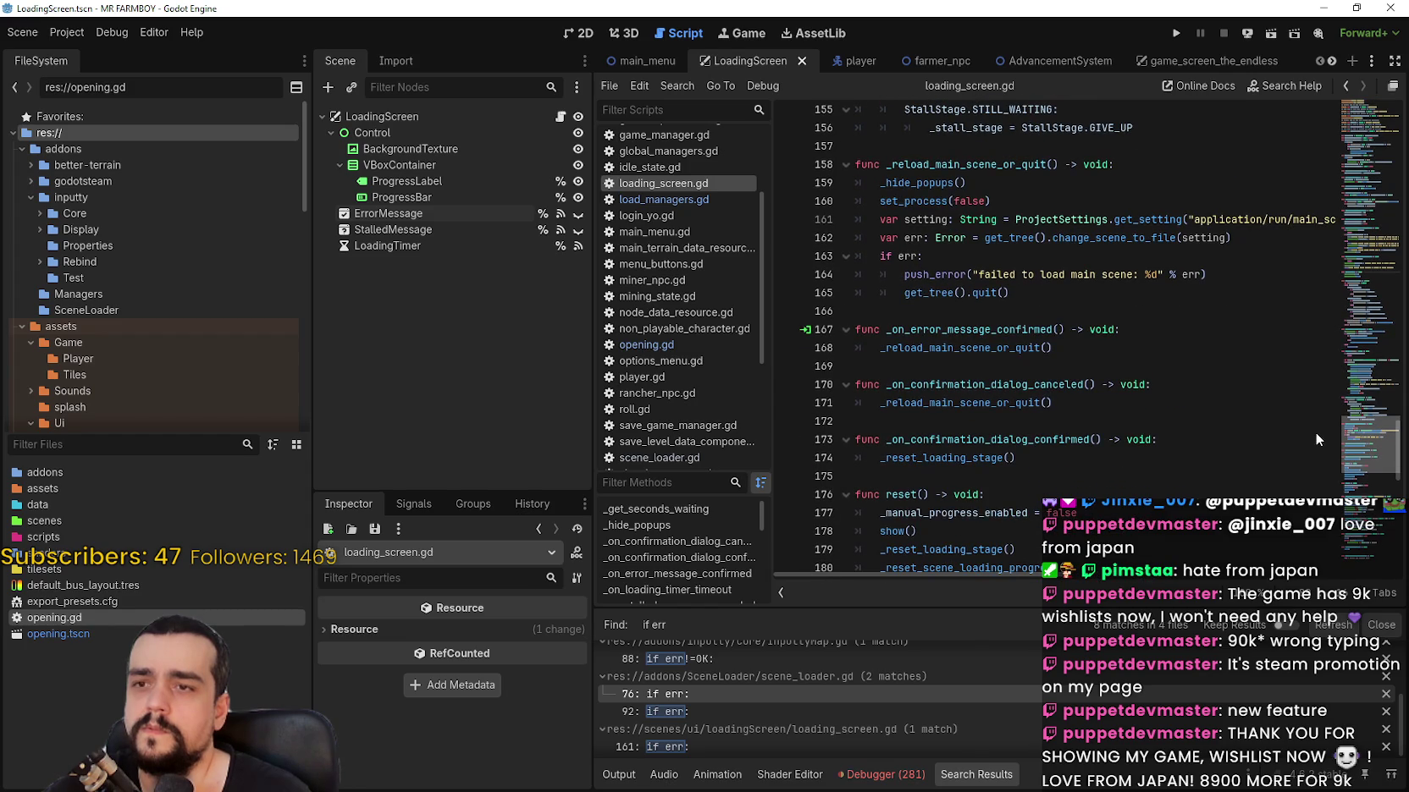
pyautogui.doubleClick(1088, 238)
pyautogui.moveTo(1089, 238); pyautogui.dragTo(1012, 239)
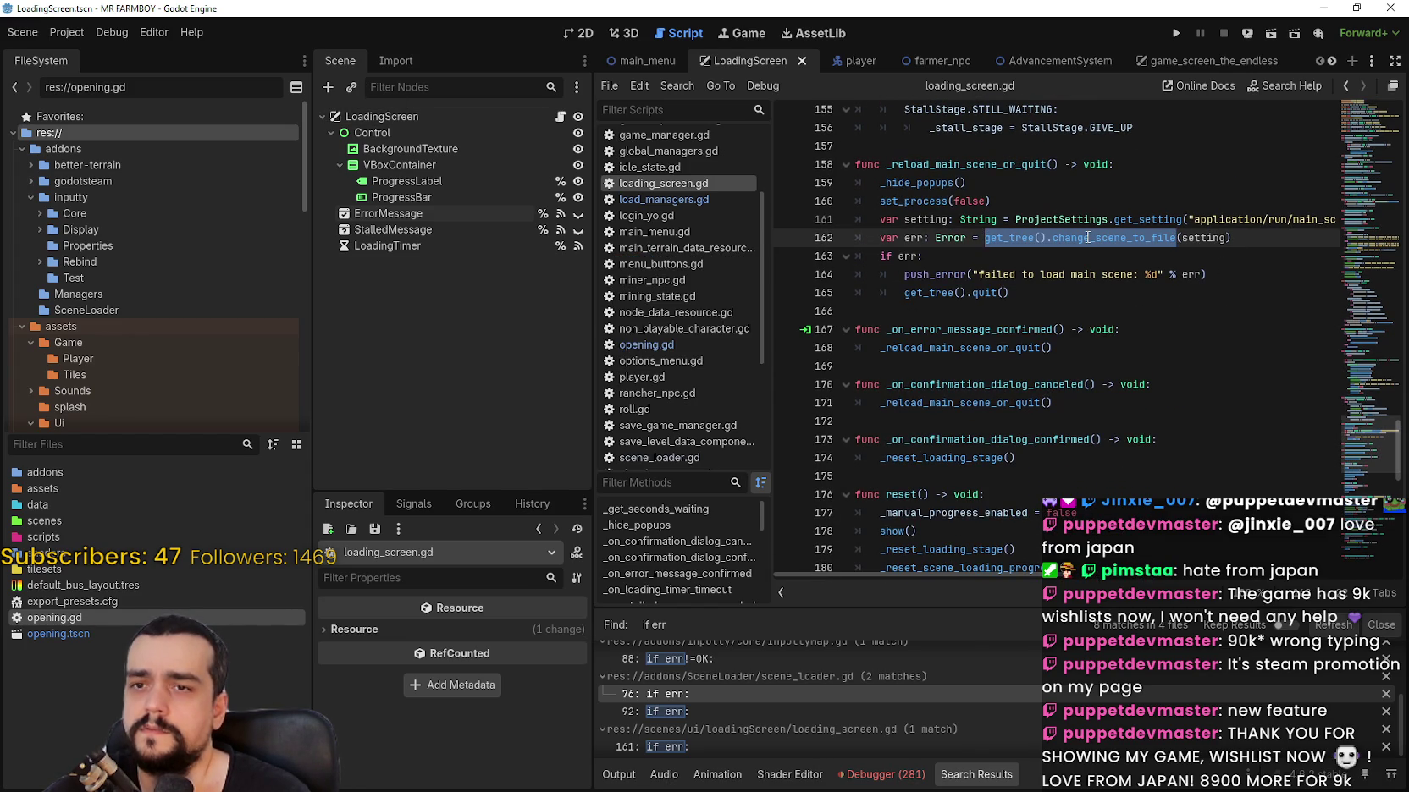
pyautogui.moveTo(1087, 238)
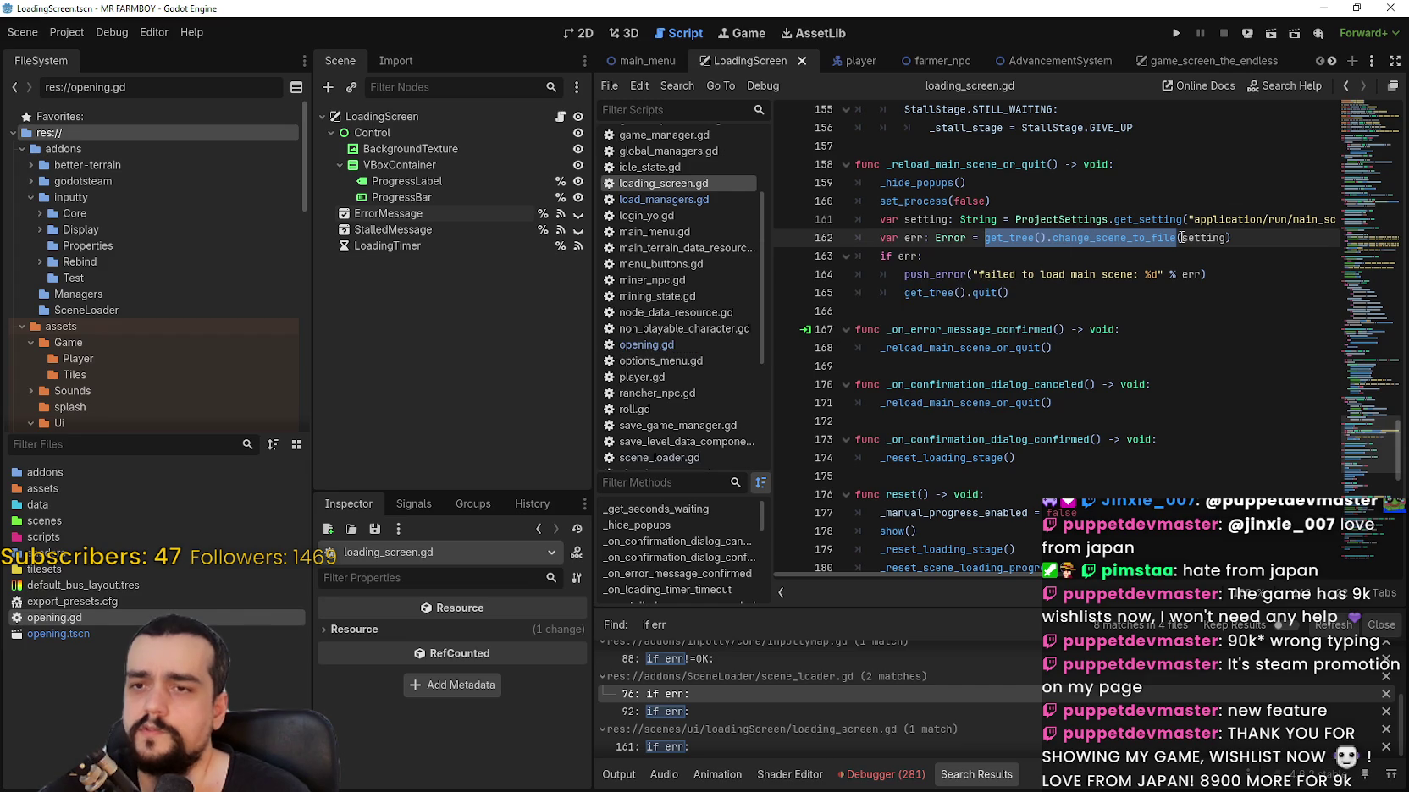
pyautogui.doubleClick(1116, 238)
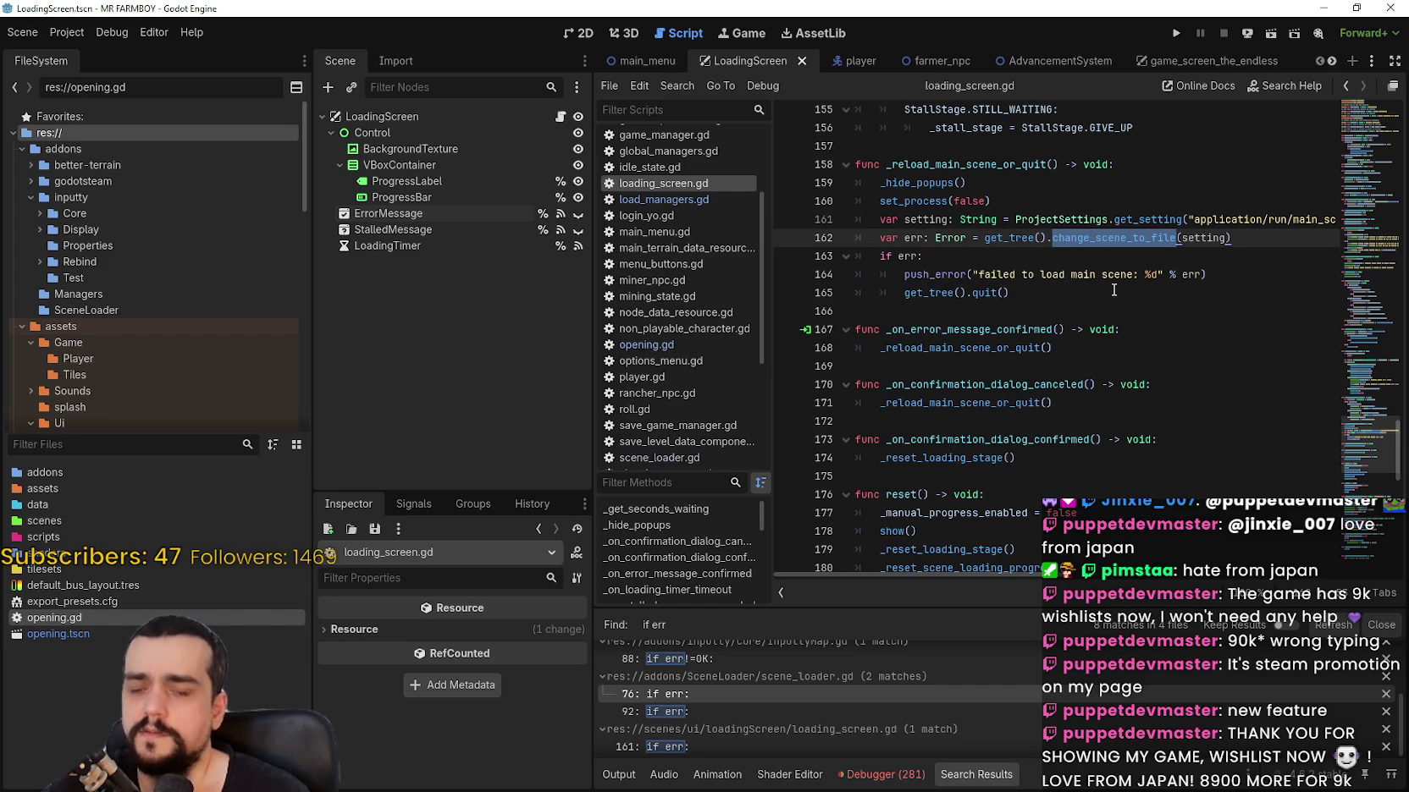
pyautogui.moveTo(995, 571)
pyautogui.mouseDown()
pyautogui.moveTo(1148, 593)
pyautogui.moveTo(977, 565)
pyautogui.mouseUp()
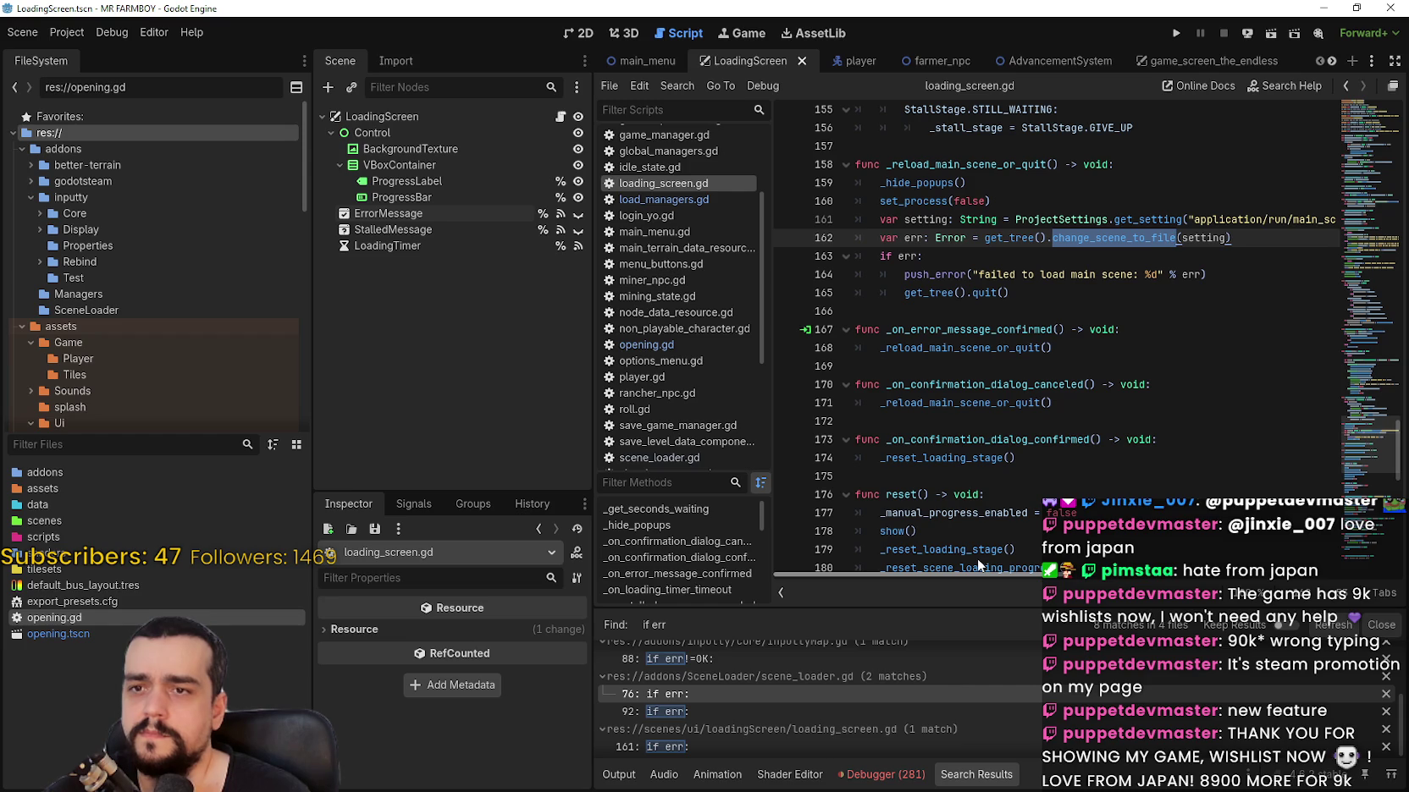
pyautogui.click(1165, 288)
pyautogui.moveTo(1148, 240)
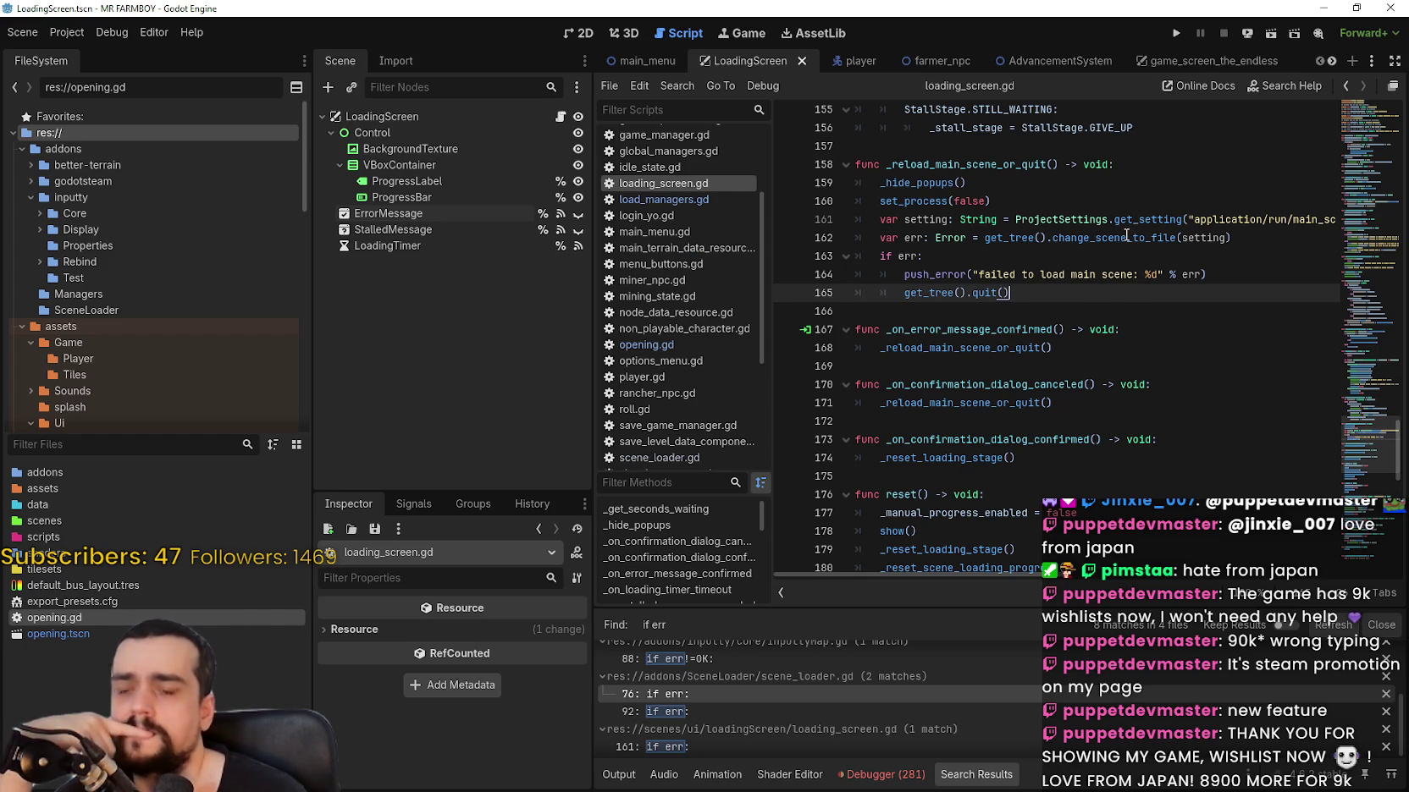
pyautogui.scroll(-4, 1226, 394)
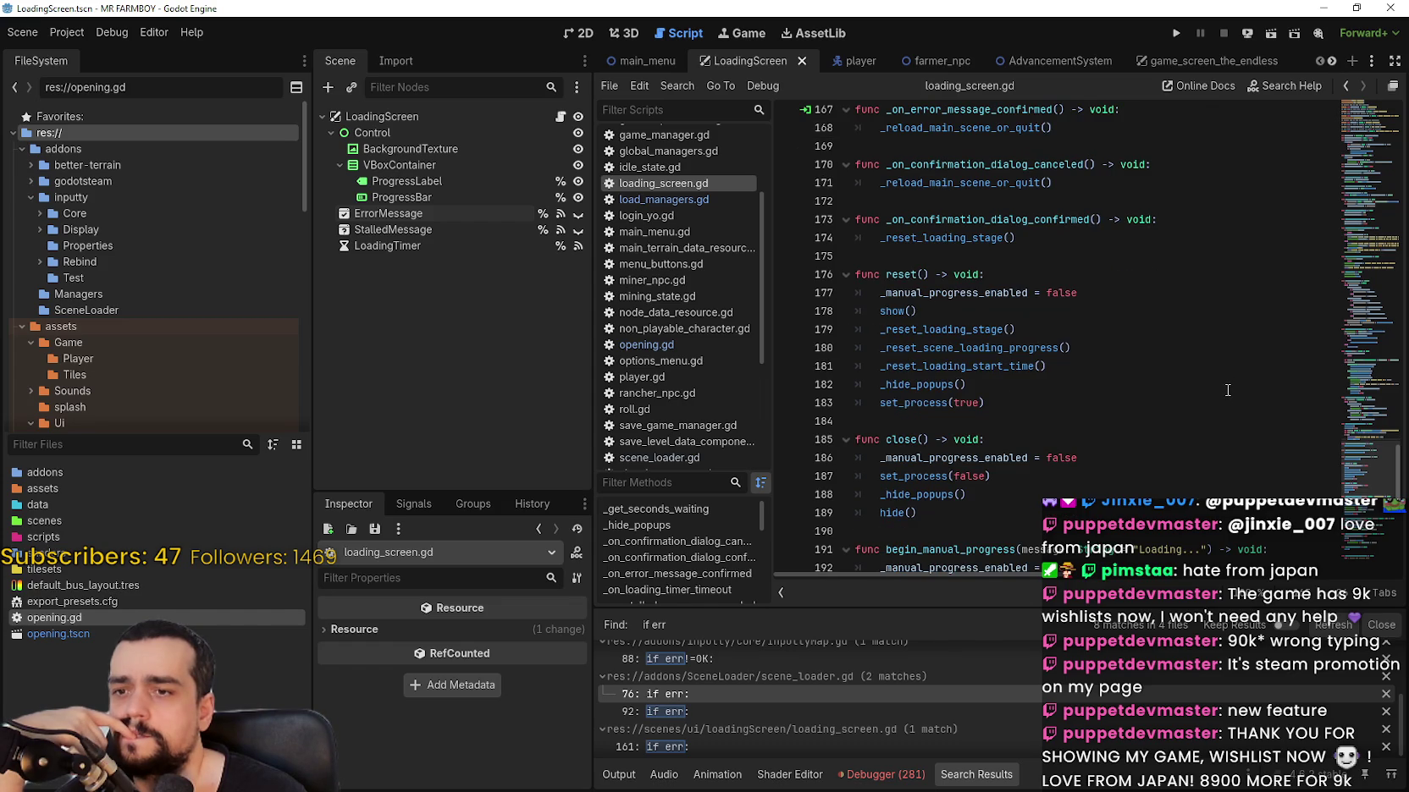
pyautogui.scroll(-3, 1224, 386)
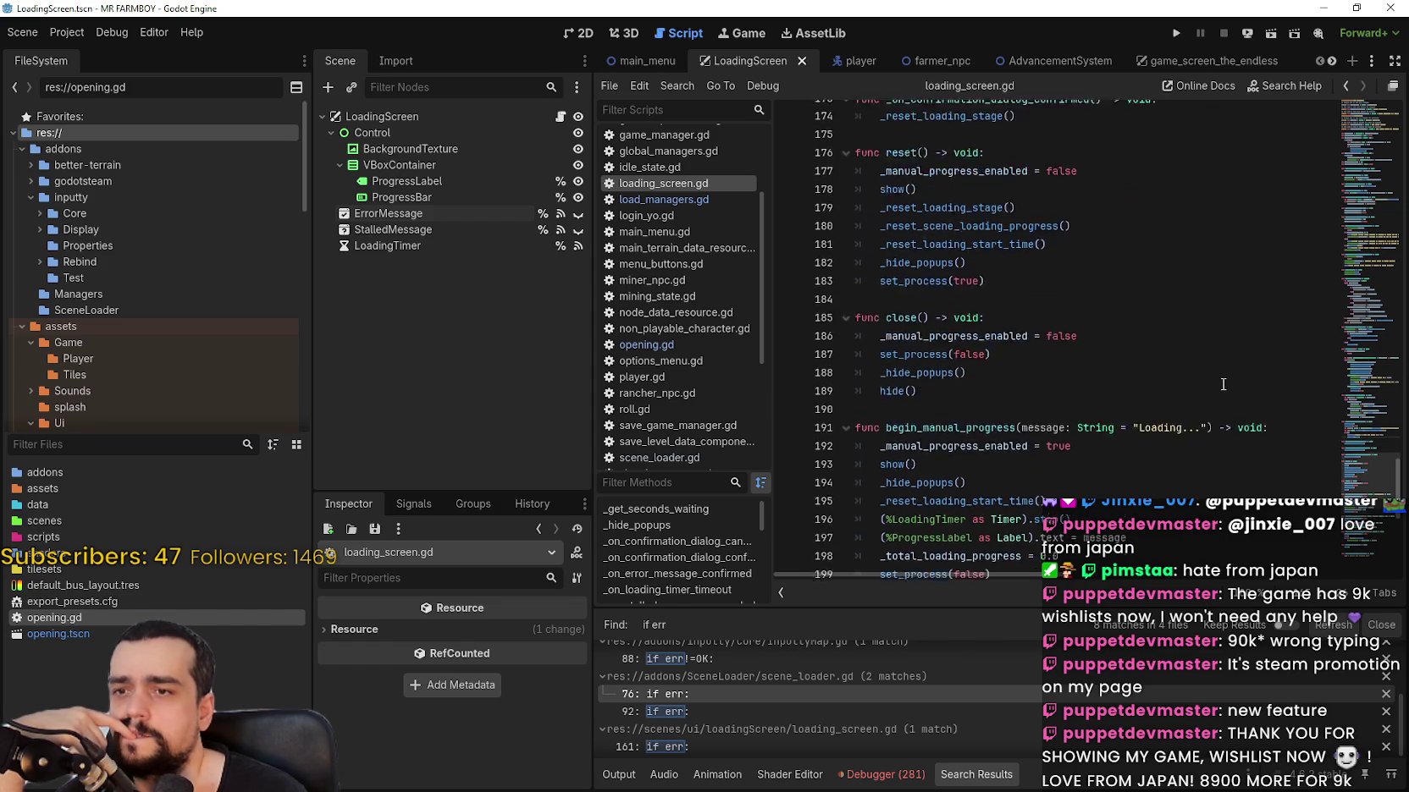
pyautogui.scroll(9, 1224, 383)
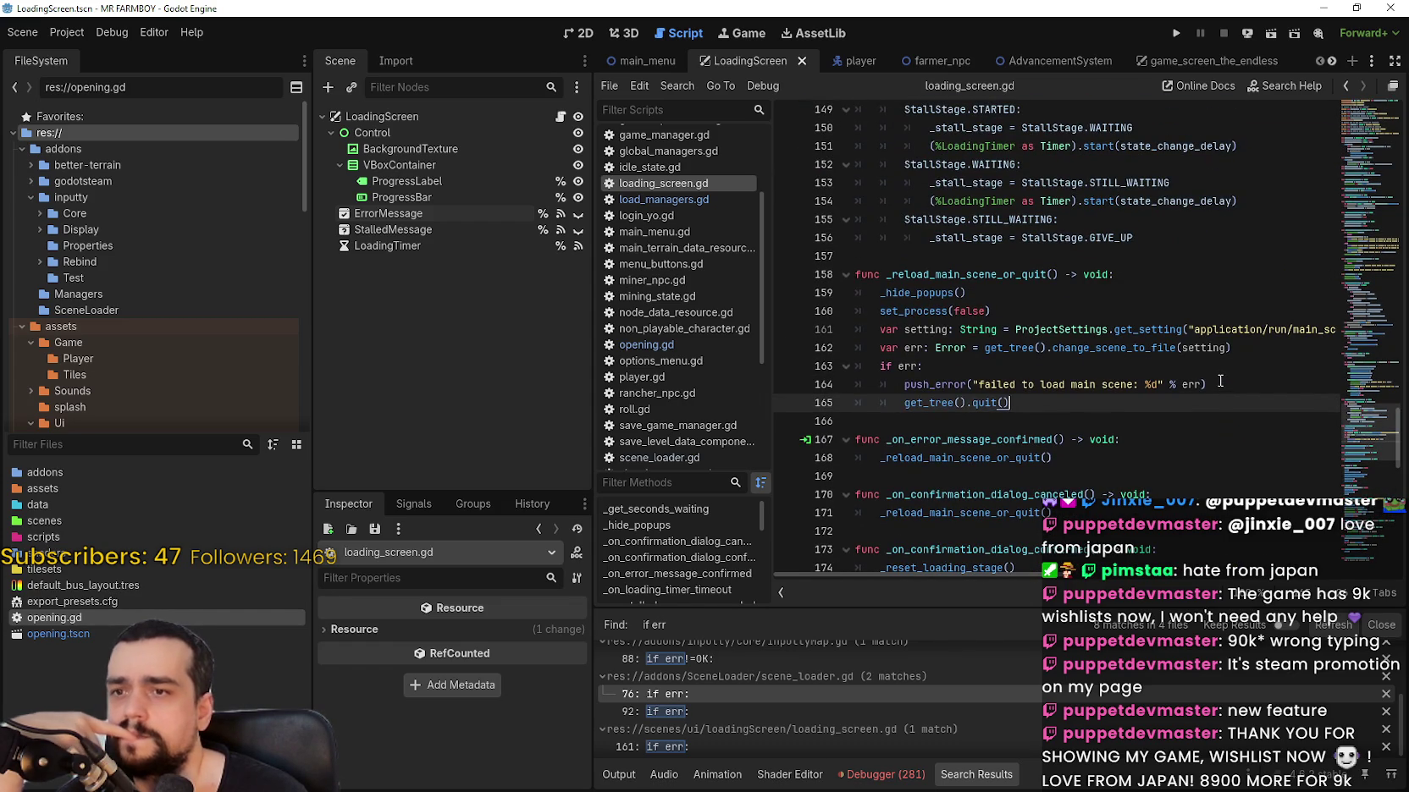
pyautogui.doubleClick(960, 311)
# Comment out set_process(false) on line 160 and _hide_popups() on line 159 with Ctrl+K
pyautogui.scroll(-2, 982, 293)
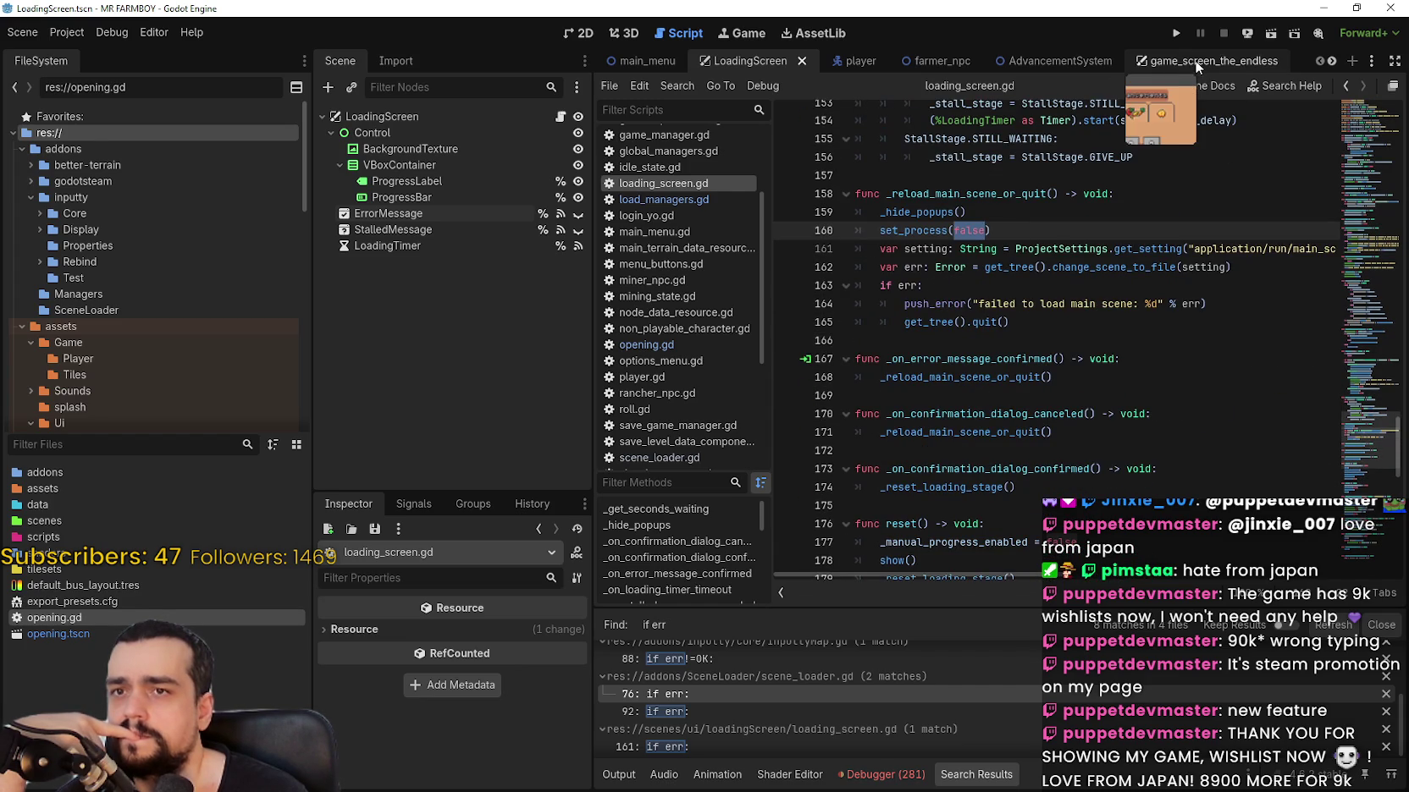
pyautogui.hotkey('ctrl', 'k')
pyautogui.click(861, 212)
pyautogui.hotkey('ctrl', 'k')
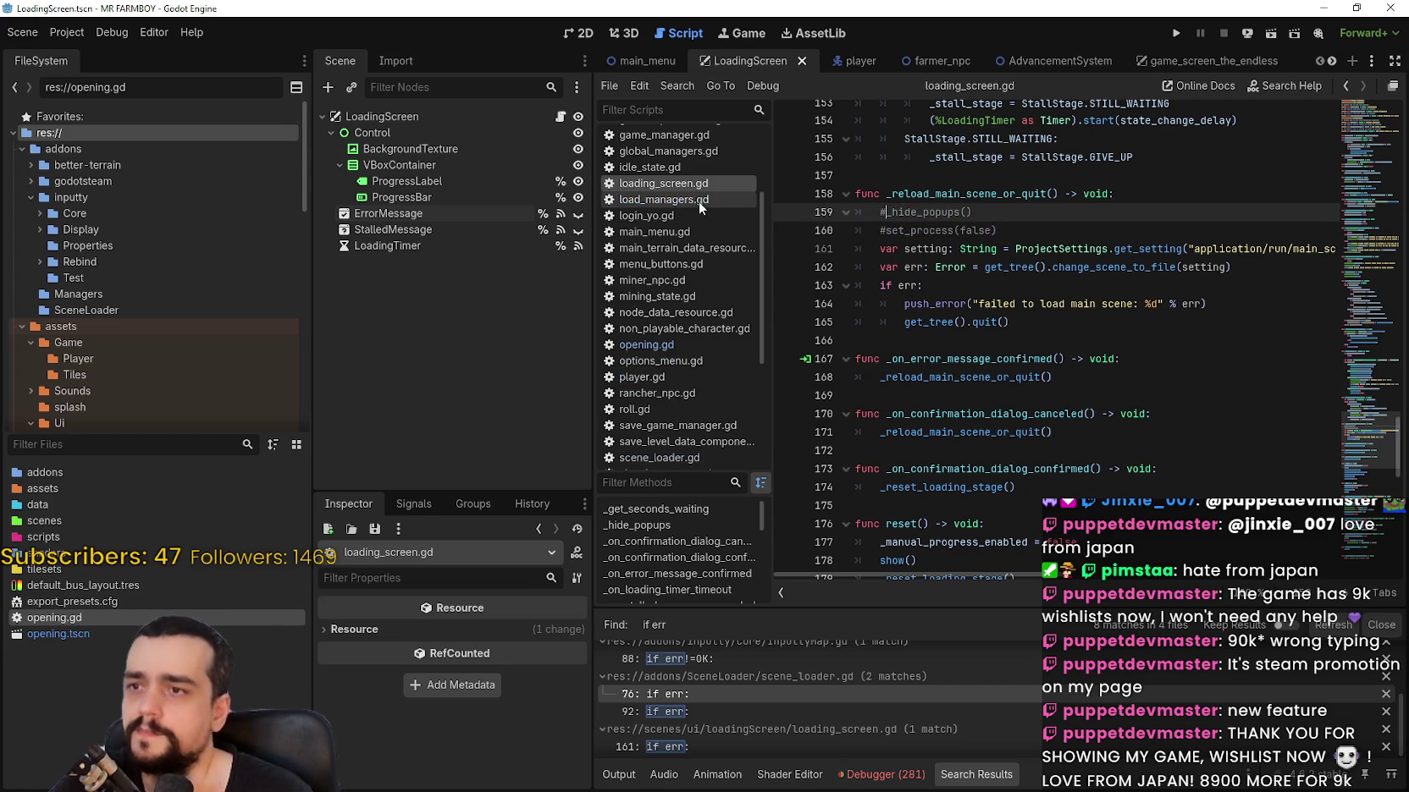
# Open load_managers.gd and bring up the debugger panel
pyautogui.click(98, 446)
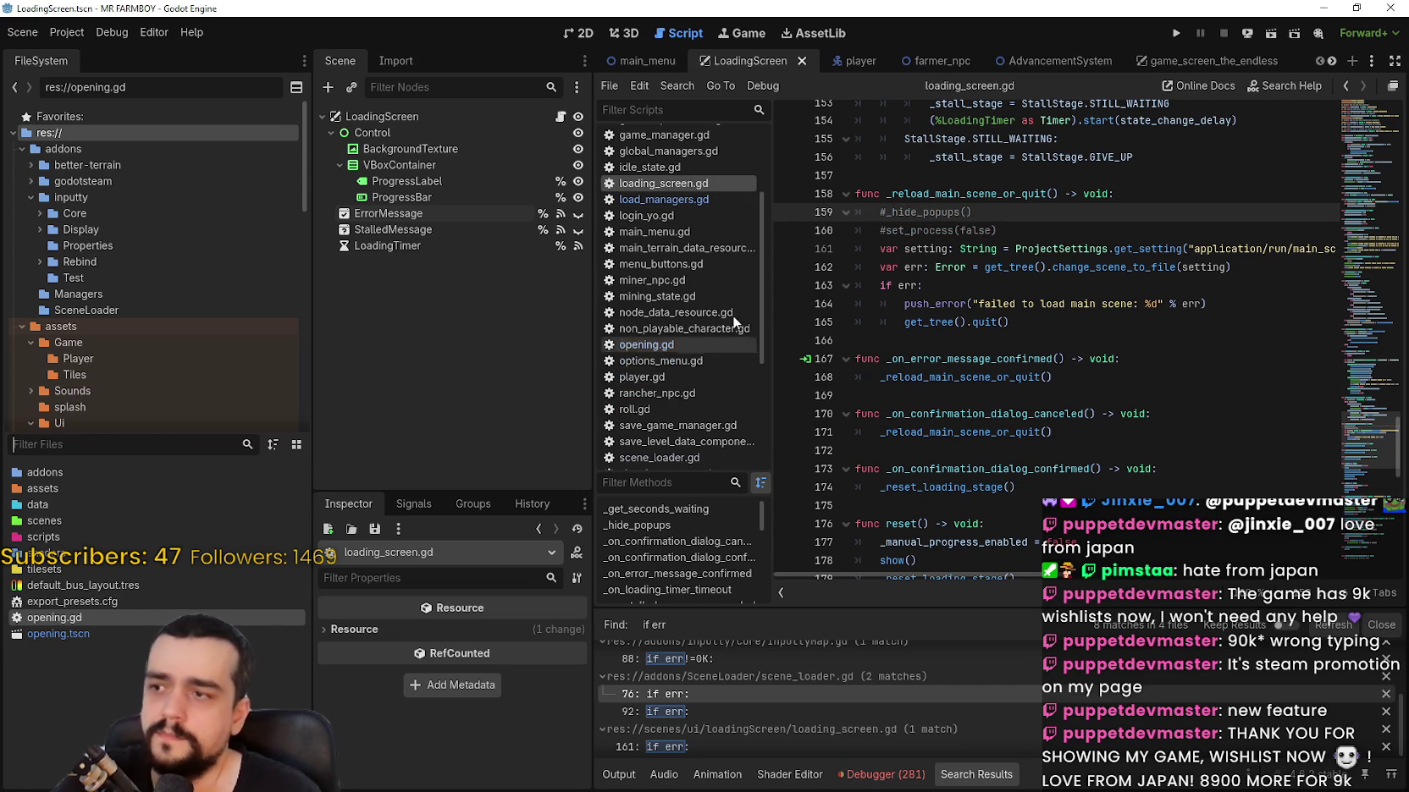
pyautogui.click(660, 201)
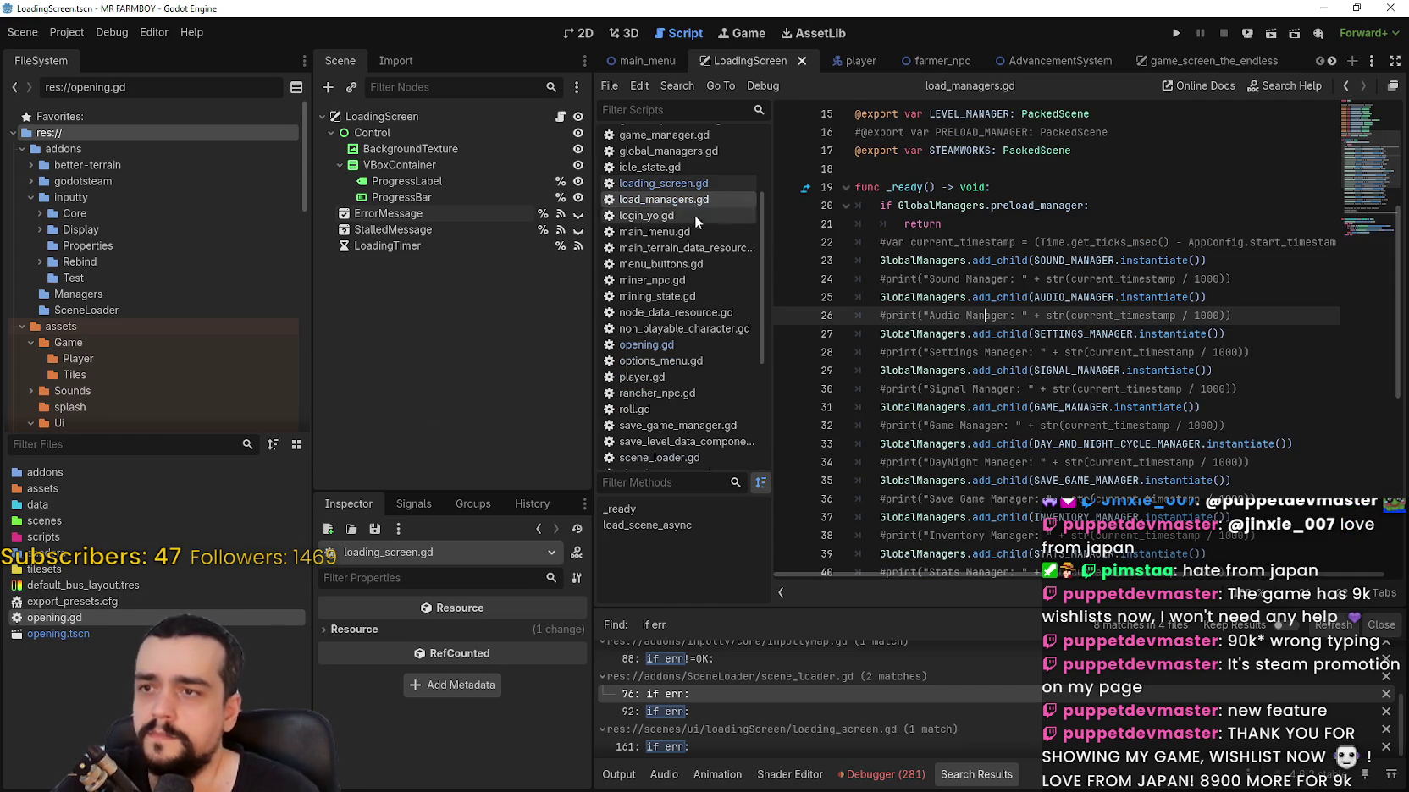
pyautogui.scroll(3, 716, 254)
pyautogui.click(908, 784)
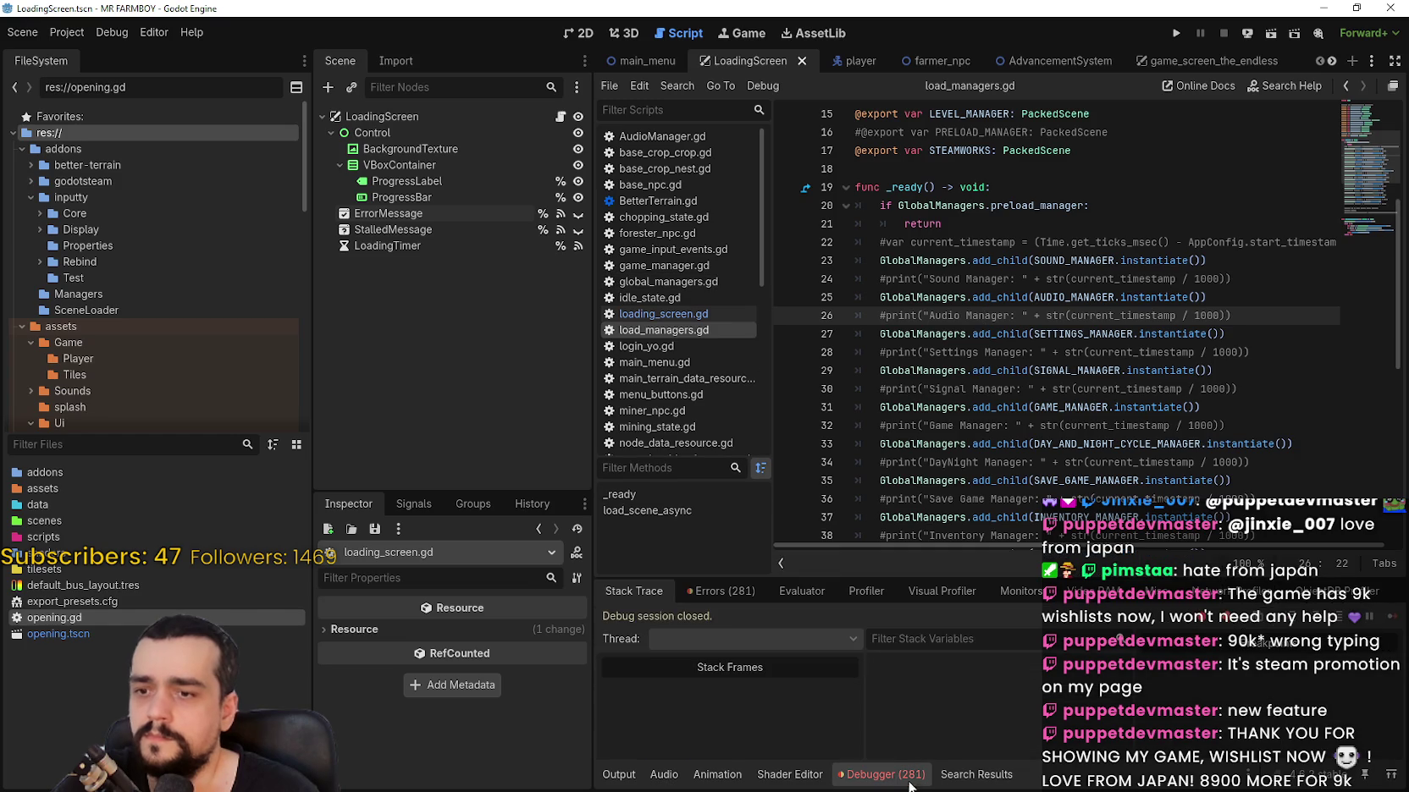
# Jump from the debugger's save_level_data_component.gd:81 error to its code, then open save_game_manager.gd
pyautogui.click(731, 598)
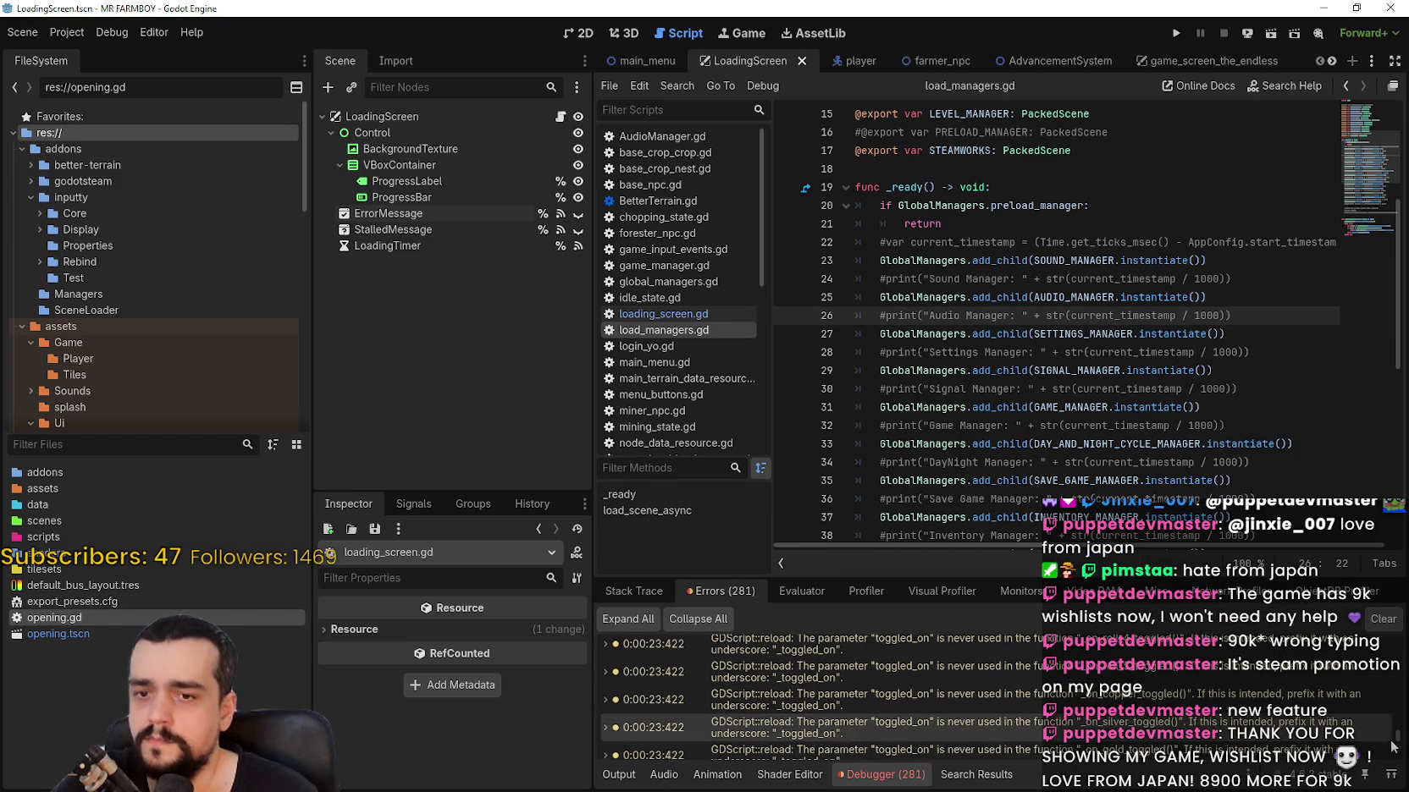
pyautogui.doubleClick(1068, 731)
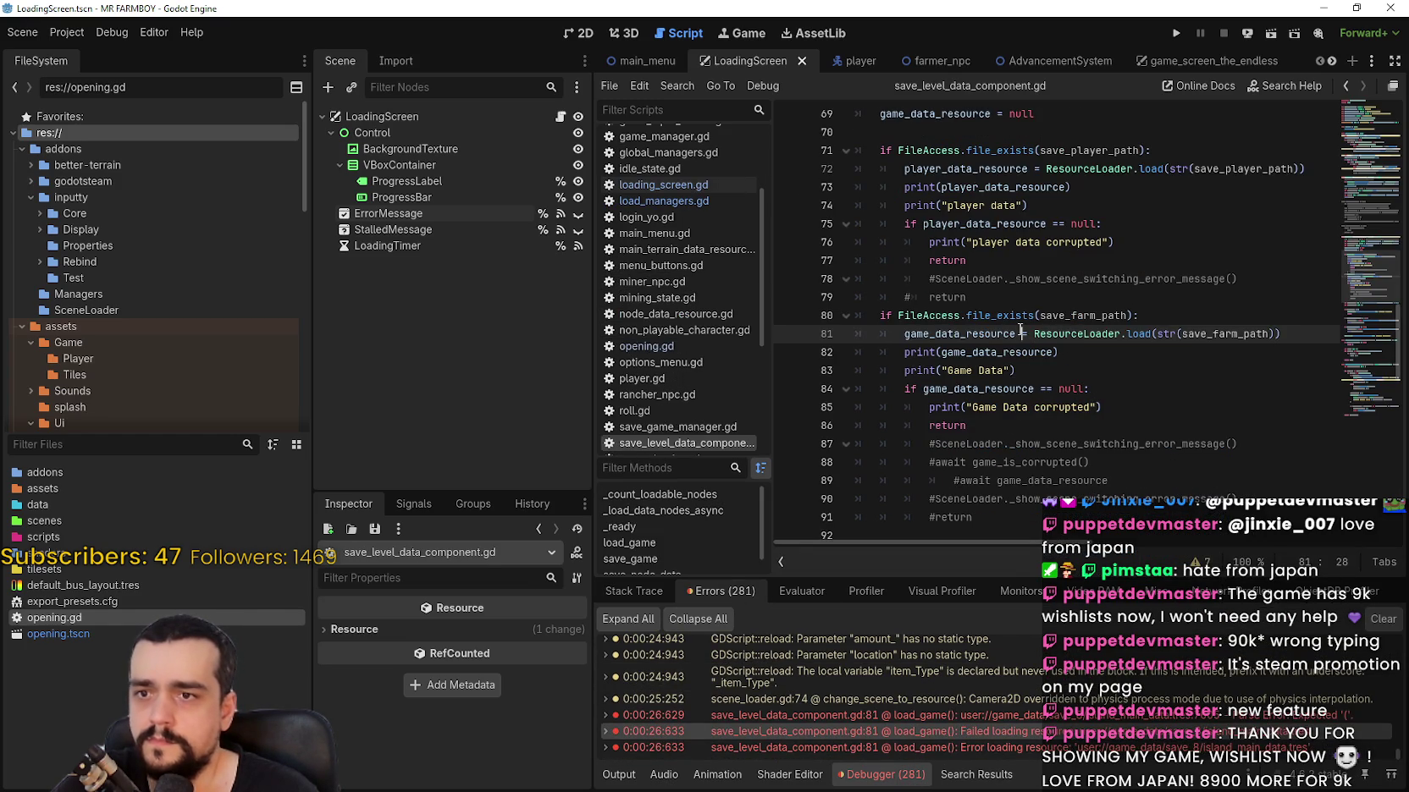
pyautogui.click(1168, 412)
pyautogui.scroll(-3, 704, 364)
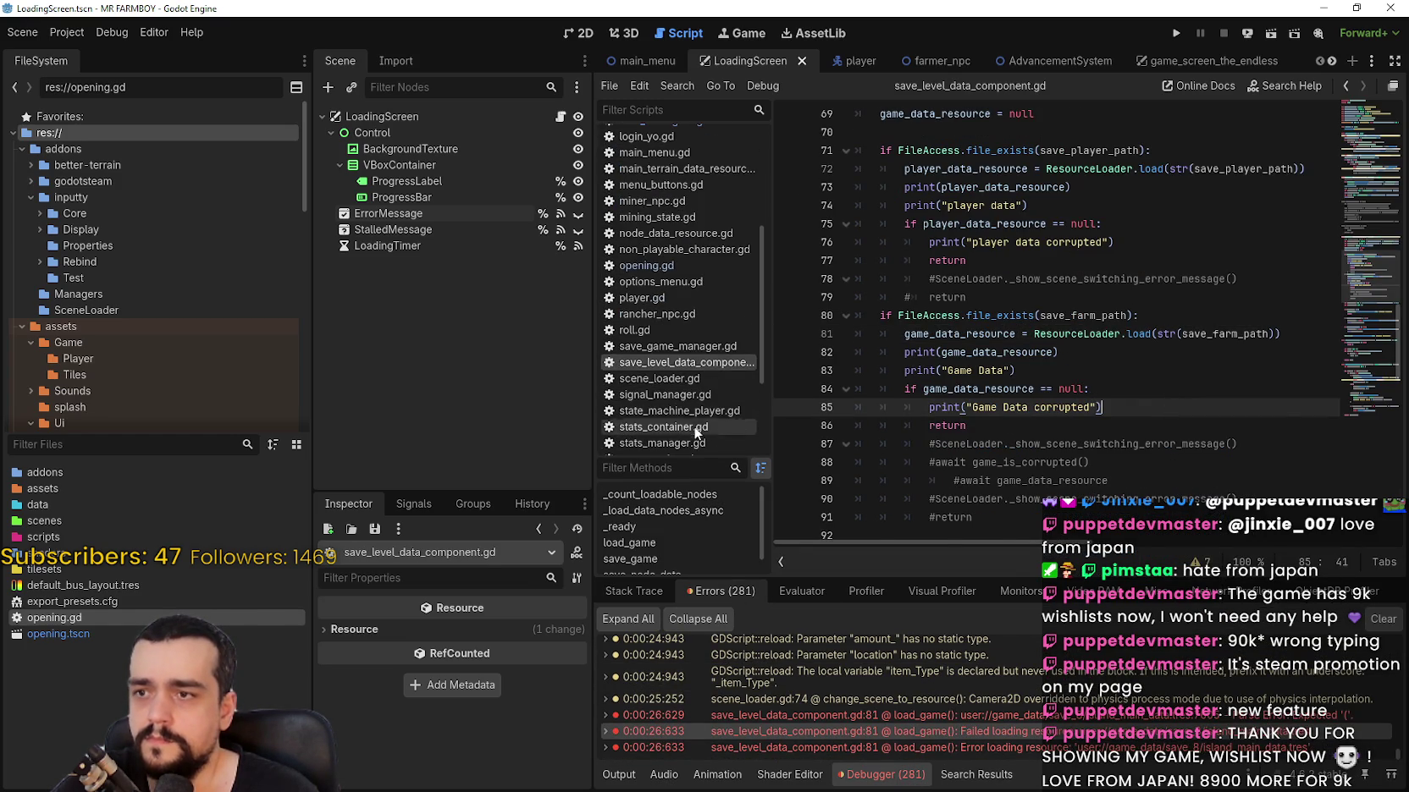
pyautogui.click(702, 347)
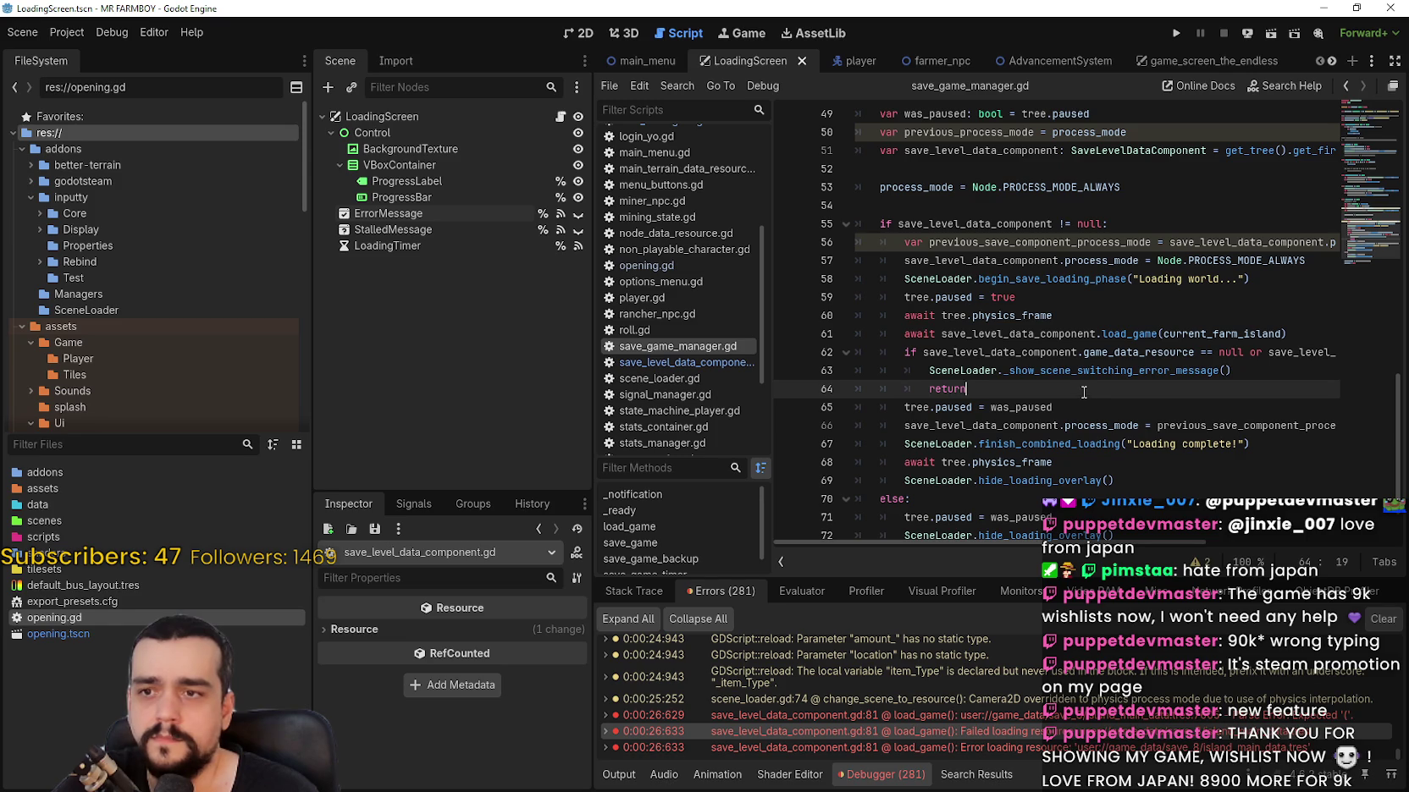
# Review load_game's tree.paused handling and search save_game_manager.gd for was_paused
pyautogui.moveTo(904, 297); pyautogui.dragTo(1002, 299)
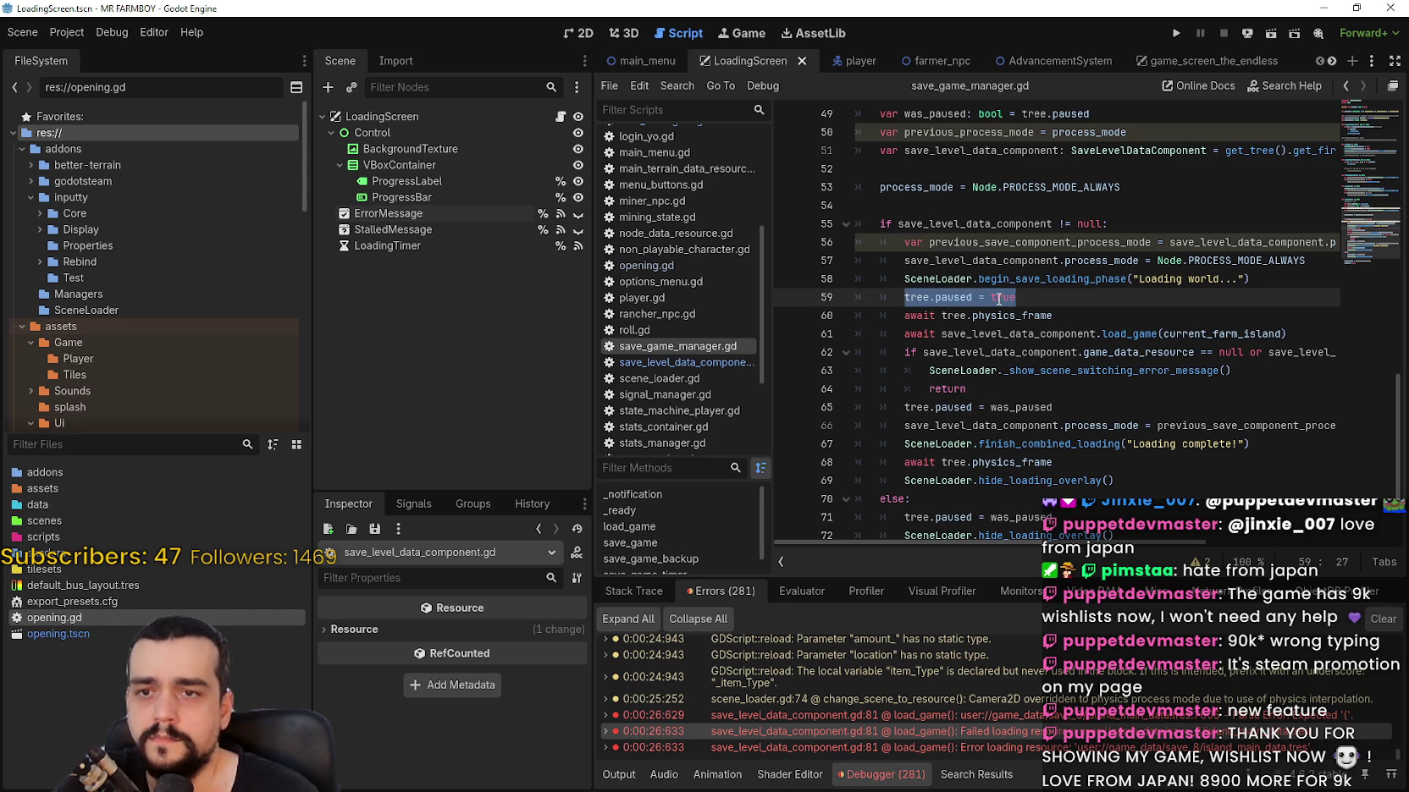
pyautogui.moveTo(1269, 352); pyautogui.dragTo(1337, 357)
pyautogui.click(1337, 357)
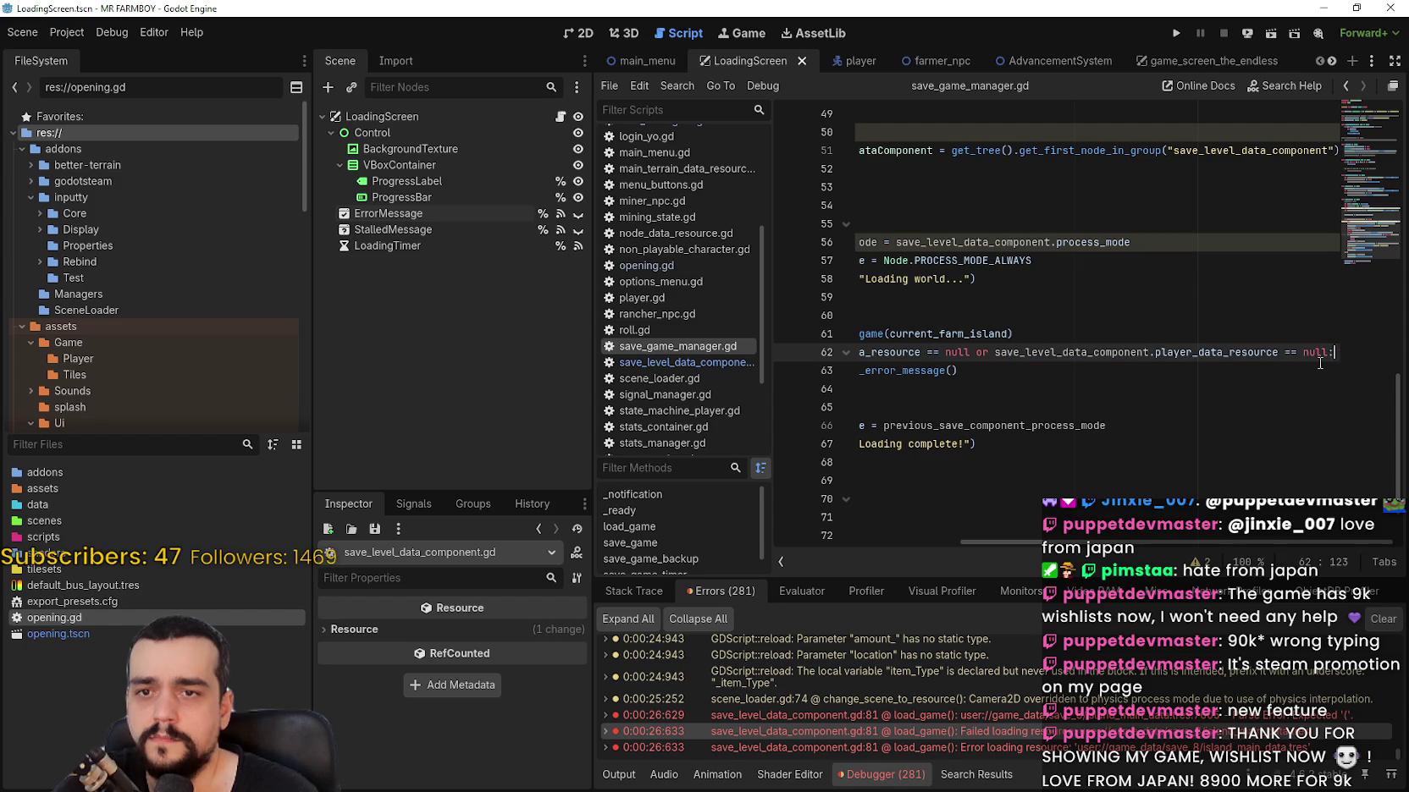
pyautogui.click(1070, 375)
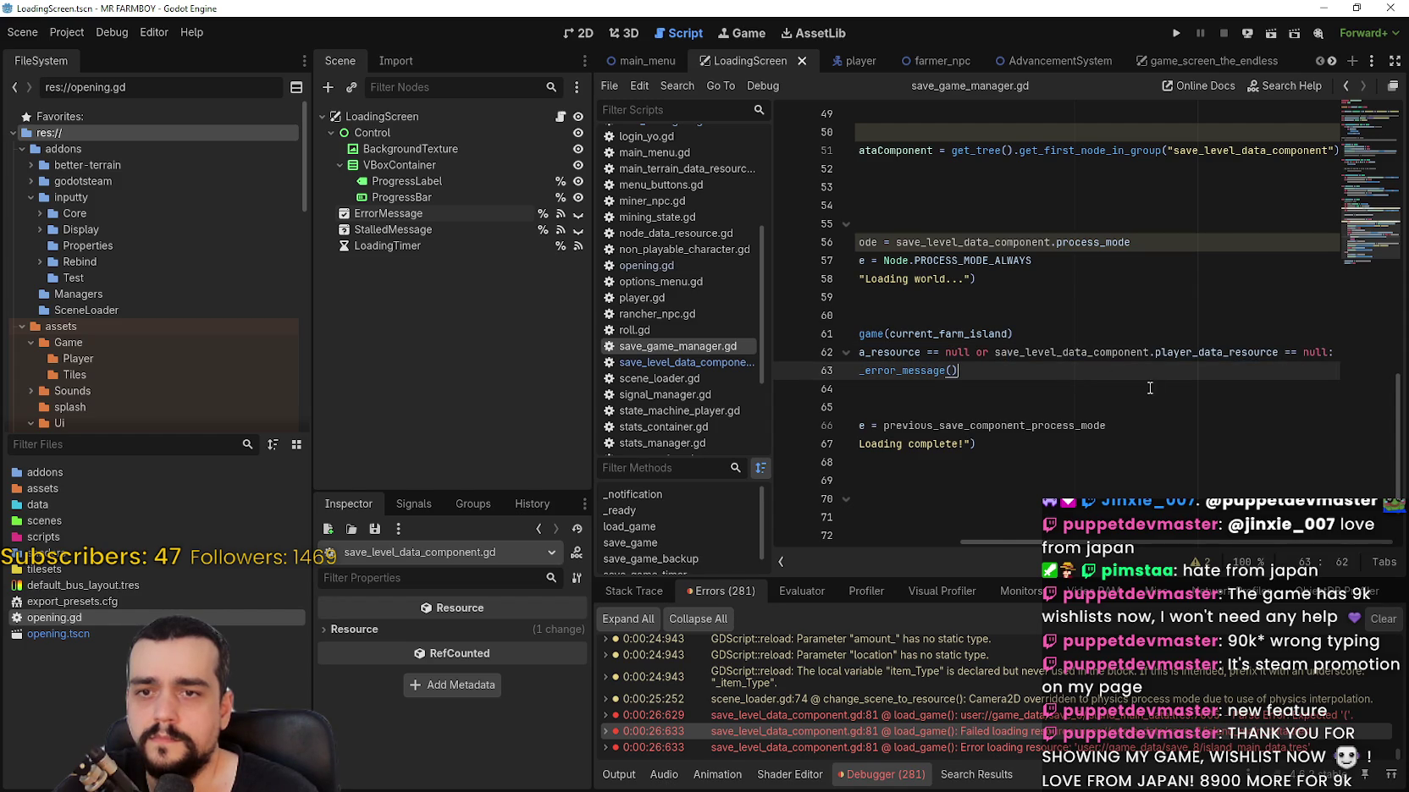
pyautogui.moveTo(1150, 387); pyautogui.dragTo(857, 334)
pyautogui.scroll(-1, 1005, 440)
pyautogui.scroll(-1, 1084, 420)
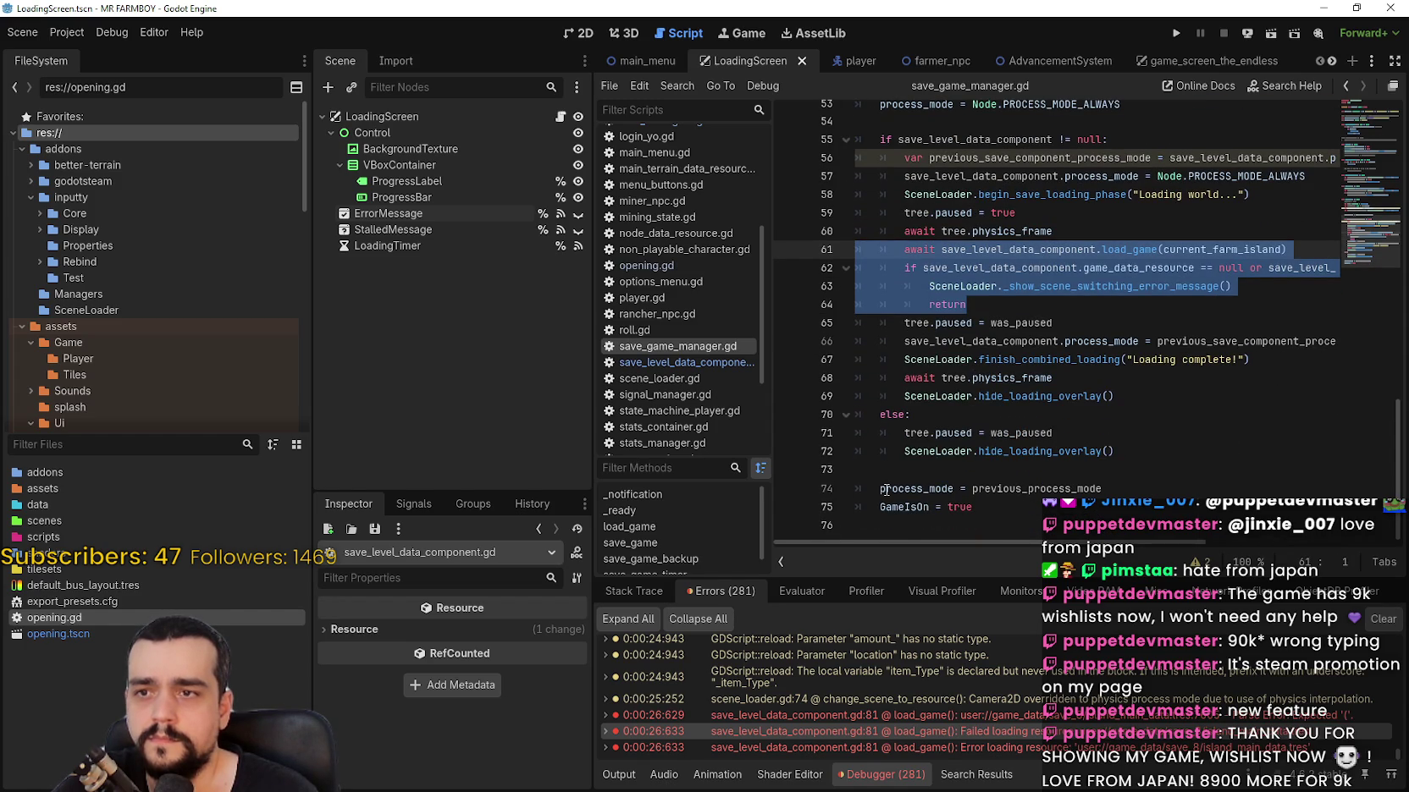
pyautogui.moveTo(882, 489)
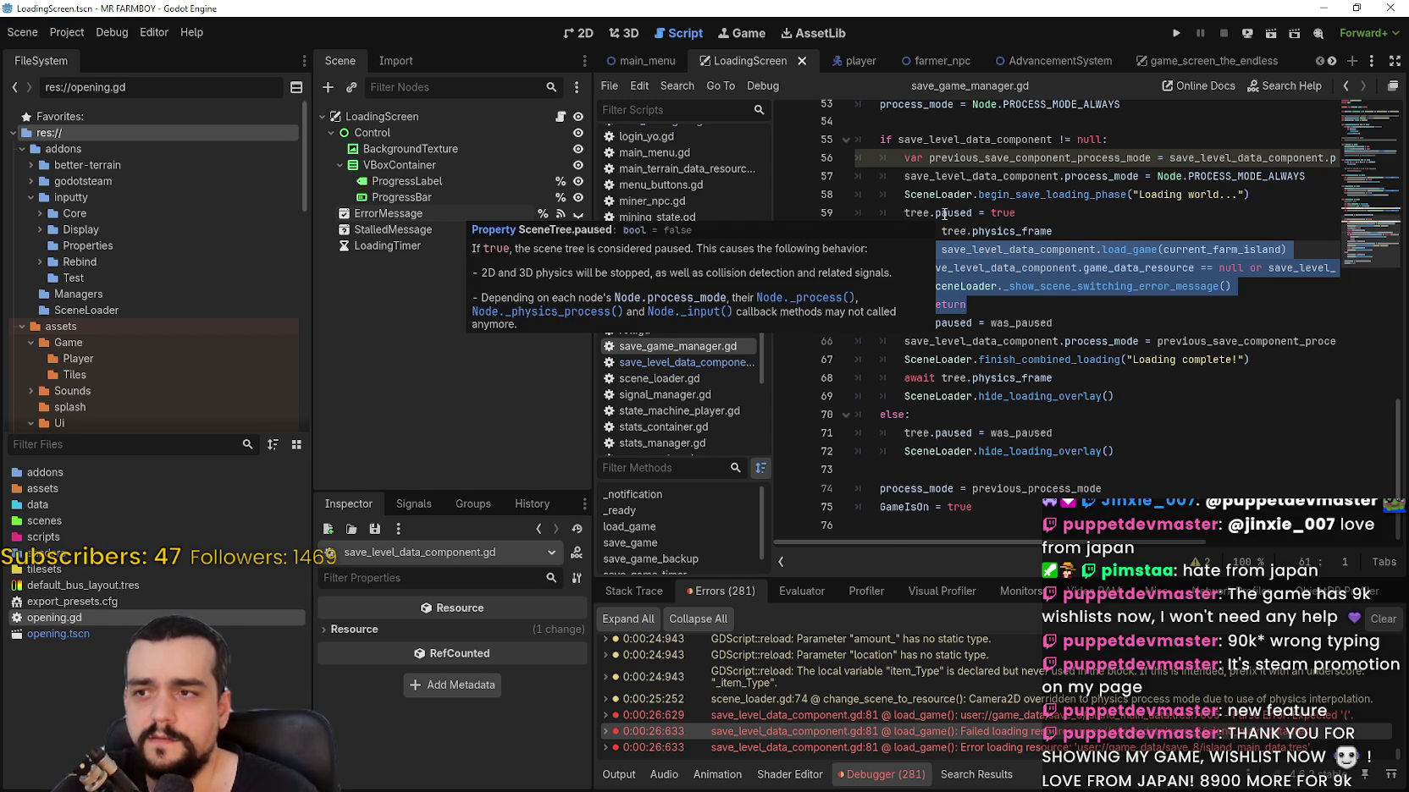
pyautogui.doubleClick(944, 213)
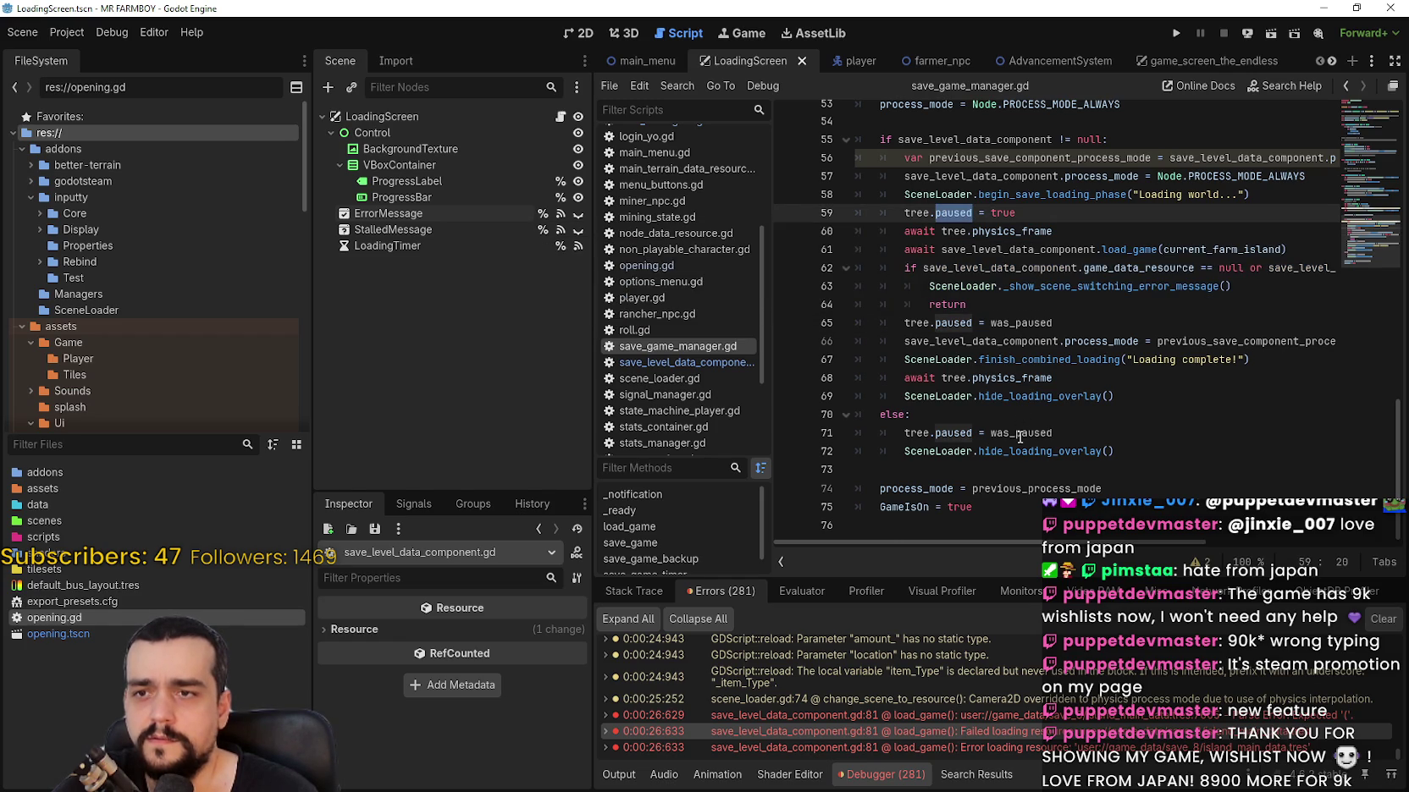
pyautogui.doubleClick(1019, 435)
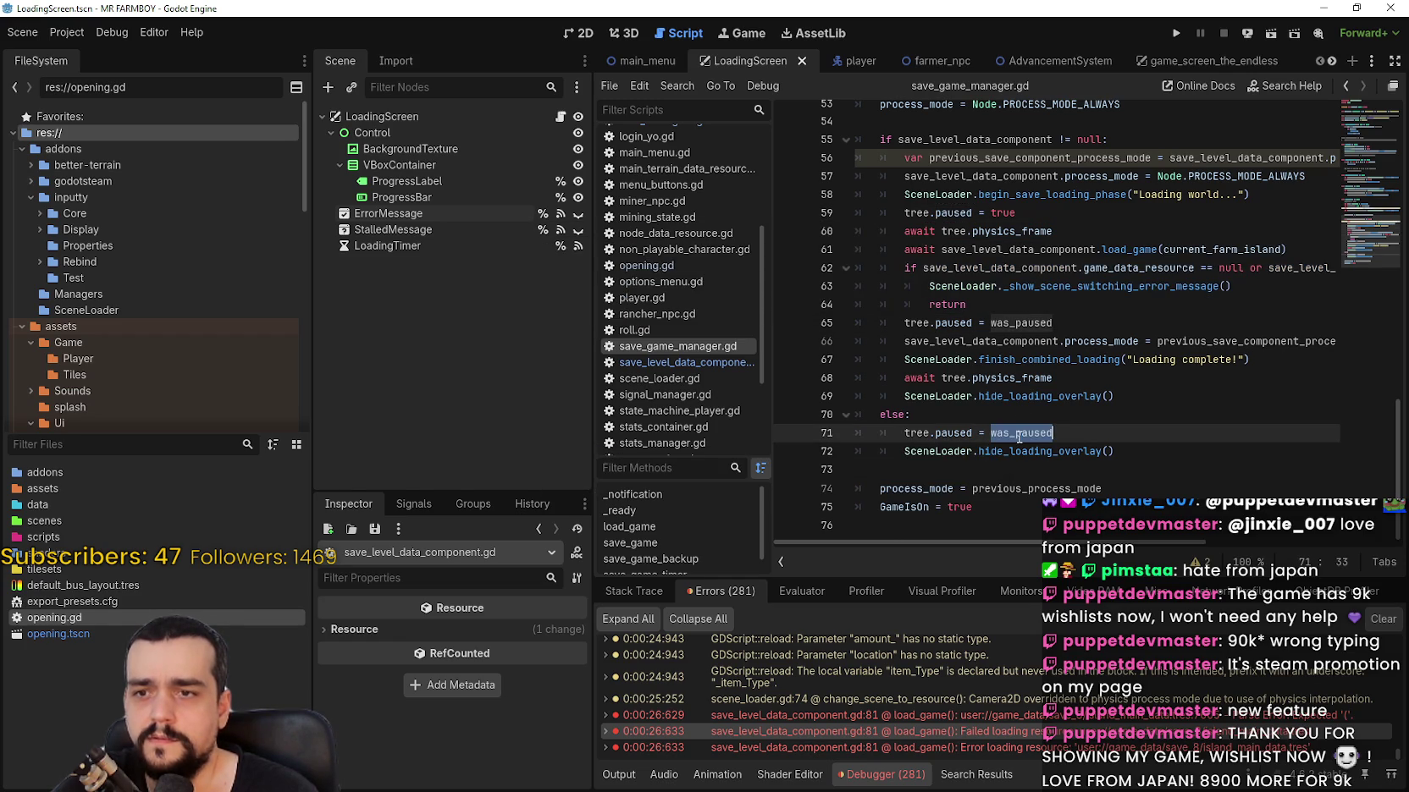
pyautogui.hotkey('ctrl', 'f')
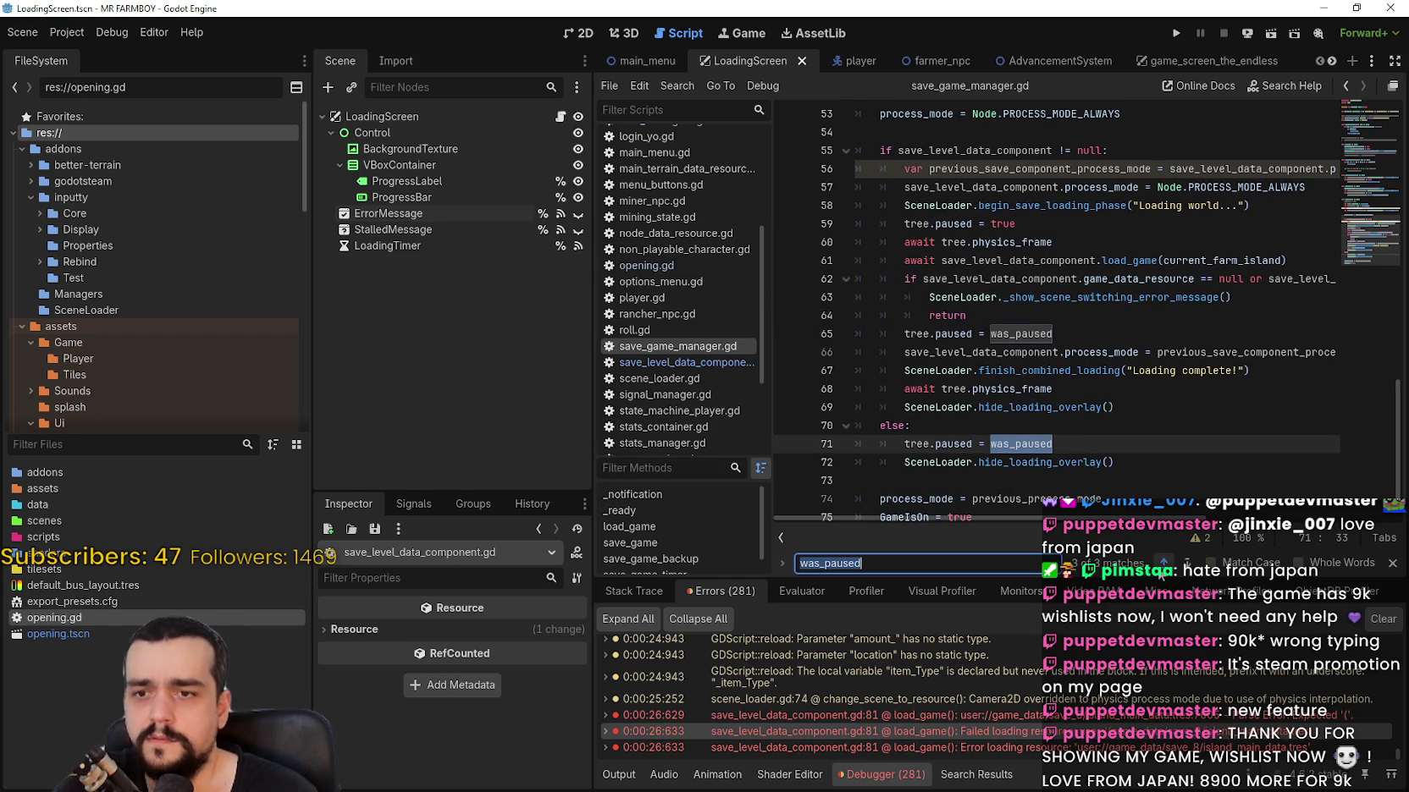
# Find the was_paused declaration on line 49 and copy 'tree.paused = was_paused' from line 65
pyautogui.press('Return')
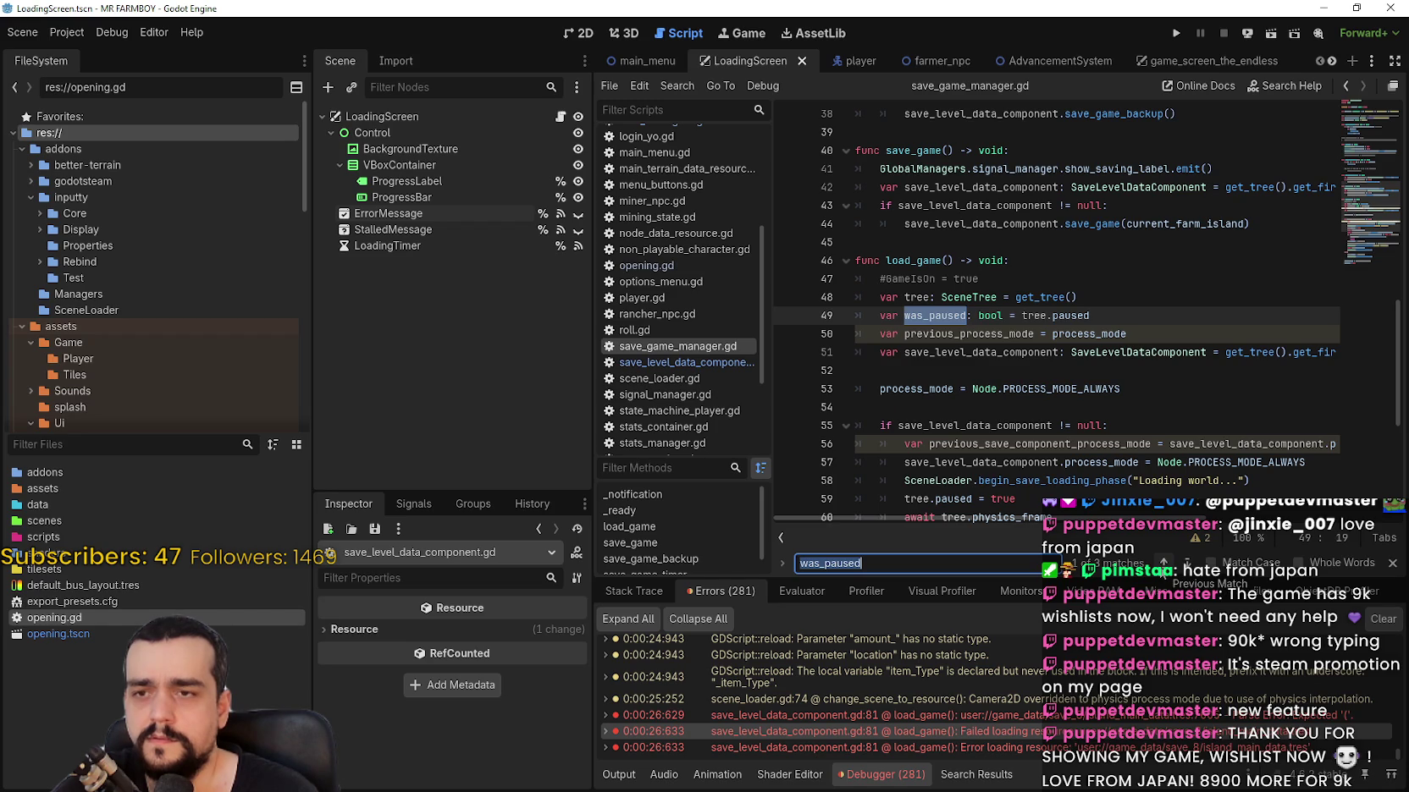
pyautogui.scroll(-1, 909, 351)
pyautogui.moveTo(1090, 262); pyautogui.dragTo(883, 262)
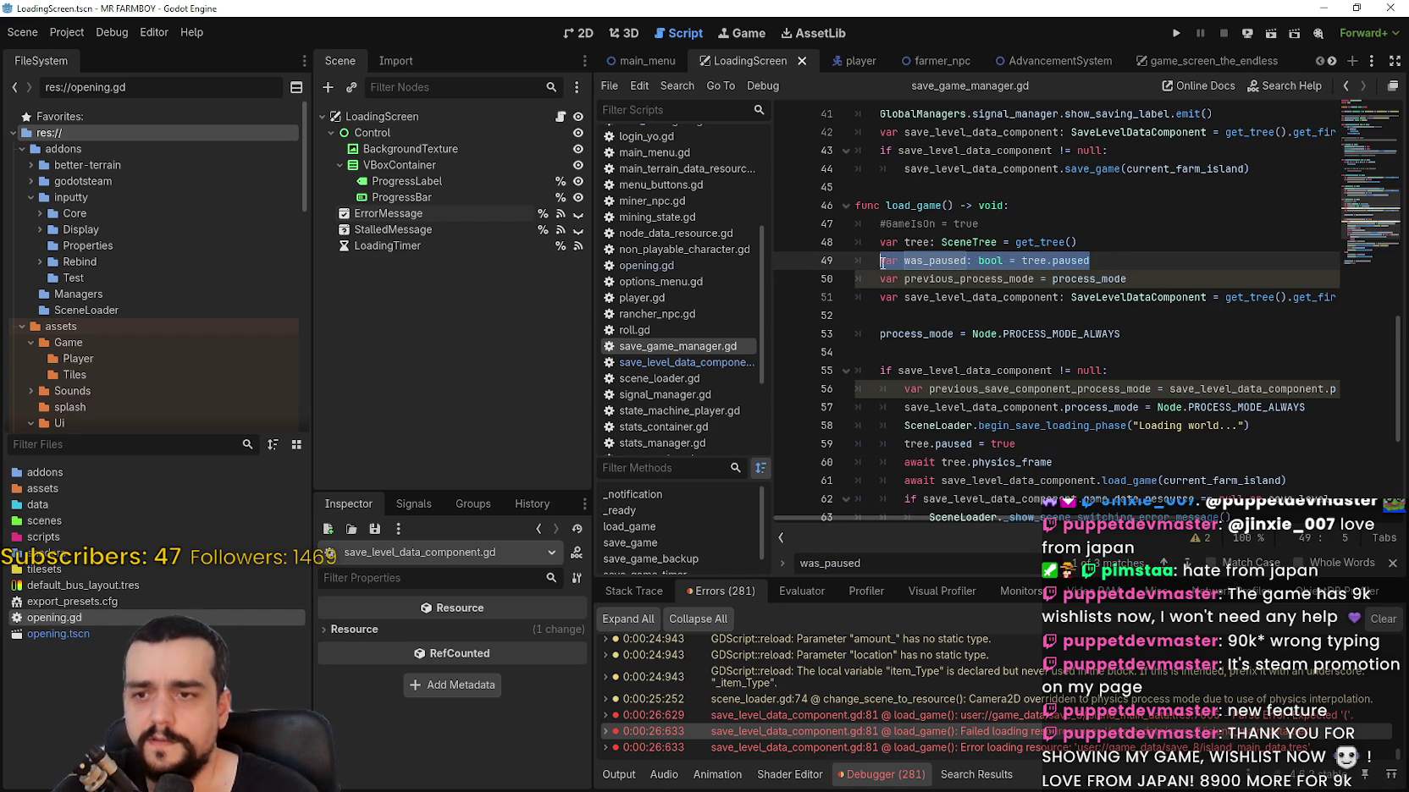
pyautogui.click(935, 261)
pyautogui.scroll(-3, 977, 378)
pyautogui.moveTo(1052, 410); pyautogui.dragTo(903, 410)
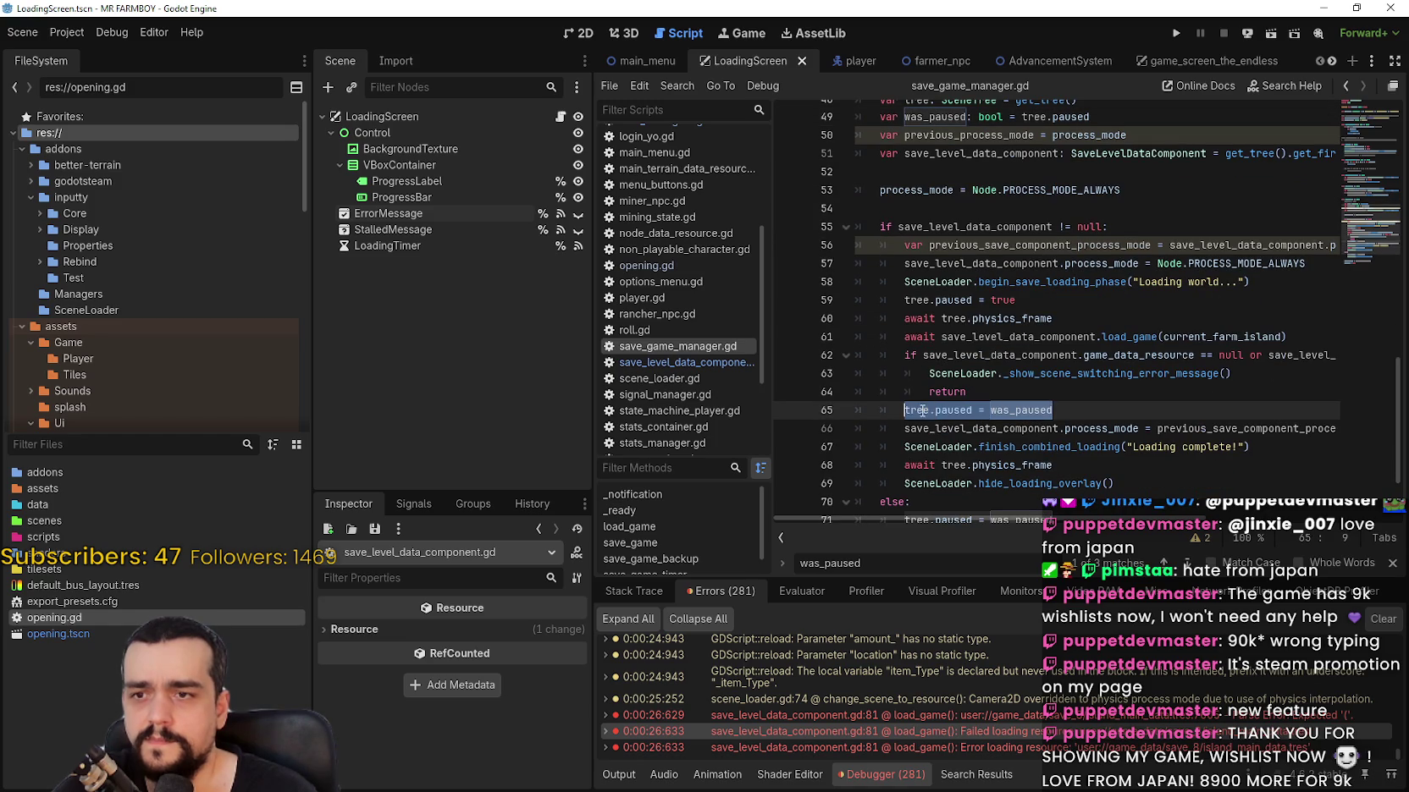
# Restore tree.paused = was_paused before _show_scene_switching_error_message() in the null-data branch, then run the project
pyautogui.click(1266, 336)
pyautogui.click(1267, 374)
pyautogui.moveTo(1293, 354); pyautogui.dragTo(1360, 350)
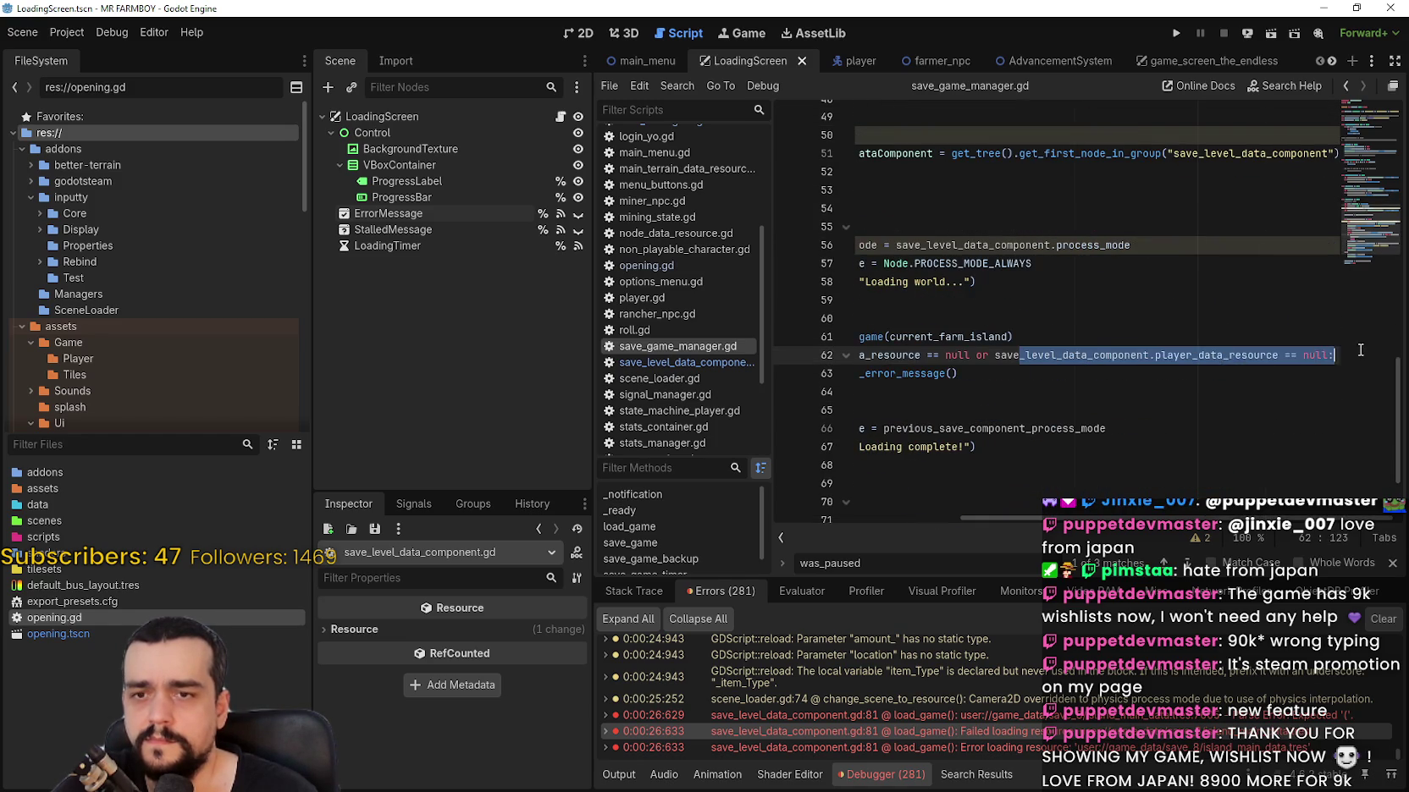
pyautogui.click(1333, 355)
pyautogui.moveTo(858, 374); pyautogui.dragTo(828, 386)
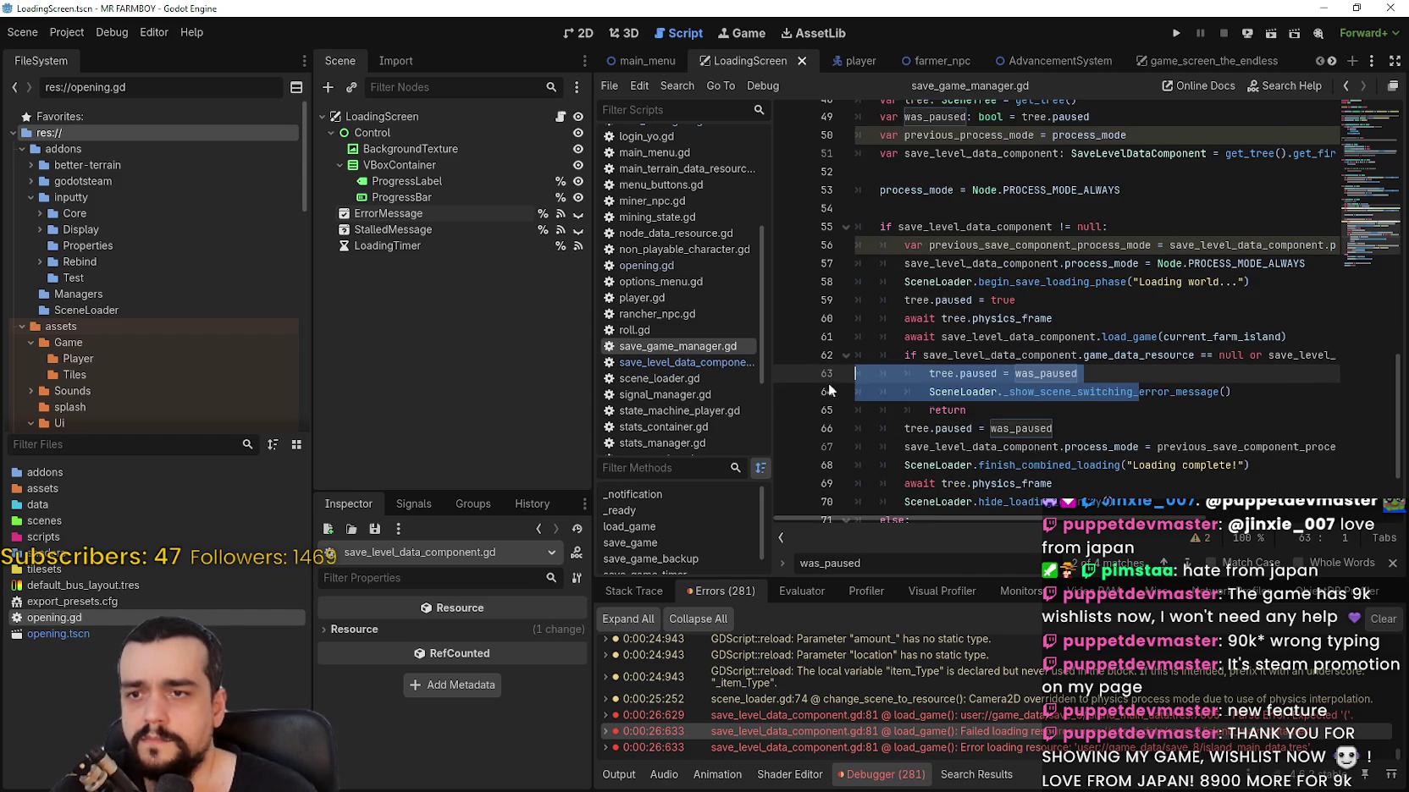
pyautogui.doubleClick(1168, 392)
pyautogui.keyDown('shift'); pyautogui.click(1277, 392); pyautogui.keyUp('shift')
pyautogui.click(1001, 409)
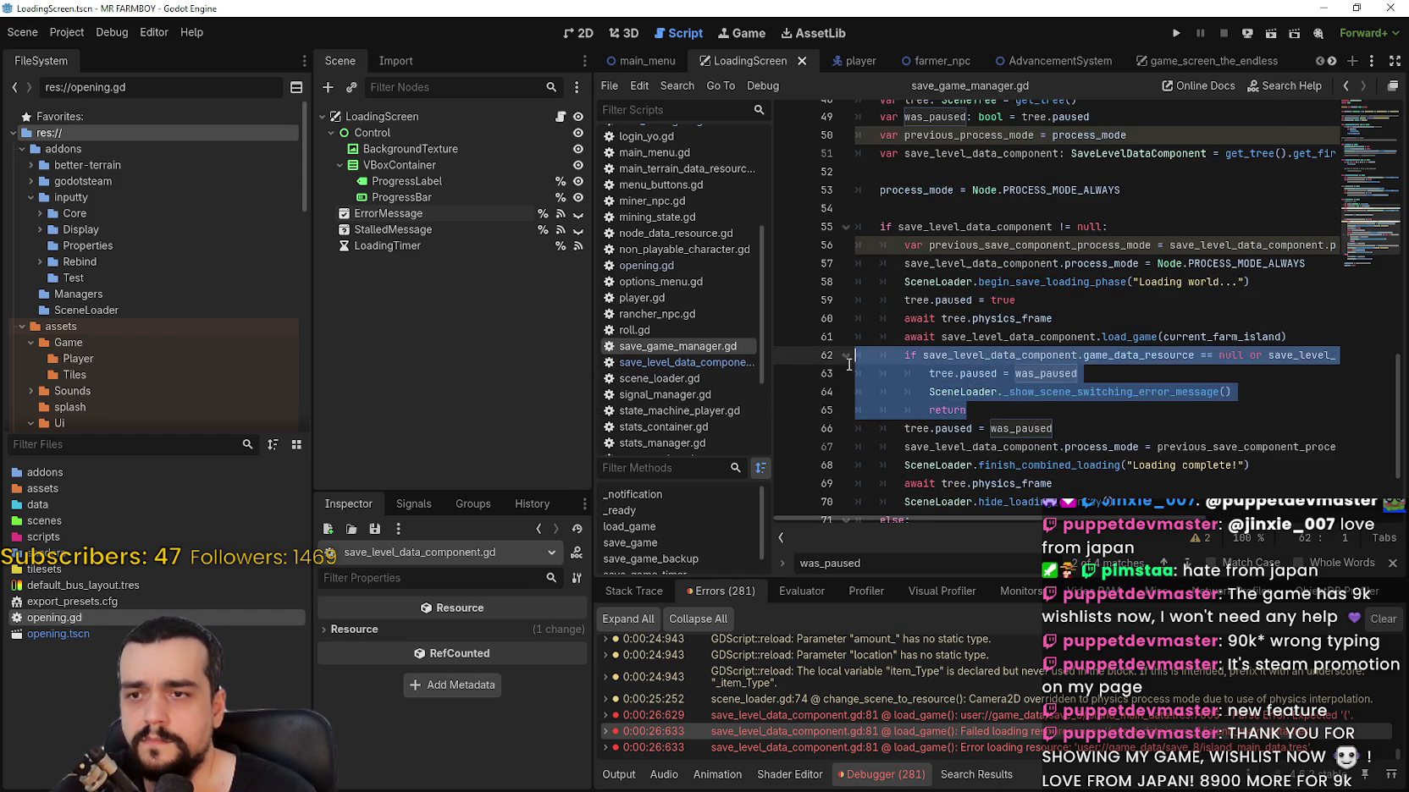
pyautogui.click(1177, 36)
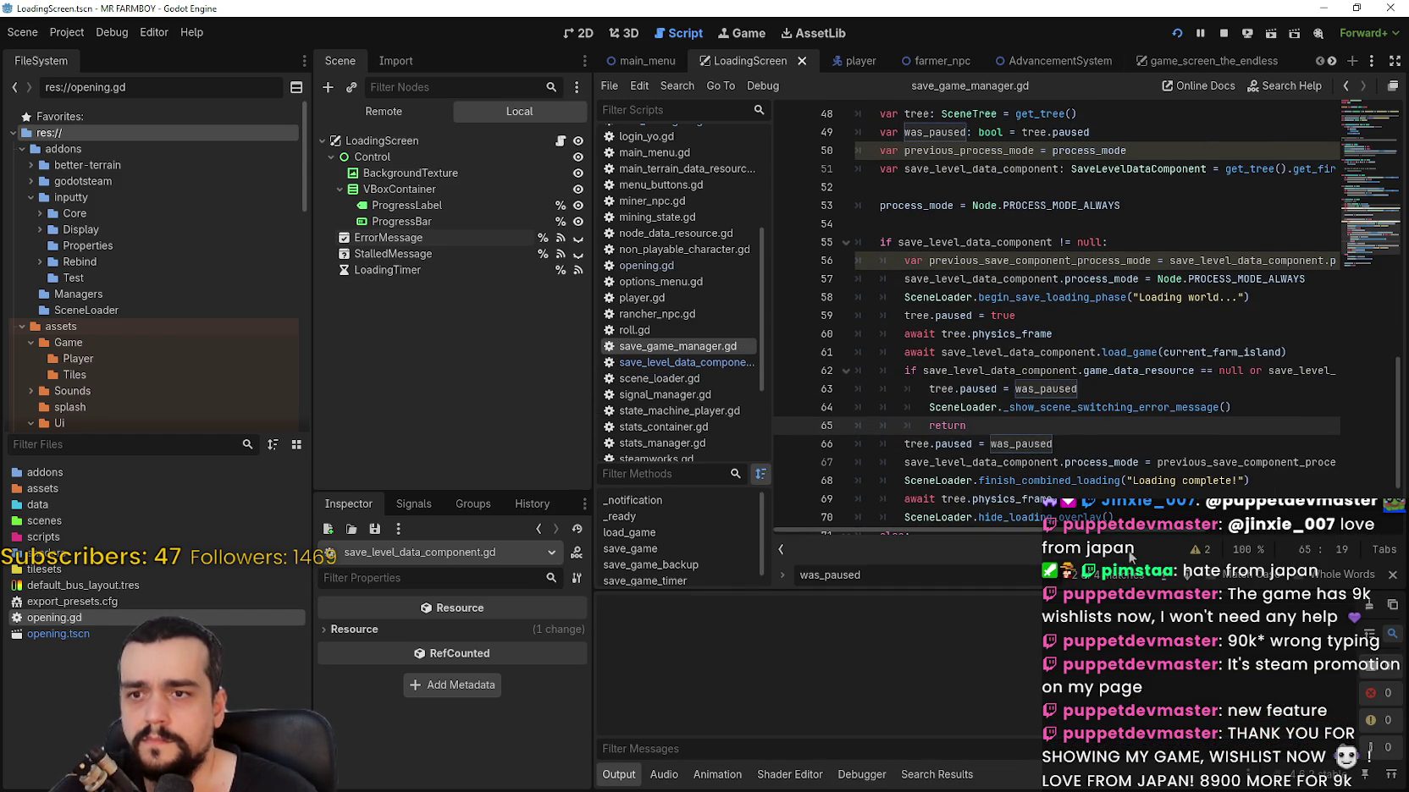
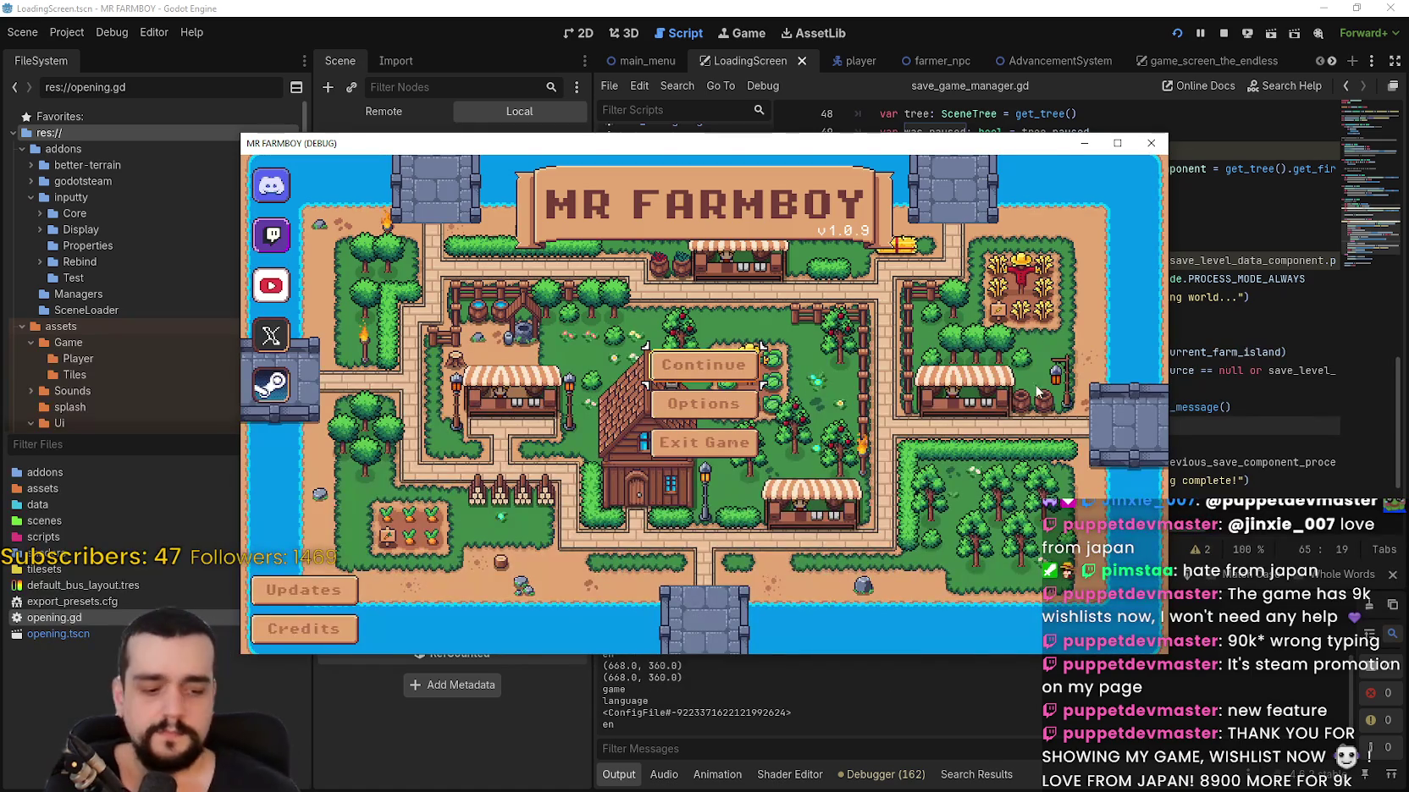
# Load Save 8 from the Continue list, then move aside and dismiss the loading error alert
pyautogui.click(701, 364)
pyautogui.scroll(-2, 759, 452)
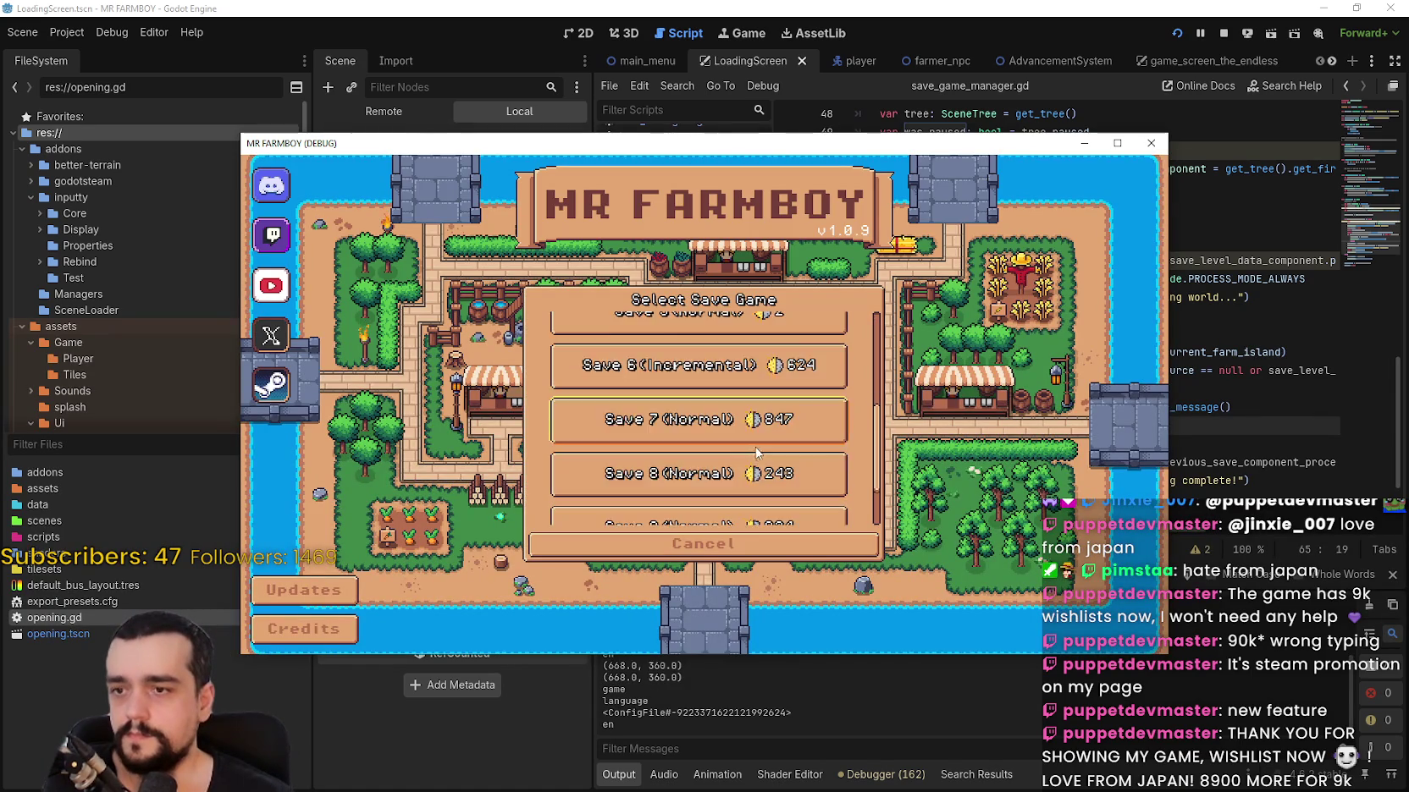
pyautogui.click(629, 407)
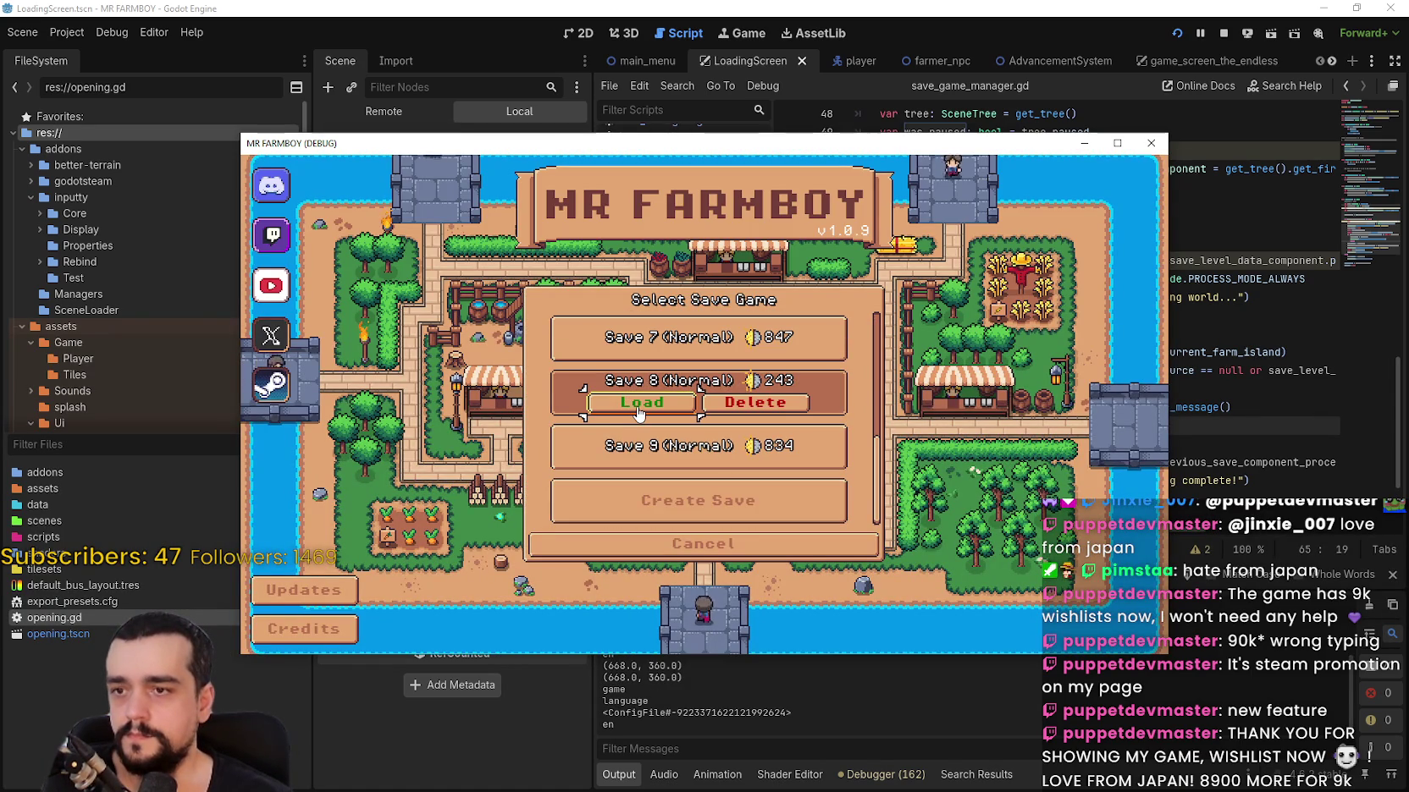
pyautogui.moveTo(682, 143); pyautogui.dragTo(808, 84)
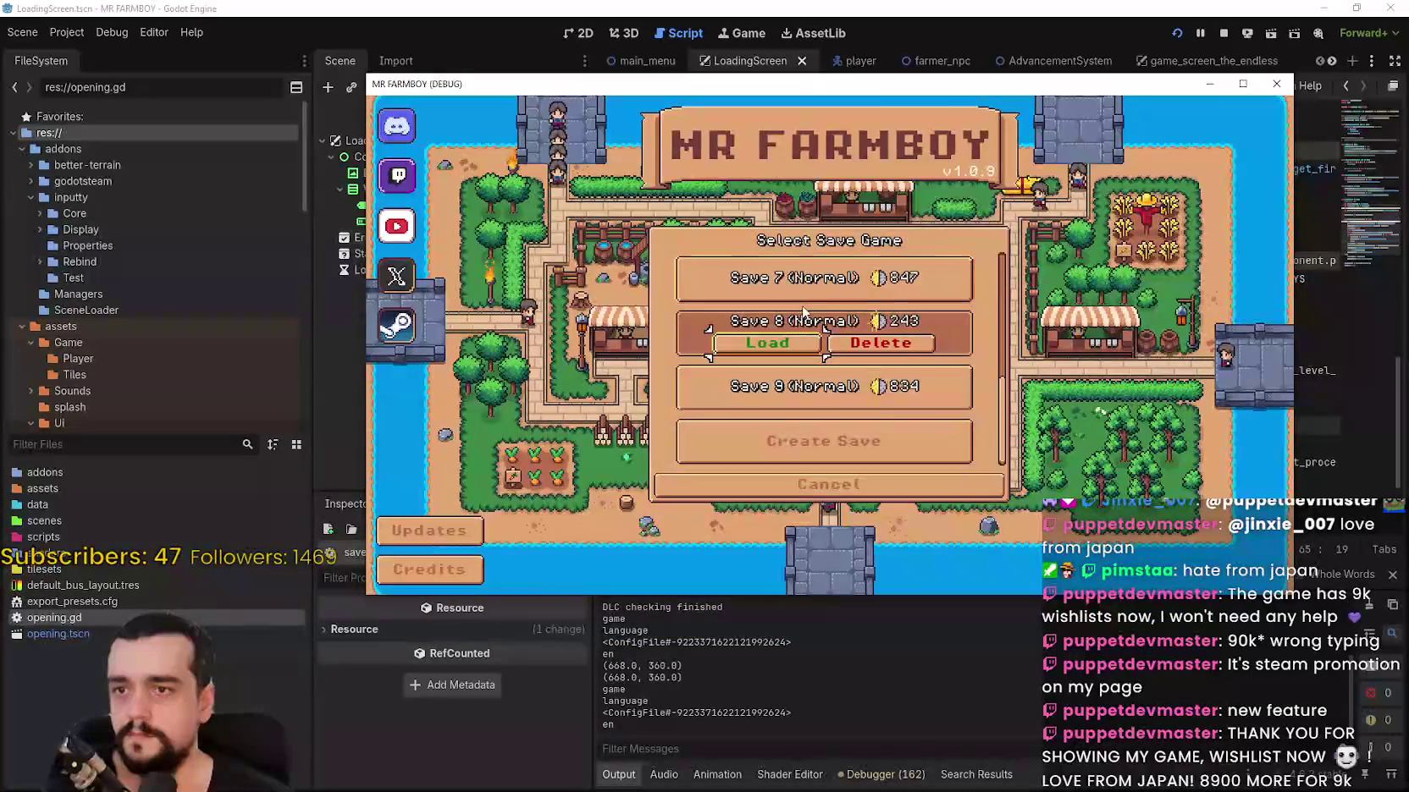
pyautogui.click(767, 343)
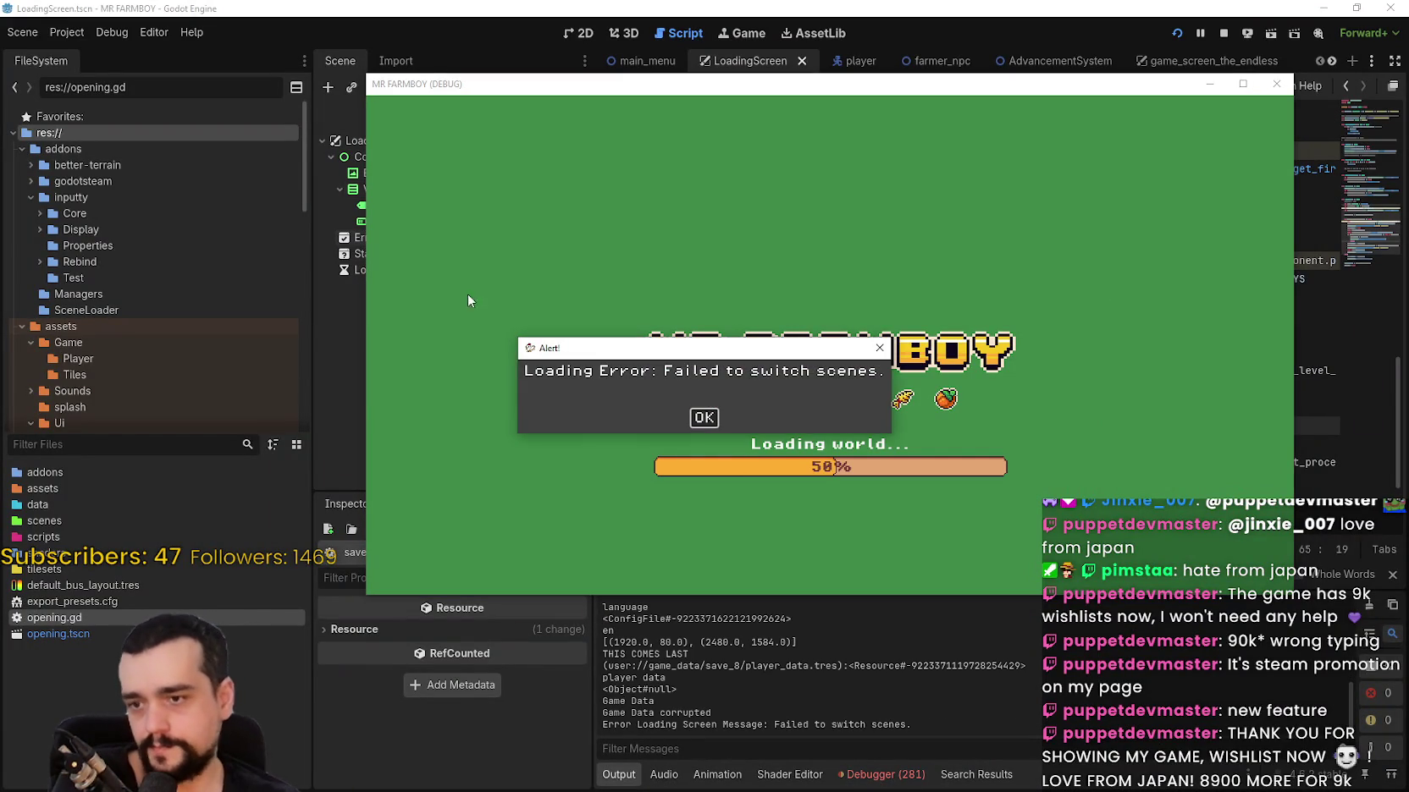
pyautogui.moveTo(680, 352); pyautogui.dragTo(825, 232)
pyautogui.click(850, 297)
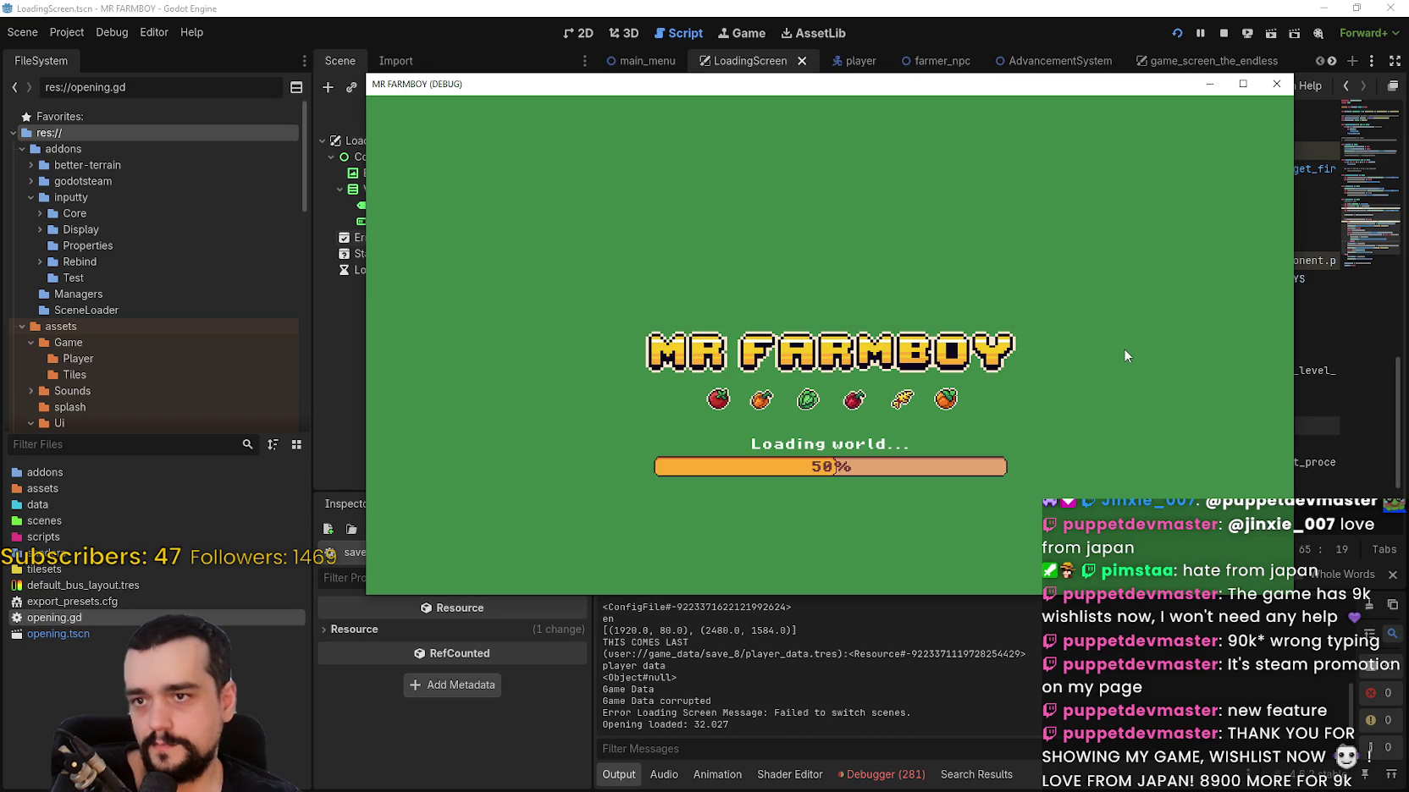
# Reposition the game window behind the editor and scroll the debugger errors to save_level_data_component.gd:81
pyautogui.click(356, 111)
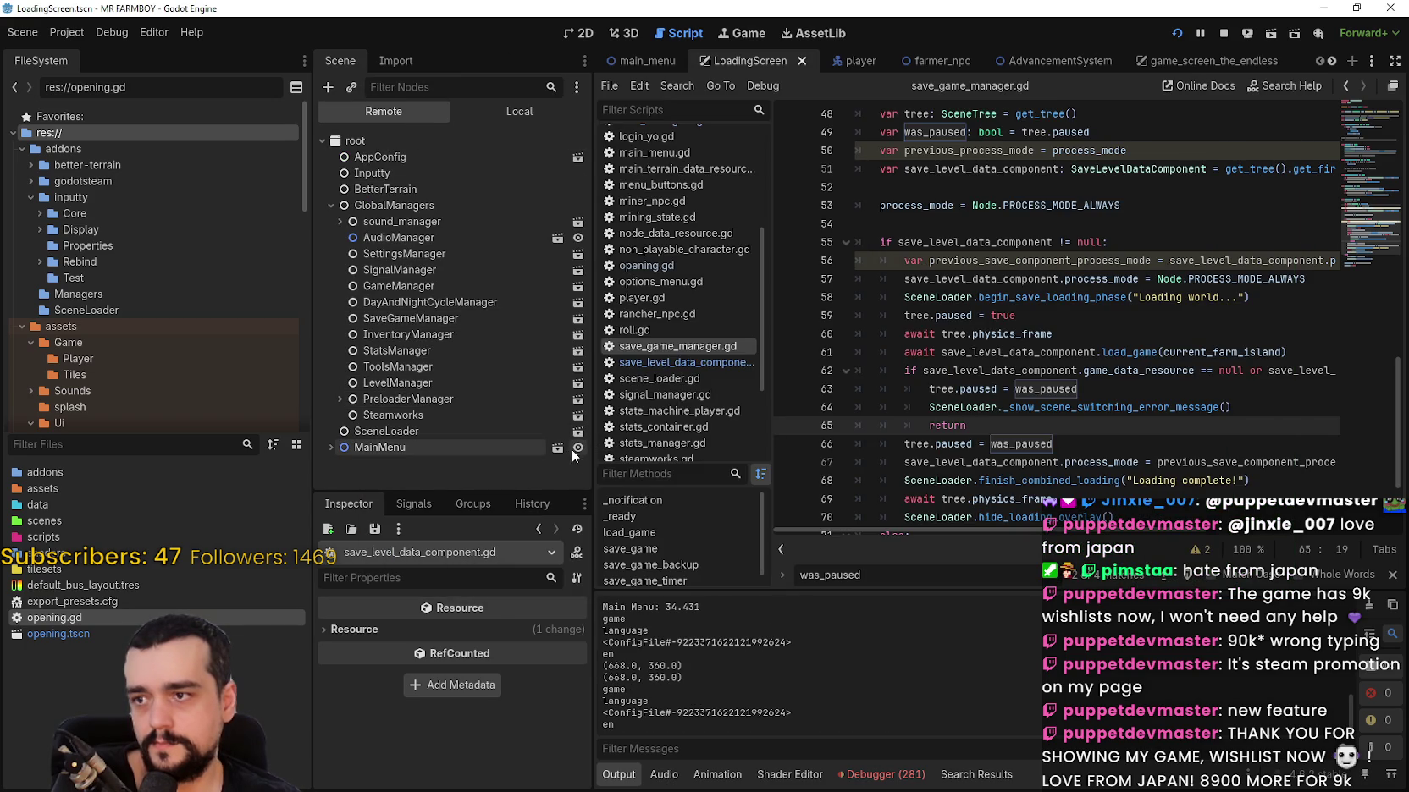
pyautogui.hotkey('alt', 'Tab')
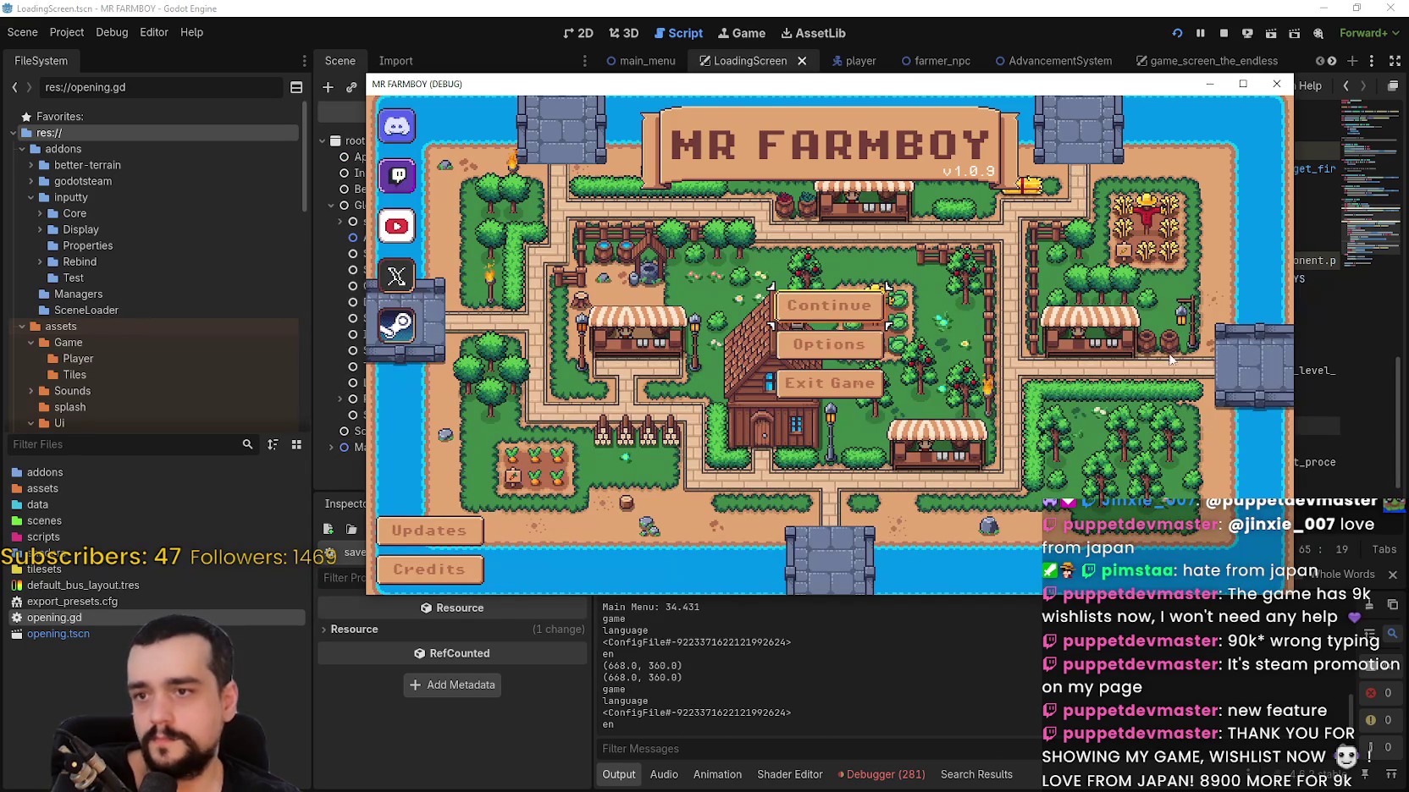
pyautogui.moveTo(987, 91)
pyautogui.mouseDown()
pyautogui.moveTo(915, 90)
pyautogui.moveTo(1017, 93)
pyautogui.mouseUp()
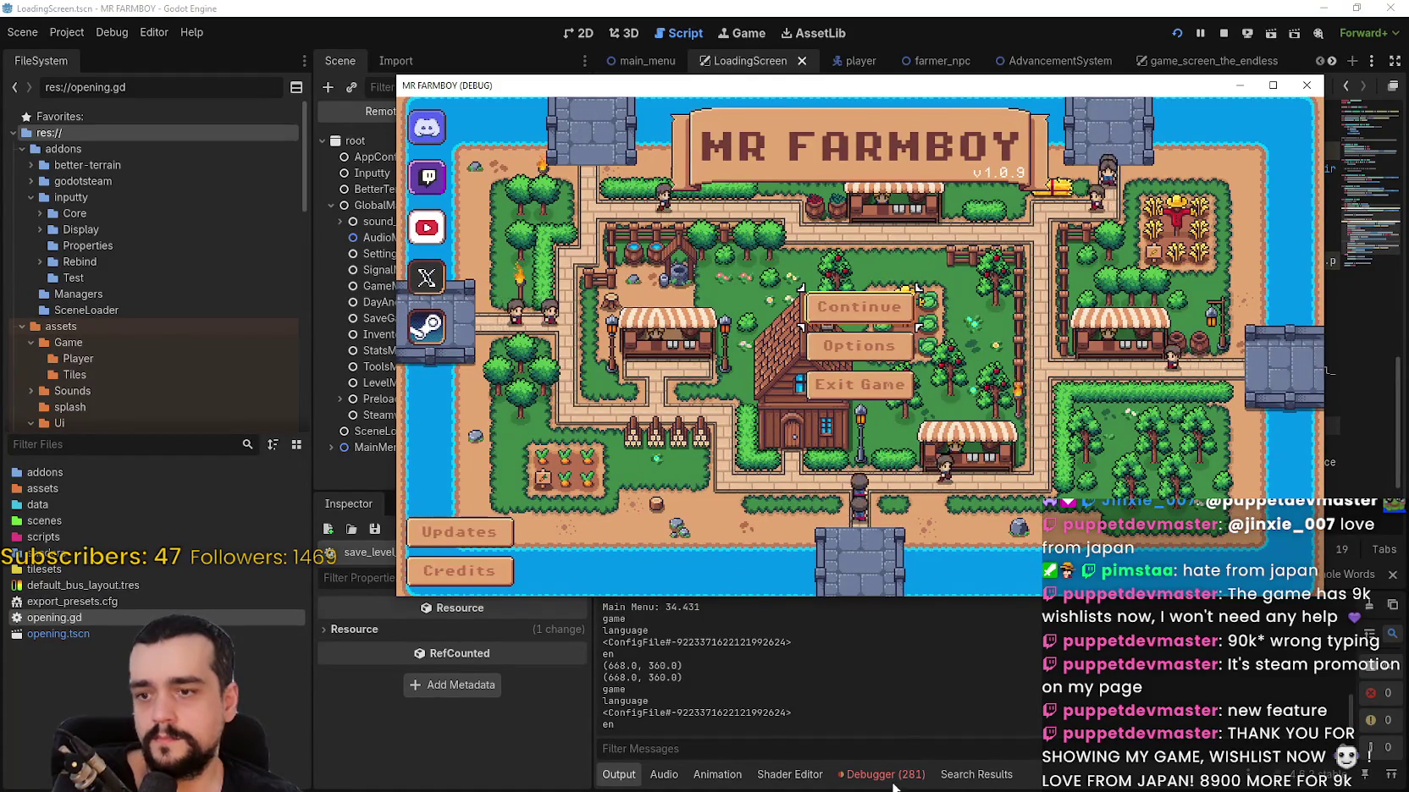
pyautogui.hotkey('alt', 'Tab')
pyautogui.scroll(-10, 1314, 705)
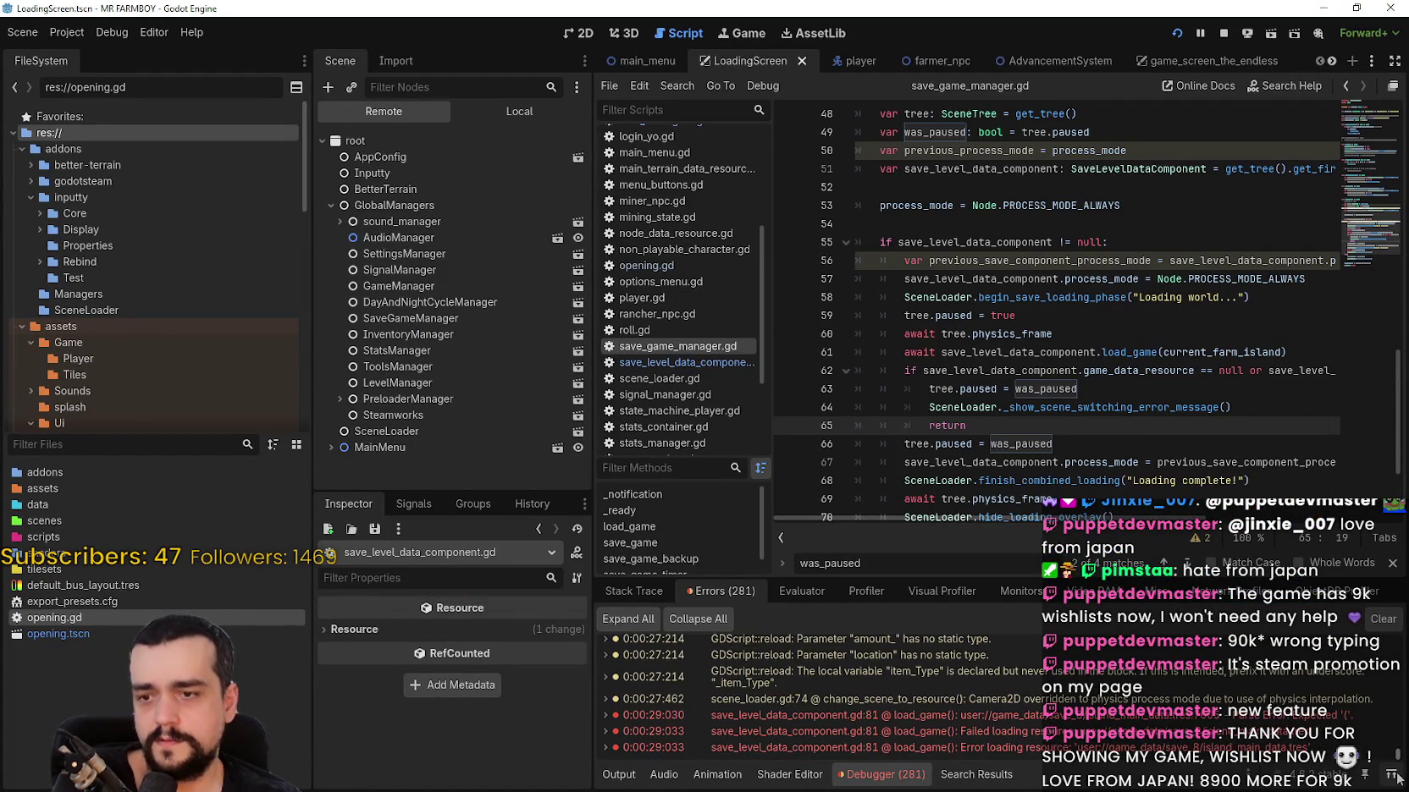
# Review the output log and stop the running game
pyautogui.click(618, 774)
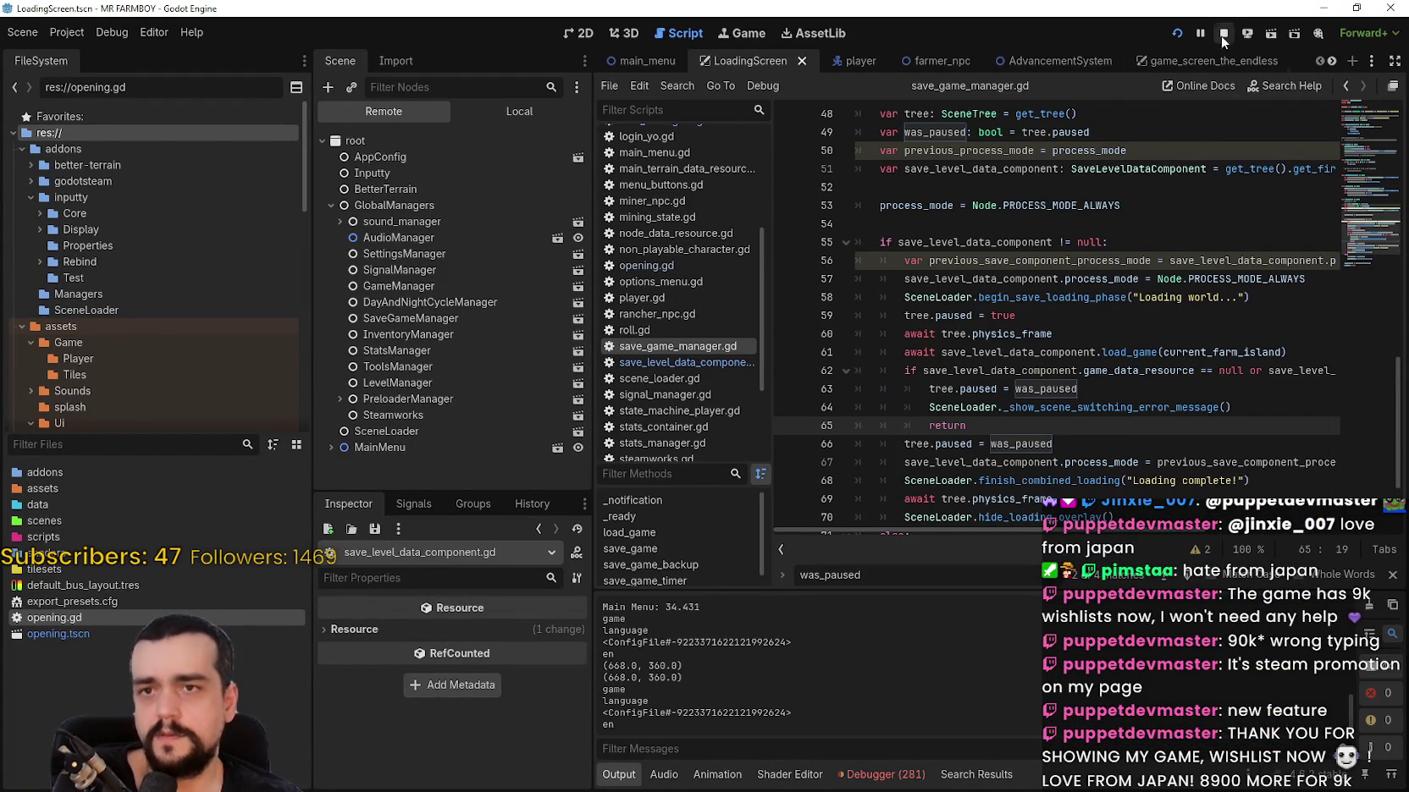
pyautogui.scroll(-2, 1035, 371)
pyautogui.click(1063, 327)
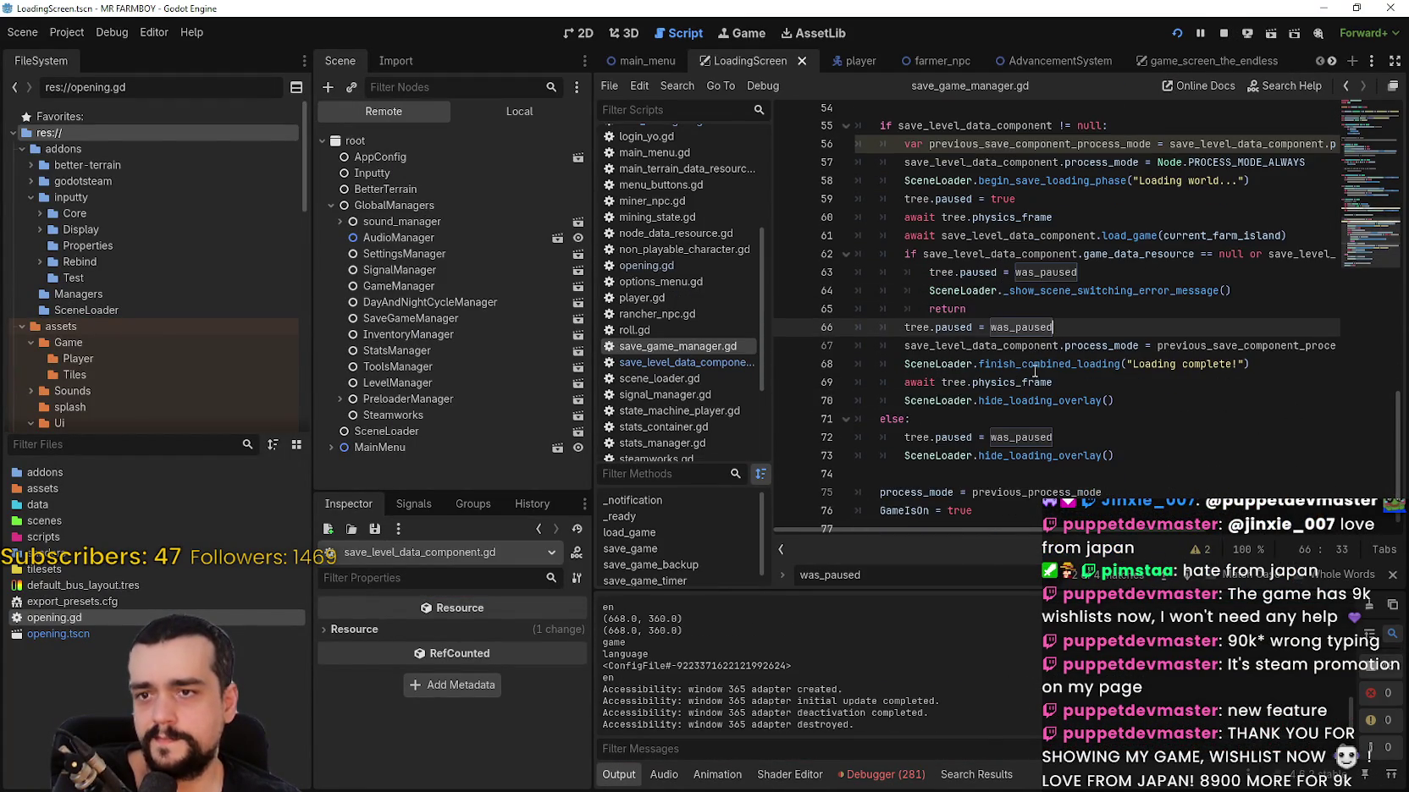
pyautogui.scroll(1, 1034, 371)
pyautogui.click(1224, 32)
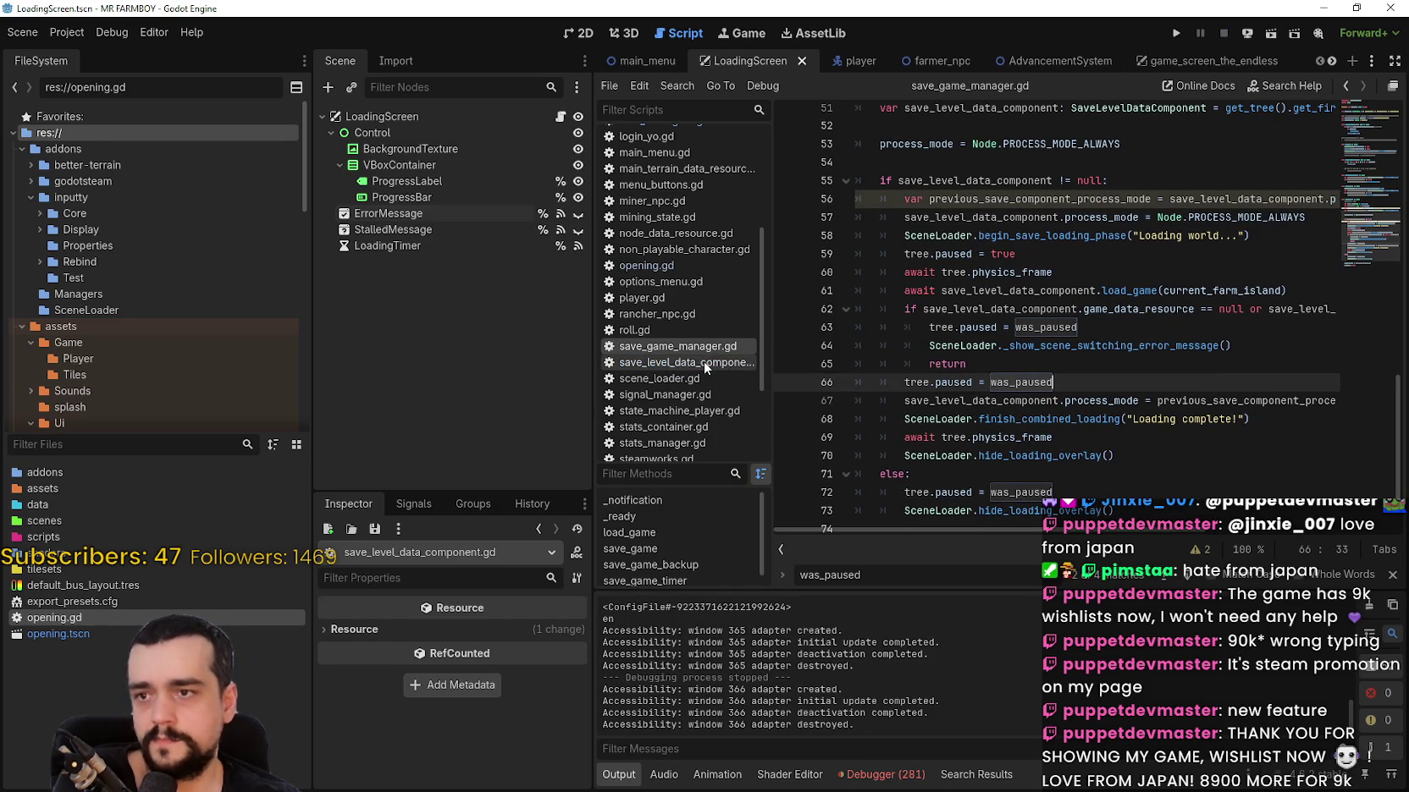
# Browse opening.gd, save_level_data_component.gd and save_game_manager.gd, then relaunch the project
pyautogui.click(704, 361)
pyautogui.click(677, 259)
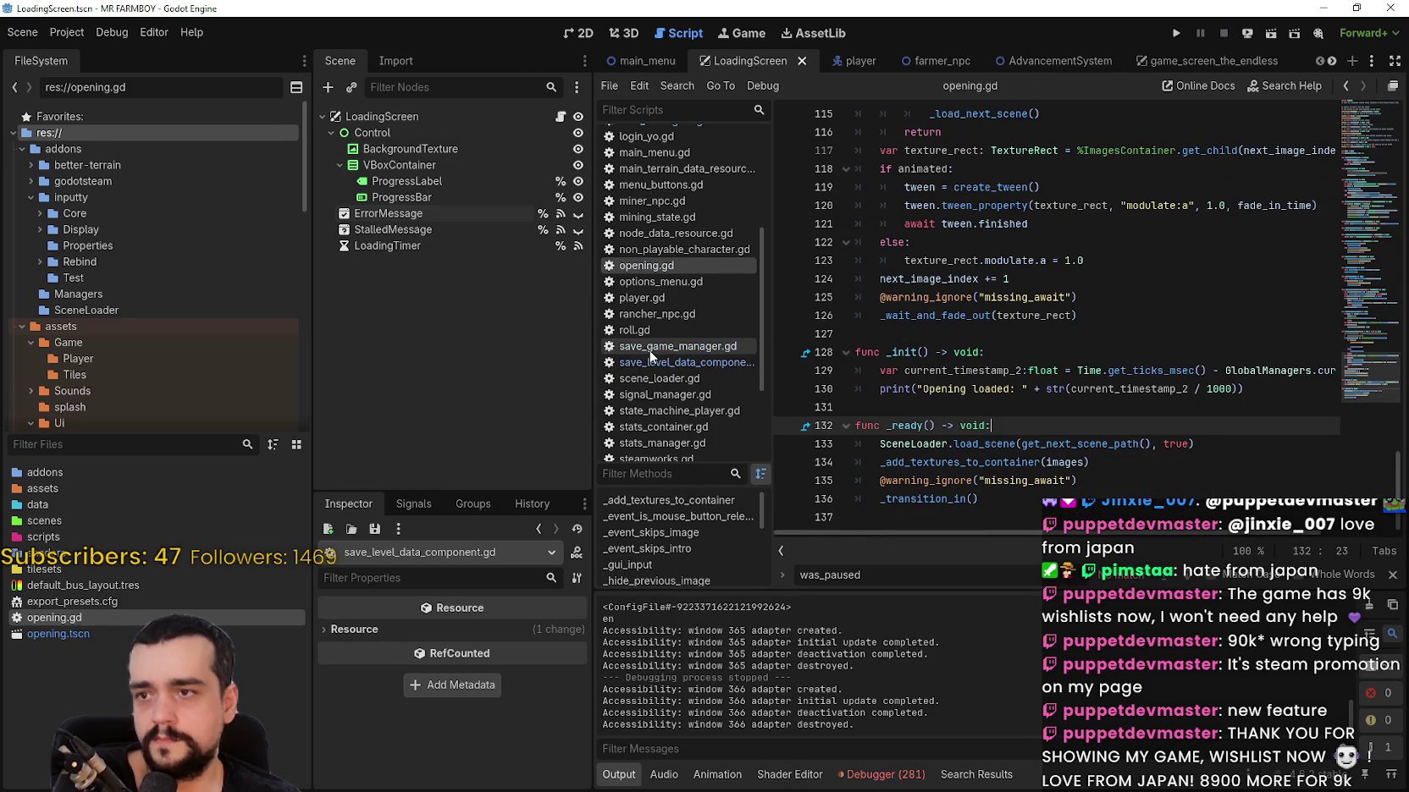
pyautogui.click(665, 363)
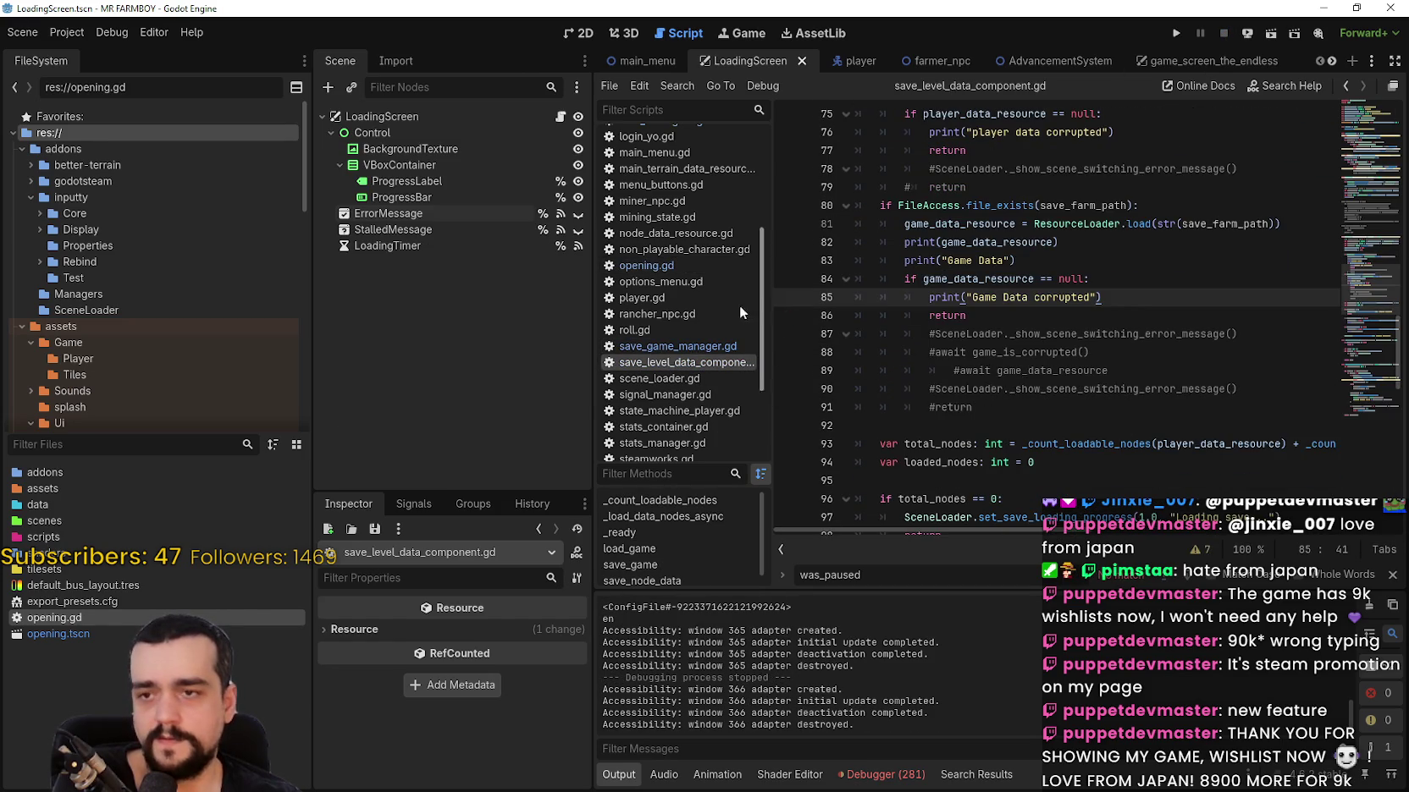
pyautogui.click(702, 344)
pyautogui.click(1177, 32)
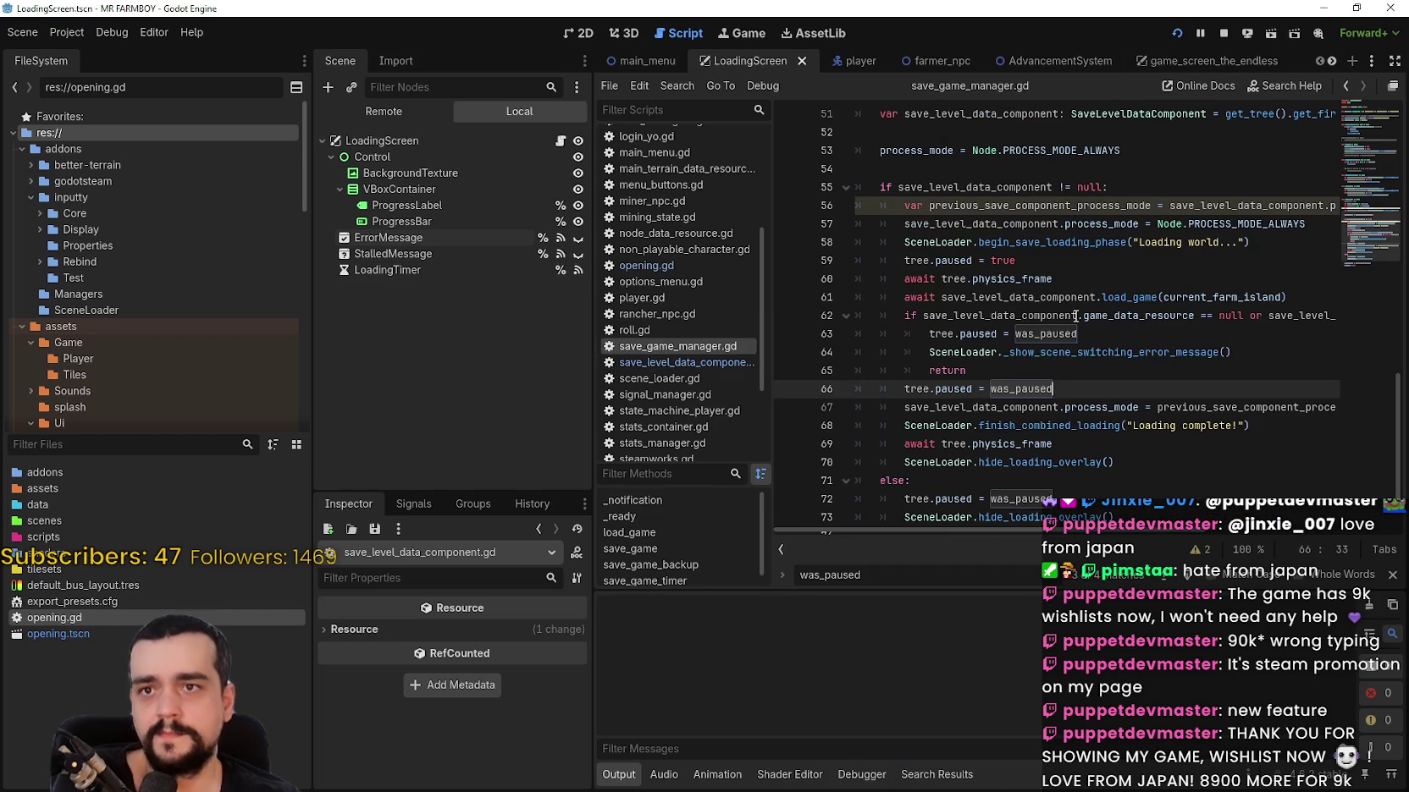